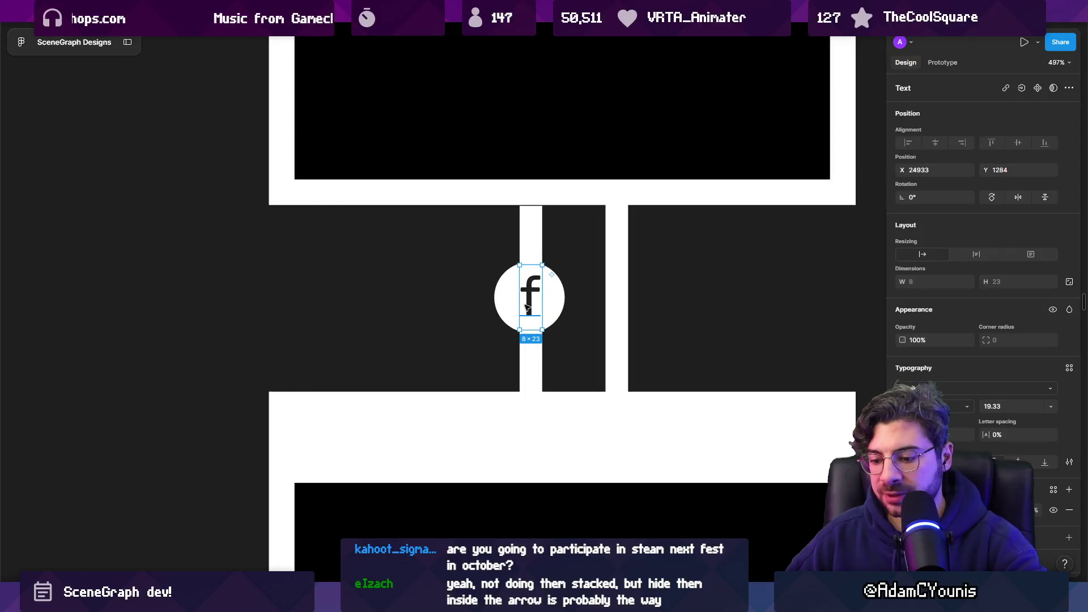
# - Set the port circle's glyph to '~' and centre it within the circle
pyautogui.doubleClick(526, 306)
pyautogui.write('~')
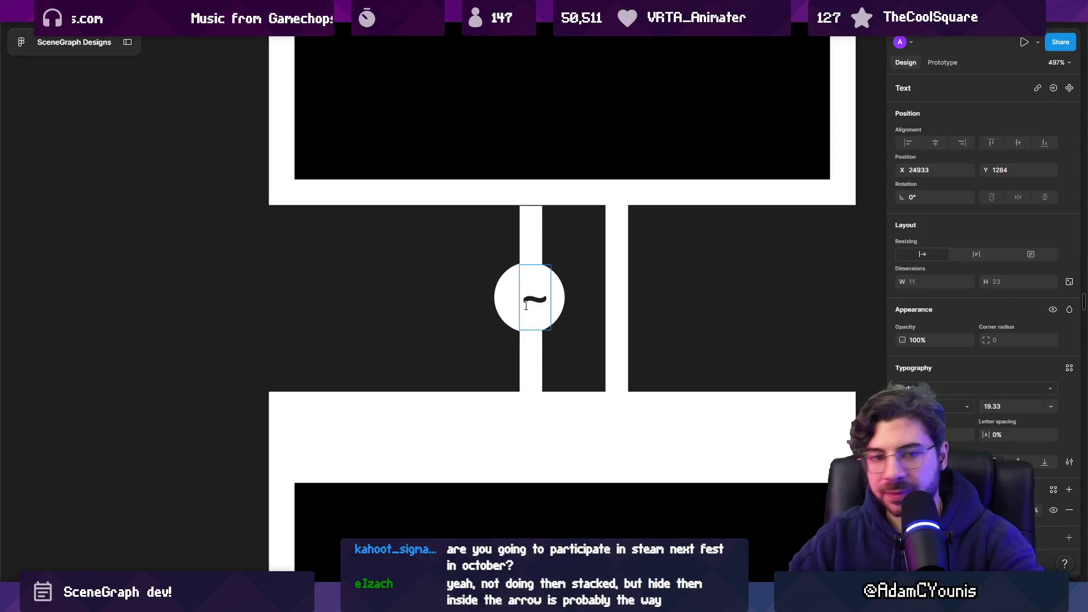
pyautogui.press('Escape')
pyautogui.moveTo(526, 306); pyautogui.dragTo(521, 306)
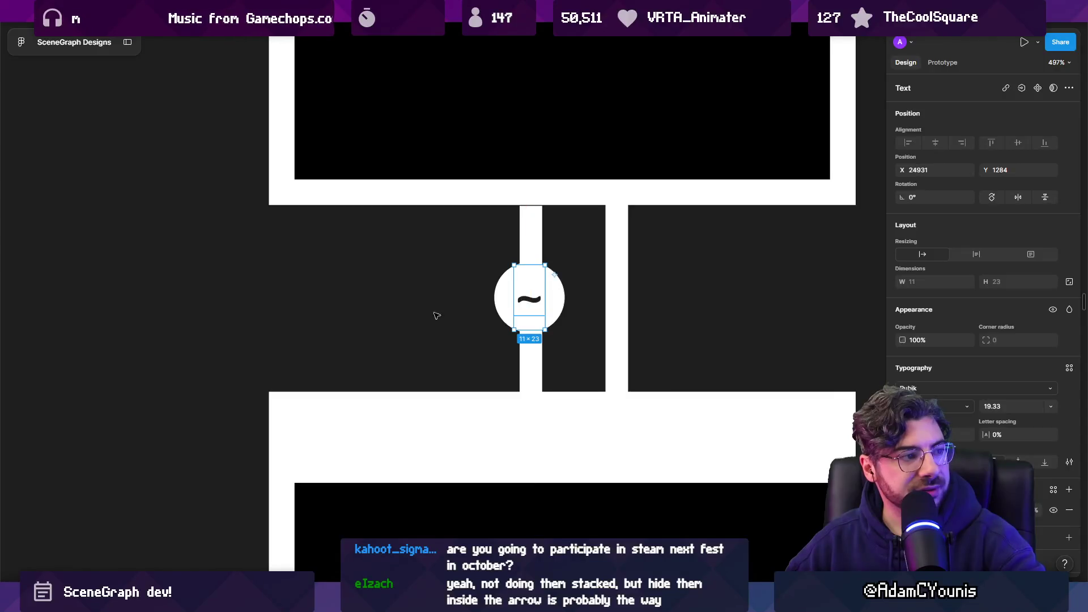
pyautogui.click(412, 304)
pyautogui.scroll(-2, 412, 304)
pyautogui.scroll(2, 470, 292)
pyautogui.click(480, 291)
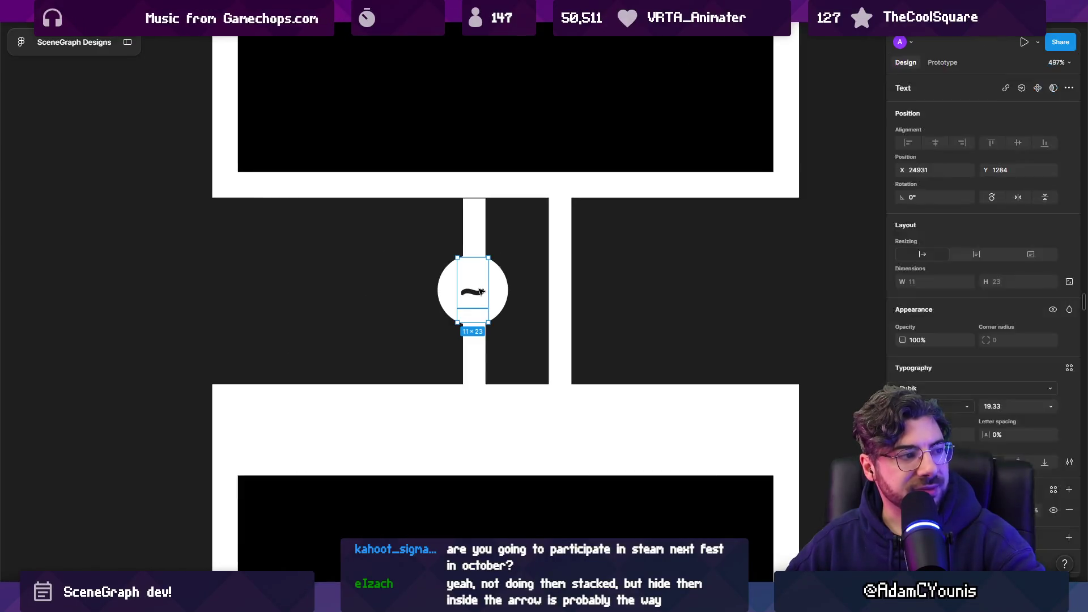
pyautogui.moveTo(484, 291); pyautogui.dragTo(566, 290)
# - Duplicate the port circle with its glyph onto the right connector line
pyautogui.click(470, 311)
pyautogui.keyDown('shift'); pyautogui.click(484, 290); pyautogui.keyUp('shift')
pyautogui.scroll(-5, 566, 291)
pyautogui.click(313, 337)
pyautogui.scroll(-5, 313, 337)
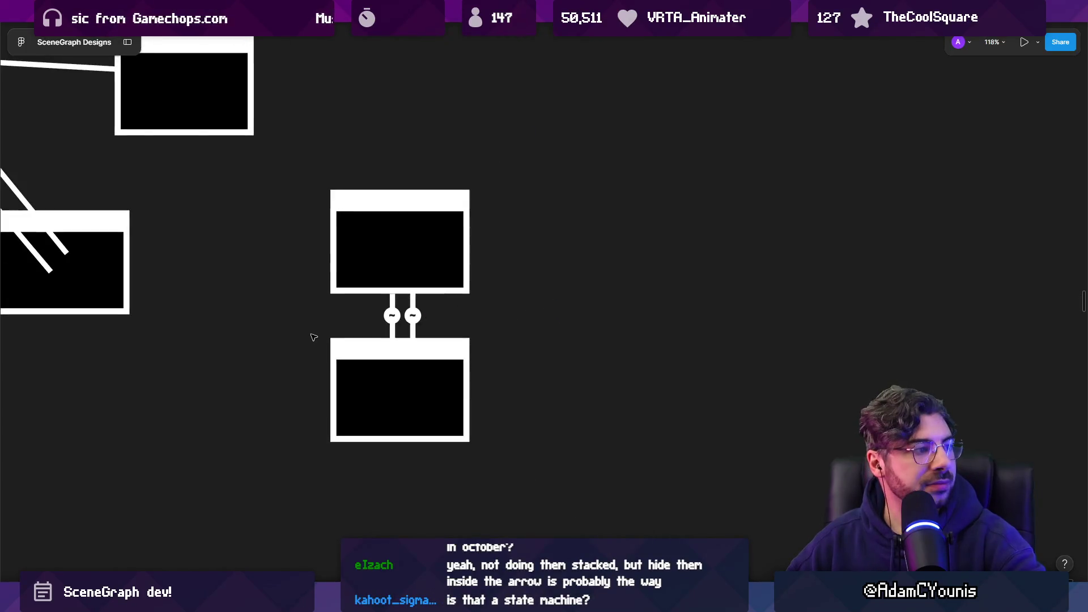
pyautogui.scroll(10, 408, 327)
# - Retype both port glyphs, left and right, as 'f'
pyautogui.doubleClick(351, 286)
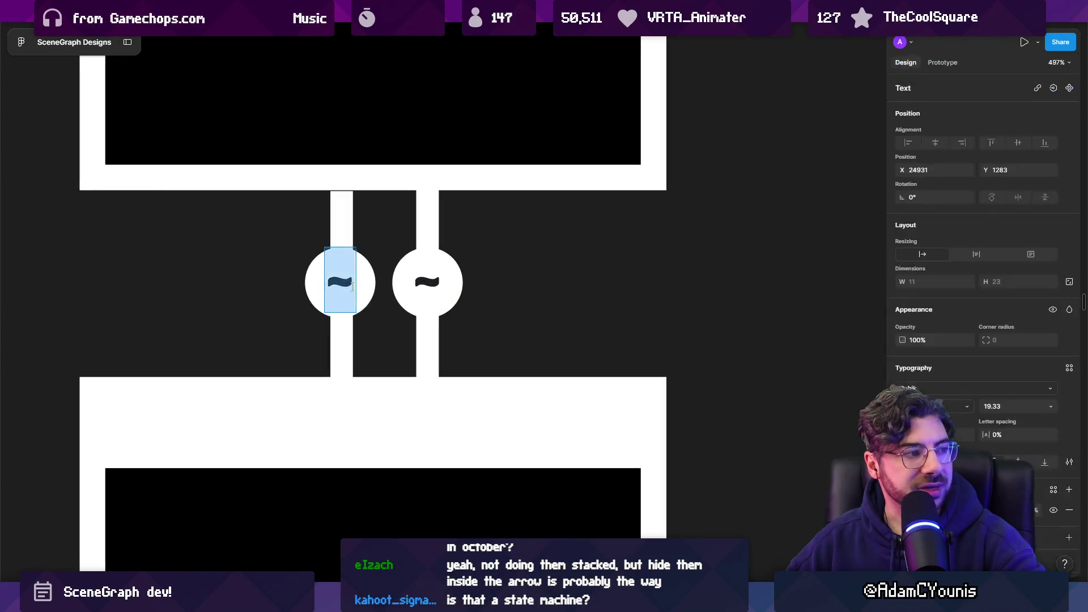
pyautogui.write('f')
pyautogui.doubleClick(427, 283)
pyautogui.write('f')
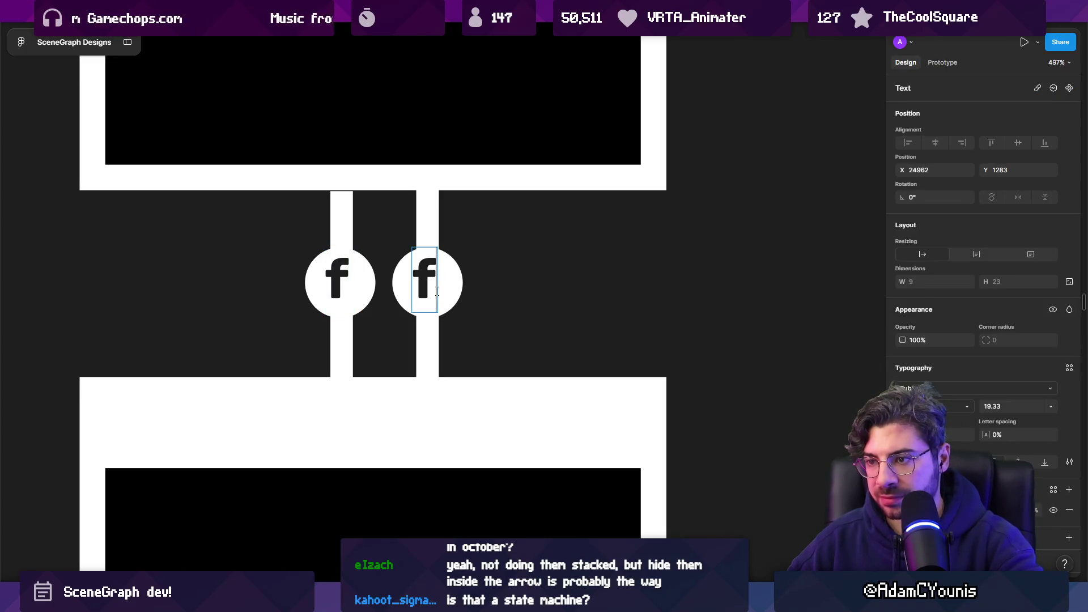
pyautogui.press('Escape')
pyautogui.press('Escape')
pyautogui.scroll(-10, 431, 294)
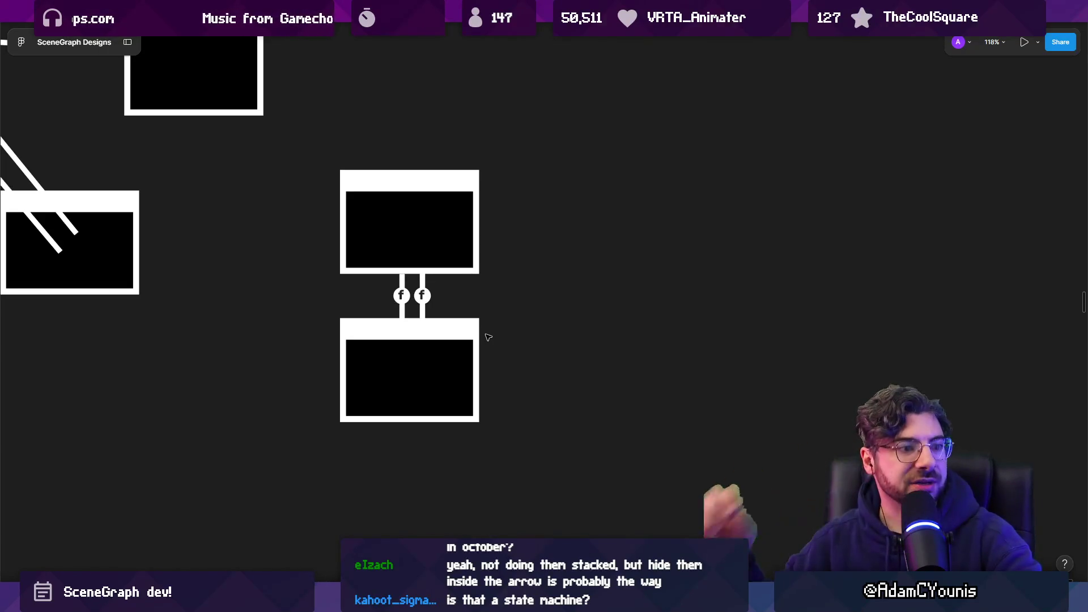
pyautogui.scroll(5, 483, 335)
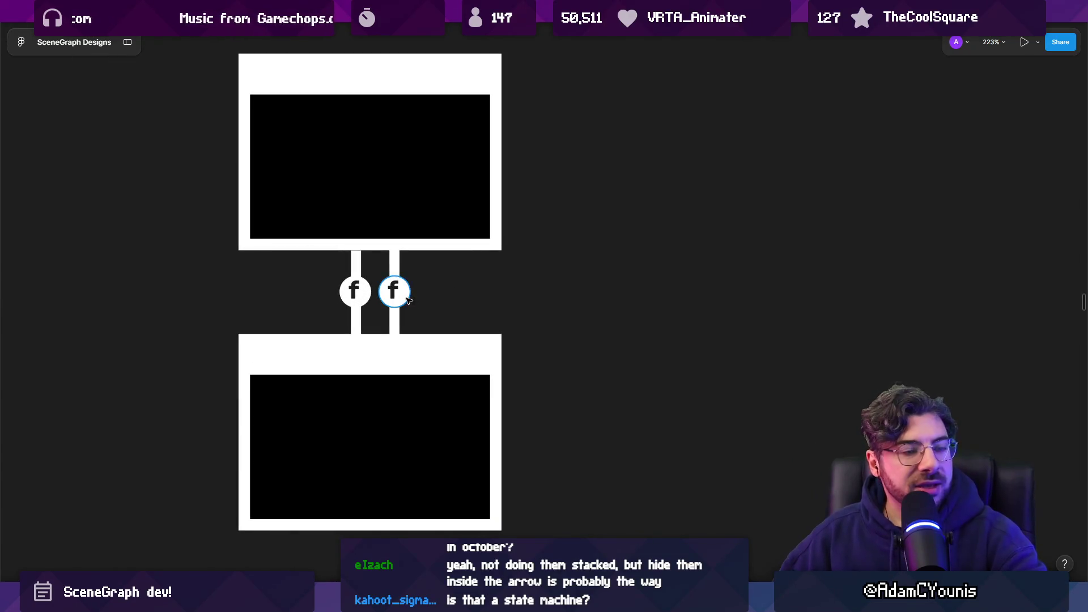
pyautogui.click(399, 292)
pyautogui.scroll(3, 408, 296)
pyautogui.click(387, 284)
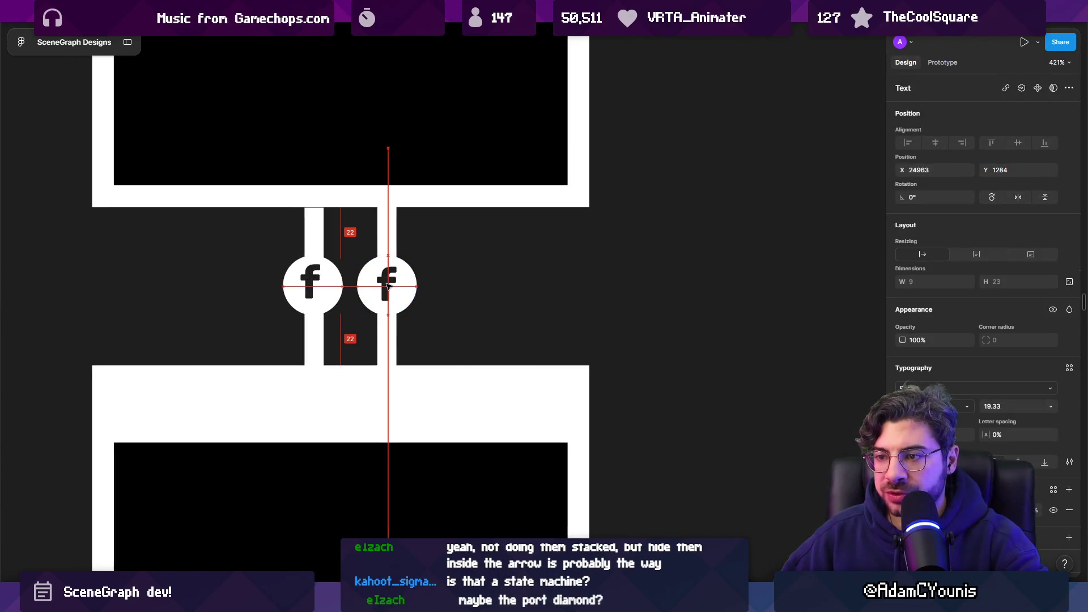
pyautogui.click(321, 282)
pyautogui.click(238, 291)
pyautogui.scroll(-3, 540, 317)
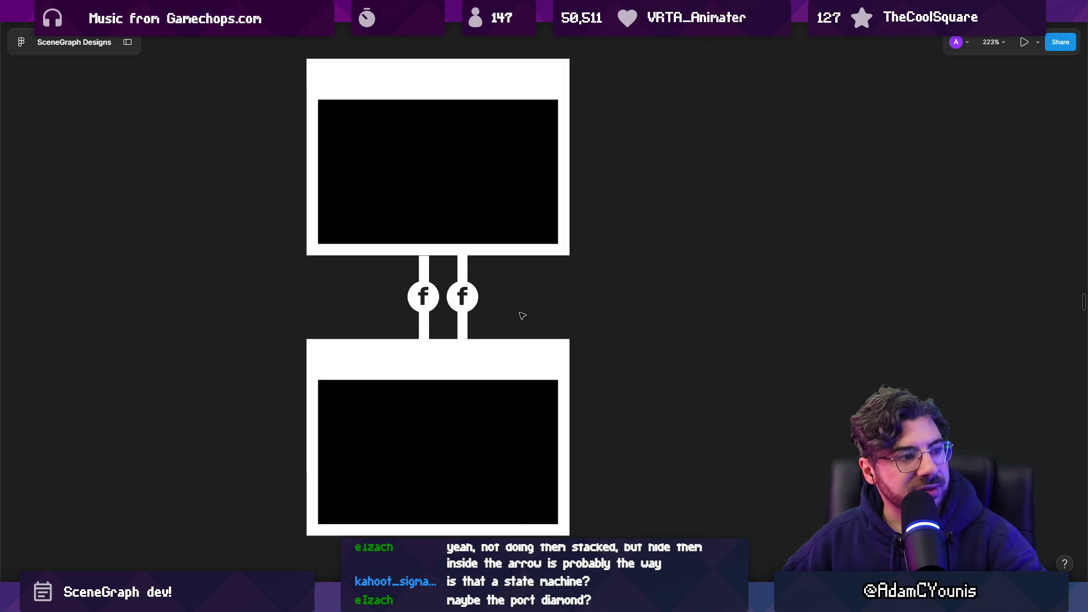
pyautogui.scroll(-2, 482, 308)
pyautogui.scroll(3, 479, 306)
pyautogui.click(466, 302)
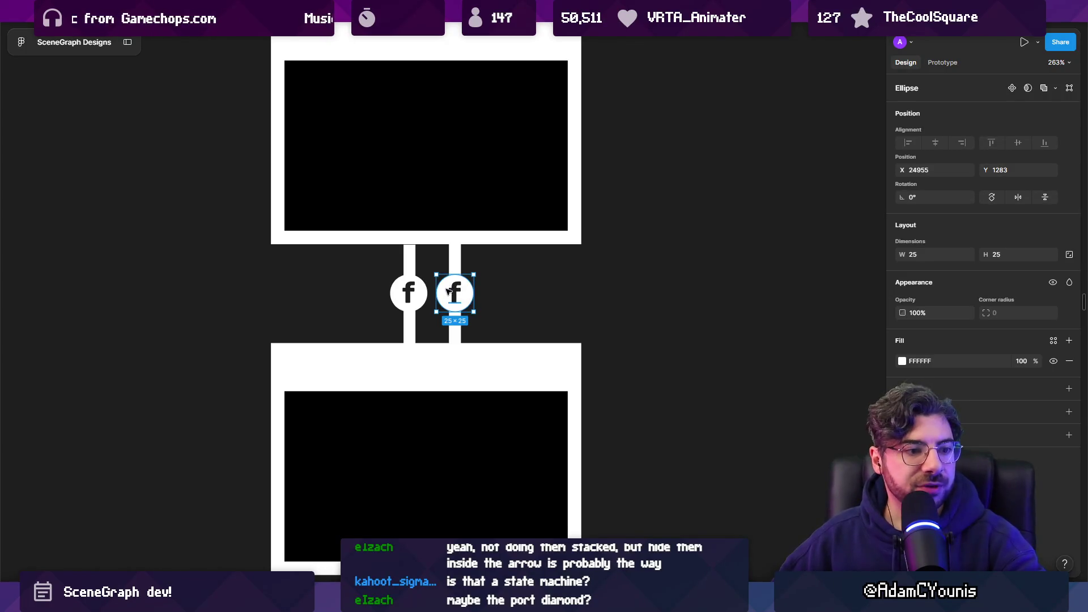
pyautogui.click(457, 294)
pyautogui.scroll(-3, 457, 296)
pyautogui.scroll(4, 459, 300)
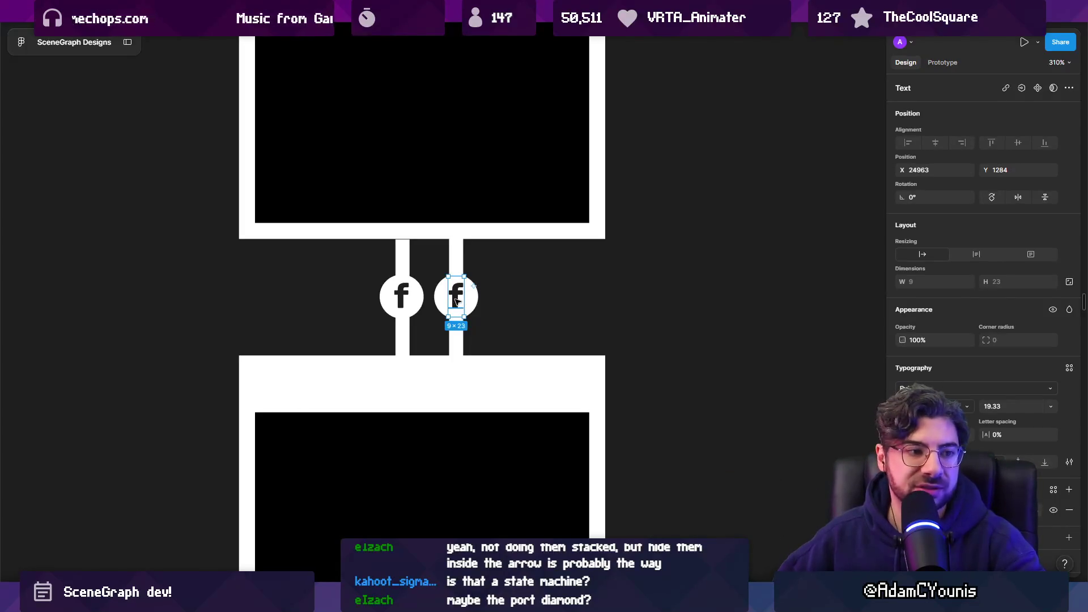
pyautogui.scroll(-6, 500, 275)
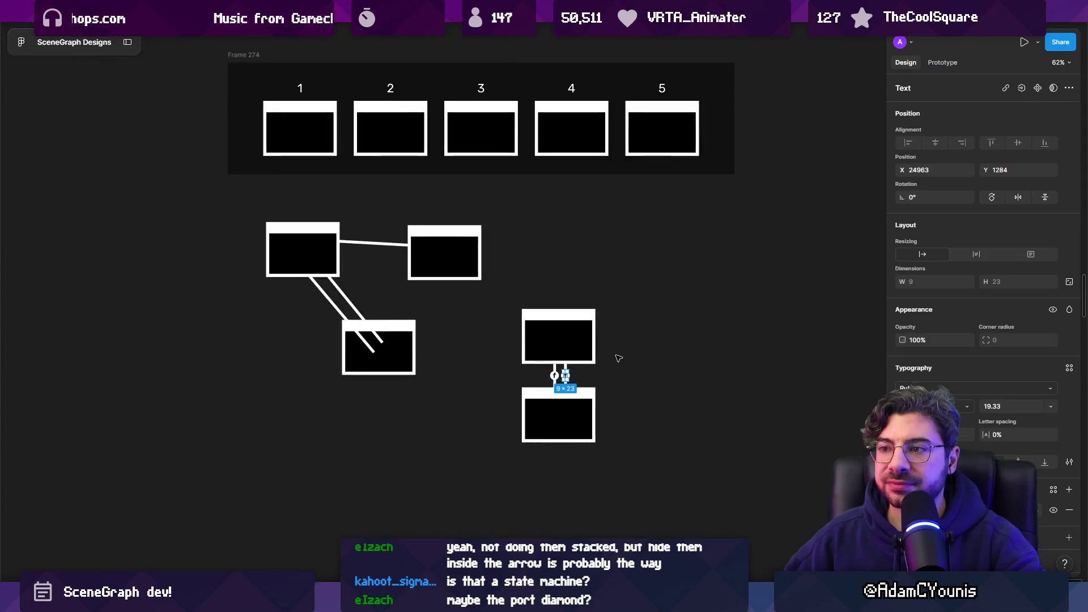
pyautogui.scroll(-2, 618, 356)
pyautogui.scroll(8, 614, 368)
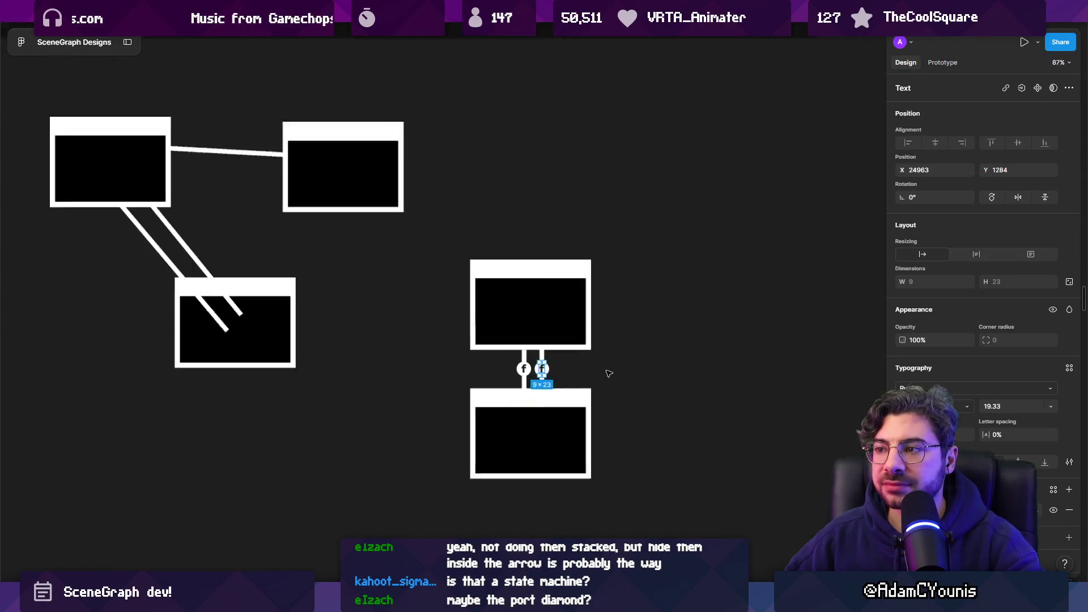
pyautogui.click(563, 374)
pyautogui.scroll(-3, 475, 329)
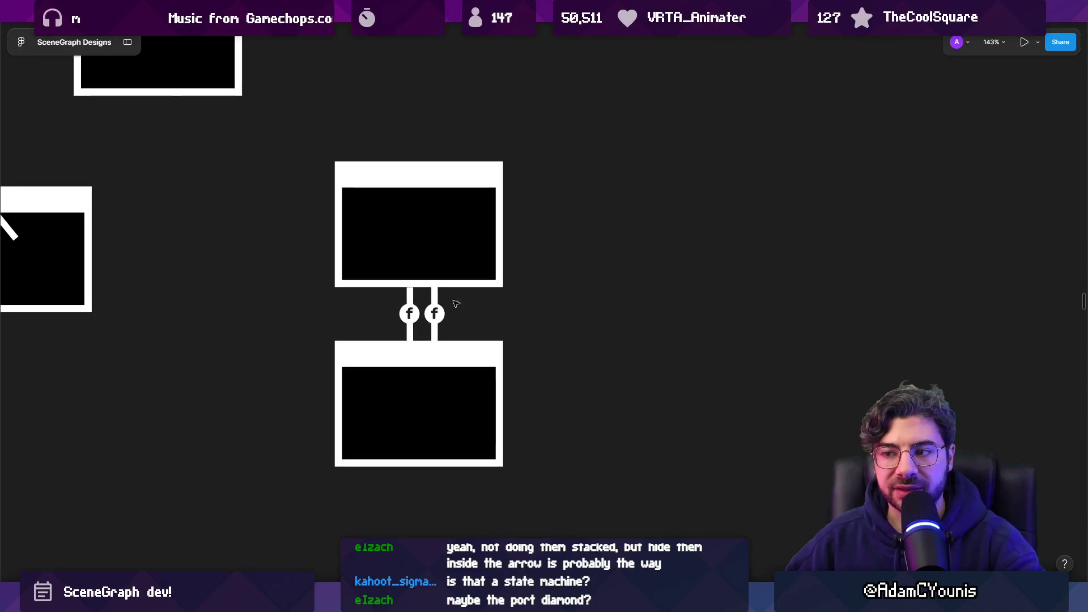
pyautogui.scroll(2, 435, 316)
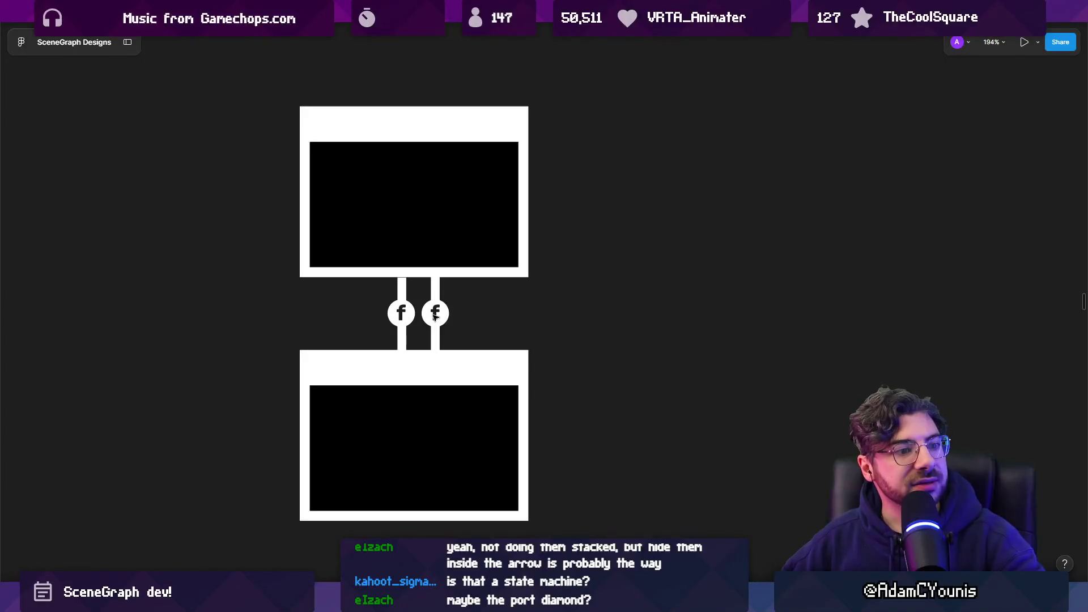
pyautogui.scroll(-2, 487, 310)
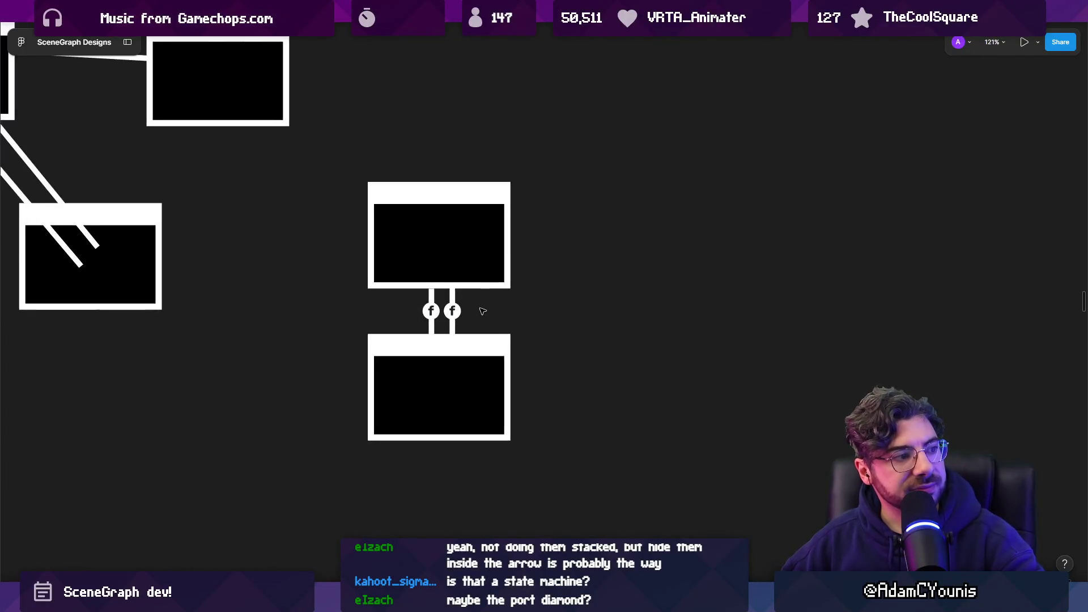
pyautogui.scroll(2, 482, 311)
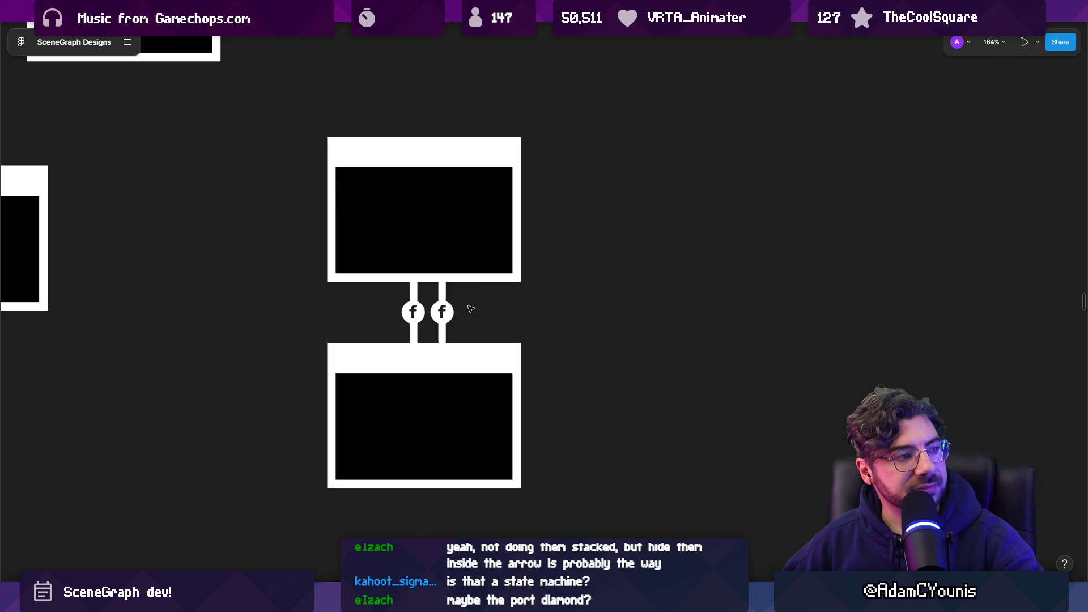
pyautogui.click(447, 297)
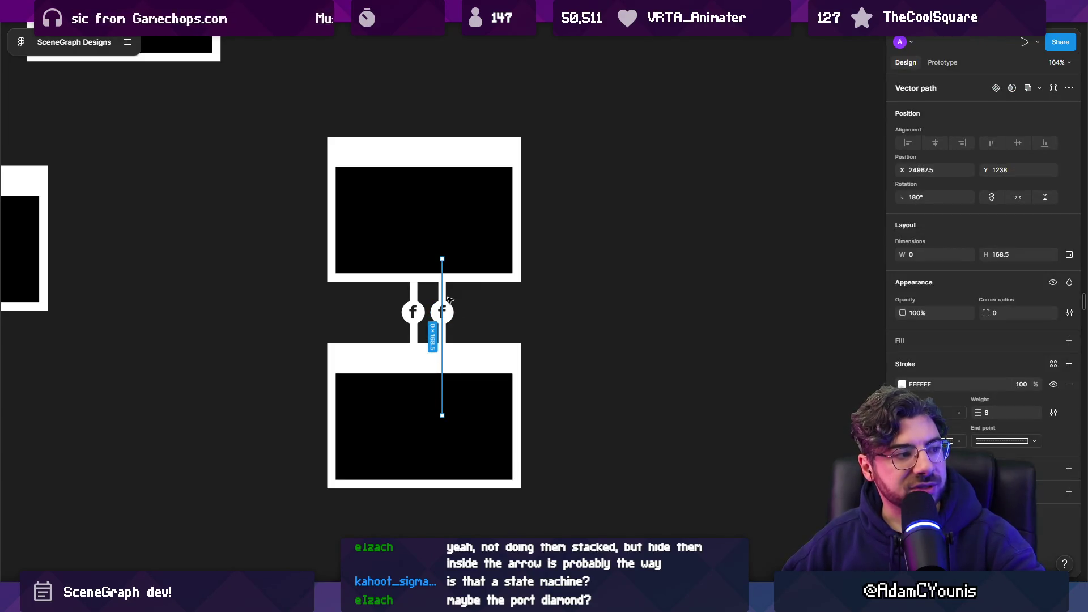
pyautogui.click(498, 318)
pyautogui.scroll(5, 448, 316)
pyautogui.click(448, 316)
pyautogui.keyDown('shift'); pyautogui.click(379, 315); pyautogui.keyUp('shift')
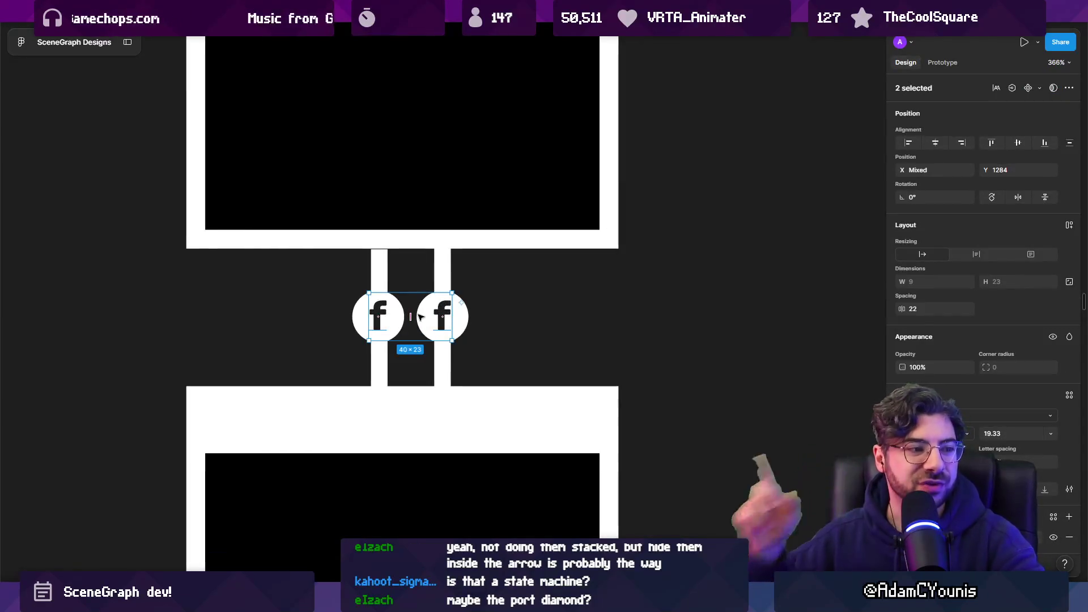
pyautogui.press('Escape')
pyautogui.scroll(-10, 515, 327)
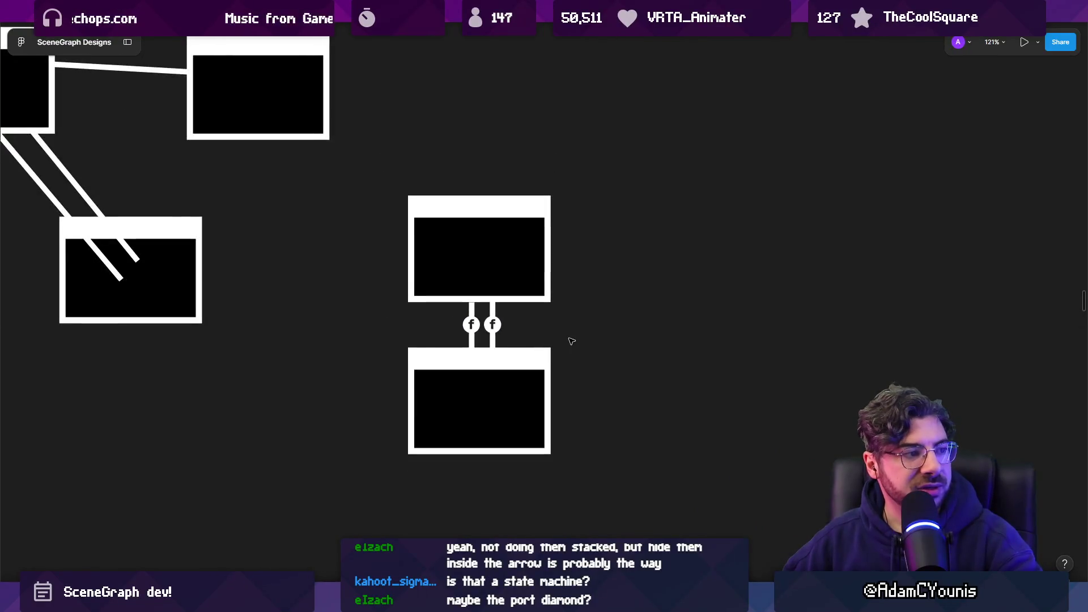
pyautogui.scroll(-3, 613, 347)
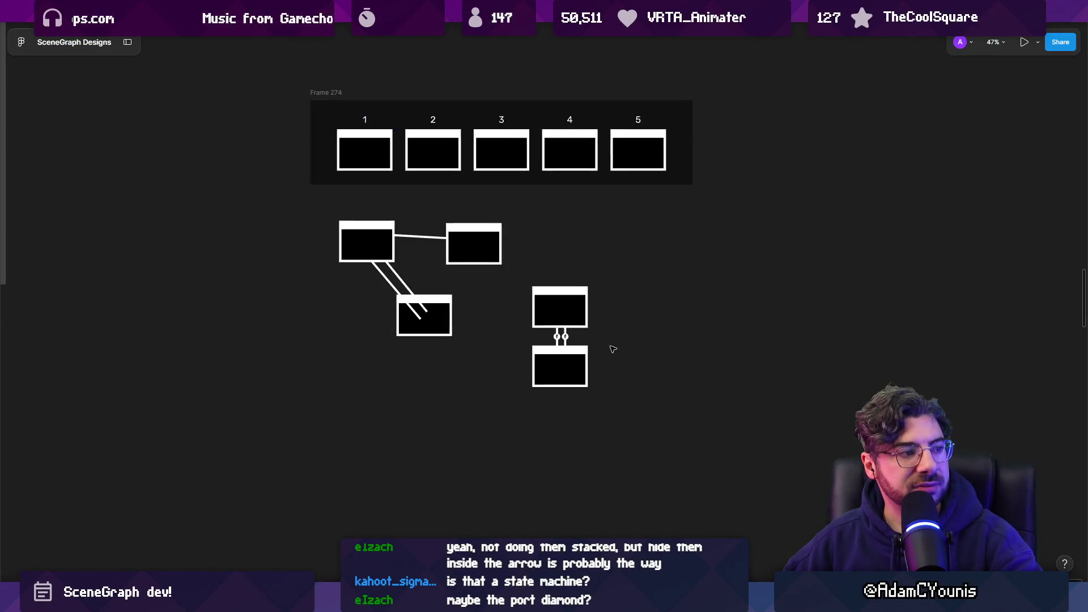
pyautogui.scroll(-3, 680, 331)
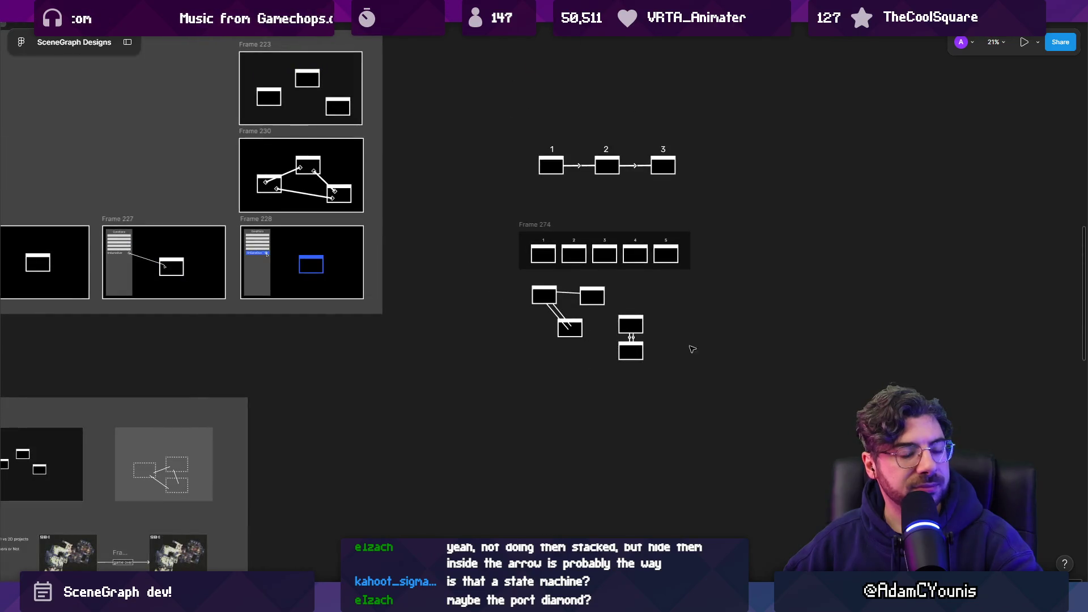
pyautogui.scroll(15, 680, 348)
pyautogui.click(555, 313)
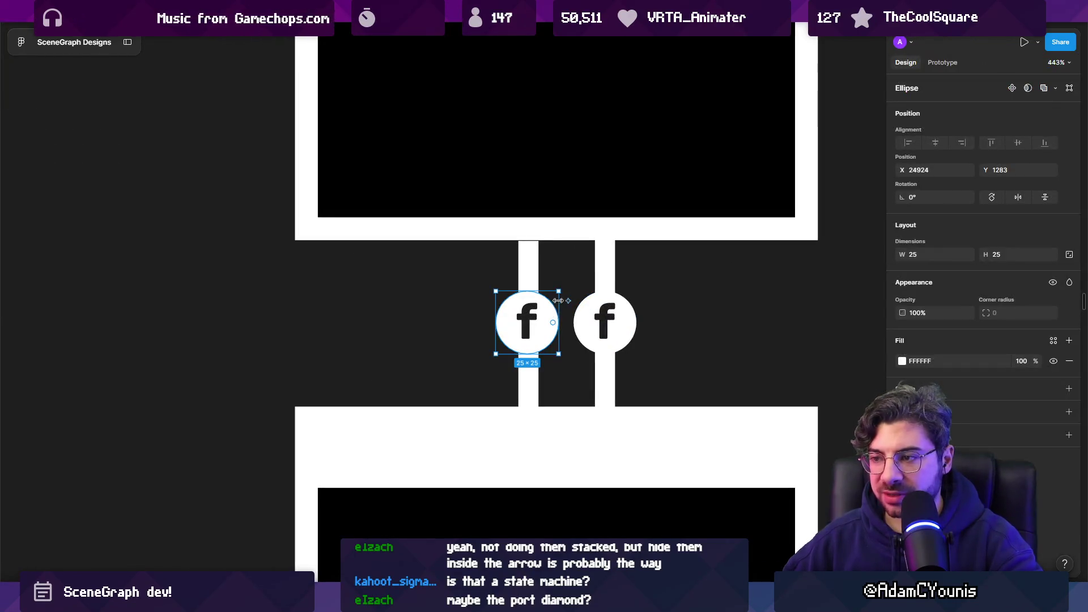
# - Turn the left port circle into a diamond by sharpening its top, left, bottom and right points
pyautogui.scroll(3, 550, 306)
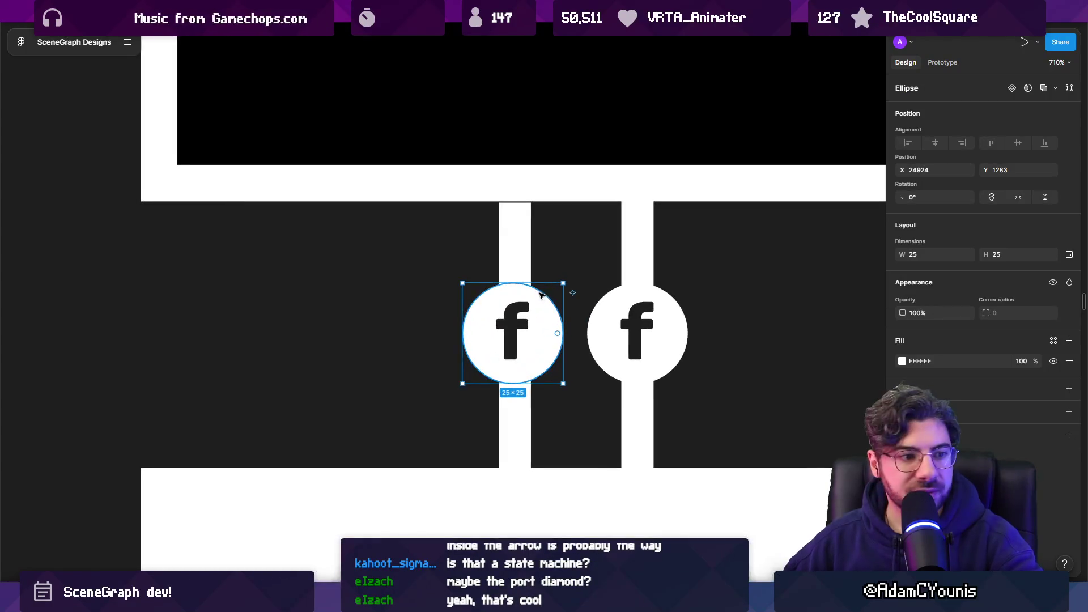
pyautogui.doubleClick(527, 294)
pyautogui.click(477, 302)
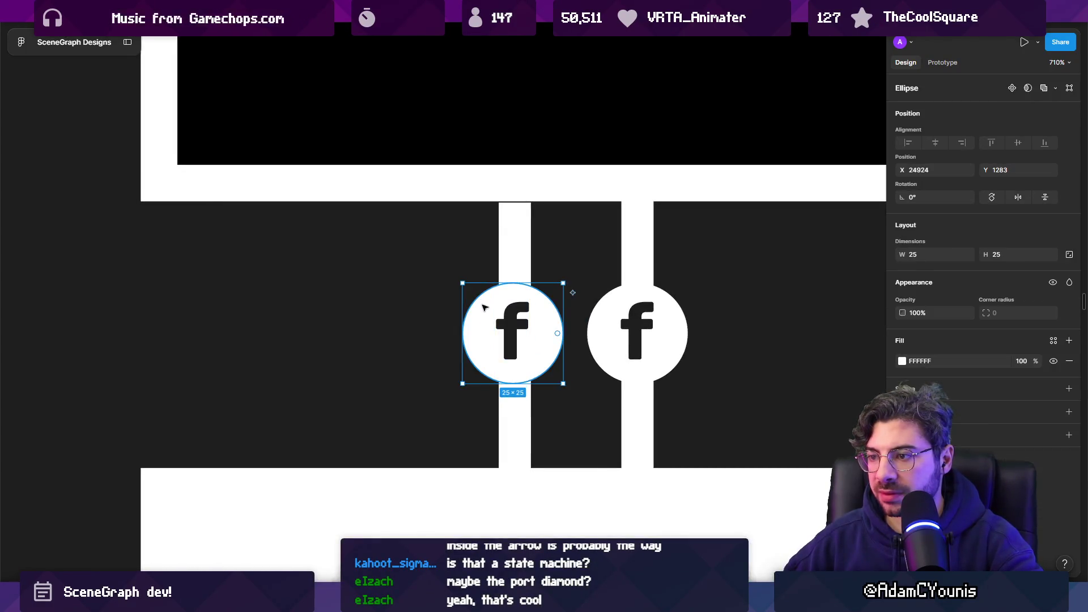
pyautogui.doubleClick(483, 301)
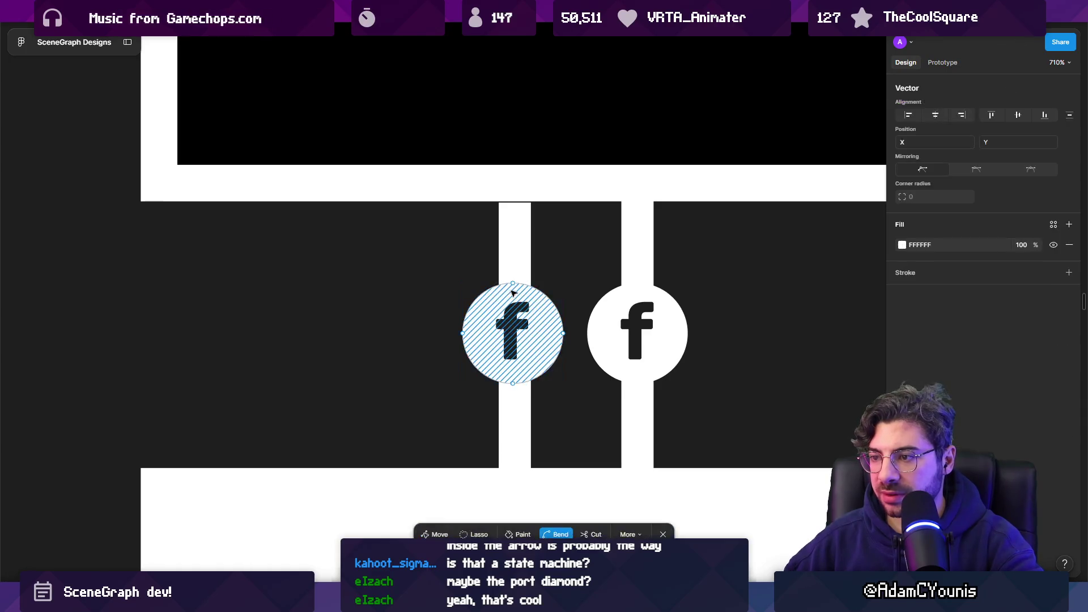
pyautogui.keyDown('ctrl'); pyautogui.click(513, 283); pyautogui.keyUp('ctrl')
pyautogui.click(462, 333)
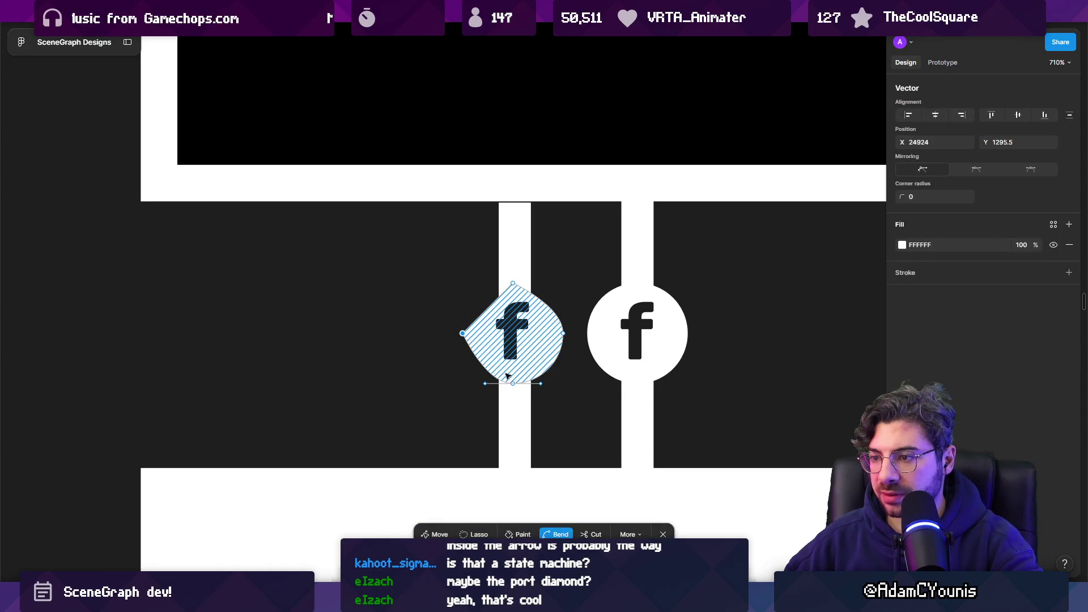
pyautogui.click(512, 383)
pyautogui.click(563, 333)
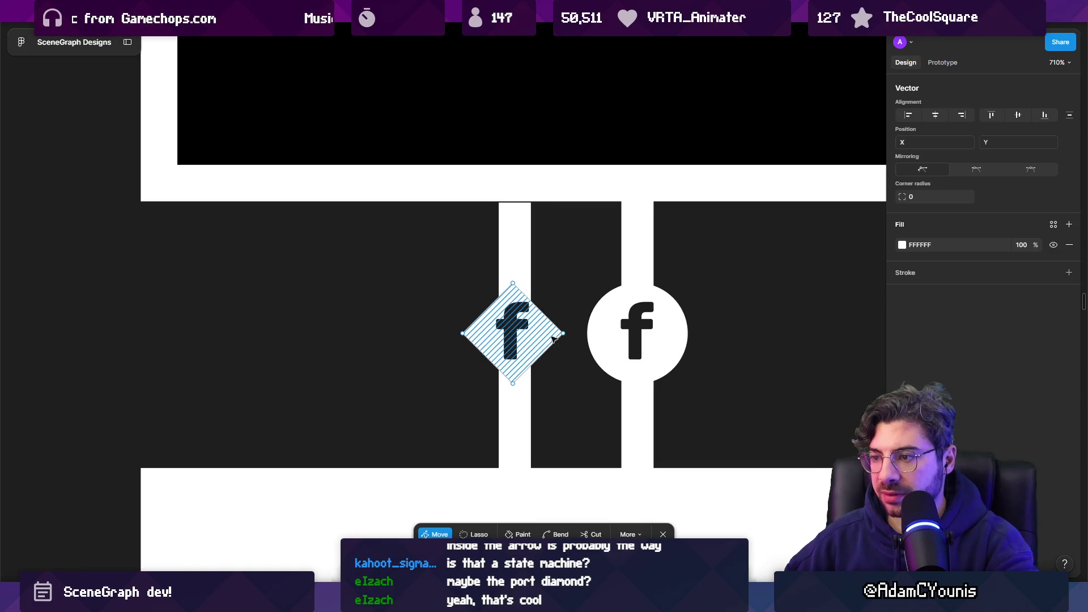
pyautogui.press('Escape')
# - Resize the diamond evenly from 25×25 to 29×29
pyautogui.press('Return')
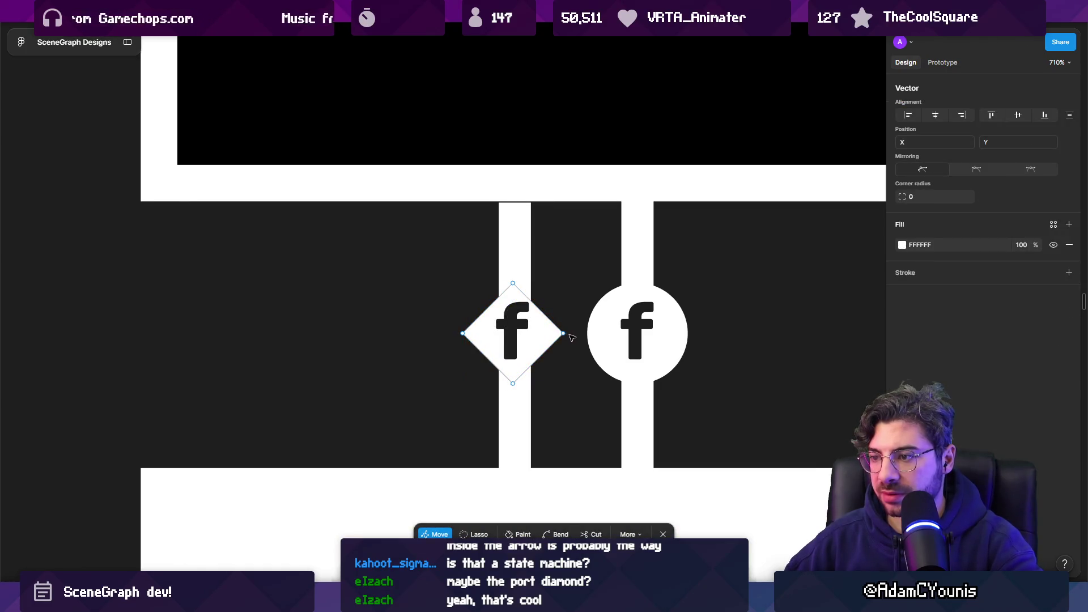
pyautogui.press('Escape')
pyautogui.moveTo(564, 338); pyautogui.dragTo(575, 338)
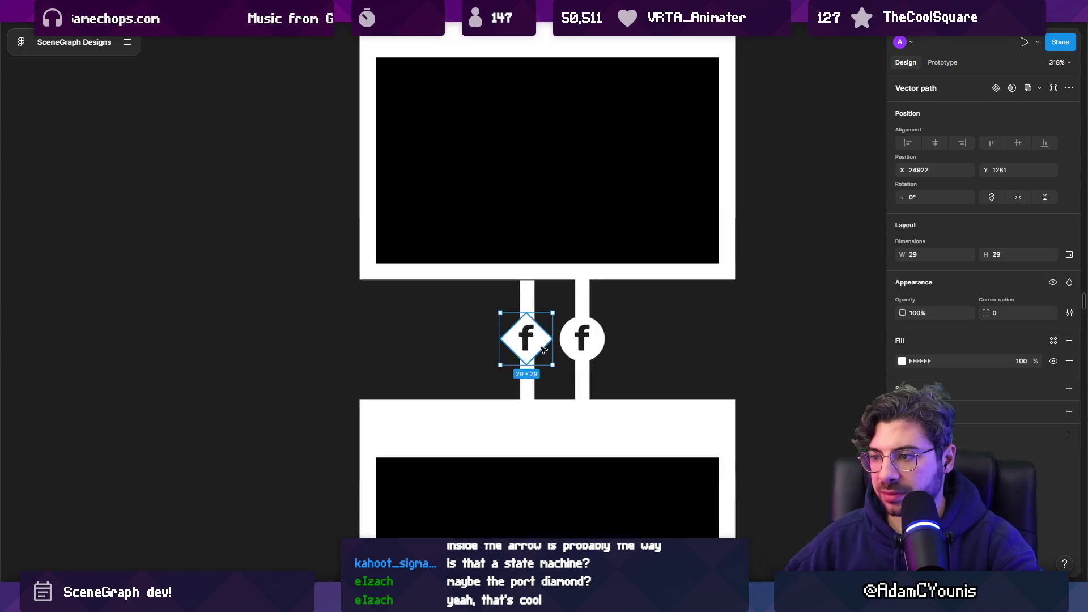
pyautogui.scroll(-5, 545, 342)
pyautogui.click(569, 337)
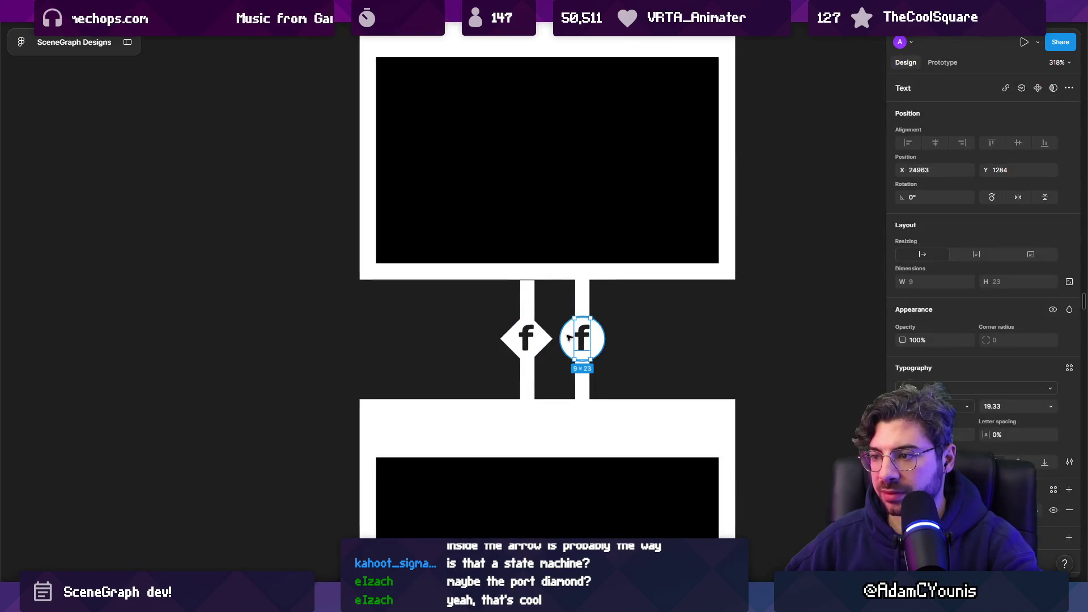
# - Move the 'f' letter into the left diamond
pyautogui.moveTo(569, 337)
pyautogui.mouseDown()
pyautogui.moveTo(533, 337)
pyautogui.moveTo(583, 339)
pyautogui.mouseUp()
pyautogui.keyDown('shift'); pyautogui.click(510, 338); pyautogui.keyUp('shift')
pyautogui.scroll(-5, 584, 340)
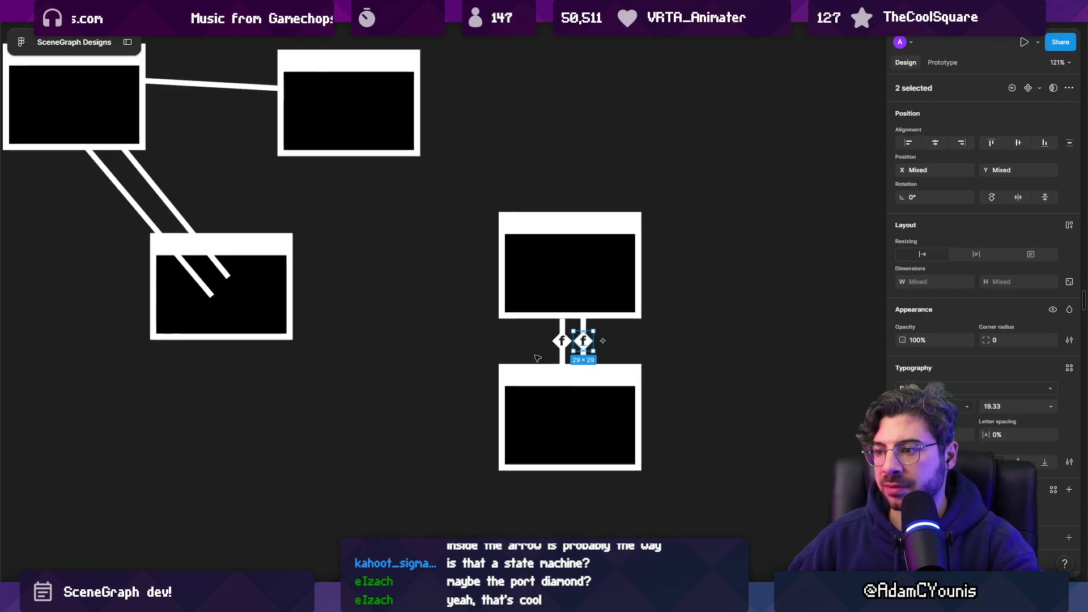
pyautogui.click(451, 367)
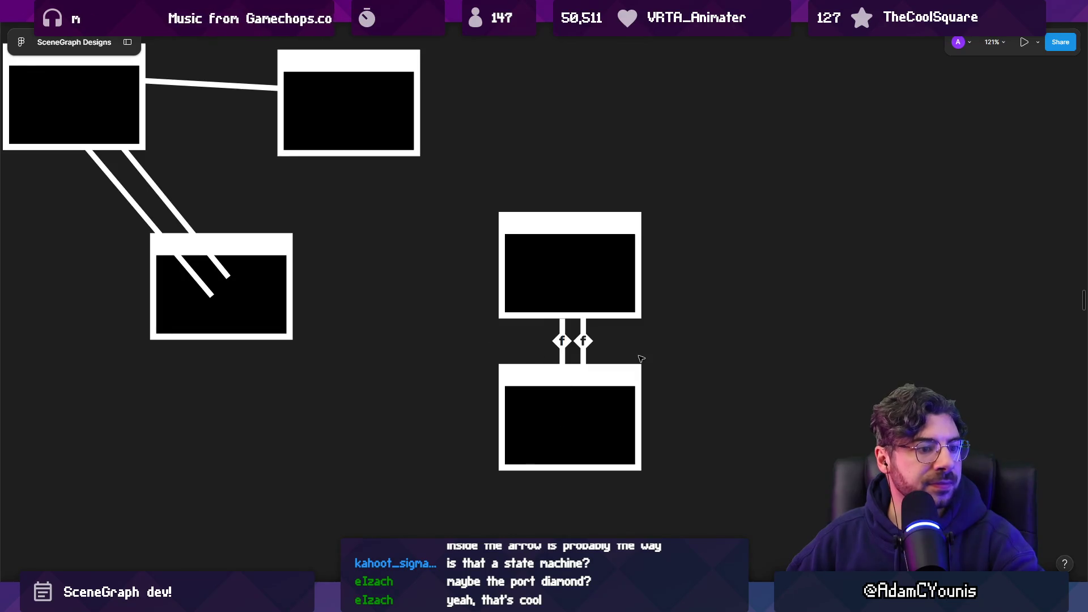
pyautogui.scroll(3, 641, 358)
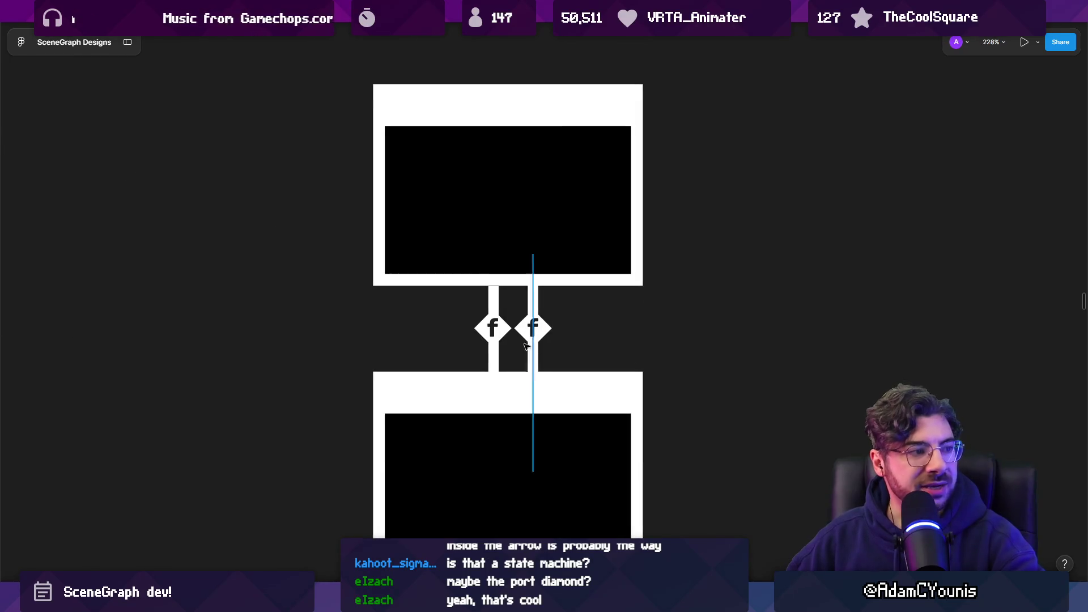
# - Replace the right circle port with a matching 'f' diamond, then zoom out to the whole graph
pyautogui.click(536, 304)
pyautogui.click(570, 340)
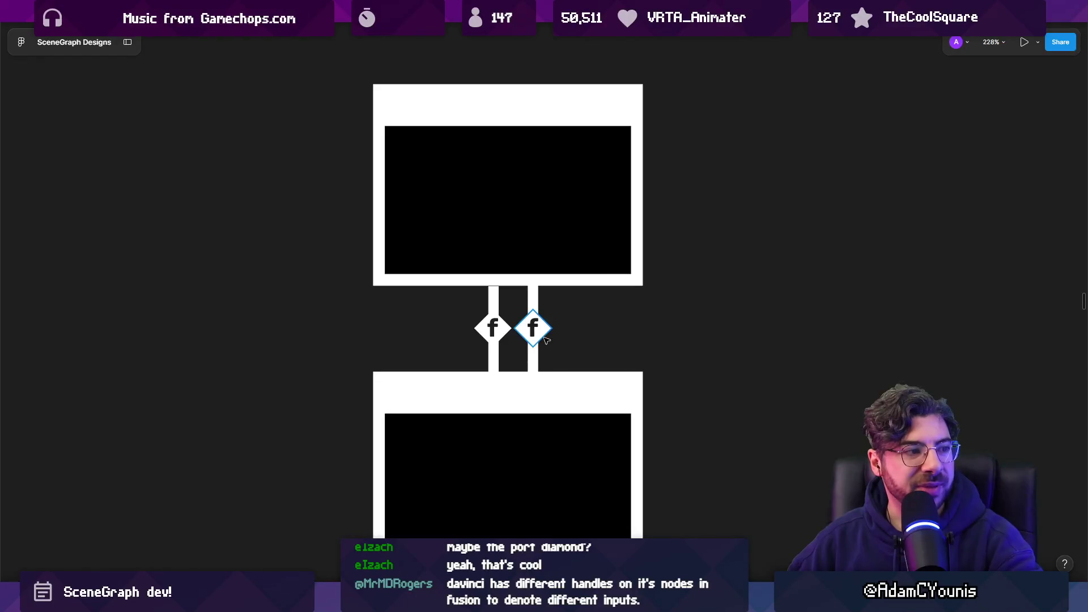
pyautogui.scroll(-3, 576, 345)
pyautogui.hscroll(2, 592, 357)
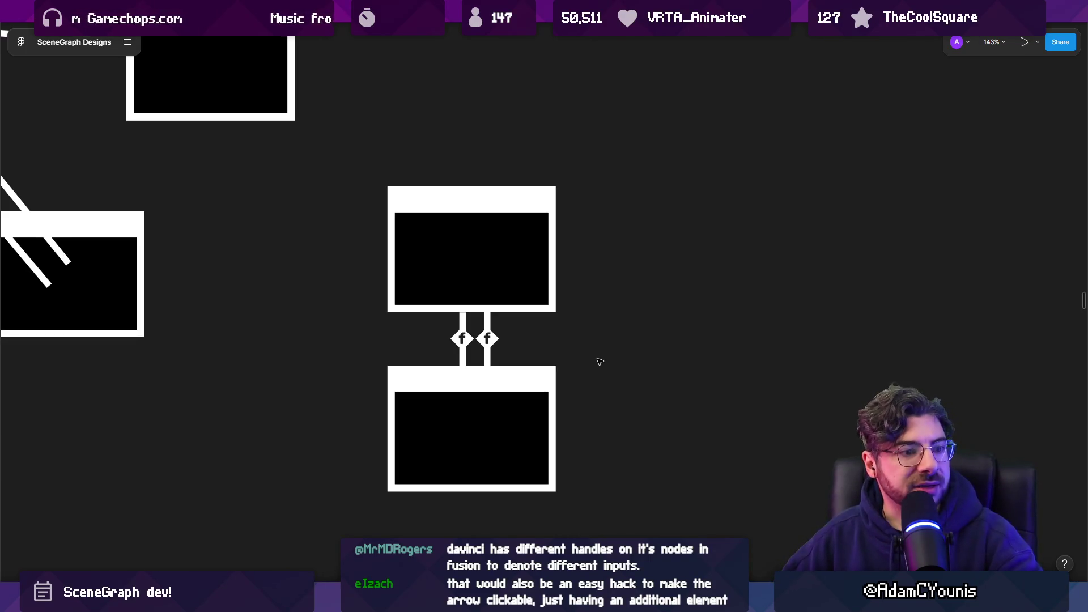
pyautogui.scroll(3, 528, 342)
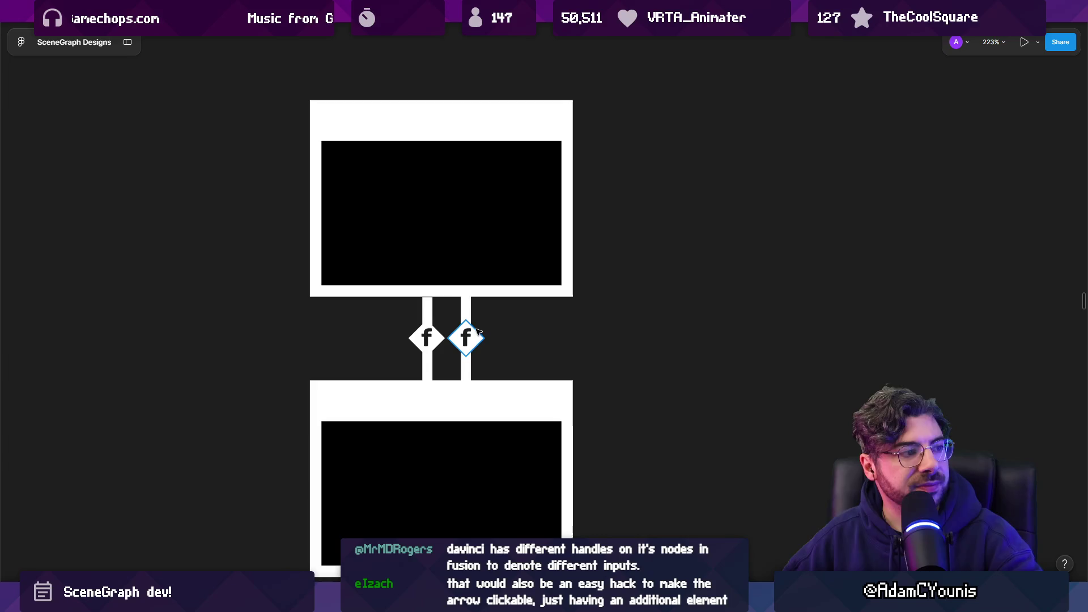
pyautogui.click(472, 314)
pyautogui.keyDown('shift'); pyautogui.click(478, 335); pyautogui.keyUp('shift')
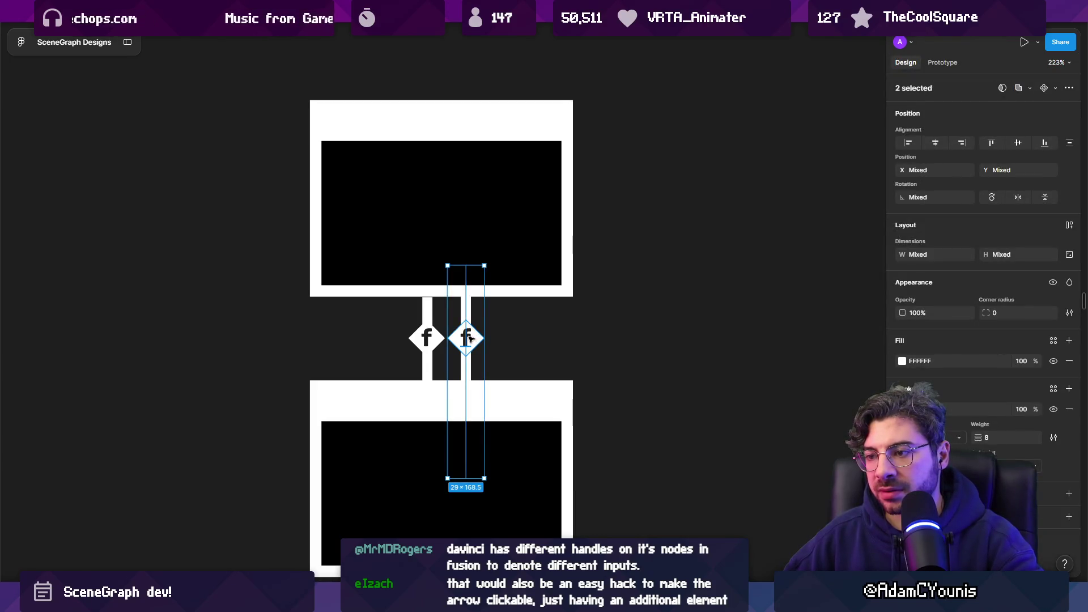
pyautogui.hotkey('shift', '0')
pyautogui.click(593, 346)
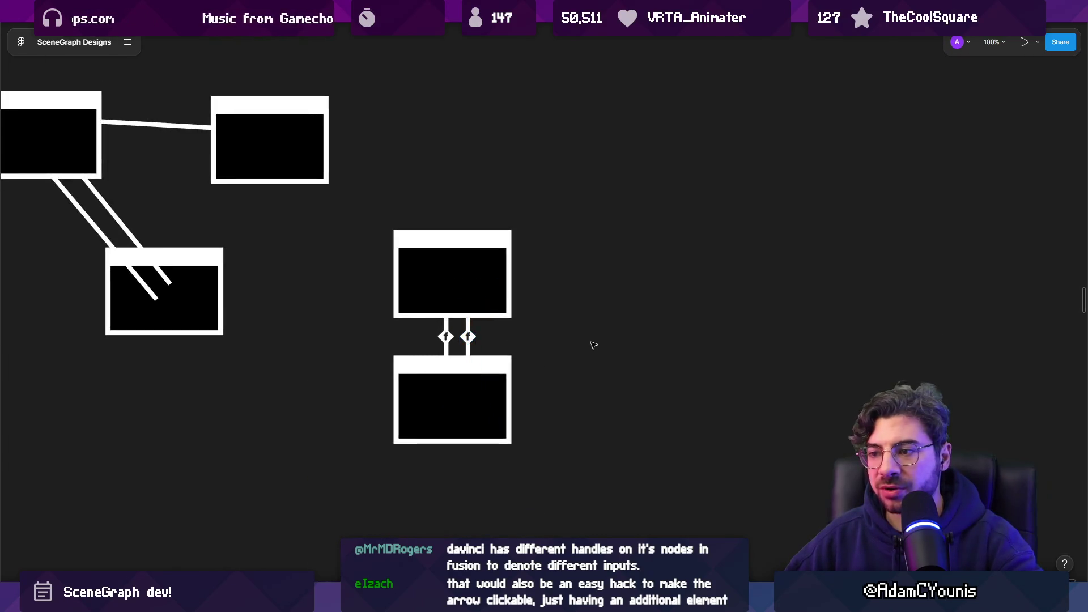
pyautogui.scroll(5, 518, 343)
pyautogui.click(374, 323)
# - Add a dark 1E1E1E stroke to both 'f' diamond ports
pyautogui.keyDown('shift'); pyautogui.click(330, 334); pyautogui.keyUp('shift')
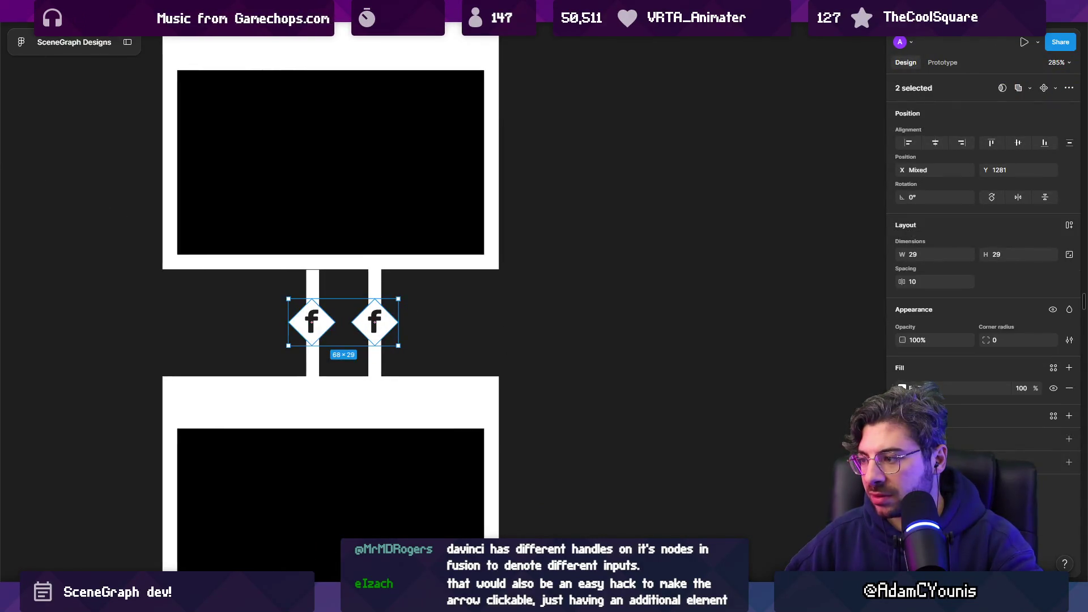
pyautogui.click(902, 436)
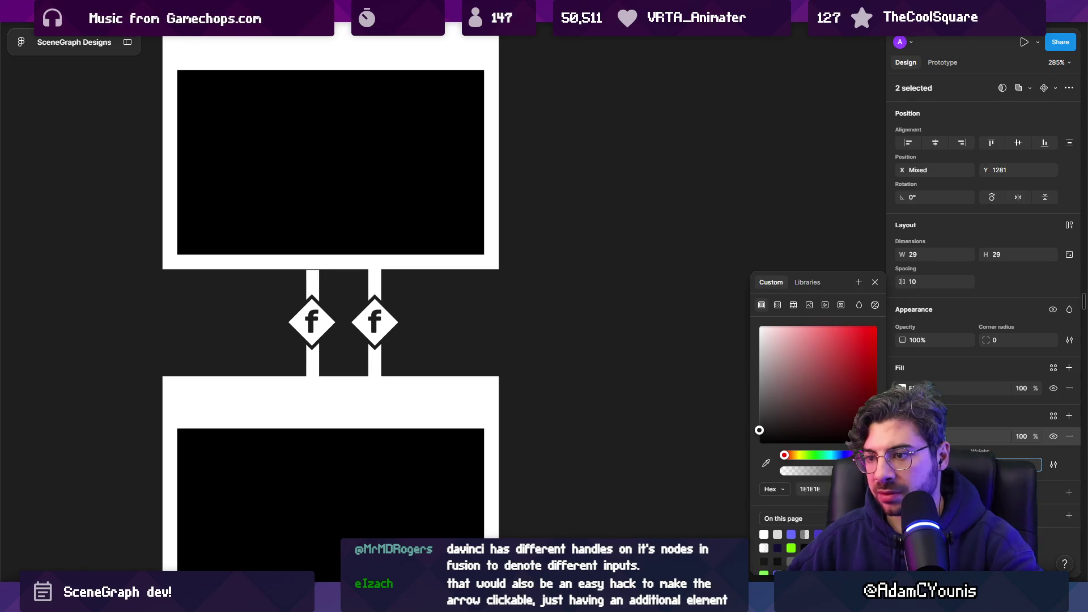
pyautogui.click(571, 357)
pyautogui.scroll(-3, 606, 343)
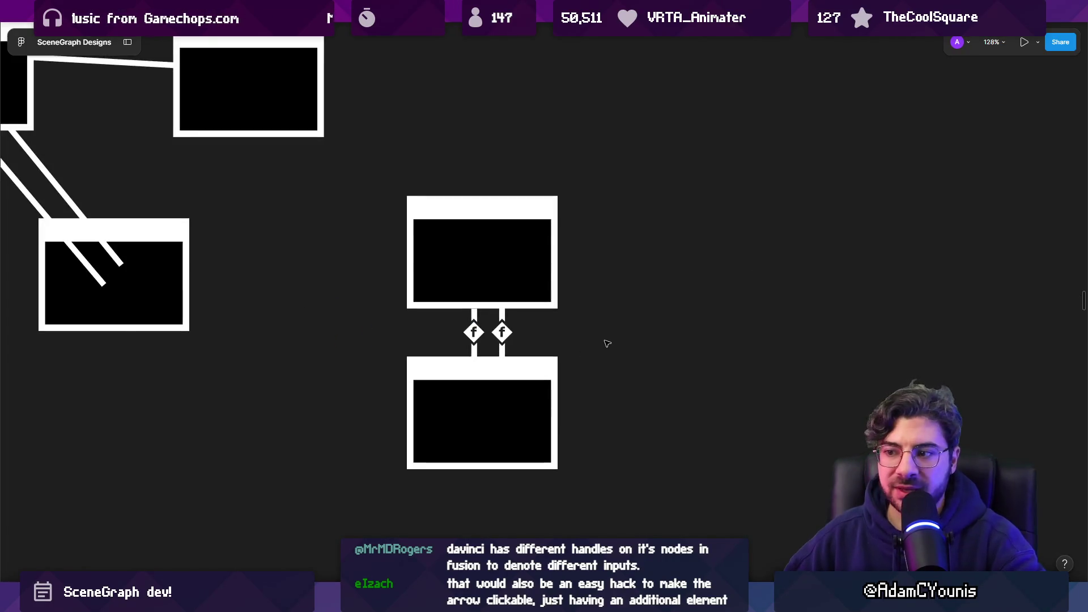
pyautogui.scroll(3, 584, 327)
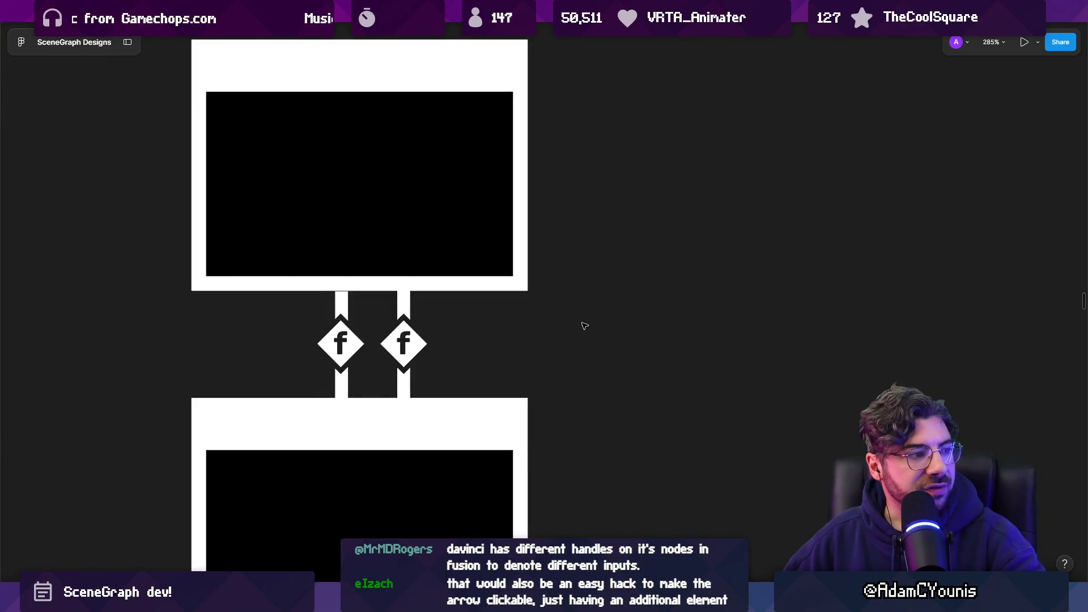
pyautogui.hotkey('ctrl', 'z')
pyautogui.hotkey('ctrl', 'z')
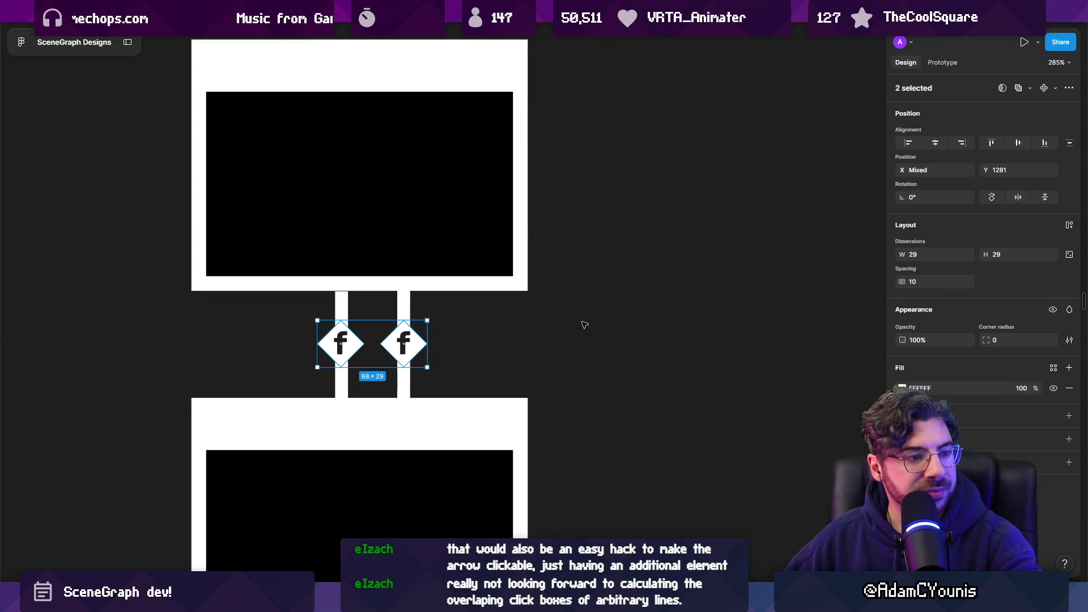
pyautogui.press('Escape')
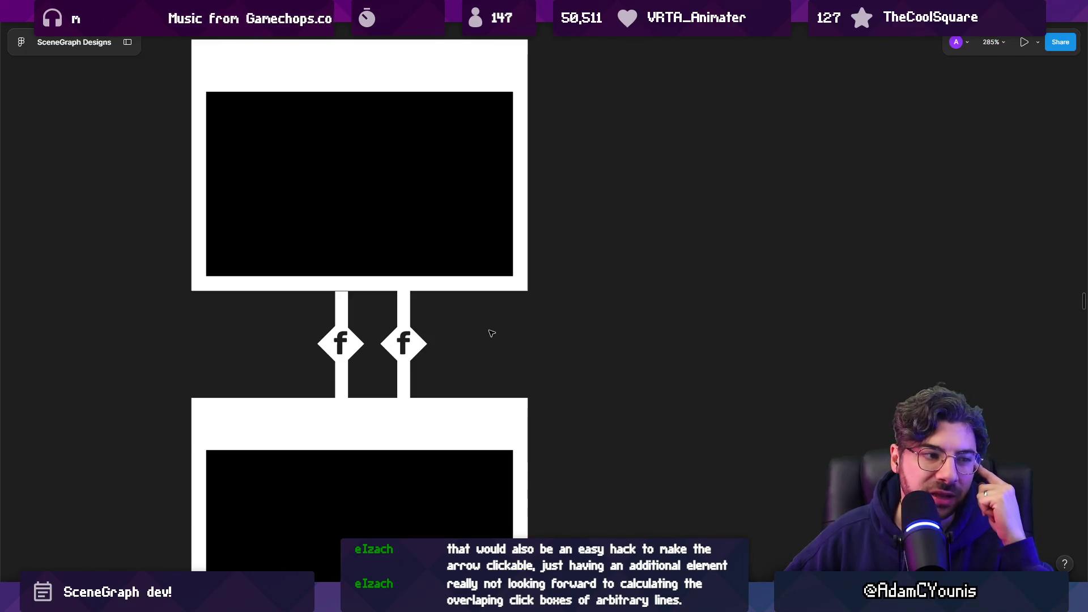
pyautogui.scroll(3, 408, 352)
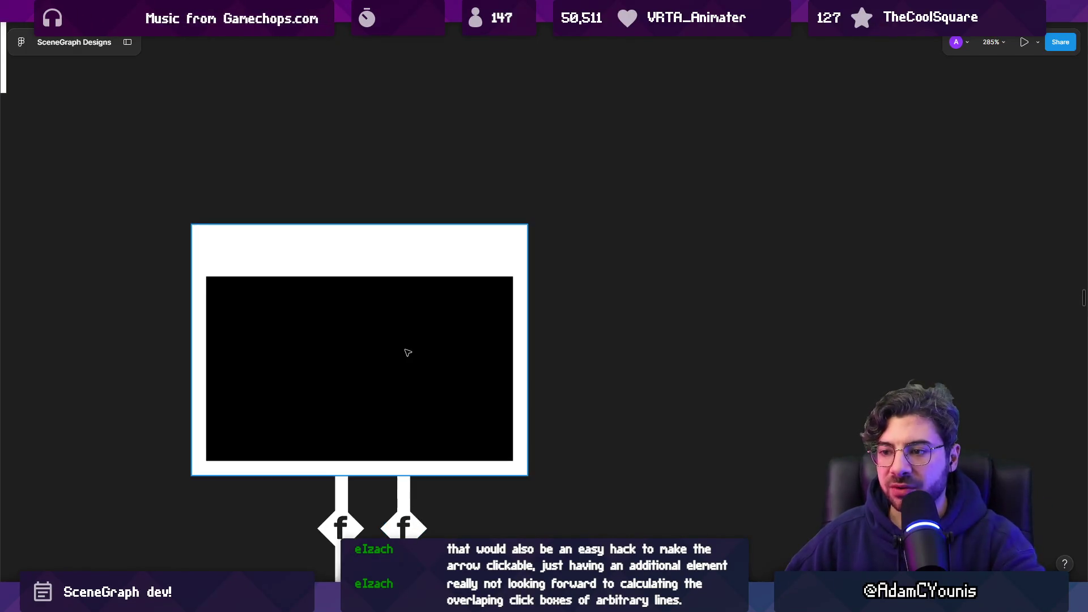
pyautogui.scroll(-4, 390, 386)
pyautogui.keyDown('ctrl'); pyautogui.scroll(5, 390, 387); pyautogui.keyUp('ctrl')
pyautogui.click(284, 175)
pyautogui.click(396, 175)
# - Draw a rectangle over the left diamond with pink fill CD6B6B at 32% opacity
pyautogui.click(330, 169)
pyautogui.rightClick(487, 453)
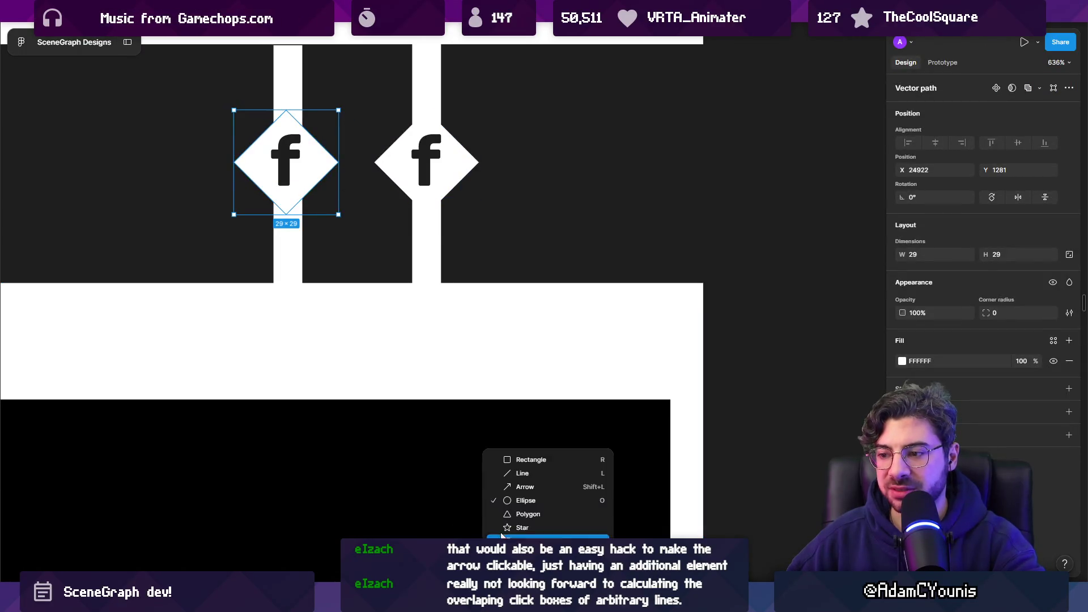
pyautogui.click(525, 464)
pyautogui.moveTo(187, 110); pyautogui.dragTo(352, 218)
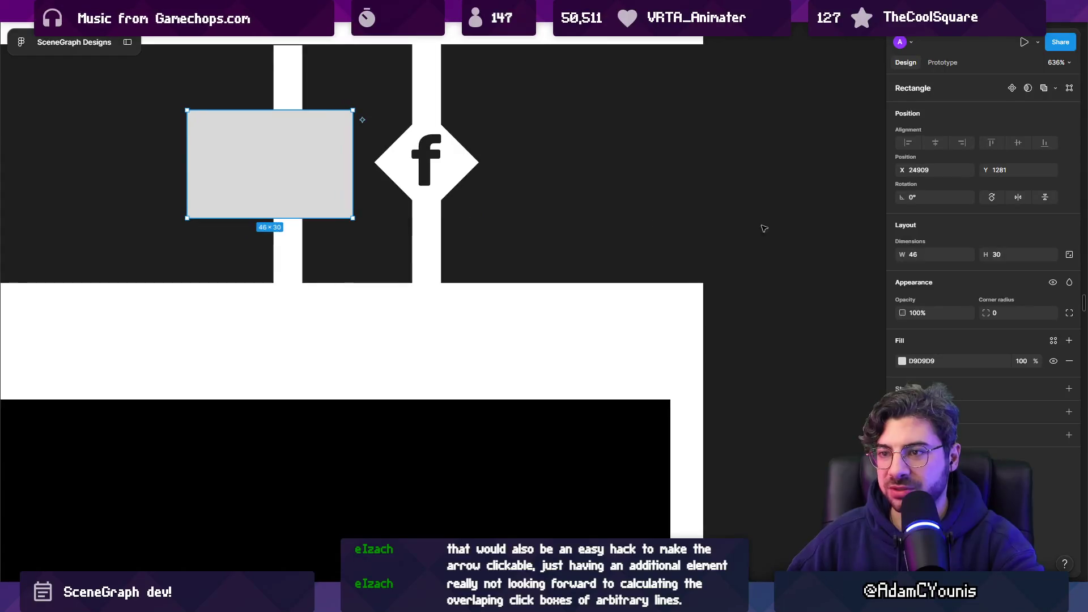
pyautogui.click(902, 361)
pyautogui.click(815, 350)
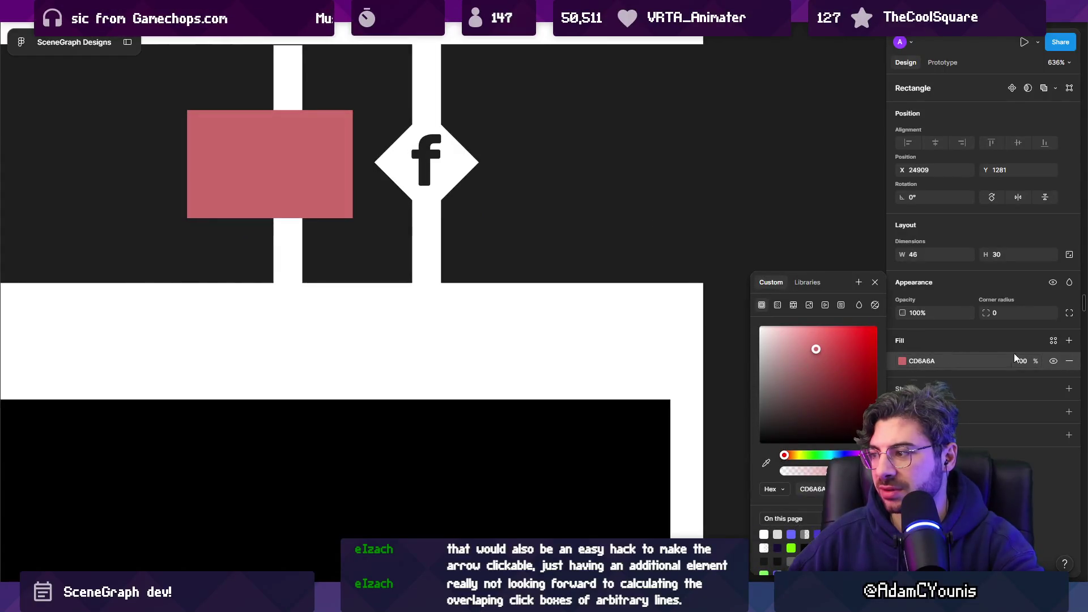
pyautogui.moveTo(1037, 361); pyautogui.dragTo(998, 361)
# - Copy the pink box over the right 'f' diamond
pyautogui.moveTo(270, 196)
pyautogui.mouseDown()
pyautogui.moveTo(292, 197)
pyautogui.moveTo(290, 232)
pyautogui.moveTo(413, 203)
pyautogui.moveTo(404, 199)
pyautogui.mouseUp()
pyautogui.scroll(-3, 404, 200)
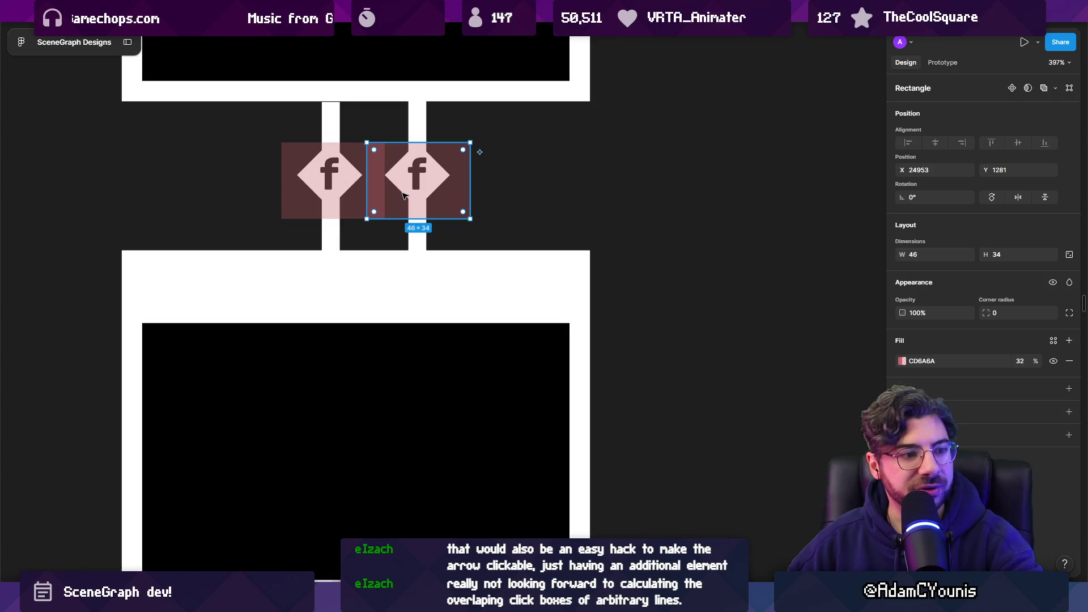
pyautogui.click(341, 177)
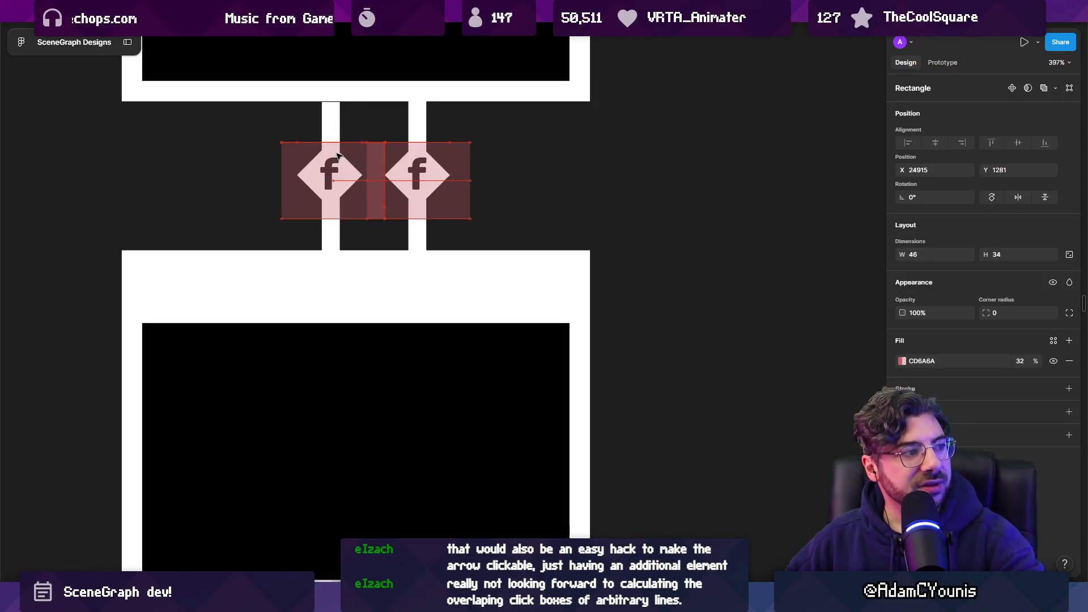
pyautogui.moveTo(341, 177); pyautogui.dragTo(347, 217)
pyautogui.scroll(-5, 347, 227)
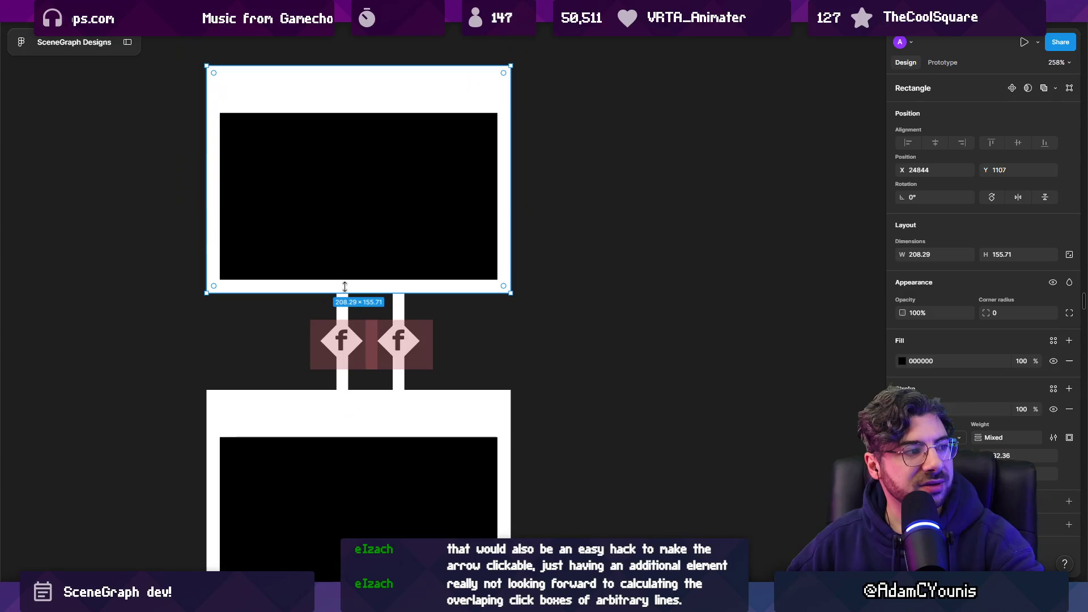
# - Duplicate the upper node box below the pair and extend the connector diagonally to it
pyautogui.click(347, 230)
pyautogui.scroll(2, 352, 207)
pyautogui.moveTo(360, 243)
pyautogui.mouseDown()
pyautogui.moveTo(471, 231)
pyautogui.moveTo(495, 611)
pyautogui.moveTo(469, 550)
pyautogui.mouseUp()
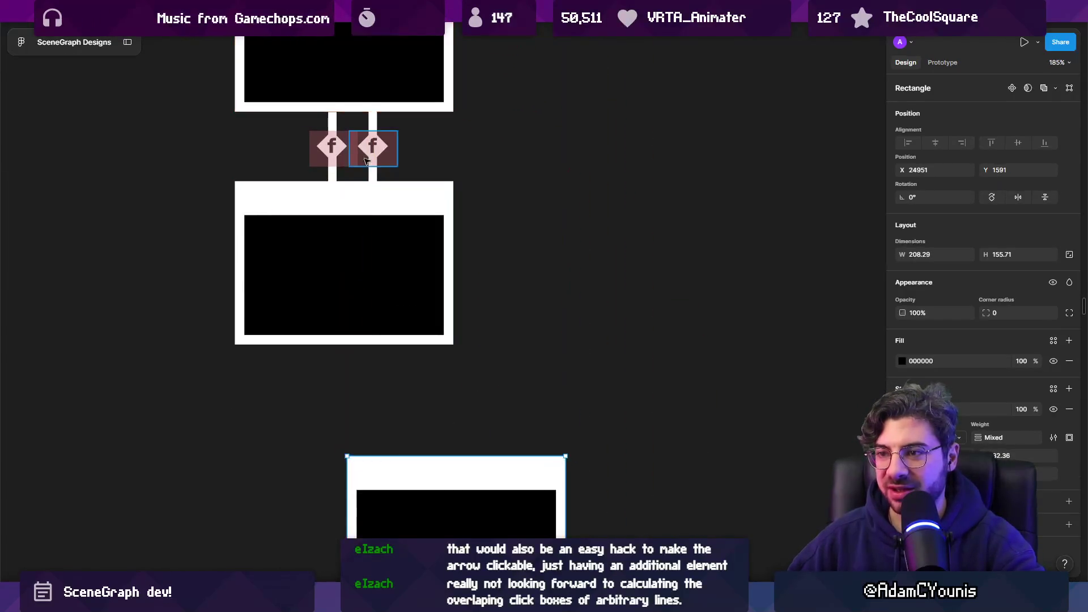
pyautogui.click(373, 262)
pyautogui.moveTo(375, 264)
pyautogui.mouseDown()
pyautogui.moveTo(449, 339)
pyautogui.moveTo(373, 263)
pyautogui.moveTo(471, 479)
pyautogui.mouseUp()
# - Remove the stray pink 'f' marker copy from the middle node and select the diagonal connector
pyautogui.click(391, 160)
pyautogui.scroll(5, 385, 161)
pyautogui.moveTo(397, 170)
pyautogui.mouseDown()
pyautogui.moveTo(494, 404)
pyautogui.moveTo(499, 461)
pyautogui.moveTo(388, 138)
pyautogui.moveTo(434, 142)
pyautogui.moveTo(362, 165)
pyautogui.moveTo(442, 370)
pyautogui.moveTo(442, 420)
pyautogui.moveTo(407, 280)
pyautogui.mouseUp()
pyautogui.scroll(-3, 499, 461)
pyautogui.scroll(3, 389, 138)
pyautogui.scroll(1, 364, 153)
pyautogui.moveTo(554, 287); pyautogui.dragTo(542, 257)
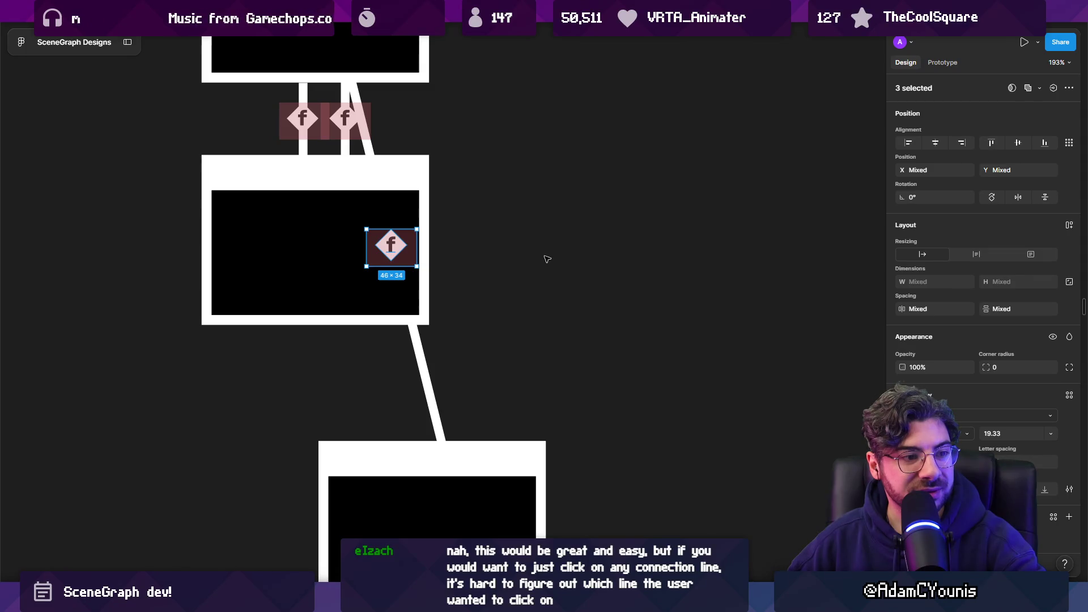
pyautogui.press('Tab')
pyautogui.press('Tab')
pyautogui.press('Tab')
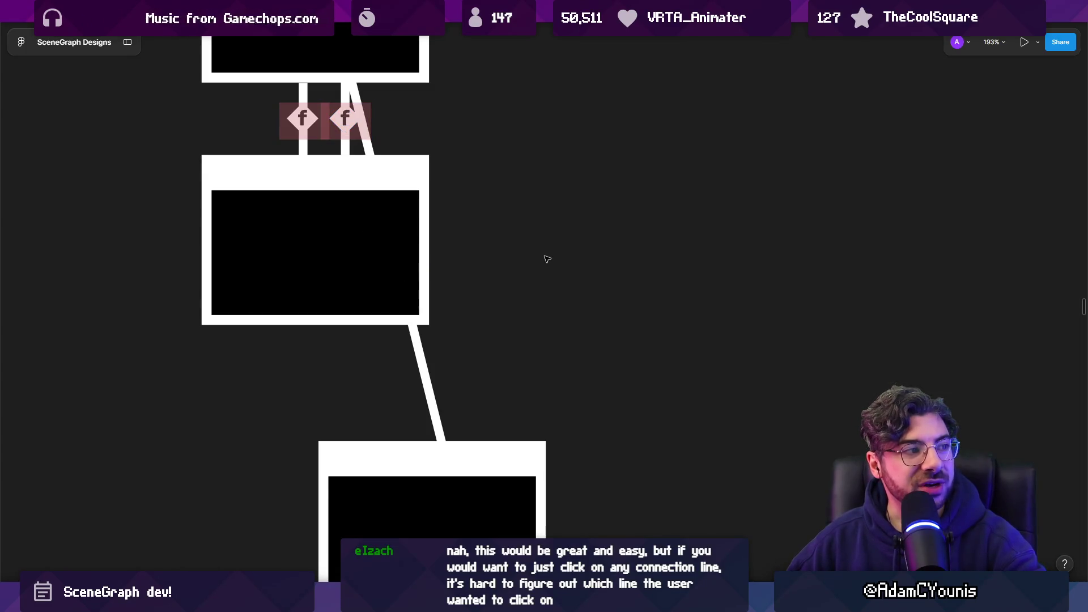
pyautogui.hotkey('ctrl', 'z')
pyautogui.hotkey('ctrl', 'z')
pyautogui.hotkey('ctrl', 'z')
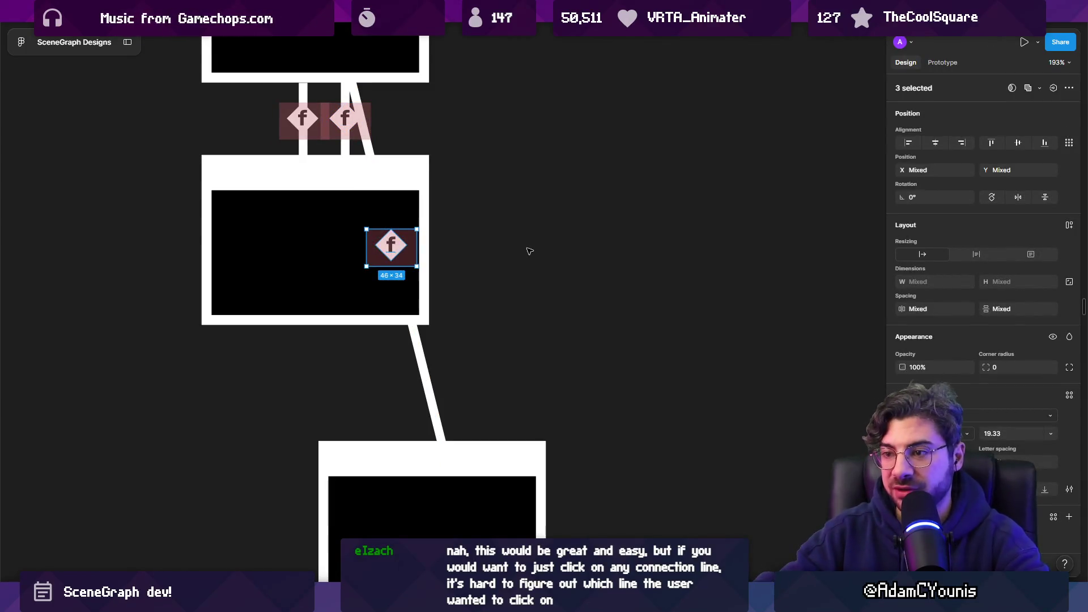
pyautogui.hotkey('ctrl', 'z')
pyautogui.click(528, 251)
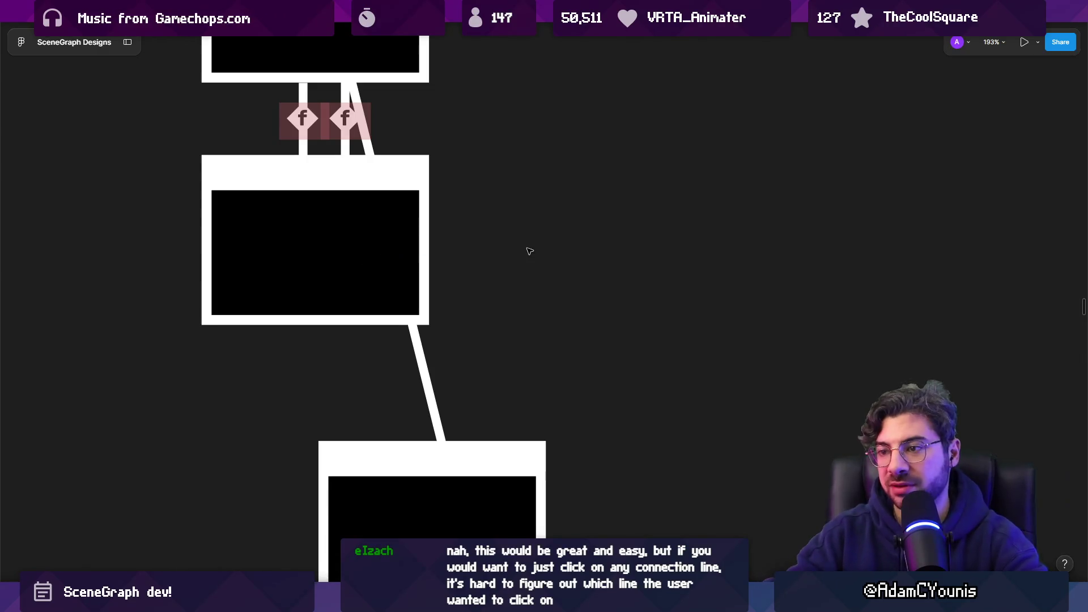
pyautogui.click(433, 381)
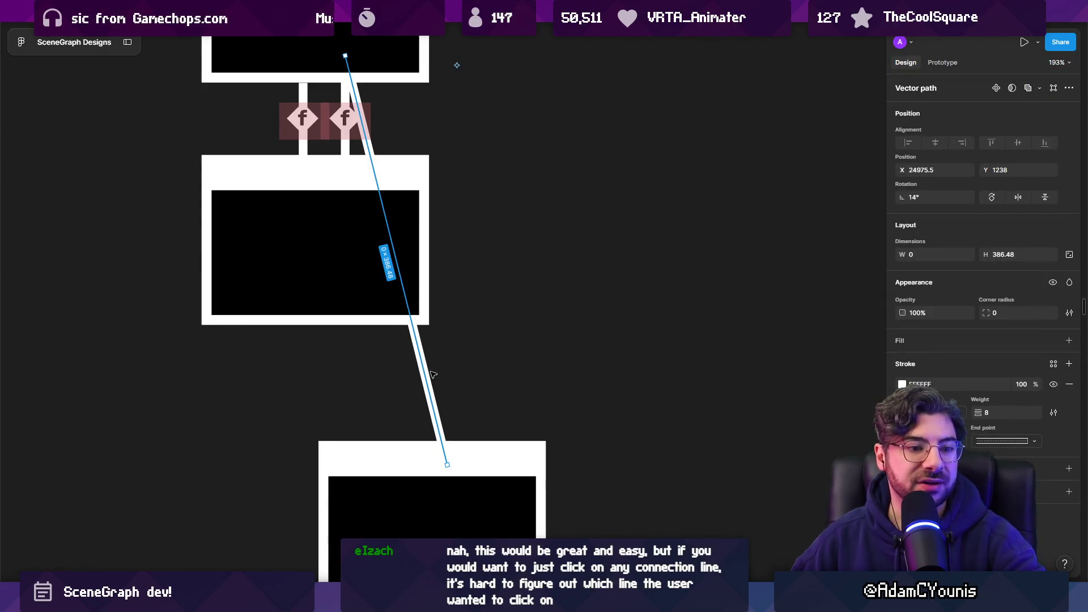
pyautogui.moveTo(396, 600)
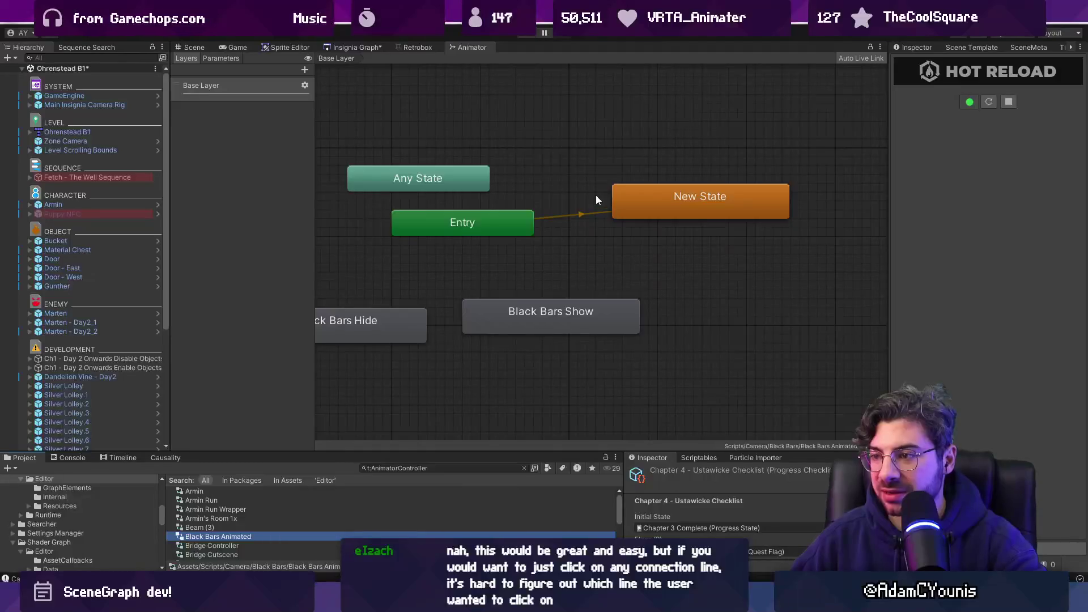
pyautogui.click(569, 224)
pyautogui.click(567, 219)
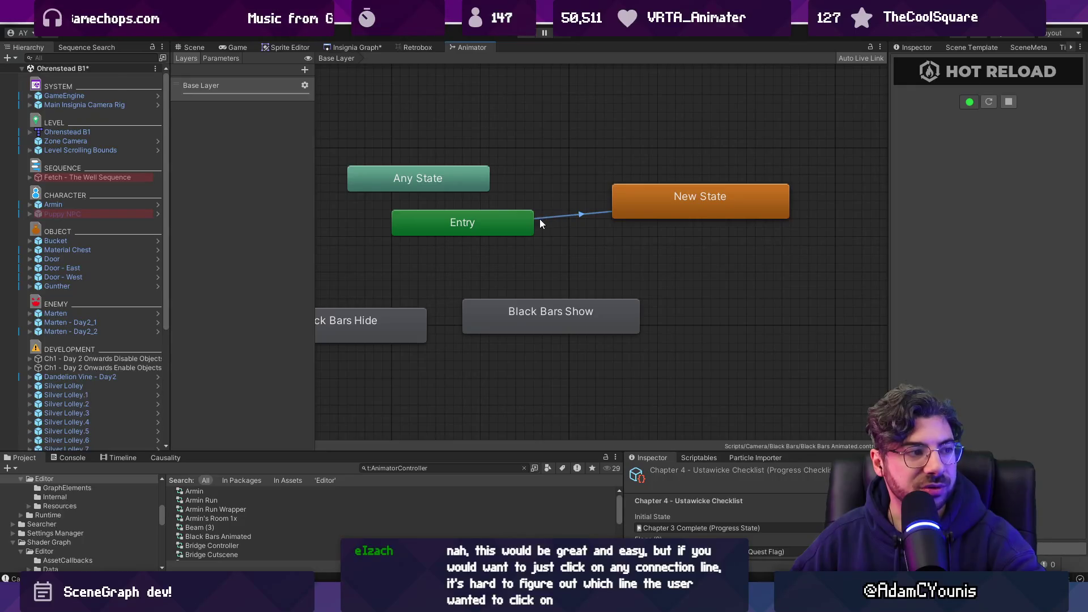
pyautogui.scroll(3, 558, 211)
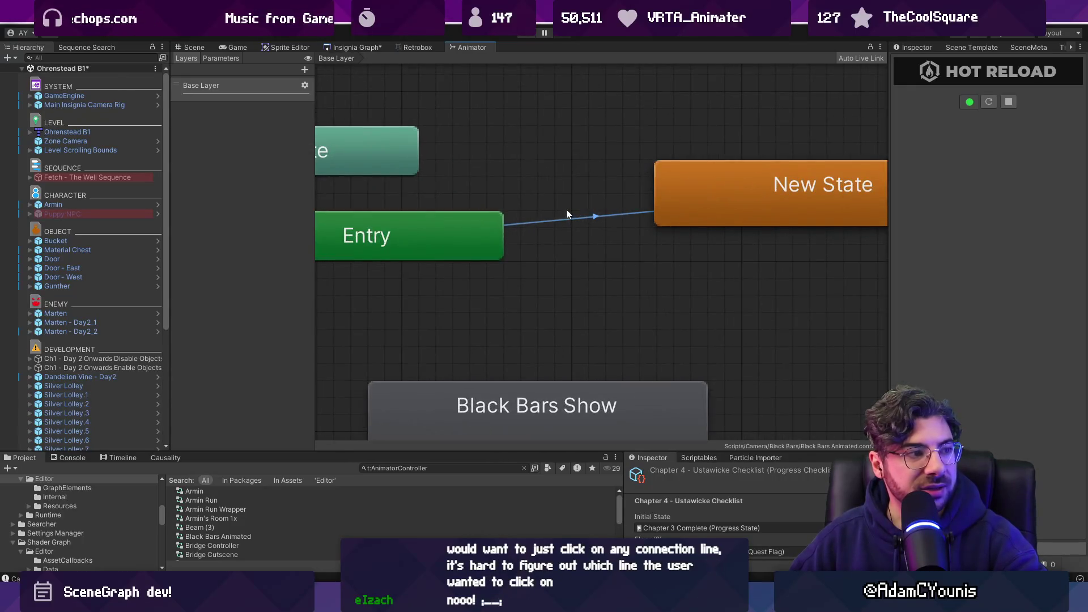
pyautogui.click(558, 209)
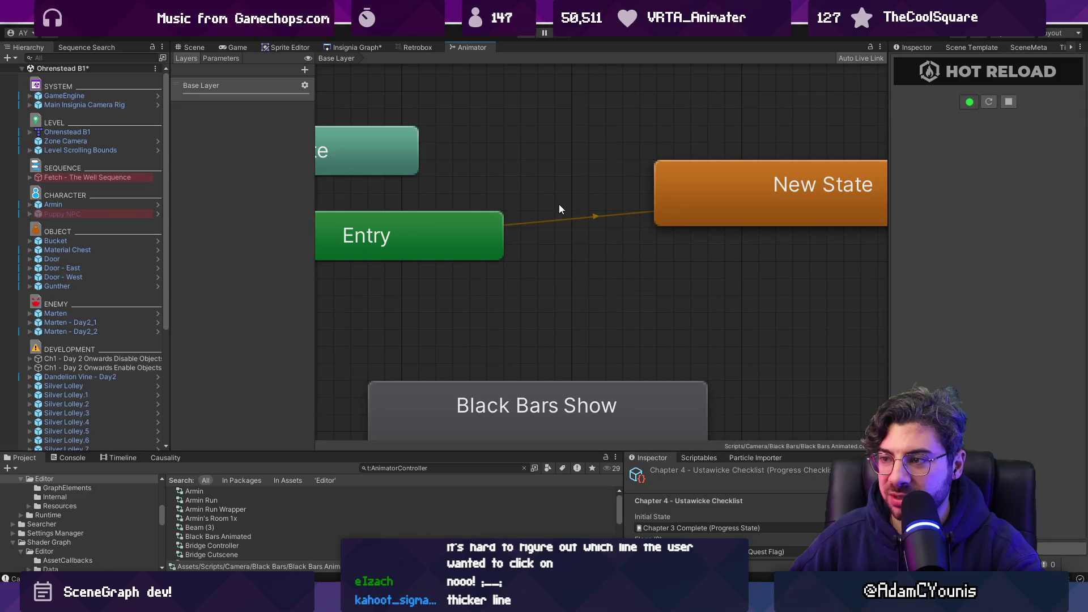
pyautogui.click(531, 208)
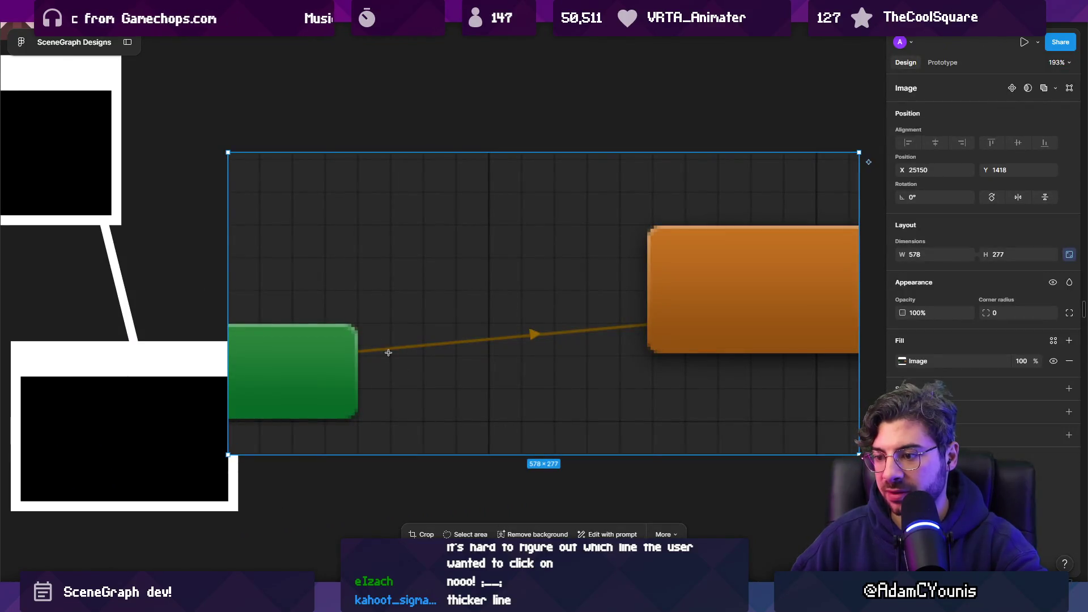
# - Draw a 20%-opacity rectangle band angled over the arrow between the green and orange blocks
pyautogui.moveTo(356, 304)
pyautogui.mouseDown()
pyautogui.moveTo(675, 337)
pyautogui.moveTo(675, 355)
pyautogui.mouseUp()
pyautogui.moveTo(677, 303); pyautogui.dragTo(659, 270)
pyautogui.moveTo(592, 311); pyautogui.dragTo(578, 306)
pyautogui.press('2')
pyautogui.moveTo(671, 319); pyautogui.dragTo(673, 327)
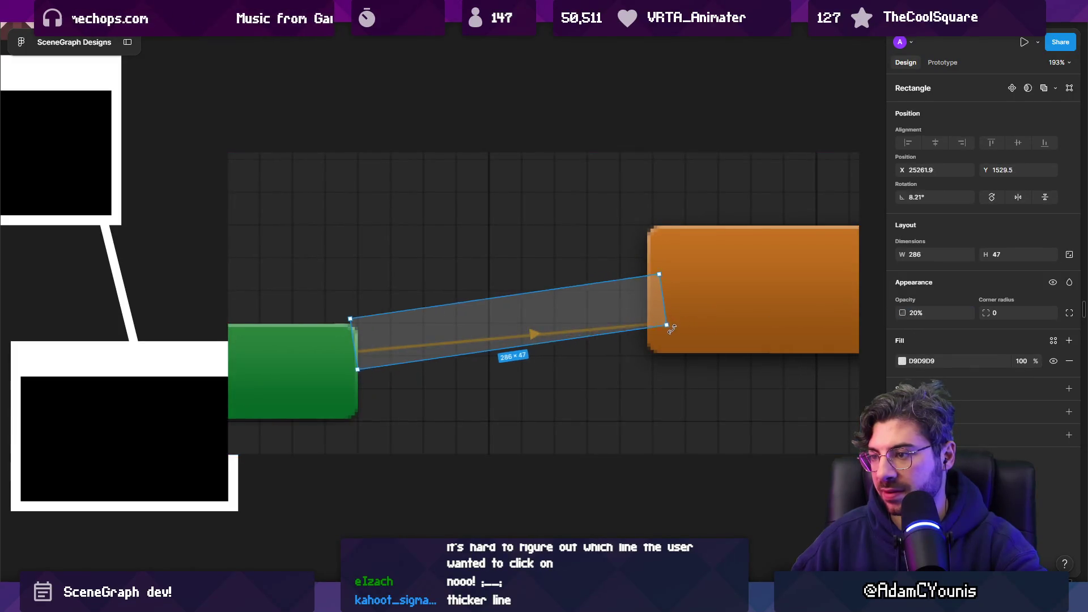
pyautogui.moveTo(591, 302); pyautogui.dragTo(593, 316)
pyautogui.moveTo(668, 289); pyautogui.dragTo(672, 290)
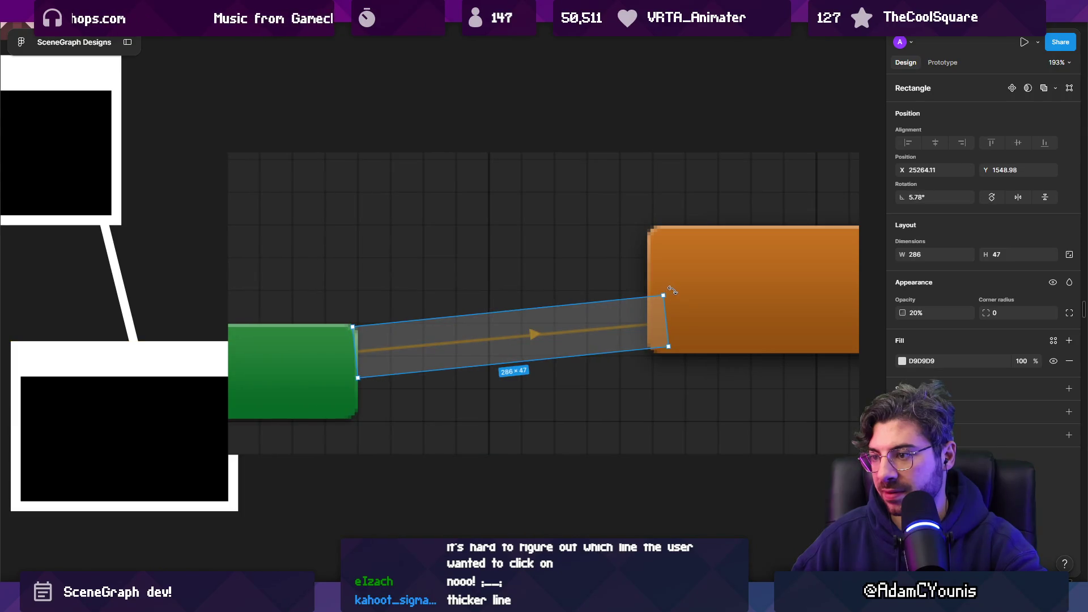
pyautogui.scroll(-3, 529, 335)
# - Deselect the band and switch to Unity's Armin's Room 1x animator graph
pyautogui.press('Escape')
pyautogui.click(559, 428)
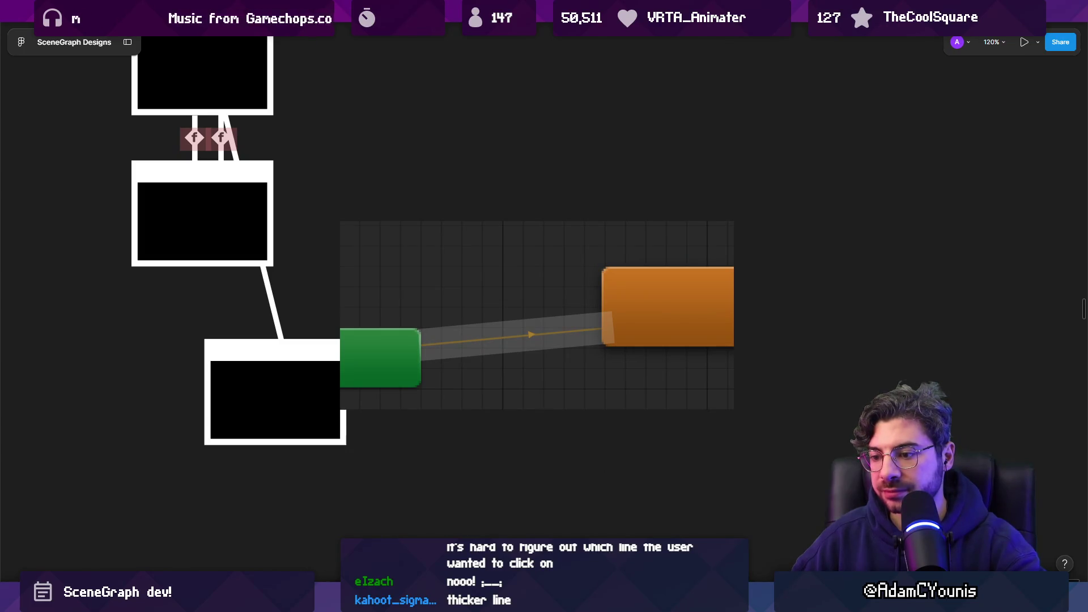
pyautogui.click(459, 513)
pyautogui.click(247, 518)
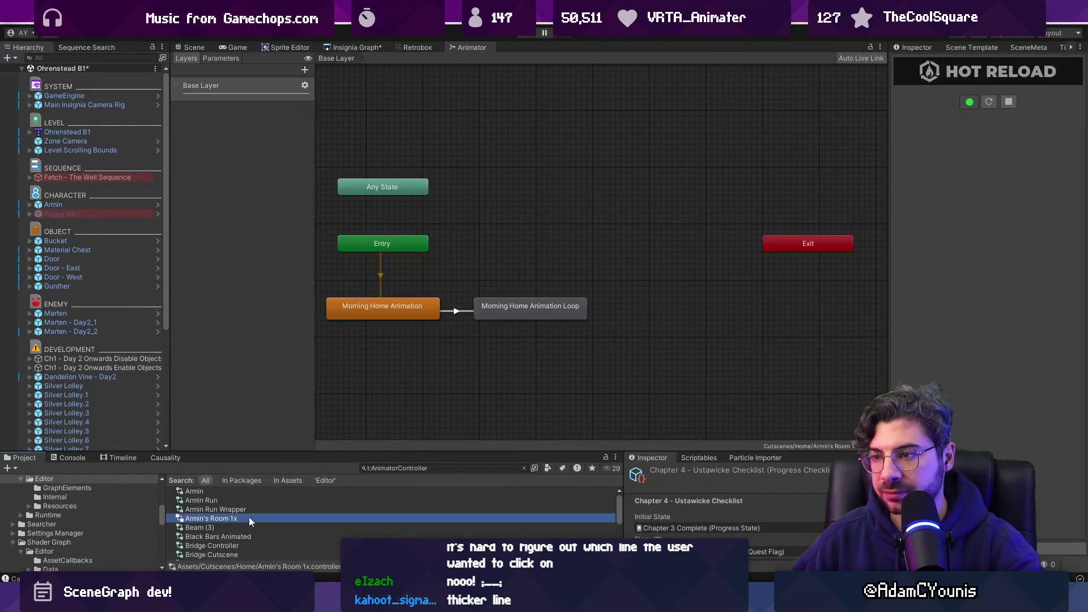
# - Move the Entry node up beside Die in the Scanline Death animator graph
pyautogui.press('Down')
pyautogui.press('Down')
pyautogui.press('Down')
pyautogui.press('Down')
pyautogui.press('Down')
pyautogui.press('Down')
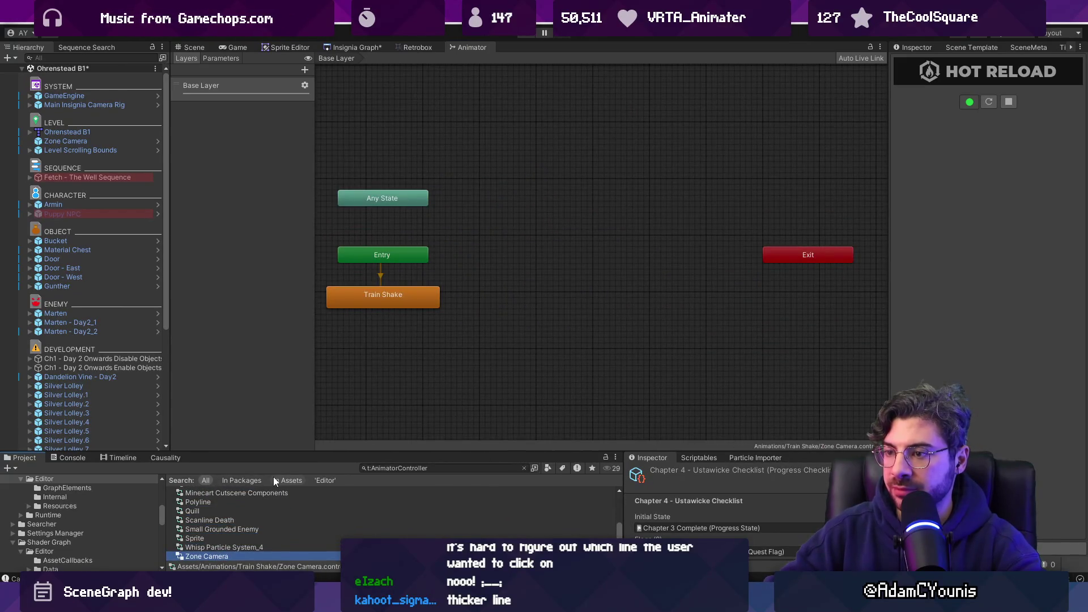
pyautogui.press('Up')
pyautogui.press('Up')
pyautogui.press('Up')
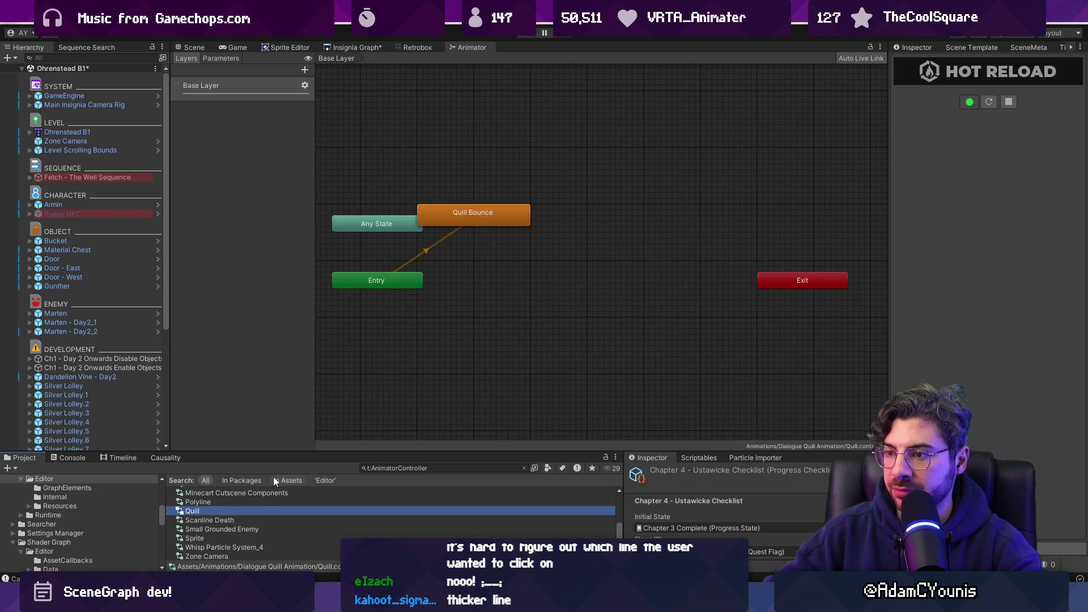
pyautogui.press('Down')
pyautogui.scroll(4, 474, 303)
pyautogui.moveTo(463, 233)
pyautogui.mouseDown()
pyautogui.moveTo(643, 140)
pyautogui.moveTo(611, 147)
pyautogui.moveTo(480, 219)
pyautogui.mouseUp()
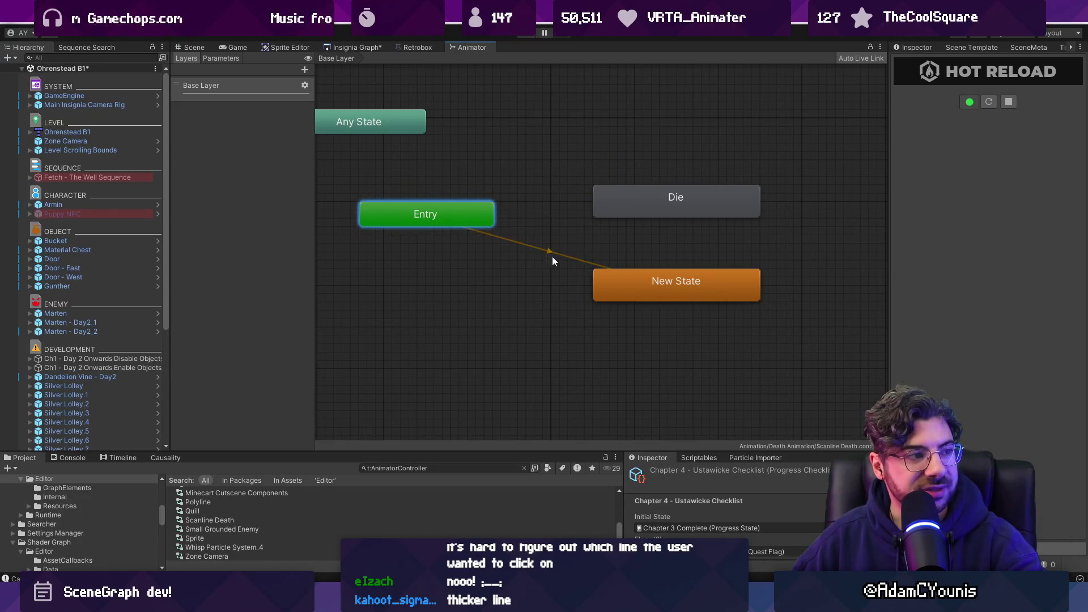
# - Browse the Minecart, Bridge Controller, Beam (3) and Armin graphs, then close the Animator tab
pyautogui.click(253, 522)
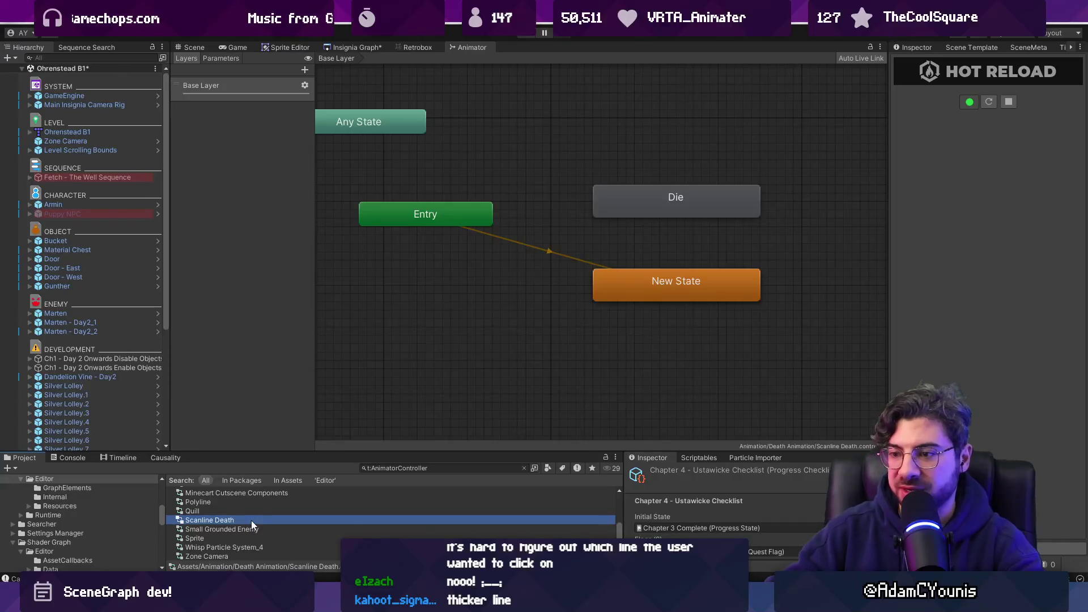
pyautogui.press('Up')
pyautogui.press('Up')
pyautogui.press('Up')
pyautogui.press('Up')
pyautogui.press('Up')
pyautogui.press('Up')
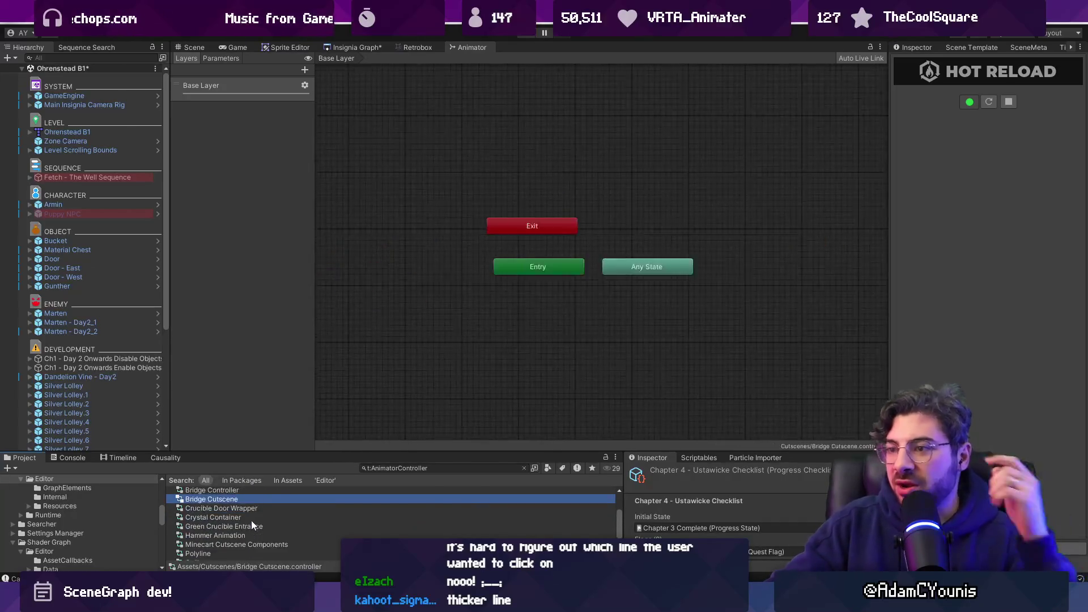
pyautogui.press('Up')
pyautogui.press('Up')
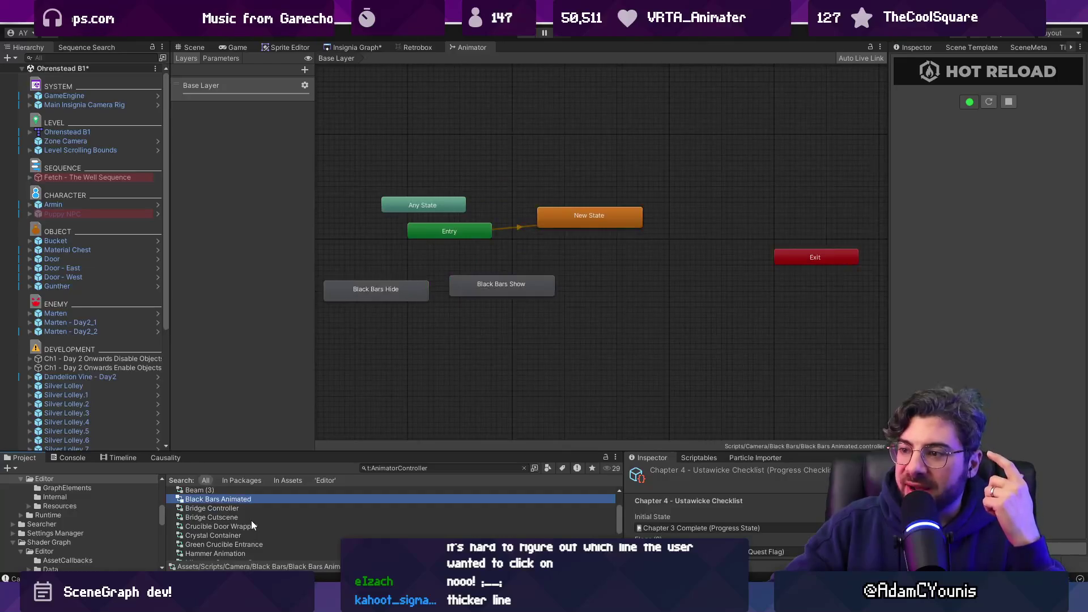
pyautogui.press('Down')
pyautogui.press('Down')
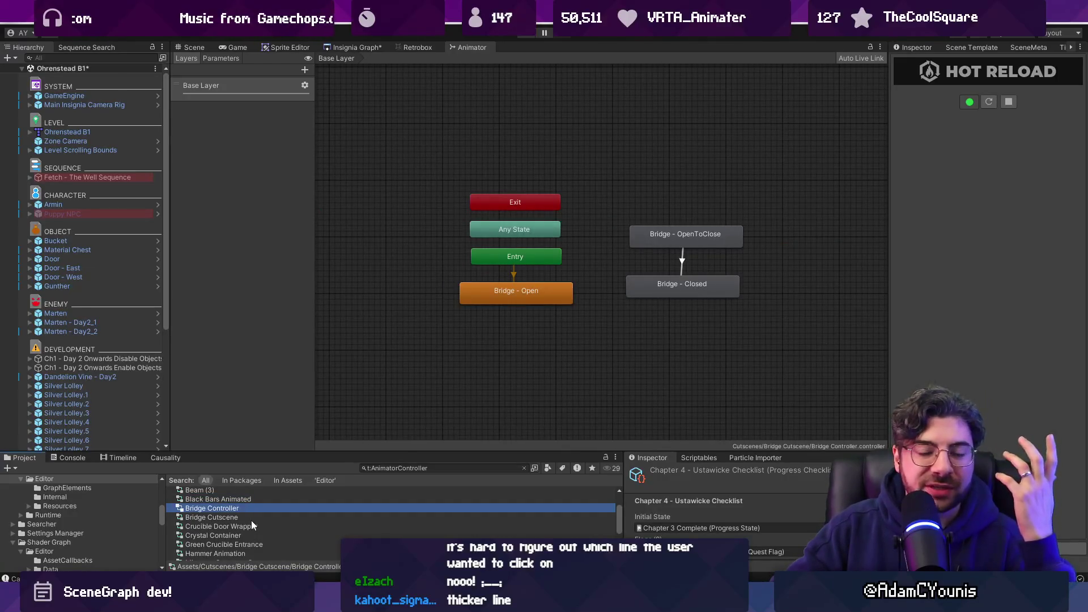
pyautogui.press('Up')
pyautogui.press('Up')
pyautogui.press('Up')
pyautogui.press('Up')
pyautogui.press('Up')
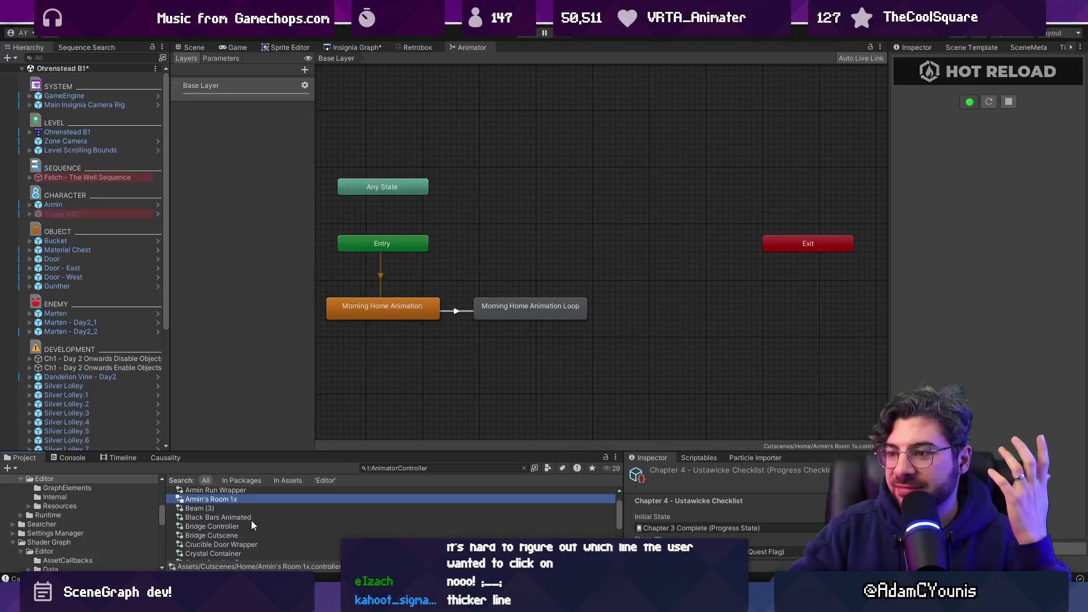
pyautogui.press('Up')
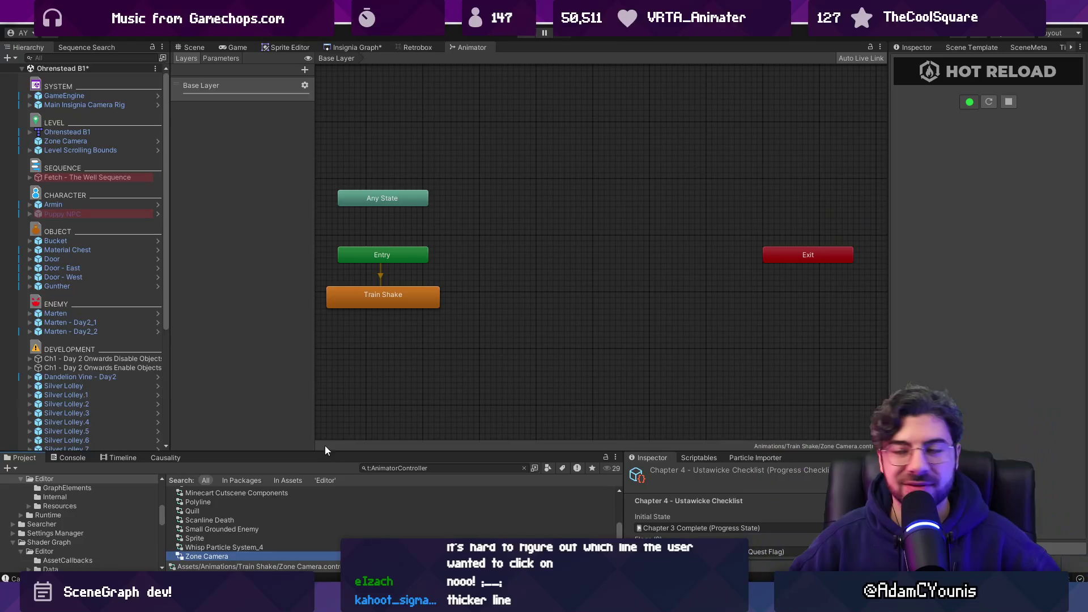
pyautogui.rightClick(467, 49)
pyautogui.click(494, 86)
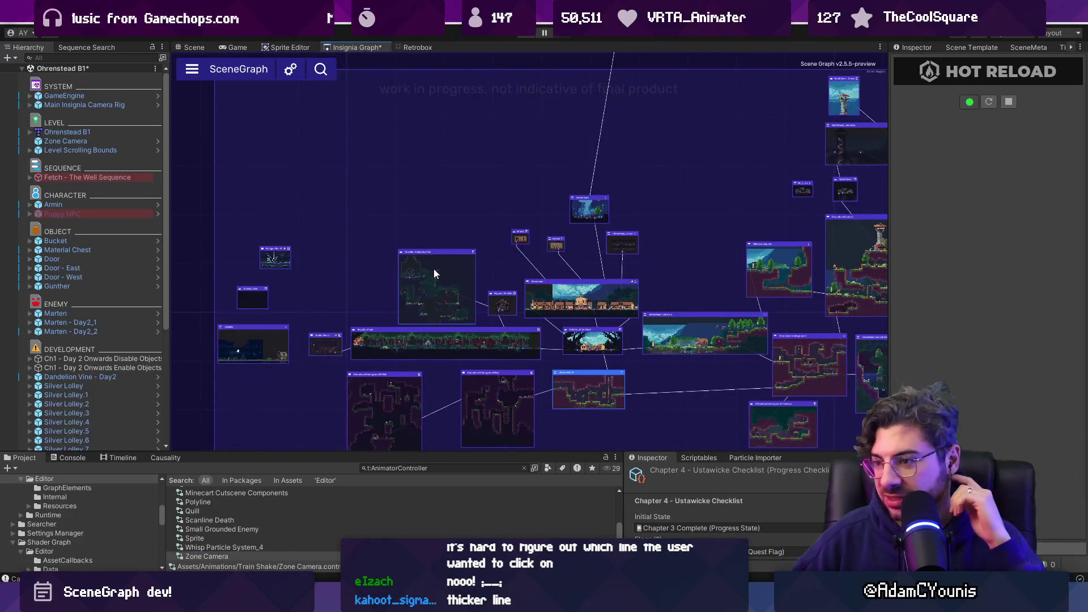
pyautogui.hotkey('alt', 'Tab')
# - Delete the green-and-orange animator-style mockup frame
pyautogui.click(491, 356)
pyautogui.moveTo(437, 187); pyautogui.dragTo(596, 404)
pyautogui.press('Delete')
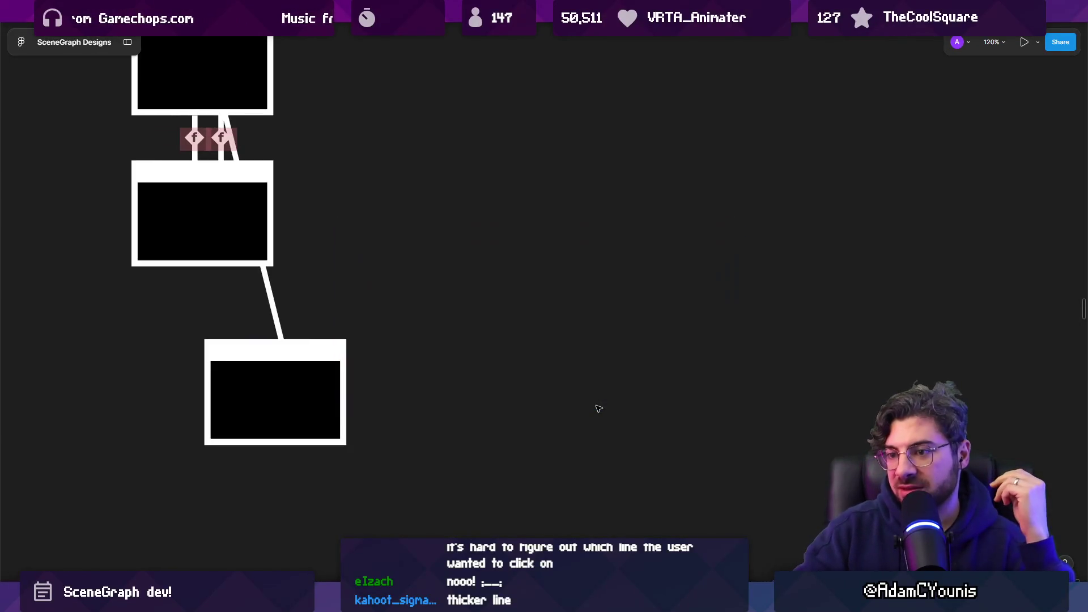
# - Scroll around the canvas to review Frame 274 and the remaining node graphs
pyautogui.scroll(3, 573, 352)
pyautogui.hscroll(-3, 573, 352)
pyautogui.keyDown('ctrl'); pyautogui.scroll(5, 392, 278); pyautogui.keyUp('ctrl')
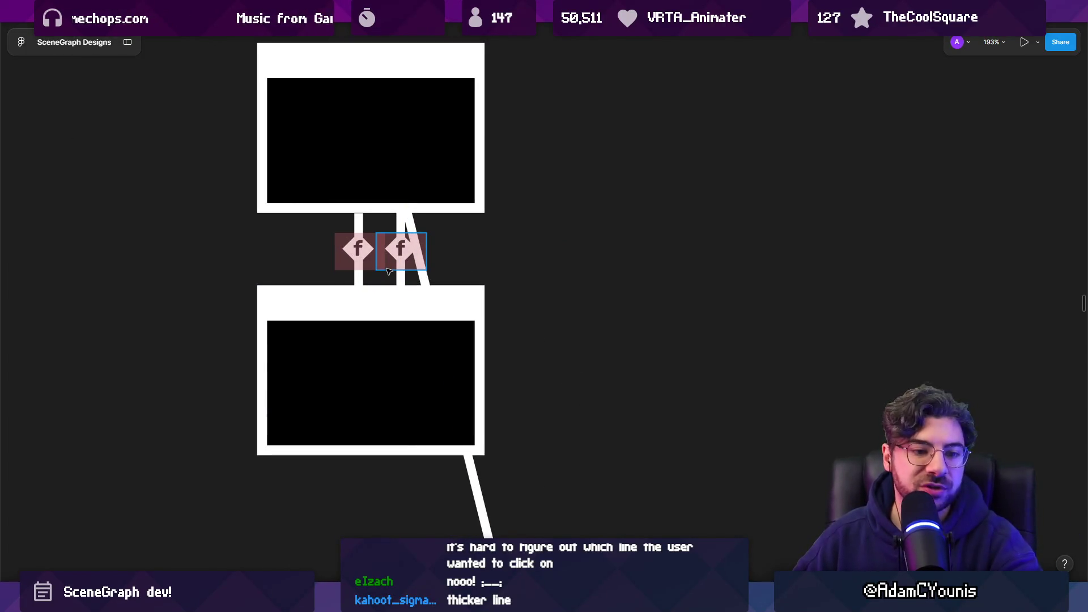
pyautogui.keyDown('ctrl'); pyautogui.scroll(-5, 533, 311); pyautogui.keyUp('ctrl')
pyautogui.scroll(2, 578, 316)
pyautogui.keyDown('ctrl'); pyautogui.scroll(3, 268, 199); pyautogui.keyUp('ctrl')
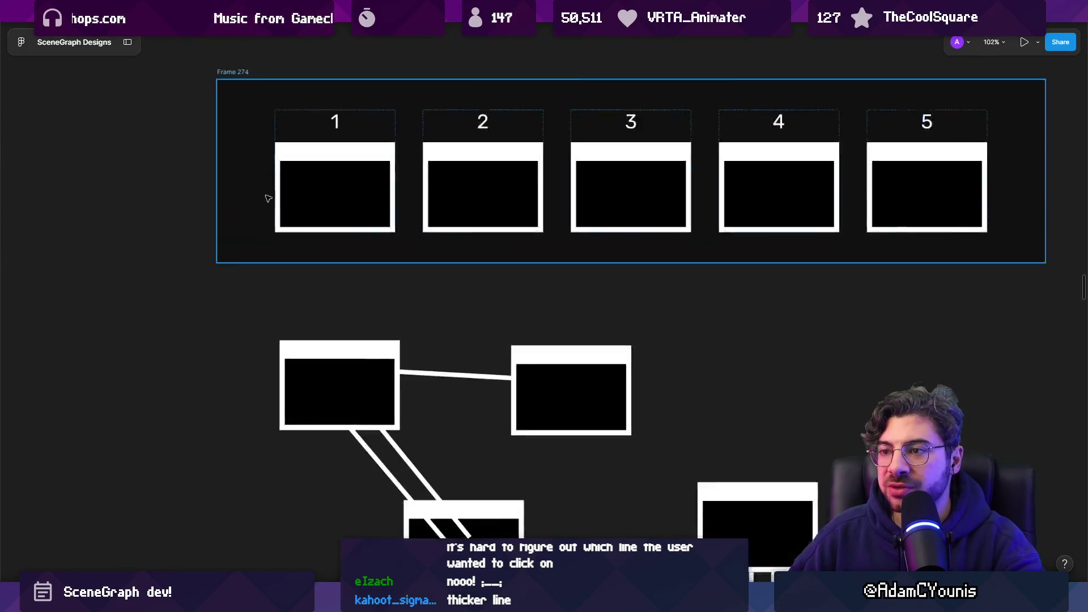
pyautogui.keyDown('ctrl'); pyautogui.scroll(3, 267, 199); pyautogui.keyUp('ctrl')
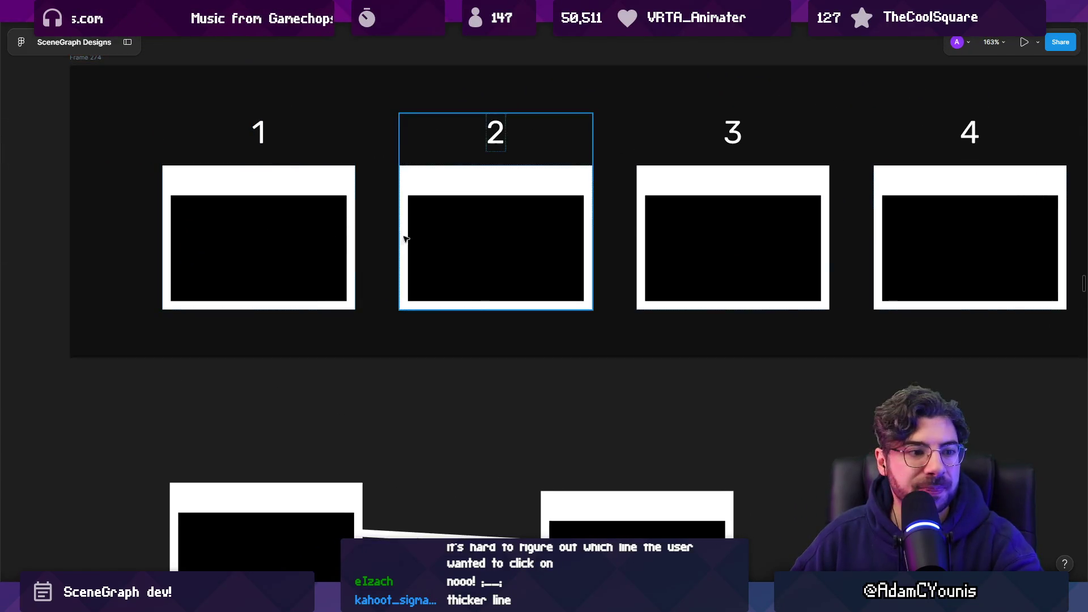
pyautogui.keyDown('ctrl'); pyautogui.scroll(-3, 388, 226); pyautogui.keyUp('ctrl')
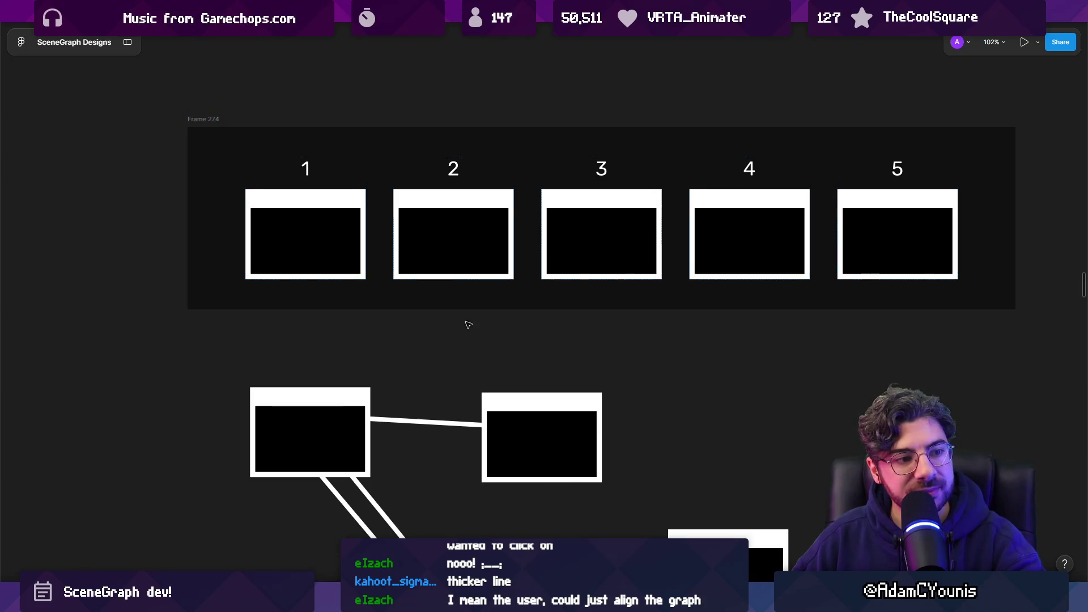
pyautogui.scroll(-5, 513, 419)
pyautogui.hscroll(3, 513, 419)
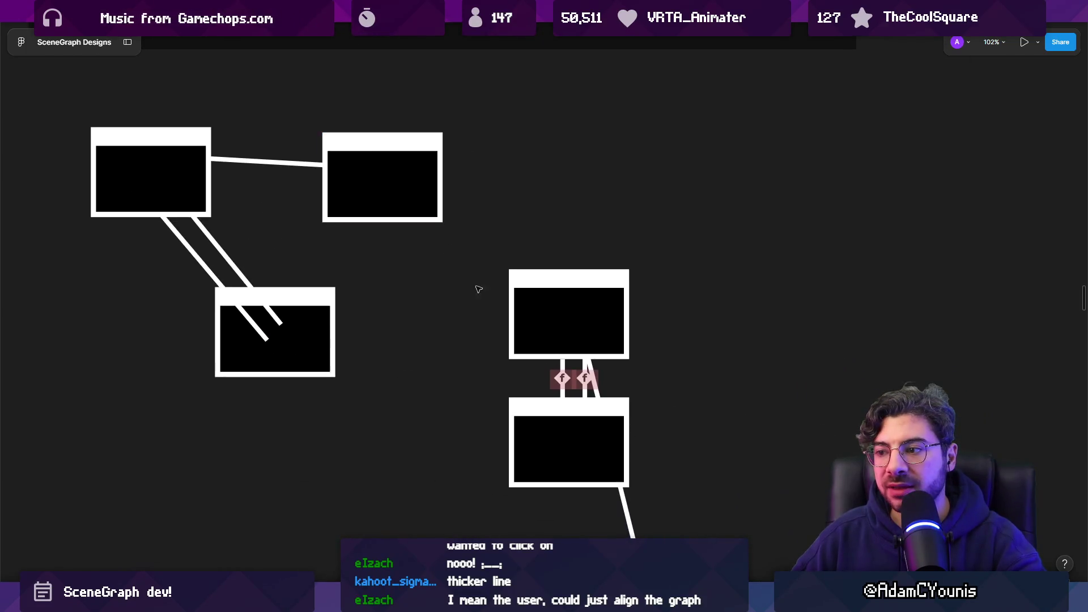
# - Shift the bottom node box up and right, then select the graph nodes with their links
pyautogui.scroll(-2, 446, 248)
pyautogui.hscroll(1, 446, 248)
pyautogui.moveTo(545, 475)
pyautogui.mouseDown()
pyautogui.moveTo(618, 455)
pyautogui.moveTo(645, 417)
pyautogui.moveTo(546, 475)
pyautogui.mouseUp()
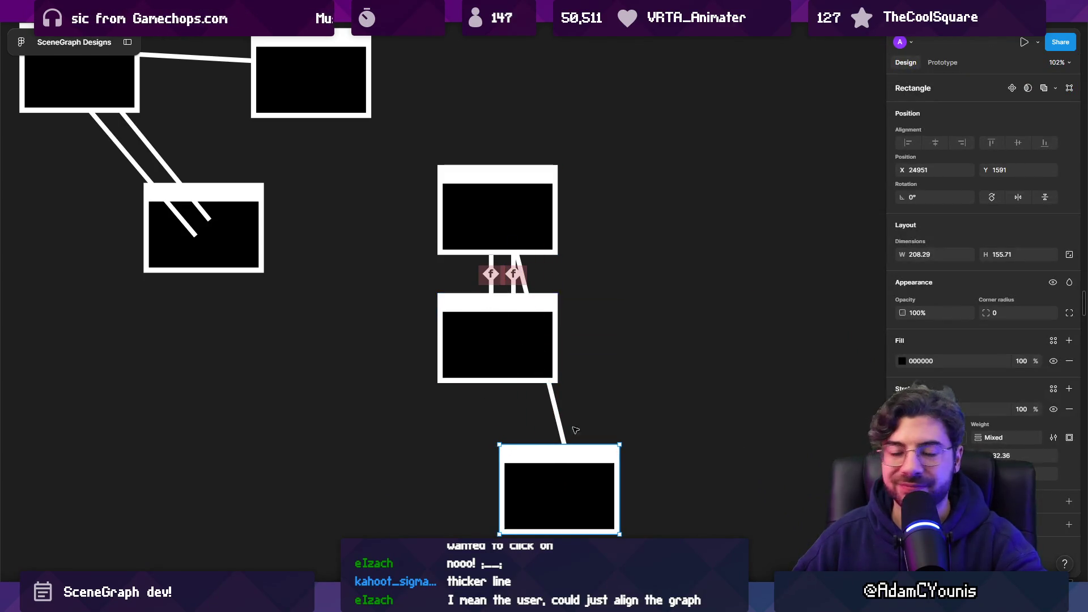
pyautogui.moveTo(626, 197)
pyautogui.mouseDown()
pyautogui.moveTo(564, 365)
pyautogui.moveTo(428, 484)
pyautogui.moveTo(636, 379)
pyautogui.mouseUp()
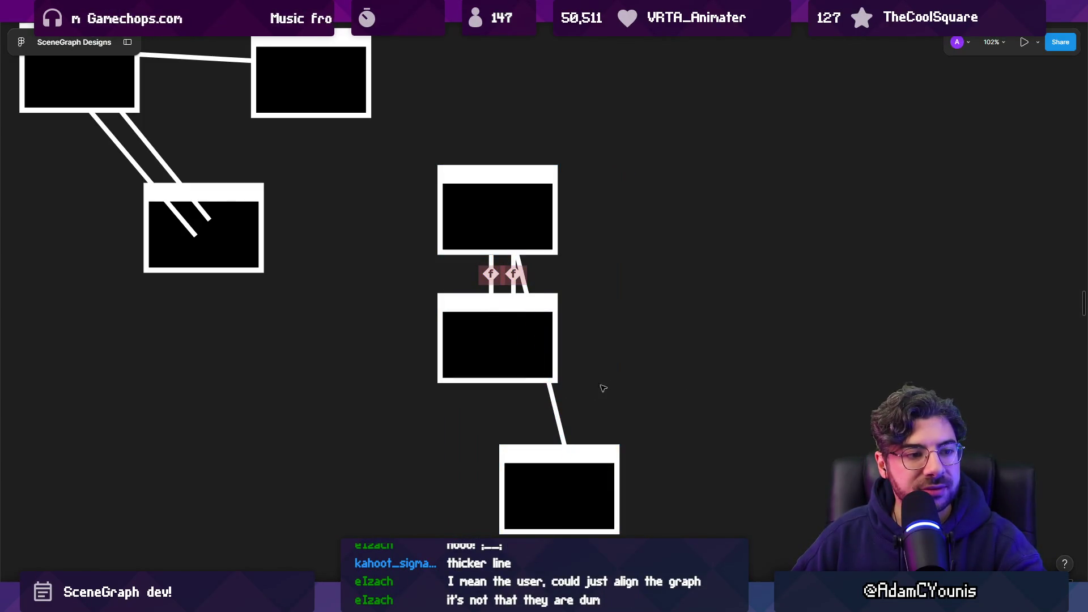
pyautogui.moveTo(717, 159)
pyautogui.mouseDown()
pyautogui.moveTo(437, 462)
pyautogui.moveTo(436, 486)
pyautogui.moveTo(399, 529)
pyautogui.mouseUp()
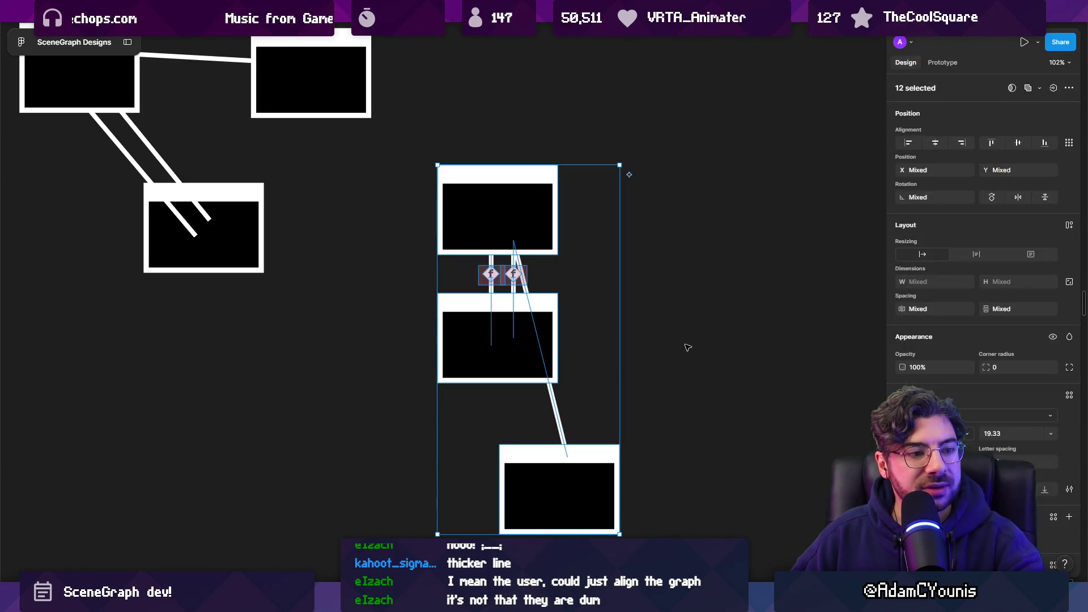
pyautogui.click(687, 347)
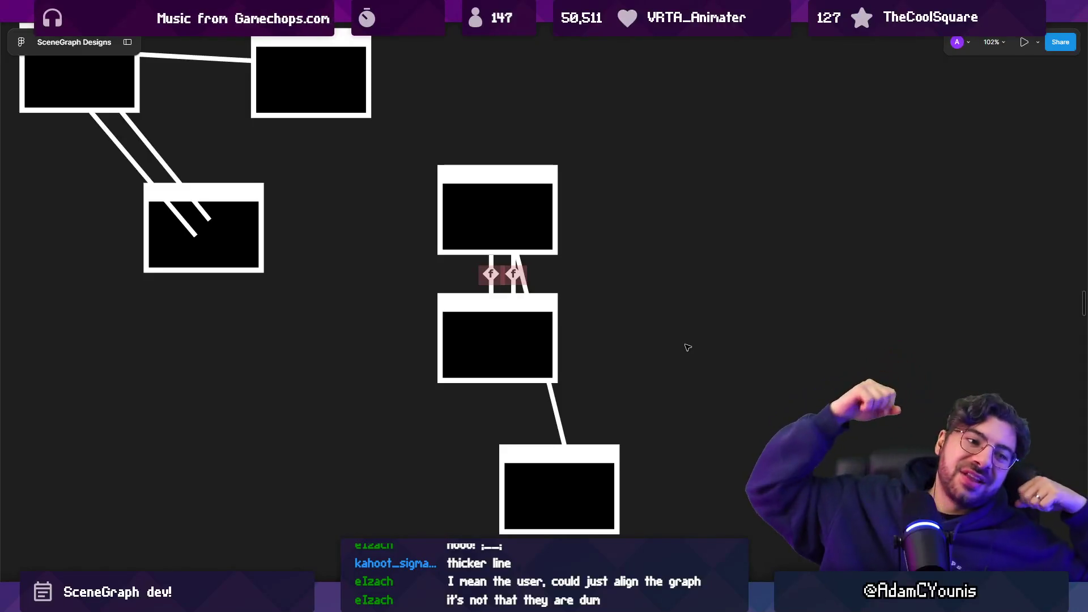
# - Nudge the bottom node box slightly down and bring up the Unity project window
pyautogui.scroll(-3, 614, 303)
pyautogui.click(497, 387)
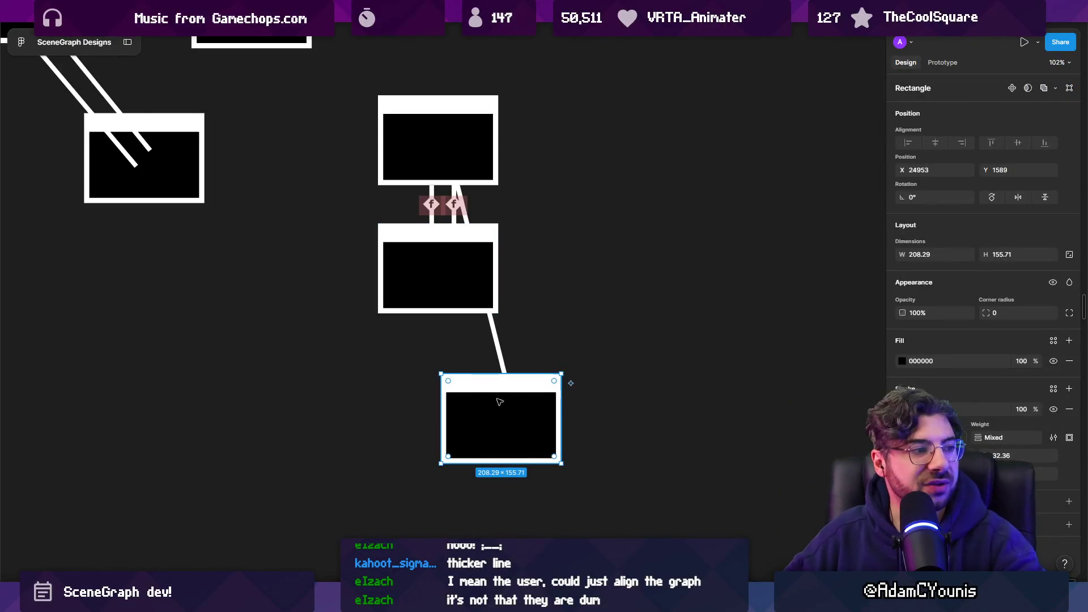
pyautogui.moveTo(492, 412); pyautogui.dragTo(492, 414)
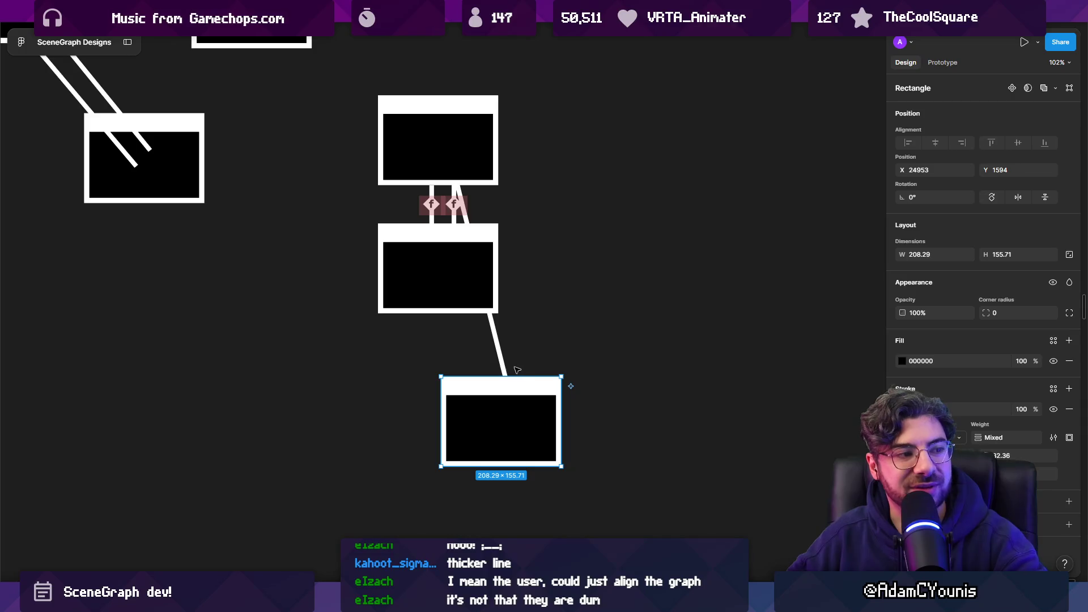
pyautogui.moveTo(408, 601)
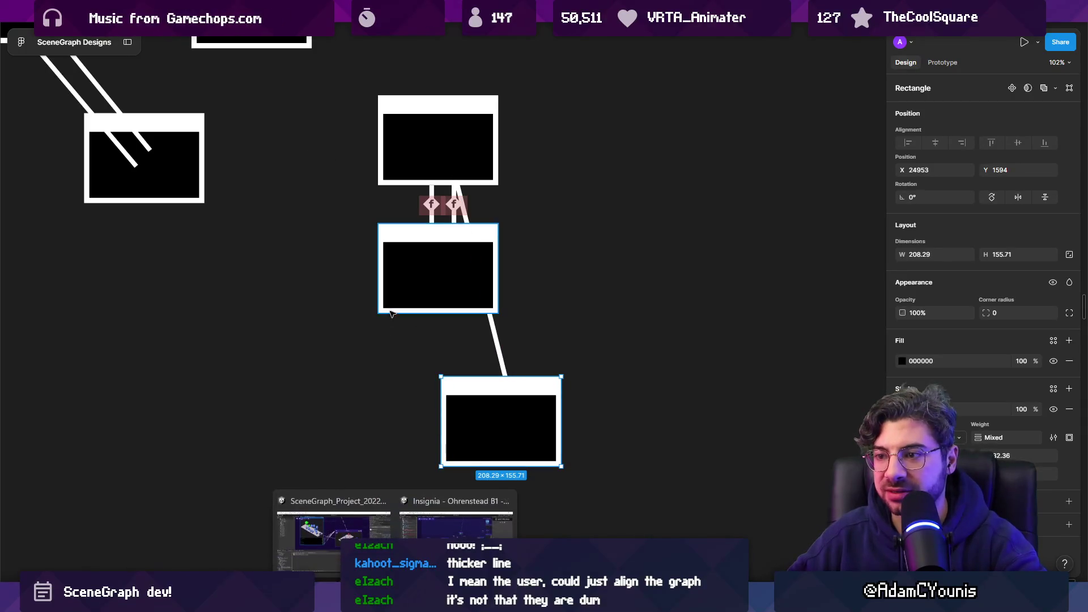
pyautogui.click(487, 518)
pyautogui.scroll(5, 477, 361)
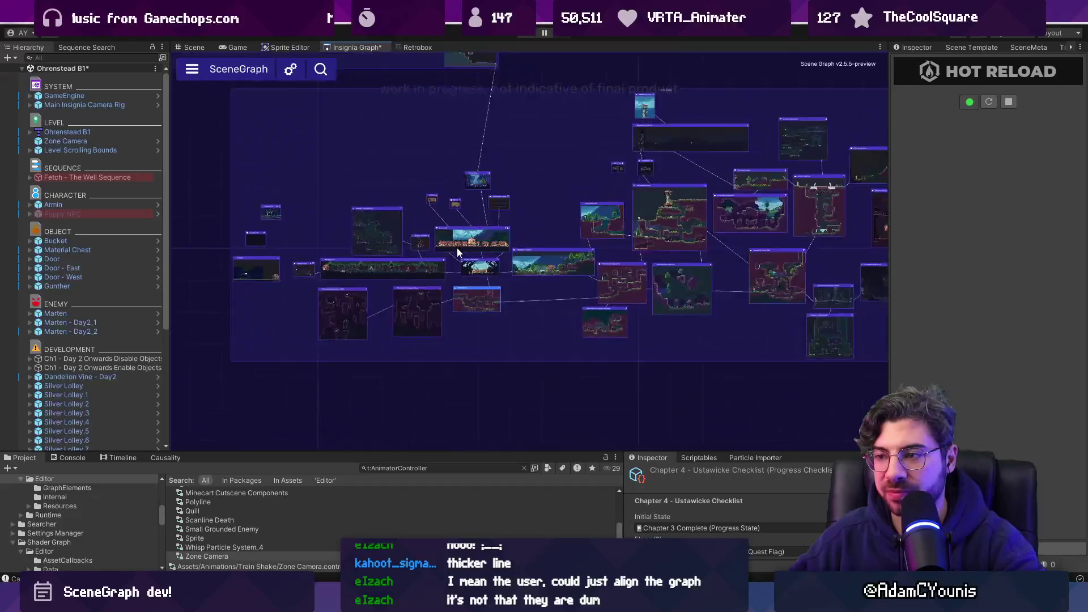
pyautogui.scroll(5, 369, 242)
pyautogui.scroll(-3, 369, 243)
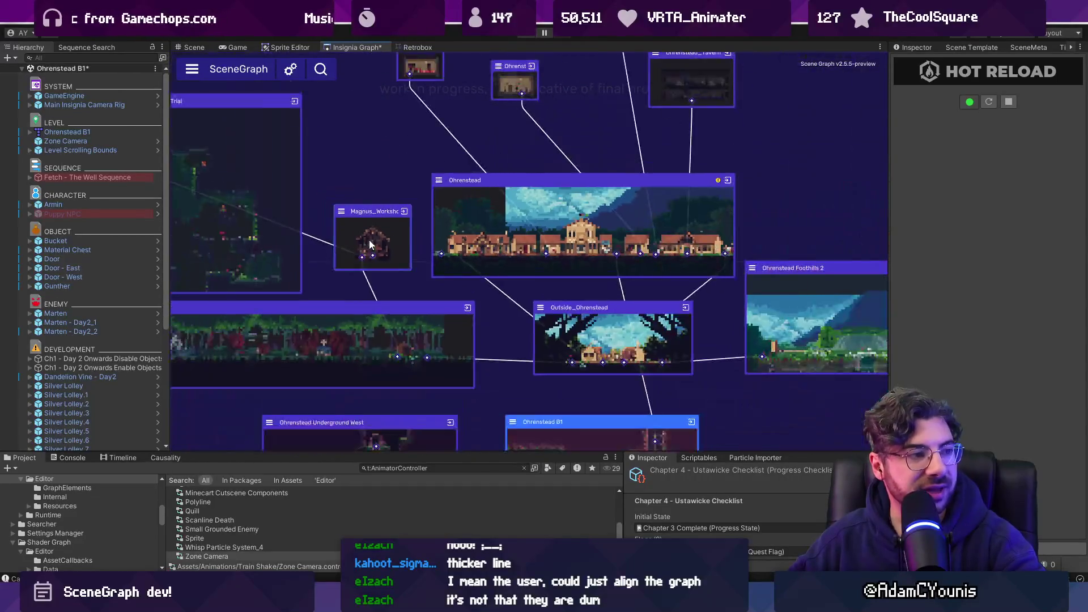
pyautogui.moveTo(584, 196); pyautogui.dragTo(529, 246)
pyautogui.scroll(-3, 527, 238)
pyautogui.scroll(5, 520, 216)
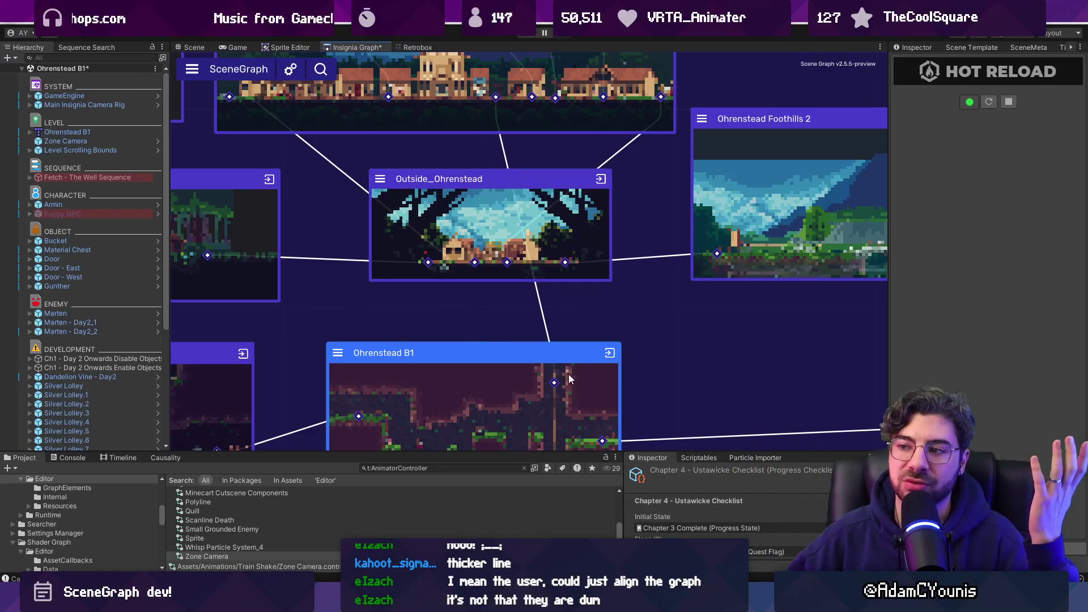
pyautogui.scroll(3, 517, 202)
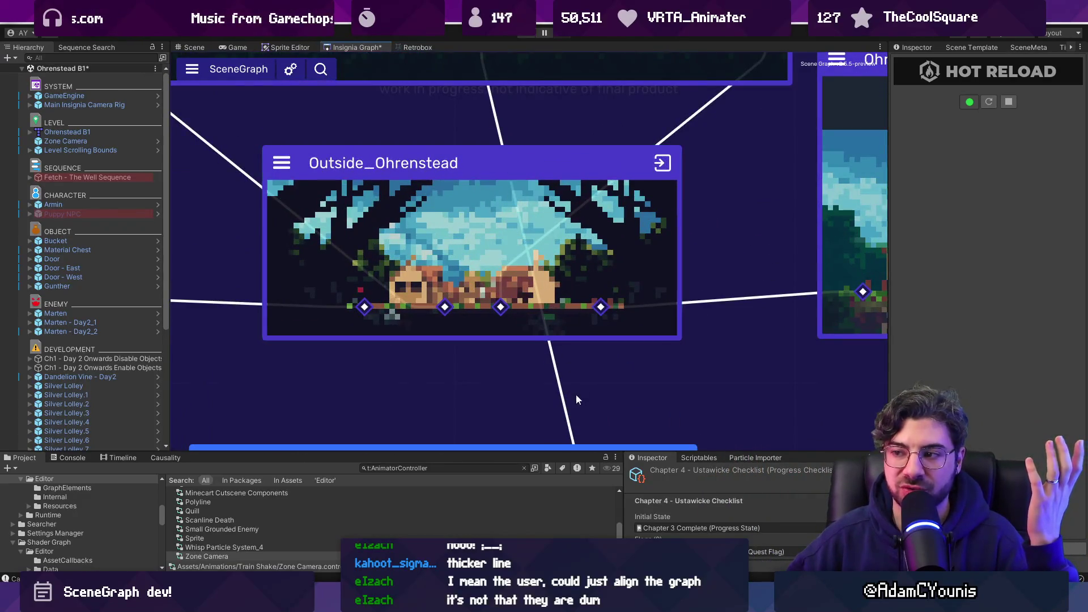
pyautogui.scroll(-3, 576, 396)
pyautogui.scroll(2, 562, 350)
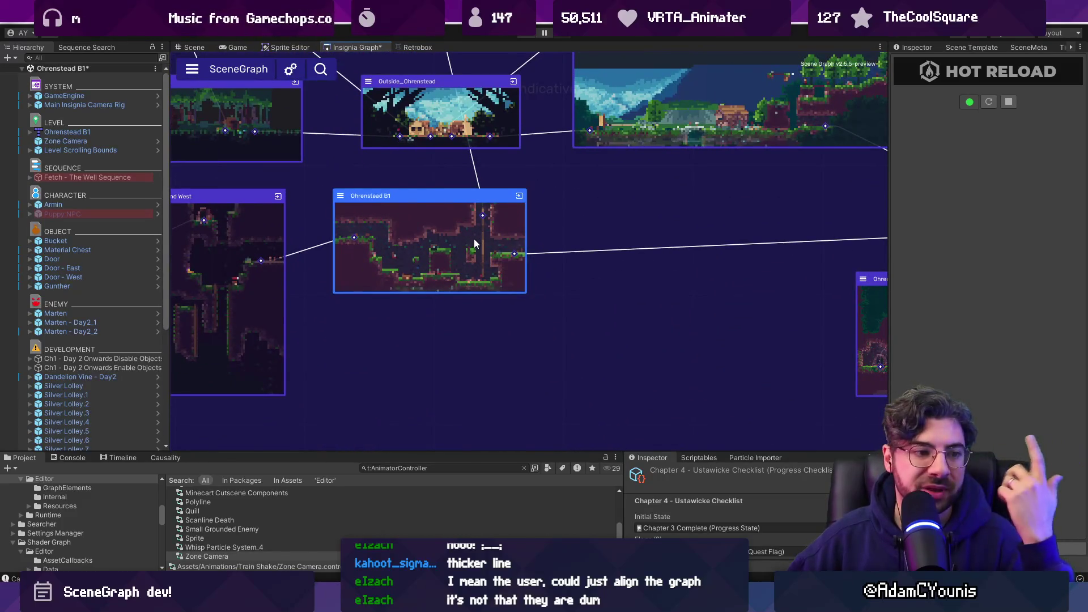
pyautogui.hotkey('alt', 'Tab')
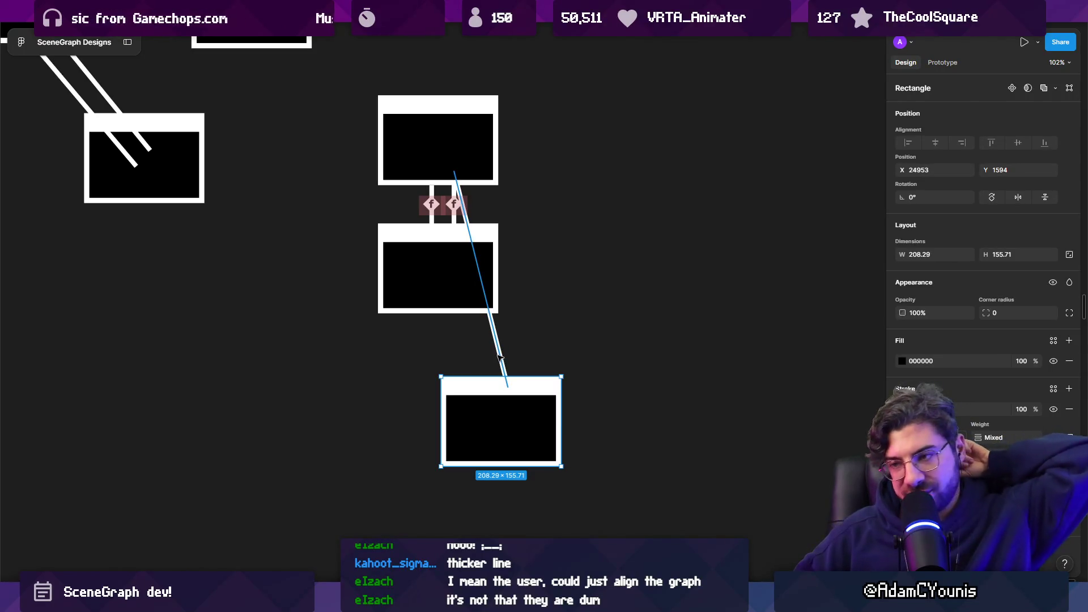
pyautogui.scroll(-5, 507, 358)
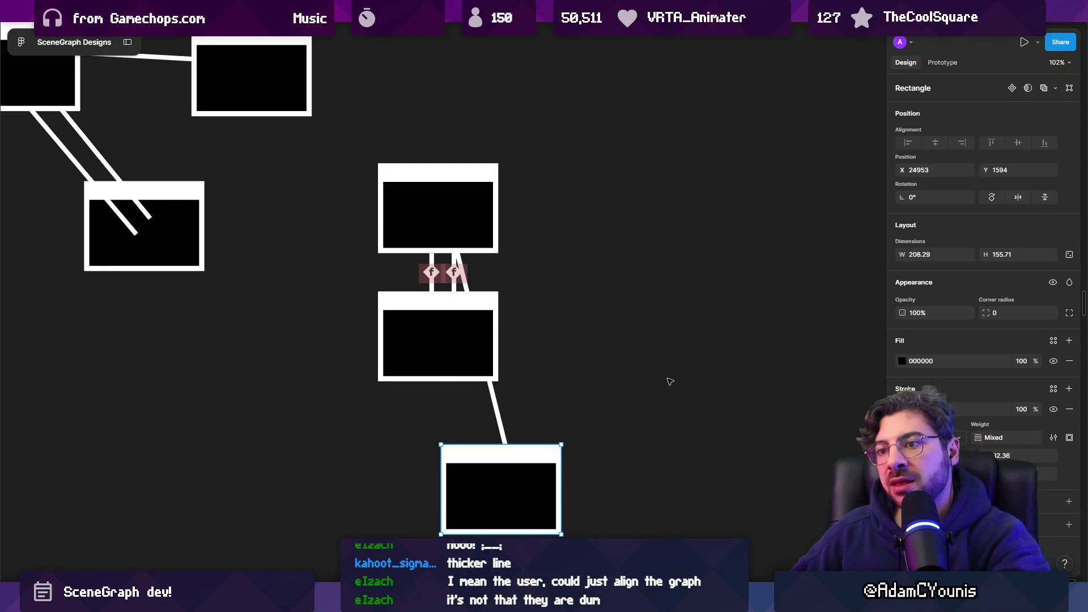
pyautogui.scroll(4, 660, 353)
pyautogui.hscroll(3, 660, 352)
pyautogui.scroll(-2, 477, 385)
pyautogui.hscroll(1, 476, 384)
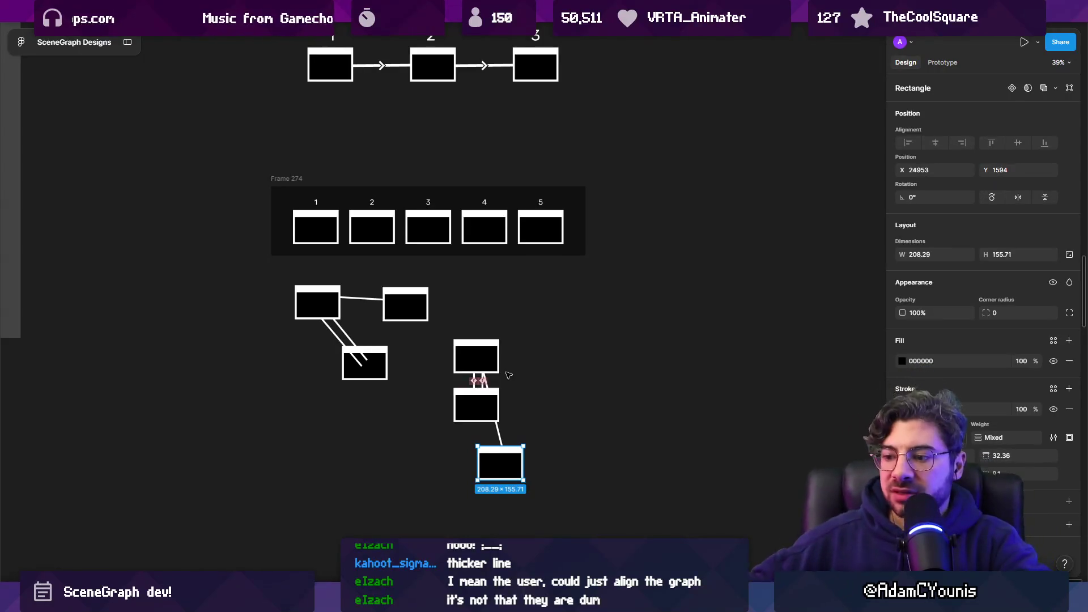
pyautogui.scroll(5, 509, 375)
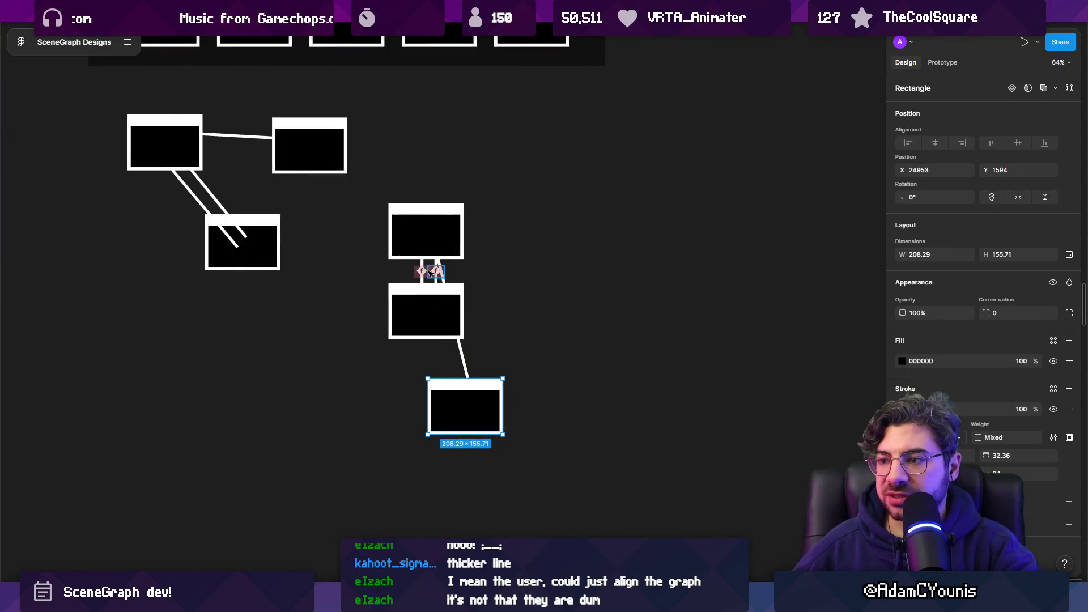
pyautogui.scroll(3, 446, 289)
pyautogui.scroll(-3, 560, 286)
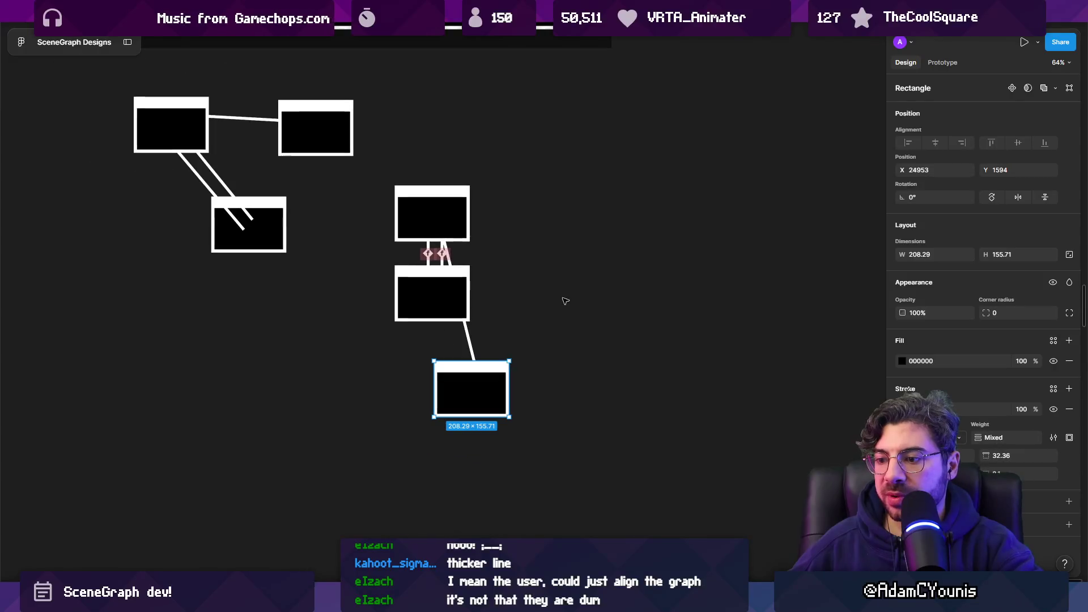
pyautogui.press('f')
pyautogui.moveTo(375, 172)
pyautogui.mouseDown()
pyautogui.moveTo(503, 289)
pyautogui.moveTo(857, 449)
pyautogui.mouseUp()
# - Give Frame 280 a dark grey fill
pyautogui.hscroll(3, 653, 404)
pyautogui.click(902, 406)
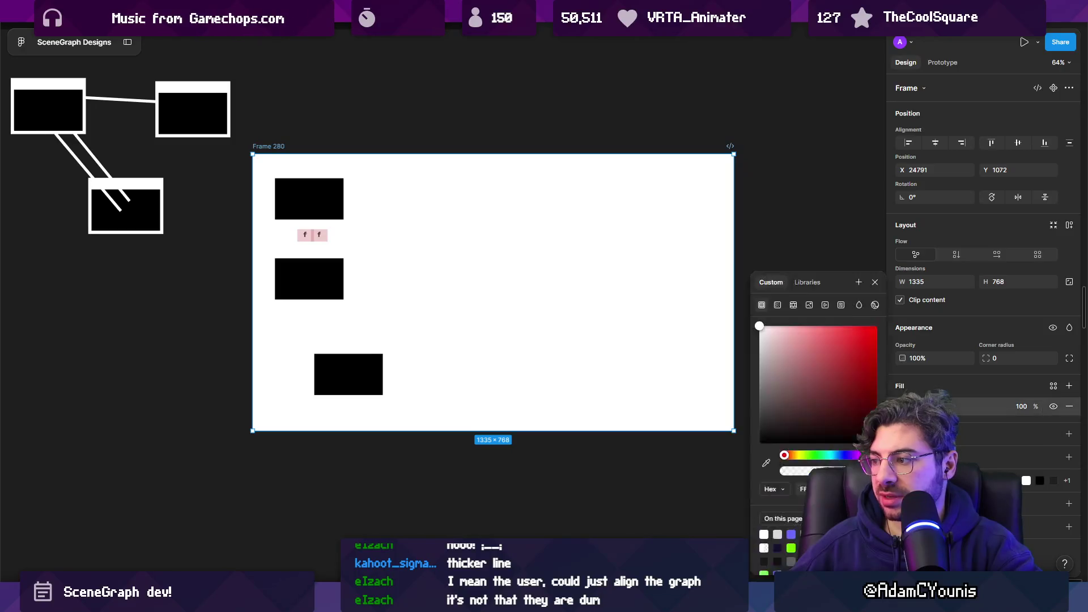
pyautogui.click(709, 432)
# - Draw a tall 331×698 panel rectangle along the frame's right side
pyautogui.click(623, 397)
pyautogui.scroll(1, 585, 367)
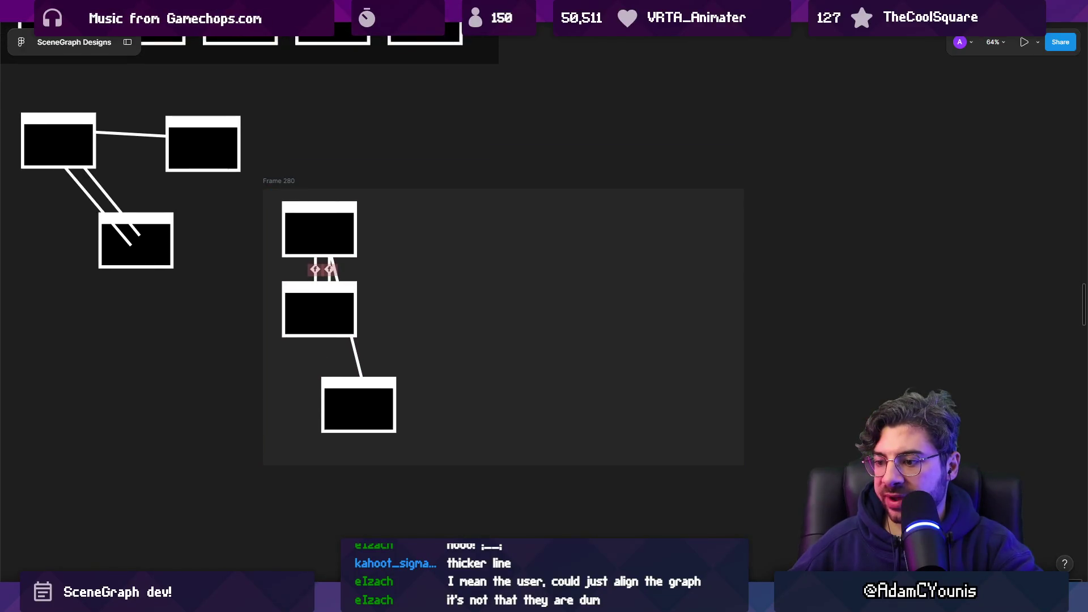
pyautogui.moveTo(612, 200)
pyautogui.mouseDown()
pyautogui.moveTo(709, 357)
pyautogui.moveTo(731, 451)
pyautogui.mouseUp()
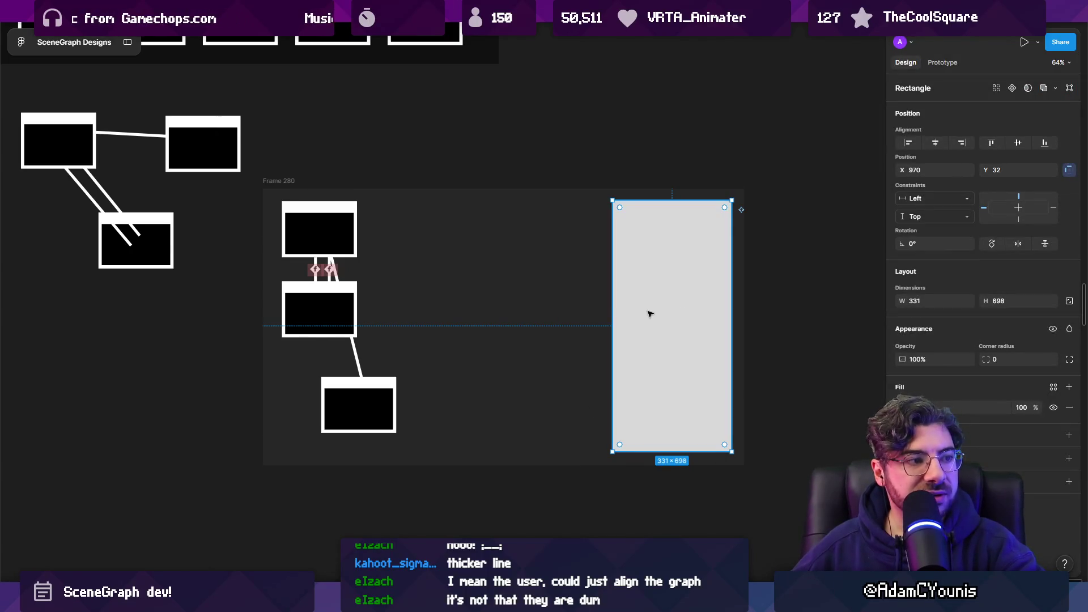
# - Darken the side-panel rectangle's fill to mid grey, glance at Unity, and return to Figma
pyautogui.click(902, 408)
pyautogui.moveTo(805, 397); pyautogui.dragTo(733, 401)
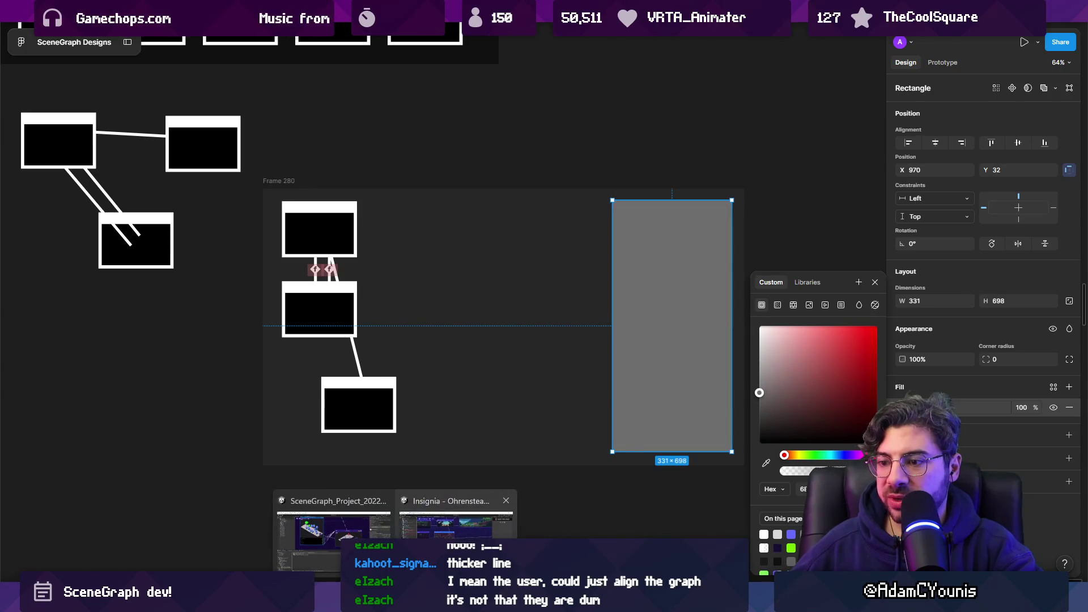
pyautogui.click(423, 530)
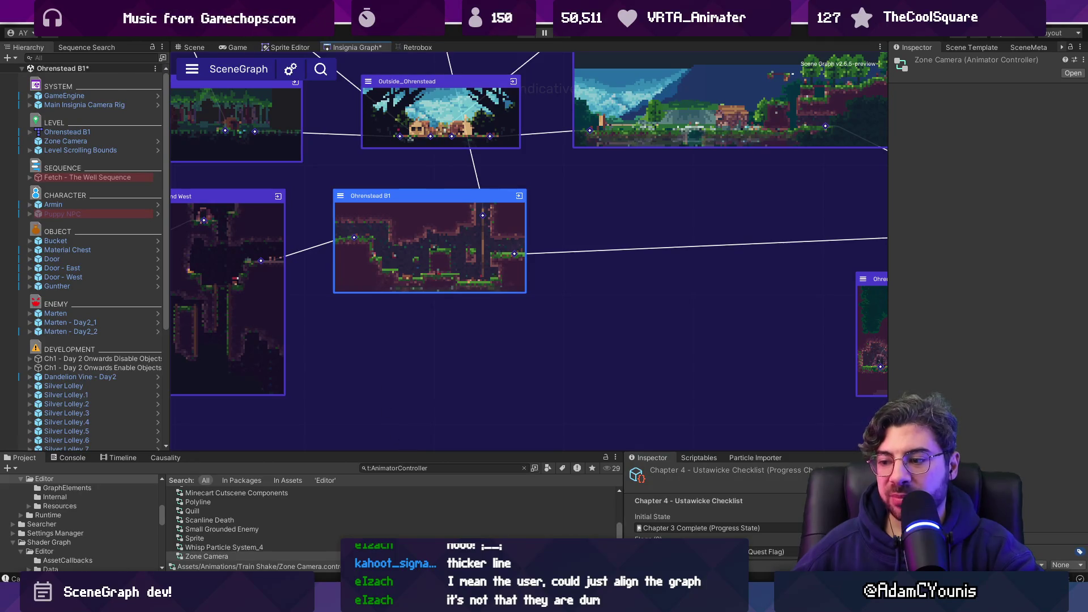
pyautogui.hotkey('alt', 'Tab')
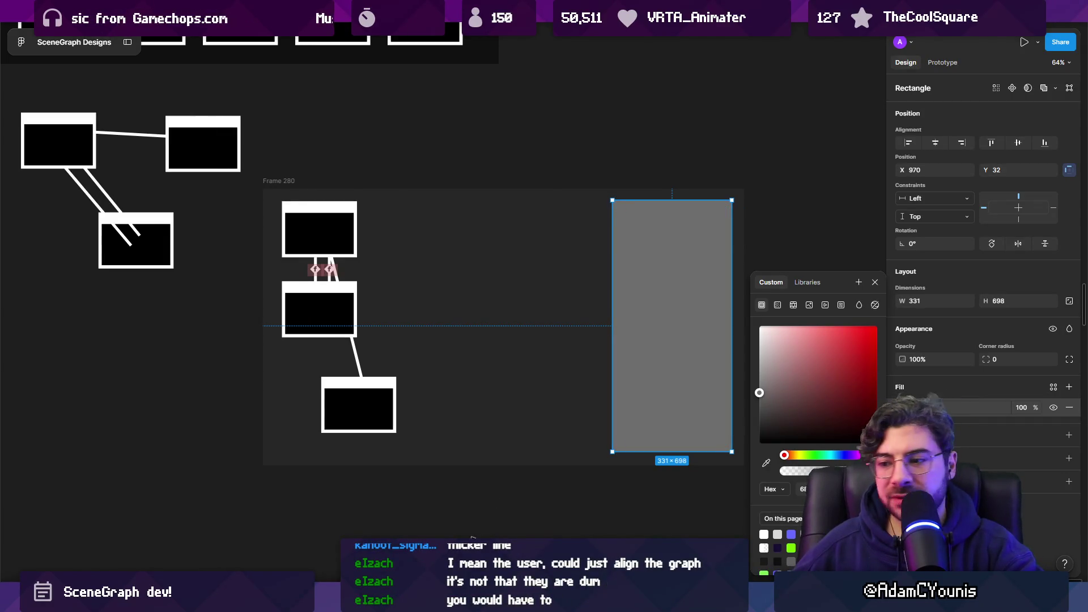
# - Switch to the Insignia - Ohrenstead B1 project and search its assets for 'wind shader2'
pyautogui.moveTo(395, 598)
pyautogui.click(340, 533)
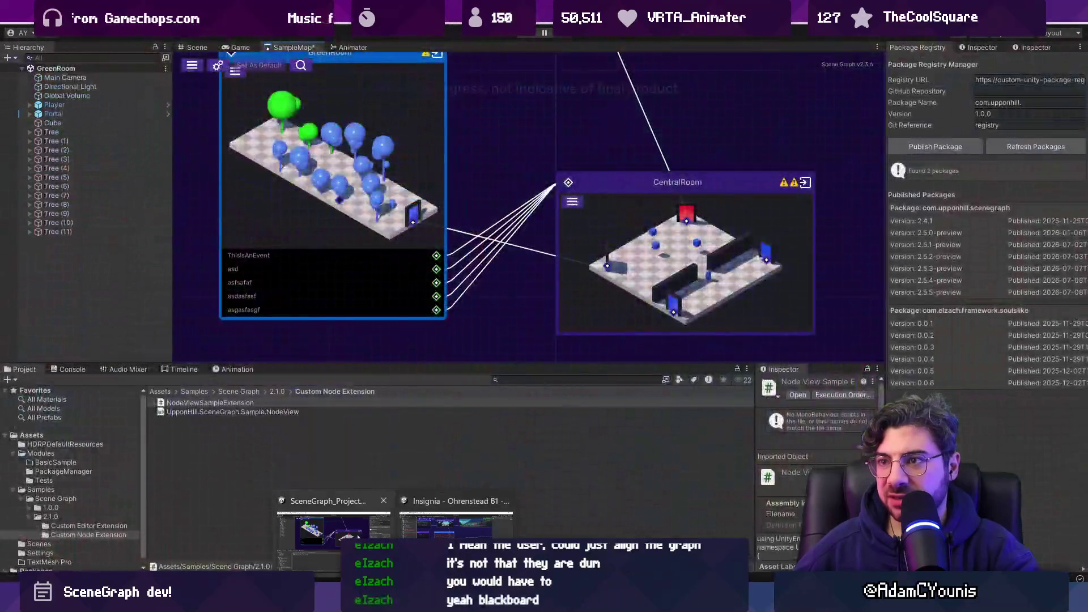
pyautogui.click(415, 528)
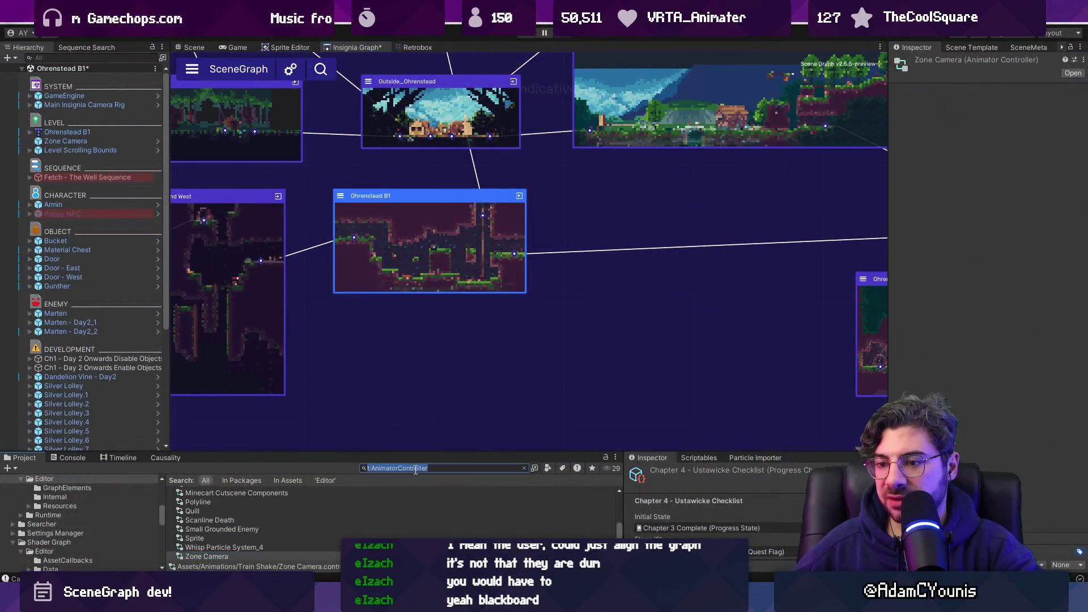
pyautogui.write('wind ')
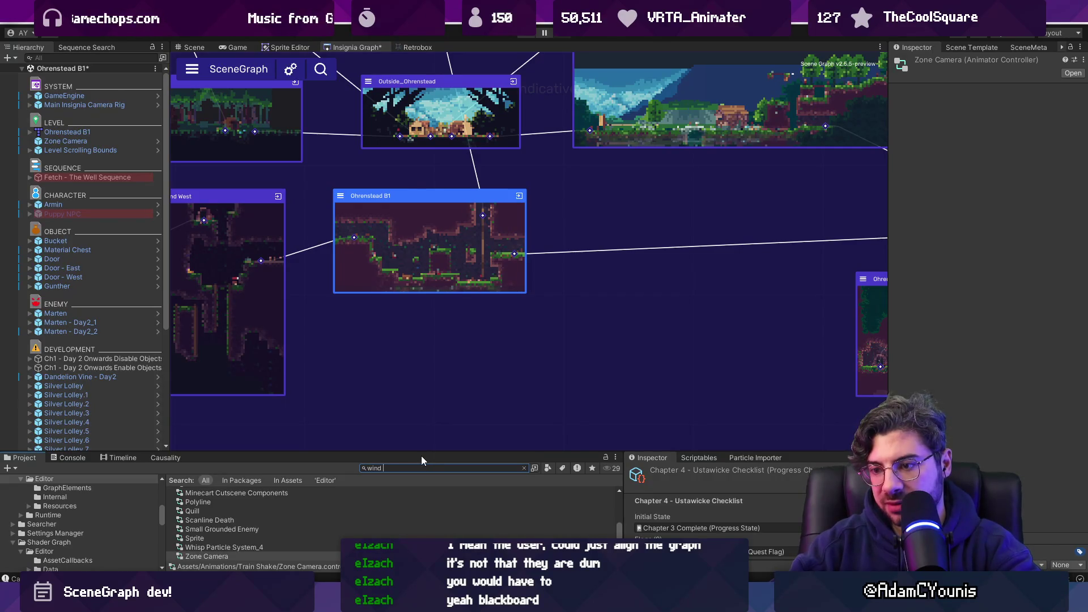
pyautogui.write('shader')
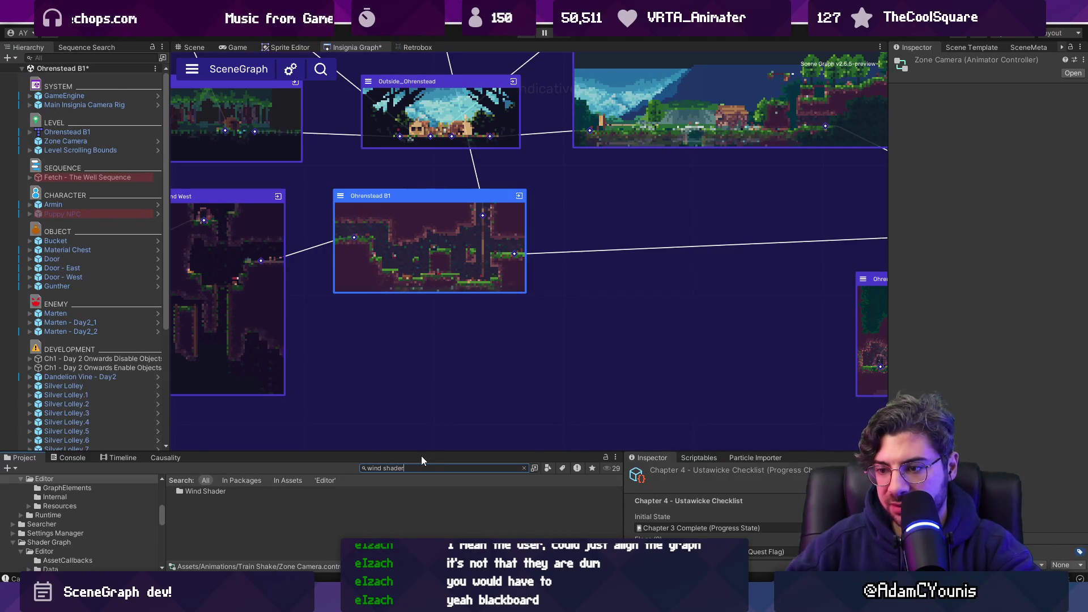
pyautogui.press('BackSpace')
pyautogui.press('BackSpace')
pyautogui.press('BackSpace')
pyautogui.press('BackSpace')
pyautogui.press('BackSpace')
pyautogui.press('BackSpace')
pyautogui.write('2')
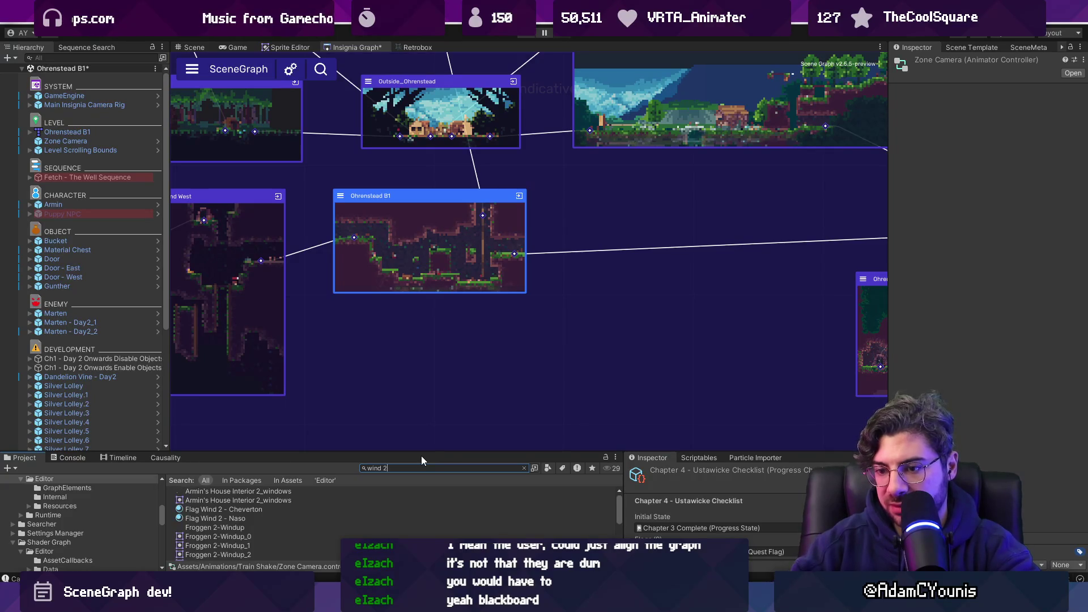
pyautogui.press('Down')
pyautogui.press('Down')
pyautogui.press('Down')
pyautogui.press('Down')
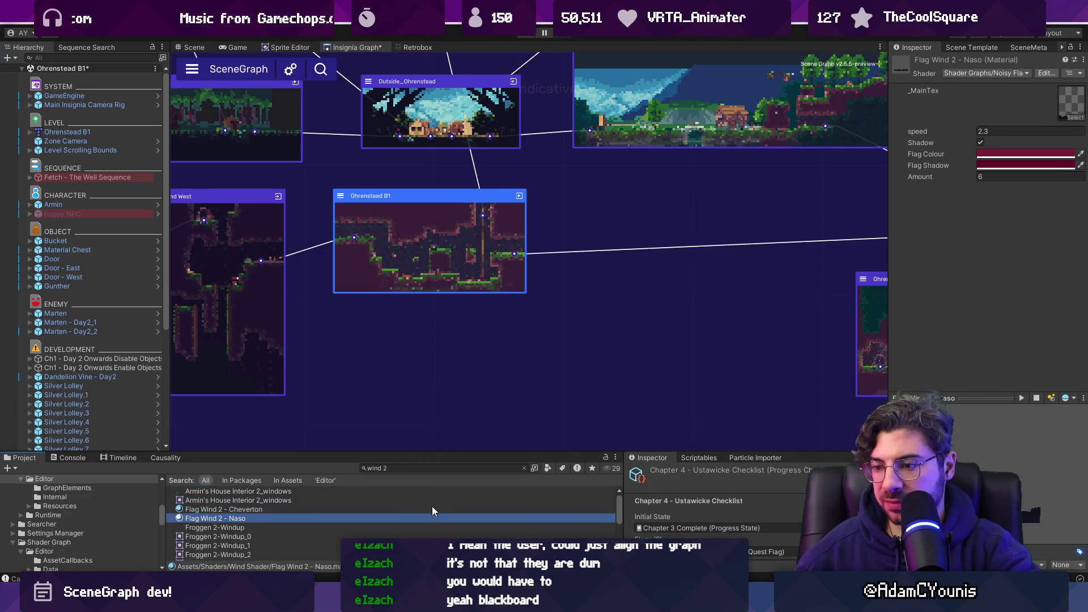
# - Open the Noisy Flag Wind 2 shader graph, review its Blackboard, then close its tab
pyautogui.click(1046, 73)
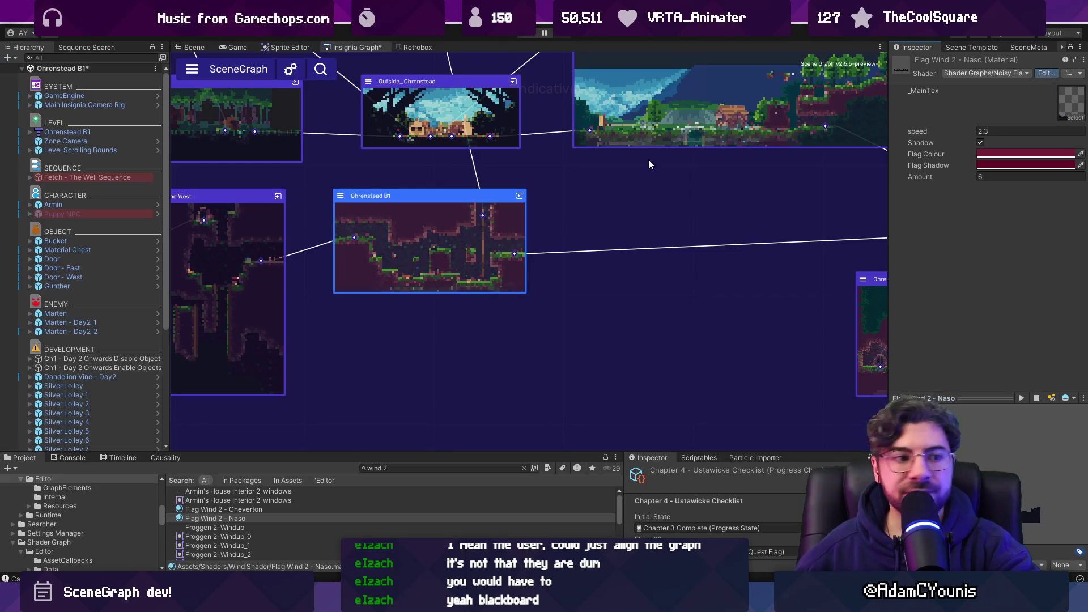
pyautogui.moveTo(249, 102); pyautogui.dragTo(245, 99)
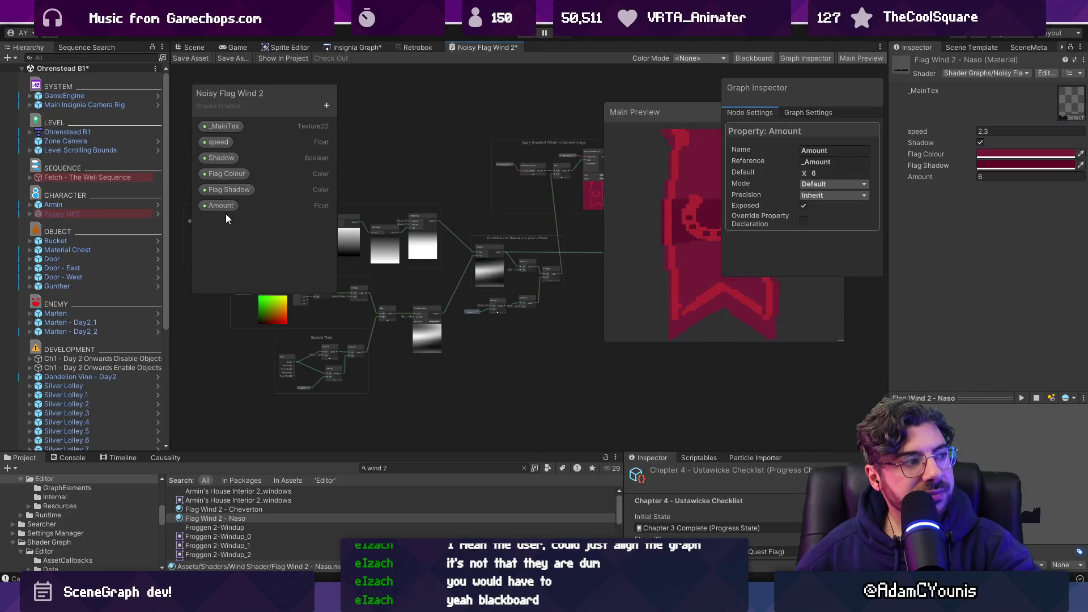
pyautogui.rightClick(497, 51)
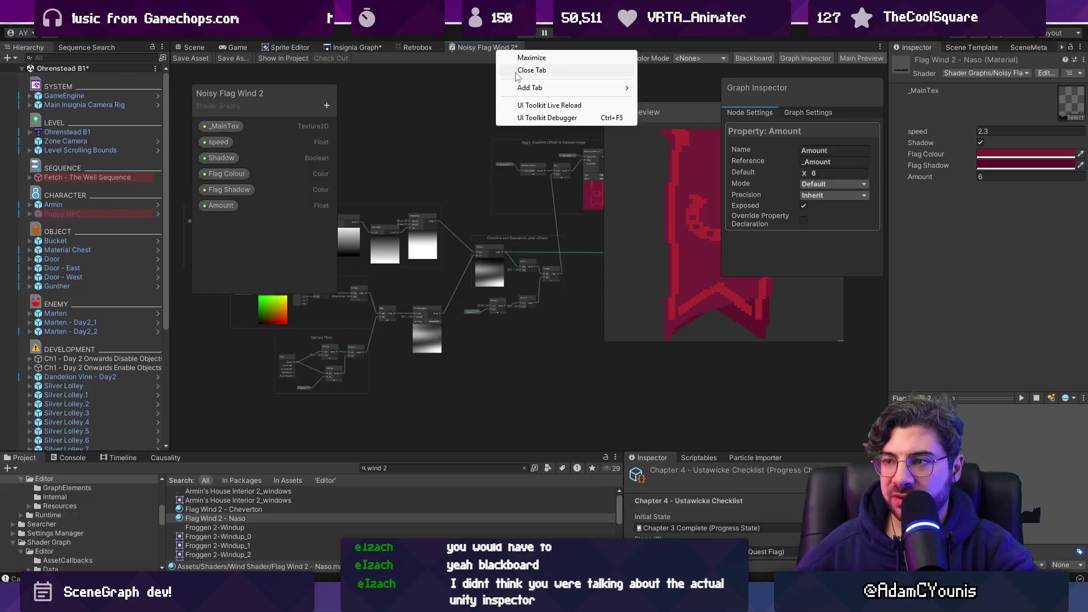
pyautogui.click(532, 70)
pyautogui.click(533, 330)
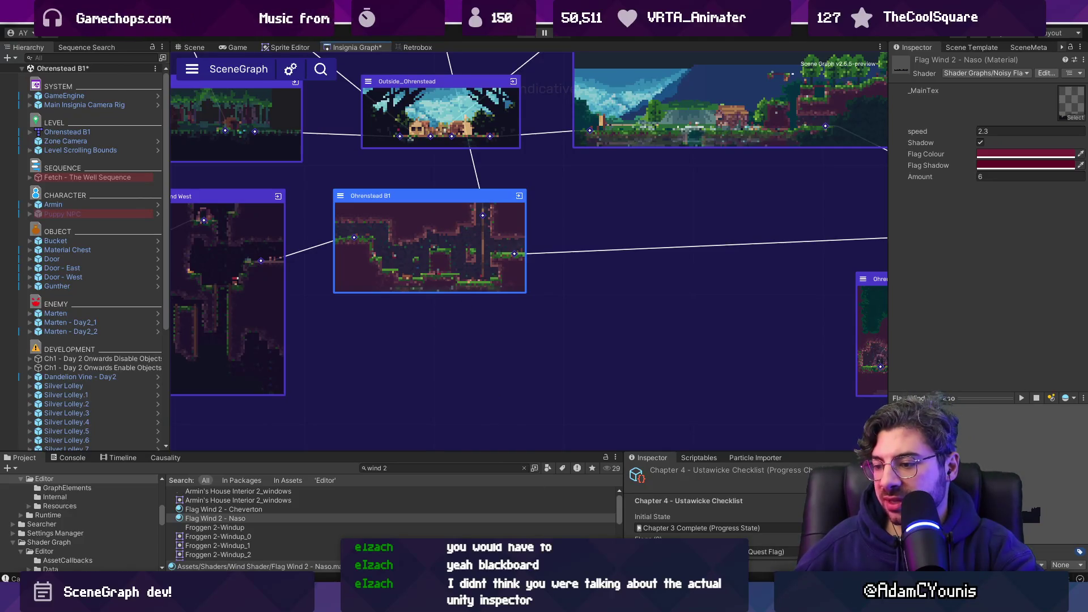
pyautogui.hotkey('alt', 'Tab')
pyautogui.hscroll(2, 549, 357)
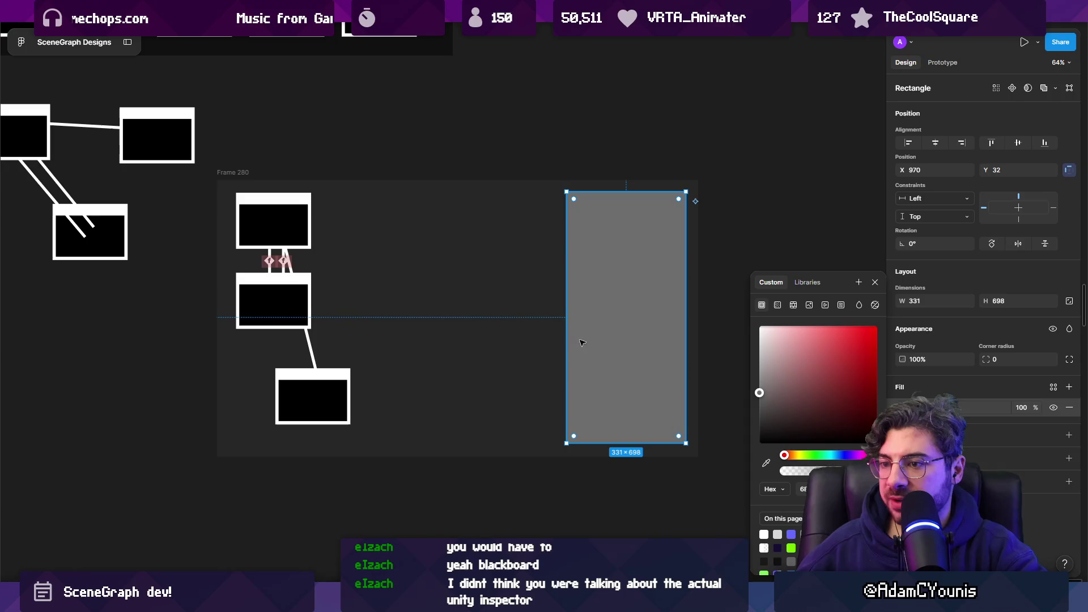
# - Add an 'Event' text label inside the grey panel
pyautogui.click(577, 220)
pyautogui.scroll(5, 639, 221)
pyautogui.write('Event')
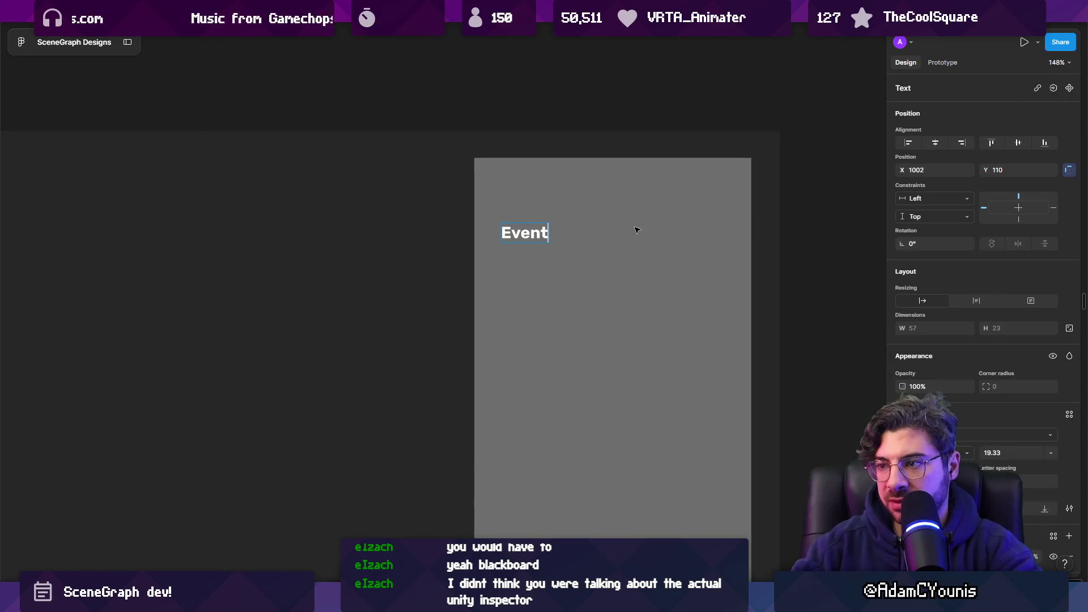
pyautogui.press('Escape')
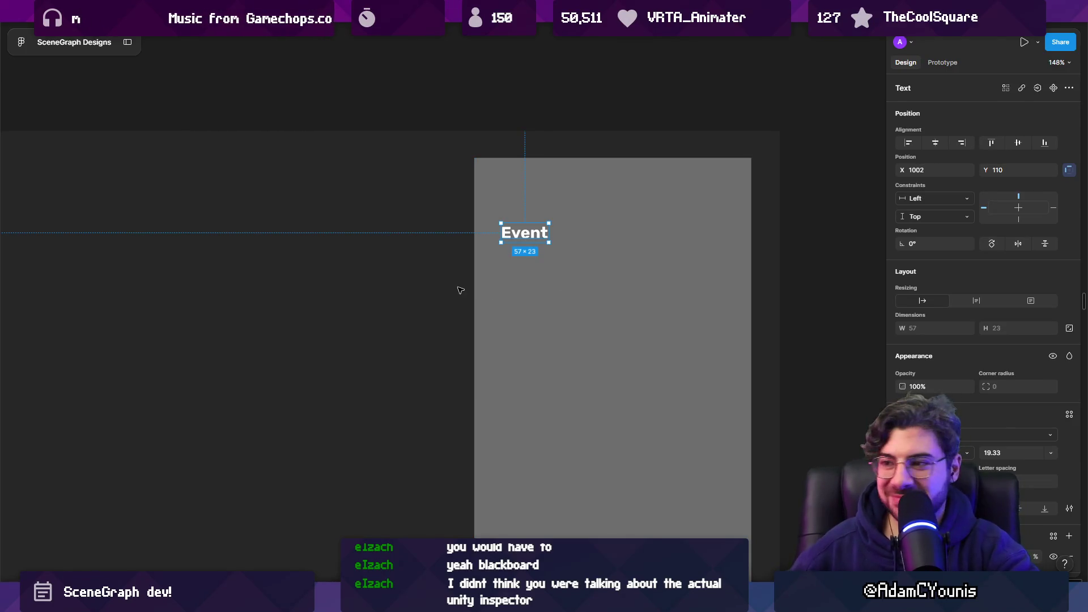
# - Draw a 209×32 outlined input box beside Event containing a thin vertical caret line
pyautogui.moveTo(560, 223); pyautogui.dragTo(734, 249)
pyautogui.hotkey('shift', 'x')
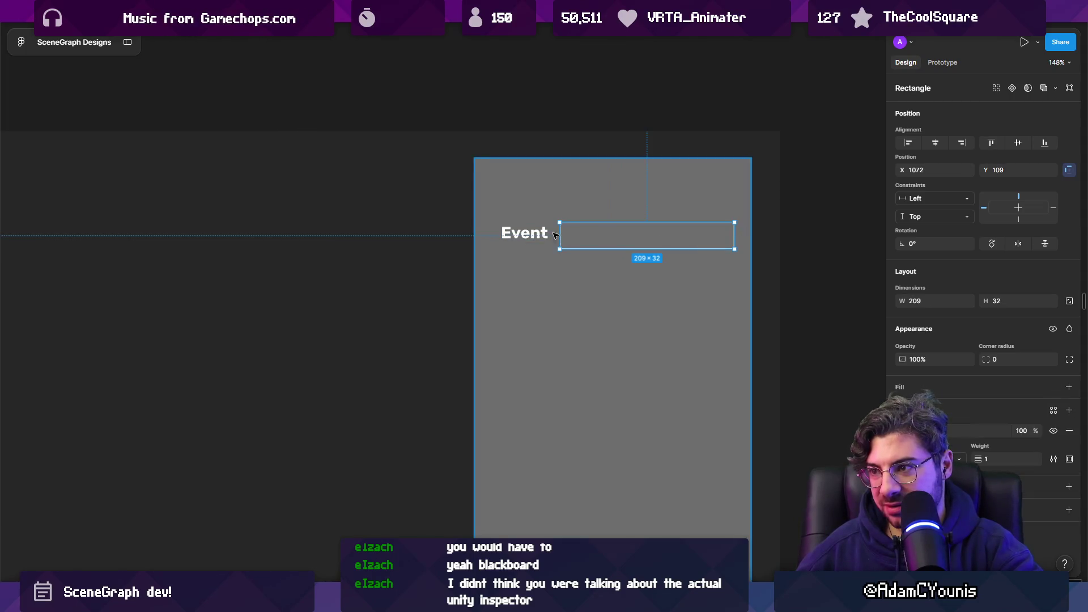
pyautogui.scroll(2, 561, 235)
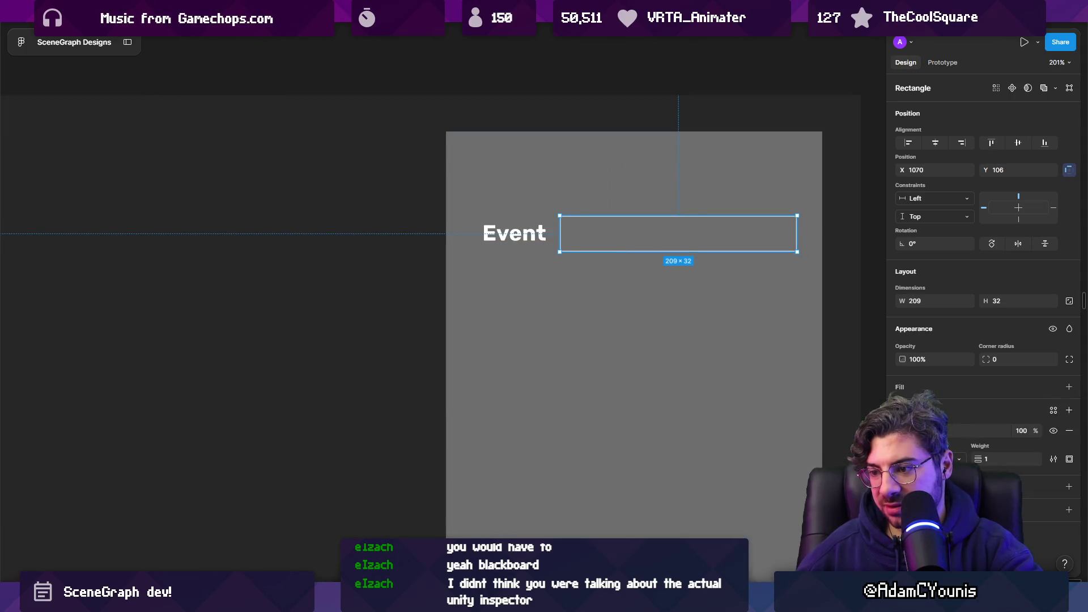
pyautogui.click(572, 246)
pyautogui.click(571, 222)
pyautogui.press('Escape')
pyautogui.moveTo(979, 295); pyautogui.dragTo(975, 296)
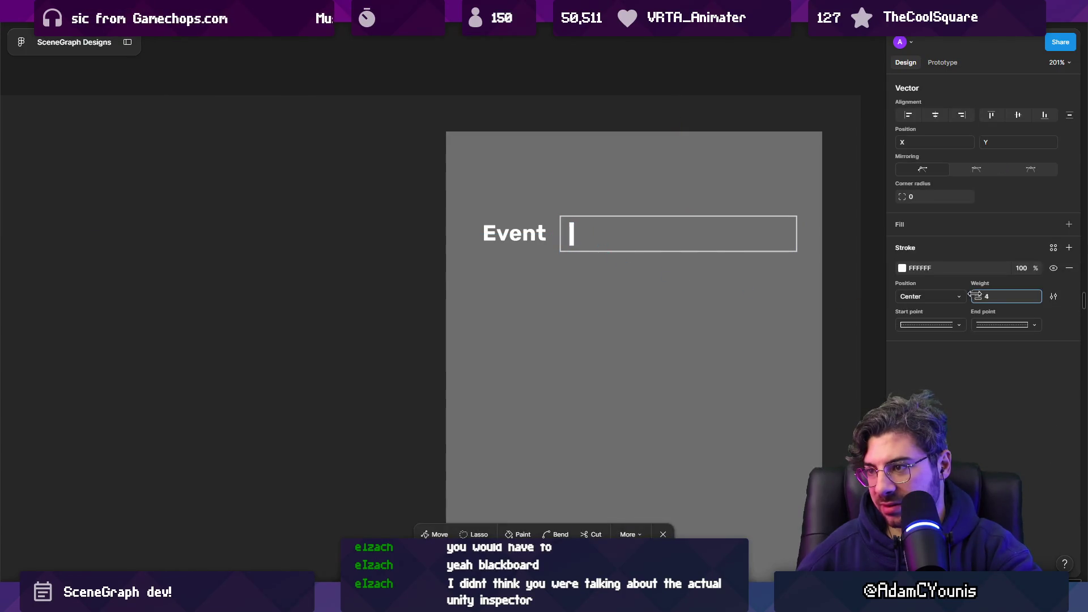
pyautogui.press('Escape')
# - Duplicate the Event label to the top of the panel
pyautogui.scroll(-2, 557, 227)
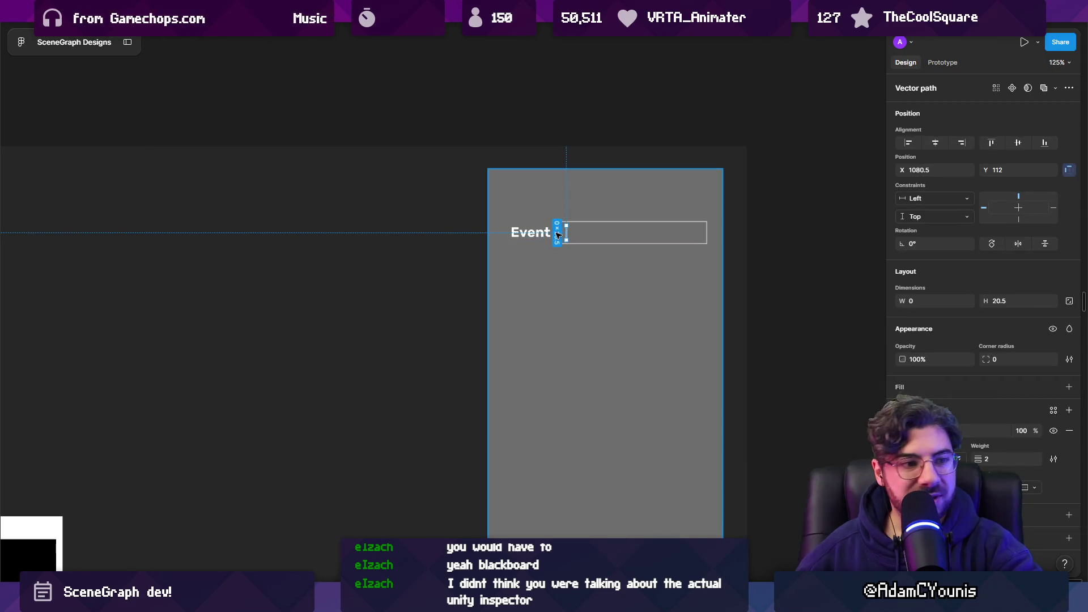
pyautogui.scroll(3, 498, 267)
pyautogui.click(498, 267)
pyautogui.moveTo(498, 267); pyautogui.dragTo(472, 193)
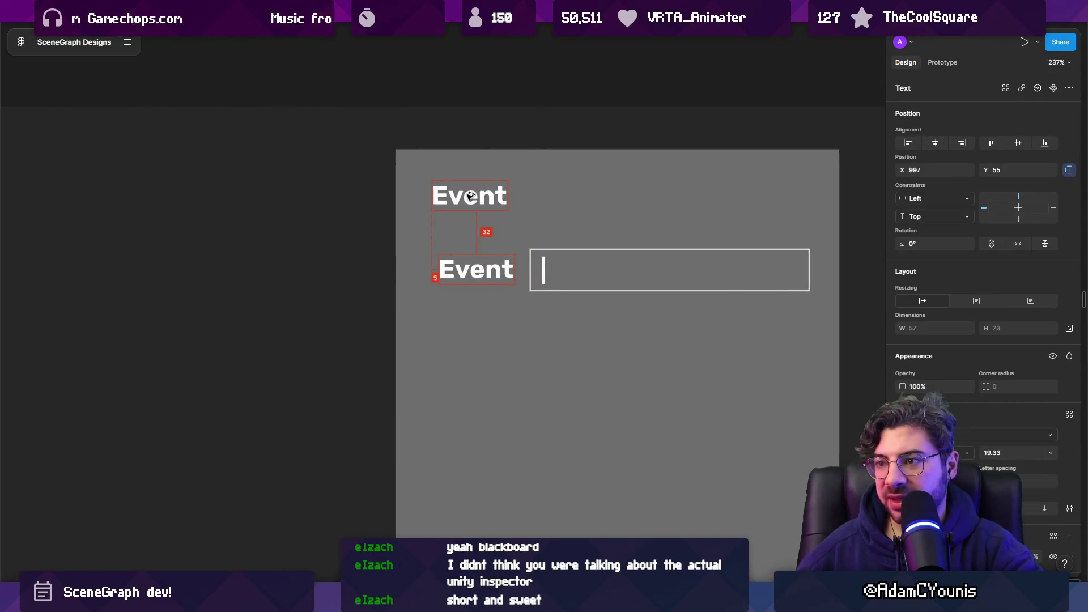
# - Retitle the copied label 'SceneNameA > SceneNameB', correcting the typos
pyautogui.doubleClick(471, 194)
pyautogui.write('SceneNAme')
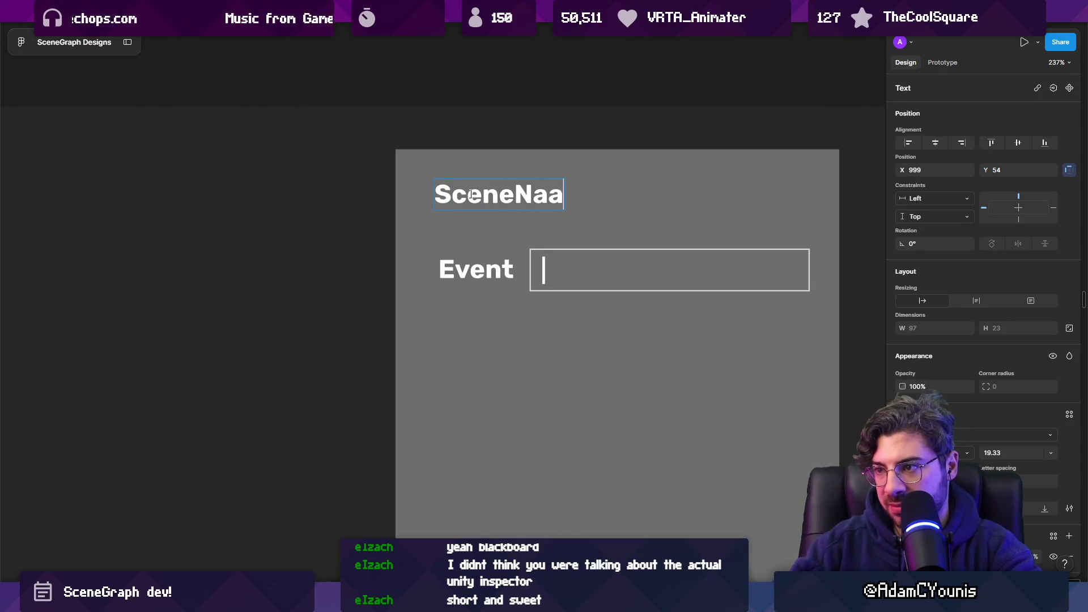
pyautogui.write('me >')
pyautogui.write('ceneNameV')
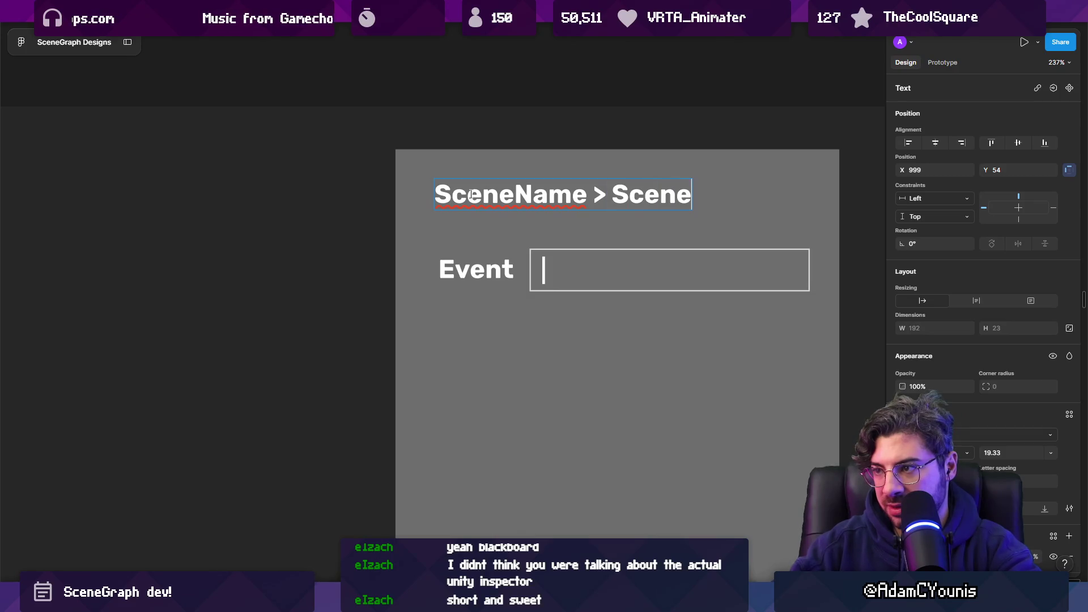
pyautogui.press('BackSpace')
pyautogui.press('BackSpace')
pyautogui.write('B')
pyautogui.hotkey('ctrl', 'shift', 'Left')
pyautogui.press('Home')
pyautogui.write('A')
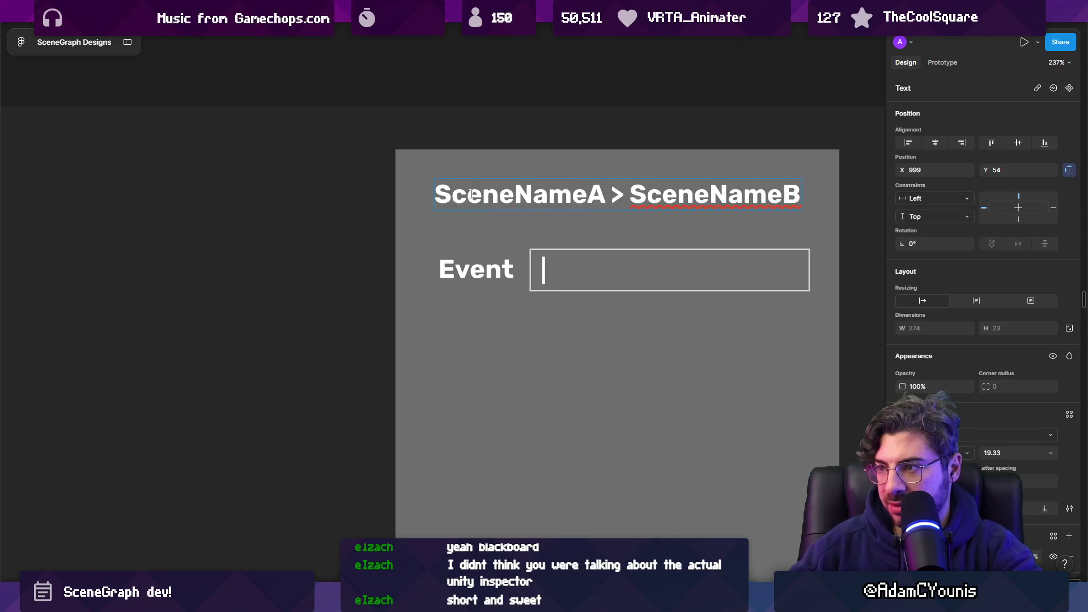
pyautogui.press('Escape')
pyautogui.hotkey('shift', '\\')
# - Replace the title's ASCII arrow with a proper '→' character
pyautogui.scroll(-5, 499, 198)
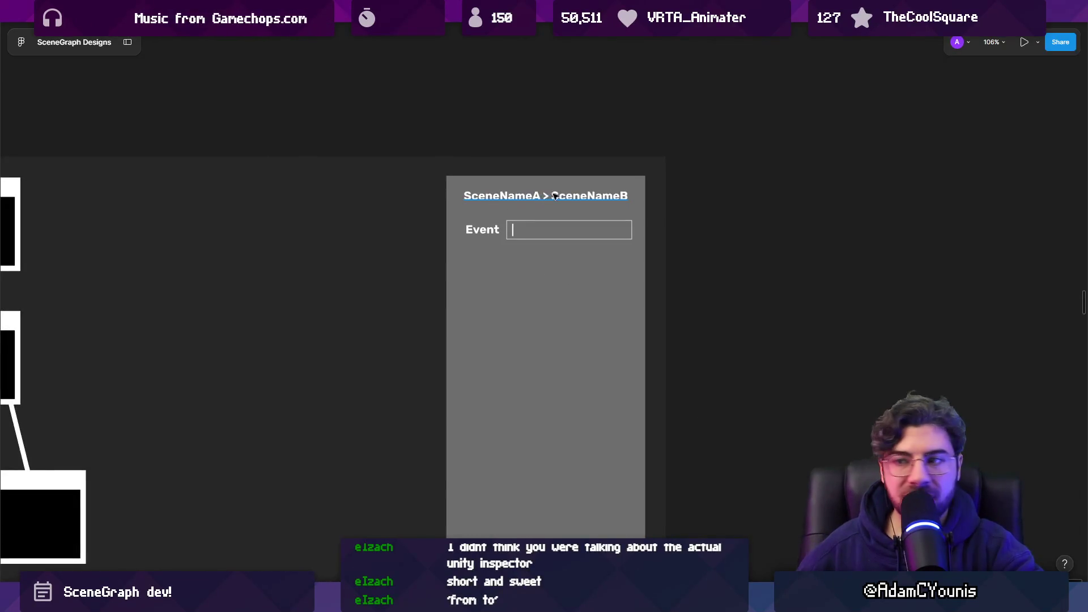
pyautogui.scroll(5, 555, 195)
pyautogui.hotkey('shift', '\\')
pyautogui.doubleClick(553, 196)
pyautogui.write('-')
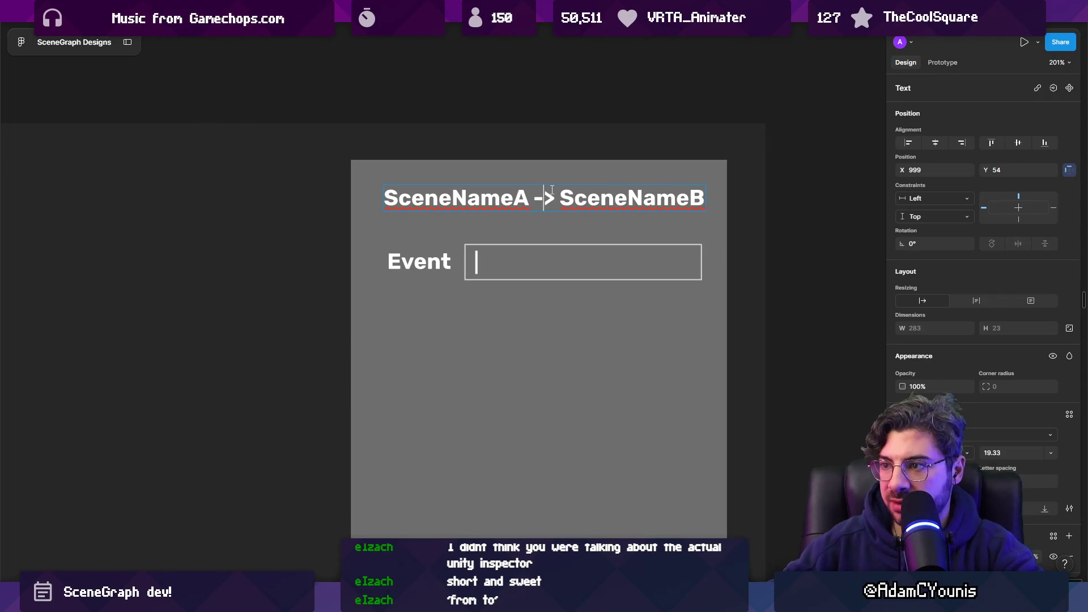
pyautogui.press('BackSpace')
pyautogui.press('BackSpace')
pyautogui.write('→')
pyautogui.press('Escape')
pyautogui.hotkey('ctrl', '\\')
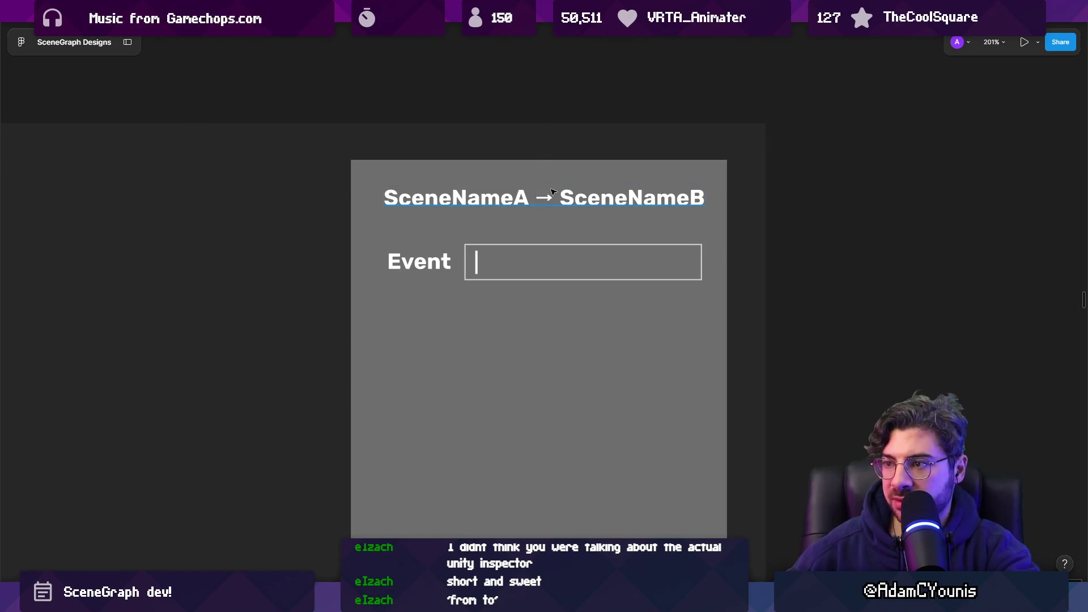
# - Shorten the panel rectangle from 698 to 134 px tall, then bring Unity forward
pyautogui.scroll(-5, 522, 186)
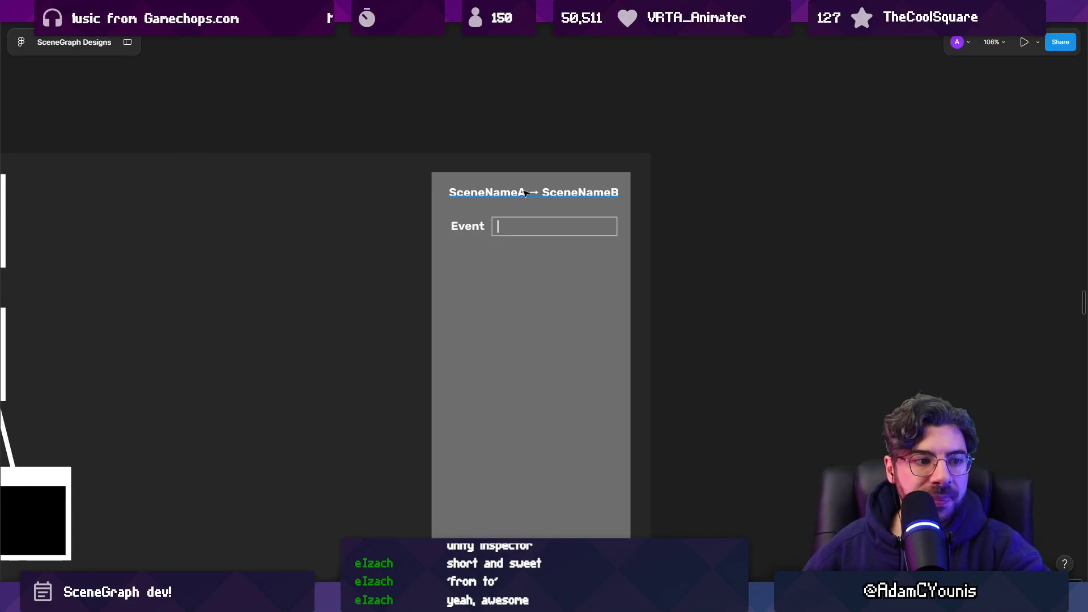
pyautogui.scroll(-5, 599, 141)
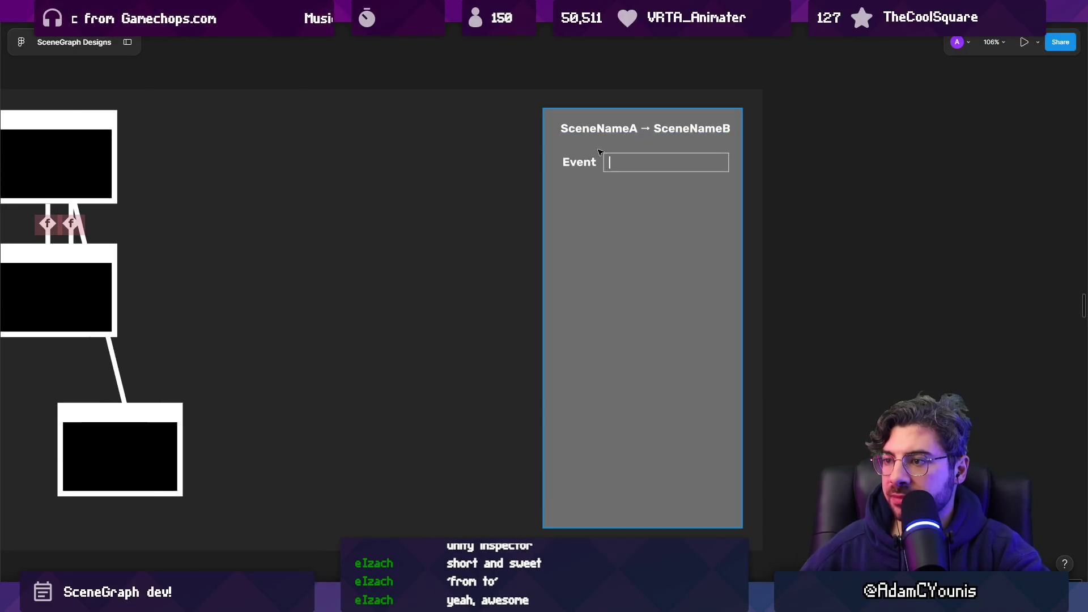
pyautogui.click(622, 223)
pyautogui.moveTo(623, 362); pyautogui.dragTo(629, 182)
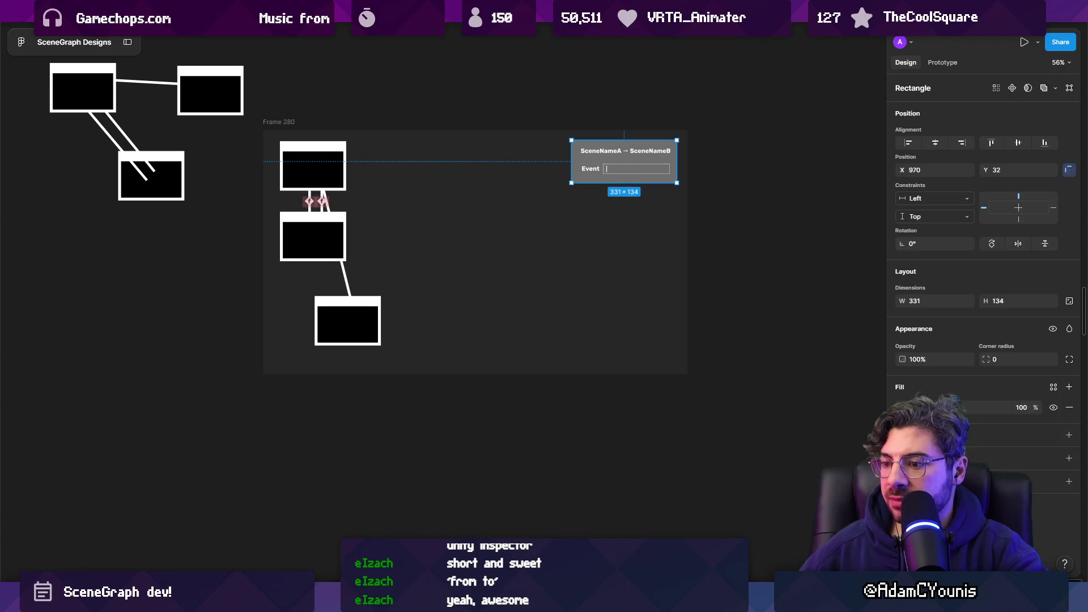
pyautogui.moveTo(397, 600)
pyautogui.click(431, 533)
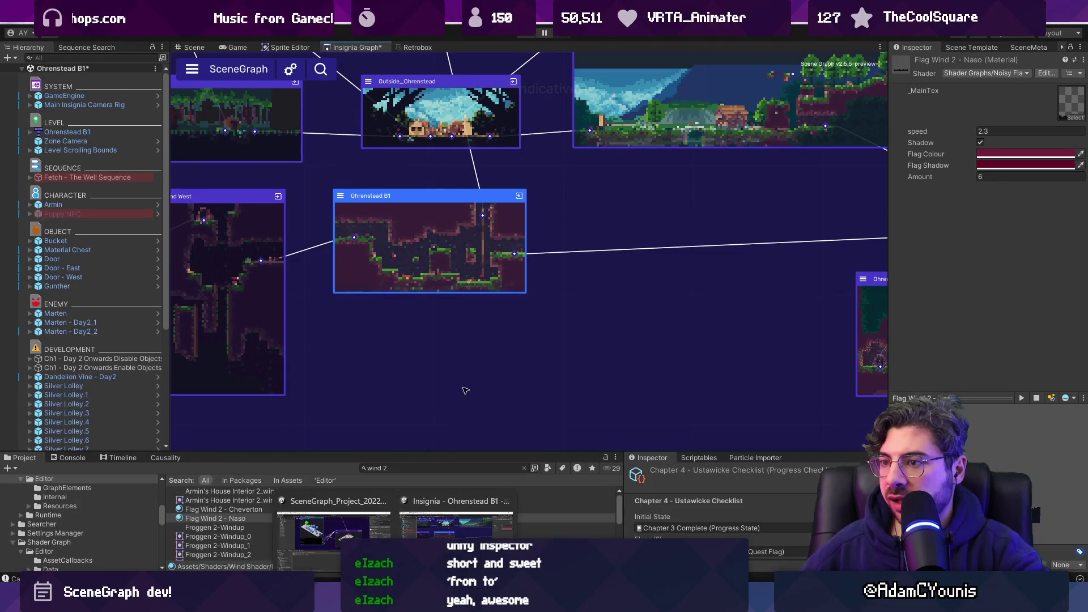
# - Back in Figma, make the panel rectangle taller to fit a second row
pyautogui.hotkey('alt', 'Tab')
pyautogui.moveTo(734, 209); pyautogui.dragTo(723, 221)
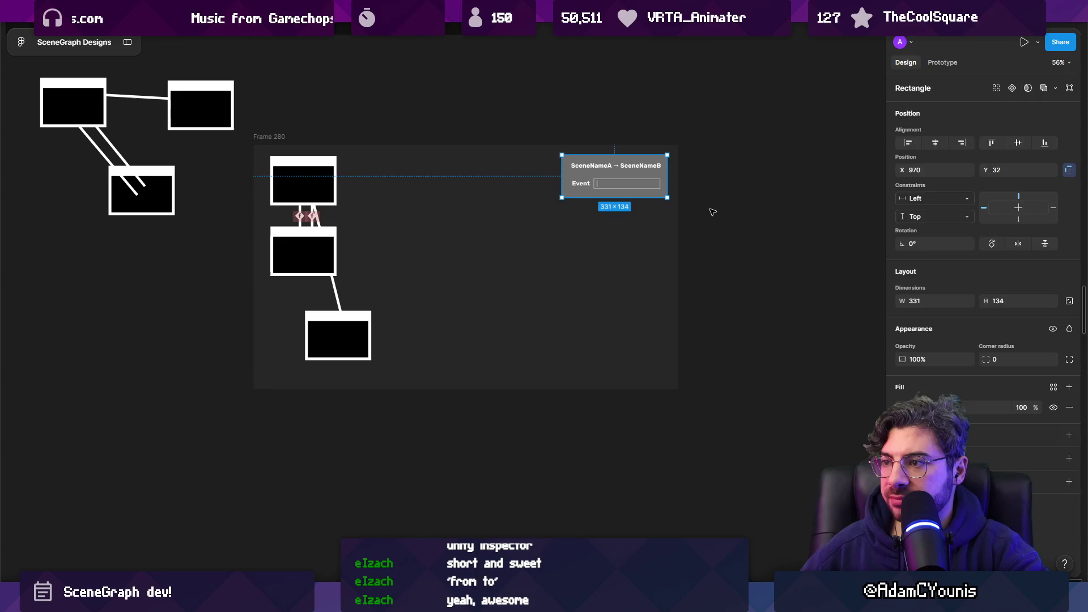
pyautogui.click(713, 212)
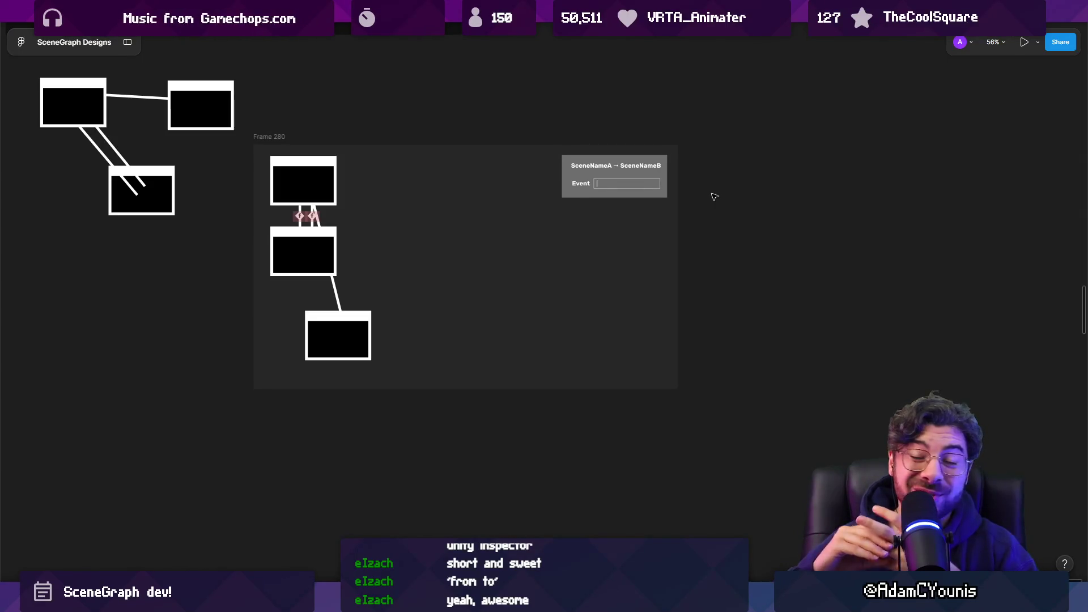
pyautogui.click(625, 192)
pyautogui.hotkey('shift', '2')
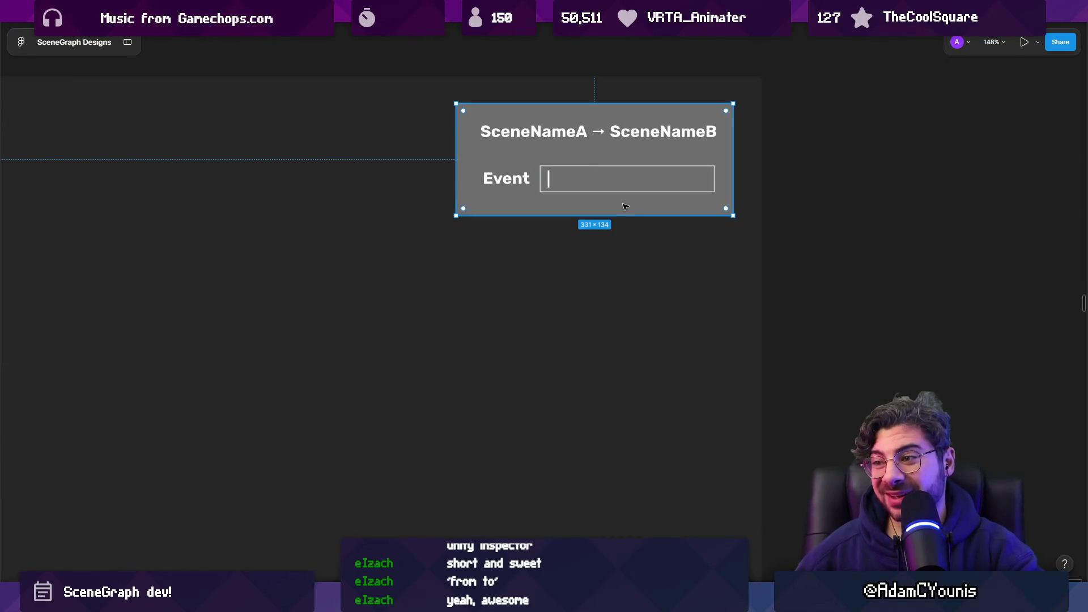
pyautogui.moveTo(628, 230); pyautogui.dragTo(629, 268)
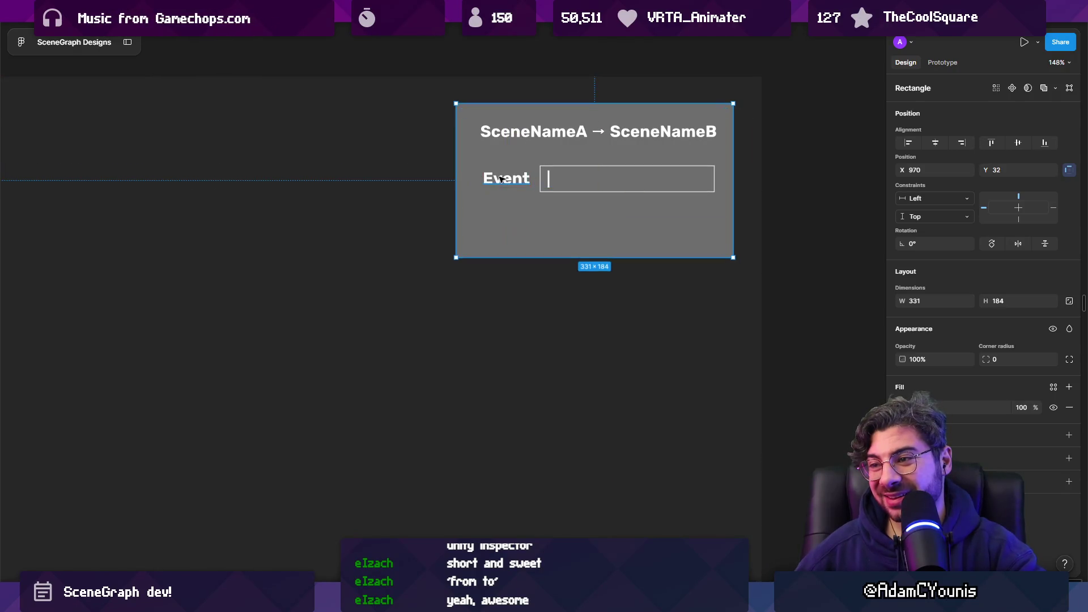
# - Copy the Event label one row down, rename it 'Colour', and right-align it
pyautogui.doubleClick(506, 179)
pyautogui.press('Escape')
pyautogui.moveTo(505, 183); pyautogui.dragTo(505, 218)
pyautogui.press('Return')
pyautogui.write('C')
pyautogui.press('Escape')
pyautogui.moveTo(514, 226); pyautogui.dragTo(508, 225)
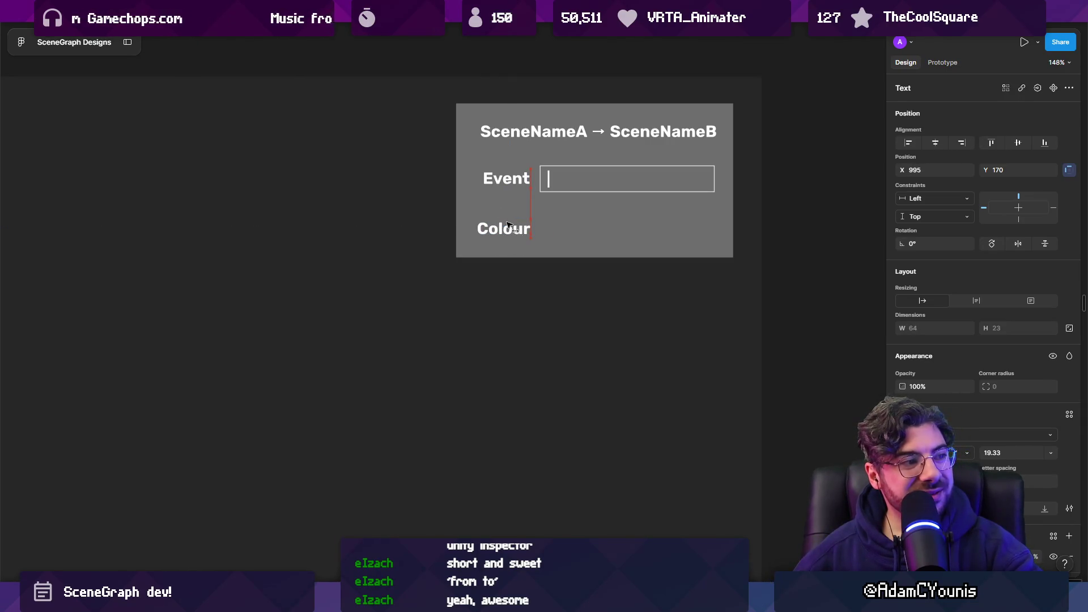
# - Copy the input box onto the Colour row as a 25 px tall bar filled with sampled grey
pyautogui.click(581, 184)
pyautogui.moveTo(583, 182); pyautogui.dragTo(581, 229)
pyautogui.hotkey('shift', 'x')
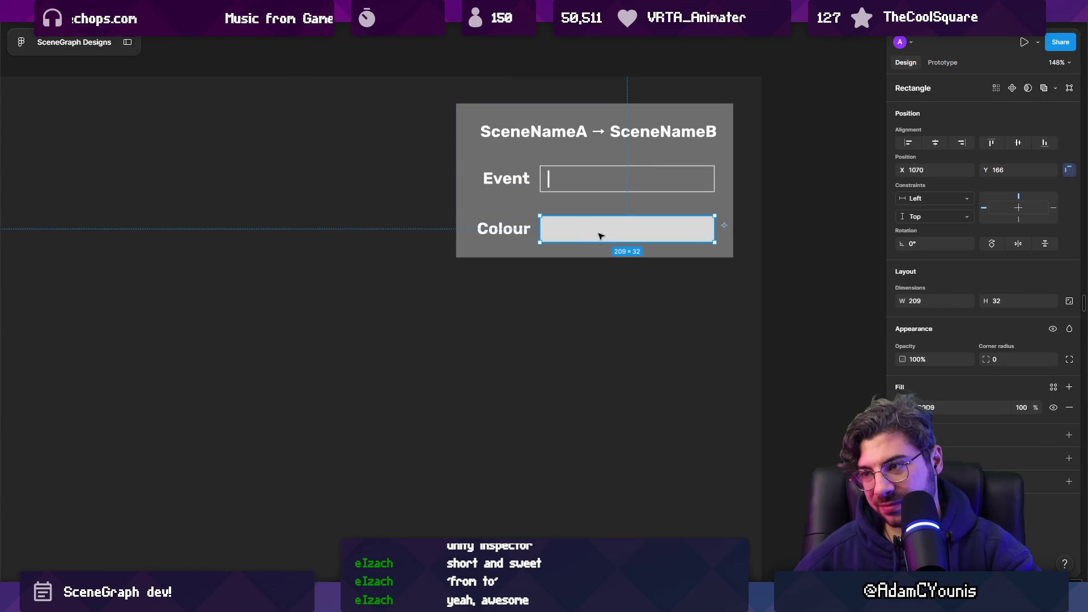
pyautogui.moveTo(605, 217); pyautogui.dragTo(609, 232)
pyautogui.press('i')
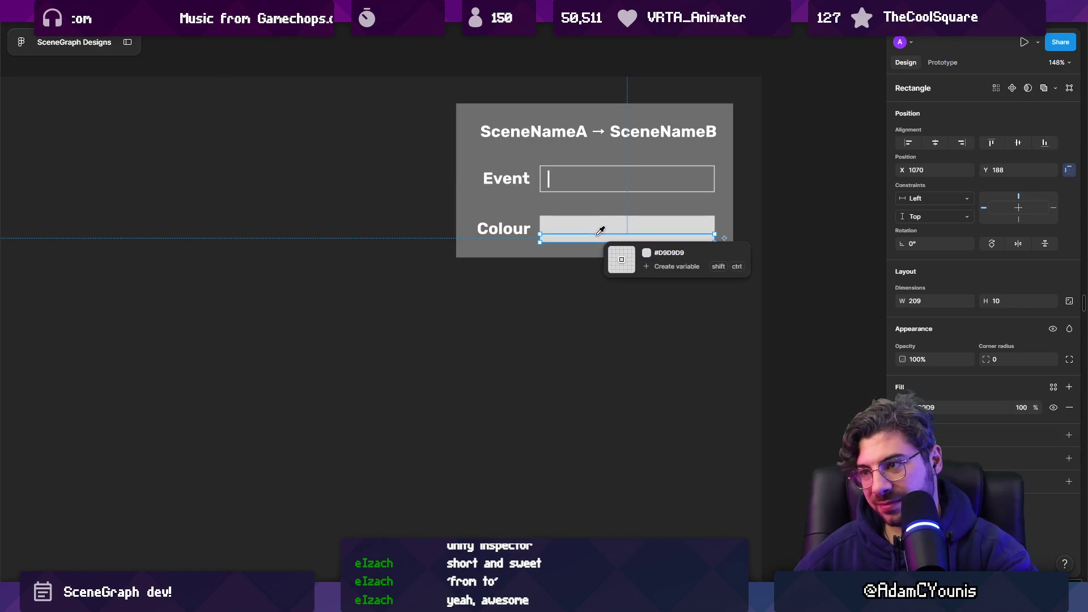
pyautogui.click(559, 128)
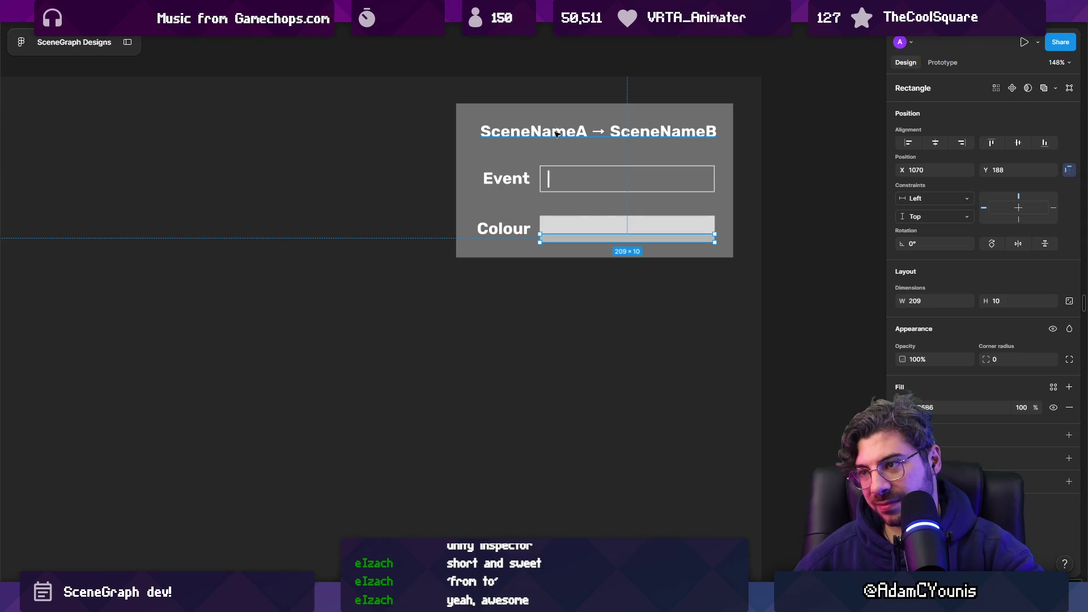
pyautogui.press('Escape')
pyautogui.press('Escape')
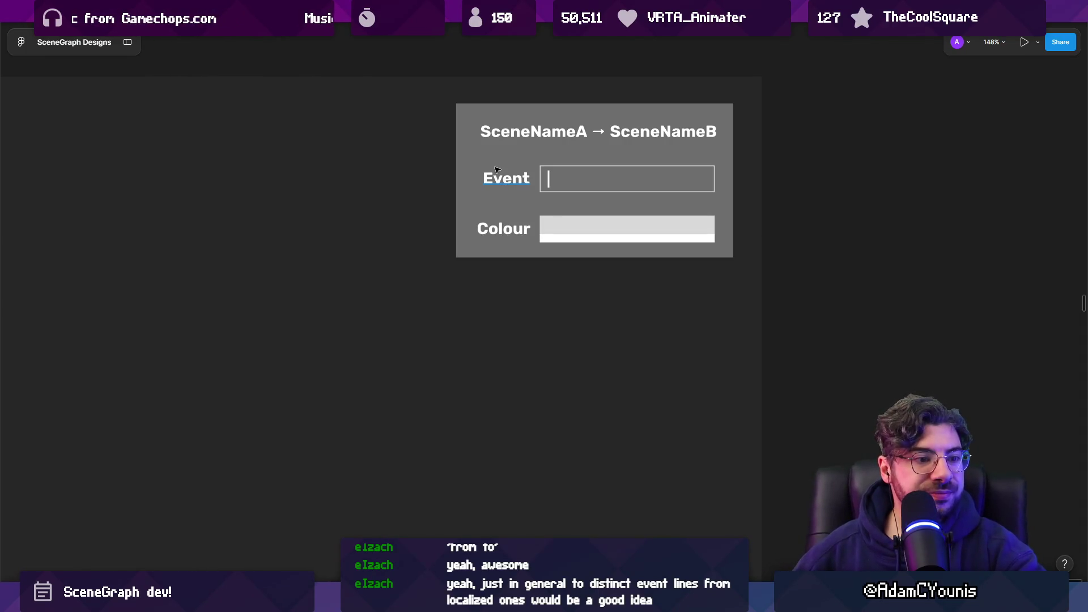
pyautogui.scroll(3, 589, 229)
pyautogui.click(603, 238)
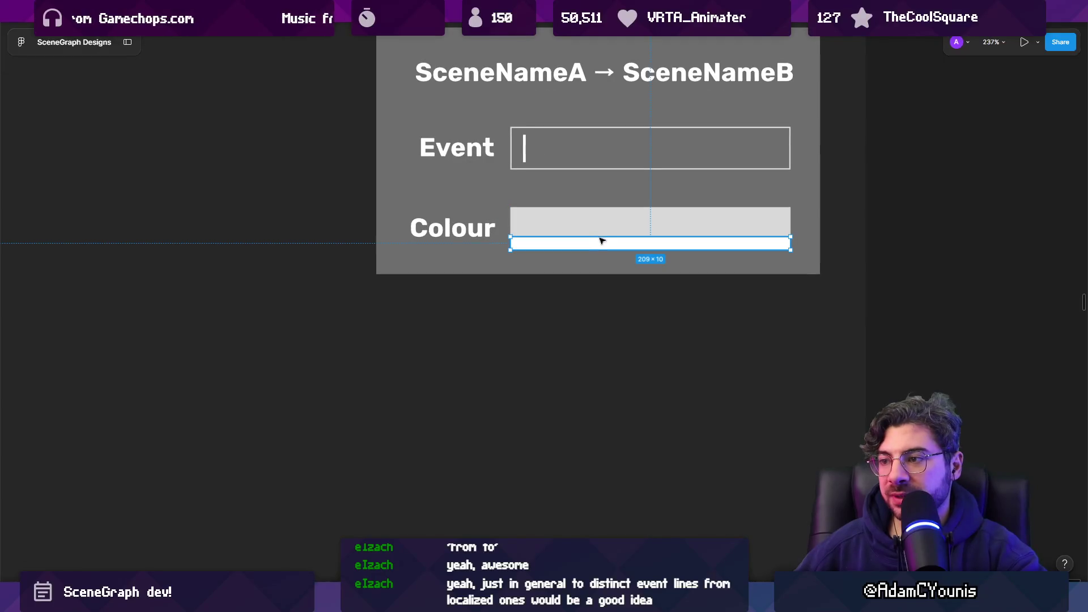
# - Resize the white strip under the Colour bar and narrow the bar from 209 to 177 wide
pyautogui.moveTo(609, 237); pyautogui.dragTo(609, 207)
pyautogui.moveTo(575, 249); pyautogui.dragTo(575, 244)
pyautogui.hotkey('ctrl', 'z')
pyautogui.hotkey('ctrl', 'z')
pyautogui.scroll(-3, 695, 215)
pyautogui.click(792, 238)
pyautogui.scroll(-3, 822, 244)
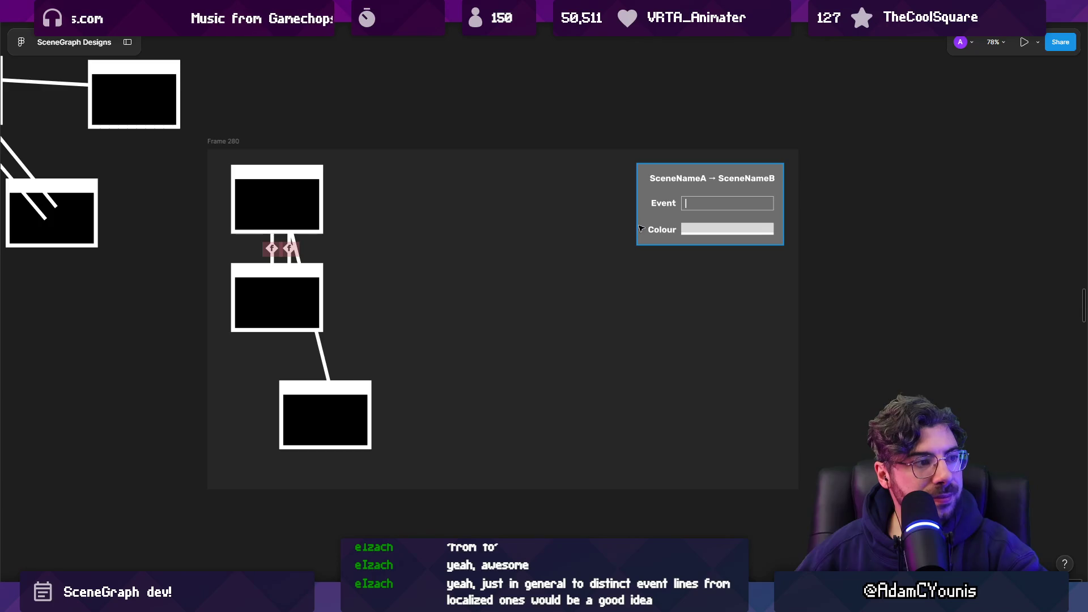
pyautogui.scroll(5, 778, 226)
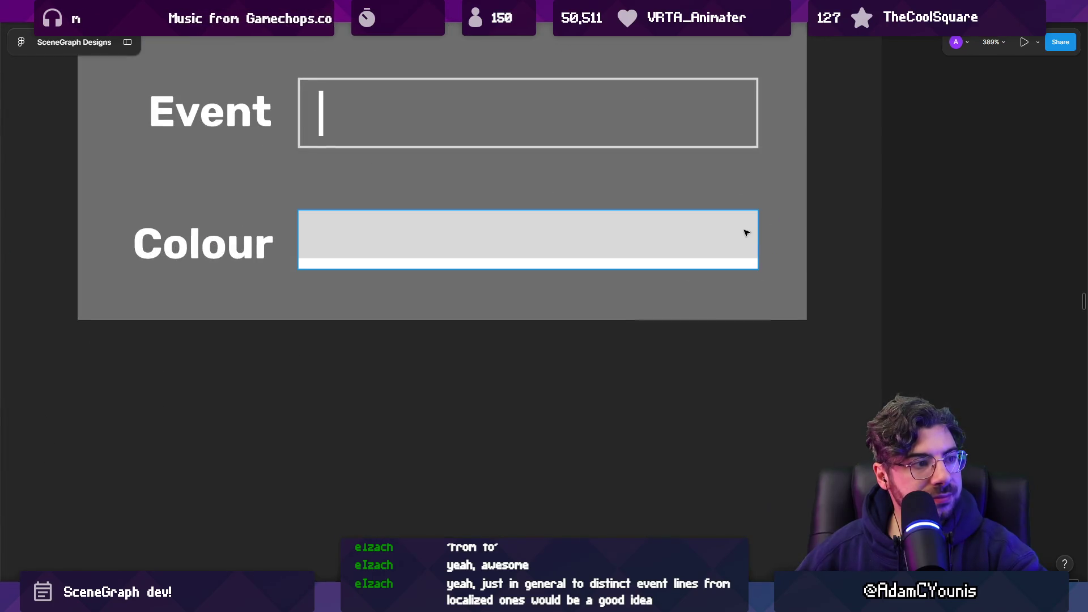
pyautogui.click(745, 232)
pyautogui.moveTo(755, 240); pyautogui.dragTo(687, 236)
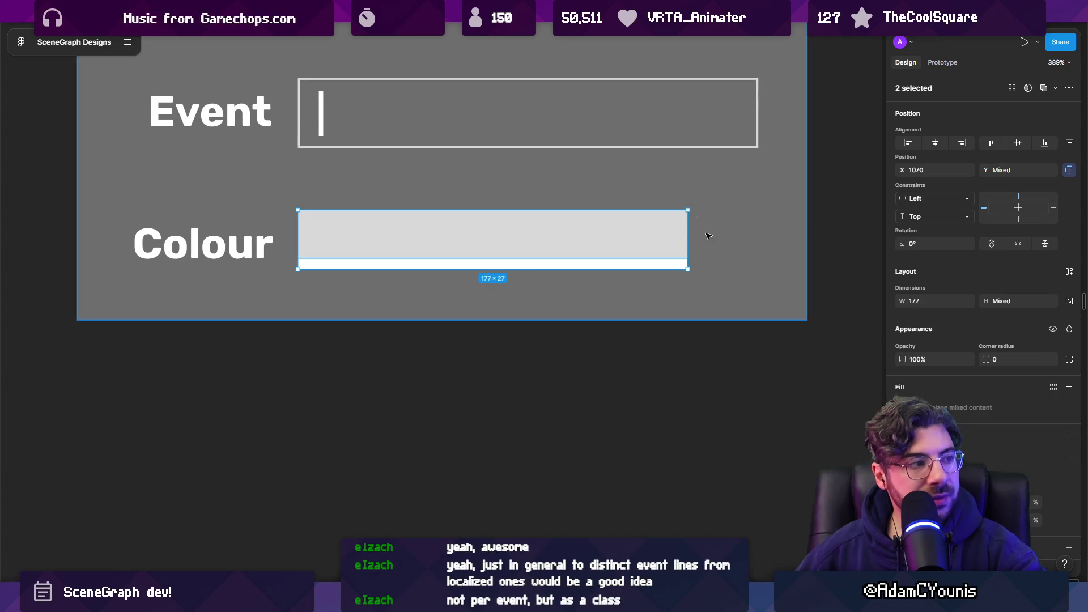
# - Delete the Colour bar and its label from the panel
pyautogui.scroll(-3, 705, 235)
pyautogui.scroll(-5, 679, 227)
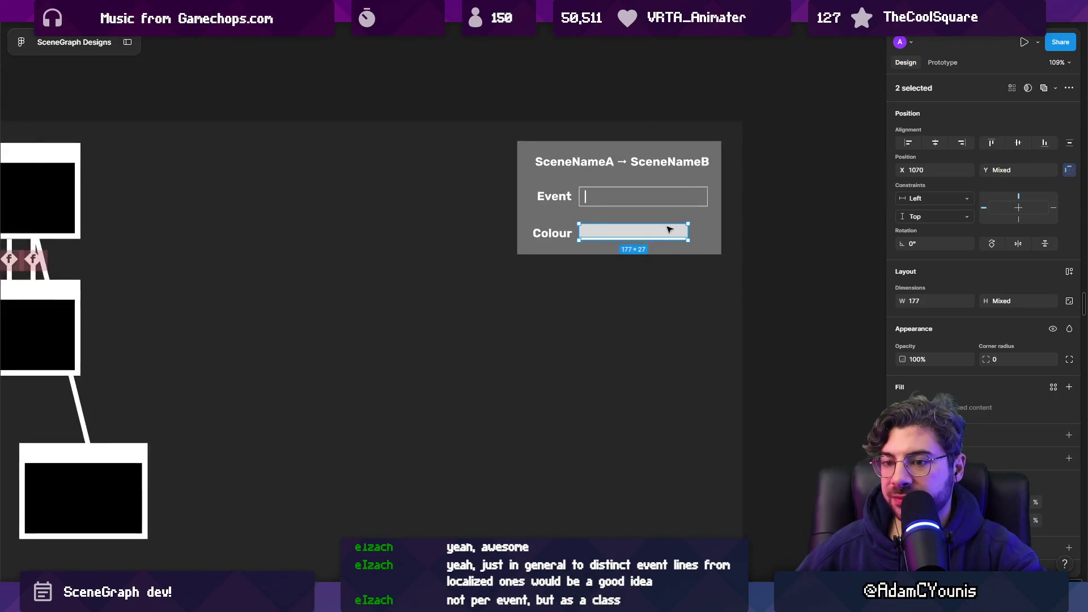
pyautogui.press('Escape')
pyautogui.click(589, 236)
pyautogui.press('Return')
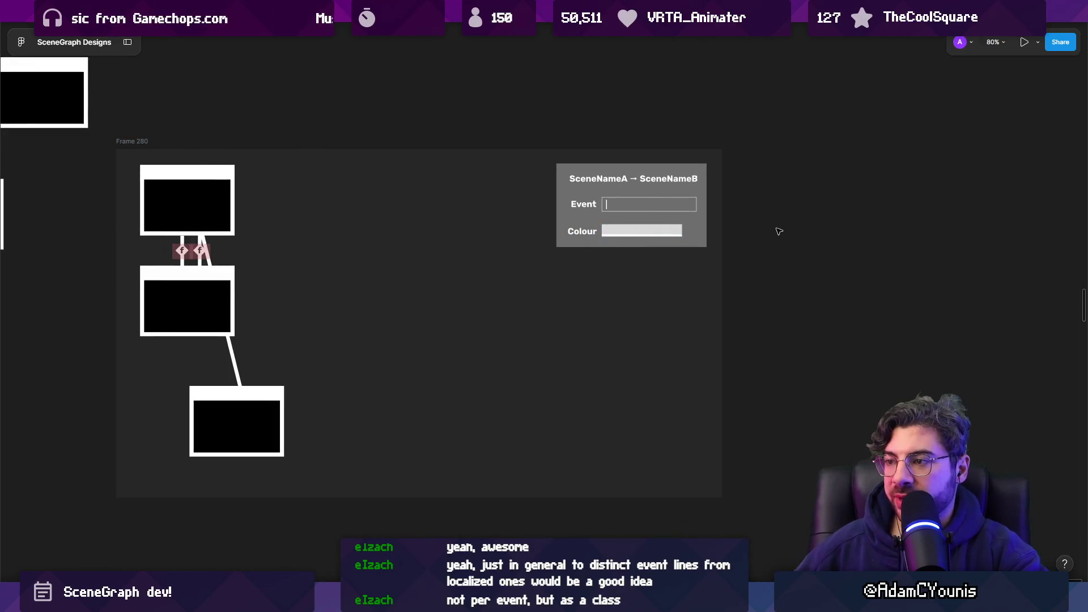
pyautogui.press('Tab')
pyautogui.hotkey('ctrl', 'z')
pyautogui.hotkey('ctrl', 'z')
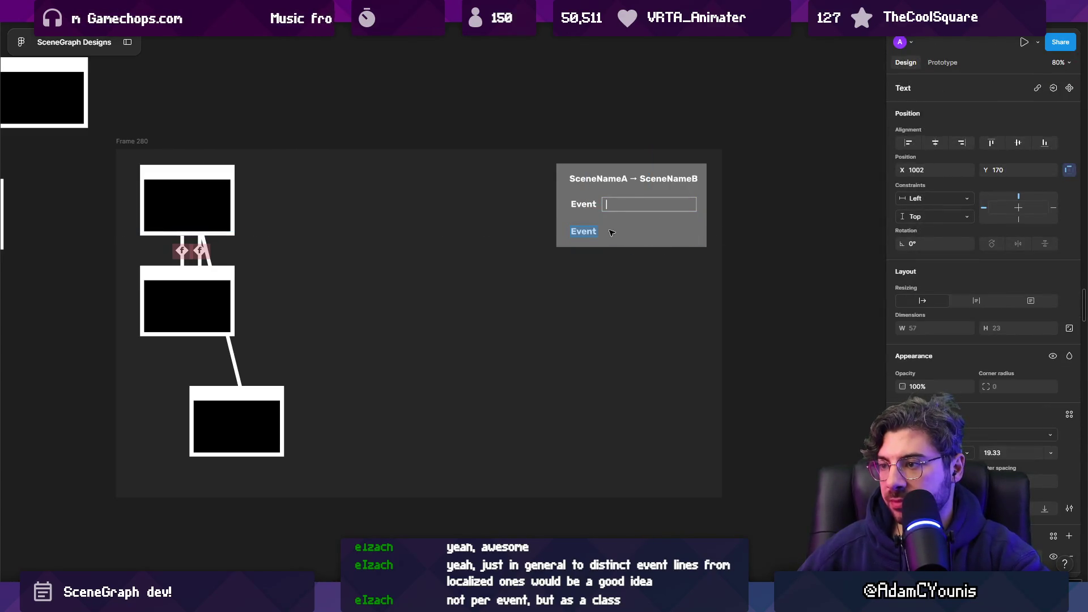
pyautogui.press('Delete')
# - Shorten the panel background to 331×134 so it holds only the Event row
pyautogui.click(600, 234)
pyautogui.moveTo(625, 247); pyautogui.dragTo(625, 223)
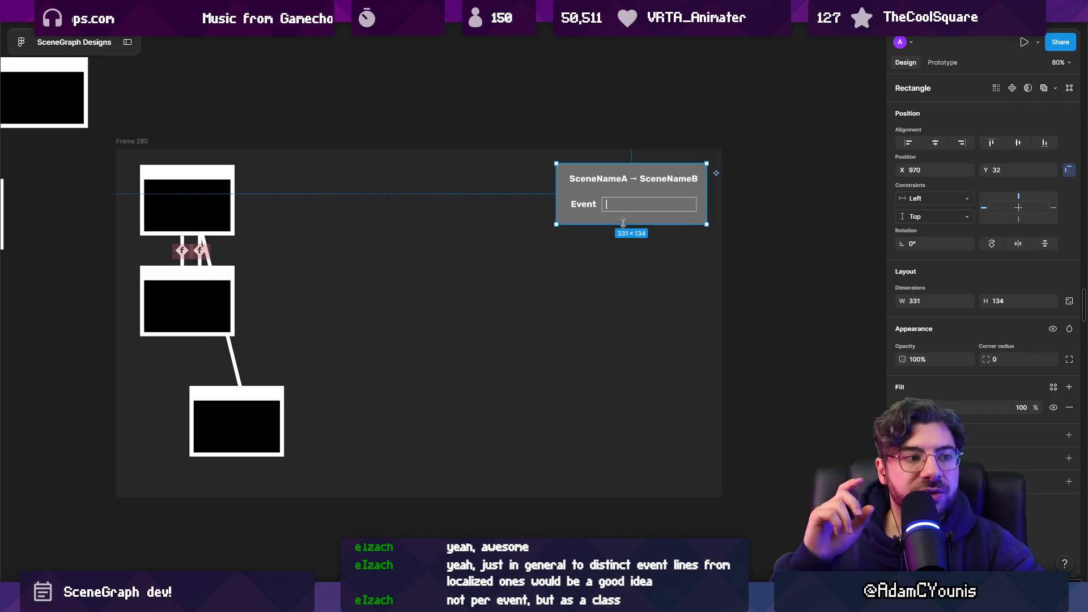
pyautogui.scroll(5, 646, 224)
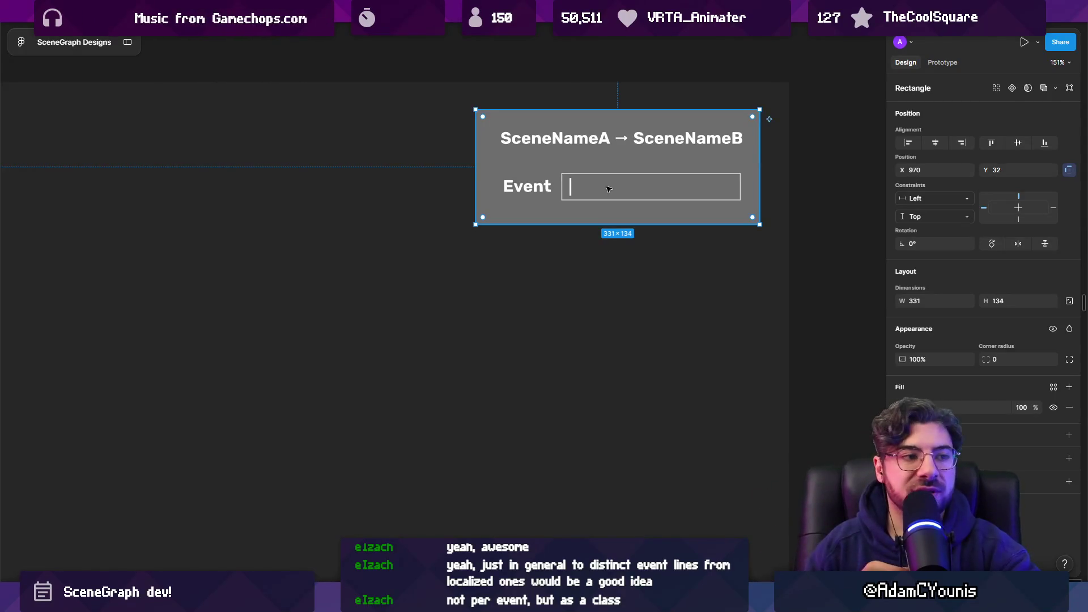
pyautogui.scroll(-5, 492, 151)
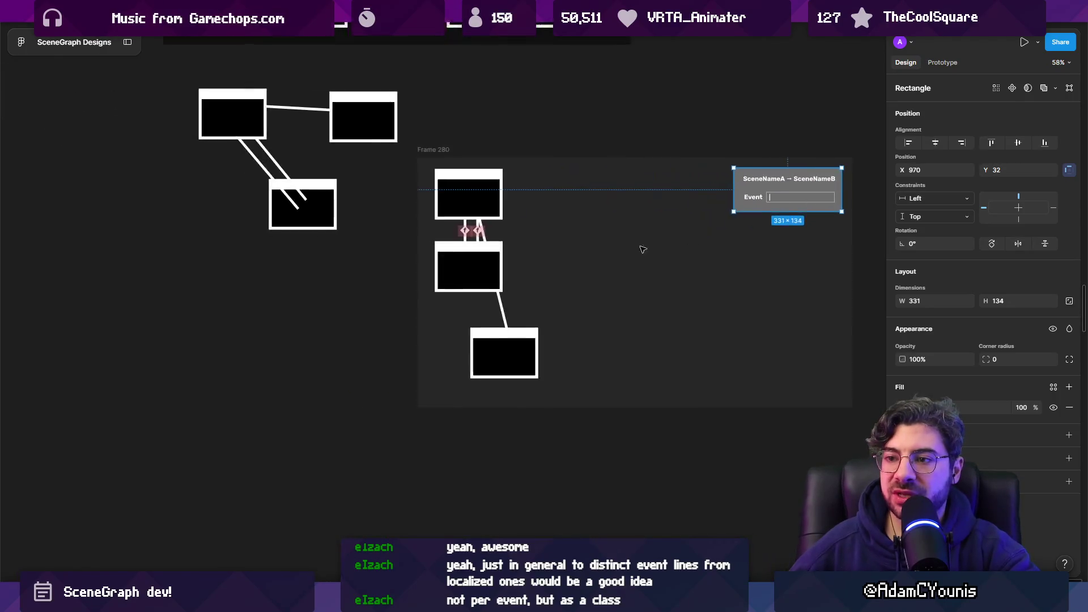
pyautogui.scroll(4, 481, 212)
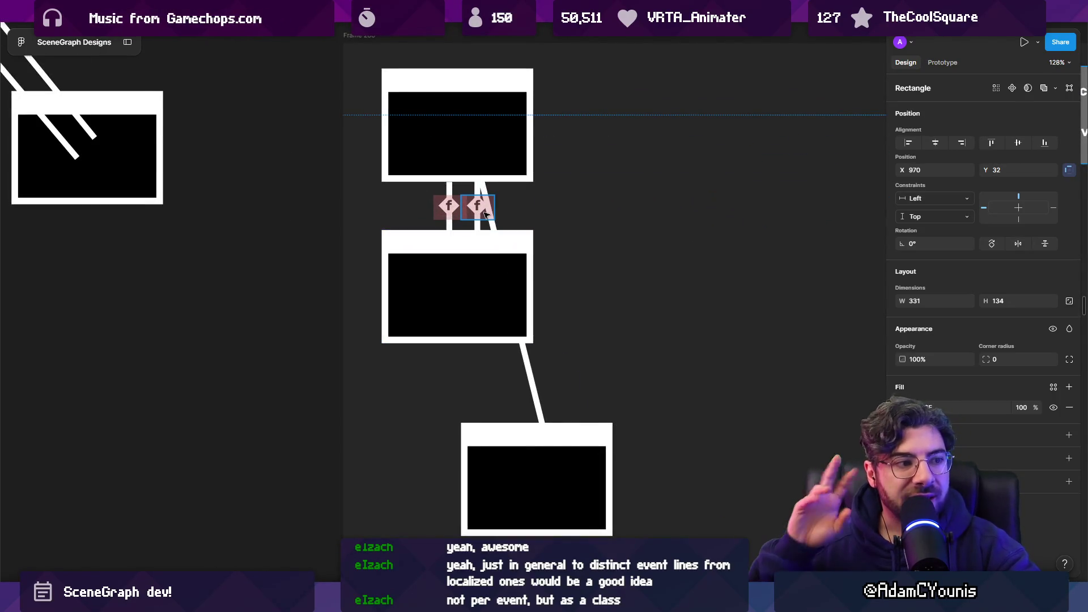
pyautogui.scroll(-4, 480, 218)
pyautogui.hscroll(5, 397, 249)
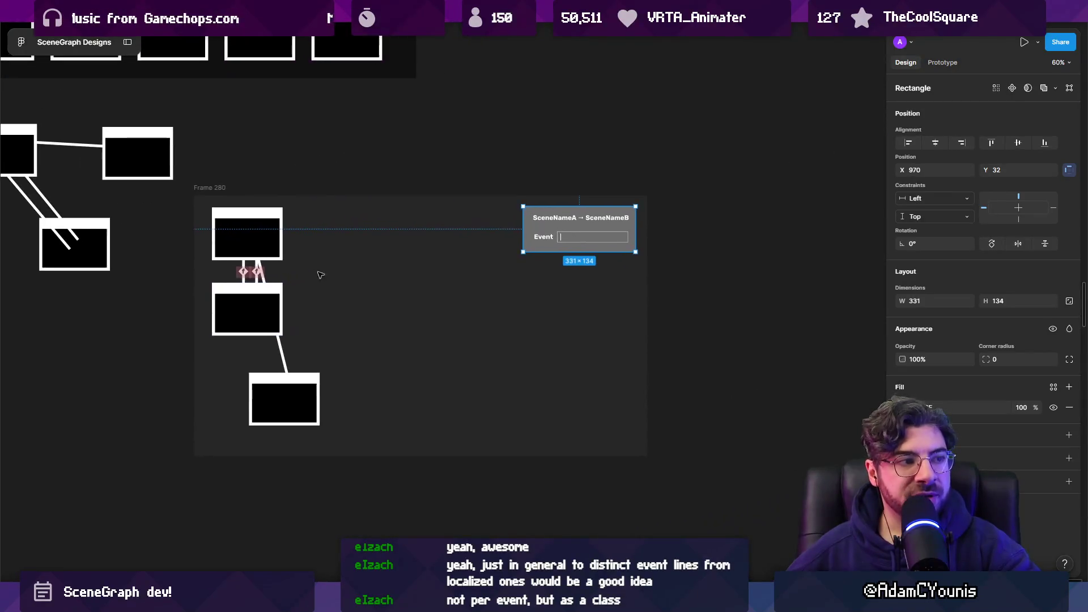
pyautogui.scroll(3, 668, 244)
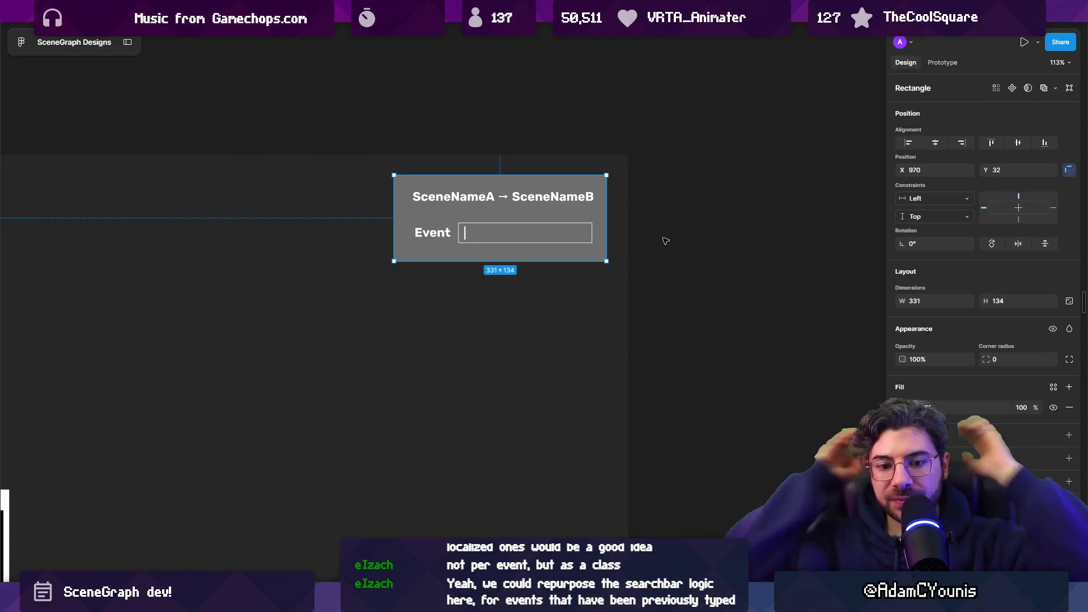
pyautogui.click(666, 241)
# - Duplicate the five-layer Event panel to the right
pyautogui.moveTo(697, 296); pyautogui.dragTo(347, 143)
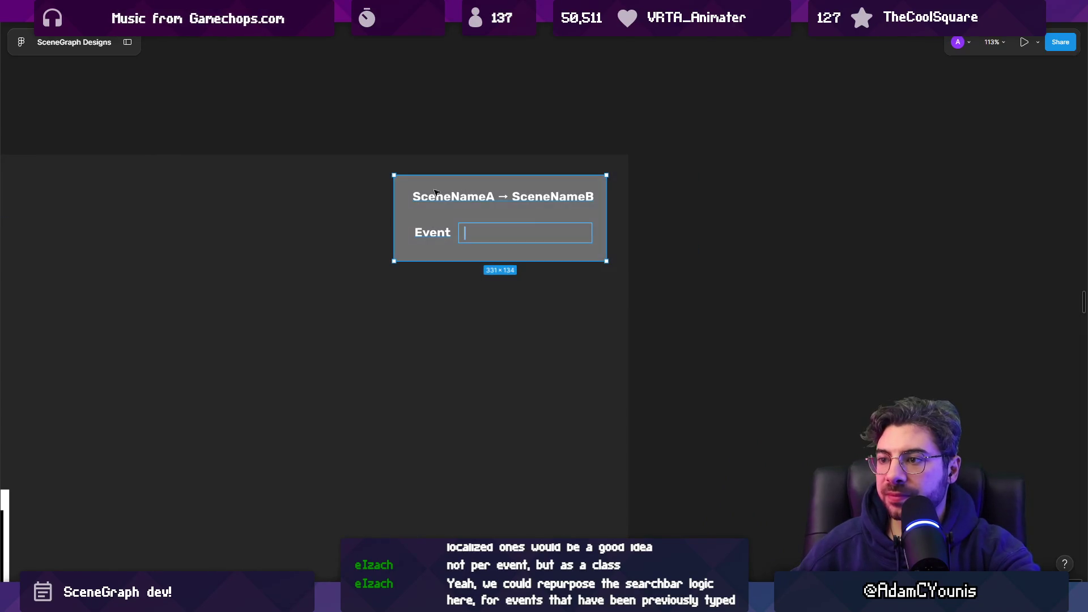
pyautogui.moveTo(452, 205); pyautogui.dragTo(841, 206)
pyautogui.hscroll(6, 842, 205)
pyautogui.press('Escape')
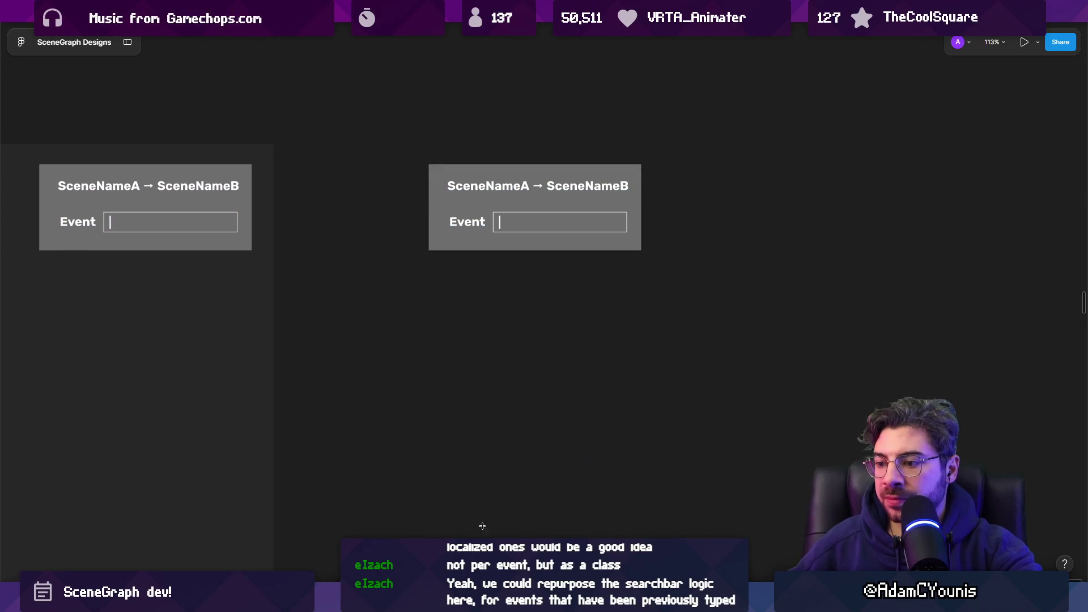
# - Draw a tall dark grey rectangle beneath the copied panel's Event field
pyautogui.press('r')
pyautogui.moveTo(493, 241); pyautogui.dragTo(627, 412)
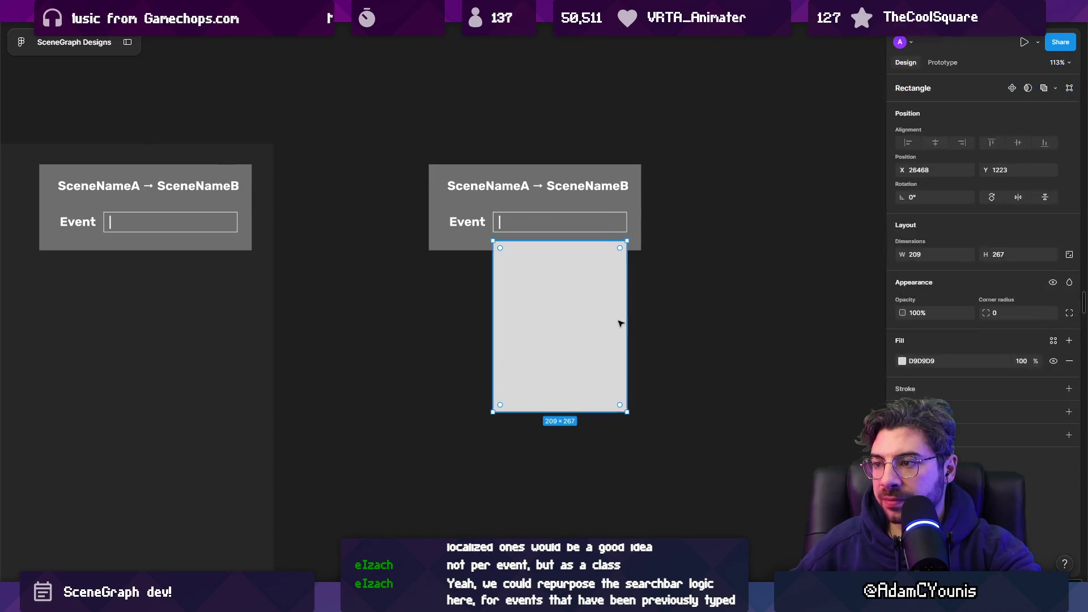
pyautogui.scroll(3, 617, 328)
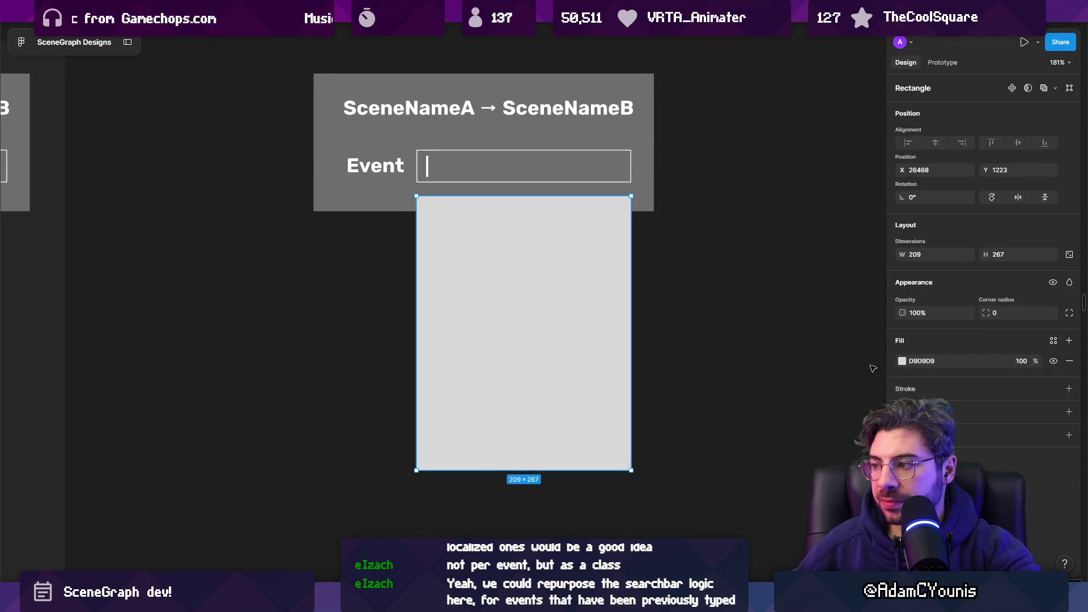
pyautogui.click(902, 361)
pyautogui.moveTo(880, 371)
pyautogui.mouseDown()
pyautogui.moveTo(689, 410)
pyautogui.moveTo(668, 426)
pyautogui.moveTo(753, 414)
pyautogui.moveTo(745, 406)
pyautogui.moveTo(764, 401)
pyautogui.mouseUp()
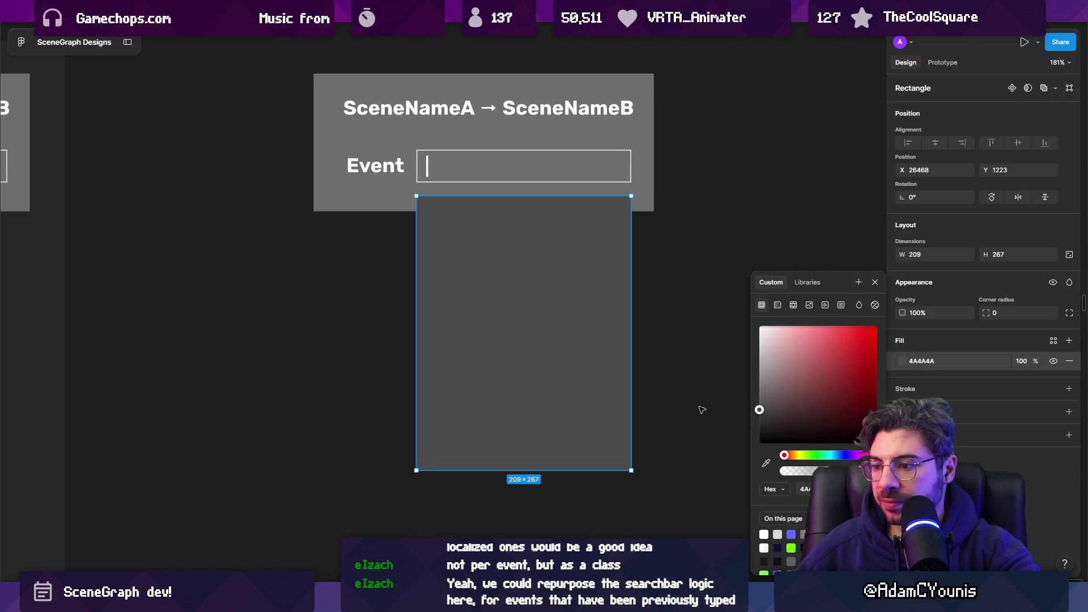
pyautogui.hotkey('ctrl', '\\')
# - Copy the Event label into the dropdown and rename it 'EventName' in regular weight
pyautogui.click(390, 174)
pyautogui.moveTo(390, 175); pyautogui.dragTo(452, 233)
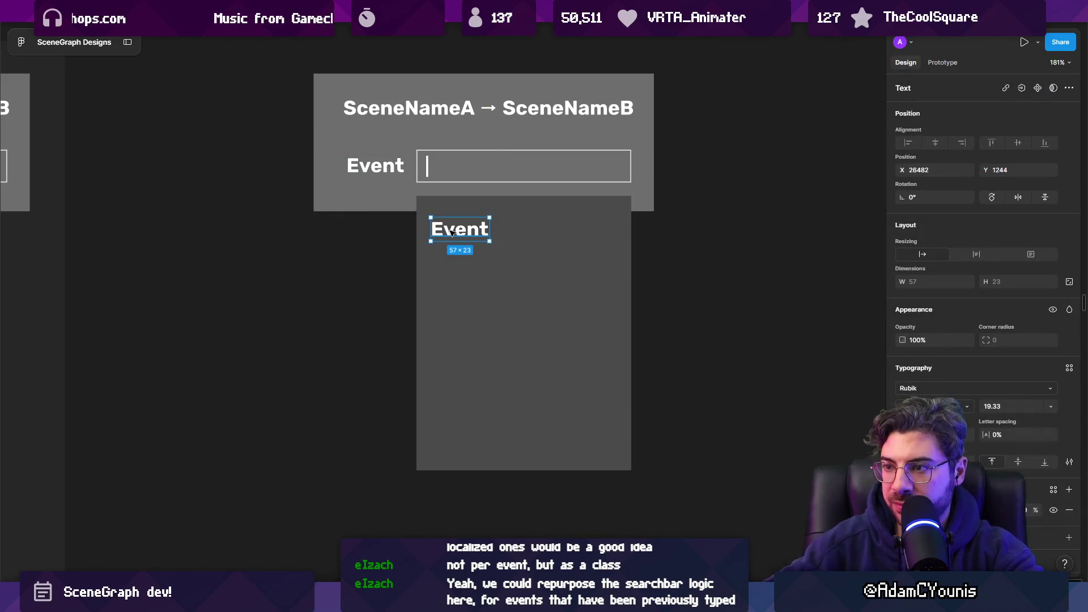
pyautogui.doubleClick(447, 230)
pyautogui.write('E')
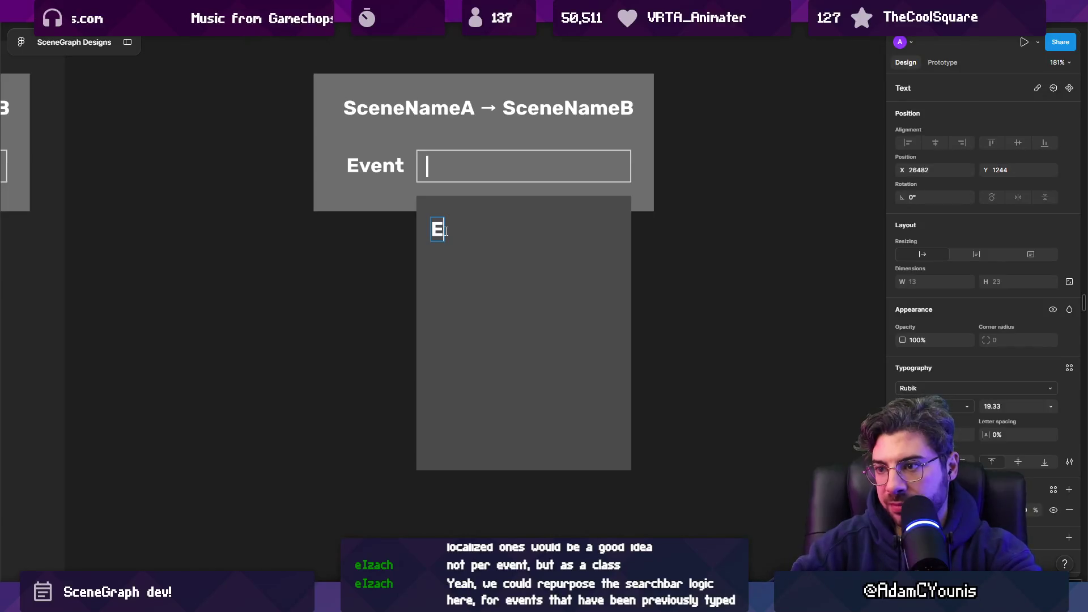
pyautogui.write('ventName')
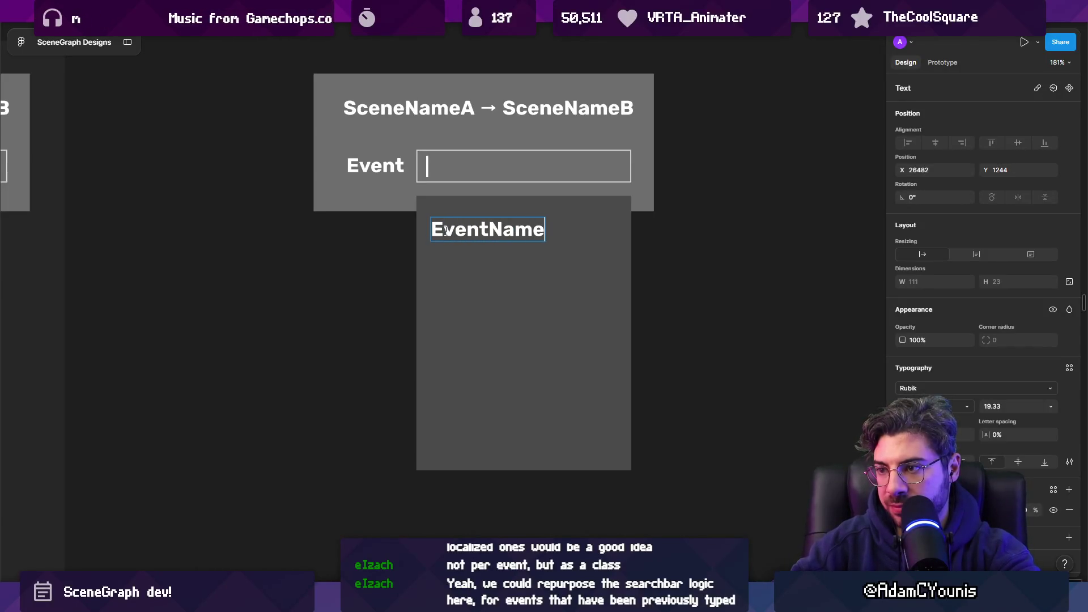
pyautogui.press('Escape')
pyautogui.hotkey('ctrl', 'b')
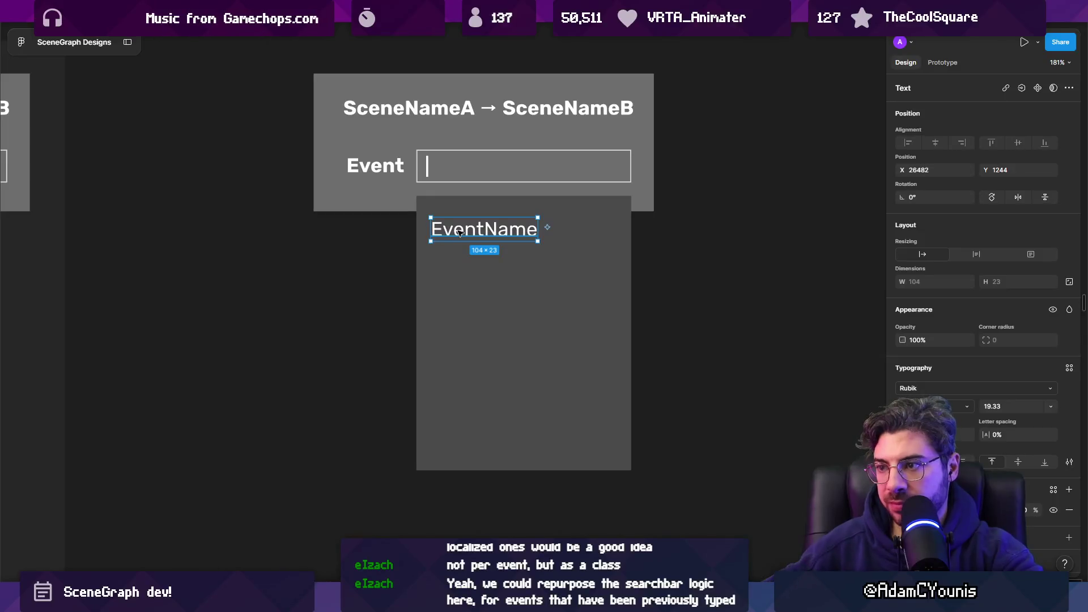
# - Wrap EventName in an auto layout stack and duplicate it to eight entries
pyautogui.hotkey('shift', 'a')
pyautogui.hotkey('ctrl', 'd')
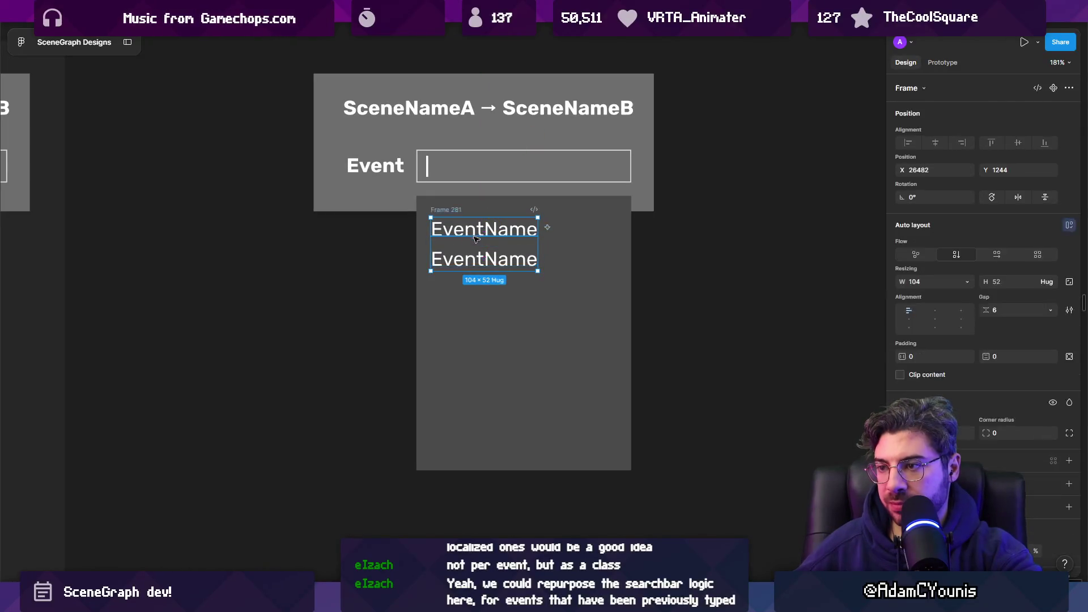
pyautogui.hotkey('ctrl', 'd')
pyautogui.hotkey('ctrl', 'd')
pyautogui.hotkey('ctrl', 'd')
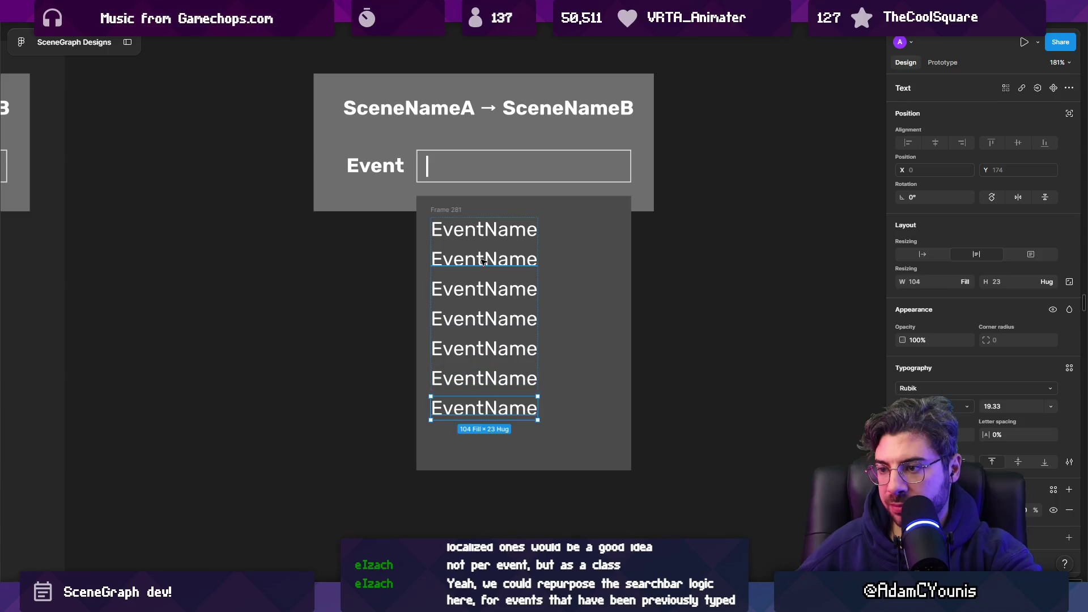
pyautogui.click(662, 264)
pyautogui.scroll(-5, 723, 315)
pyautogui.scroll(2, 536, 281)
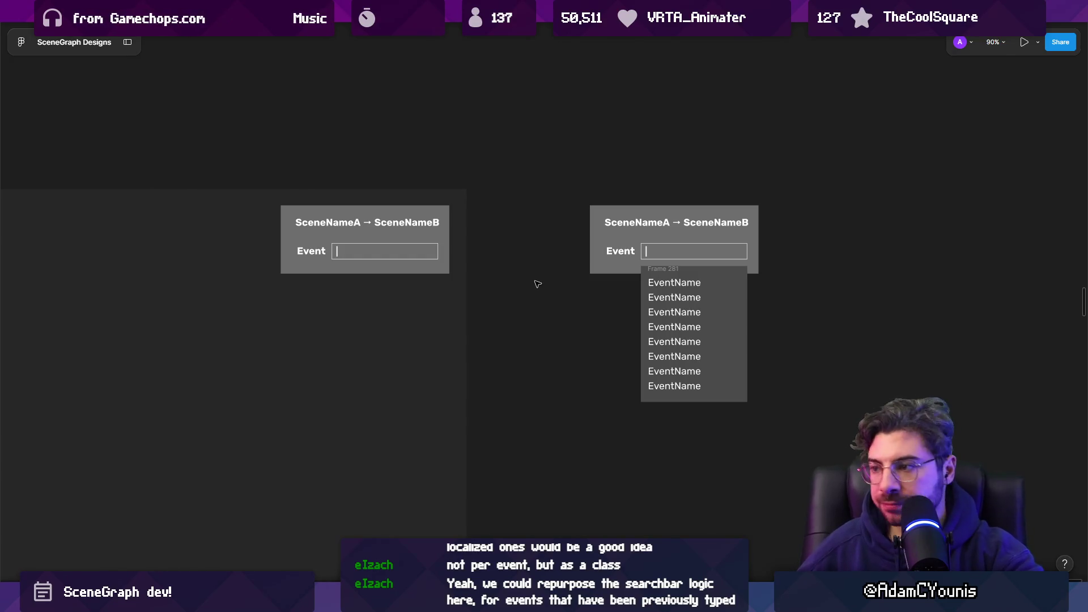
pyautogui.click(674, 295)
pyautogui.click(623, 292)
pyautogui.click(675, 288)
pyautogui.scroll(-4, 621, 288)
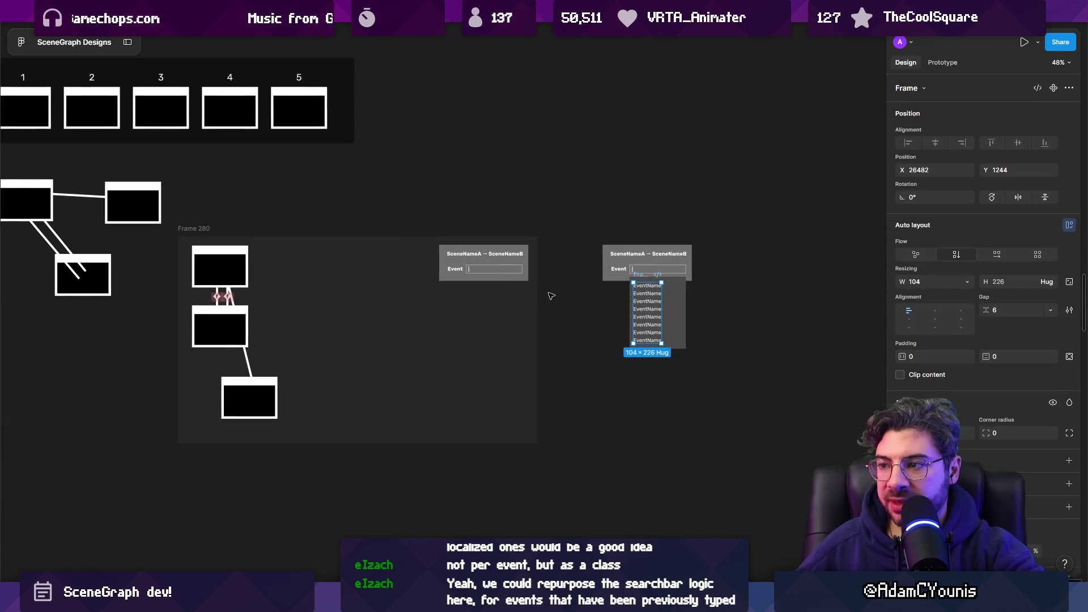
pyautogui.scroll(4, 567, 292)
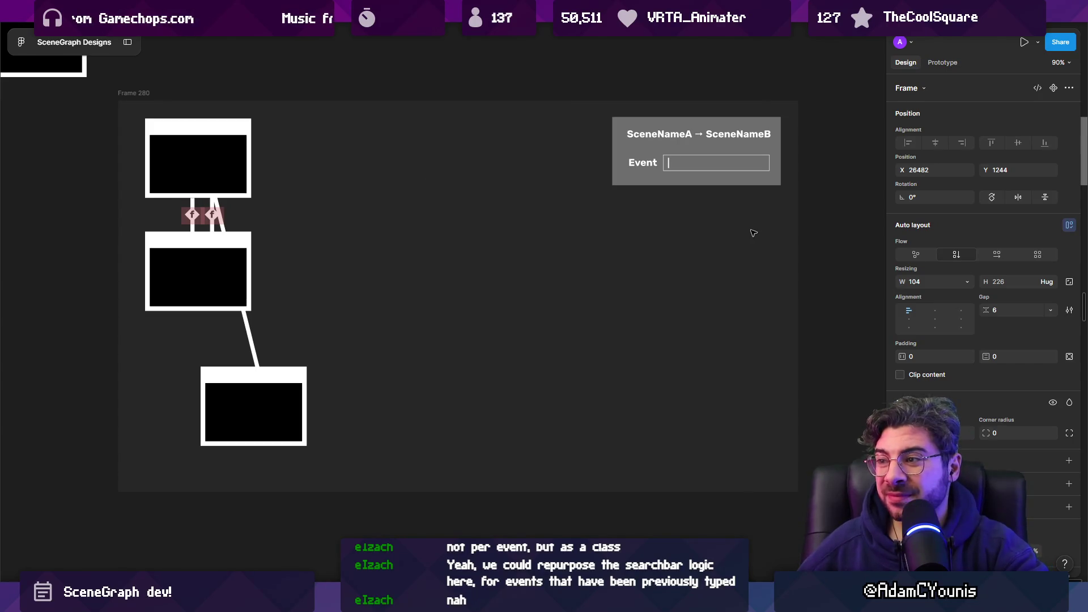
pyautogui.moveTo(836, 219); pyautogui.dragTo(801, 222)
pyautogui.press('Escape')
pyautogui.scroll(-3, 646, 209)
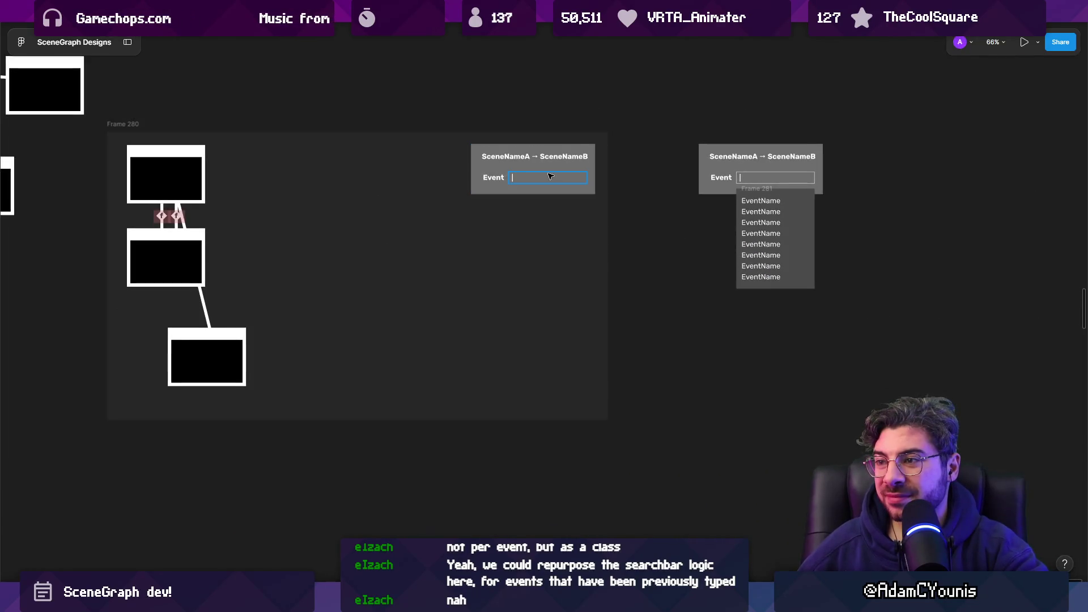
pyautogui.hscroll(-4, 411, 177)
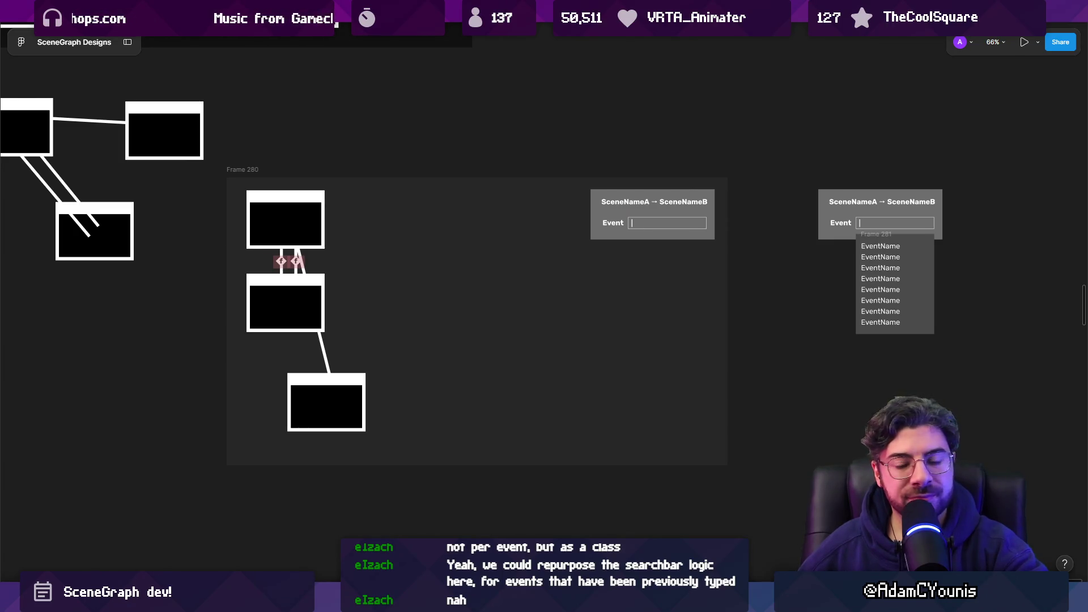
pyautogui.moveTo(395, 601)
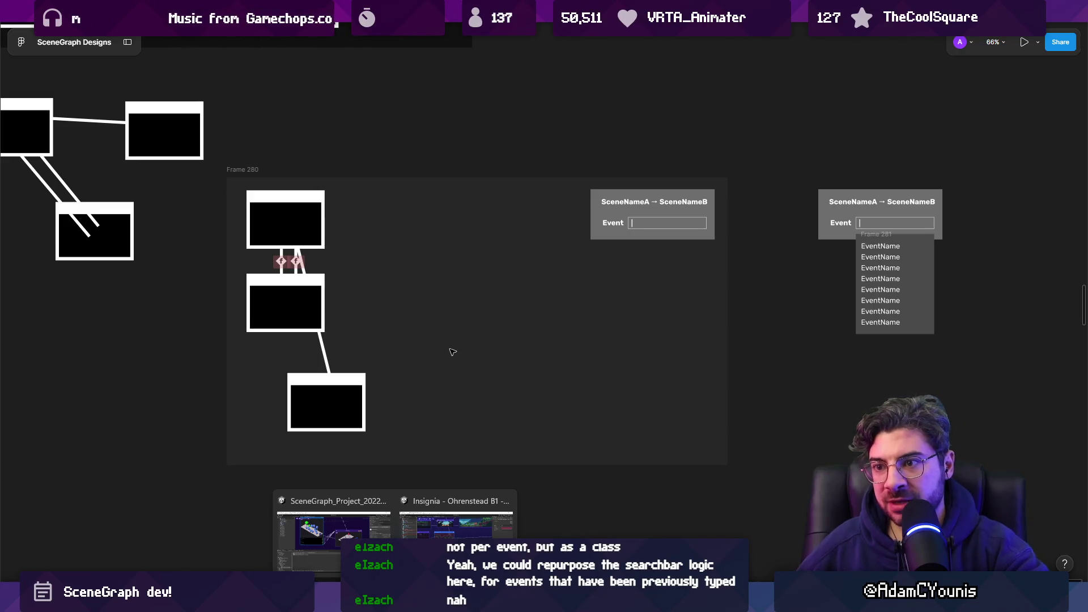
pyautogui.click(620, 208)
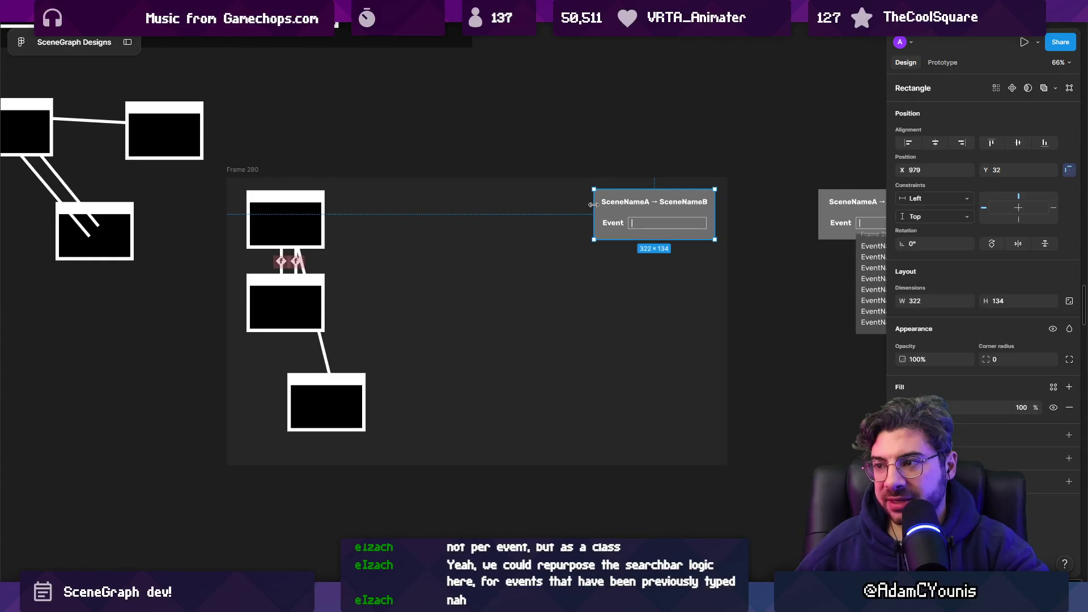
# - Duplicate Frame 280 below as Frame 282 and group its Event panel layers into a frame
pyautogui.scroll(1, 626, 222)
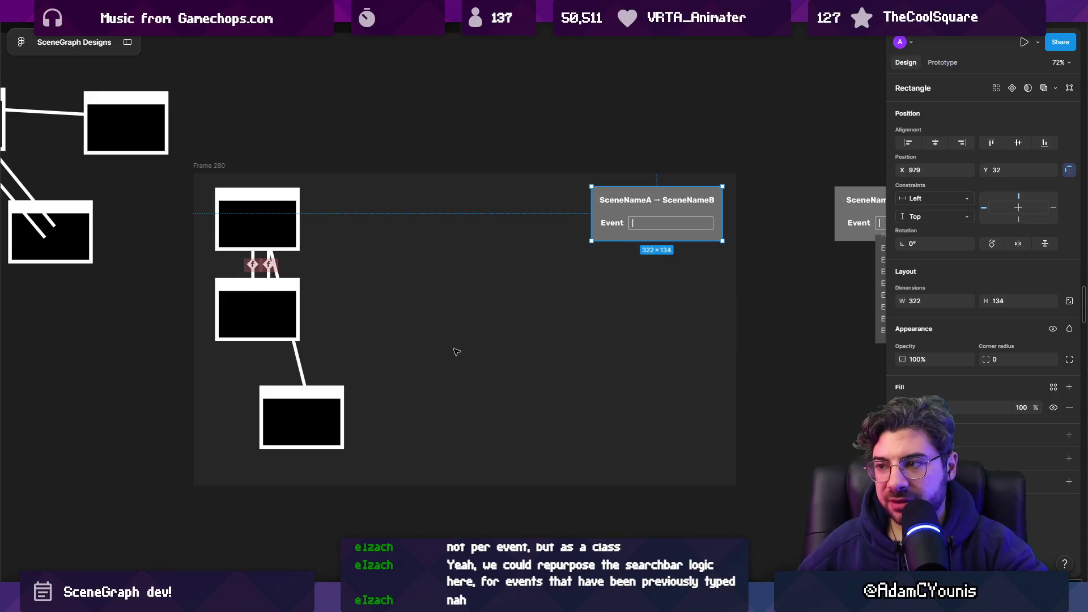
pyautogui.scroll(-5, 454, 355)
pyautogui.moveTo(335, 224)
pyautogui.mouseDown()
pyautogui.moveTo(335, 448)
pyautogui.moveTo(369, 286)
pyautogui.mouseUp()
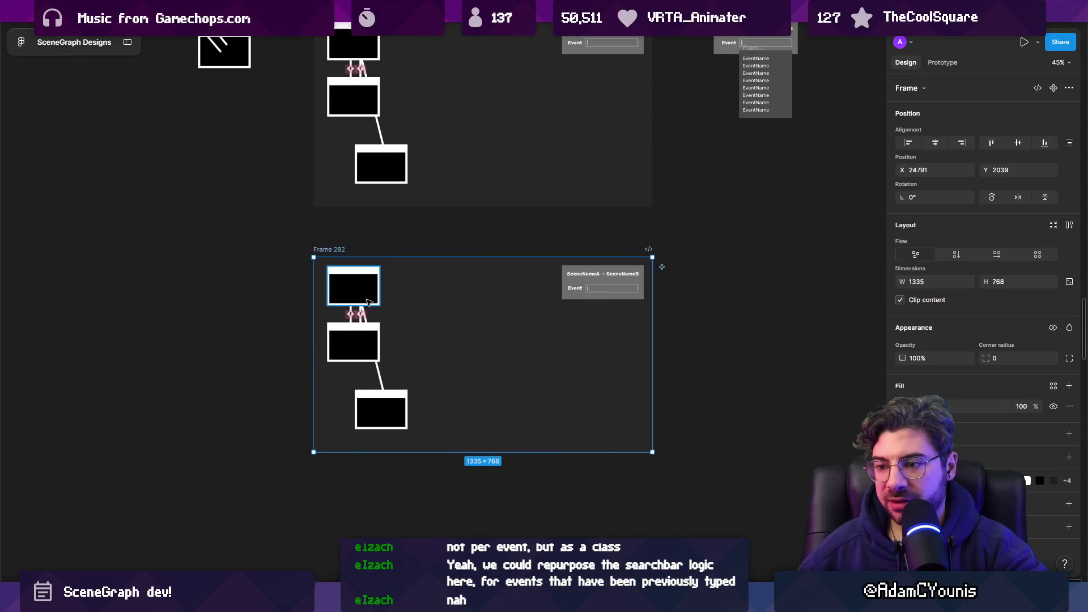
pyautogui.click(381, 410)
pyautogui.click(352, 342)
pyautogui.scroll(3, 413, 357)
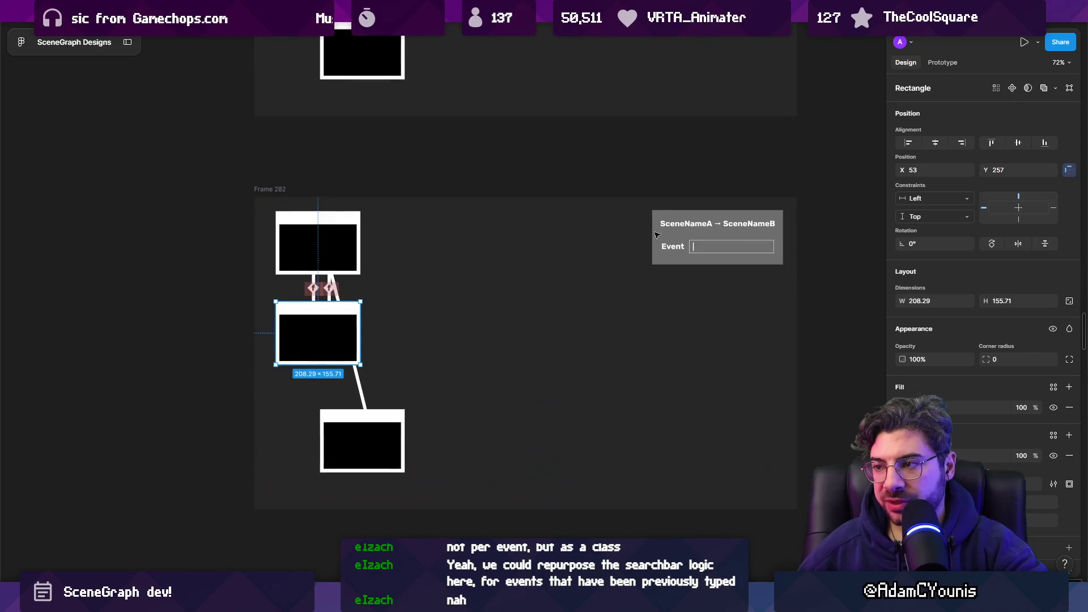
pyautogui.moveTo(821, 261)
pyautogui.mouseDown()
pyautogui.moveTo(676, 238)
pyautogui.moveTo(317, 354)
pyautogui.moveTo(331, 389)
pyautogui.moveTo(393, 297)
pyautogui.mouseUp()
pyautogui.hotkey('ctrl', 'alt', 'g')
# - Try moving the Event card to the upper right, then undo the move
pyautogui.scroll(3, 348, 402)
pyautogui.click(359, 340)
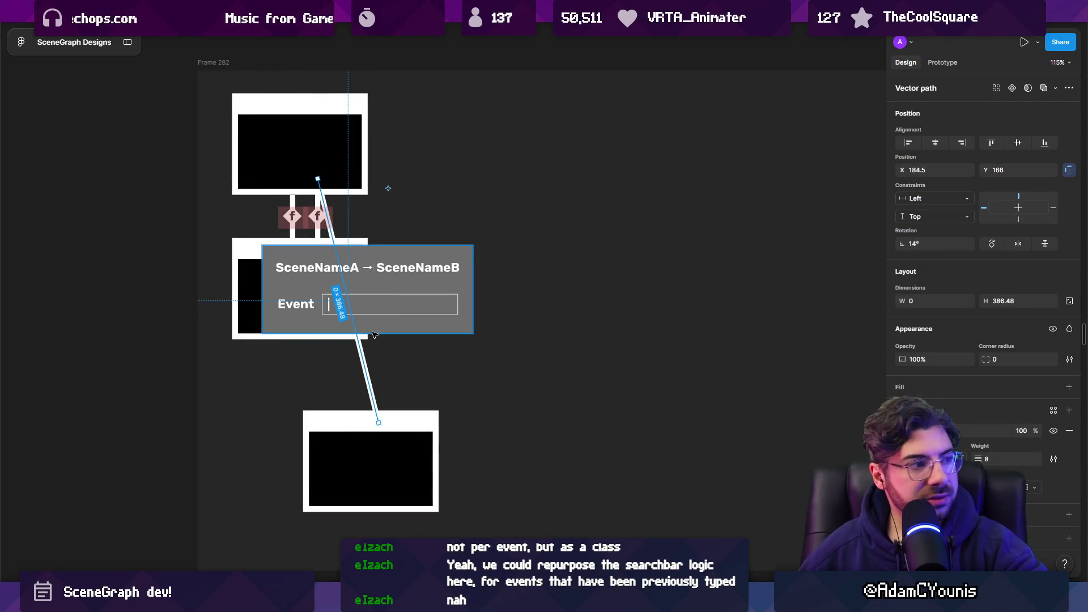
pyautogui.scroll(3, 374, 335)
pyautogui.scroll(-3, 377, 329)
pyautogui.scroll(2, 380, 323)
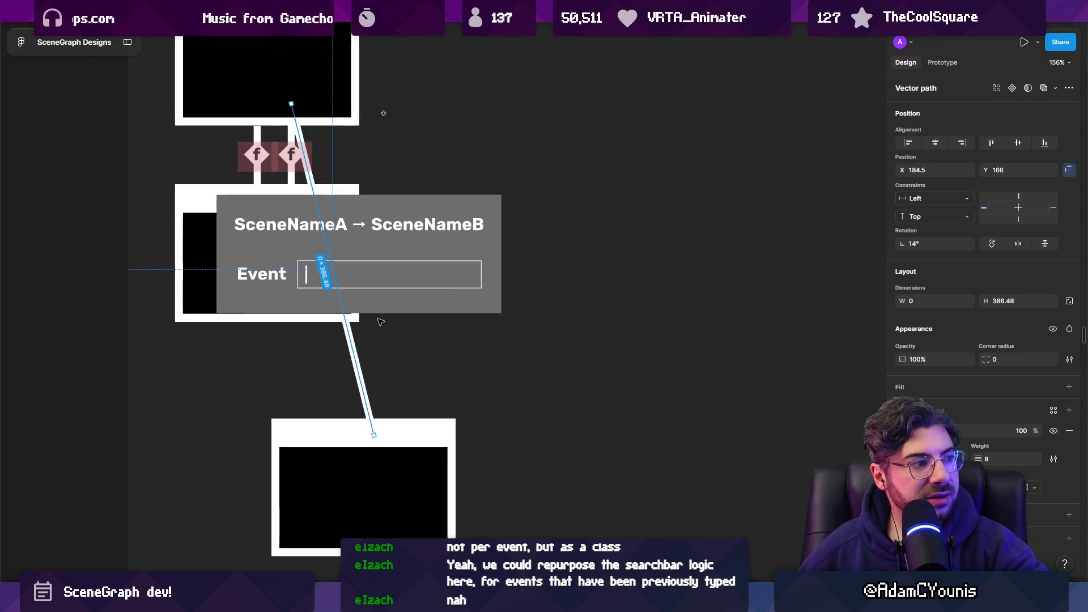
pyautogui.scroll(-1, 391, 302)
pyautogui.press('Escape')
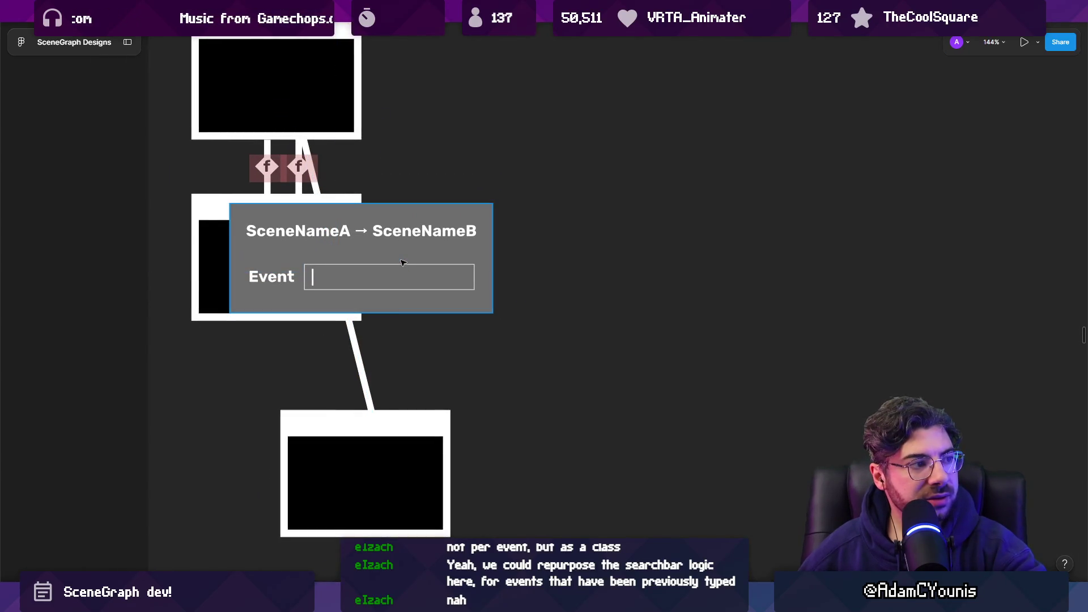
pyautogui.scroll(-3, 397, 272)
pyautogui.moveTo(345, 286)
pyautogui.mouseDown()
pyautogui.moveTo(772, 199)
pyautogui.moveTo(861, 149)
pyautogui.mouseUp()
pyautogui.hotkey('ctrl', 'z')
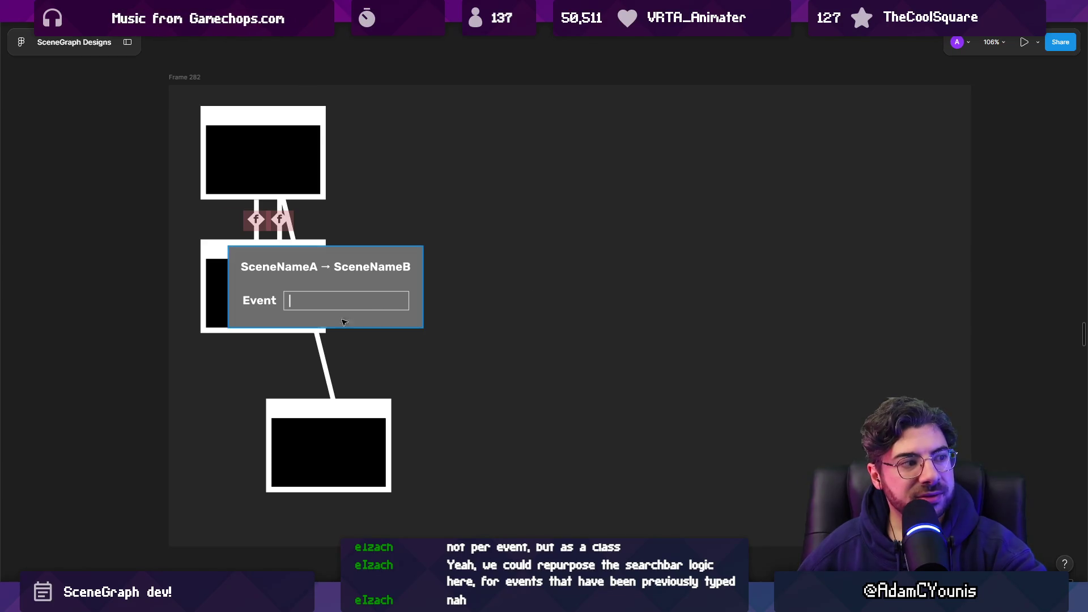
# - Move the Event card about 21 px lower over the middle node
pyautogui.click(323, 362)
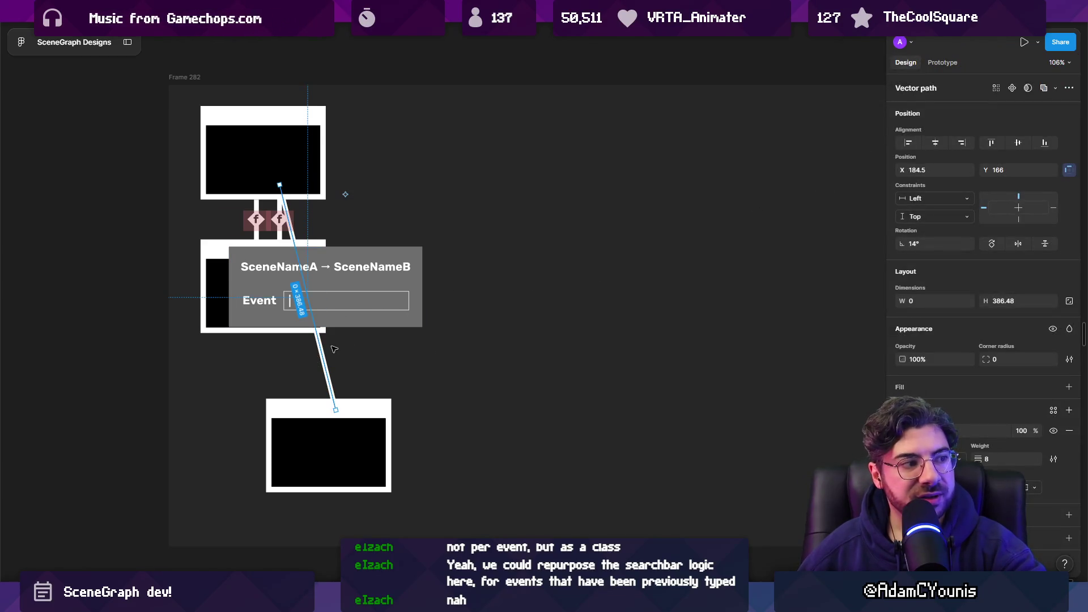
pyautogui.moveTo(357, 280)
pyautogui.mouseDown()
pyautogui.moveTo(358, 317)
pyautogui.moveTo(358, 292)
pyautogui.mouseUp()
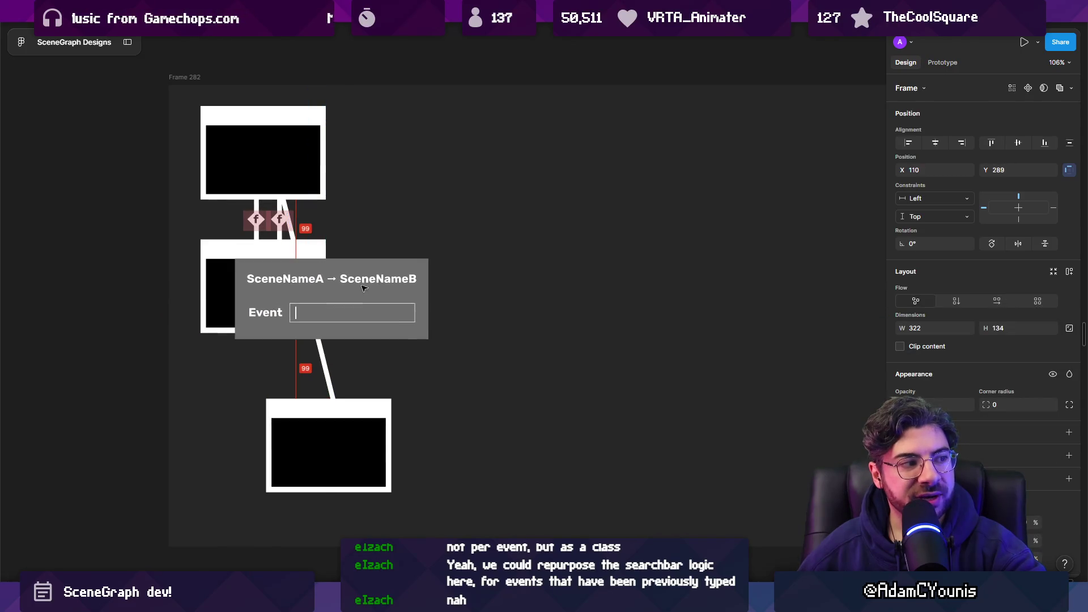
pyautogui.scroll(-3, 359, 297)
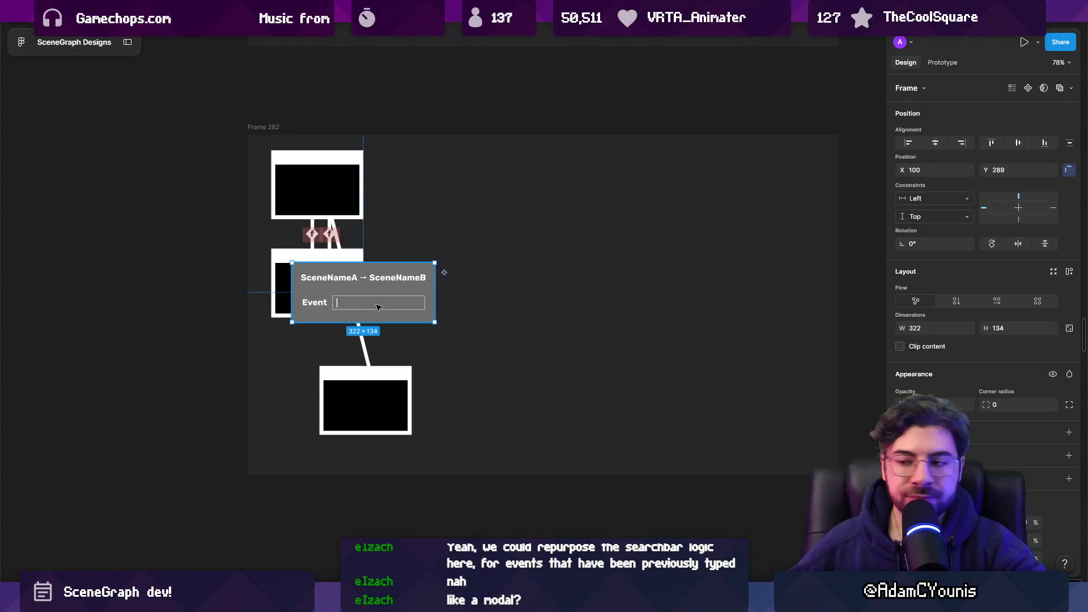
# - In Unity, inspect the Ohrenstead B1 node's context menu without choosing an action, then return to Figma
pyautogui.moveTo(391, 600)
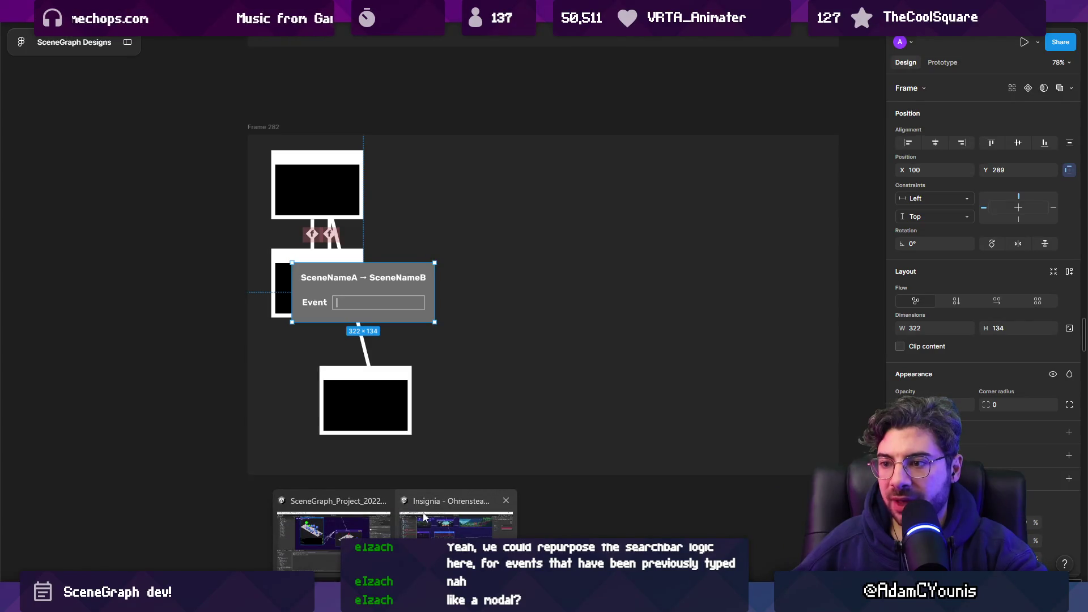
pyautogui.click(459, 524)
pyautogui.rightClick(403, 262)
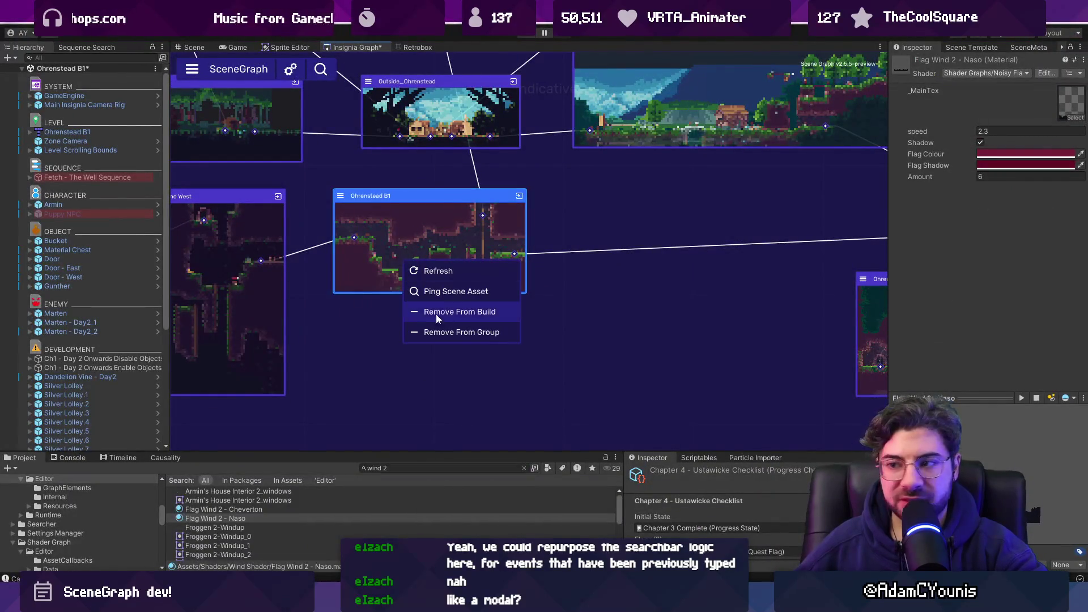
pyautogui.click(478, 179)
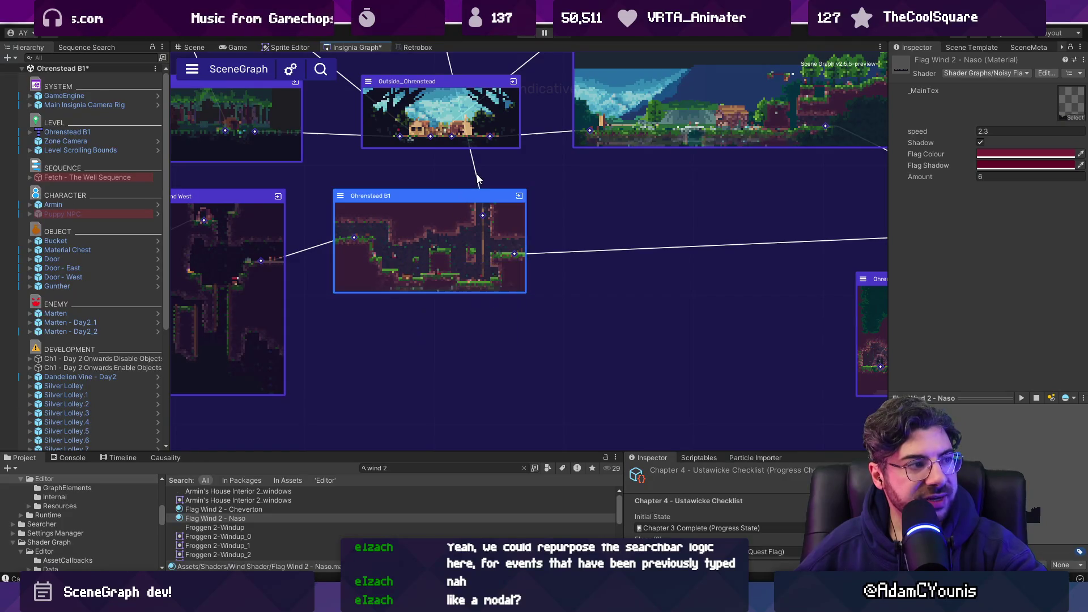
pyautogui.scroll(5, 478, 179)
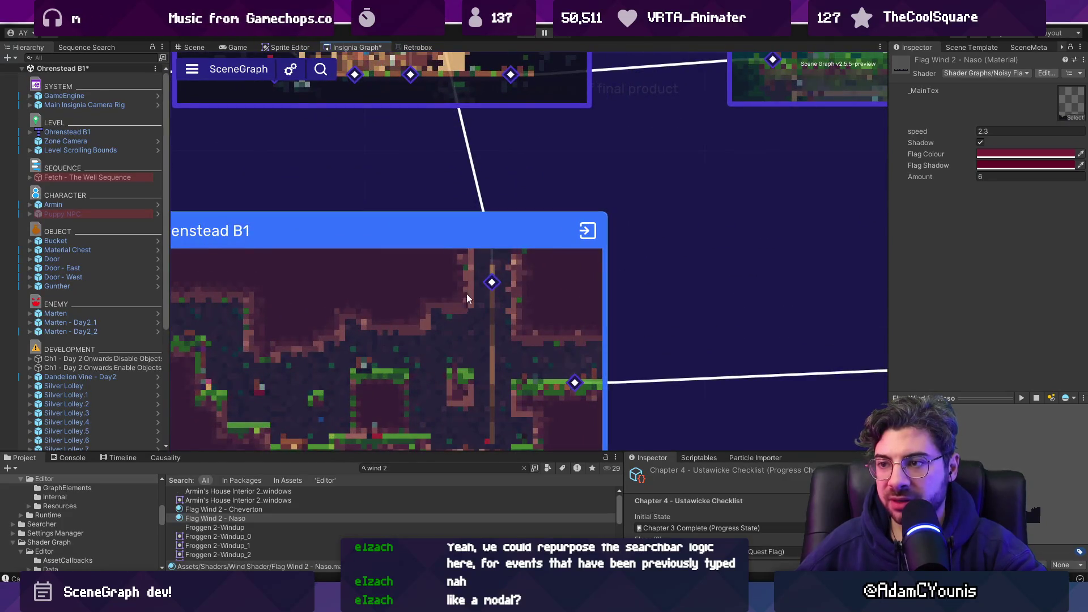
pyautogui.scroll(-5, 434, 269)
pyautogui.rightClick(433, 274)
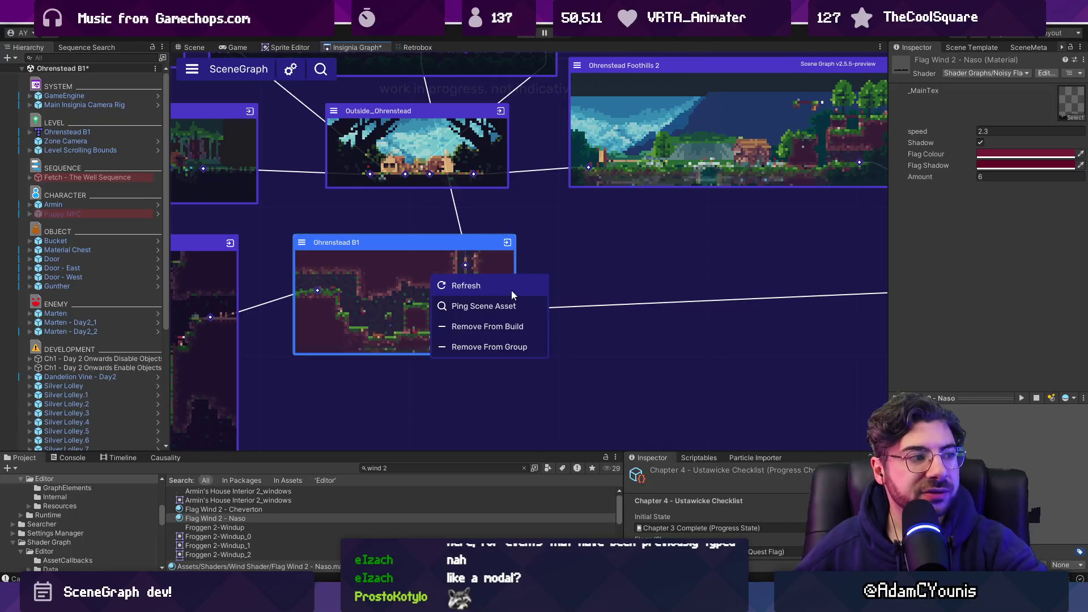
pyautogui.click(602, 336)
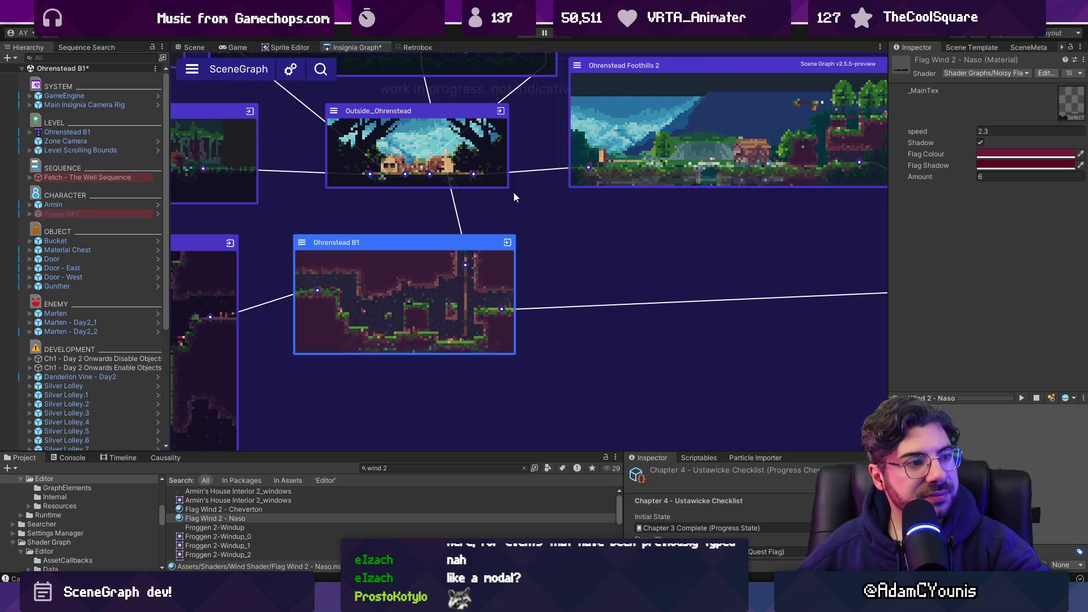
pyautogui.scroll(-3, 529, 209)
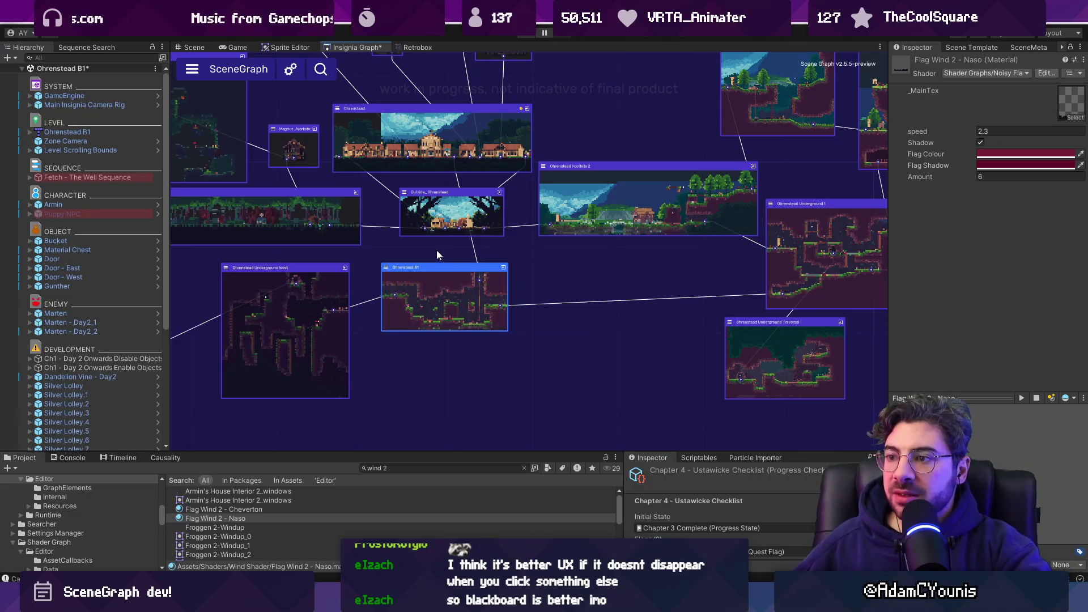
pyautogui.scroll(3, 462, 245)
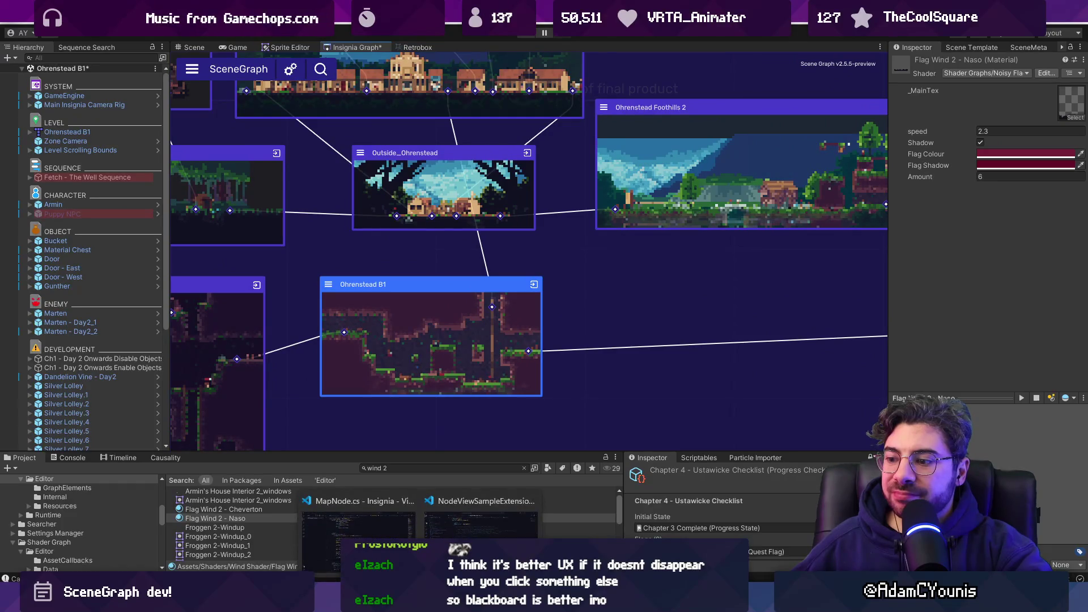
pyautogui.click(396, 602)
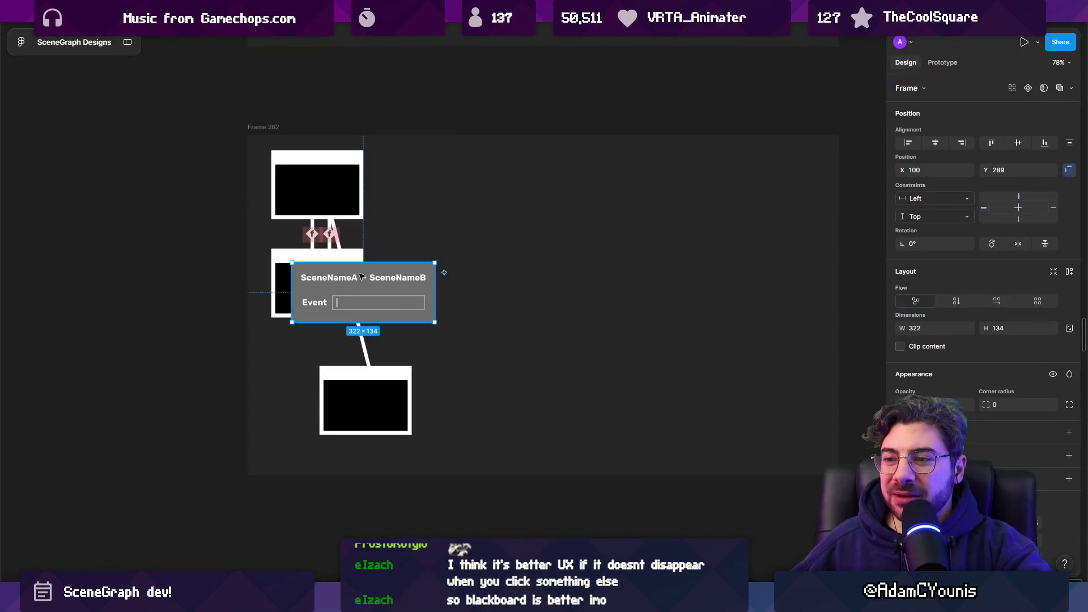
# - Duplicate the mockup frame to its right as Frame 283
pyautogui.scroll(3, 375, 275)
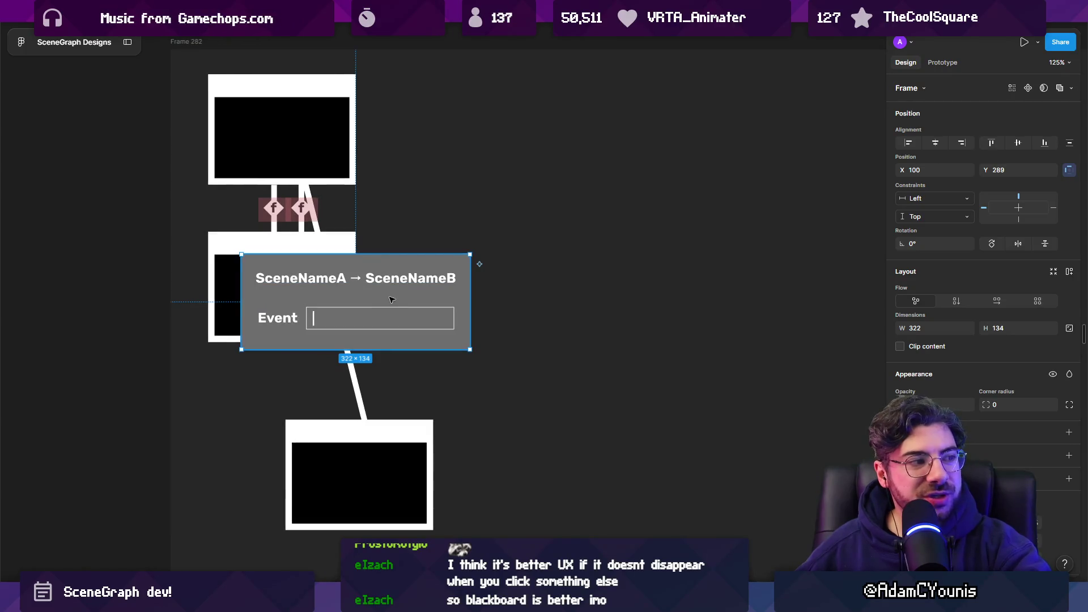
pyautogui.moveTo(466, 424)
pyautogui.mouseDown()
pyautogui.moveTo(452, 327)
pyautogui.moveTo(522, 345)
pyautogui.mouseUp()
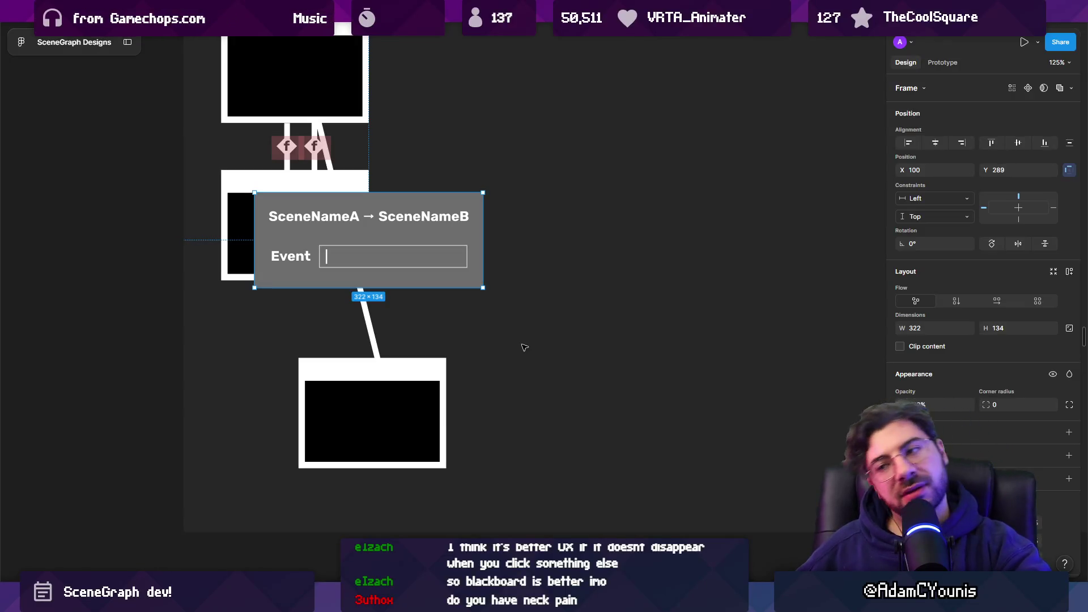
pyautogui.scroll(-5, 486, 323)
pyautogui.scroll(-2, 402, 305)
pyautogui.moveTo(349, 252)
pyautogui.mouseDown()
pyautogui.moveTo(505, 287)
pyautogui.moveTo(656, 165)
pyautogui.moveTo(403, 204)
pyautogui.mouseUp()
# - Move Frame 283's Event panel to the frame's top-right corner
pyautogui.scroll(3, 660, 282)
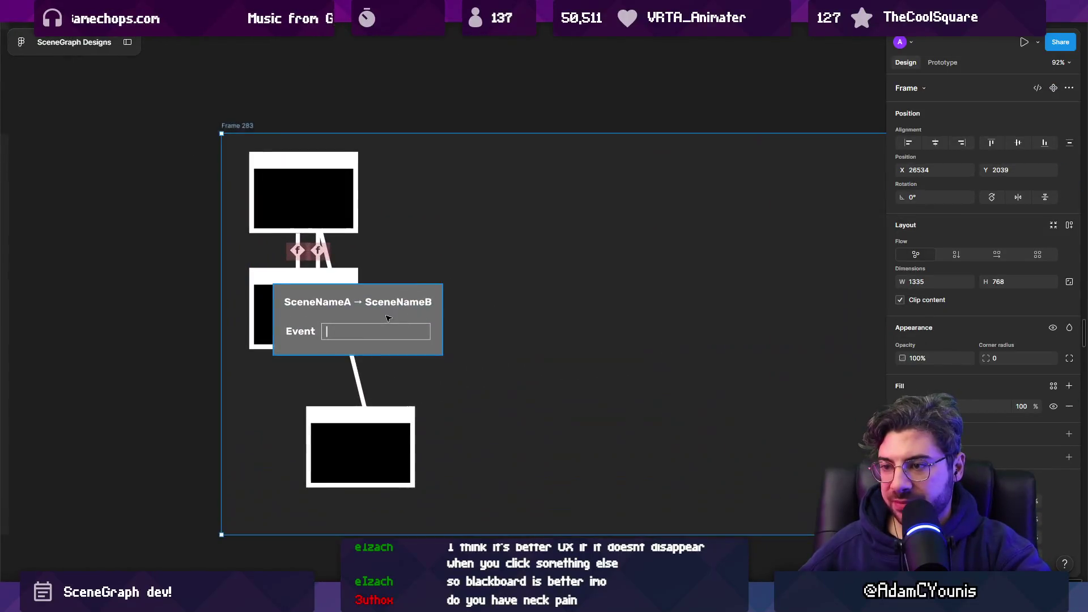
pyautogui.click(349, 306)
pyautogui.scroll(-2, 348, 303)
pyautogui.moveTo(351, 309); pyautogui.dragTo(641, 233)
pyautogui.scroll(3, 454, 340)
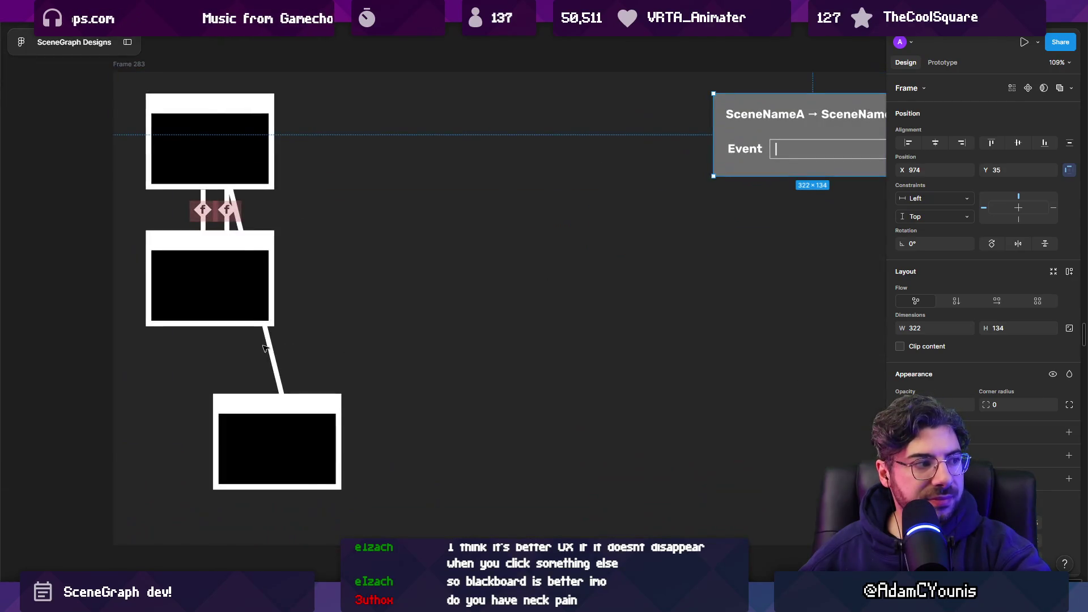
pyautogui.click(262, 328)
pyautogui.scroll(-2, 412, 320)
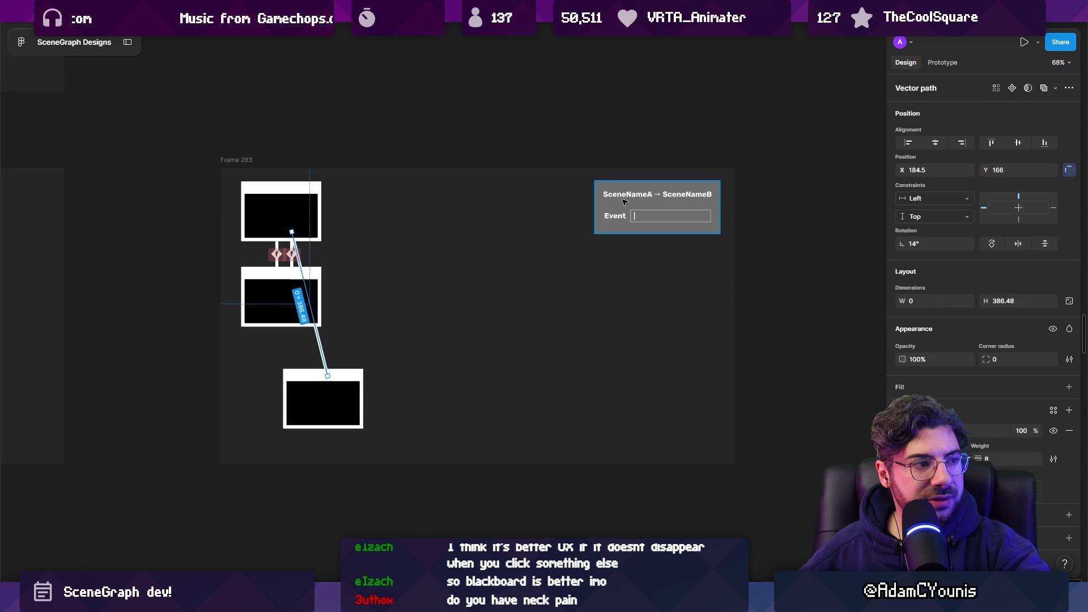
pyautogui.click(662, 199)
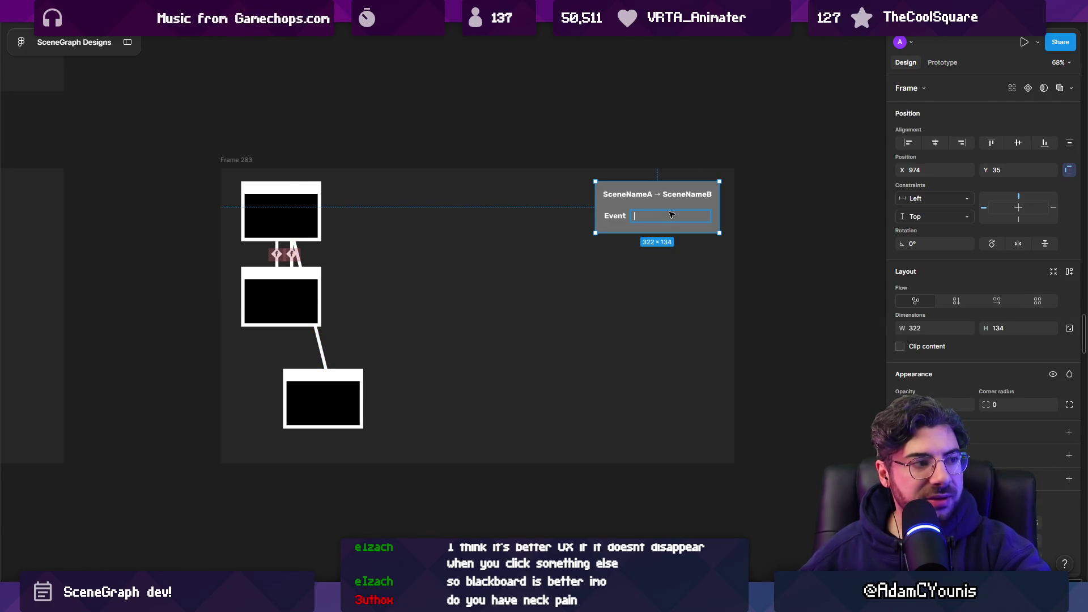
pyautogui.scroll(-3, 671, 214)
# - Duplicate the mockup frame beside it as Frame 284
pyautogui.hotkey('shift', 'Return')
pyautogui.hotkey('ctrl', 'd')
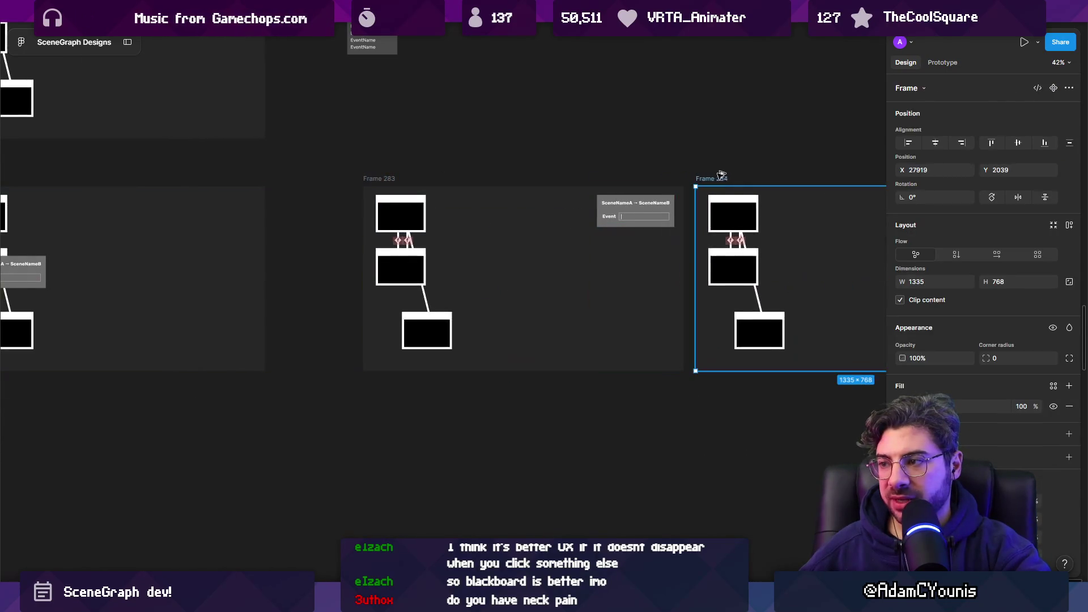
pyautogui.hscroll(5, 437, 238)
pyautogui.scroll(10, 436, 238)
pyautogui.click(436, 238)
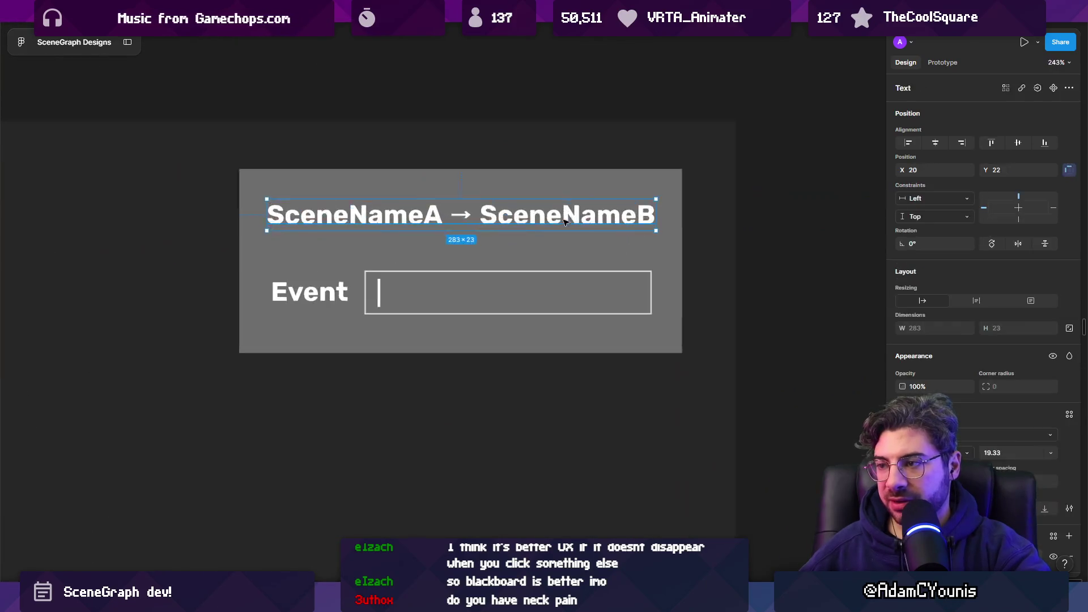
# - Draw two crossing Pen lines as a close X at the Event panel's top-right corner
pyautogui.press('p')
pyautogui.click(630, 182)
pyautogui.click(657, 208)
pyautogui.click(658, 183)
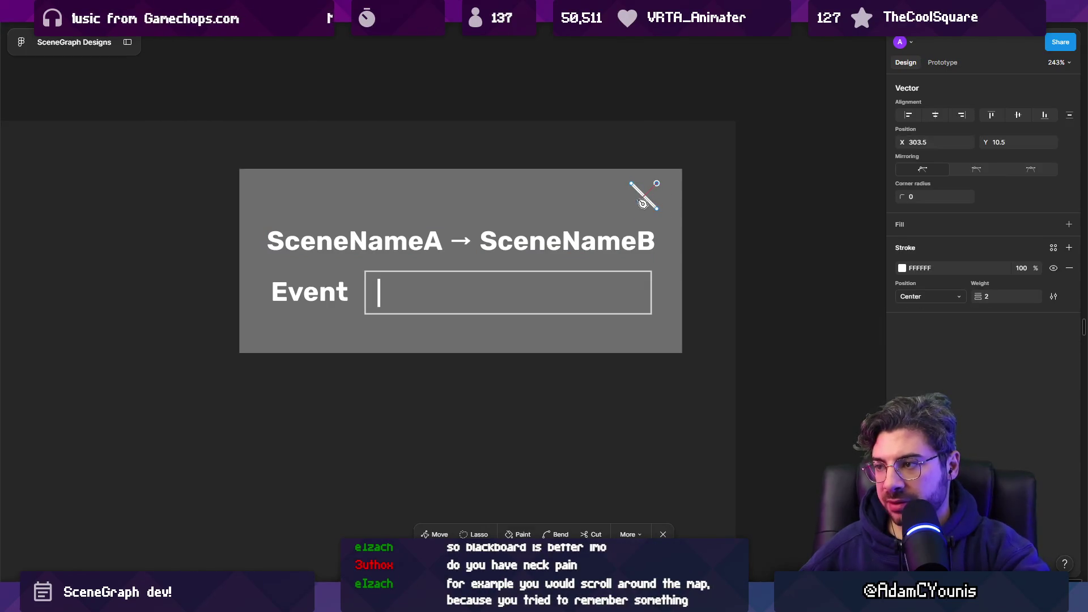
pyautogui.click(631, 208)
pyautogui.press('Escape')
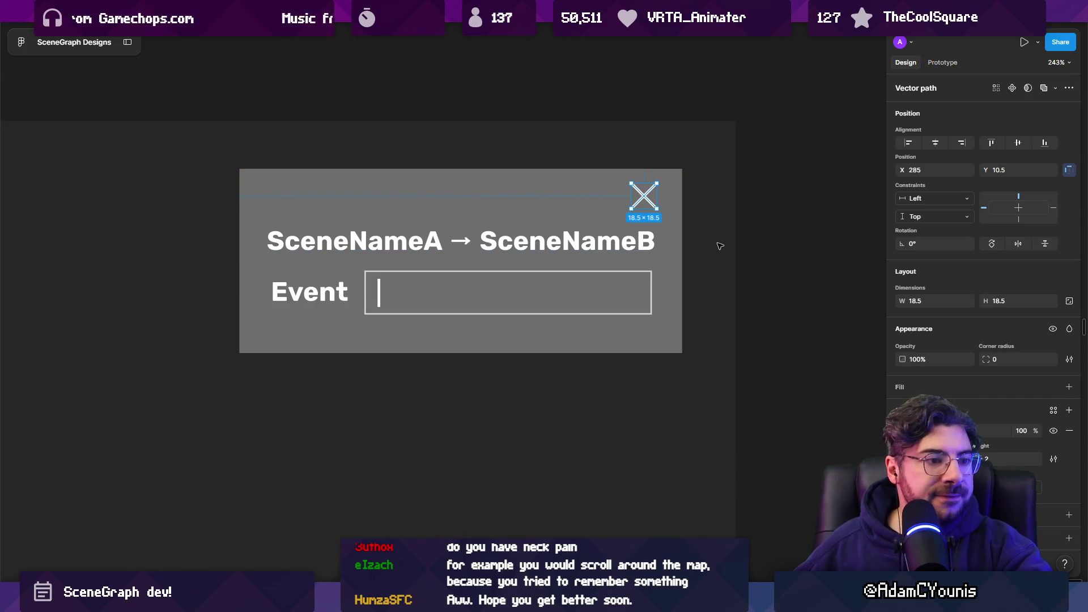
# - Look over the finished frame, then bring Unity's scene graph window forward
pyautogui.scroll(-10, 652, 243)
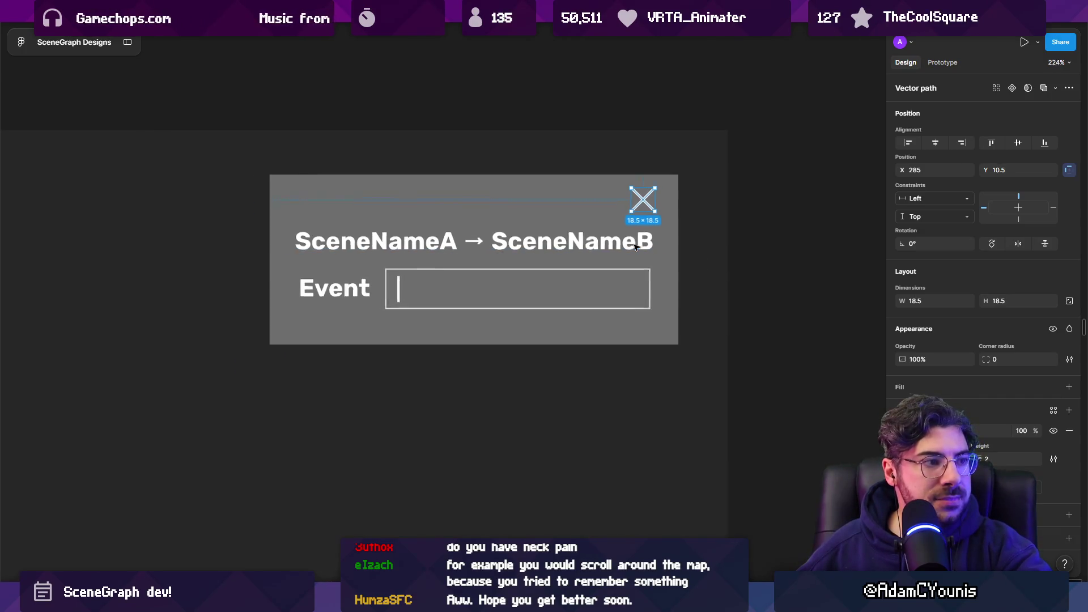
pyautogui.click(726, 232)
pyautogui.scroll(-1, 726, 232)
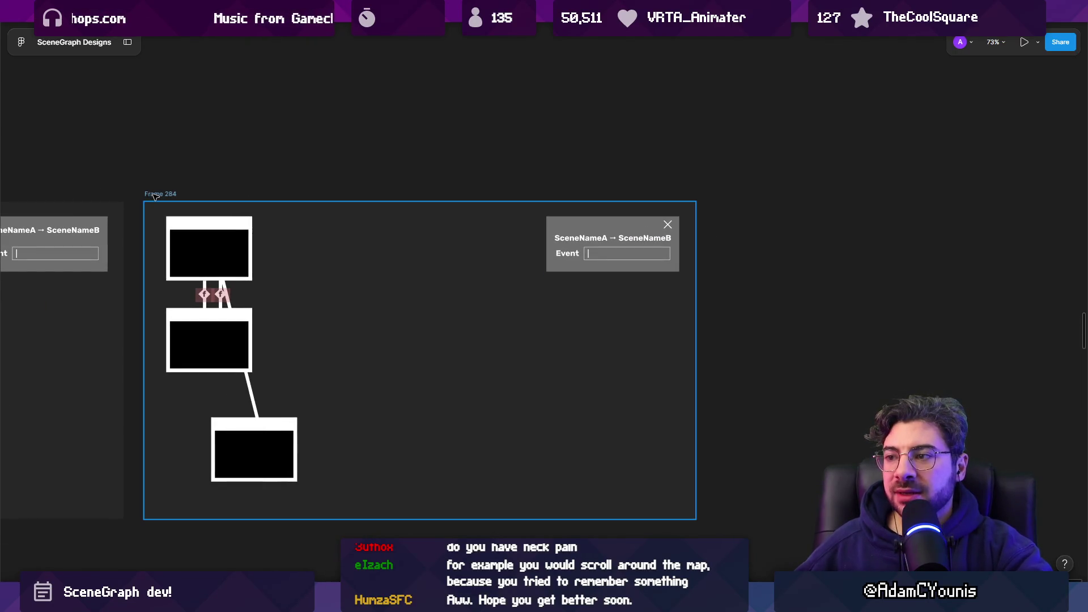
pyautogui.hscroll(3, 456, 260)
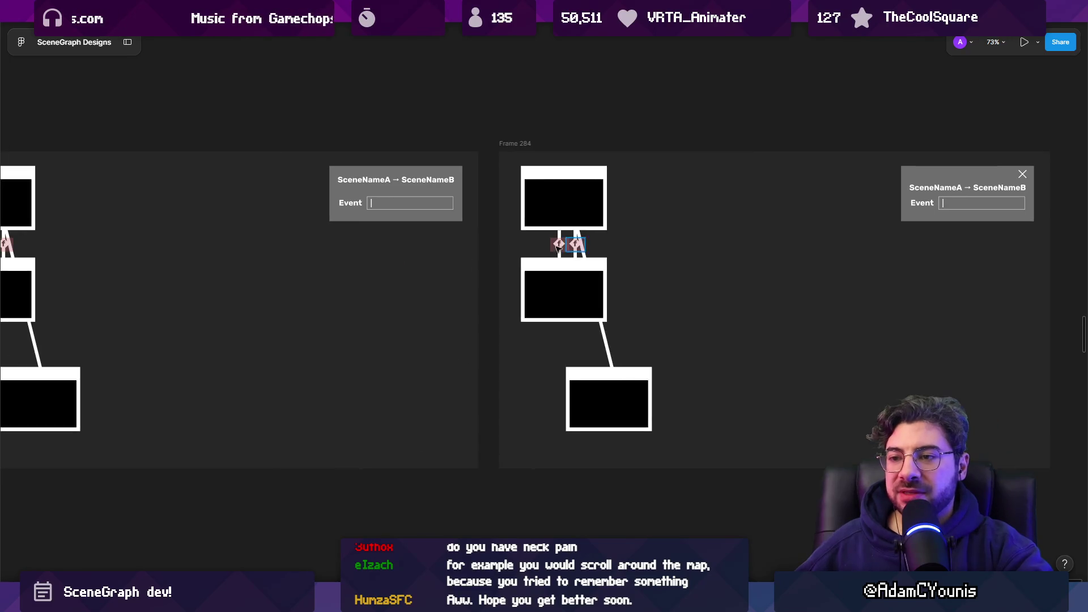
pyautogui.hscroll(-4, 522, 250)
pyautogui.scroll(5, 368, 297)
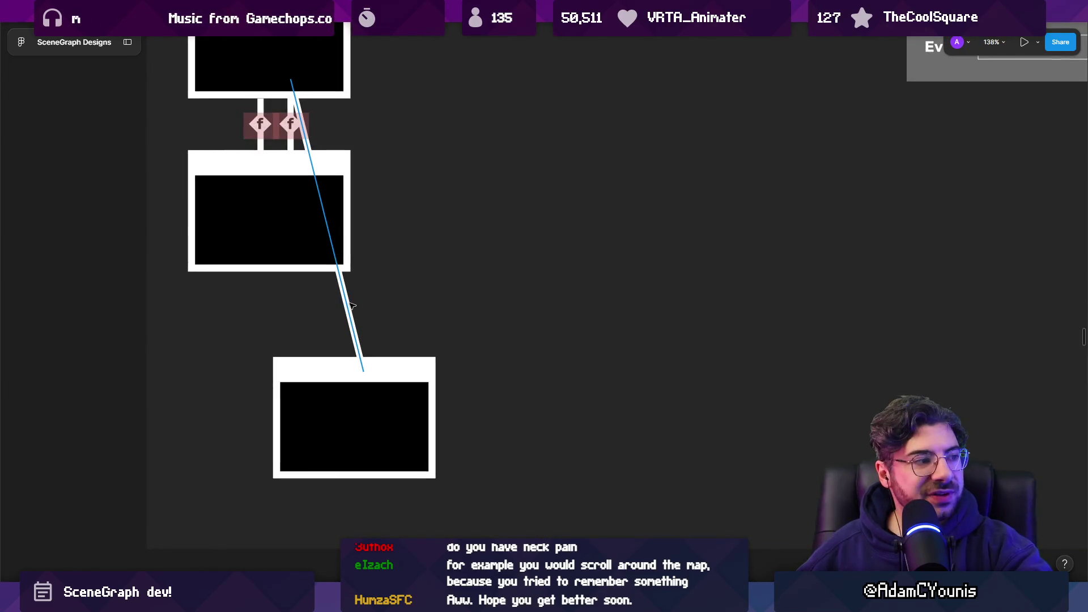
pyautogui.click(350, 306)
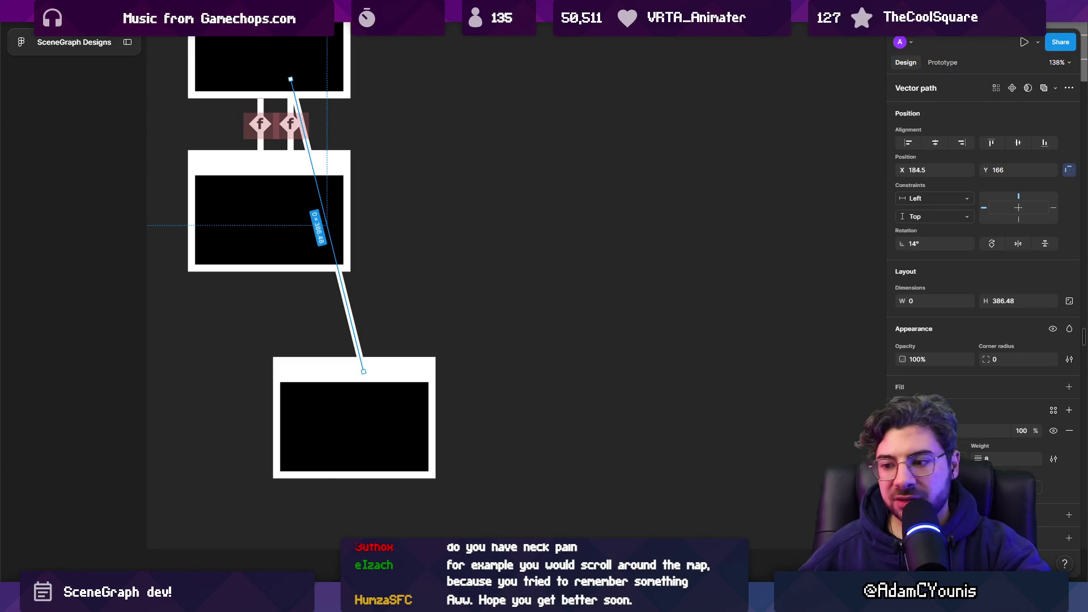
pyautogui.moveTo(395, 601)
pyautogui.click(456, 524)
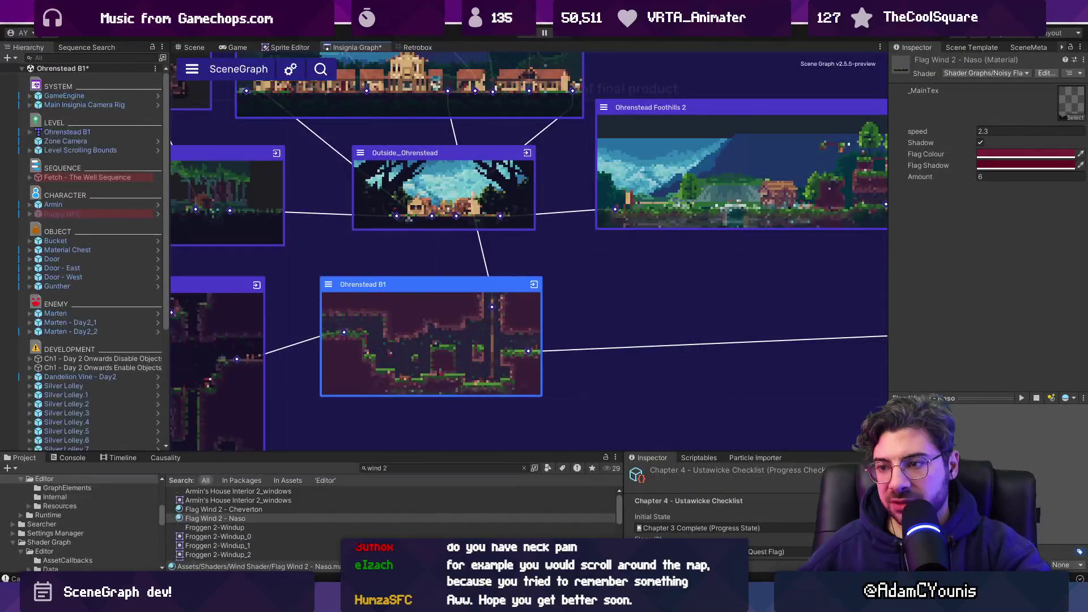
# - Zoom in and out of the Insignia Graph to survey the room nodes, then return to Figma
pyautogui.scroll(-5, 401, 363)
pyautogui.scroll(2, 406, 356)
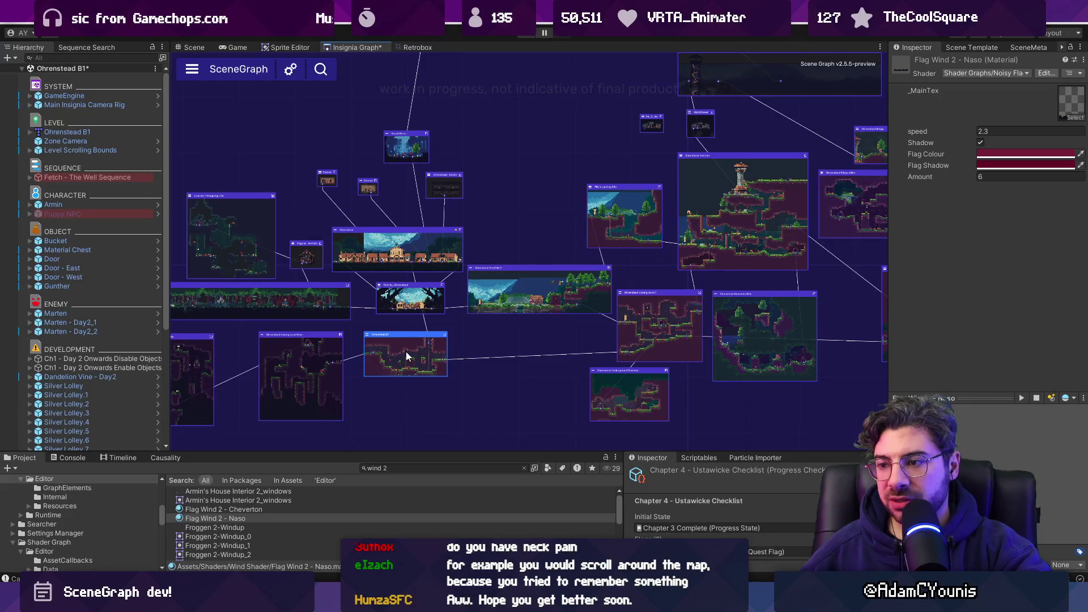
pyautogui.scroll(-3, 405, 355)
pyautogui.scroll(-2, 814, 136)
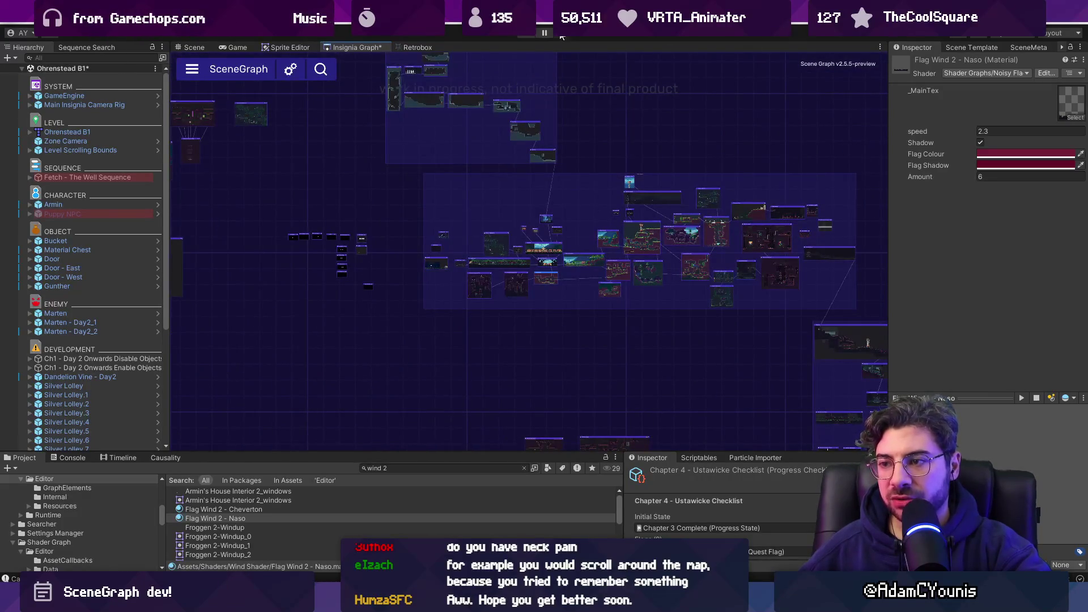
pyautogui.scroll(10, 512, 320)
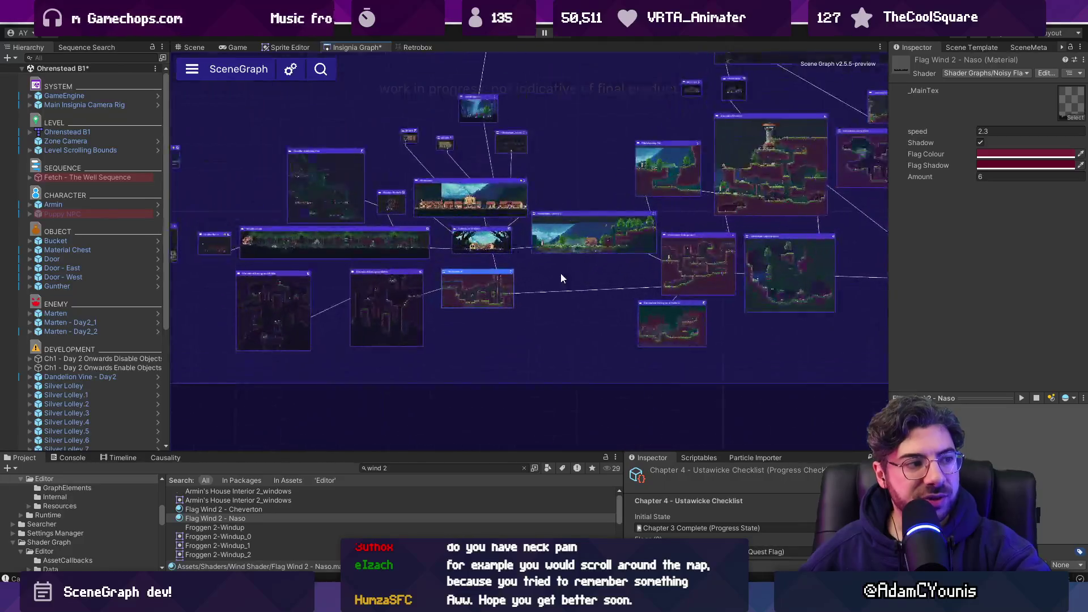
pyautogui.scroll(-8, 399, 277)
pyautogui.scroll(-2, 337, 288)
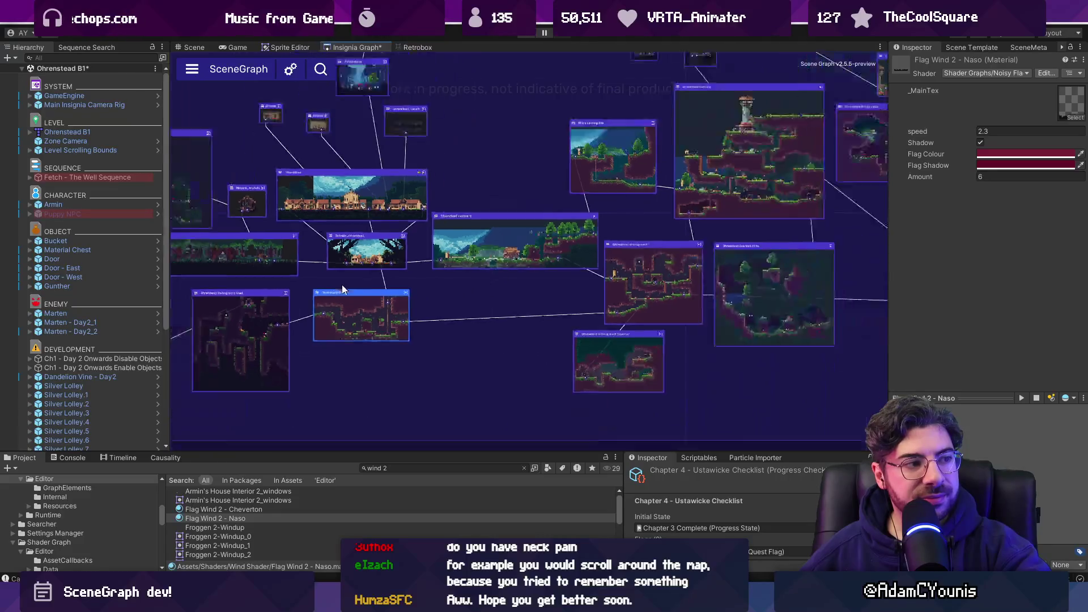
pyautogui.scroll(3, 507, 302)
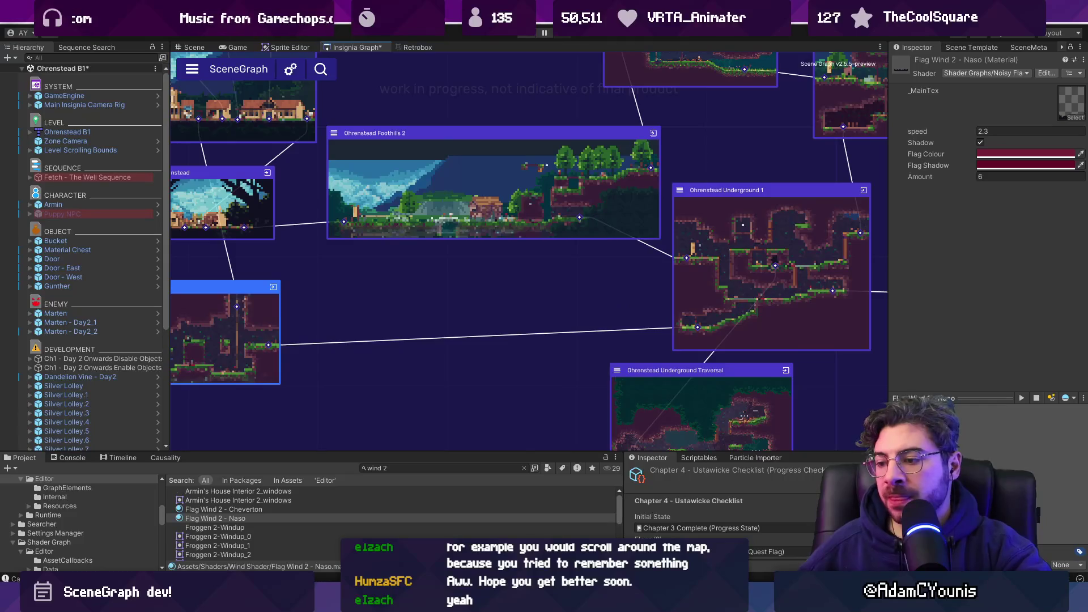
pyautogui.moveTo(545, 601)
pyautogui.click(544, 524)
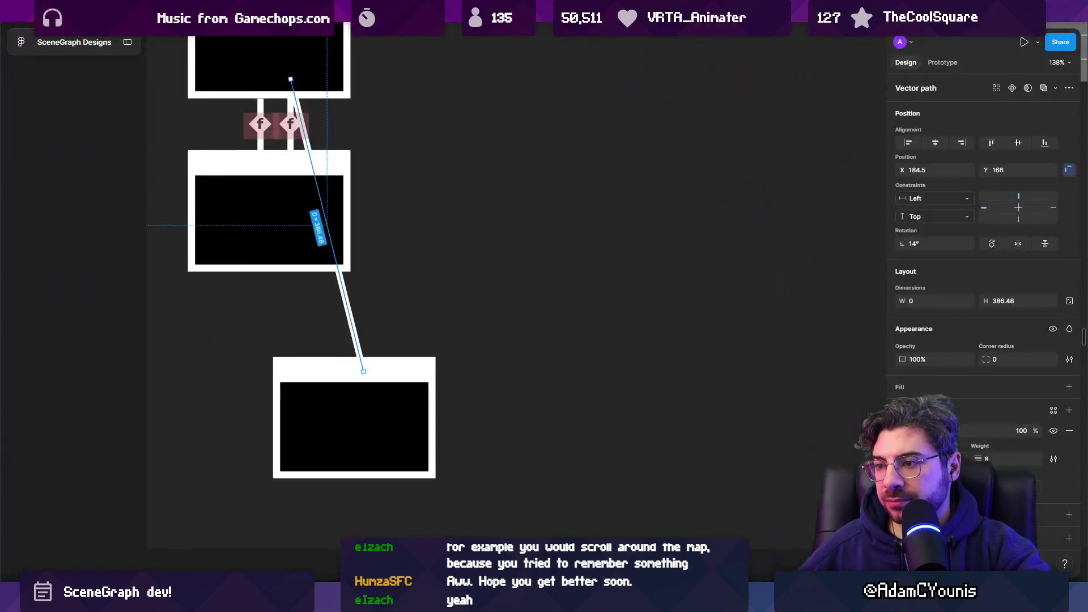
# - Move Frame 283's SceneNameA → SceneNameB panel down beside its bottom node
pyautogui.scroll(-5, 447, 291)
pyautogui.click(492, 220)
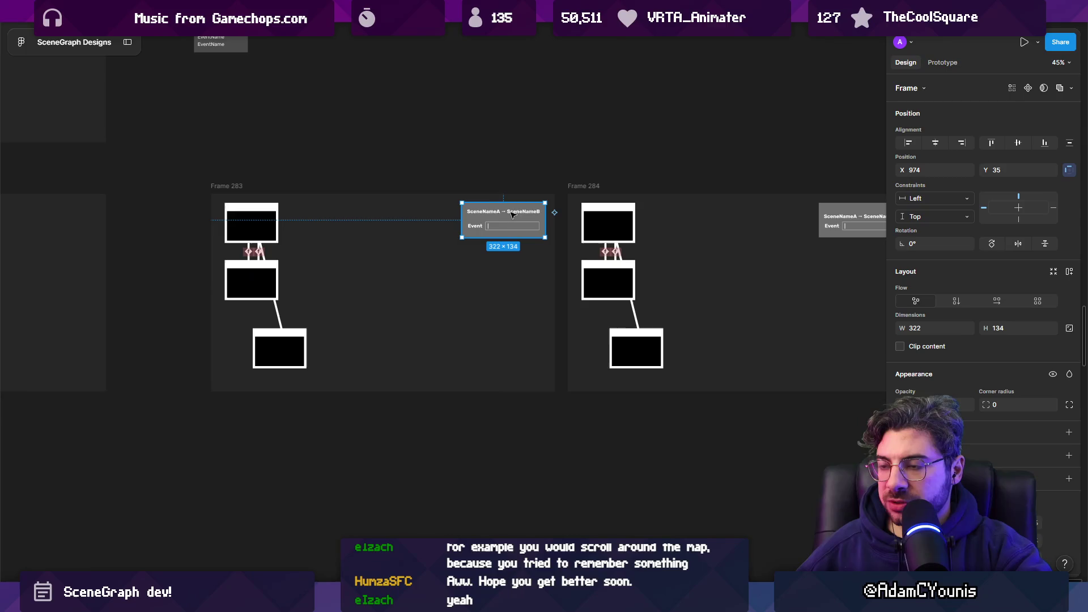
pyautogui.scroll(-3, 507, 217)
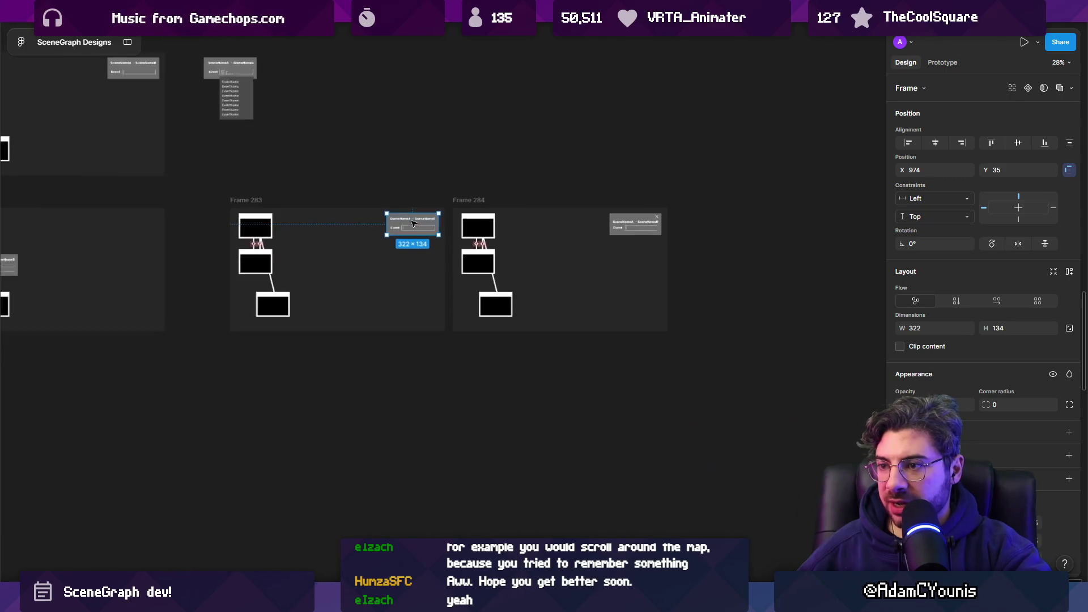
pyautogui.scroll(5, 340, 235)
pyautogui.moveTo(553, 206)
pyautogui.mouseDown()
pyautogui.moveTo(438, 363)
pyautogui.moveTo(385, 399)
pyautogui.mouseUp()
pyautogui.click(426, 439)
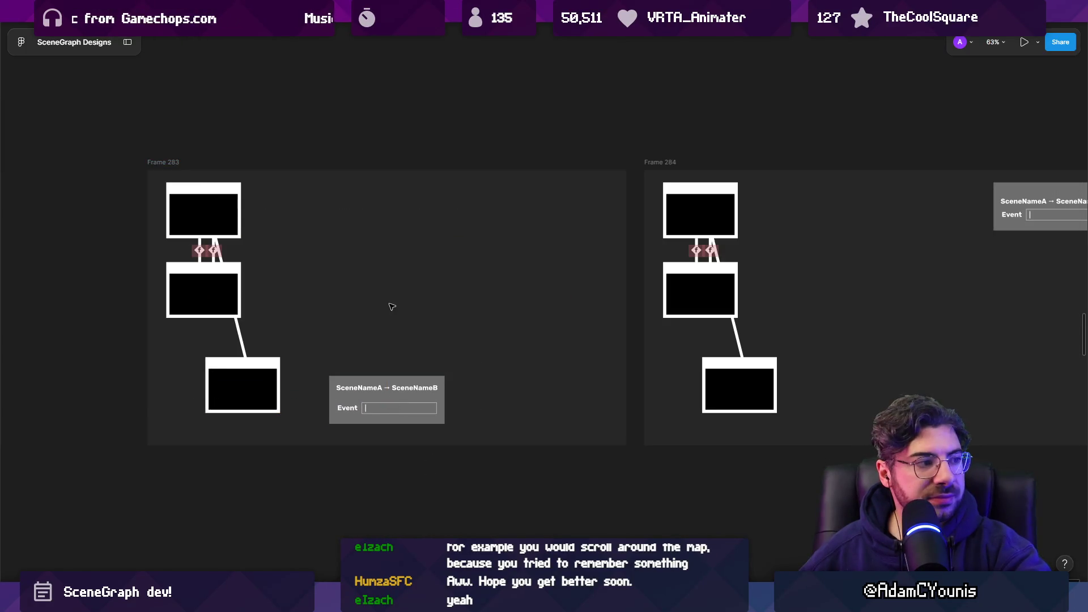
# - Select Frame 284's Event panel, then switch back to the Unity editor
pyautogui.scroll(-2, 392, 306)
pyautogui.click(867, 230)
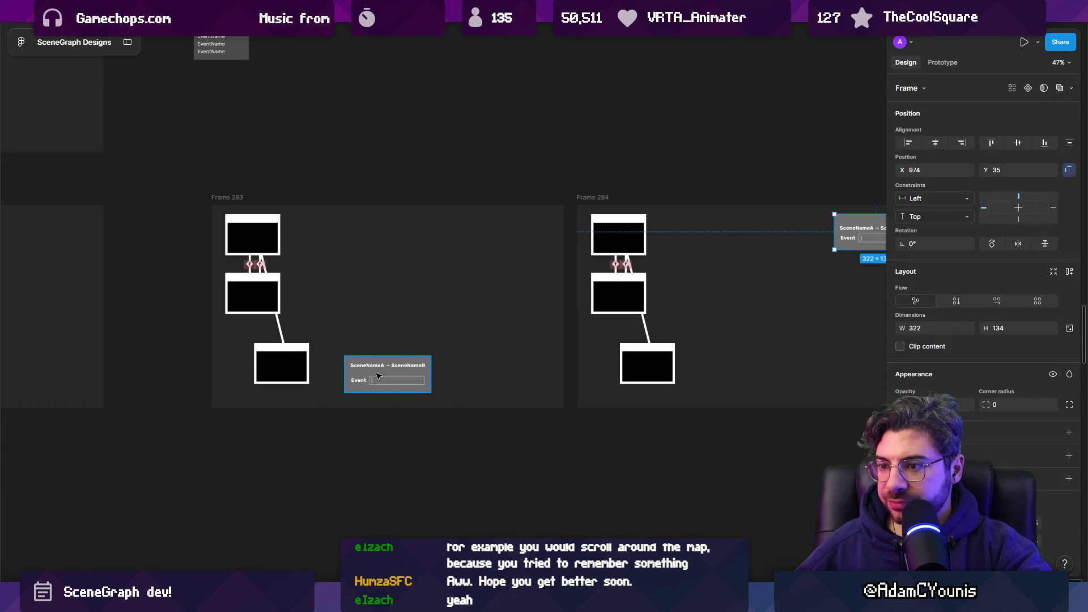
pyautogui.moveTo(397, 602)
pyautogui.click(428, 532)
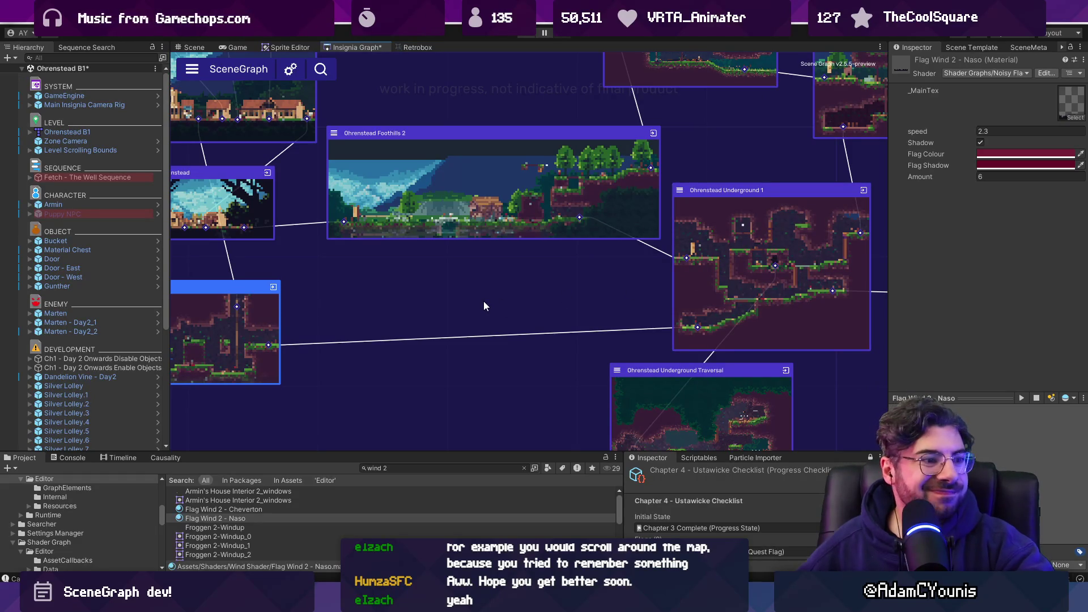
# - Maximize the Insignia Graph and frame Ohrenstead B1, then restore the layout and switch to Figma
pyautogui.moveTo(574, 293); pyautogui.dragTo(531, 262)
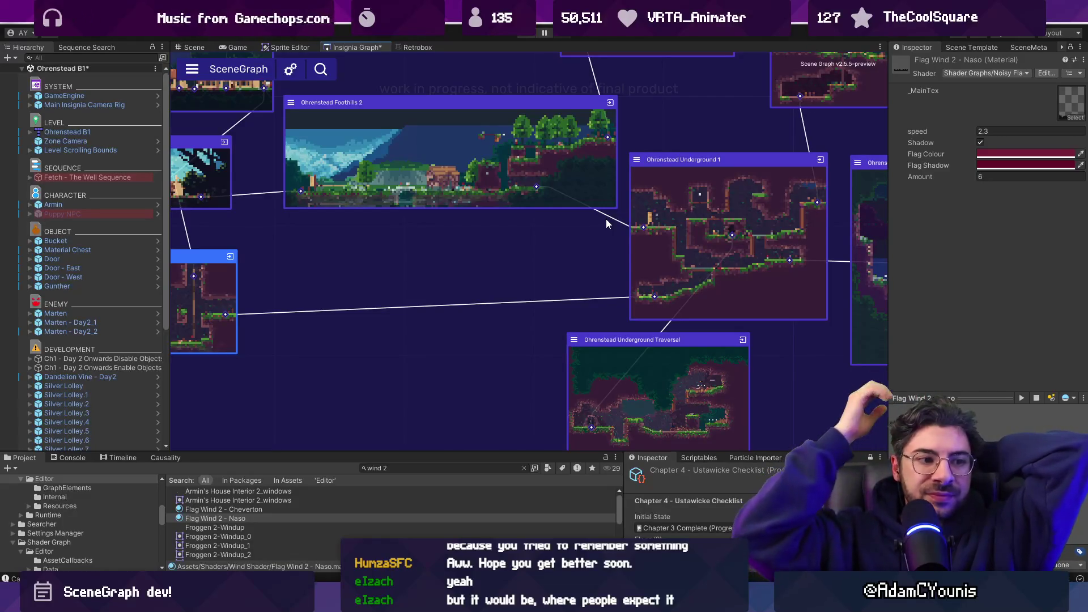
pyautogui.press('f')
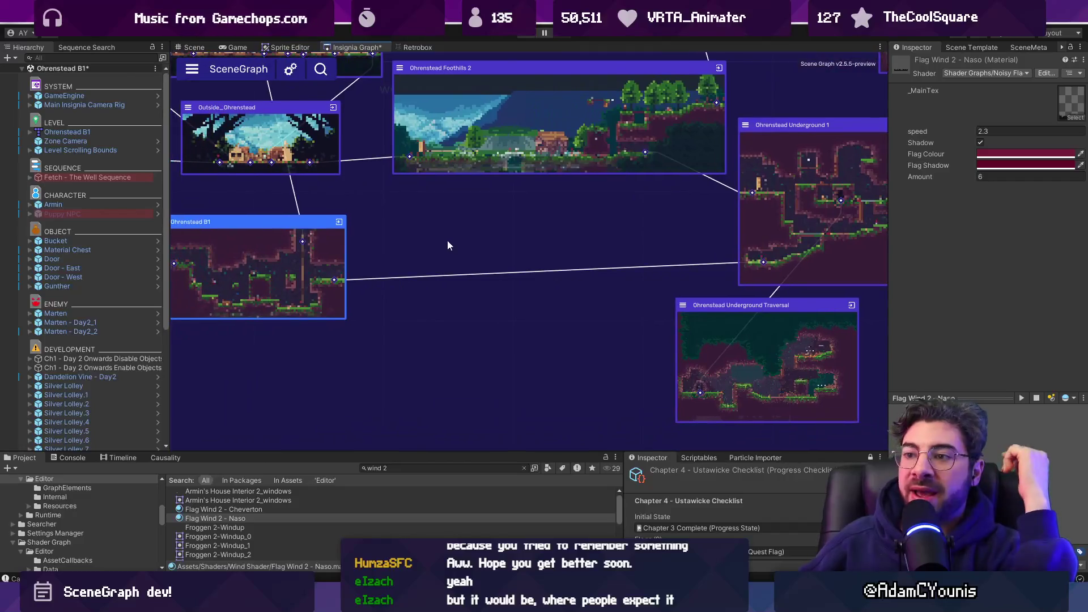
pyautogui.doubleClick(359, 51)
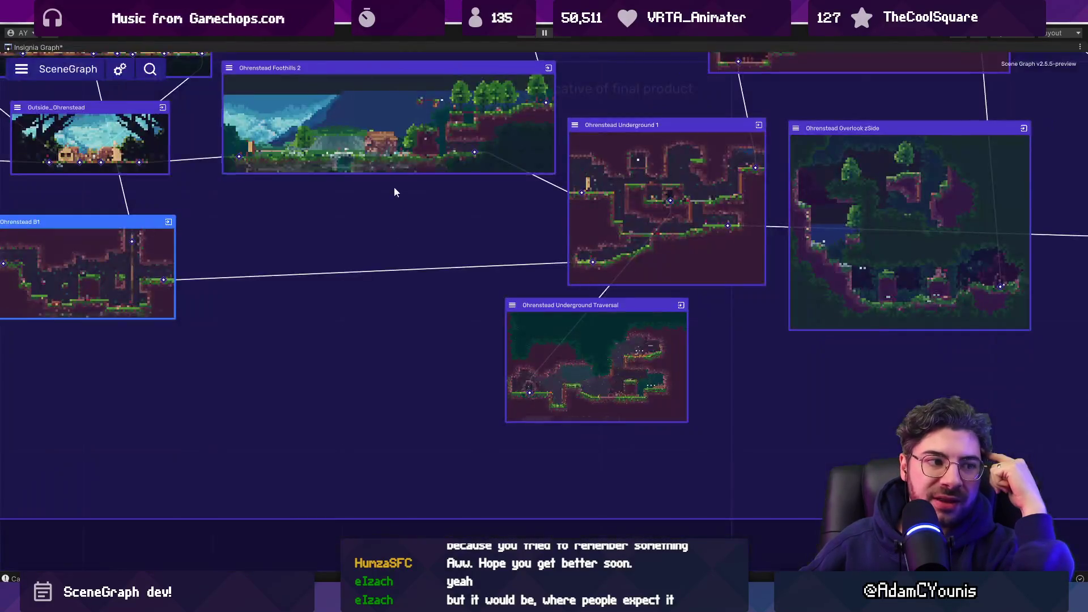
pyautogui.press('f')
pyautogui.scroll(3, 499, 210)
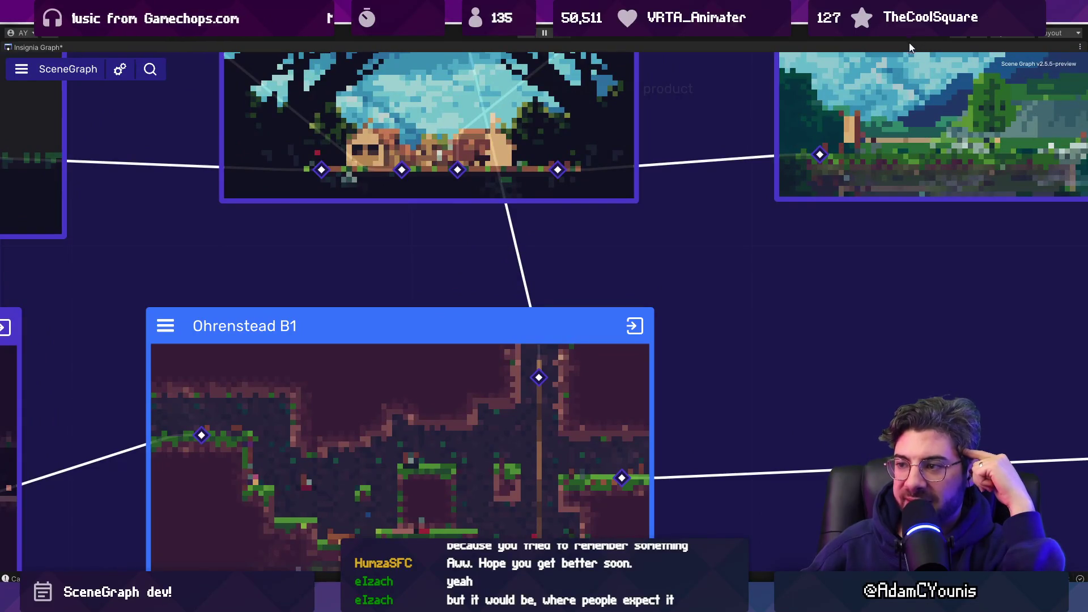
pyautogui.scroll(-3, 615, 261)
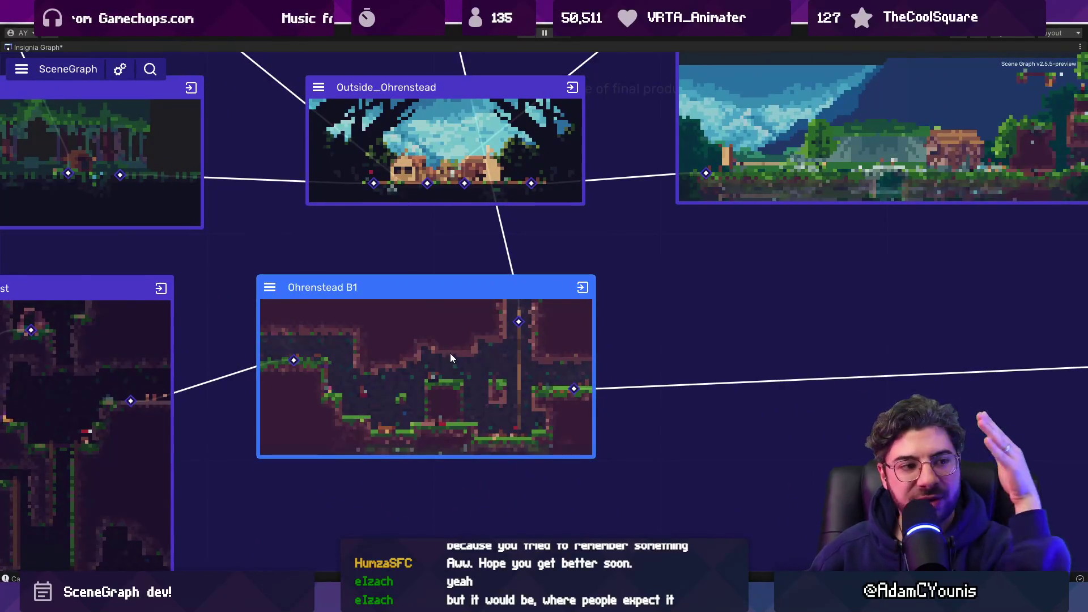
pyautogui.moveTo(471, 288); pyautogui.dragTo(458, 298)
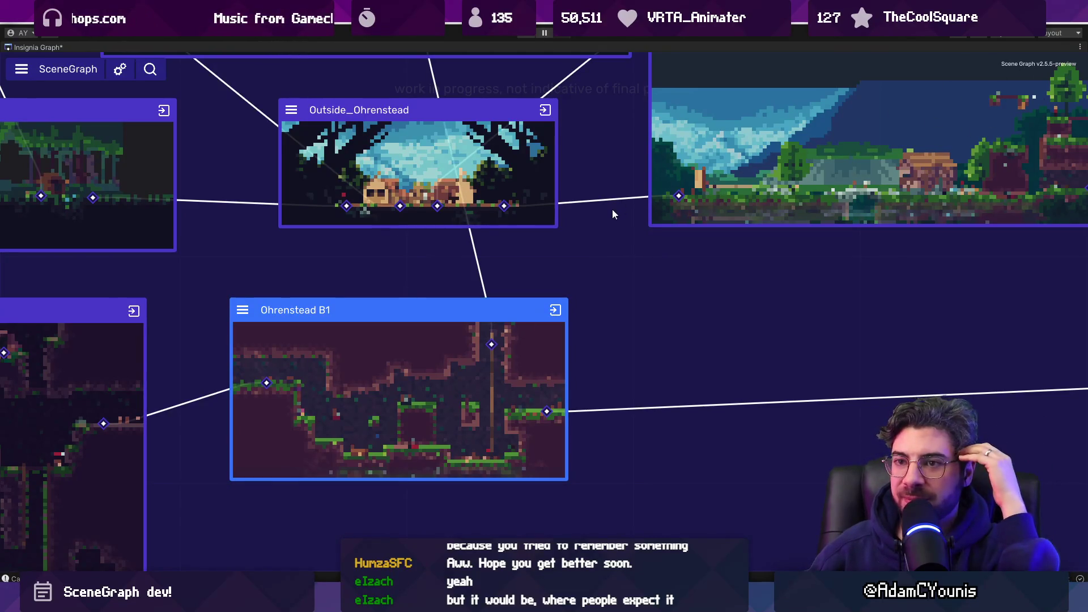
pyautogui.hotkey('shift', 'space')
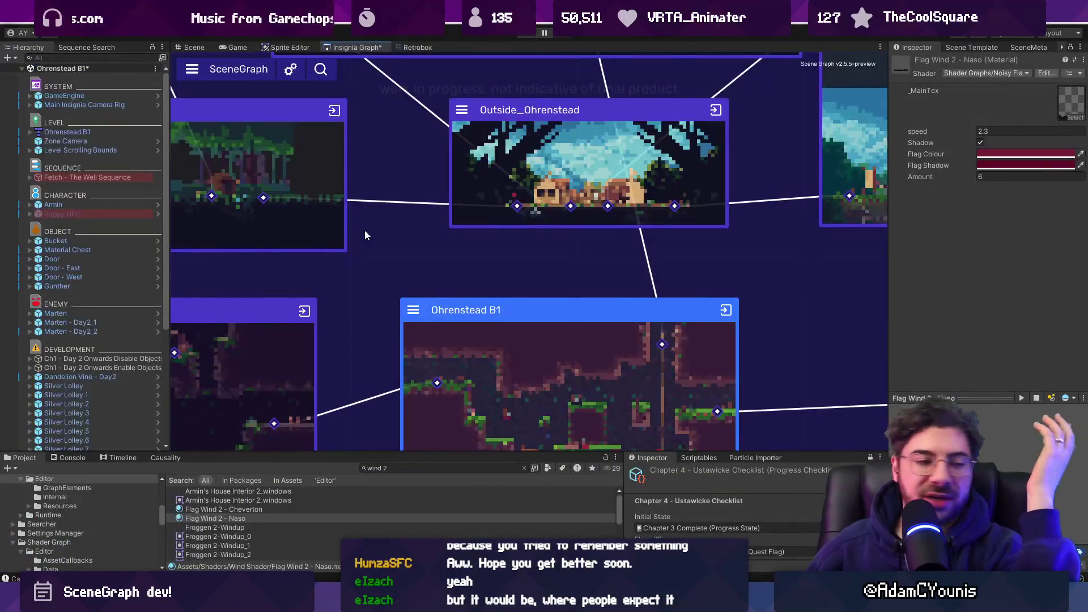
pyautogui.hotkey('alt', 'Tab')
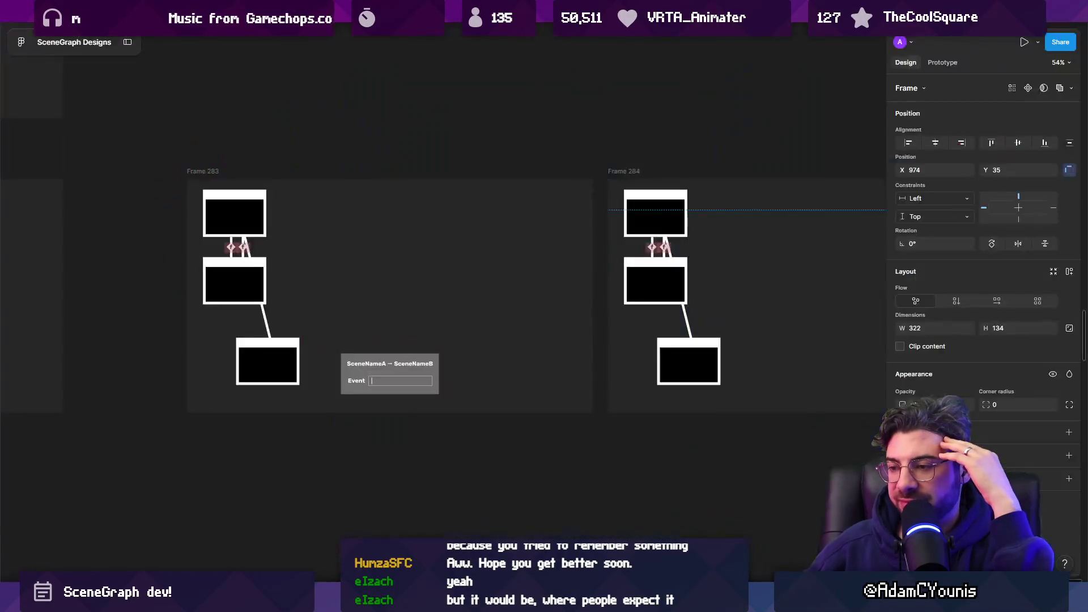
# - Zoom across Frames 283 and 284 to compare panel placements, then switch to Unity
pyautogui.scroll(-5, 481, 333)
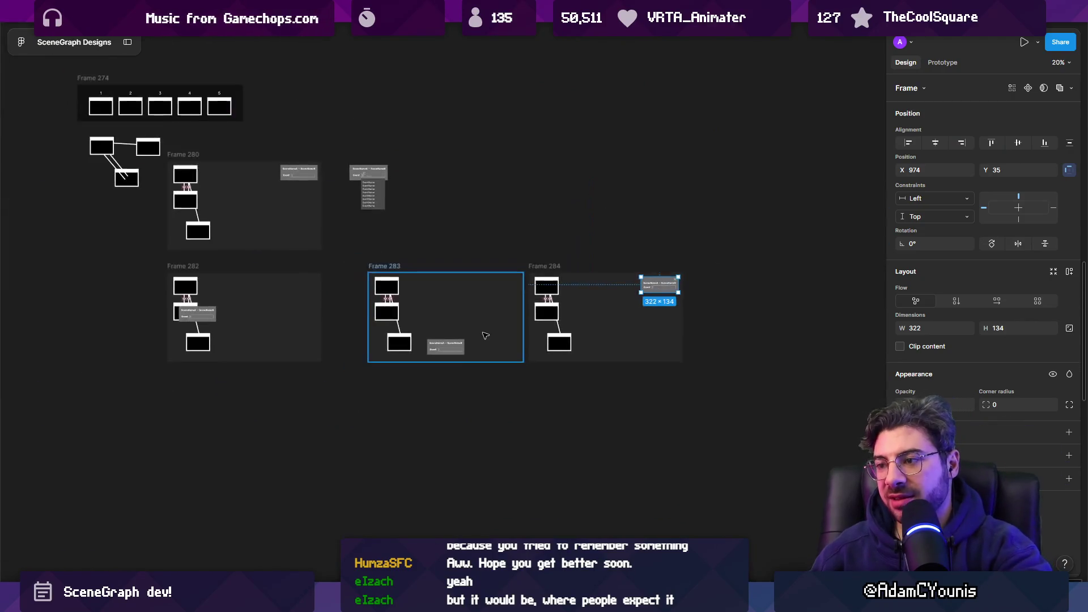
pyautogui.scroll(4, 635, 297)
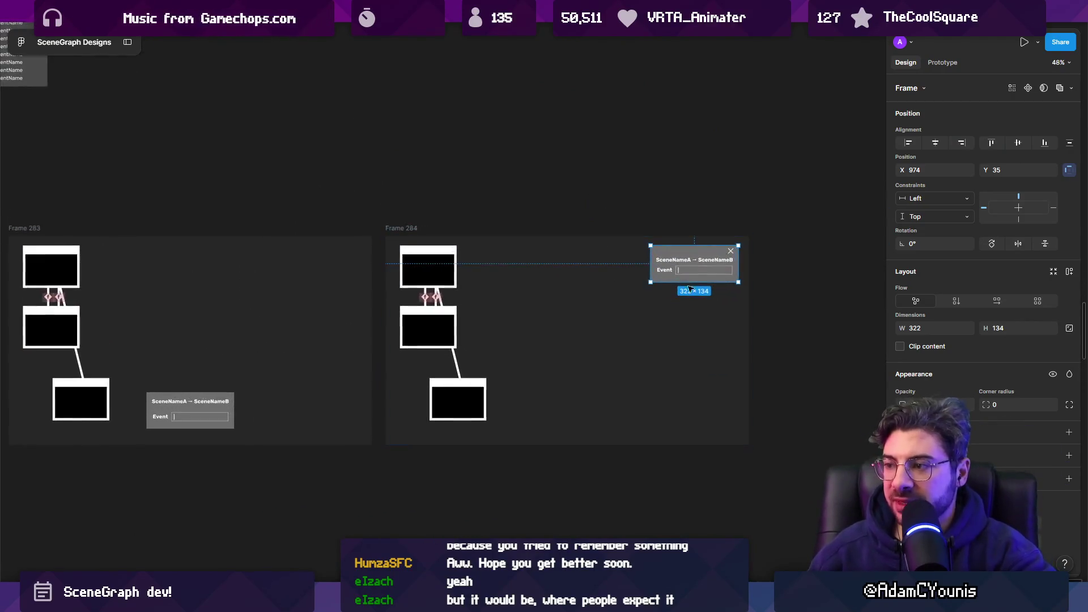
pyautogui.scroll(3, 701, 271)
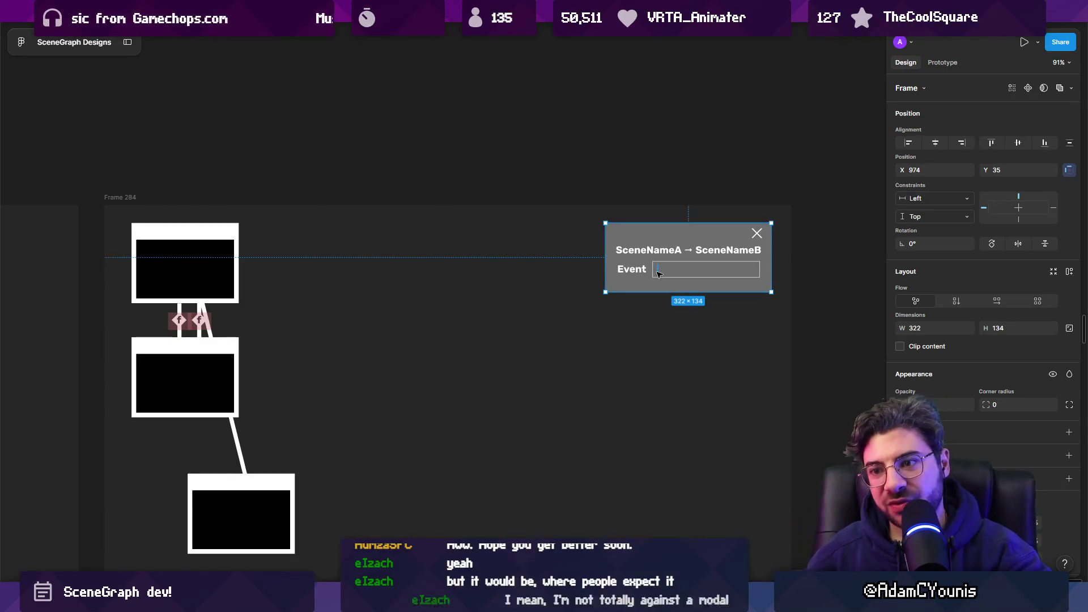
pyautogui.scroll(-3, 655, 252)
pyautogui.scroll(-3, 709, 260)
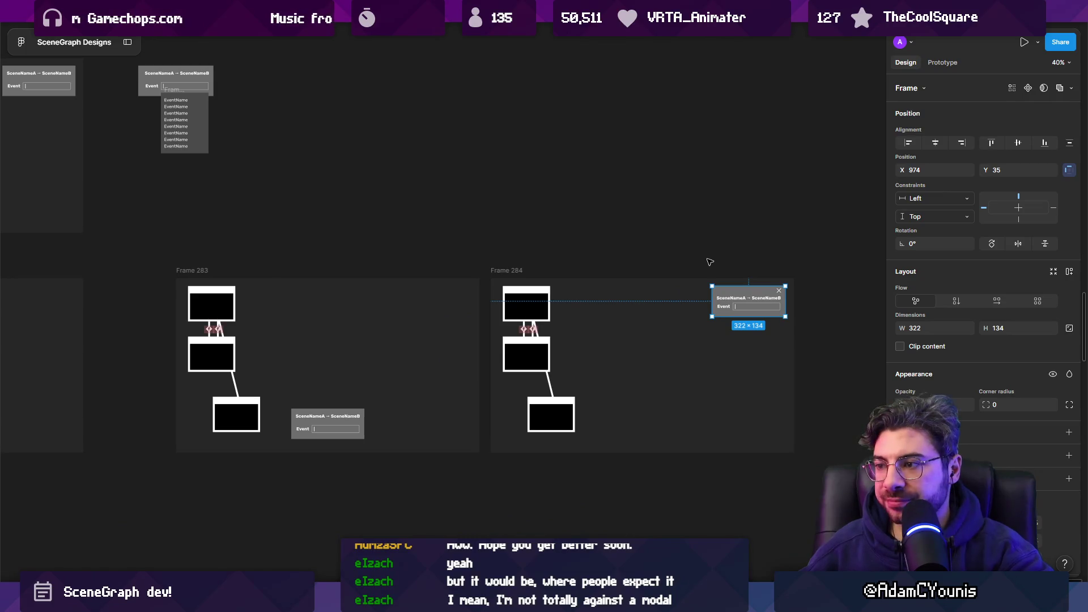
pyautogui.moveTo(395, 601)
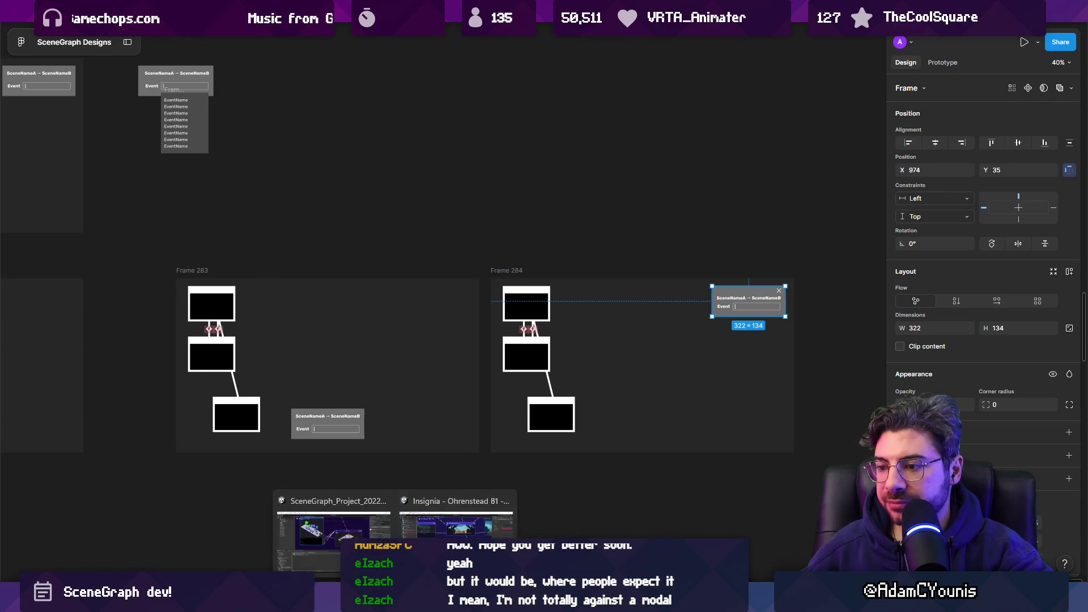
pyautogui.click(456, 524)
# - Search the scene graph for 'armi' to jump to the Armins House node
pyautogui.moveTo(652, 268); pyautogui.dragTo(533, 280)
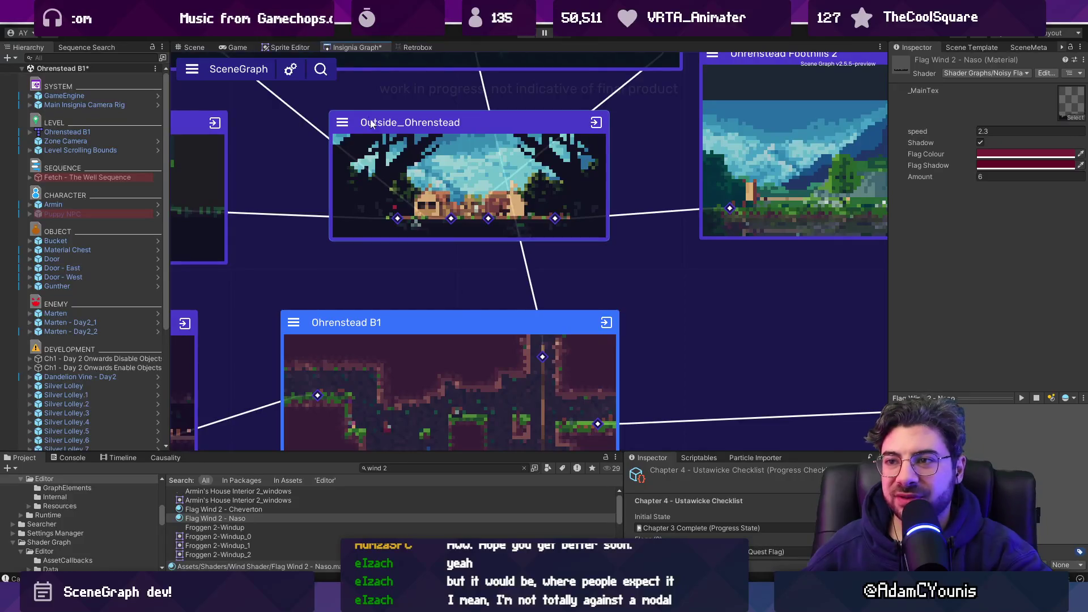
pyautogui.click(320, 70)
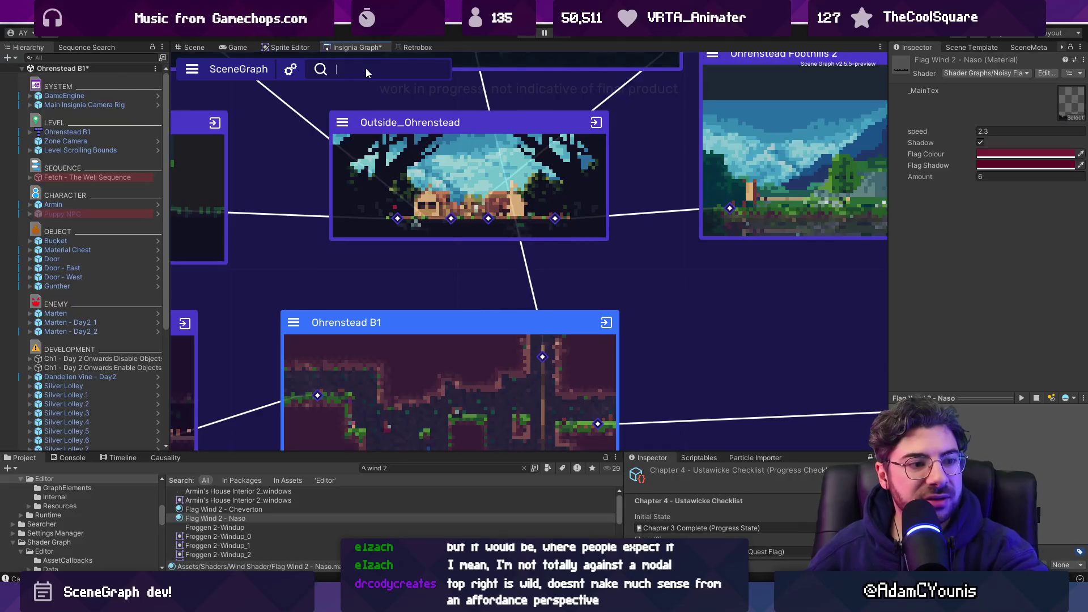
pyautogui.write('are')
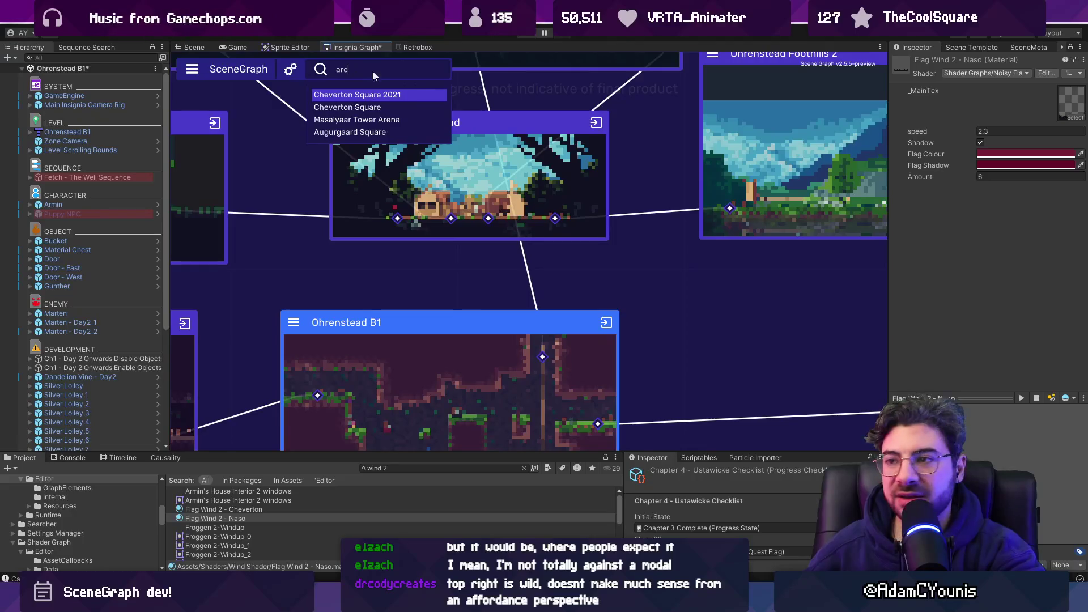
pyautogui.press('BackSpace')
pyautogui.press('BackSpace')
pyautogui.press('BackSpace')
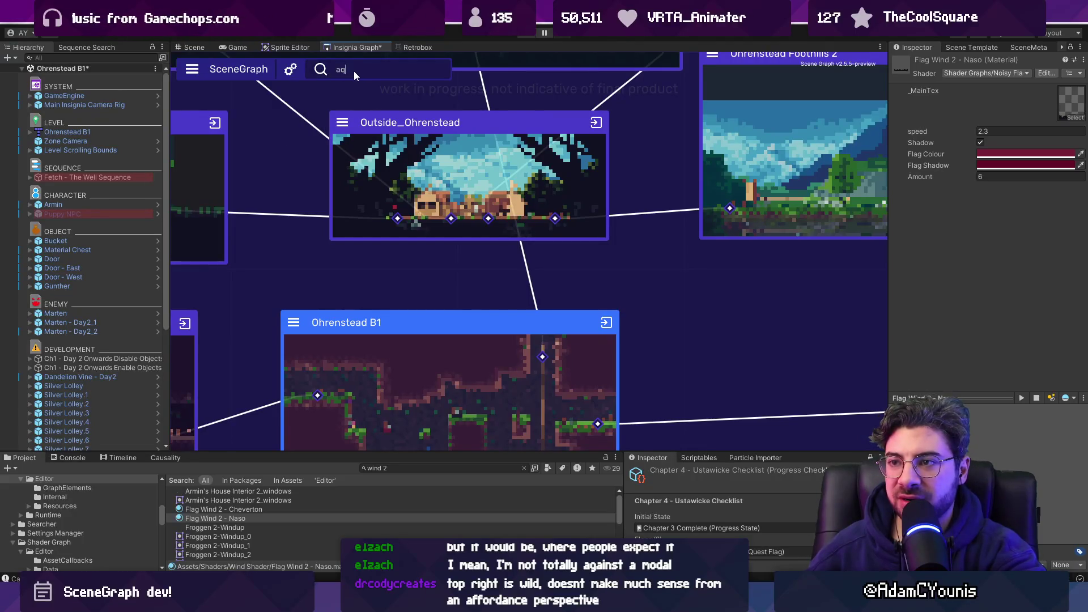
pyautogui.write('a')
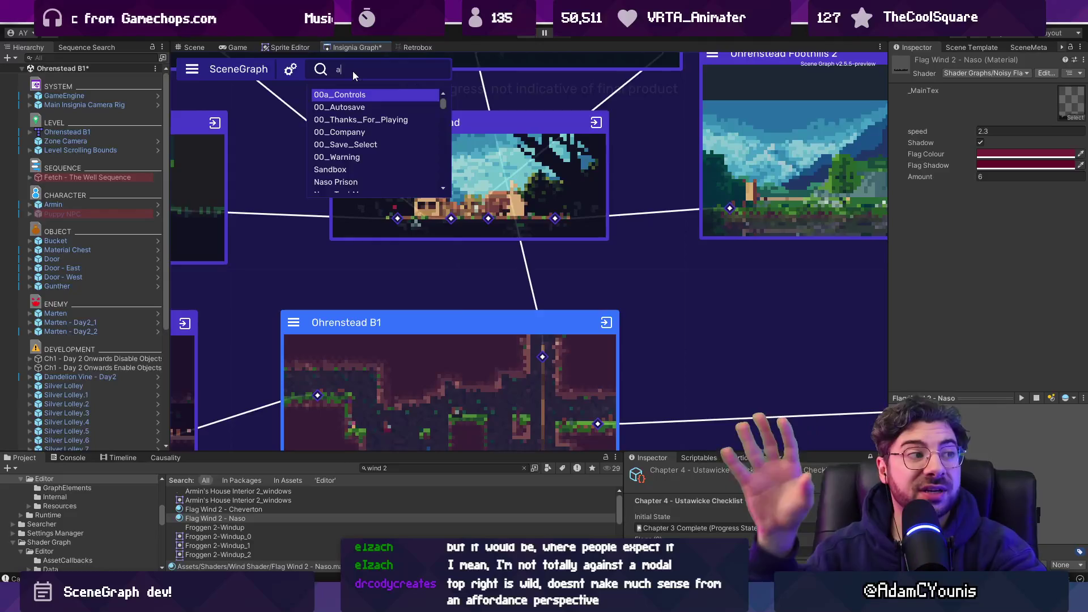
pyautogui.write('rmin')
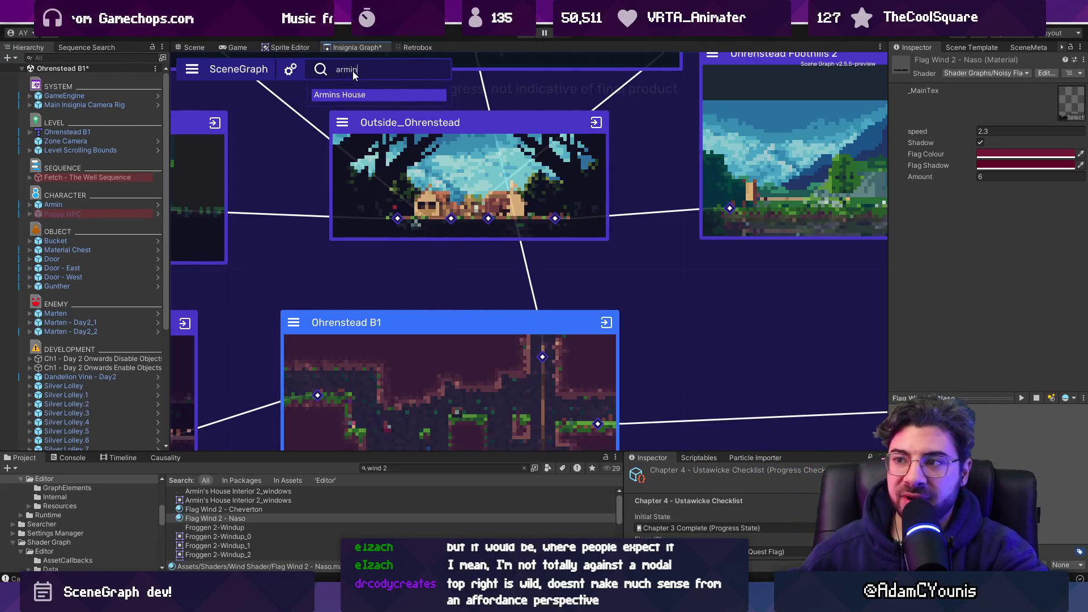
pyautogui.press('Escape')
pyautogui.click(363, 71)
pyautogui.write('ar')
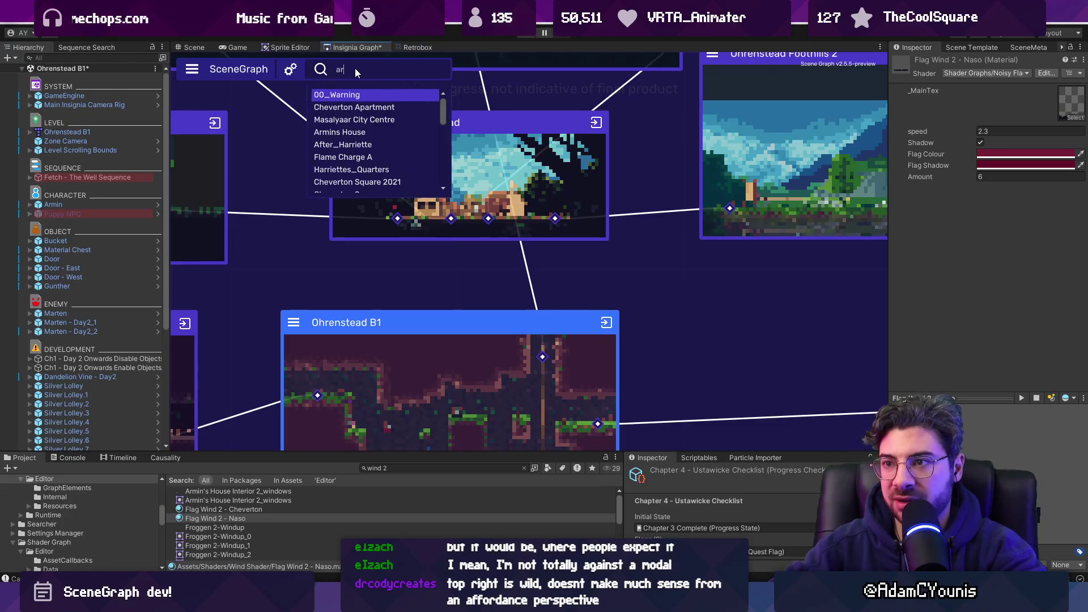
pyautogui.write('min')
pyautogui.press('Return')
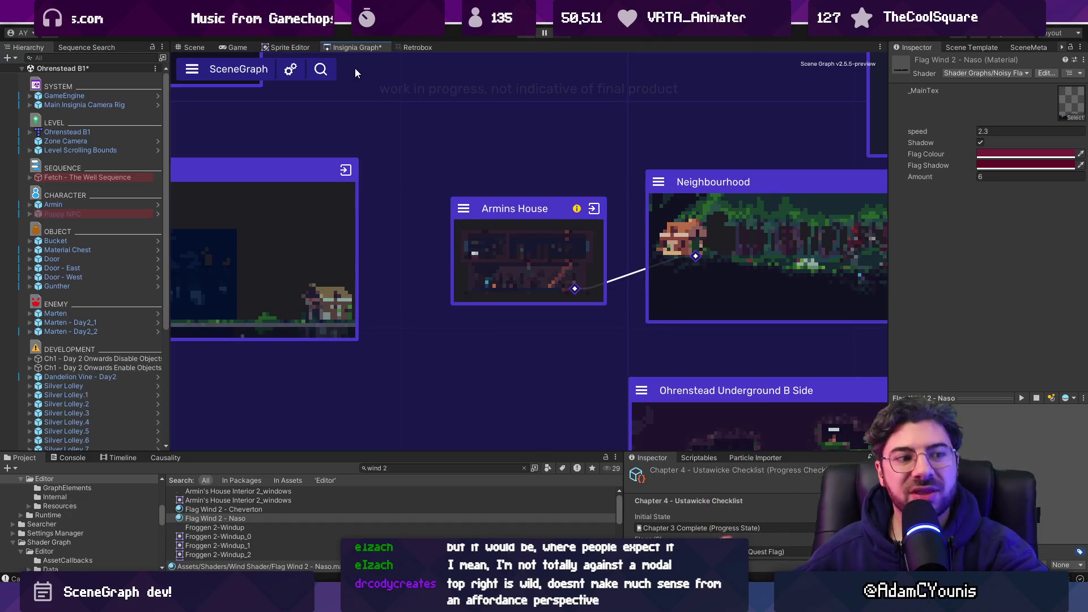
# - Bring the connector between Armins House and Neighbourhood into view in the SceneGraph
pyautogui.click(327, 69)
pyautogui.click(362, 122)
pyautogui.moveTo(605, 246); pyautogui.dragTo(432, 214)
pyautogui.scroll(3, 473, 237)
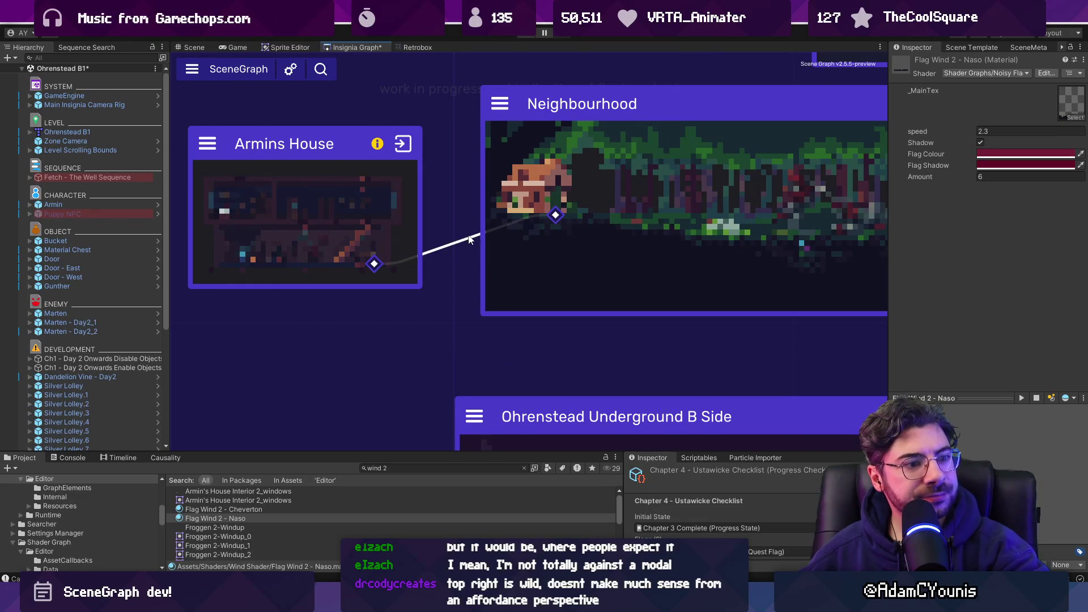
pyautogui.scroll(-3, 443, 259)
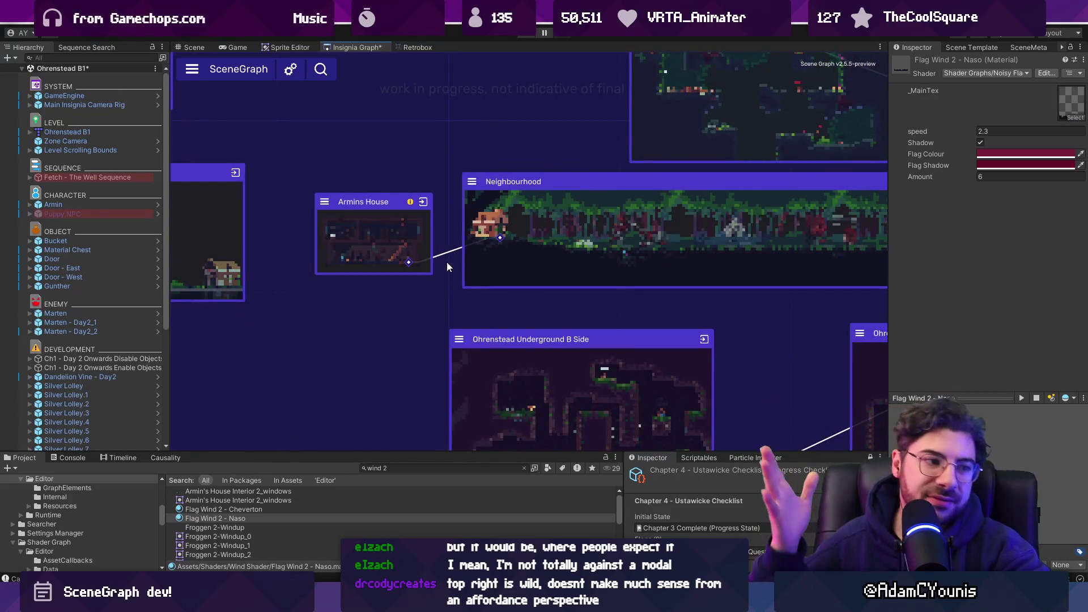
pyautogui.scroll(-2, 427, 308)
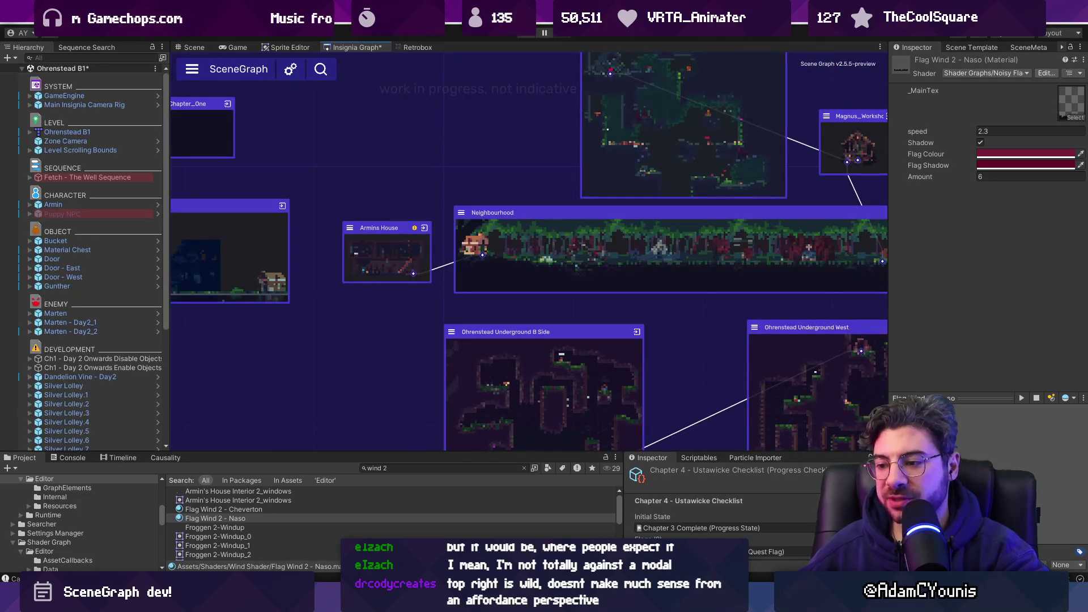
# - Reveal the yellow warning on Armins House showing it is out of date until its scene opens
pyautogui.click(320, 70)
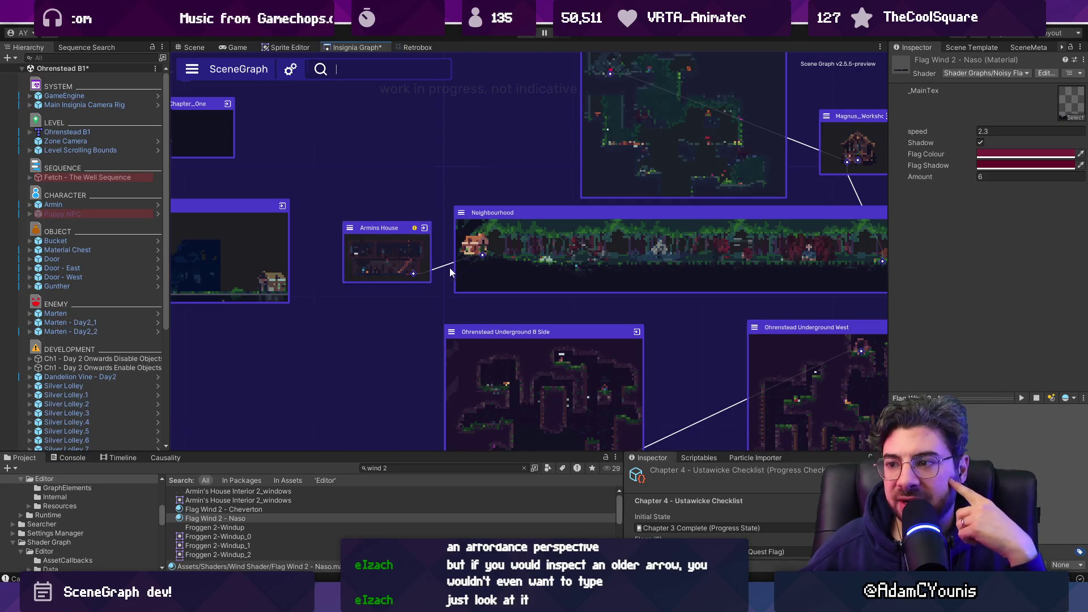
pyautogui.scroll(3, 446, 267)
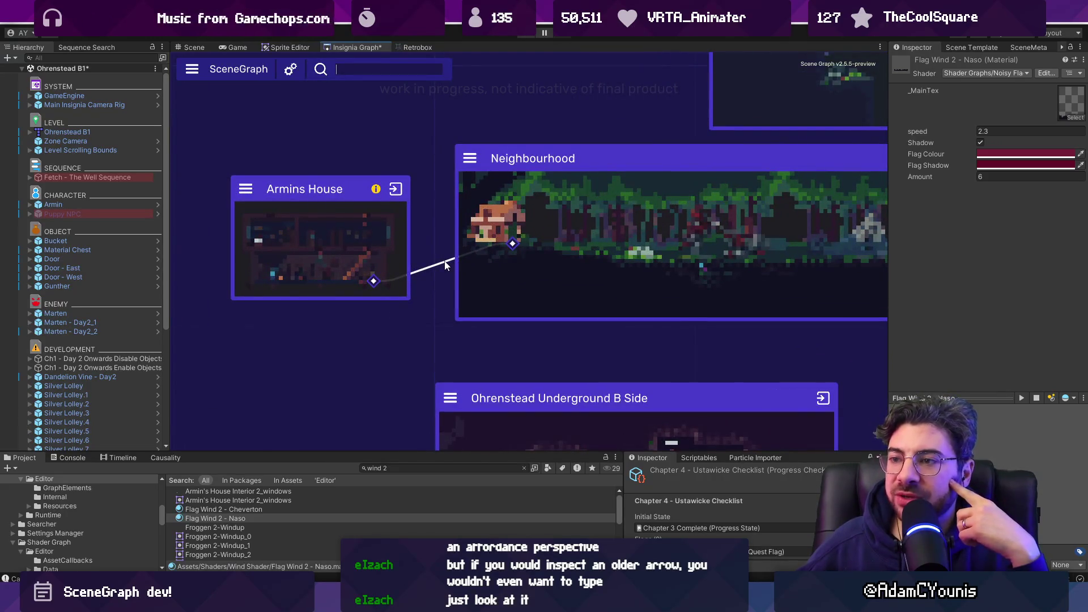
pyautogui.press('Escape')
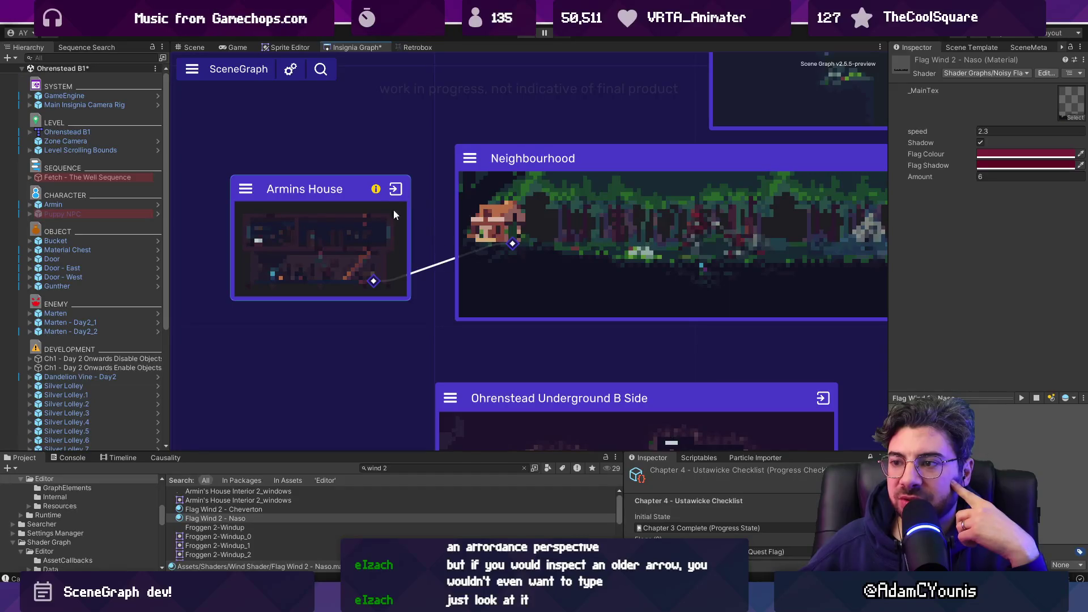
pyautogui.scroll(-3, 445, 240)
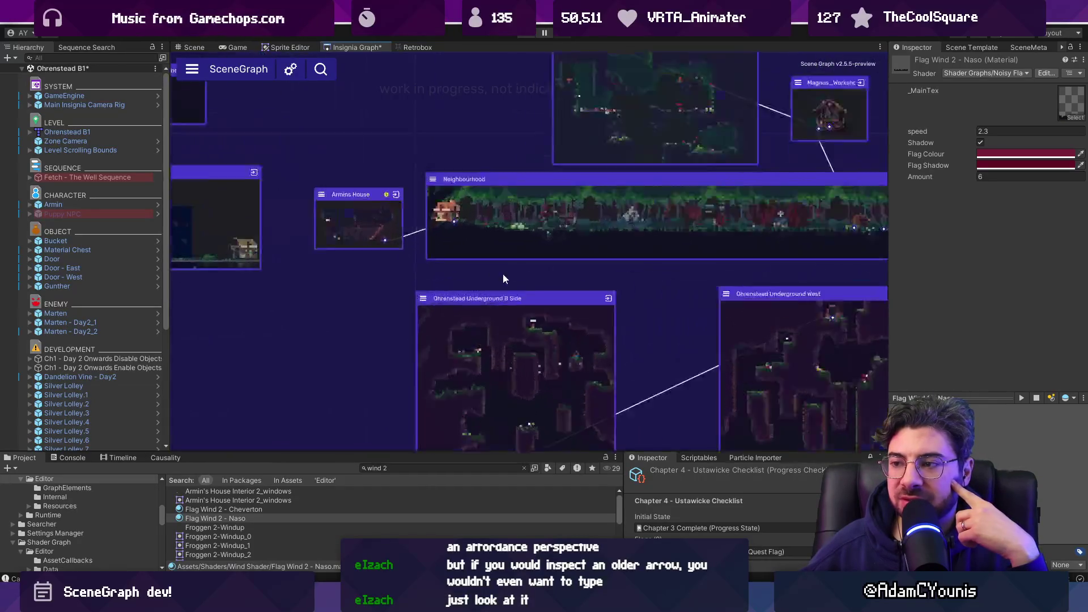
pyautogui.scroll(2, 489, 266)
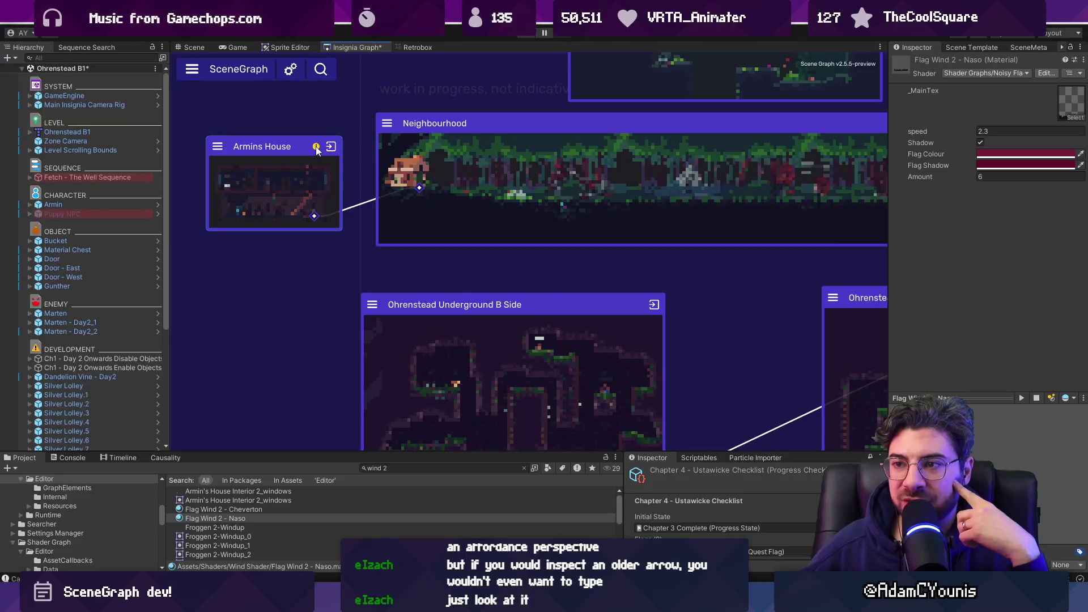
pyautogui.moveTo(316, 147)
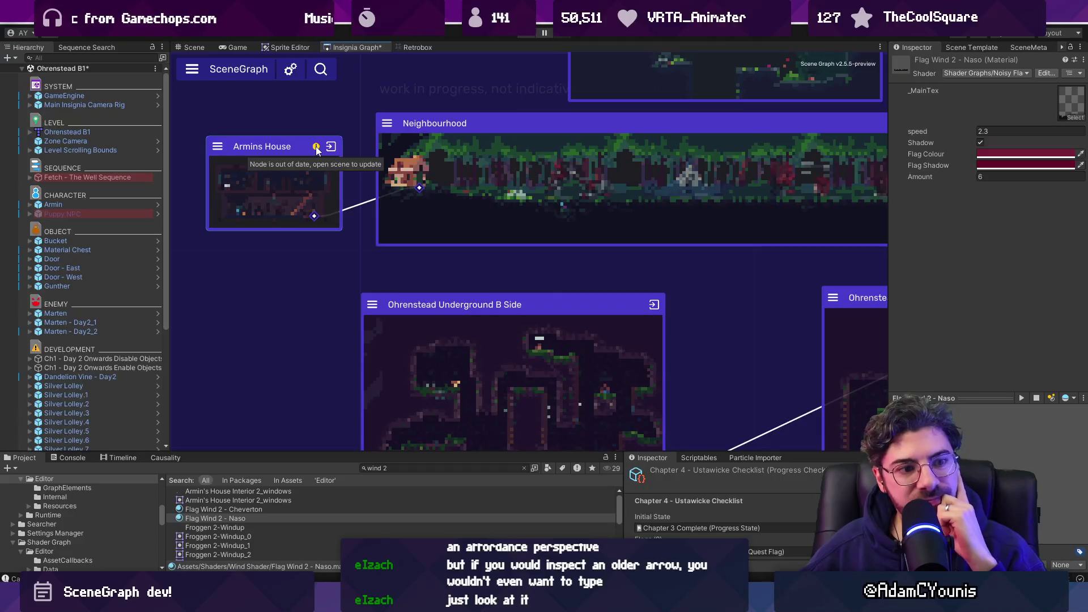
pyautogui.scroll(2, 367, 204)
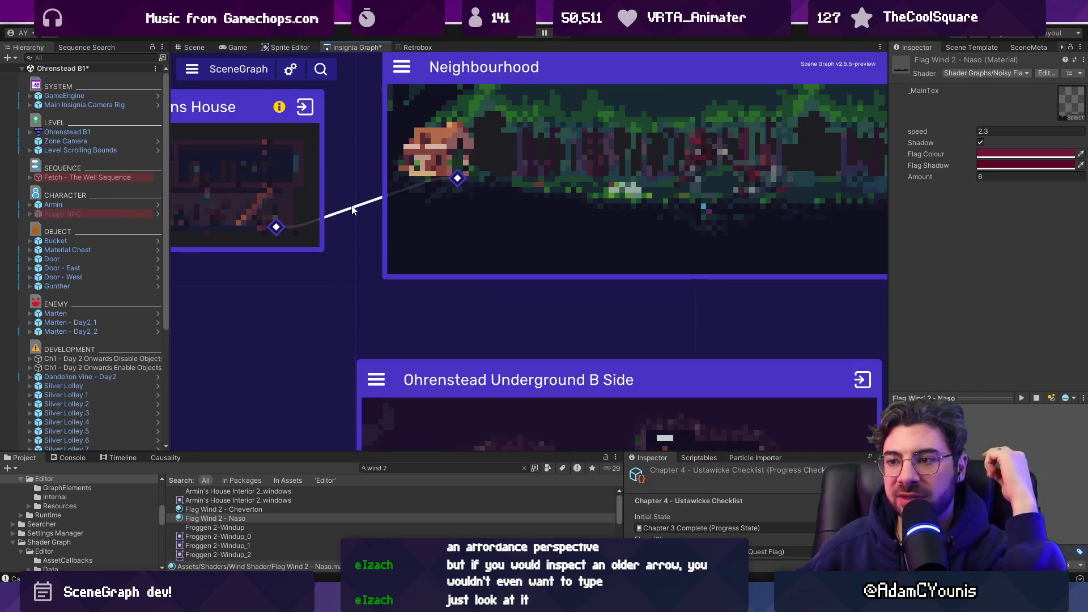
pyautogui.scroll(-3, 351, 209)
pyautogui.scroll(-3, 352, 208)
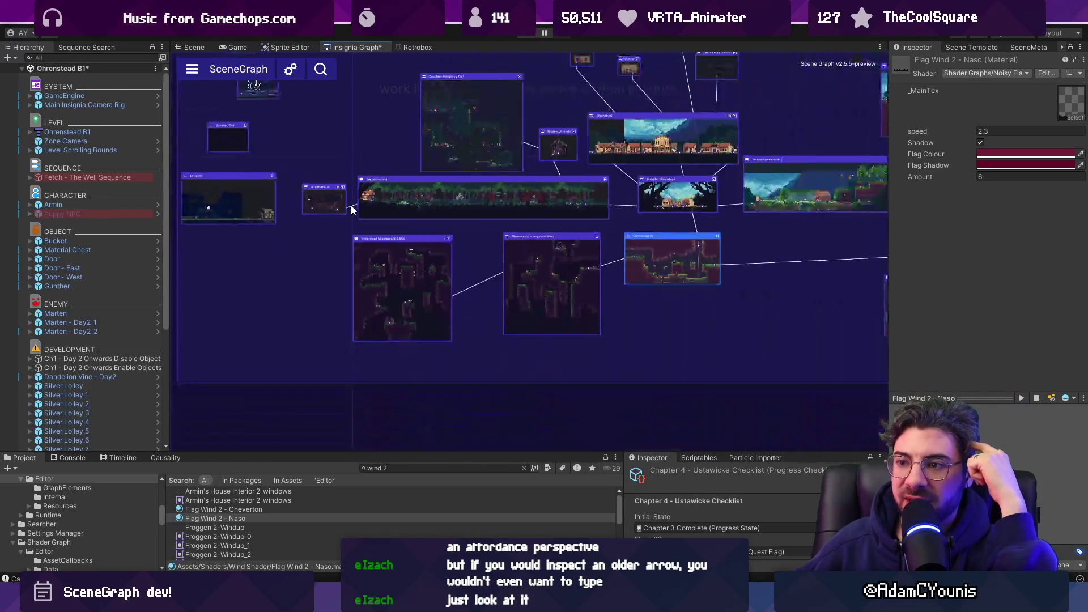
pyautogui.scroll(5, 296, 256)
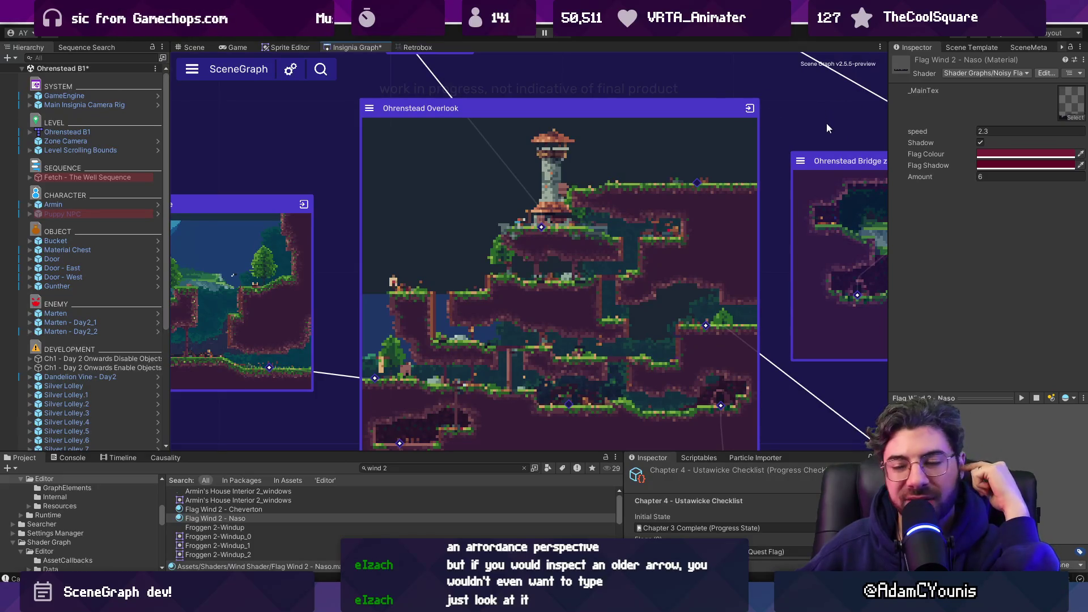
pyautogui.scroll(-5, 816, 115)
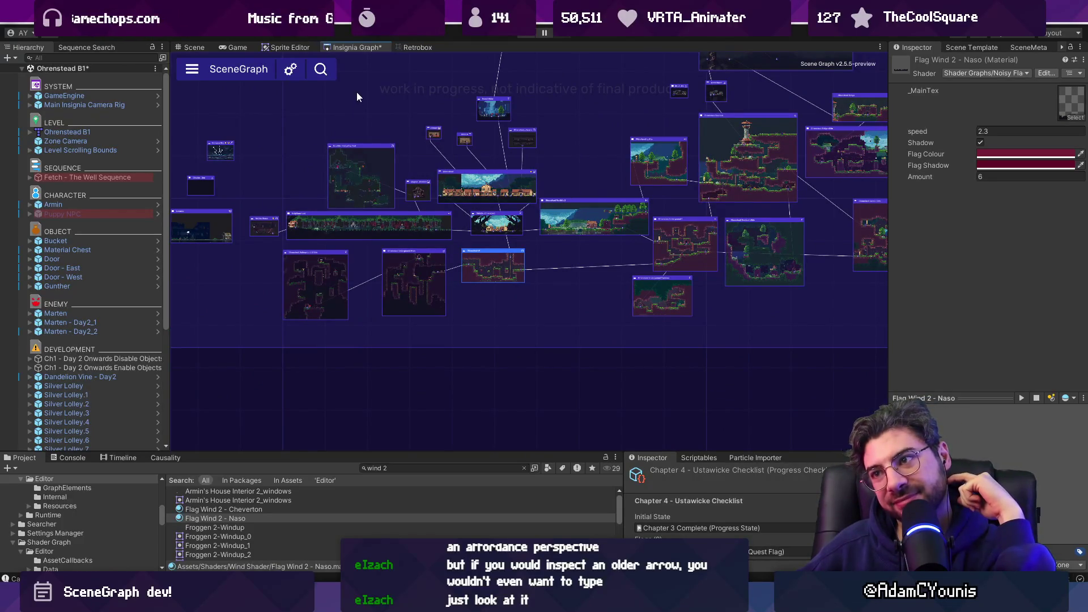
pyautogui.scroll(5, 369, 286)
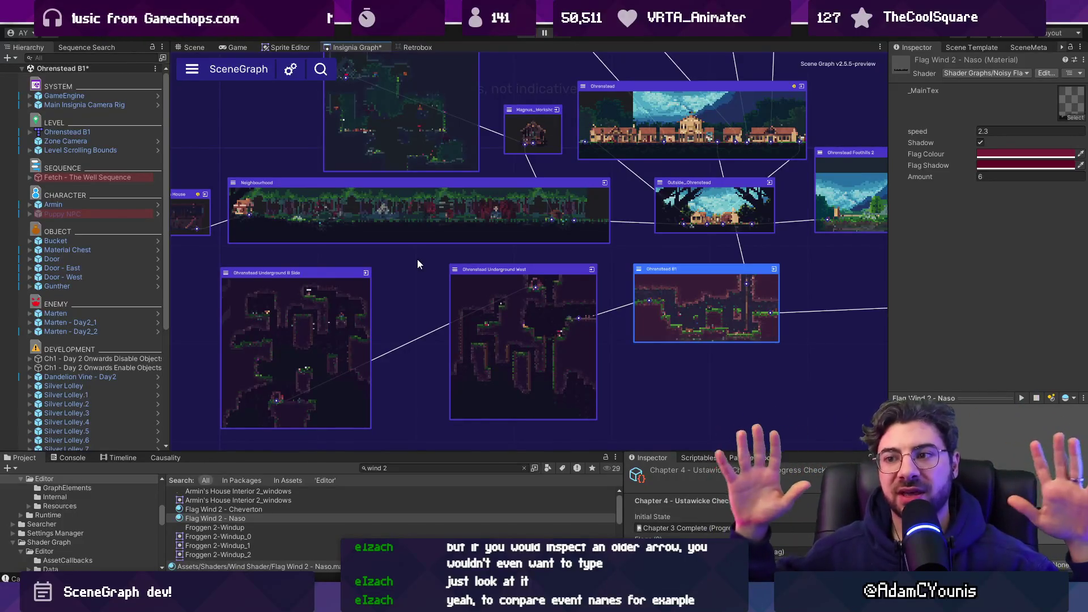
pyautogui.scroll(5, 374, 258)
pyautogui.doubleClick(229, 263)
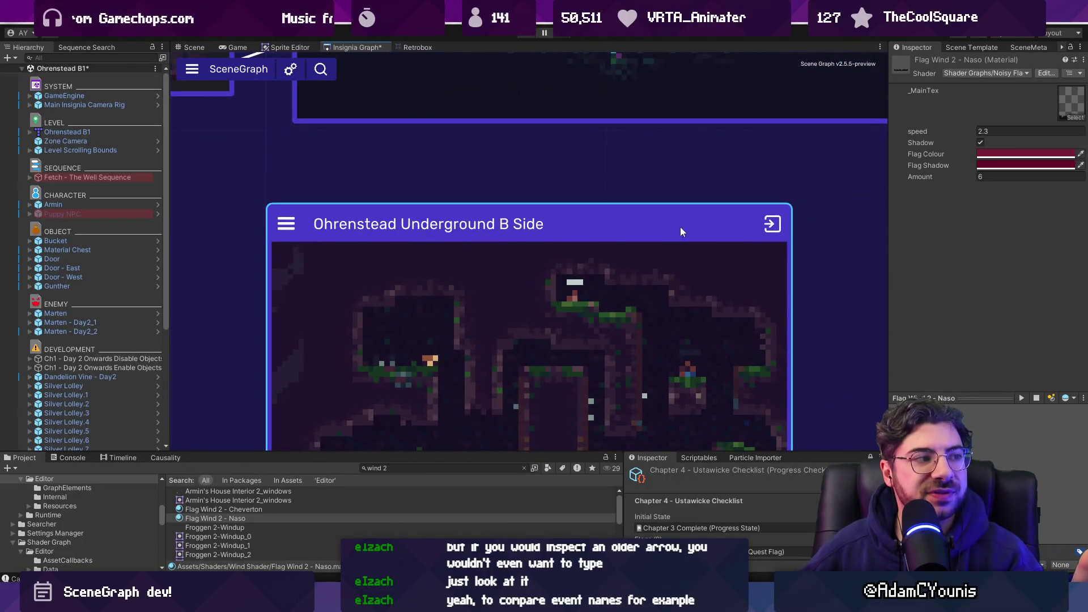
pyautogui.click(772, 224)
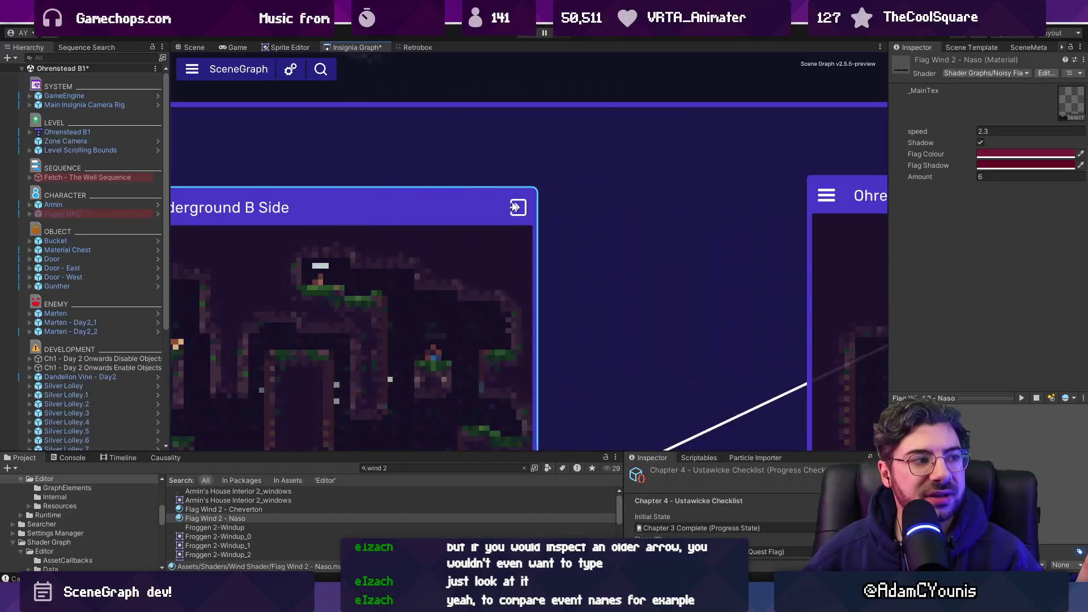
pyautogui.scroll(-3, 585, 197)
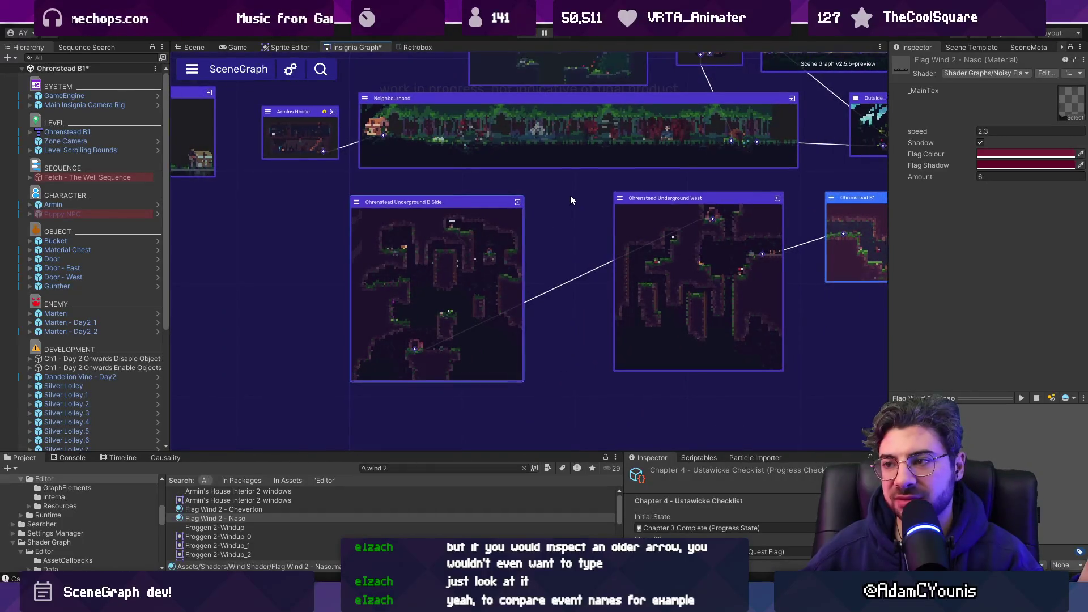
pyautogui.moveTo(571, 194); pyautogui.dragTo(528, 229)
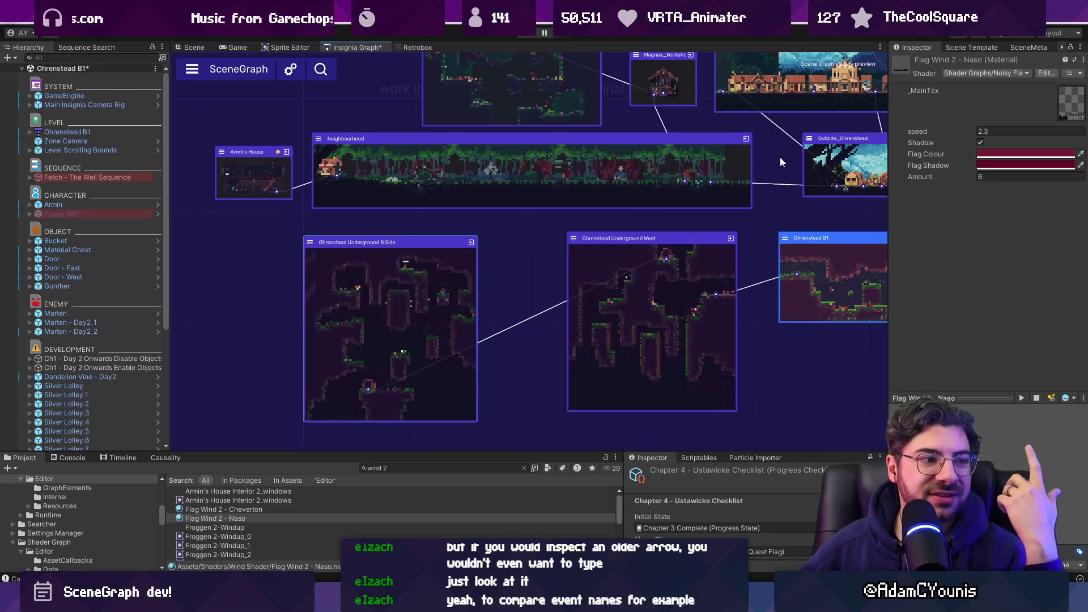
pyautogui.moveTo(548, 215); pyautogui.dragTo(508, 243)
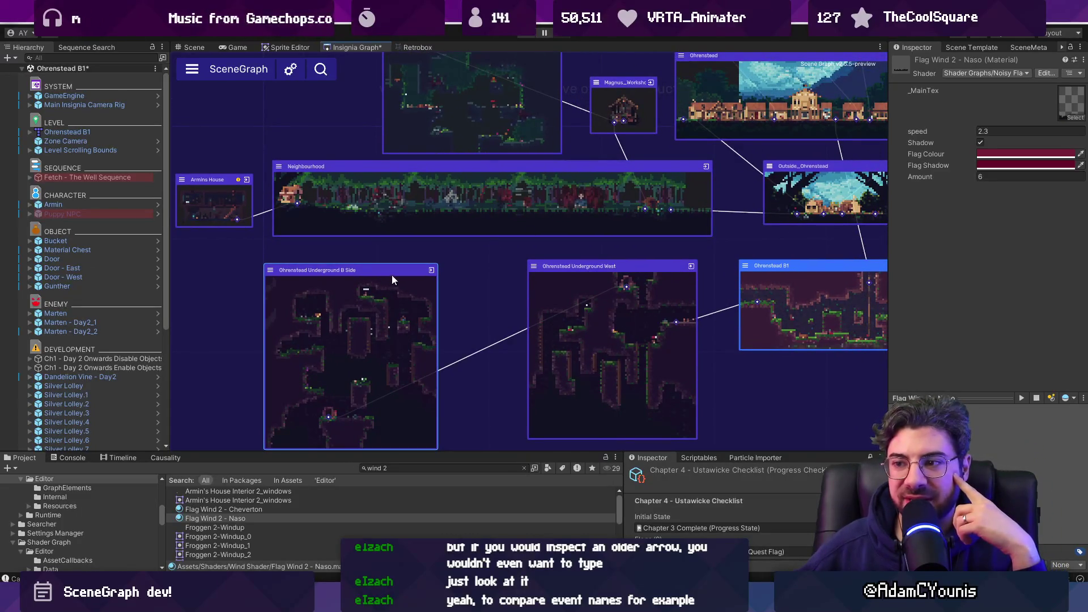
pyautogui.press('f')
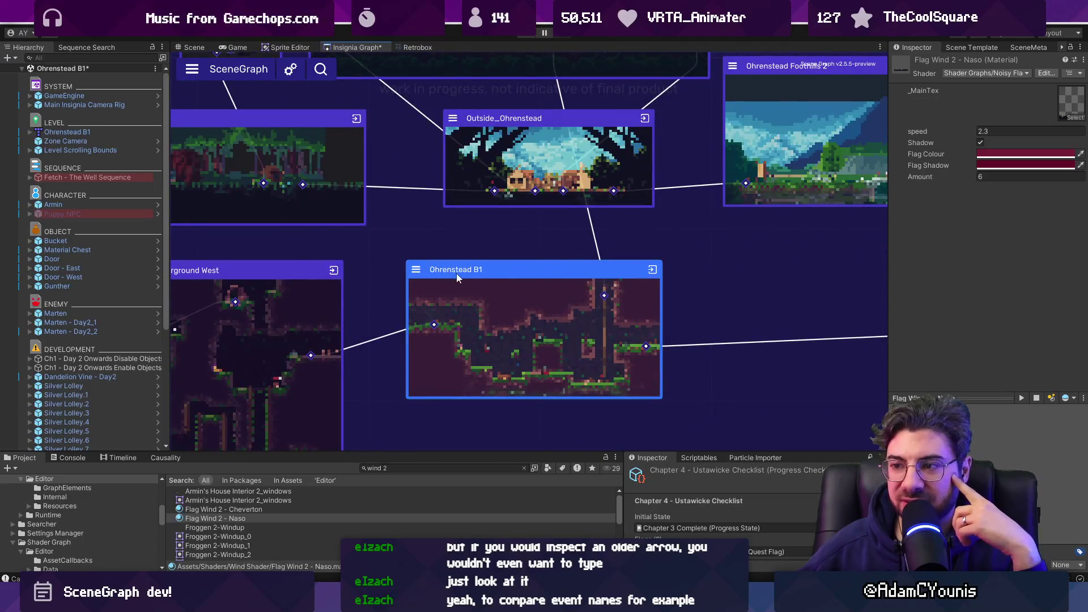
pyautogui.scroll(-5, 525, 235)
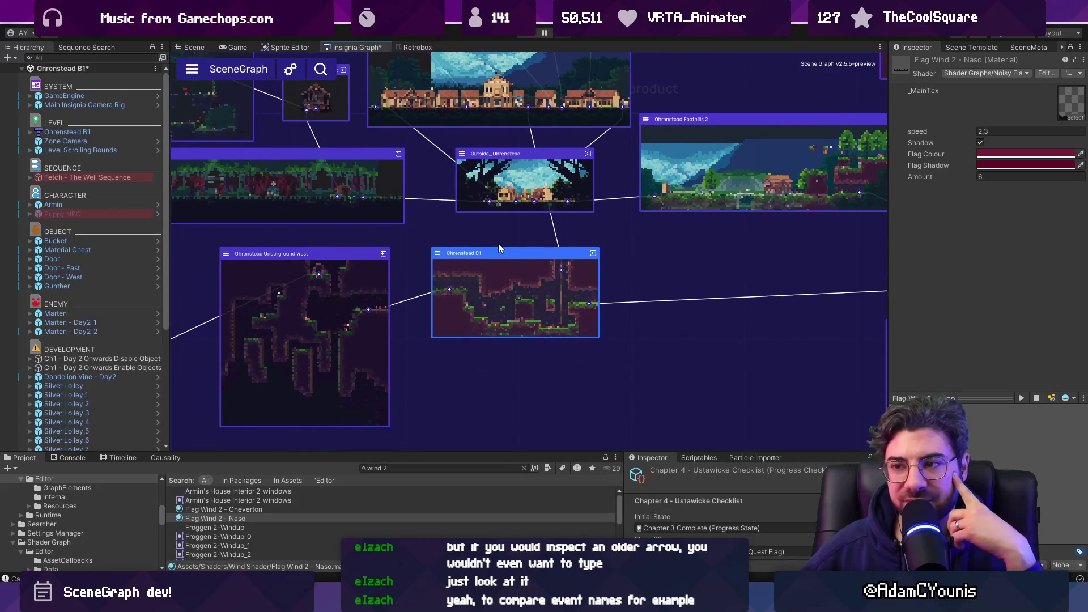
pyautogui.hscroll(-3, 447, 222)
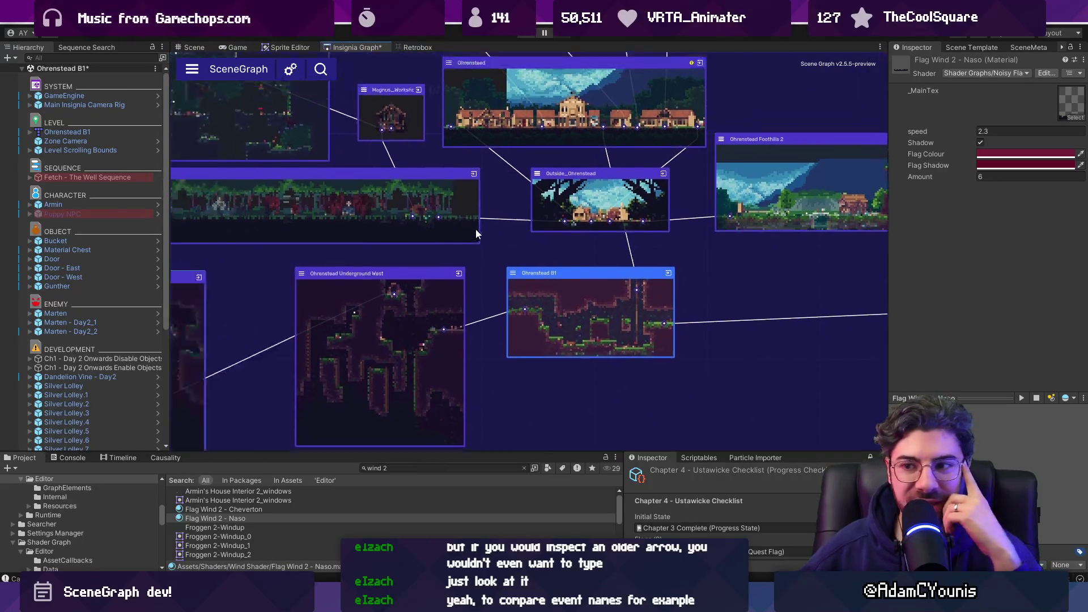
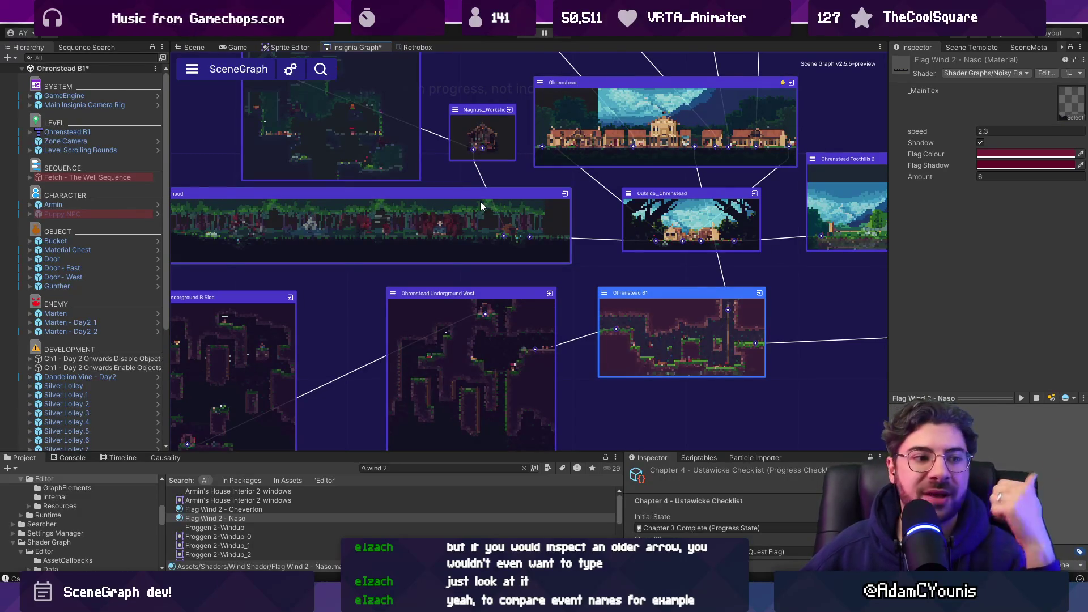
# - Zoom and pan the SceneGraph, then nudge the Ohrenstead Underground B Side node slightly right
pyautogui.scroll(-5, 477, 199)
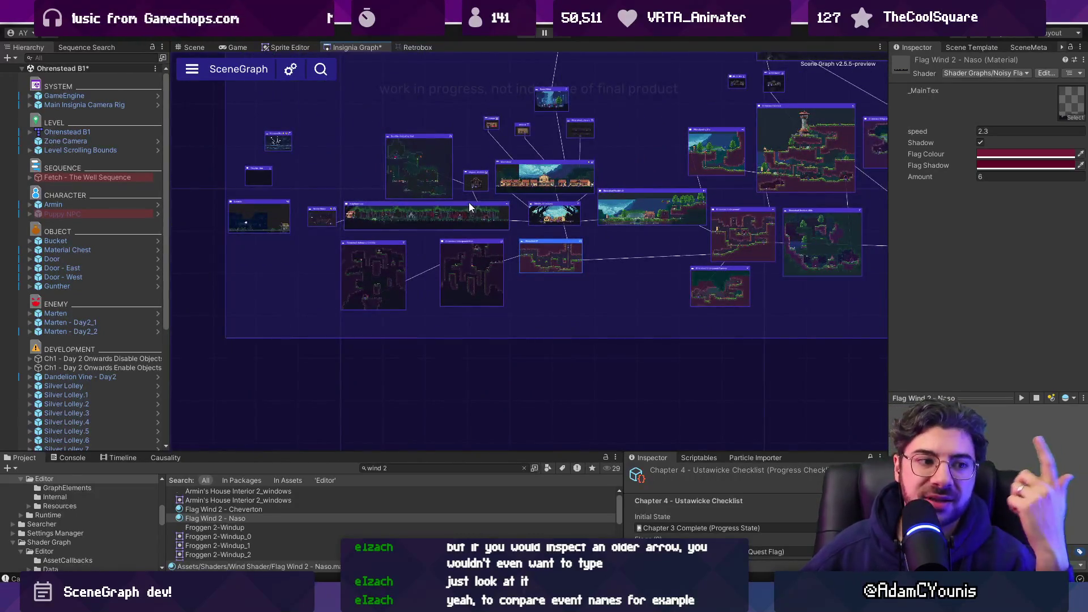
pyautogui.scroll(3, 328, 252)
pyautogui.scroll(-4, 328, 252)
pyautogui.scroll(1, 339, 245)
pyautogui.moveTo(339, 244); pyautogui.dragTo(340, 292)
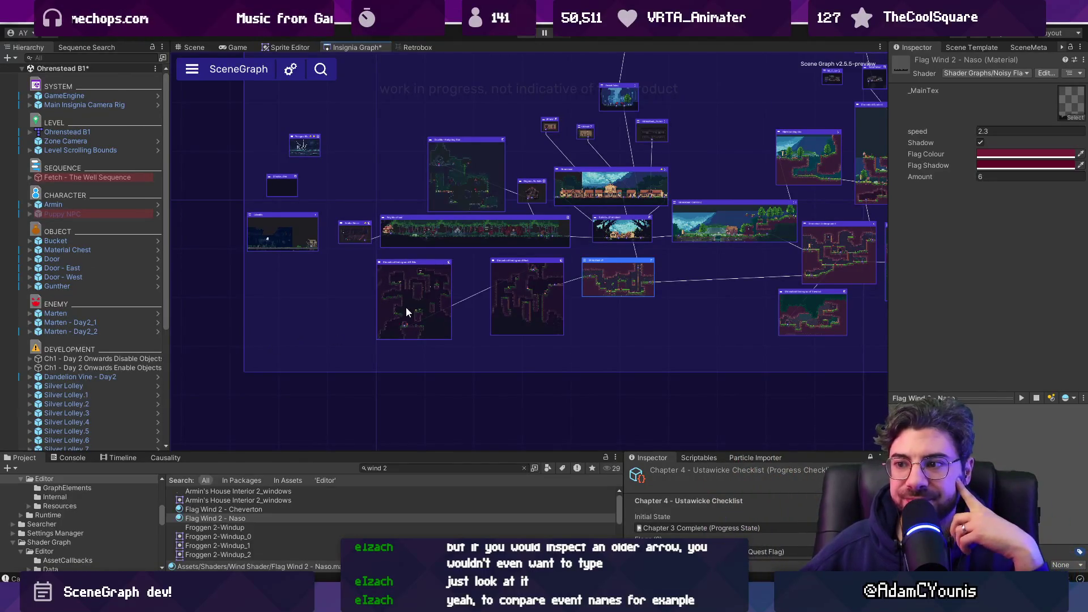
pyautogui.scroll(5, 423, 287)
pyautogui.moveTo(413, 291); pyautogui.dragTo(422, 289)
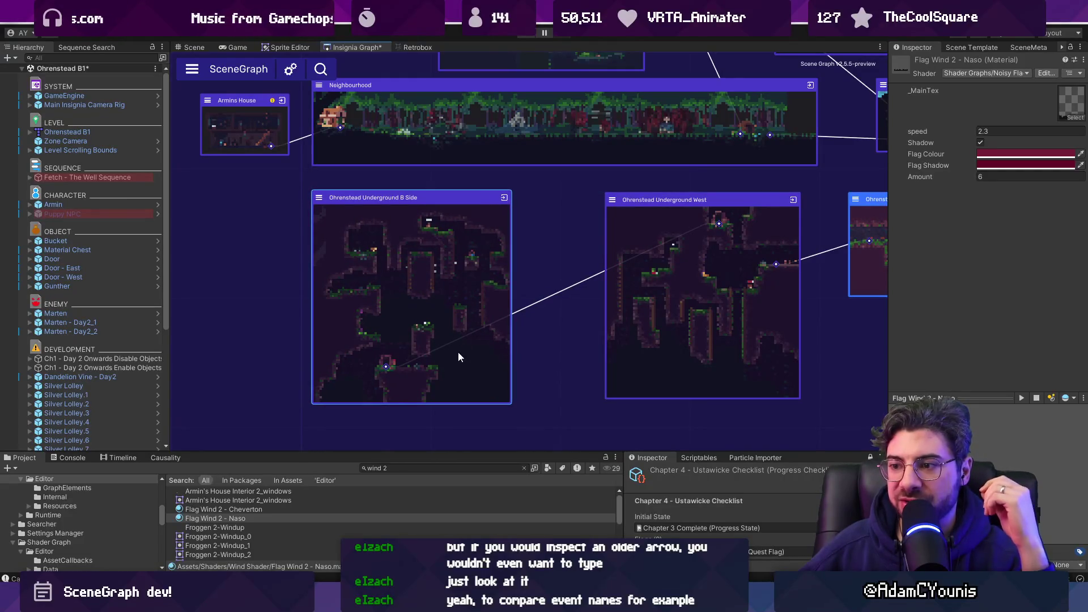
# - Pan the graph to show Outside_Ohrenstead and its neighbours, then switch to the Figma file
pyautogui.scroll(4, 545, 305)
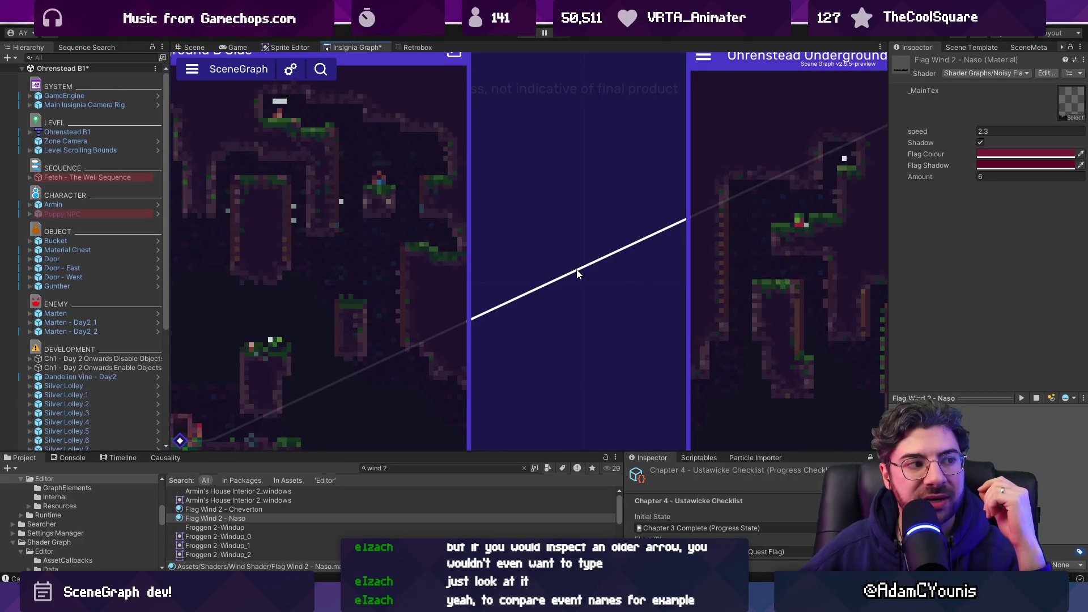
pyautogui.scroll(-4, 577, 274)
pyautogui.moveTo(576, 210); pyautogui.dragTo(413, 290)
pyautogui.scroll(3, 398, 253)
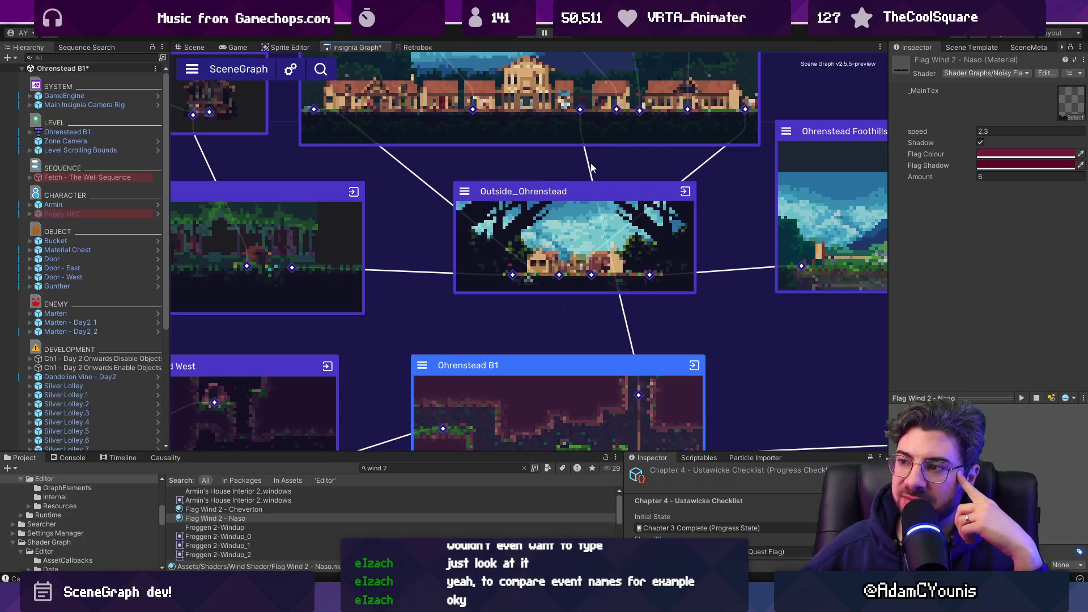
pyautogui.moveTo(591, 167)
pyautogui.mouseDown()
pyautogui.moveTo(569, 202)
pyautogui.moveTo(452, 277)
pyautogui.mouseUp()
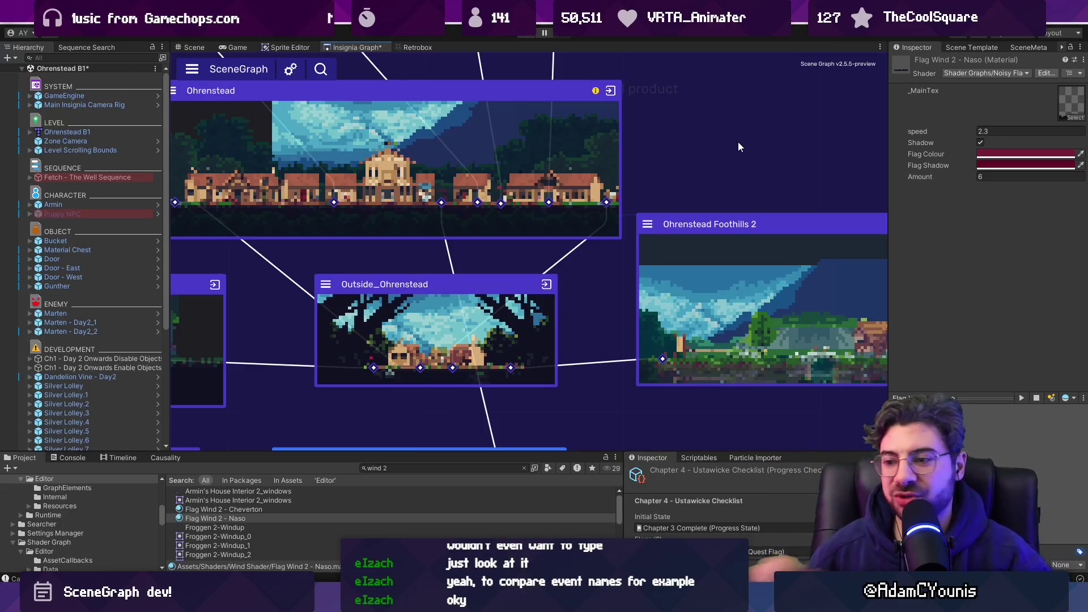
pyautogui.hotkey('alt', 'Tab')
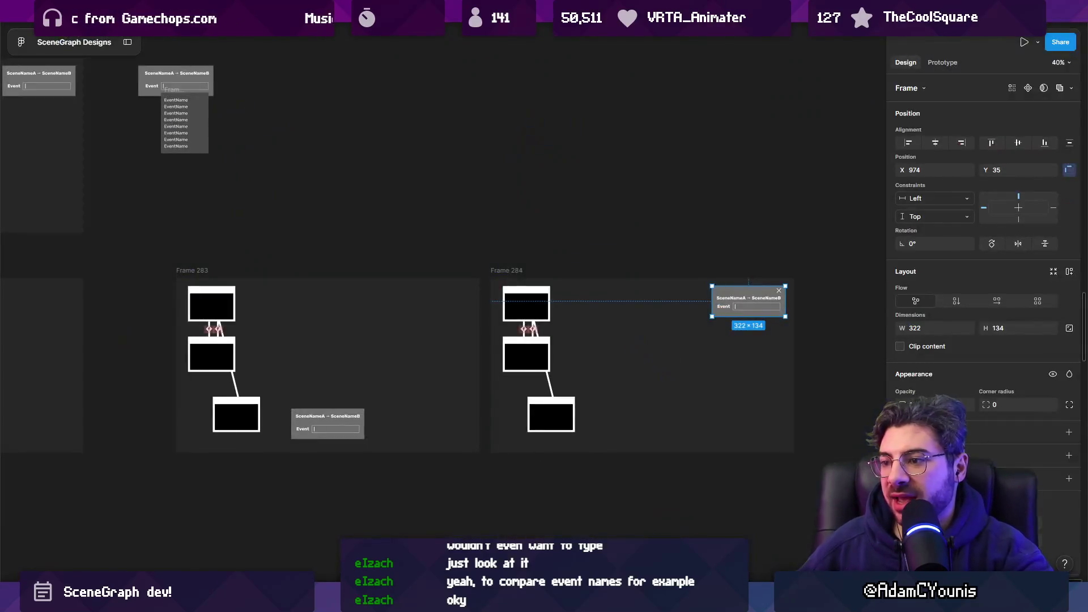
# - Select Frame 284 and nudge the event popup slightly down inside Frame 283
pyautogui.click(507, 270)
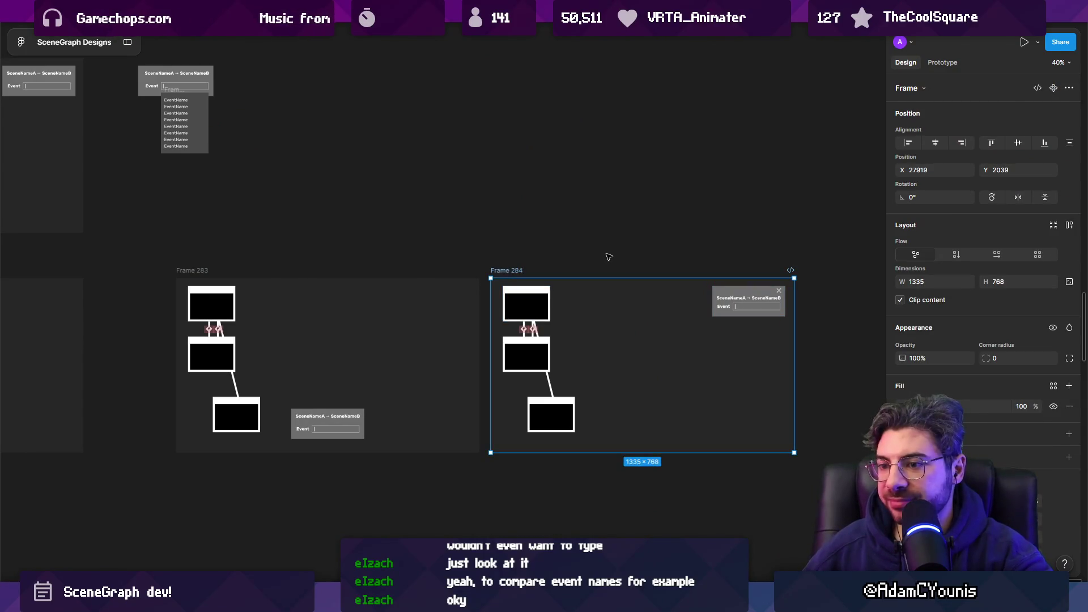
pyautogui.moveTo(336, 417); pyautogui.dragTo(337, 419)
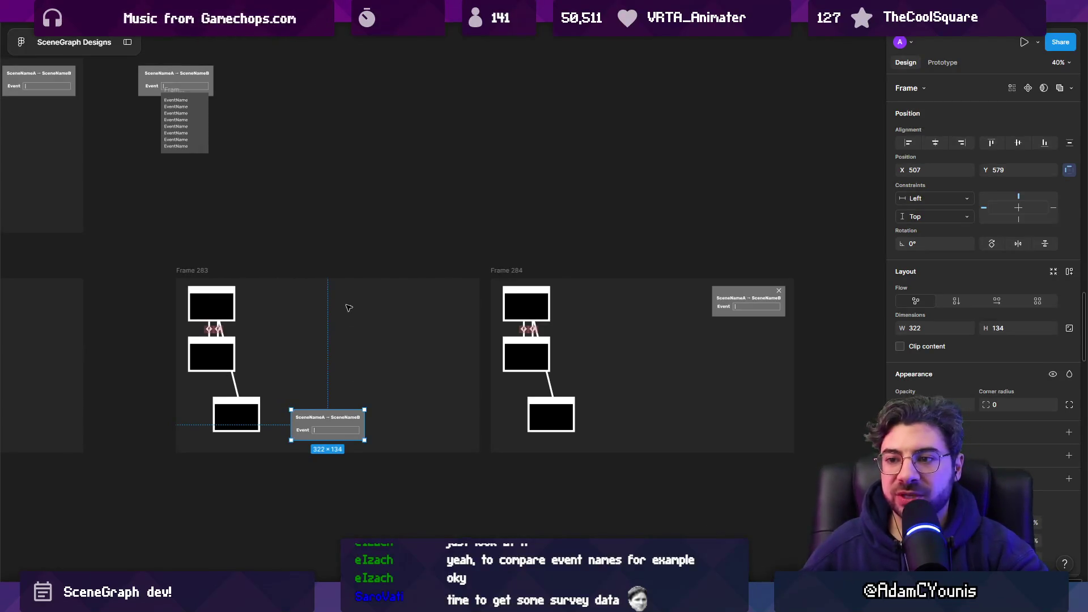
pyautogui.click(345, 267)
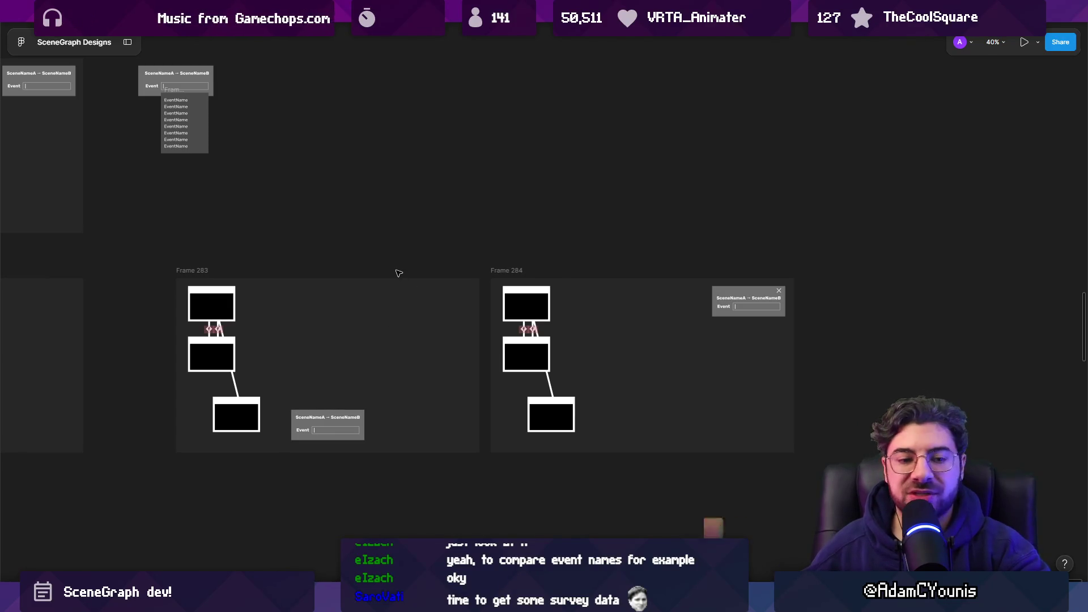
# - Pan the canvas over to Frame 280 and delete it
pyautogui.scroll(-5, 399, 273)
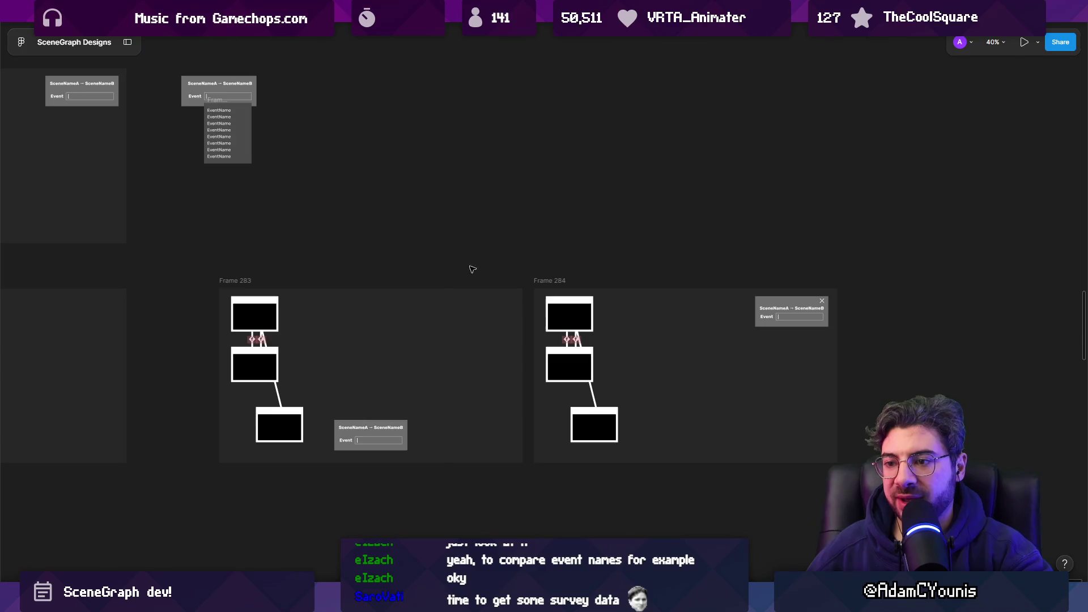
pyautogui.scroll(3, 362, 267)
pyautogui.moveTo(357, 257)
pyautogui.mouseDown()
pyautogui.moveTo(438, 248)
pyautogui.moveTo(430, 251)
pyautogui.moveTo(872, 425)
pyautogui.moveTo(967, 448)
pyautogui.mouseUp()
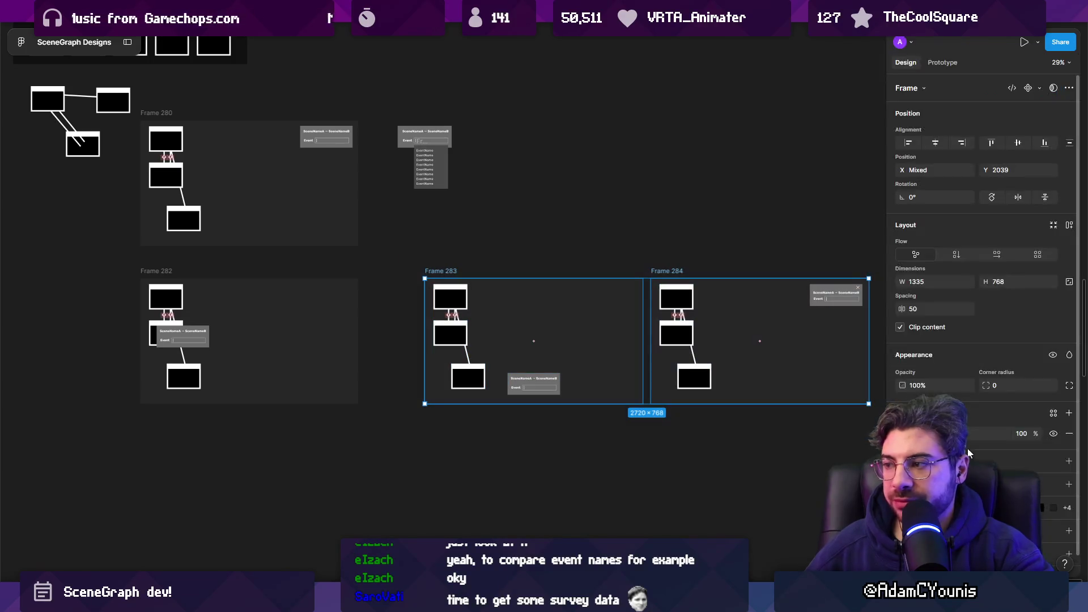
pyautogui.press('Escape')
pyautogui.moveTo(216, 224); pyautogui.dragTo(447, 298)
pyautogui.scroll(3, 448, 298)
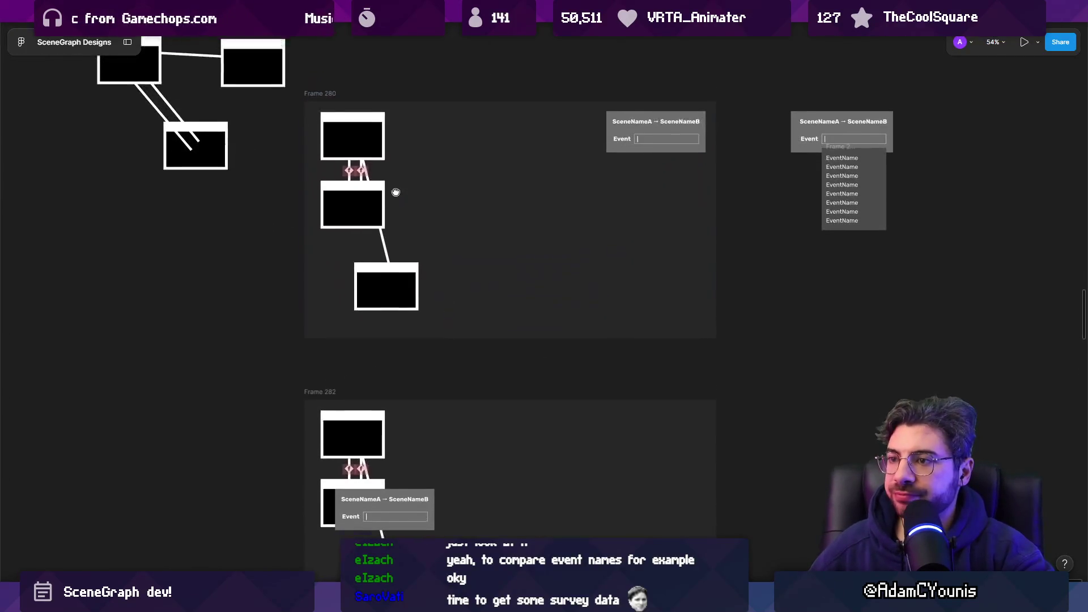
pyautogui.moveTo(396, 192); pyautogui.dragTo(396, 211)
pyautogui.click(323, 112)
pyautogui.press('Delete')
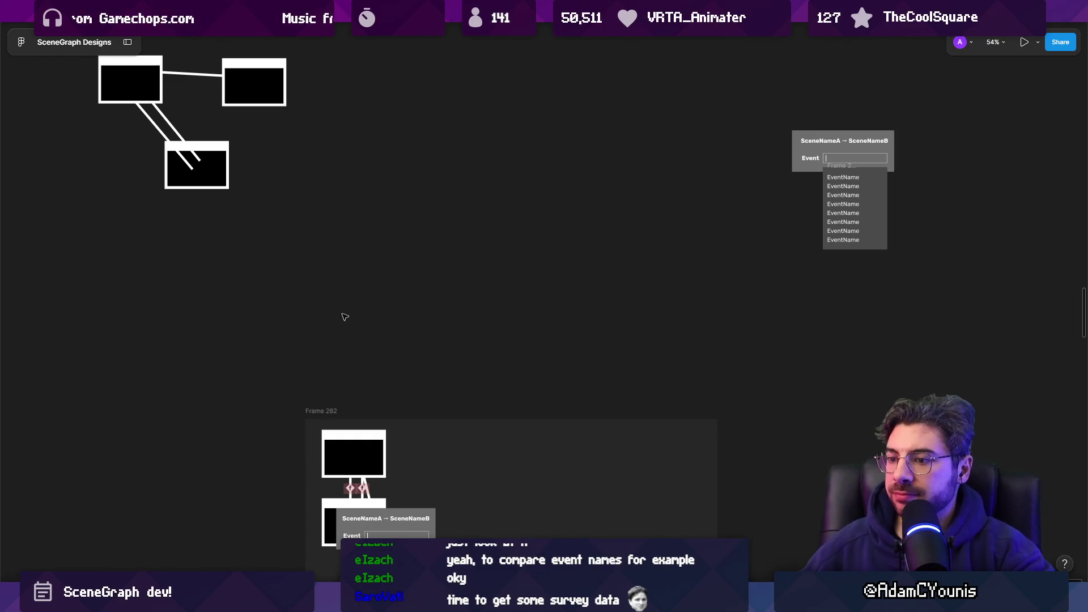
# - Move Frame 282 up into Frame 280's old spot, then return to the Unity project window
pyautogui.moveTo(357, 410); pyautogui.dragTo(357, 109)
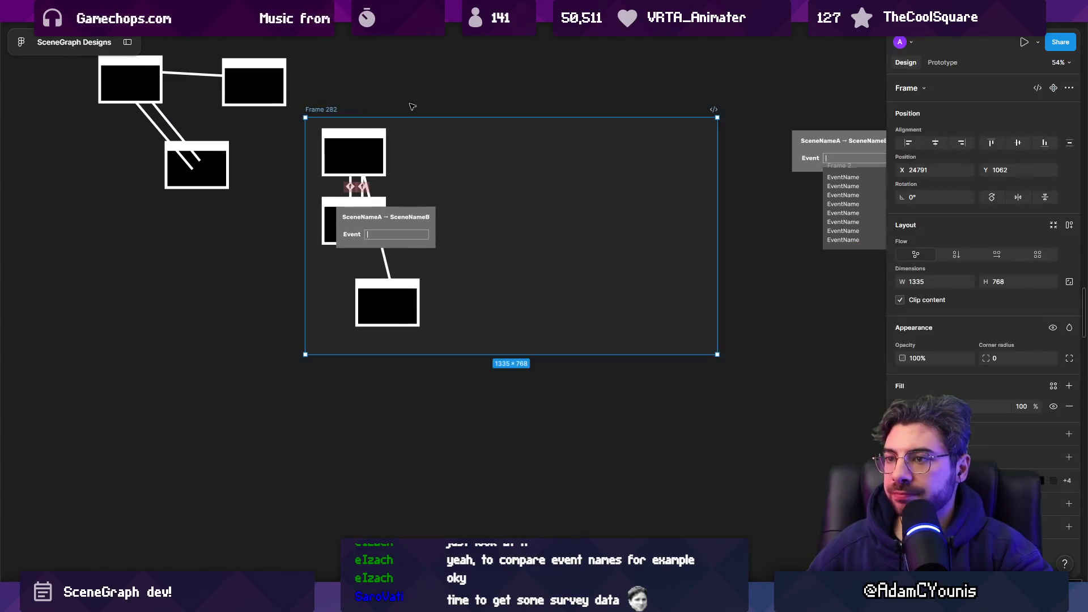
pyautogui.scroll(-5, 514, 518)
pyautogui.click(478, 318)
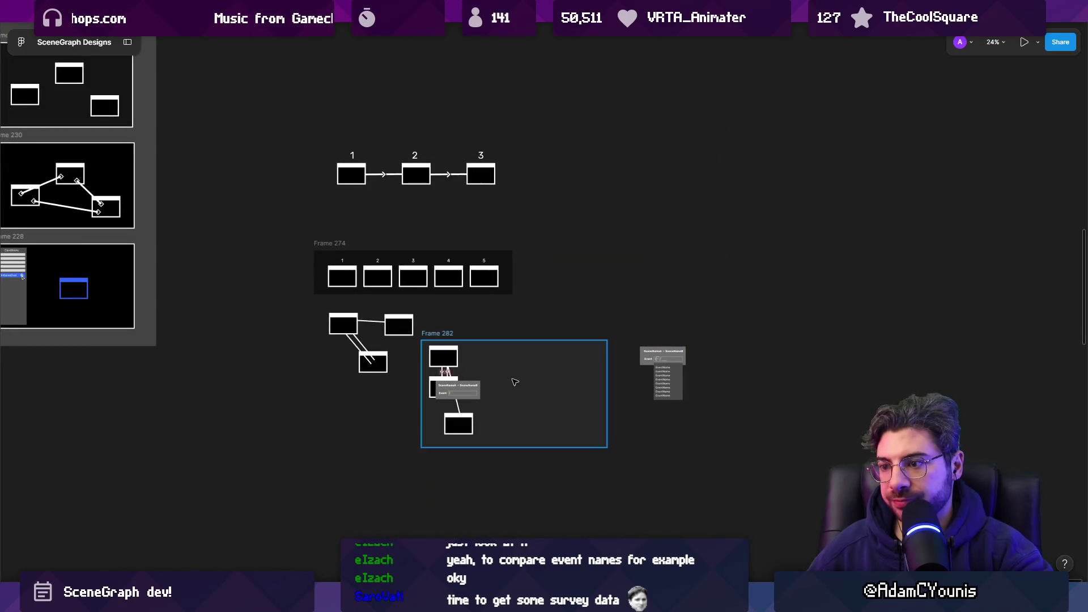
pyautogui.moveTo(309, 602)
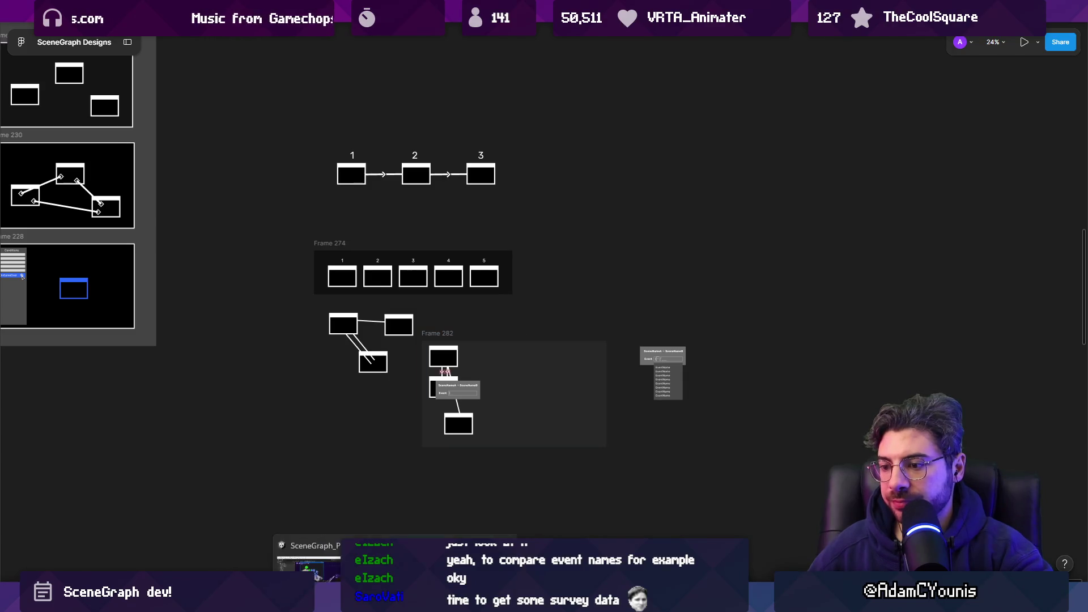
pyautogui.click(386, 525)
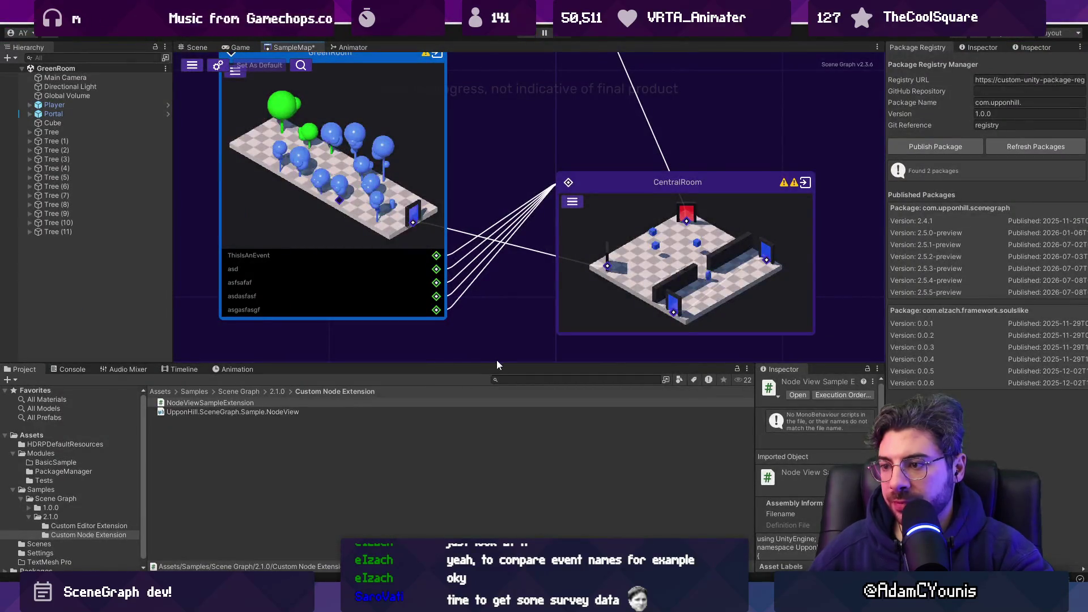
# - Make the scene graph view taller and pan around GreenRoom and CentralRoom
pyautogui.moveTo(496, 365); pyautogui.dragTo(495, 440)
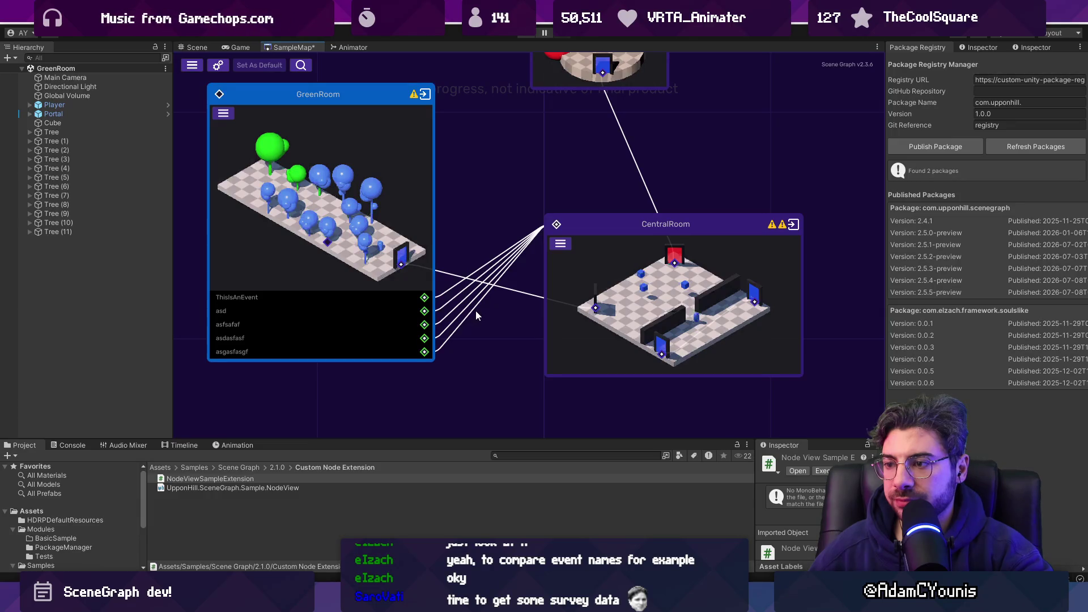
pyautogui.scroll(1, 474, 325)
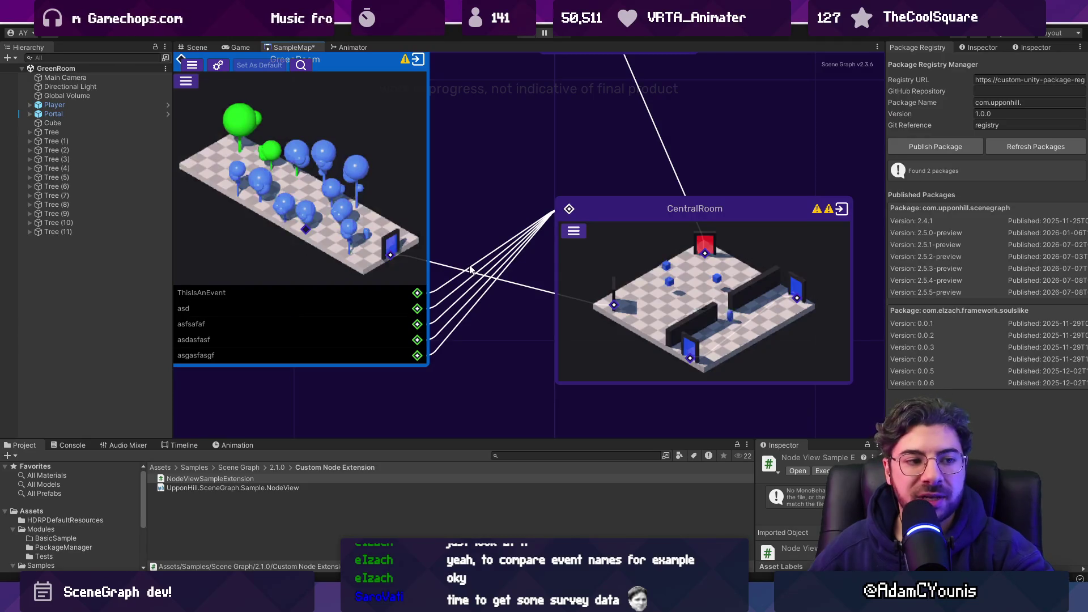
pyautogui.moveTo(453, 198)
pyautogui.mouseDown()
pyautogui.moveTo(495, 351)
pyautogui.moveTo(446, 278)
pyautogui.mouseUp()
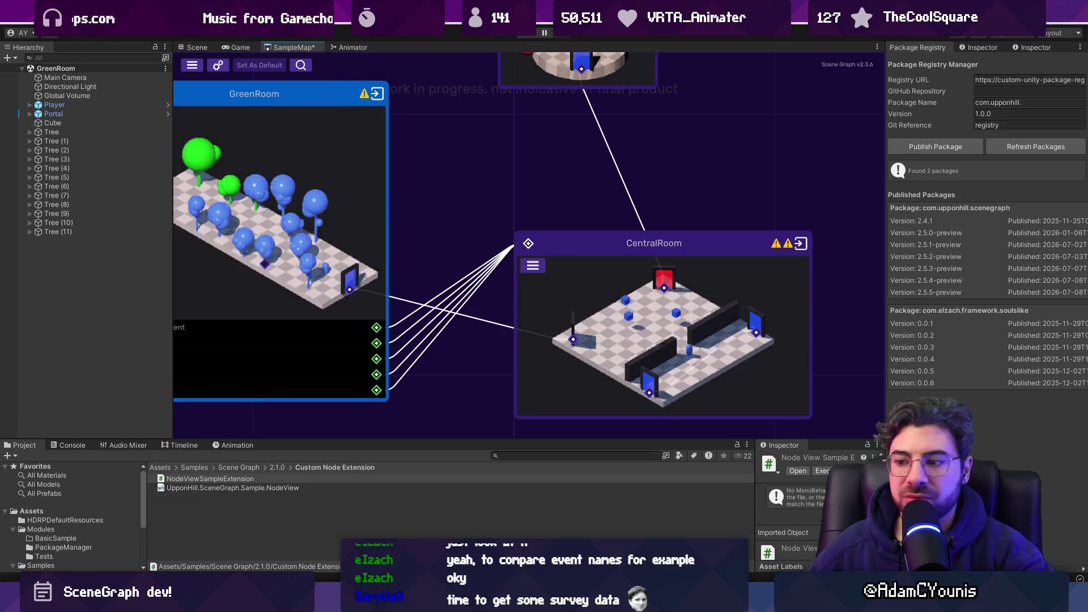
# - Switch to the Insignia Ohrenstead project window, then over to the Figma design file
pyautogui.moveTo(395, 600)
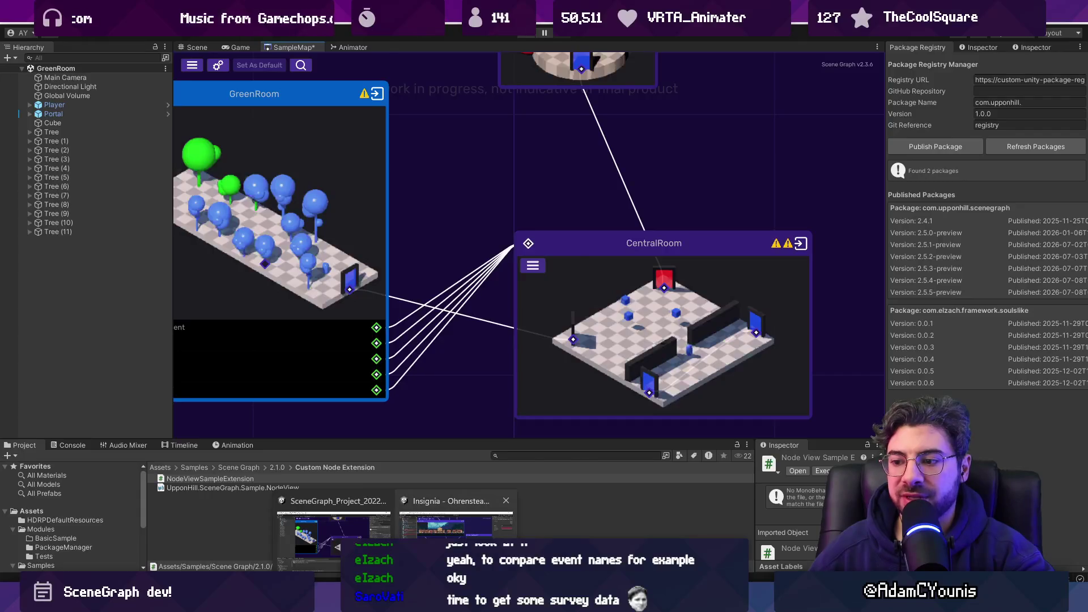
pyautogui.click(457, 524)
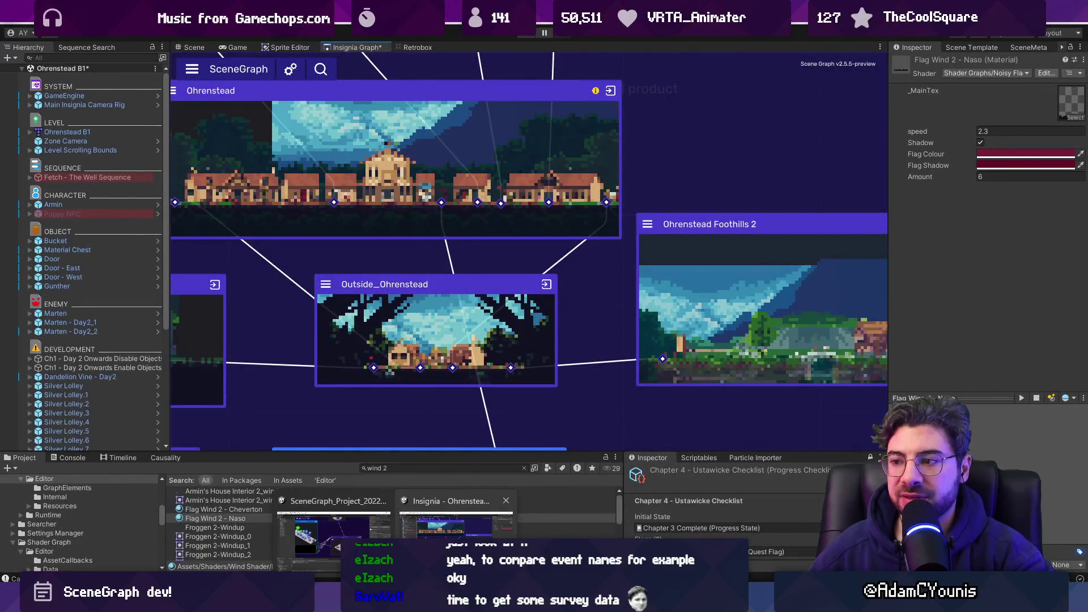
pyautogui.hotkey('alt', 'Tab')
pyautogui.scroll(5, 501, 402)
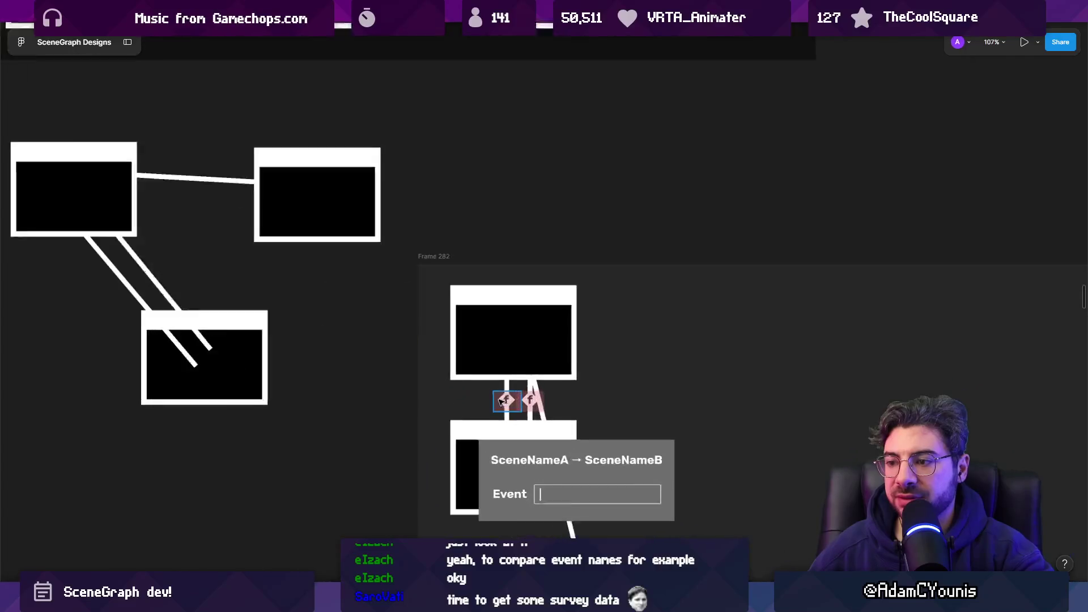
pyautogui.scroll(5, 364, 267)
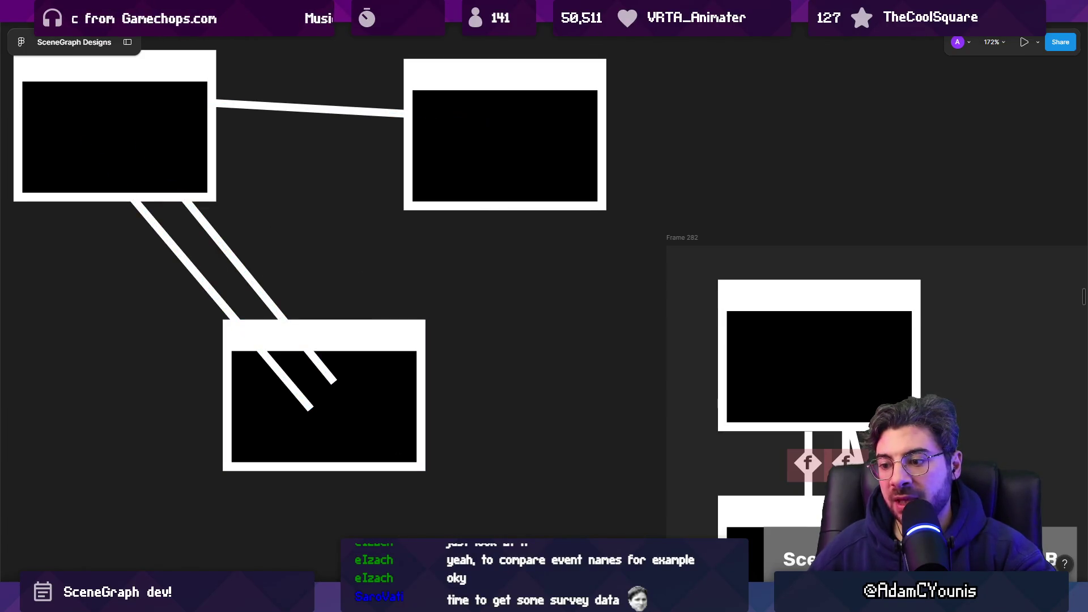
pyautogui.moveTo(395, 599)
pyautogui.click(437, 515)
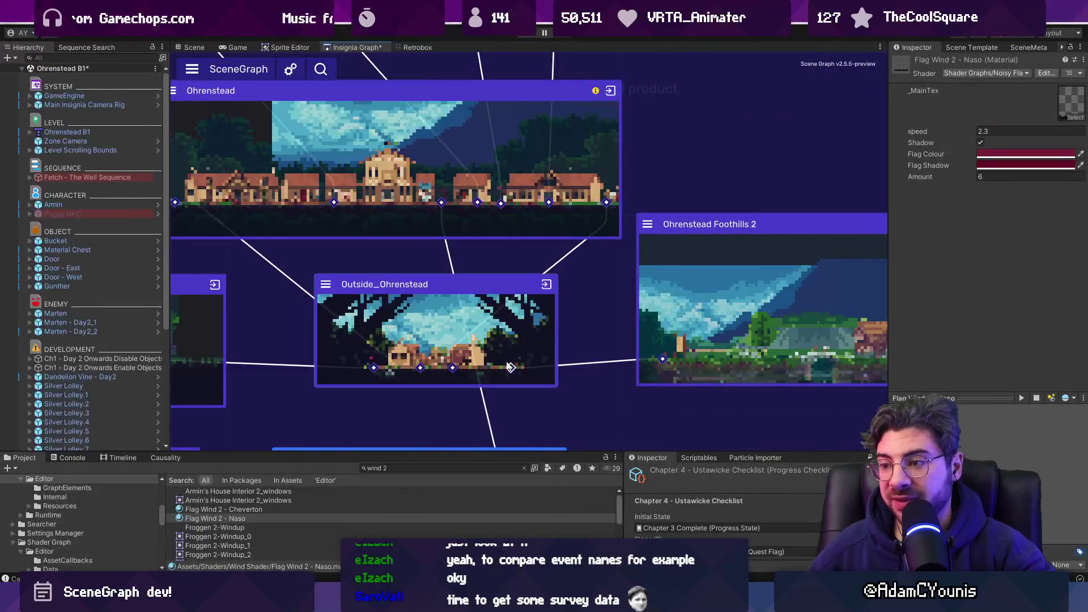
# - Zoom and pan the SceneGraph to view the right-hand level nodes, then switch to Figma
pyautogui.moveTo(510, 370)
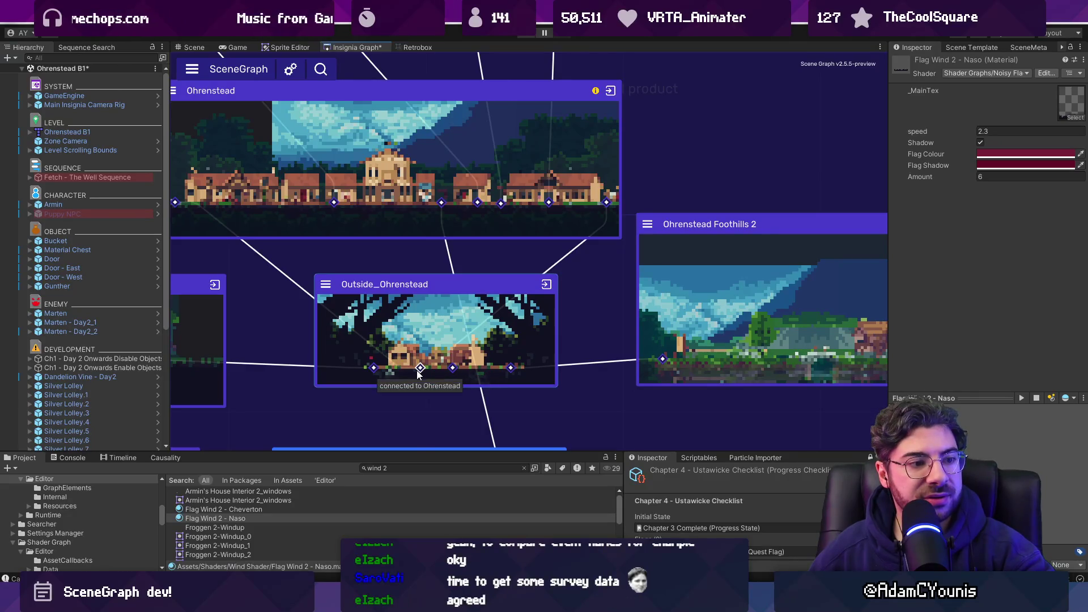
pyautogui.moveTo(378, 371)
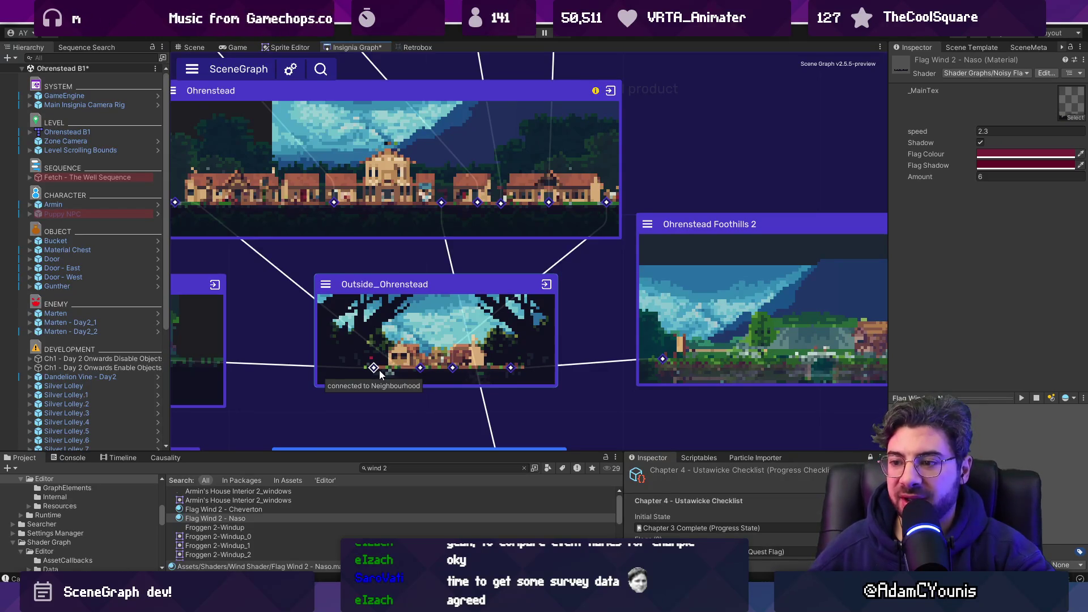
pyautogui.scroll(3, 379, 370)
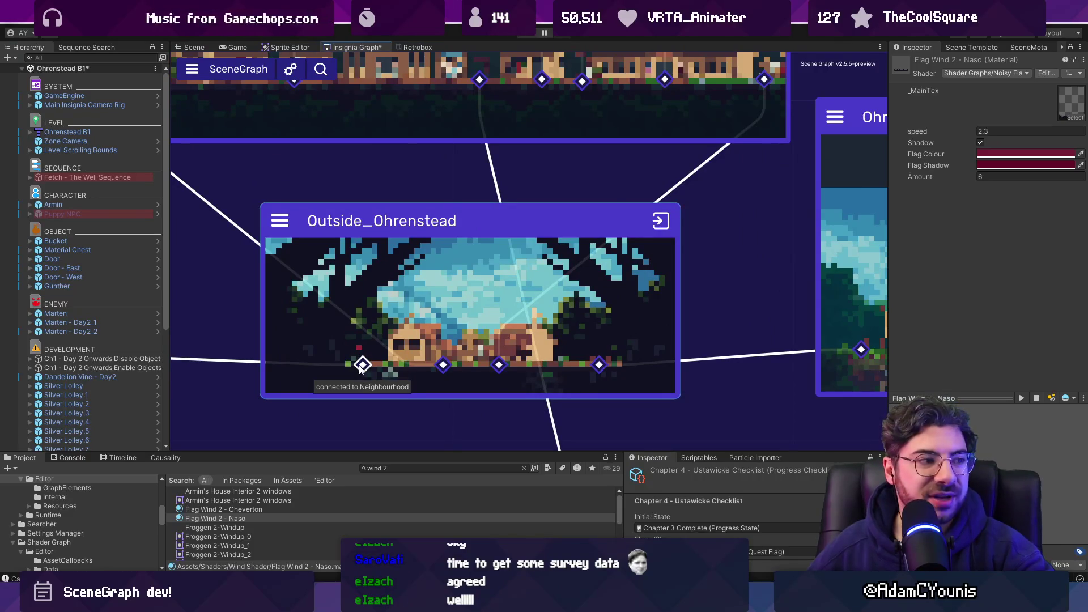
pyautogui.scroll(-5, 360, 370)
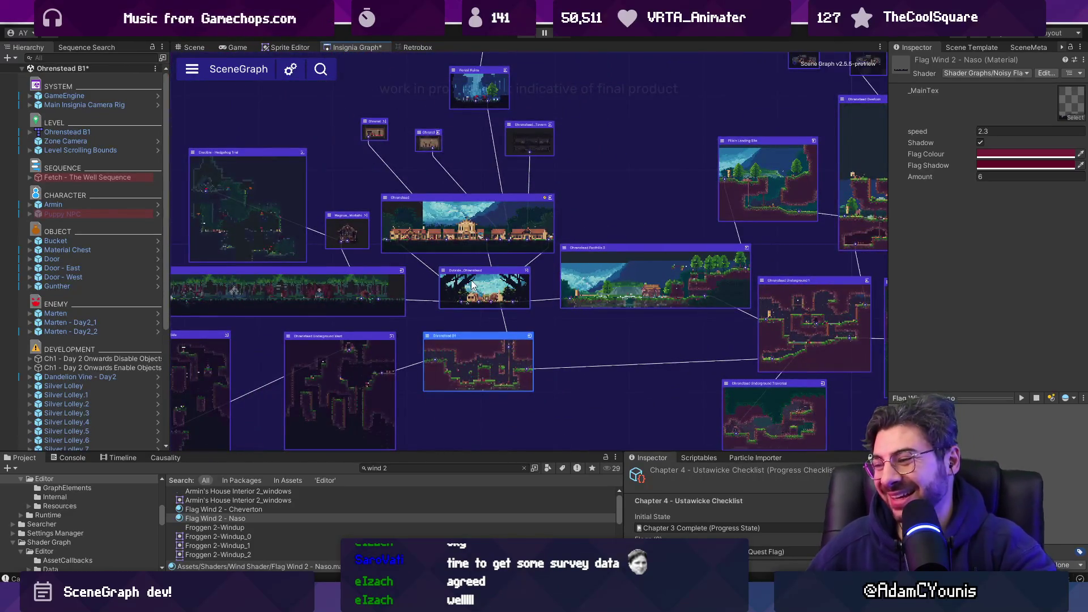
pyautogui.moveTo(544, 601)
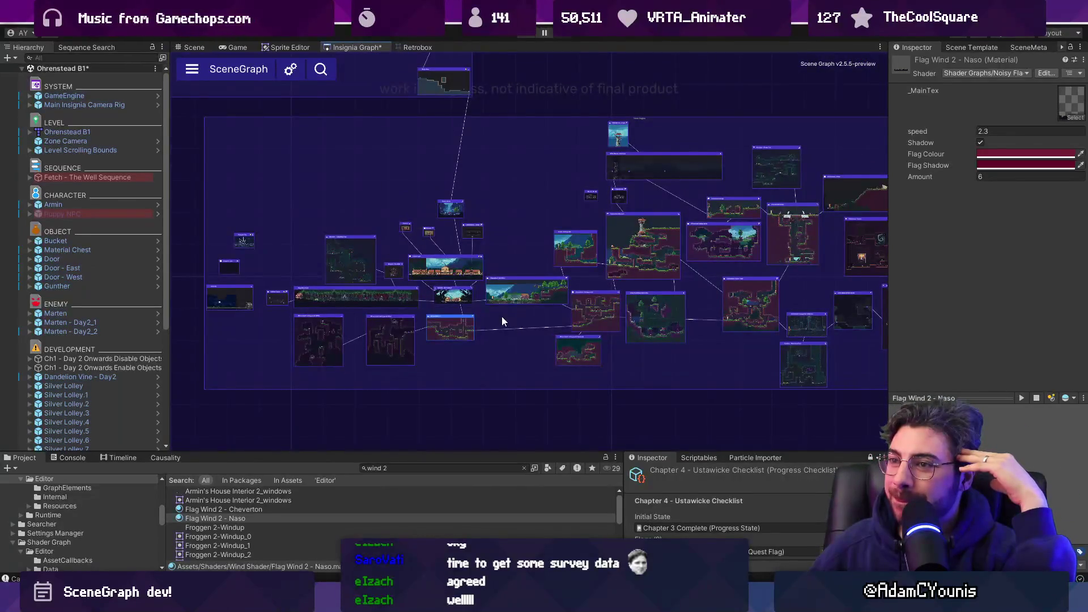
pyautogui.moveTo(511, 189)
pyautogui.mouseDown()
pyautogui.moveTo(484, 240)
pyautogui.moveTo(232, 196)
pyautogui.moveTo(399, 199)
pyautogui.mouseUp()
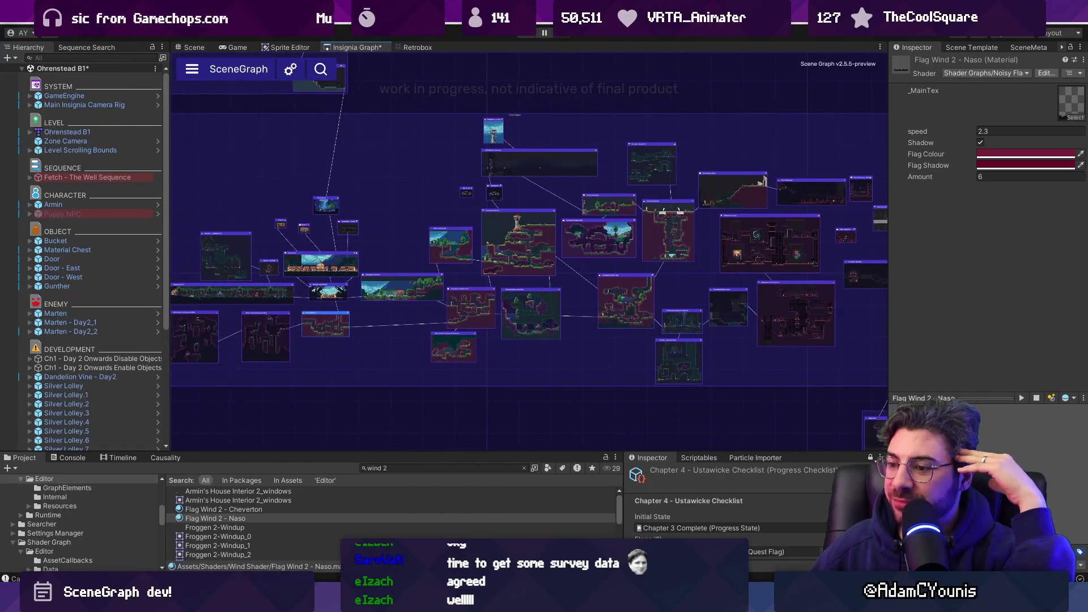
pyautogui.hotkey('alt', 'Tab')
pyautogui.scroll(-10, 544, 366)
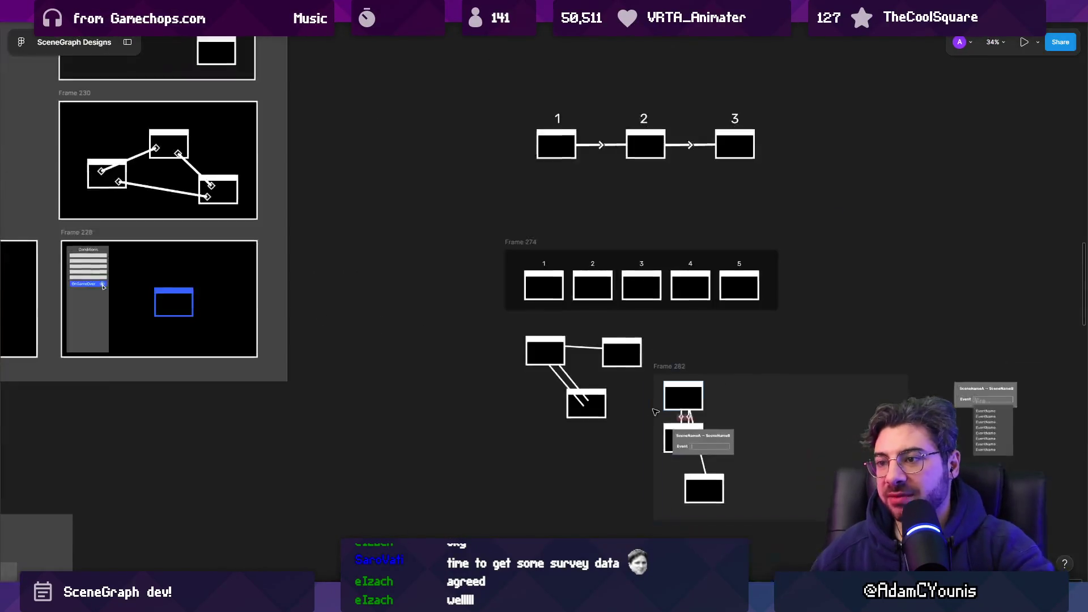
# - Duplicate the Onboarding task card and retitle the copy 'EventLinks'
pyautogui.hotkey('shift', '2')
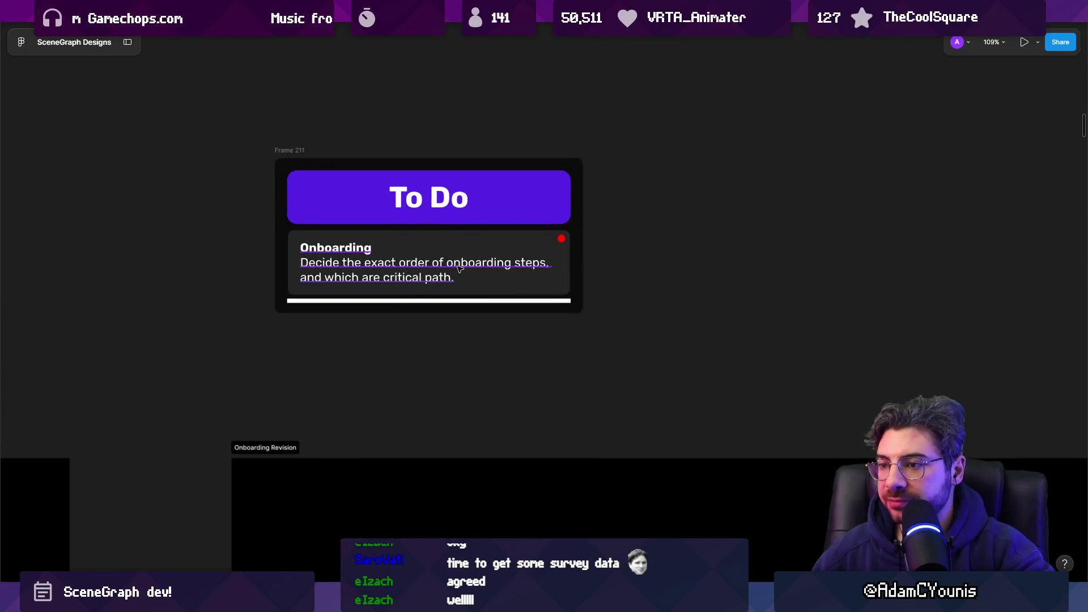
pyautogui.click(455, 265)
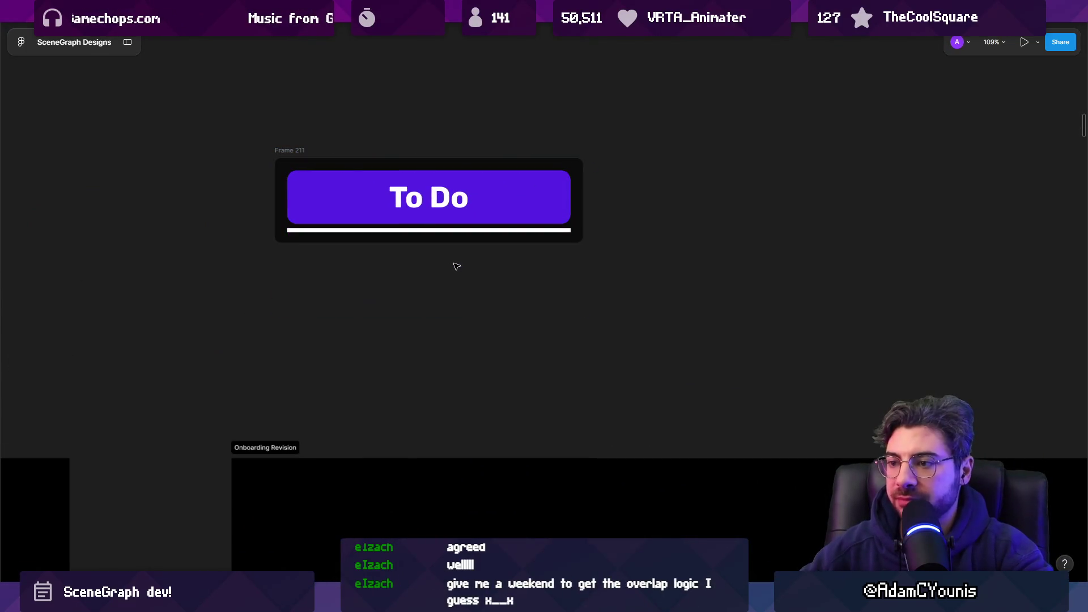
pyautogui.hotkey('ctrl', 'd')
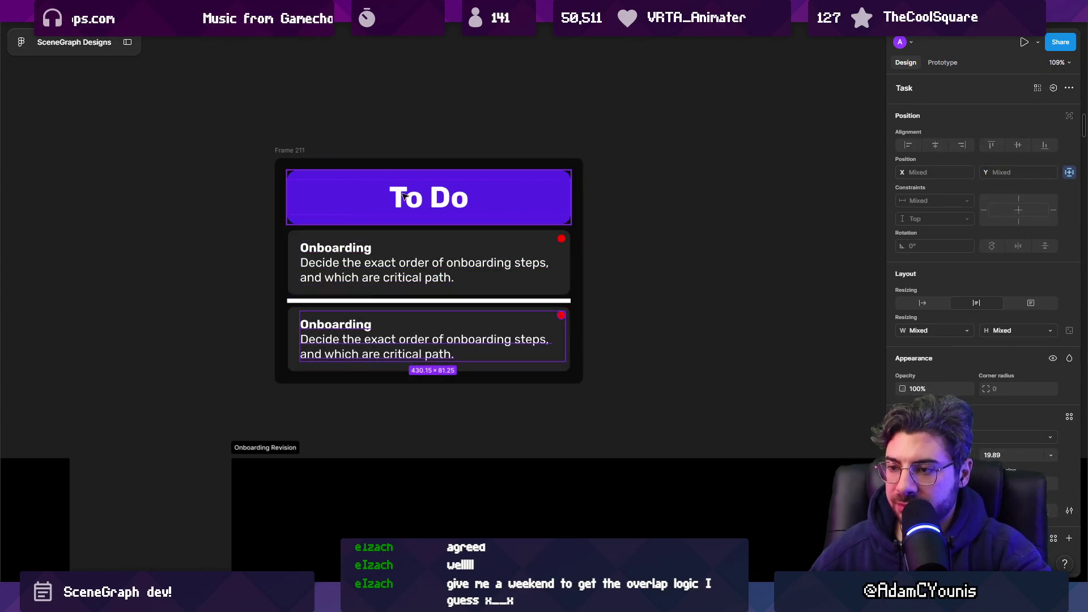
pyautogui.doubleClick(359, 334)
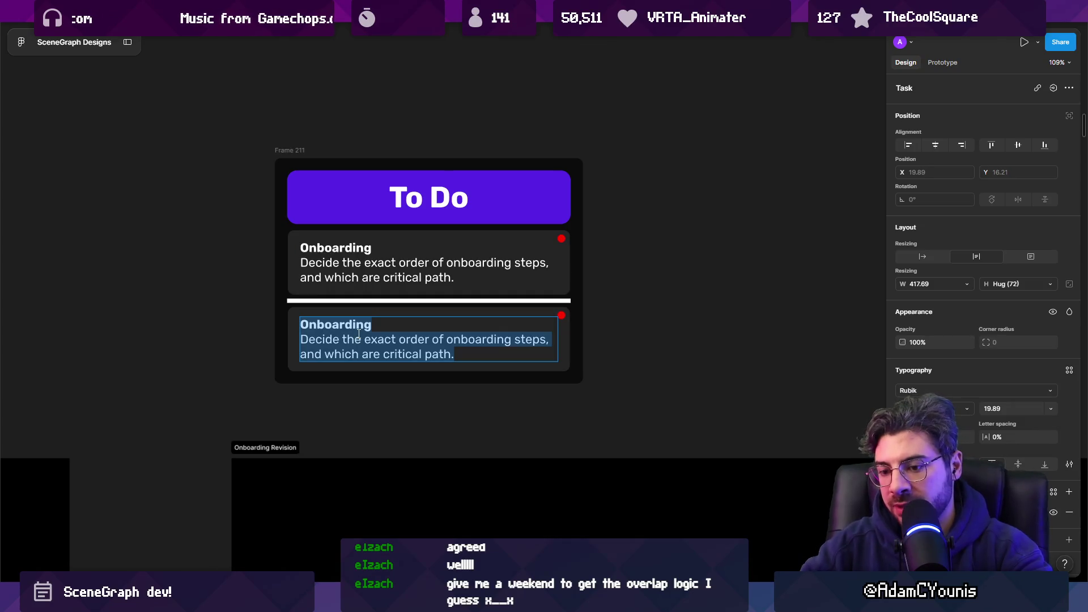
pyautogui.write('EventLinks')
pyautogui.press('Return')
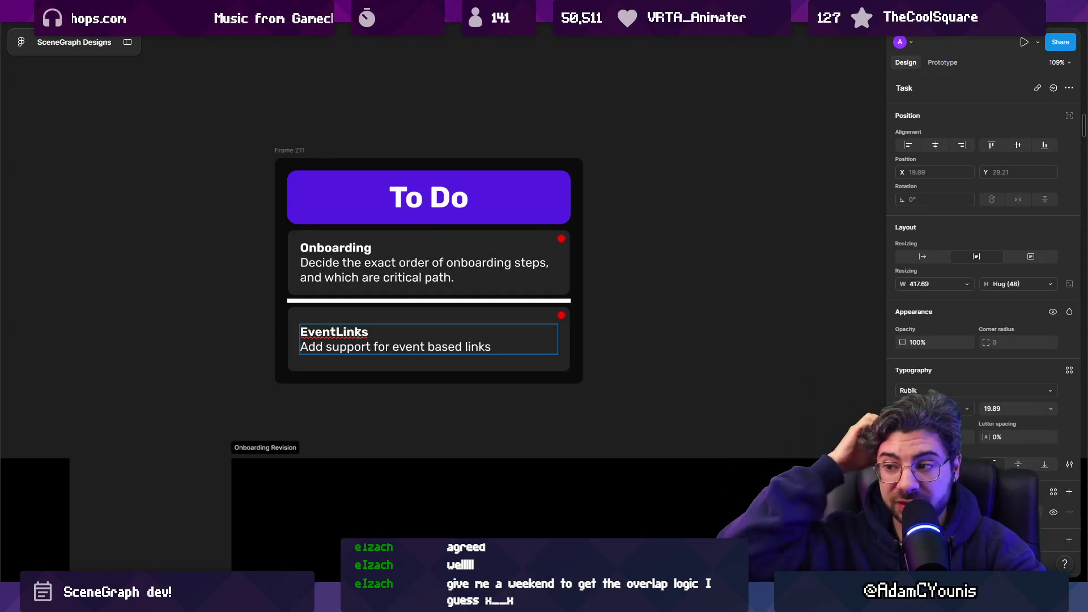
pyautogui.press('Escape')
pyautogui.press('Escape')
# - Extend the EventLinks description to say event based links go on the main branch
pyautogui.hotkey('shift', 'Tab')
pyautogui.click(359, 329)
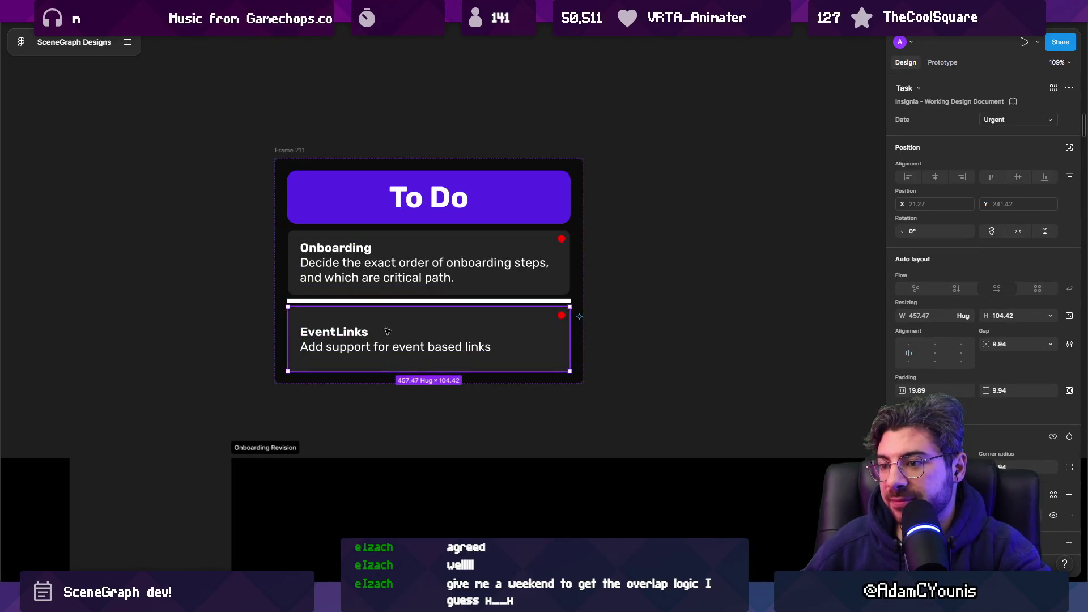
pyautogui.scroll(-3, 361, 306)
pyautogui.scroll(5, 367, 289)
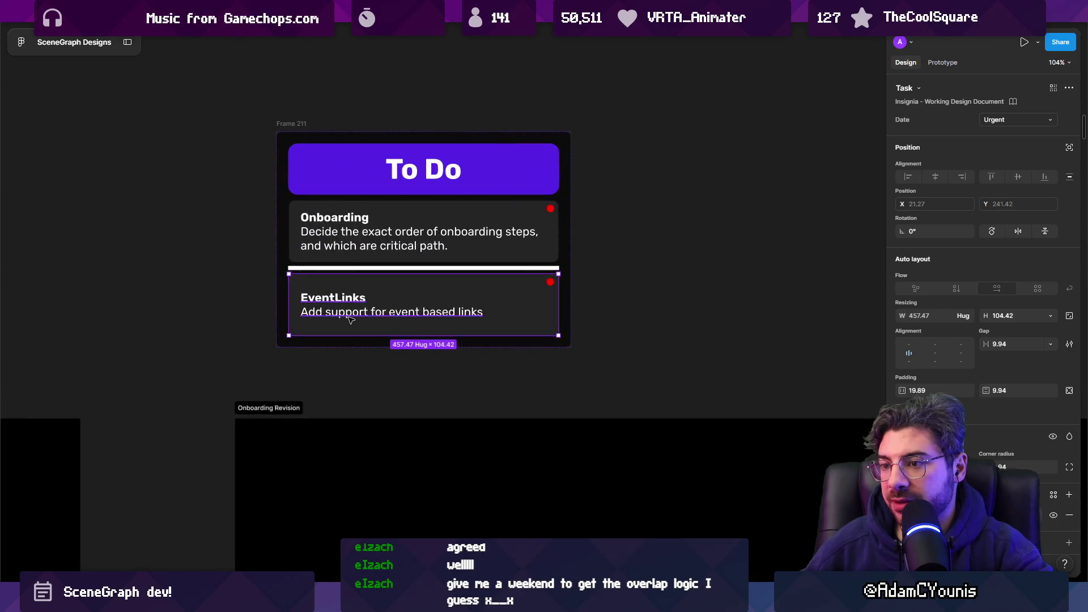
pyautogui.doubleClick(349, 319)
pyautogui.doubleClick(349, 319)
pyautogui.press('Right')
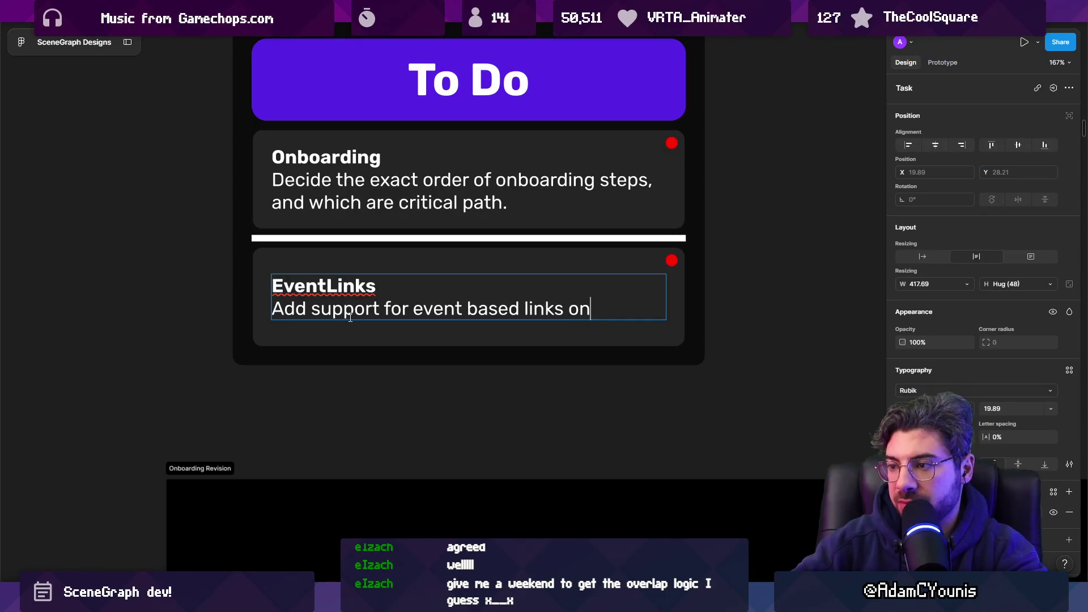
pyautogui.write('in branch')
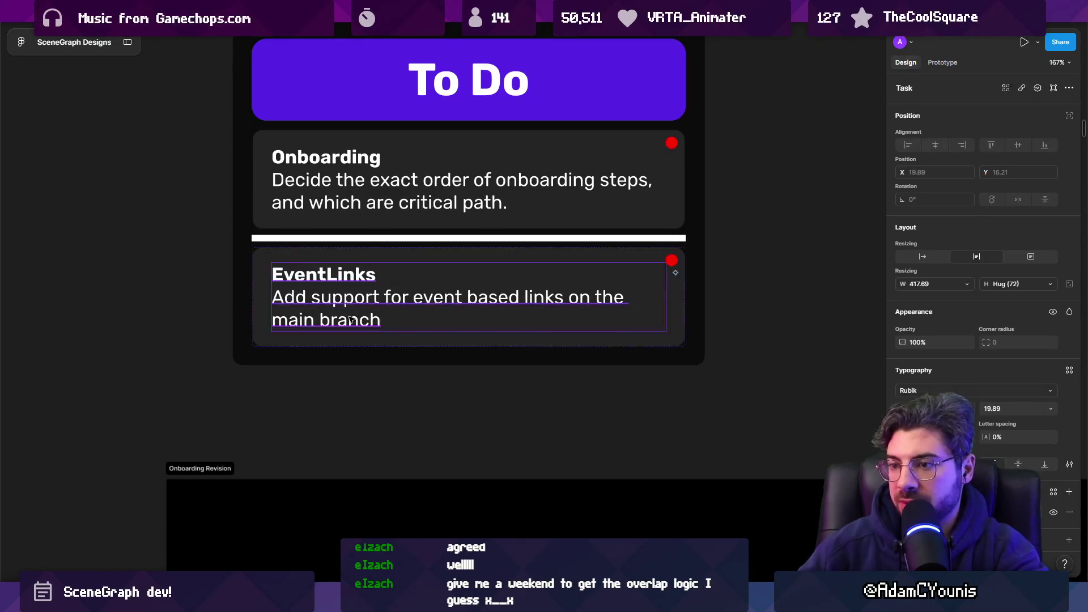
# - Move the small To Do frame up above the image
pyautogui.scroll(-10, 397, 283)
pyautogui.scroll(5, 454, 250)
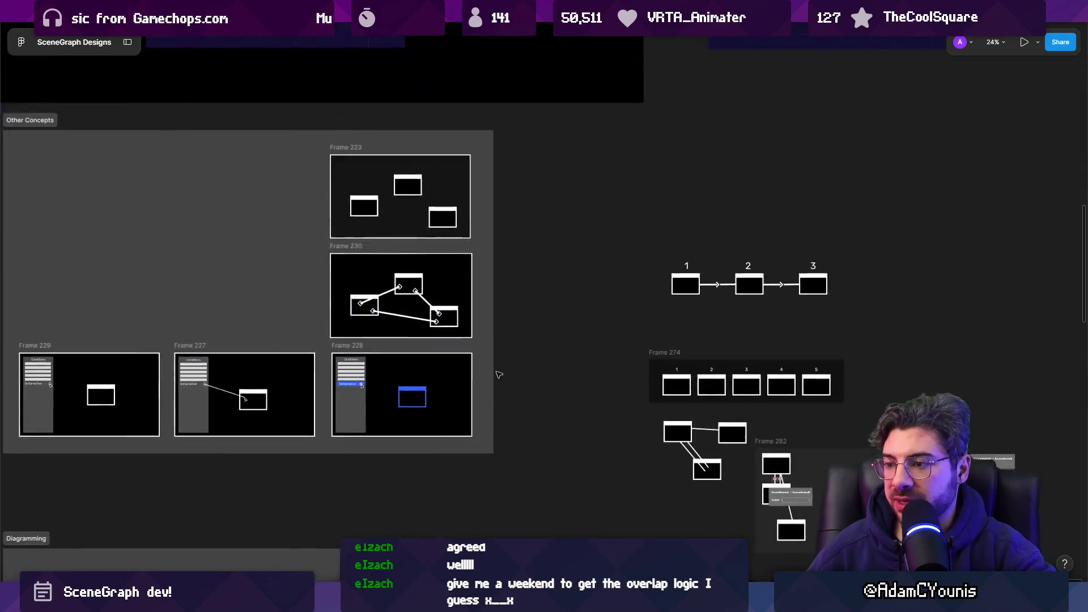
pyautogui.scroll(-4, 413, 170)
pyautogui.scroll(2, 345, 213)
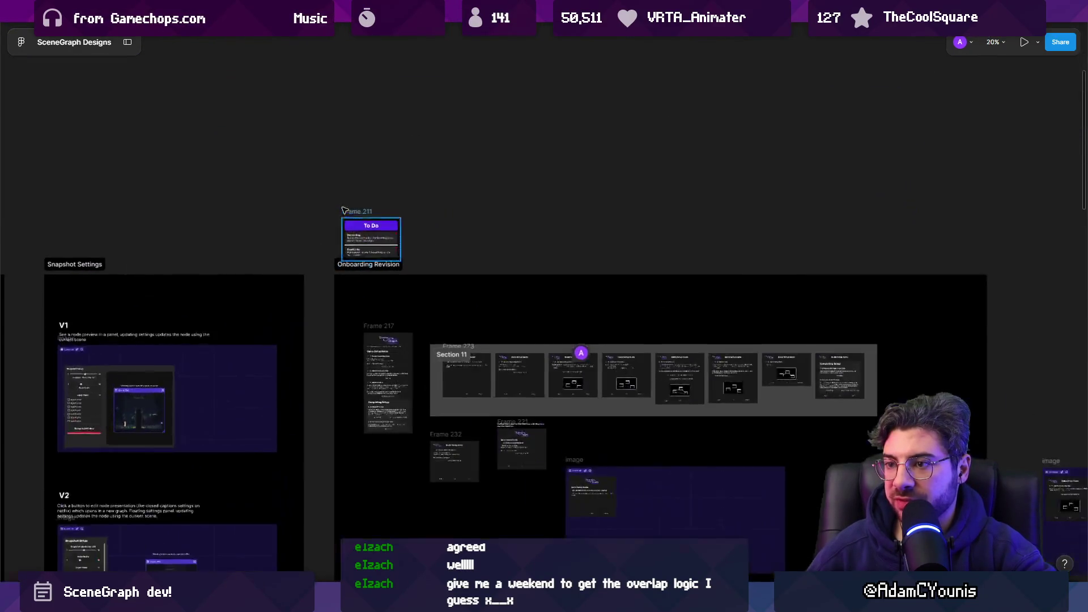
pyautogui.scroll(-3, 346, 210)
pyautogui.click(442, 199)
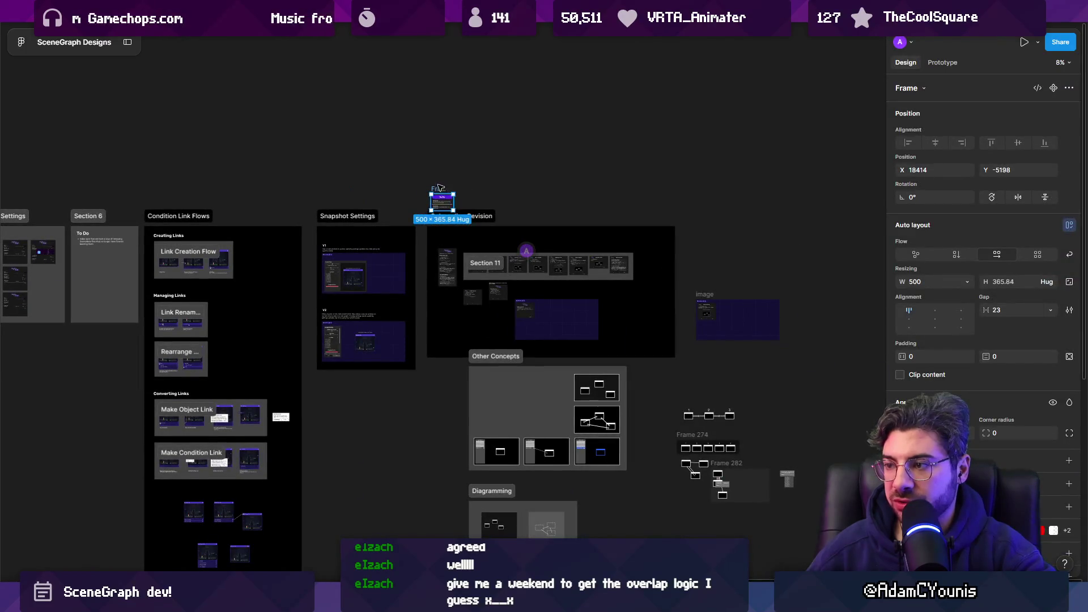
pyautogui.moveTo(439, 188); pyautogui.dragTo(713, 223)
pyautogui.scroll(3, 713, 223)
pyautogui.scroll(-2, 709, 221)
# - Arrange the To Do frame and the diagram boxes together beside the Diagramming section
pyautogui.moveTo(592, 114)
pyautogui.mouseDown()
pyautogui.moveTo(524, 190)
pyautogui.moveTo(426, 481)
pyautogui.moveTo(454, 491)
pyautogui.mouseUp()
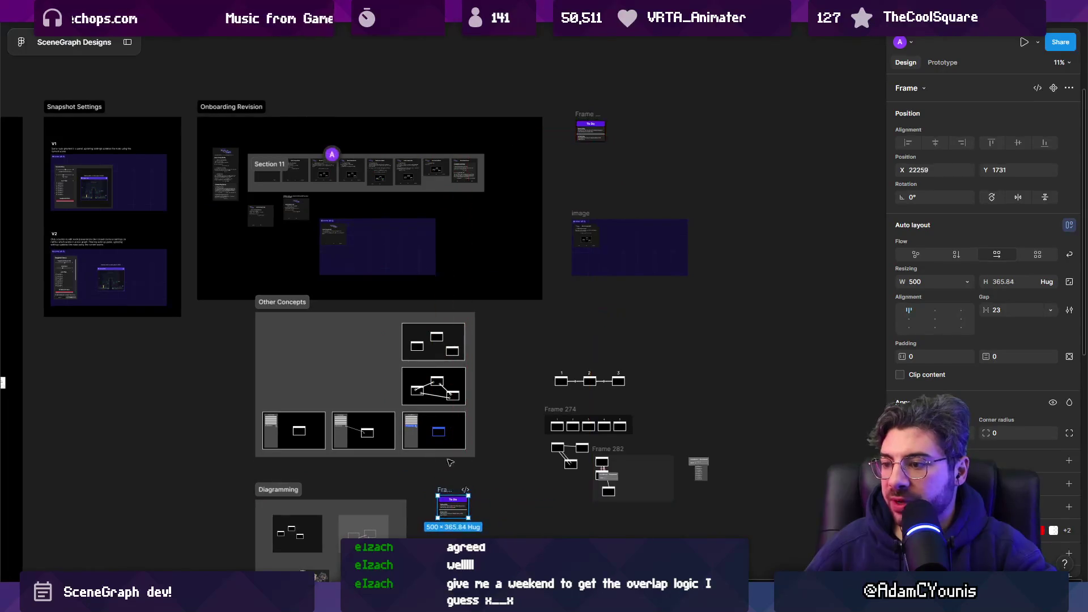
pyautogui.scroll(-5, 451, 461)
pyautogui.scroll(3, 612, 214)
pyautogui.scroll(-2, 476, 250)
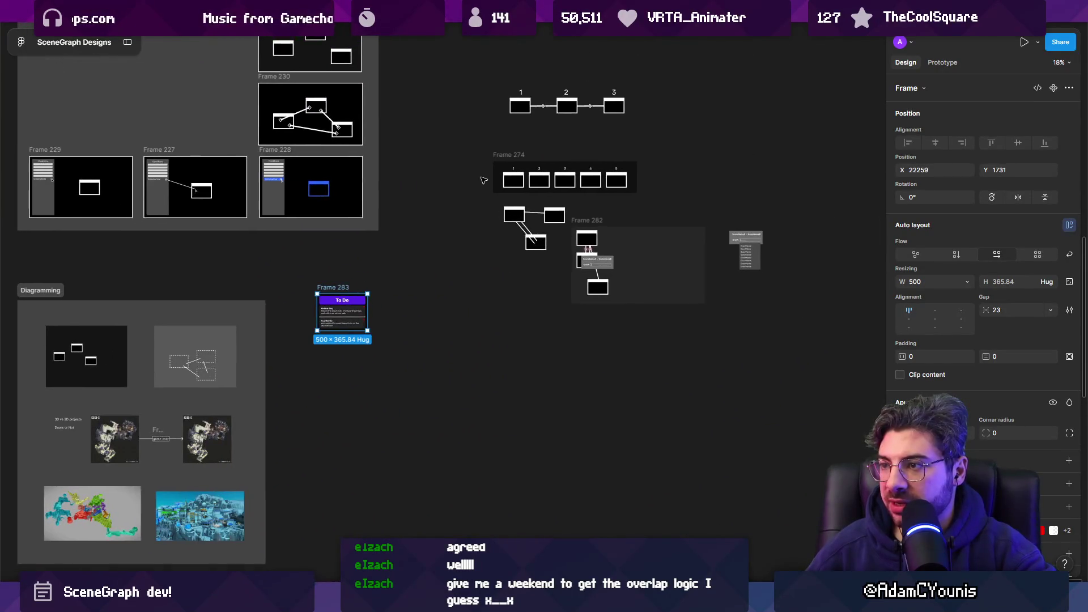
pyautogui.moveTo(462, 75); pyautogui.dragTo(765, 304)
pyautogui.moveTo(646, 245); pyautogui.dragTo(531, 481)
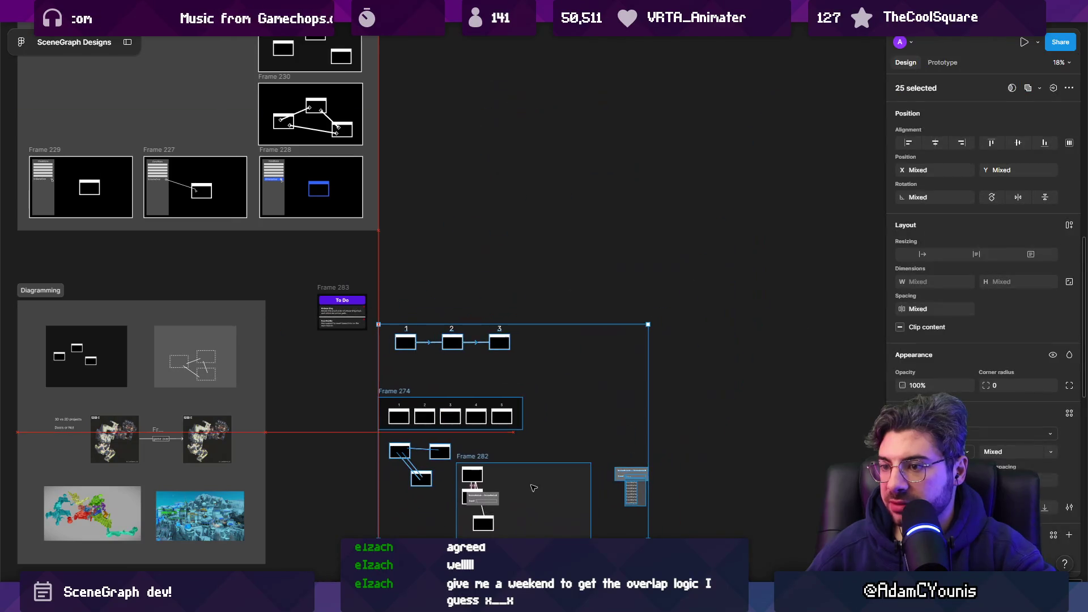
pyautogui.click(452, 306)
pyautogui.moveTo(466, 352)
pyautogui.mouseDown()
pyautogui.moveTo(513, 354)
pyautogui.moveTo(572, 285)
pyautogui.mouseUp()
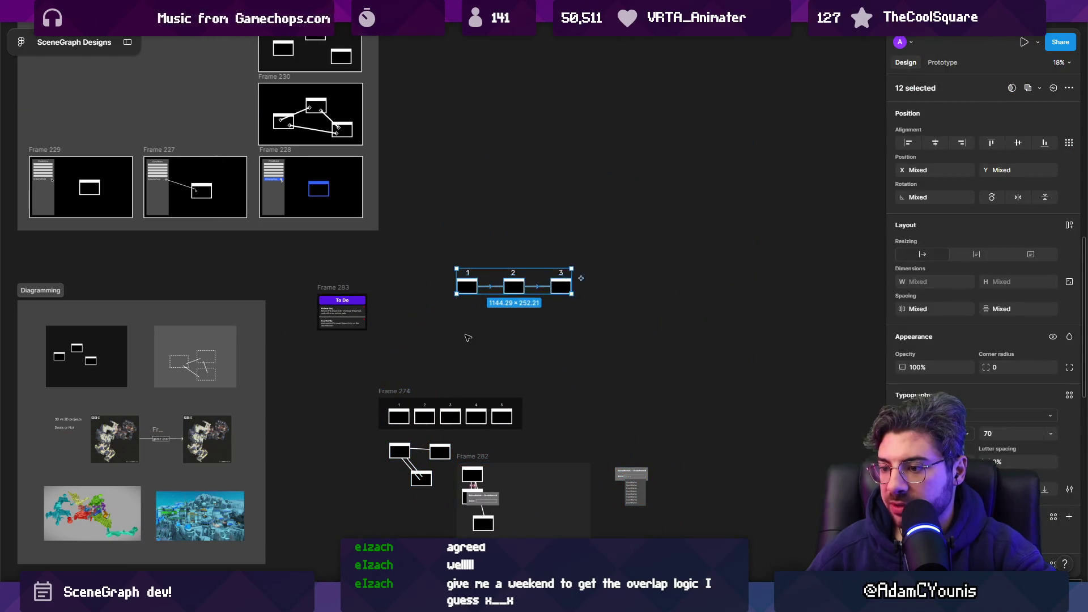
pyautogui.scroll(-2, 573, 285)
pyautogui.click(394, 227)
pyautogui.moveTo(395, 226); pyautogui.dragTo(395, 311)
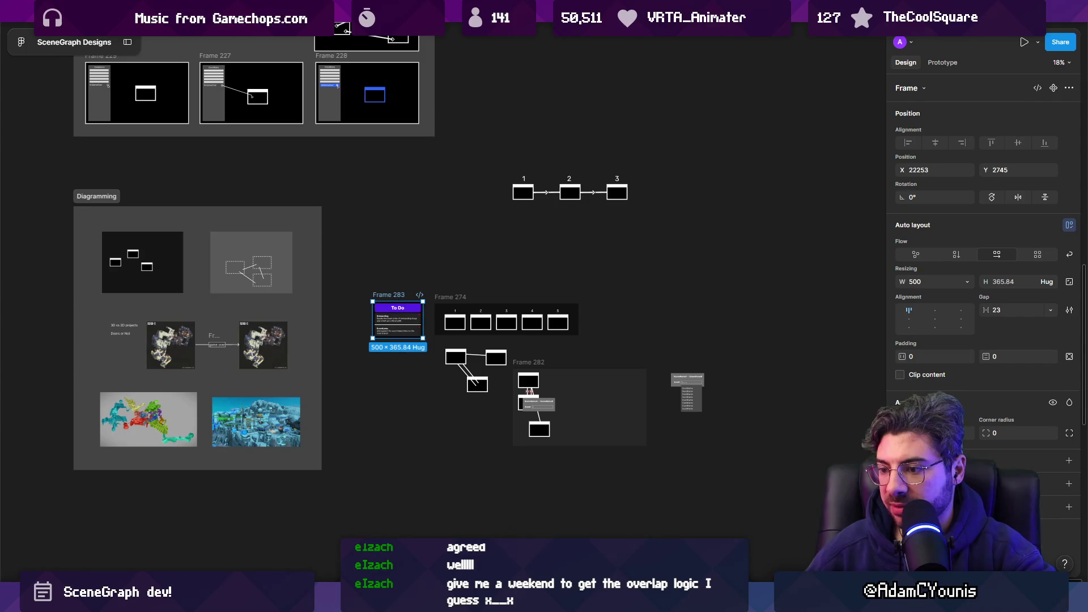
# - Draw a section enclosing the To Do frame and the diagrams
pyautogui.press('f')
pyautogui.moveTo(346, 274); pyautogui.dragTo(760, 488)
pyautogui.scroll(5, 416, 314)
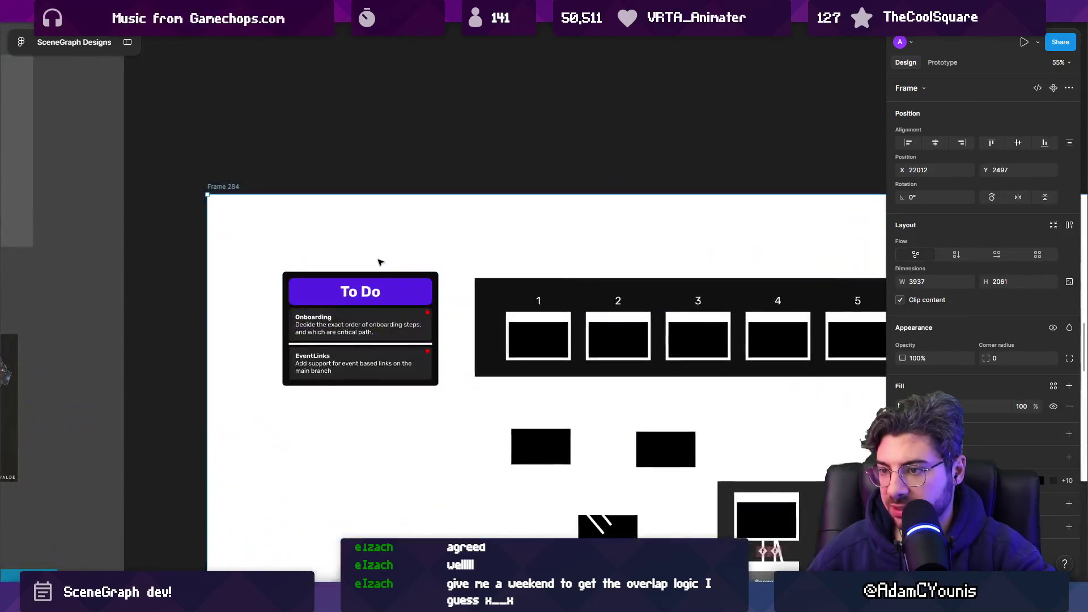
pyautogui.hotkey('ctrl', 'z')
pyautogui.scroll(-3, 340, 249)
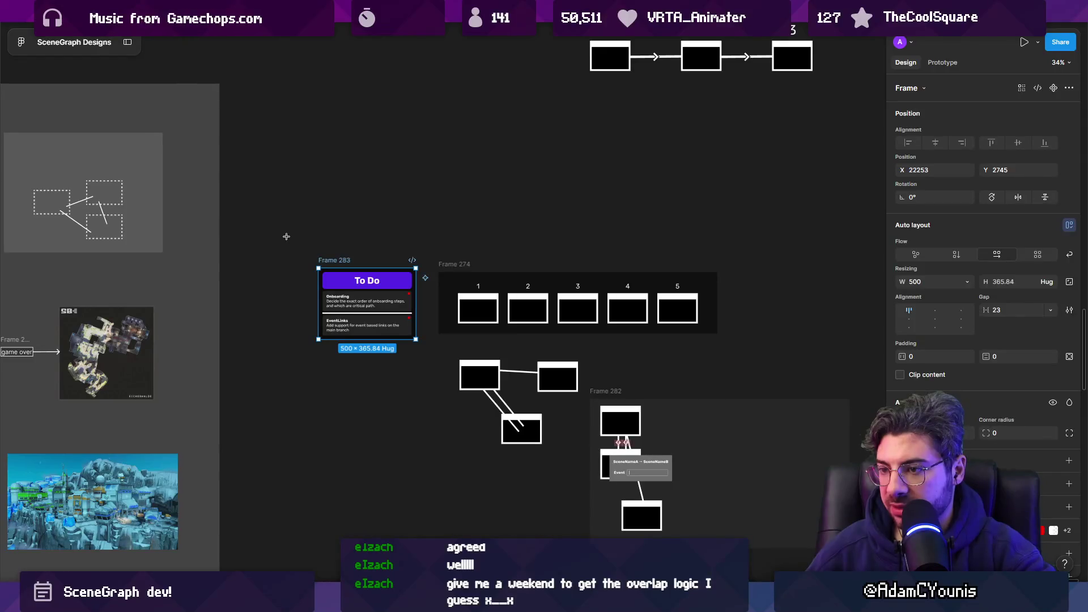
pyautogui.moveTo(286, 236); pyautogui.dragTo(850, 487)
pyautogui.scroll(-5, 399, 306)
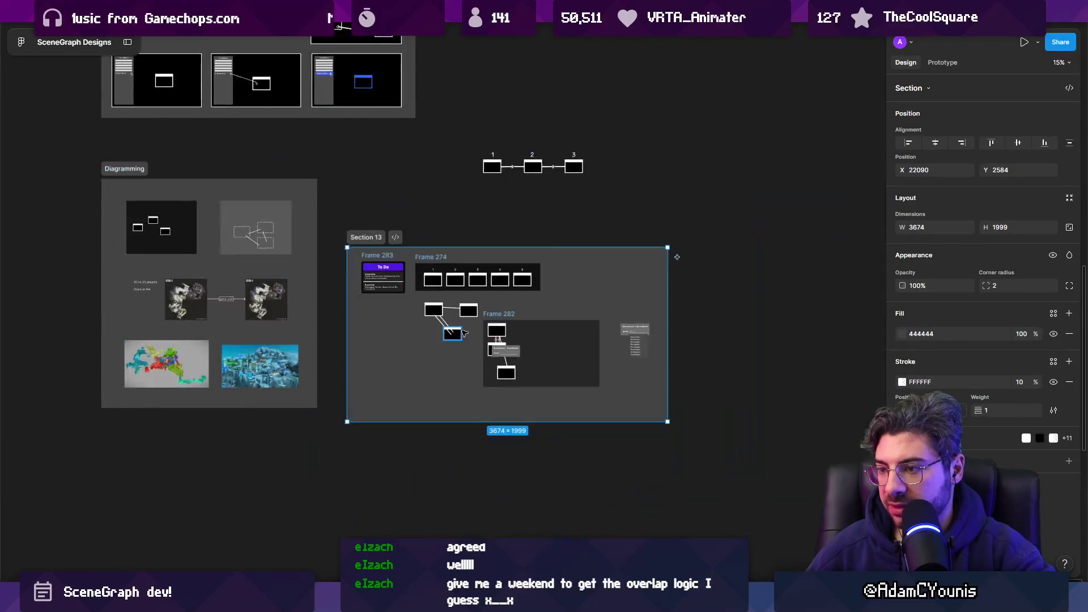
pyautogui.scroll(5, 354, 252)
# - Name the new section 'Event Links'
pyautogui.doubleClick(357, 232)
pyautogui.write('Event Links')
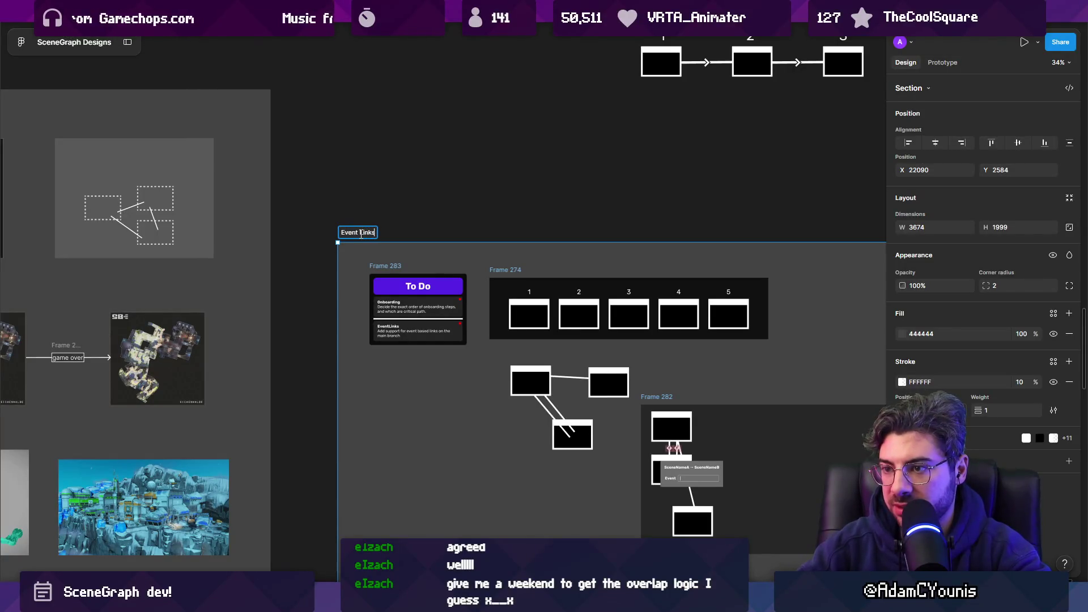
pyautogui.press('Return')
pyautogui.press('Escape')
pyautogui.scroll(-4, 340, 250)
pyautogui.scroll(2, 340, 252)
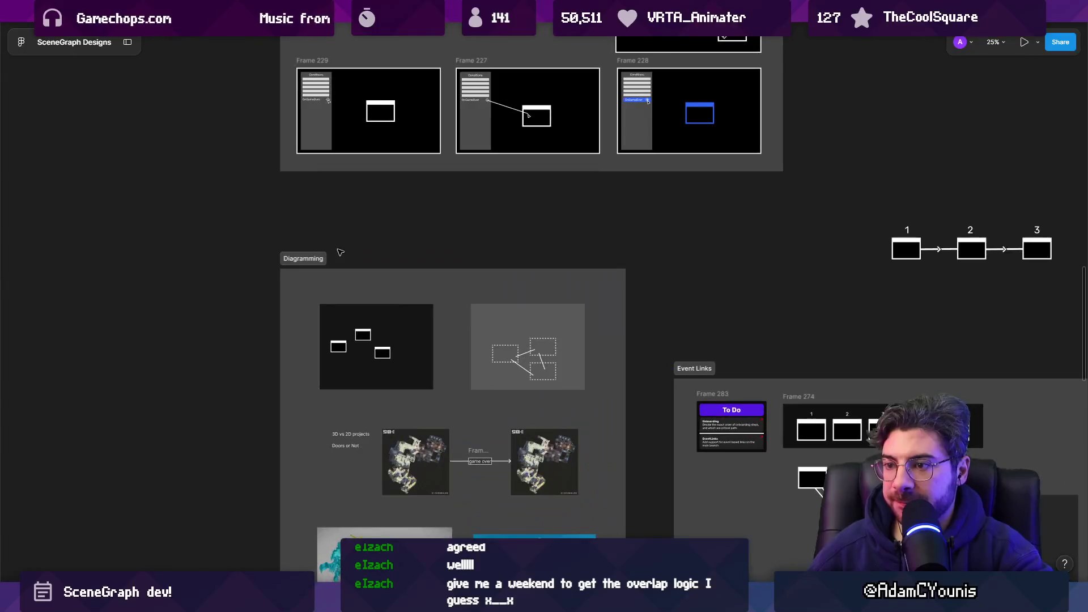
pyautogui.click(312, 259)
pyautogui.scroll(-8, 403, 354)
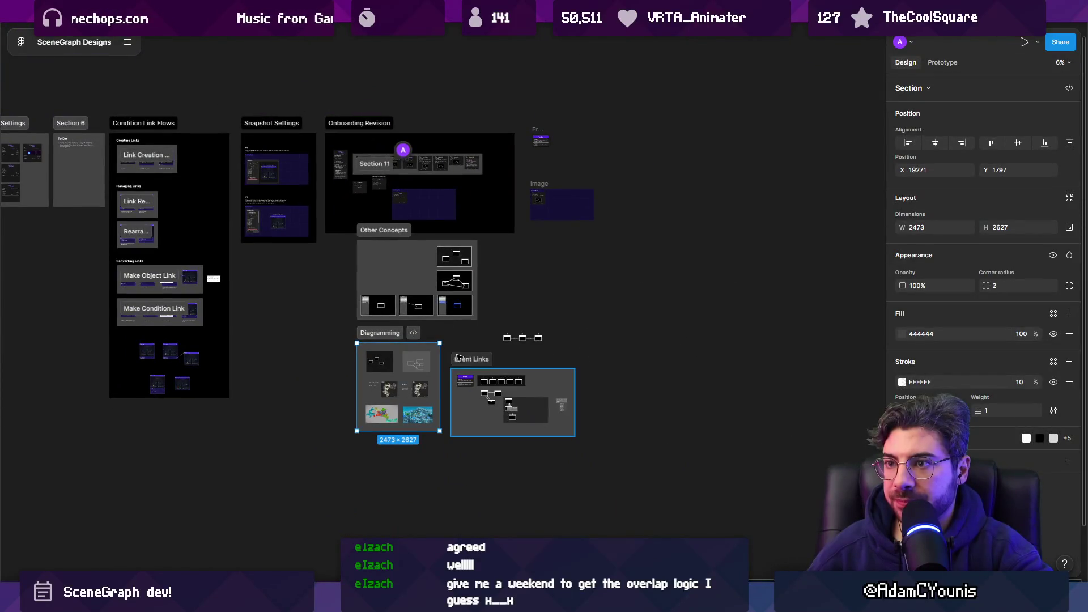
# - Move the Event Links section to the upper right and select the small connector diagram
pyautogui.moveTo(483, 365); pyautogui.dragTo(616, 125)
pyautogui.moveTo(486, 319)
pyautogui.mouseDown()
pyautogui.moveTo(560, 355)
pyautogui.moveTo(709, 152)
pyautogui.moveTo(776, 151)
pyautogui.mouseUp()
pyautogui.scroll(3, 776, 152)
pyautogui.scroll(2, 776, 151)
# - Duplicate the Event Links section to the lower right and rename the copy 'Sequence'
pyautogui.click(193, 157)
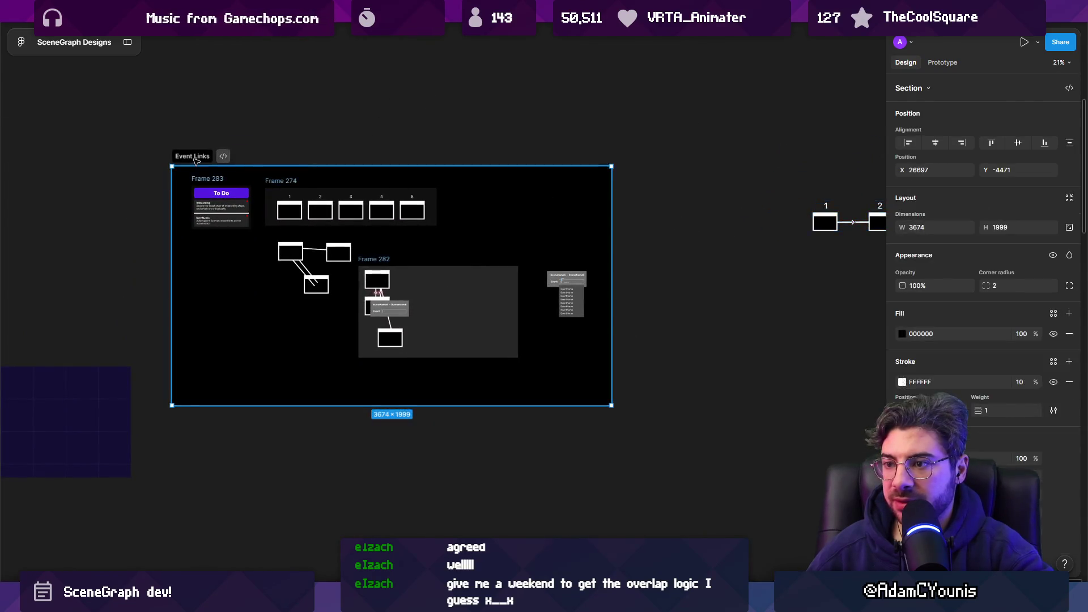
pyautogui.moveTo(194, 158); pyautogui.dragTo(657, 302)
pyautogui.hscroll(5, 501, 275)
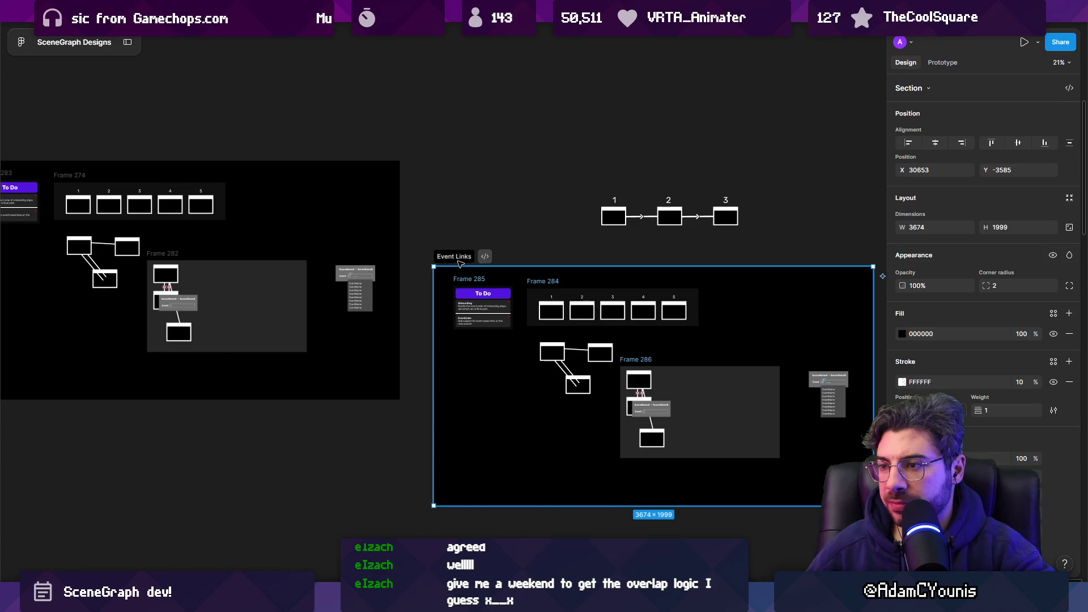
pyautogui.write('Sequence')
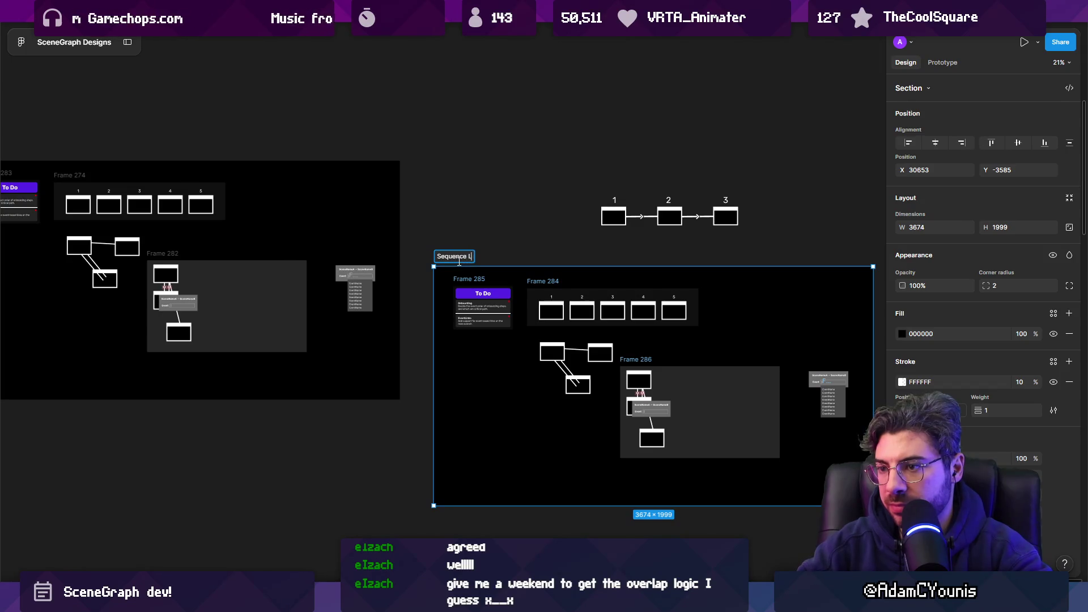
pyautogui.scroll(5, 462, 255)
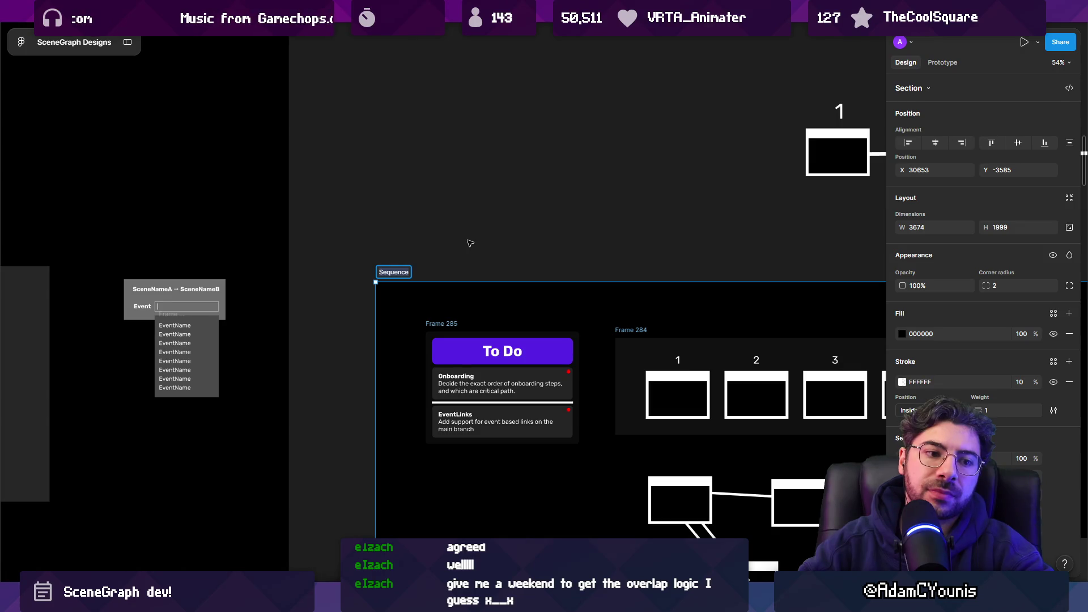
pyautogui.scroll(-3, 396, 221)
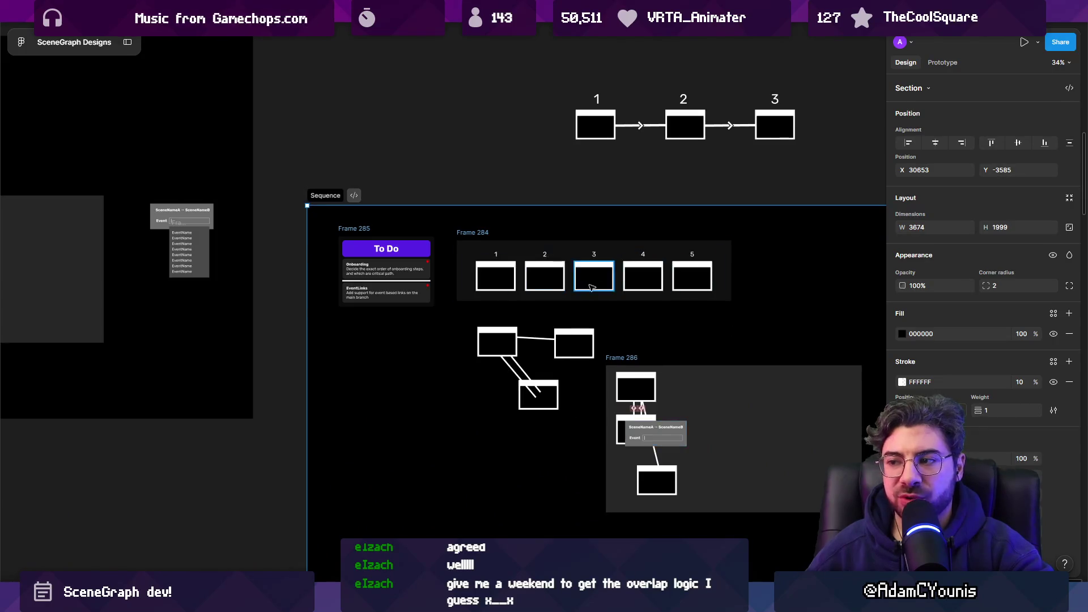
pyautogui.scroll(3, 591, 287)
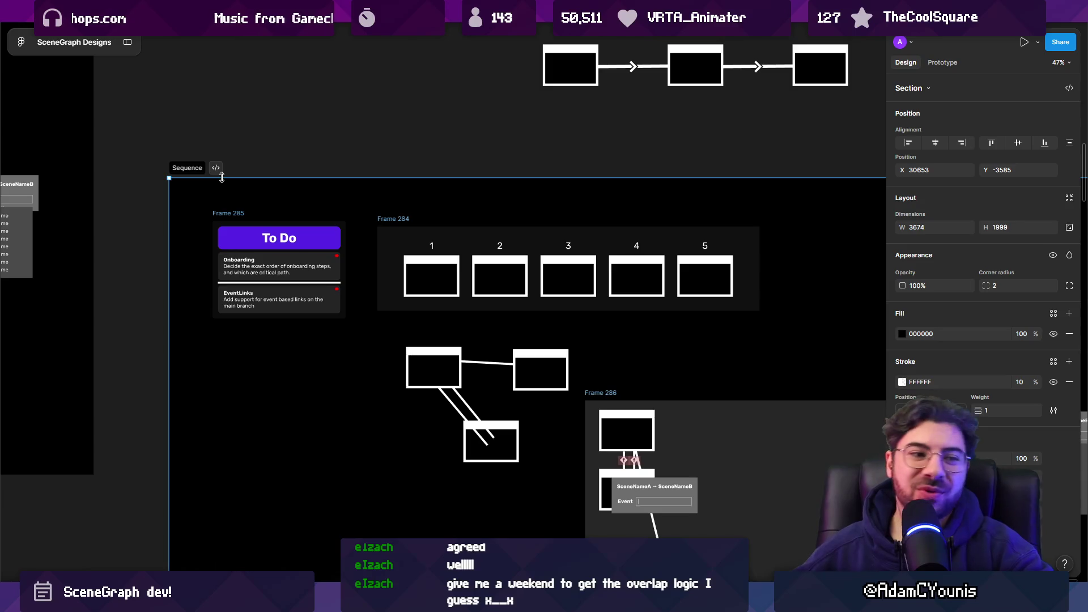
pyautogui.hscroll(2, 343, 230)
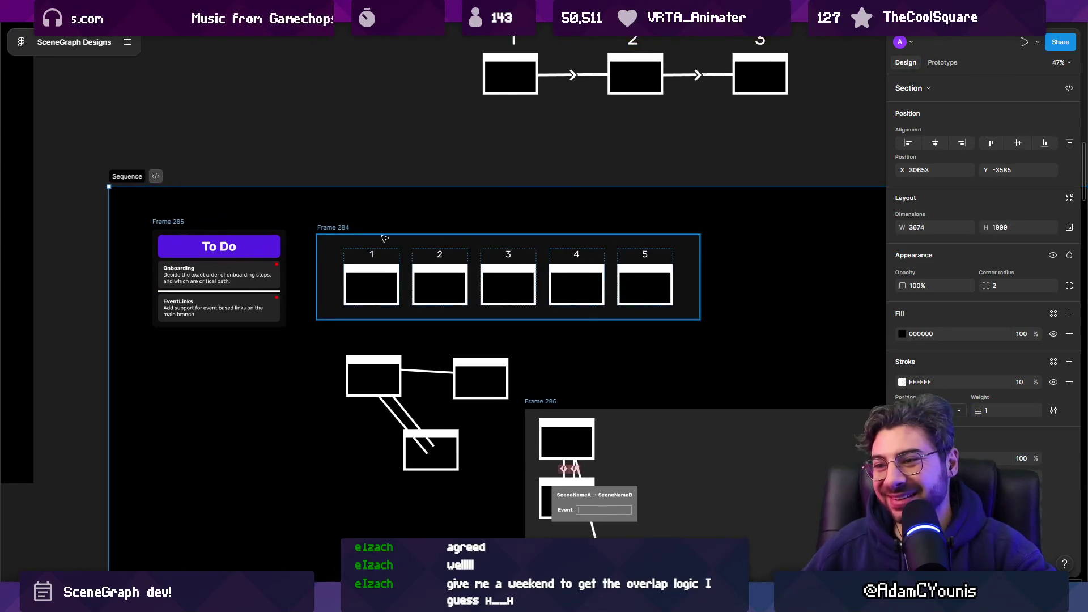
pyautogui.click(344, 230)
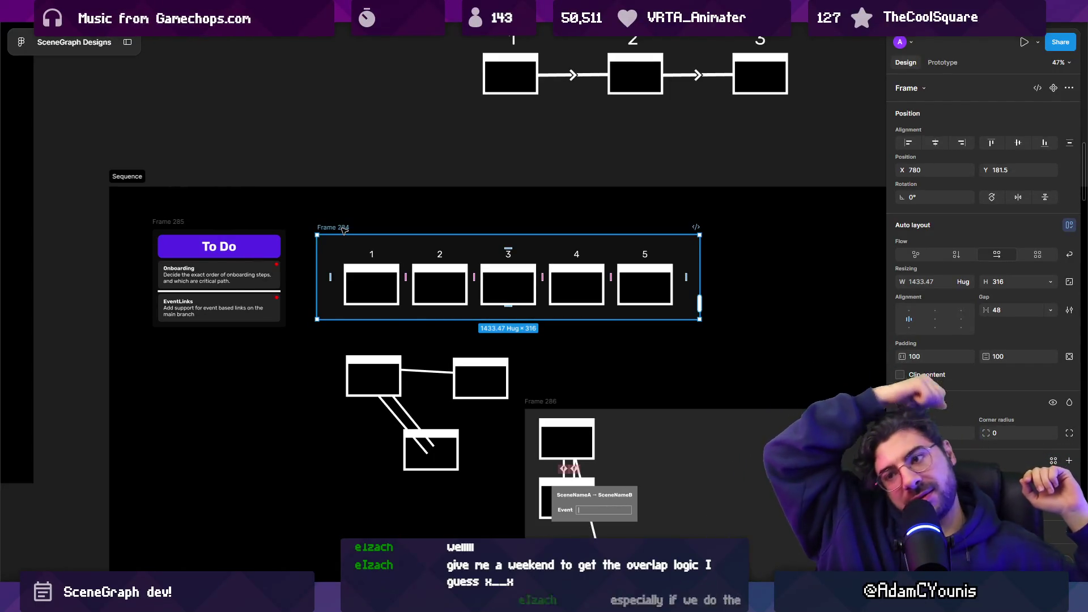
pyautogui.hscroll(5, 390, 258)
pyautogui.scroll(-3, 390, 257)
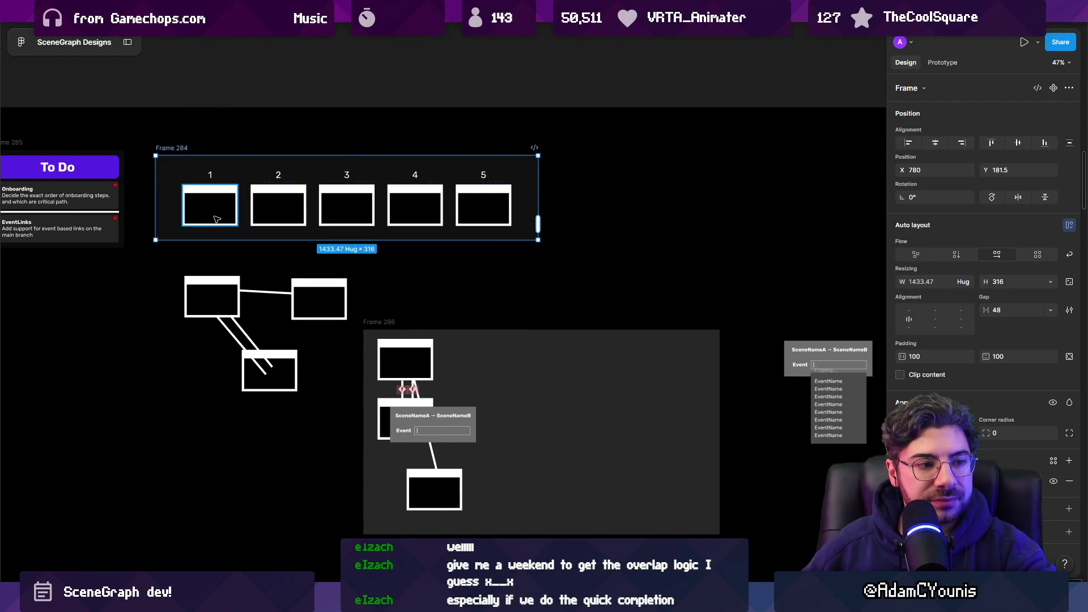
pyautogui.scroll(-2, 210, 231)
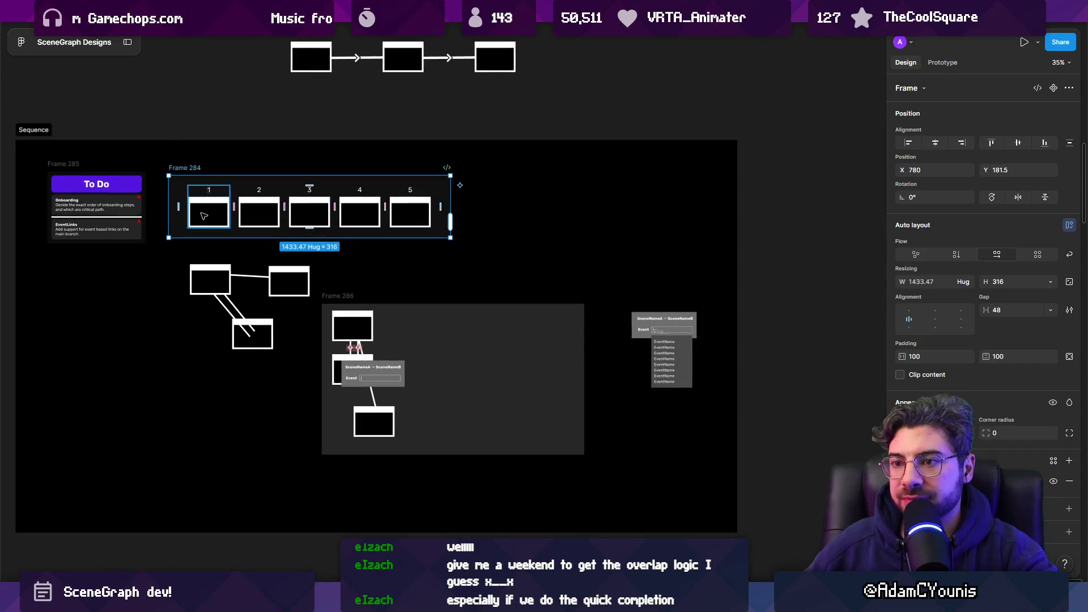
pyautogui.hscroll(-5, 192, 233)
pyautogui.scroll(1, 192, 233)
pyautogui.moveTo(130, 282)
pyautogui.mouseDown()
pyautogui.moveTo(333, 328)
pyautogui.moveTo(822, 482)
pyautogui.mouseUp()
# - Delete the selected branching boxes and remove Frame 274 from Event Links
pyautogui.scroll(-3, 665, 389)
pyautogui.press('Delete')
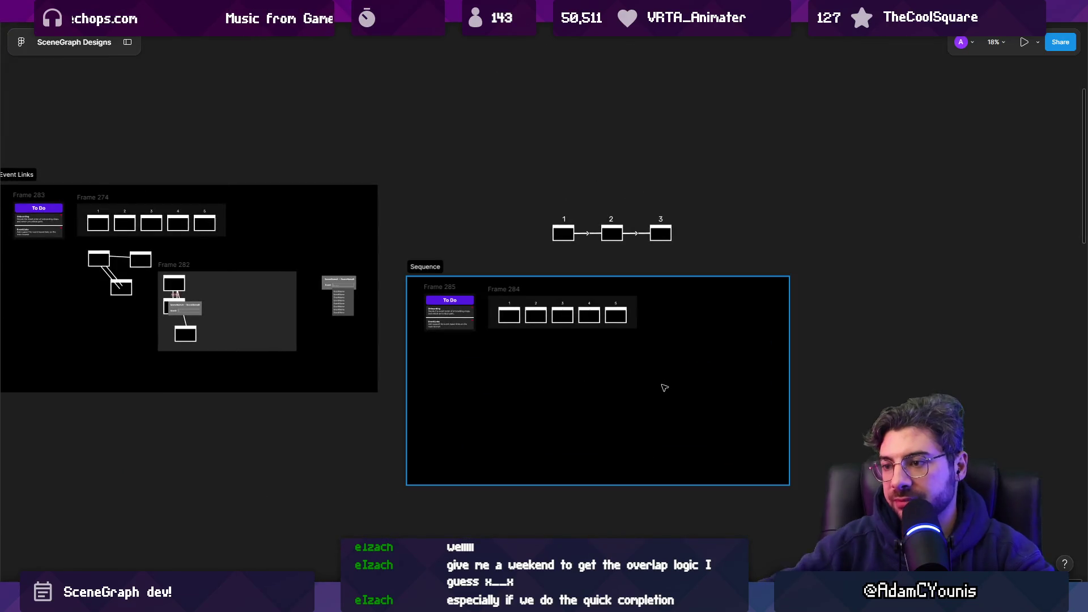
pyautogui.click(149, 200)
pyautogui.hscroll(-4, 378, 218)
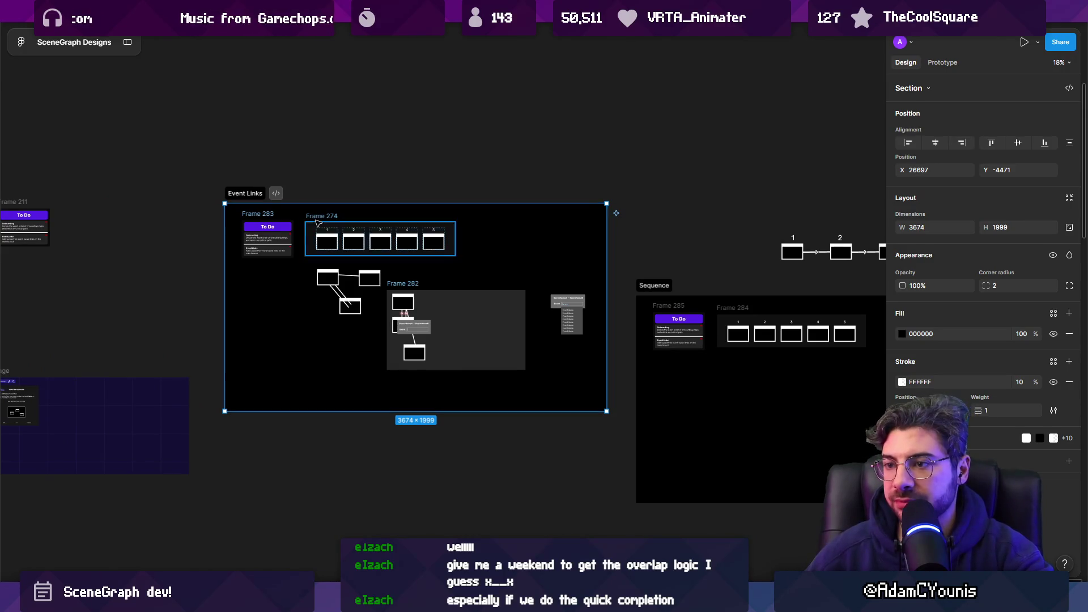
pyautogui.click(354, 224)
pyautogui.press('Delete')
# - Shift the remaining Event Links diagrams up and centre the nodes within Frame 282
pyautogui.moveTo(307, 276); pyautogui.dragTo(409, 337)
pyautogui.hotkey('ctrl', 'z')
pyautogui.moveTo(621, 402)
pyautogui.mouseDown()
pyautogui.moveTo(401, 267)
pyautogui.moveTo(311, 241)
pyautogui.mouseUp()
pyautogui.moveTo(441, 316); pyautogui.dragTo(427, 267)
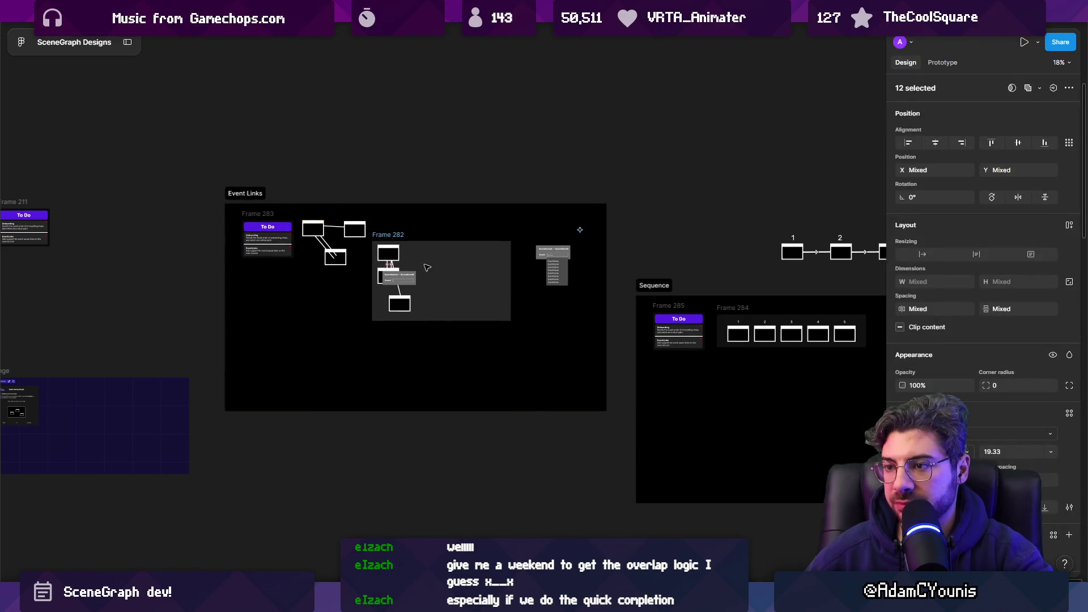
pyautogui.click(426, 260)
pyautogui.scroll(5, 422, 251)
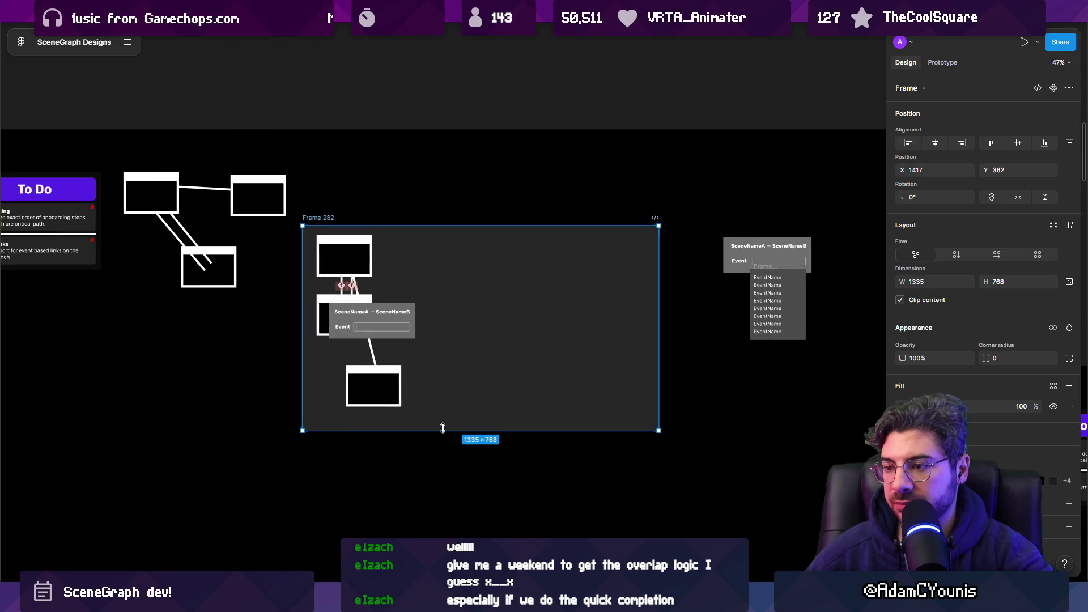
pyautogui.moveTo(435, 88); pyautogui.dragTo(312, 432)
pyautogui.moveTo(362, 310); pyautogui.dragTo(481, 311)
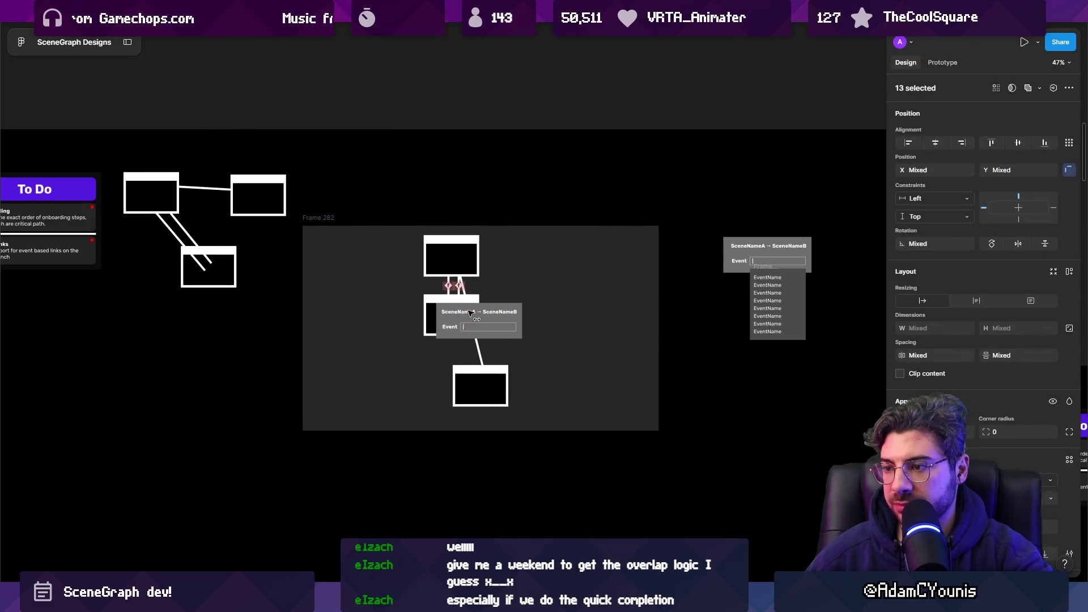
pyautogui.scroll(-3, 434, 186)
pyautogui.click(507, 183)
# - Shrink the Sequence section
pyautogui.hscroll(3, 507, 183)
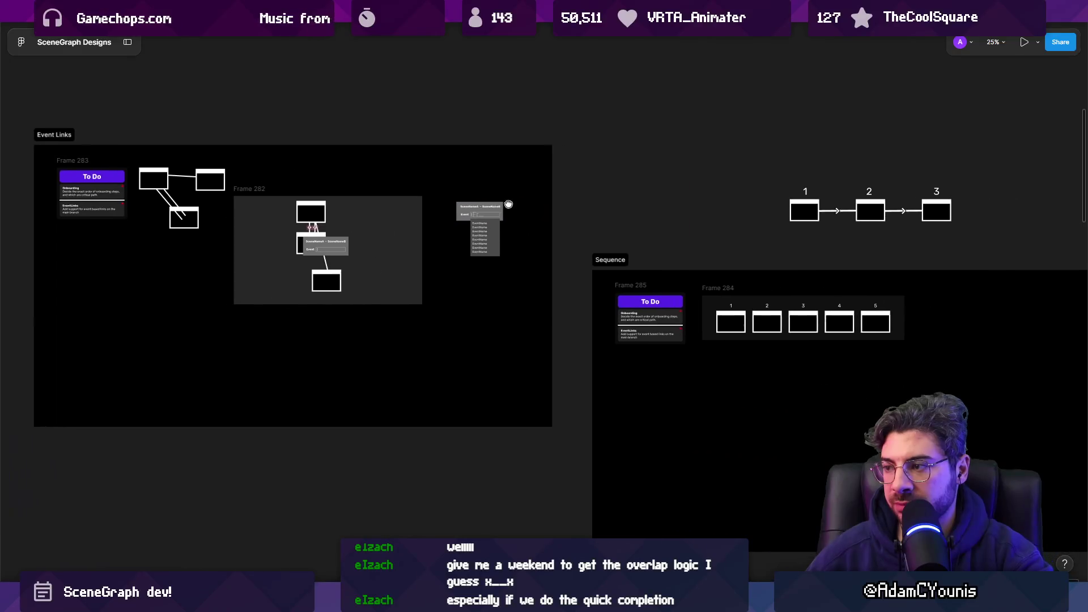
pyautogui.scroll(-2, 602, 258)
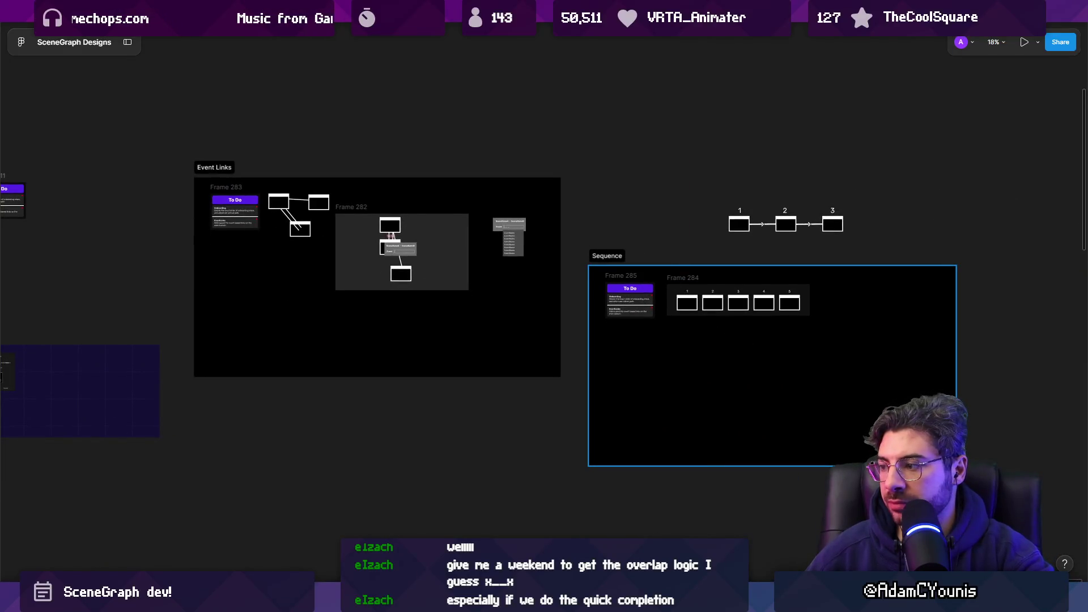
pyautogui.click(757, 460)
pyautogui.hscroll(3, 756, 460)
pyautogui.click(756, 460)
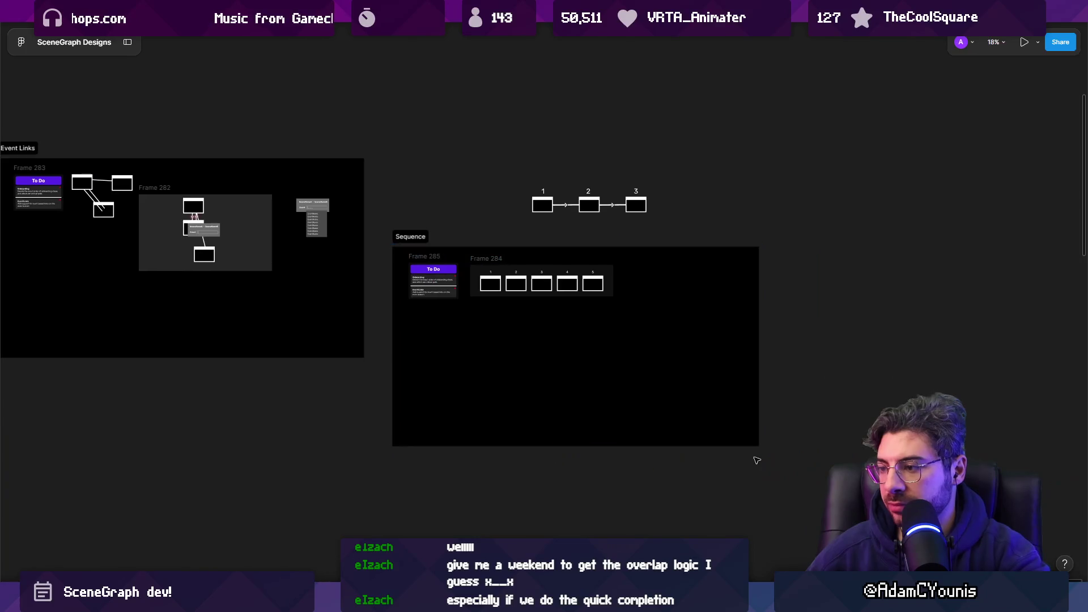
pyautogui.click(757, 441)
pyautogui.moveTo(757, 448); pyautogui.dragTo(633, 427)
# - Move the 1-2-3 arrow diagram into Sequence and place Sequence beside Event Links
pyautogui.moveTo(469, 151); pyautogui.dragTo(690, 231)
pyautogui.moveTo(601, 201)
pyautogui.mouseDown()
pyautogui.moveTo(567, 271)
pyautogui.moveTo(560, 337)
pyautogui.moveTo(557, 326)
pyautogui.mouseUp()
pyautogui.click(416, 237)
pyautogui.moveTo(420, 235); pyautogui.dragTo(400, 147)
pyautogui.moveTo(423, 336); pyautogui.dragTo(425, 358)
pyautogui.click(398, 396)
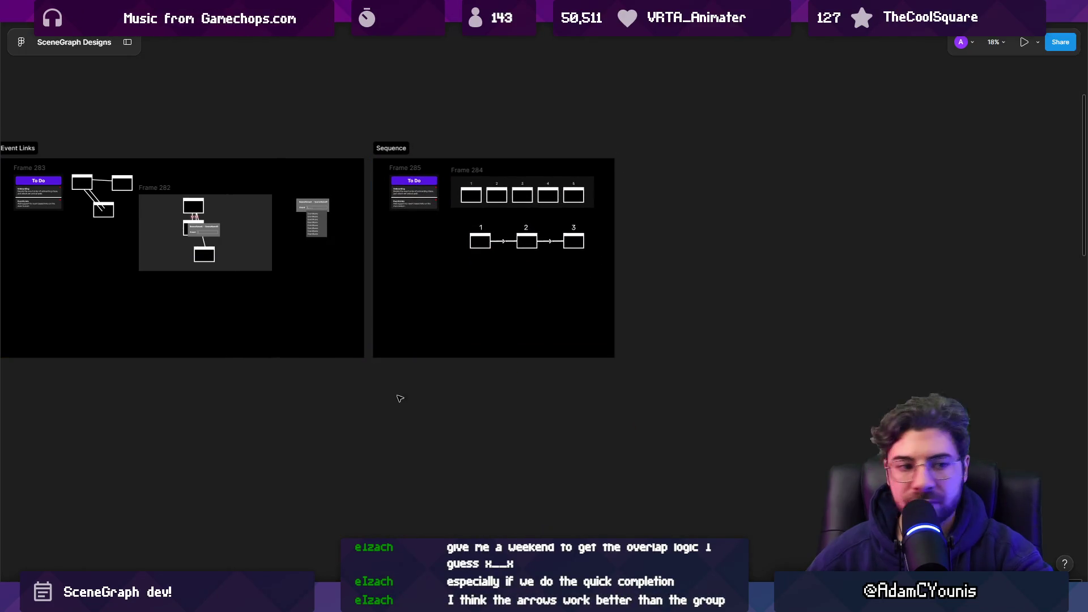
pyautogui.hscroll(-5, 489, 358)
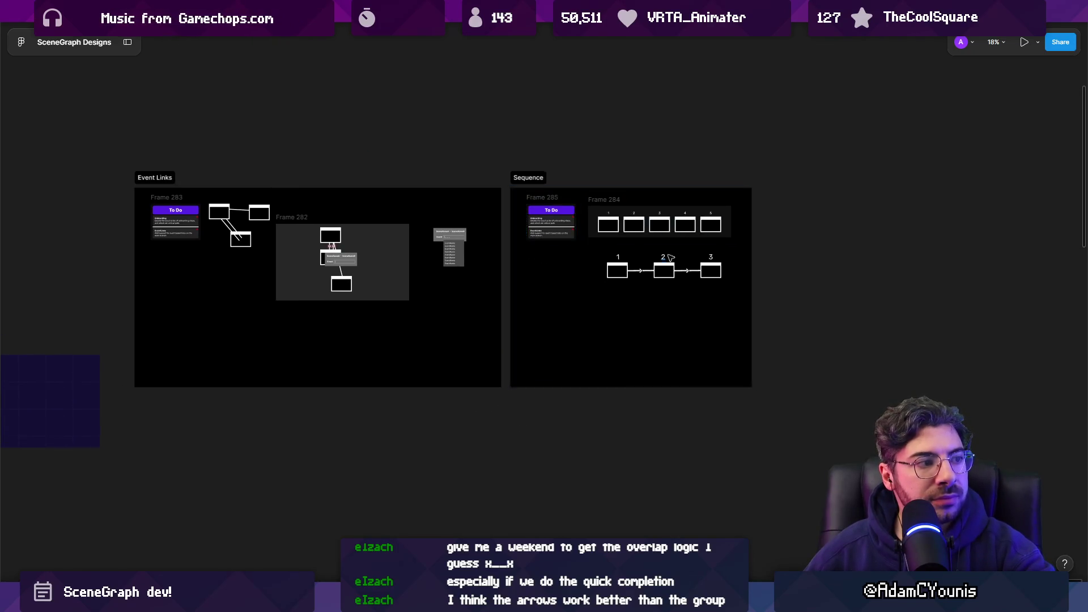
# - Select Frame 284, the row of numbered boxes, and zoom to fit it
pyautogui.scroll(8, 680, 272)
pyautogui.scroll(-5, 422, 258)
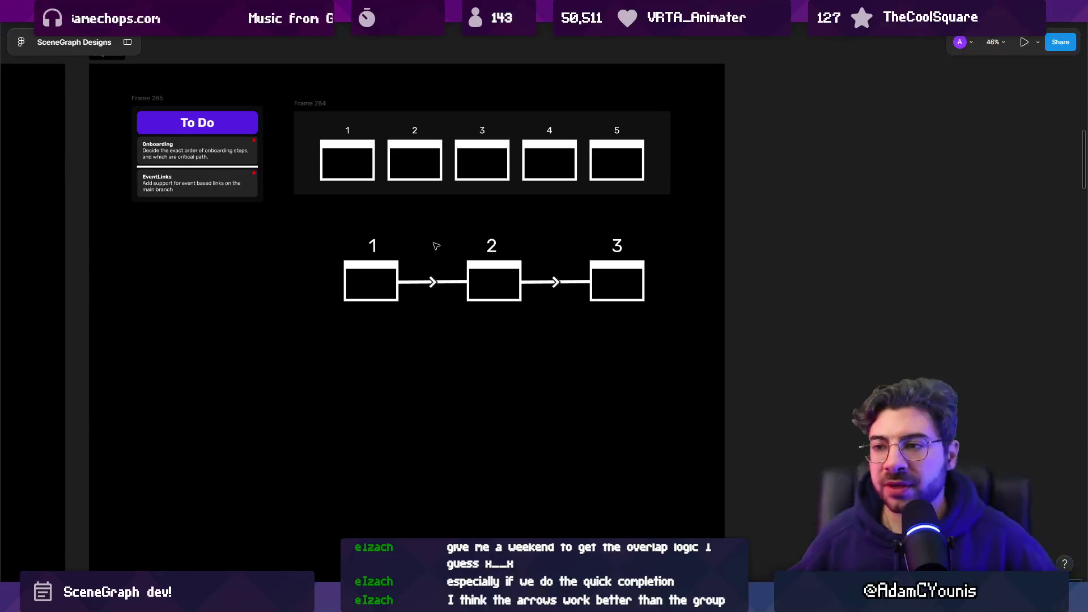
pyautogui.click(448, 160)
pyautogui.hotkey('shift', '2')
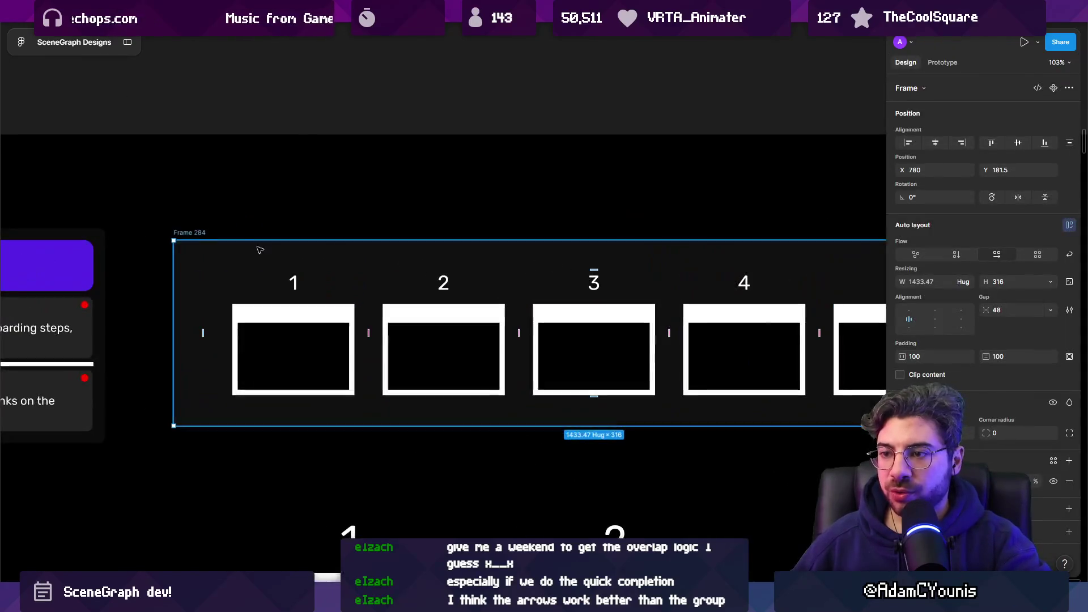
pyautogui.scroll(-3, 284, 226)
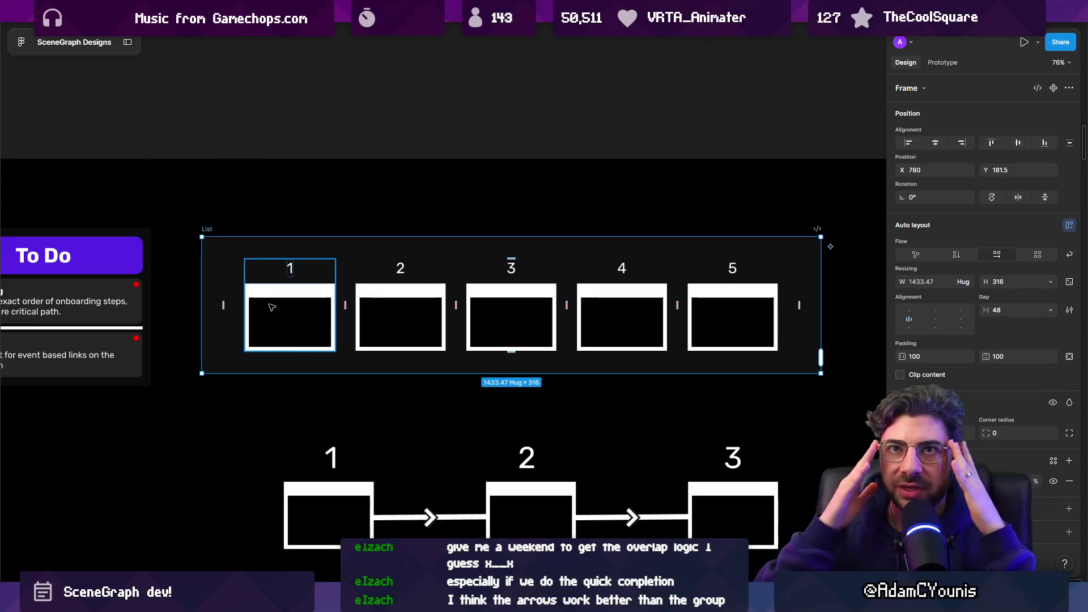
# - Check box 1 and the arrow inside the row, then reselect the frame now named List
pyautogui.click(273, 311)
pyautogui.moveTo(282, 316)
pyautogui.mouseDown()
pyautogui.moveTo(286, 114)
pyautogui.moveTo(287, 291)
pyautogui.moveTo(269, 324)
pyautogui.mouseUp()
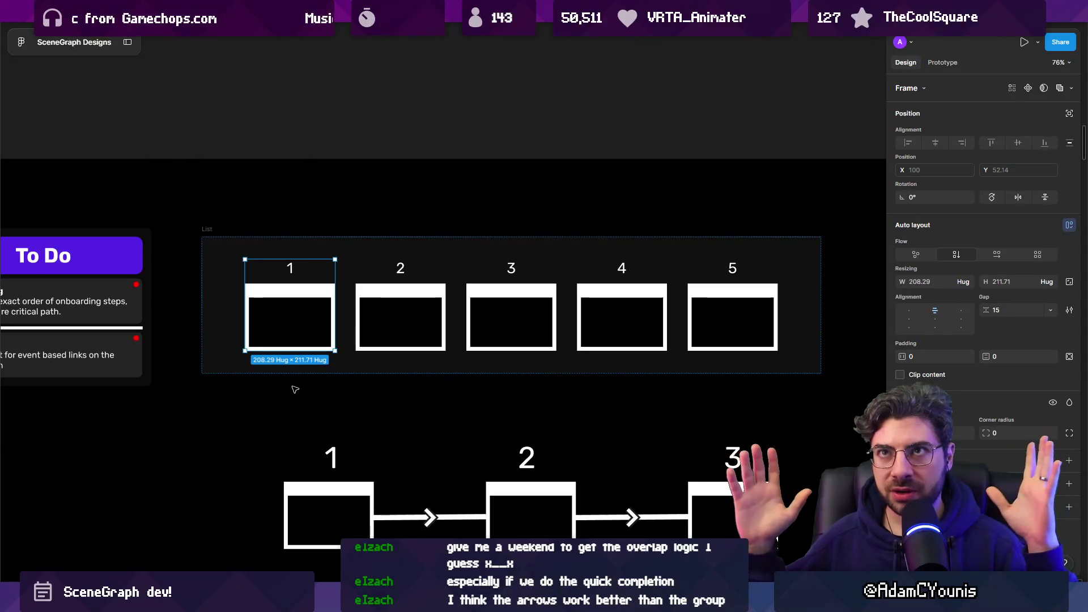
pyautogui.scroll(-3, 369, 323)
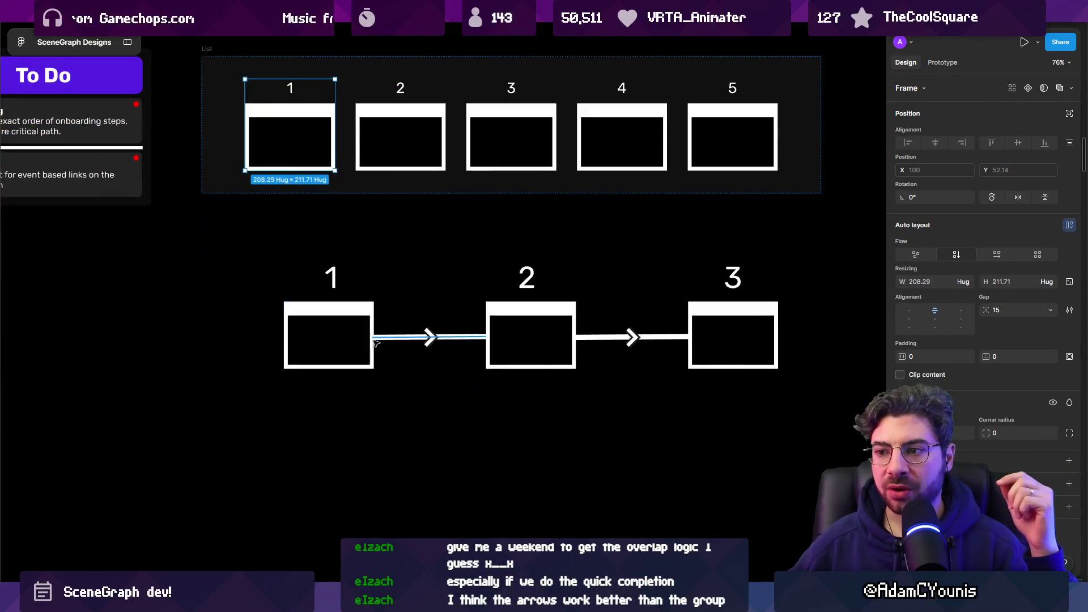
pyautogui.click(372, 338)
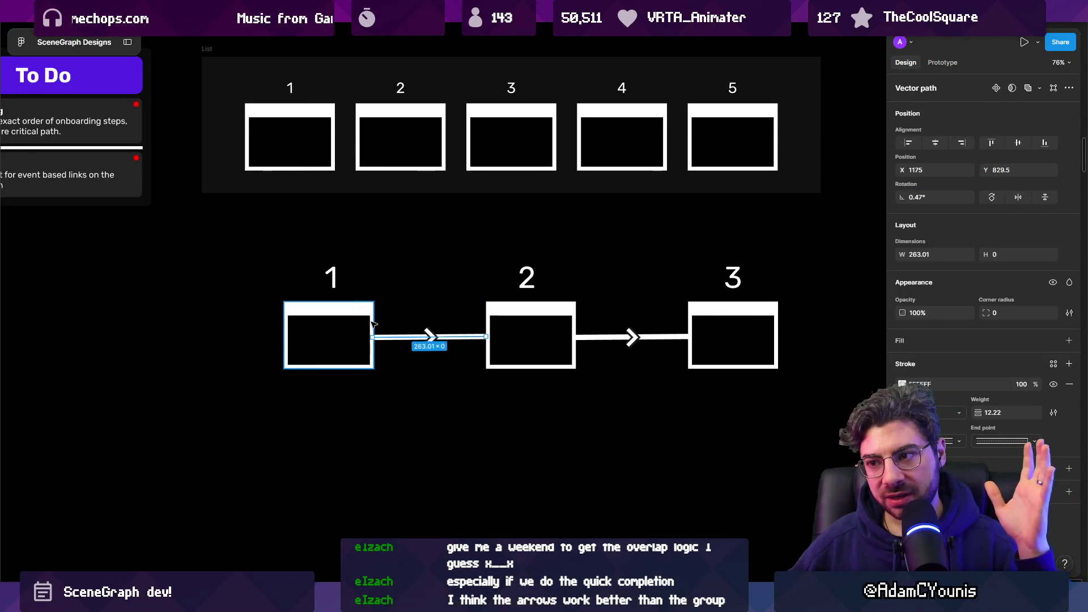
pyautogui.click(350, 167)
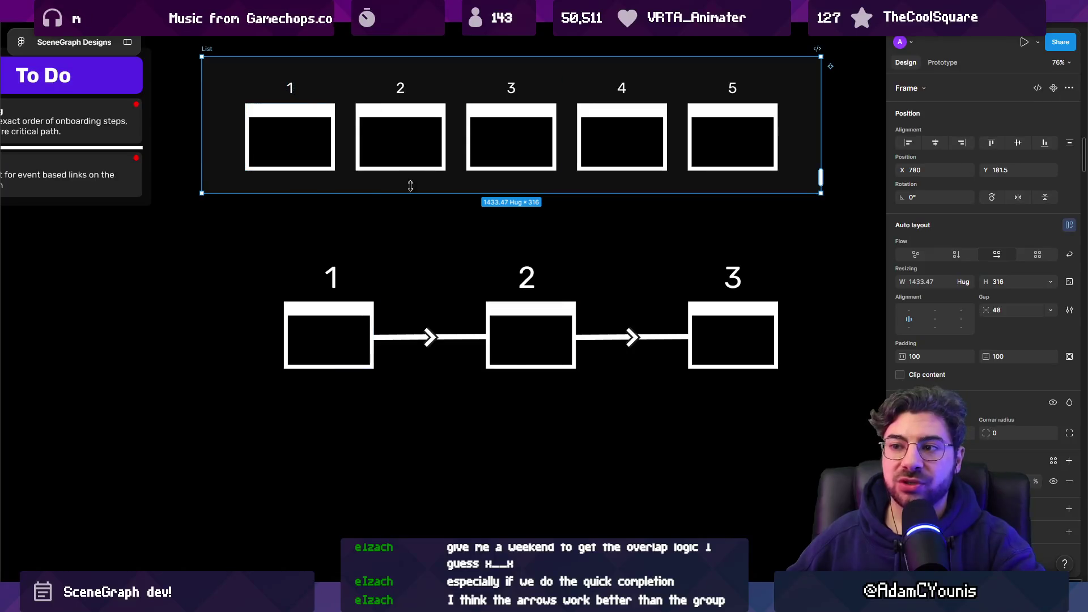
pyautogui.scroll(-3, 430, 271)
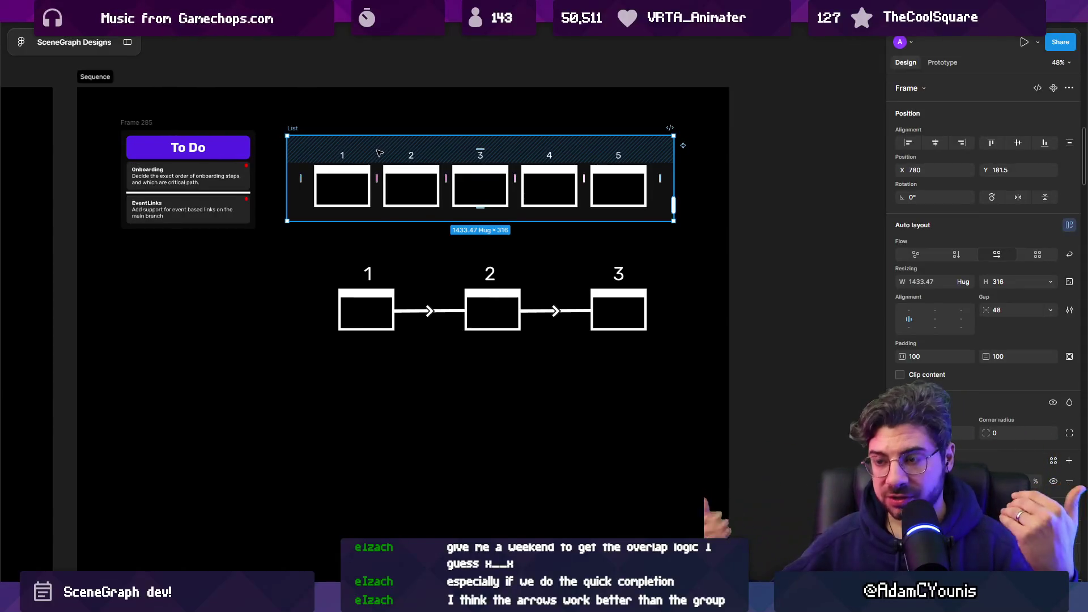
pyautogui.click(408, 311)
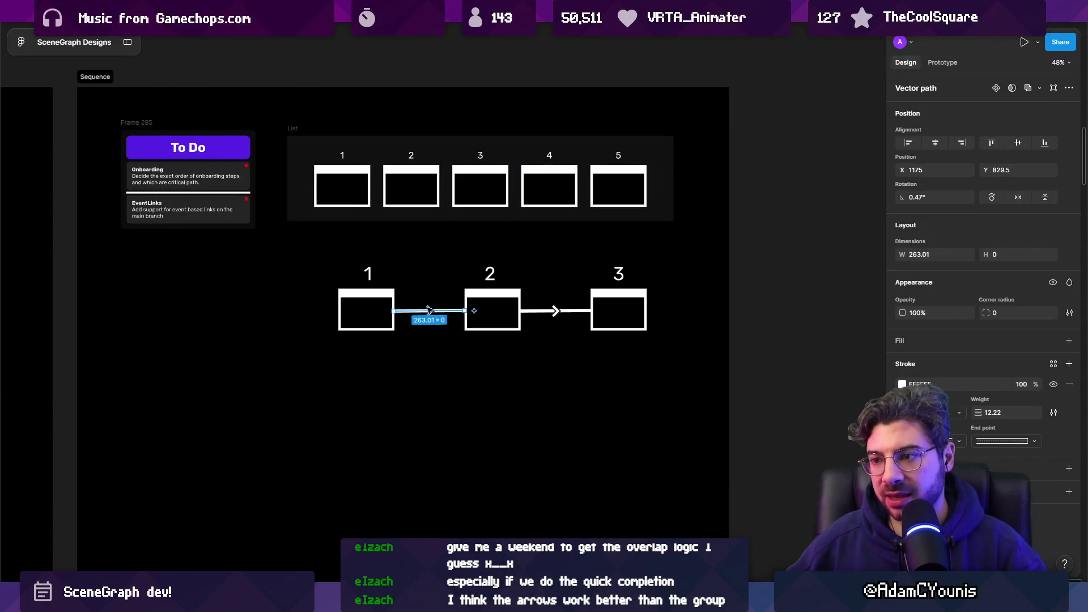
pyautogui.scroll(5, 408, 311)
pyautogui.hscroll(2, 346, 271)
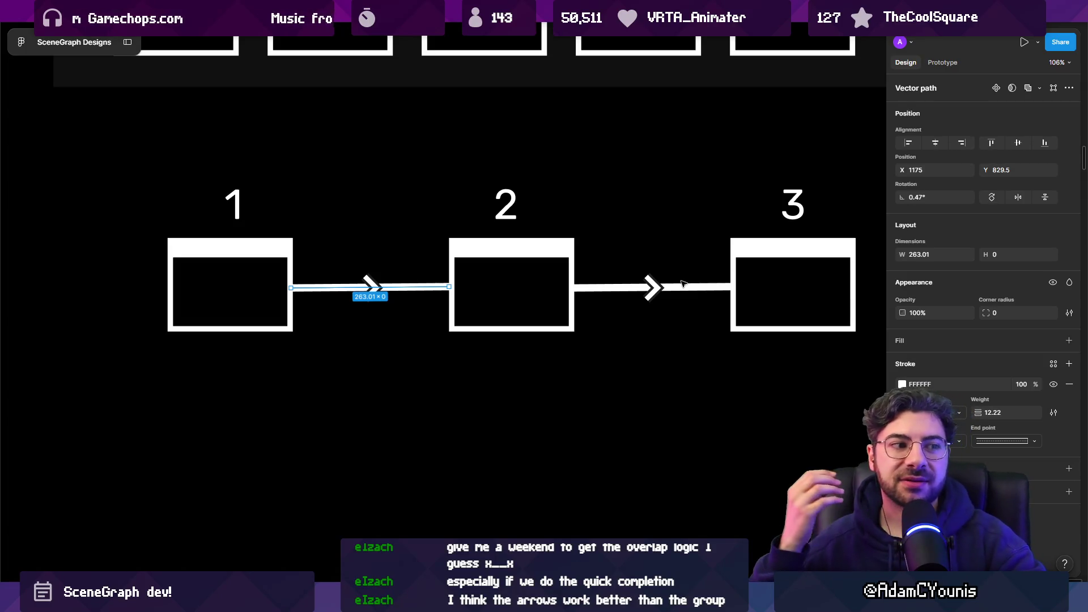
pyautogui.scroll(-3, 598, 277)
pyautogui.moveTo(509, 240); pyautogui.dragTo(453, 245)
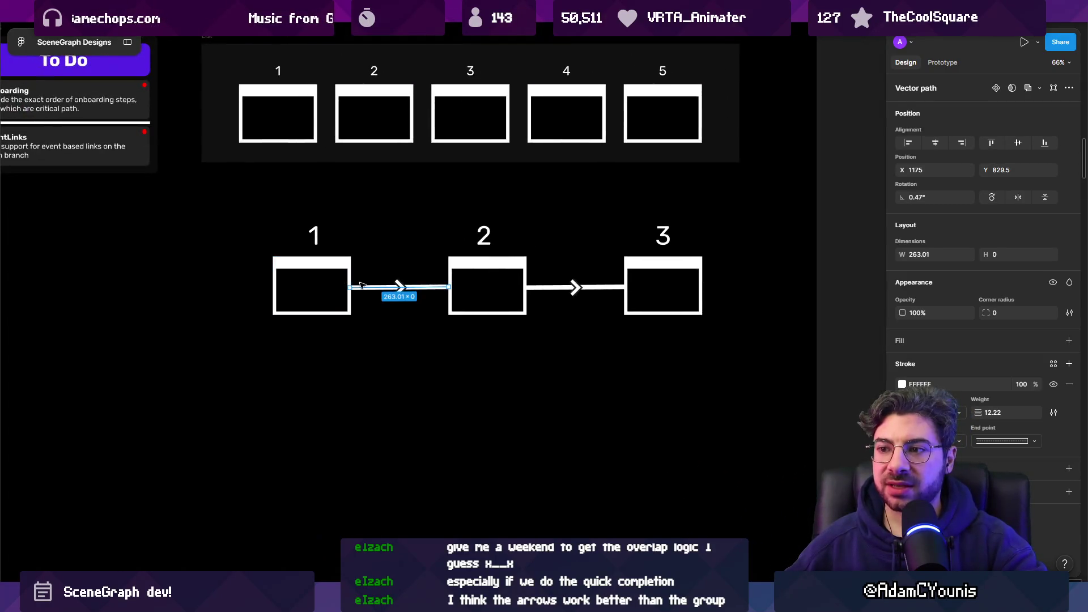
pyautogui.scroll(5, 374, 287)
pyautogui.click(426, 291)
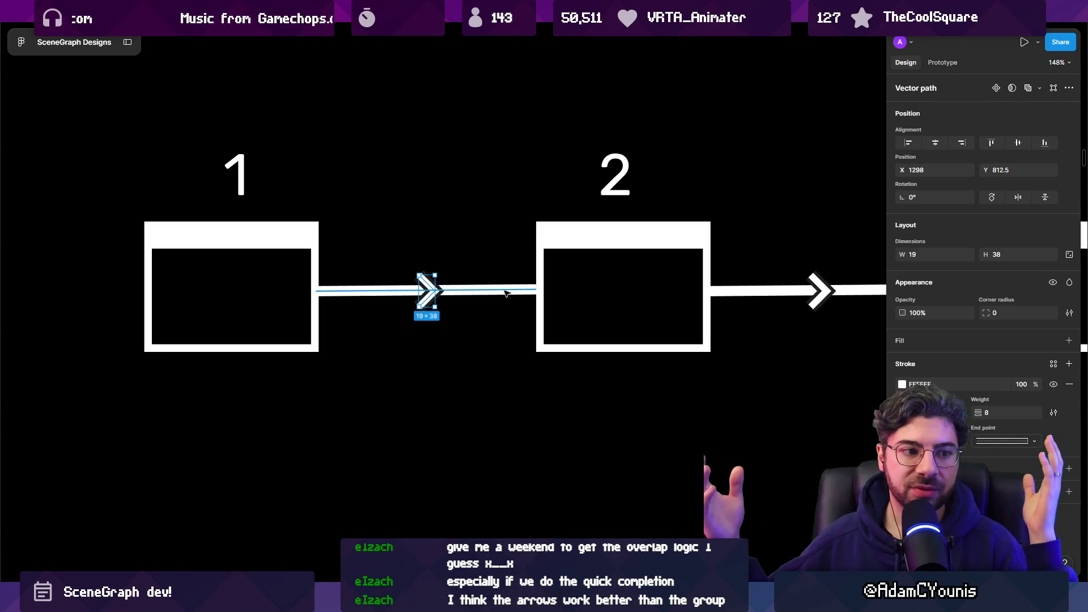
pyautogui.scroll(-5, 498, 286)
pyautogui.scroll(3, 313, 150)
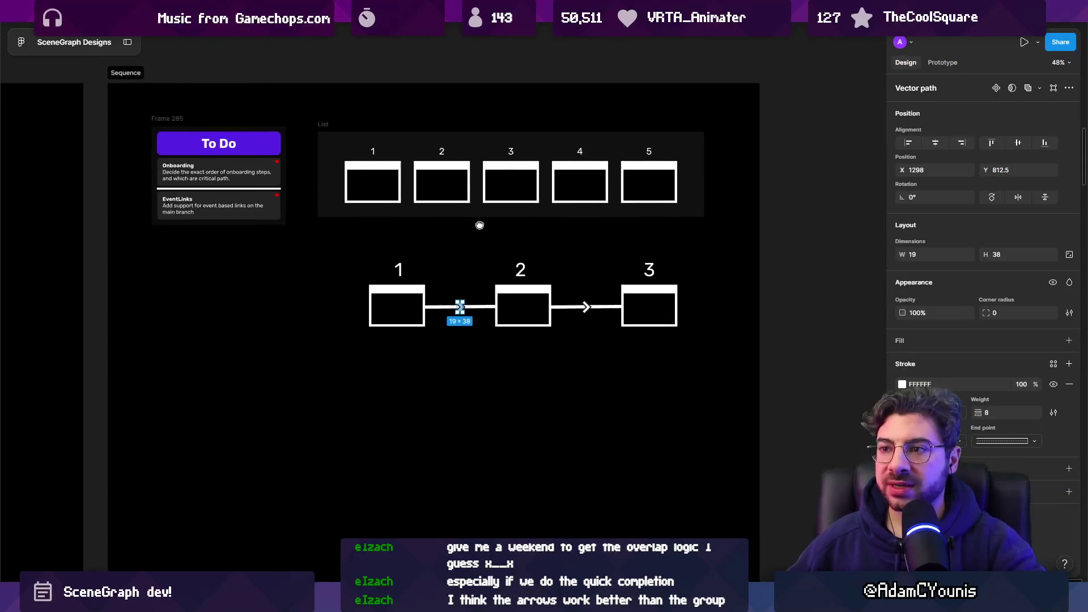
pyautogui.click(334, 150)
pyautogui.press('Return')
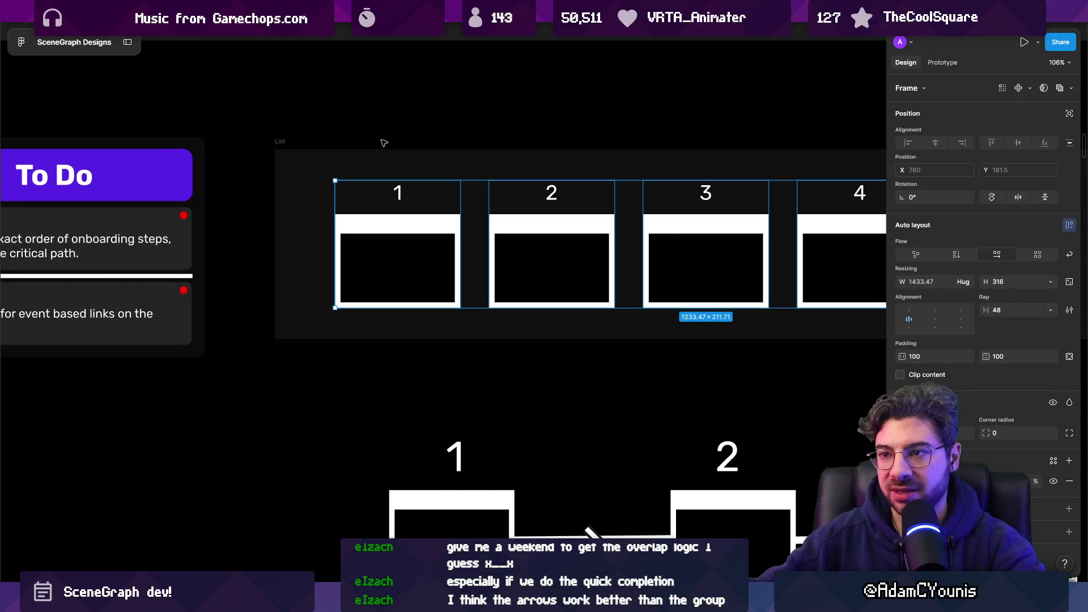
pyautogui.hotkey('shift', 'Return')
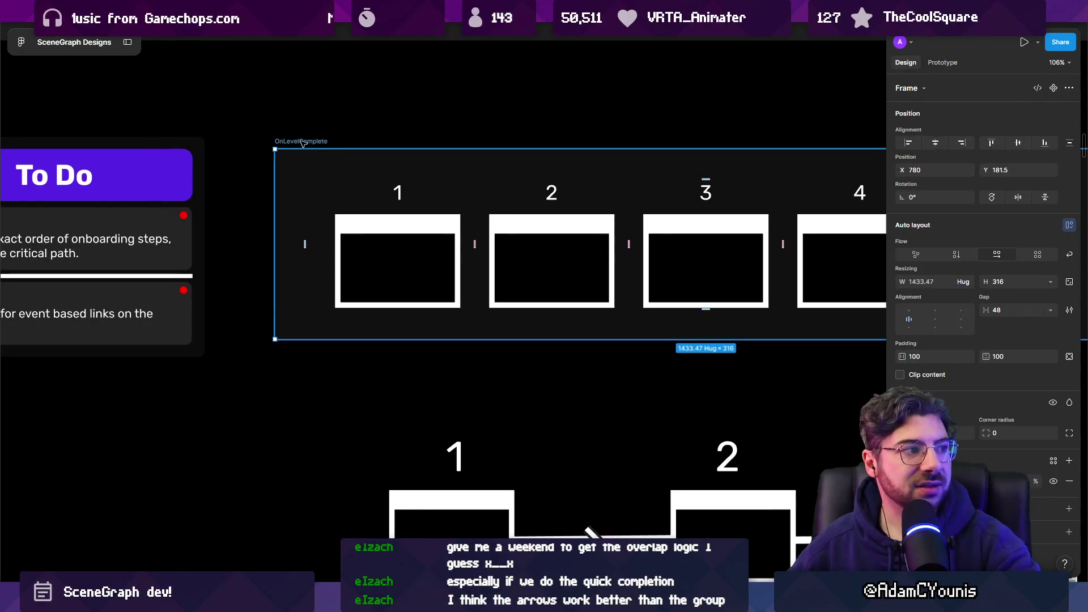
pyautogui.moveTo(804, 217); pyautogui.dragTo(653, 218)
# - Pan over to the OnLevelComplete row and duplicate its fifth box with Ctrl+D
pyautogui.hscroll(3, 652, 217)
pyautogui.hscroll(-4, 719, 226)
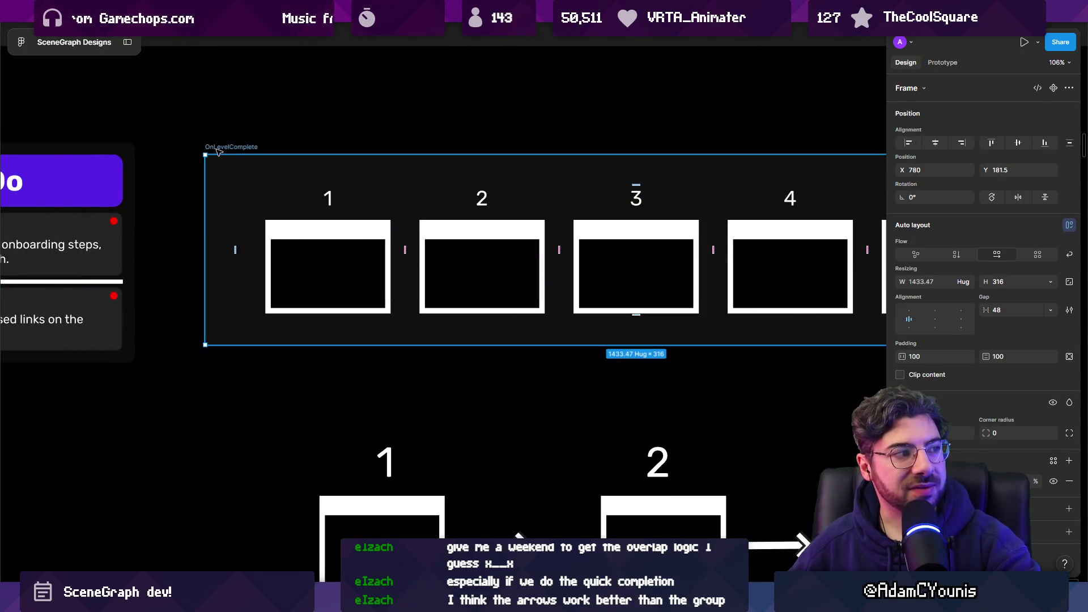
pyautogui.keyDown('ctrl'); pyautogui.scroll(-3, 291, 165); pyautogui.keyUp('ctrl')
pyautogui.hscroll(1, 371, 187)
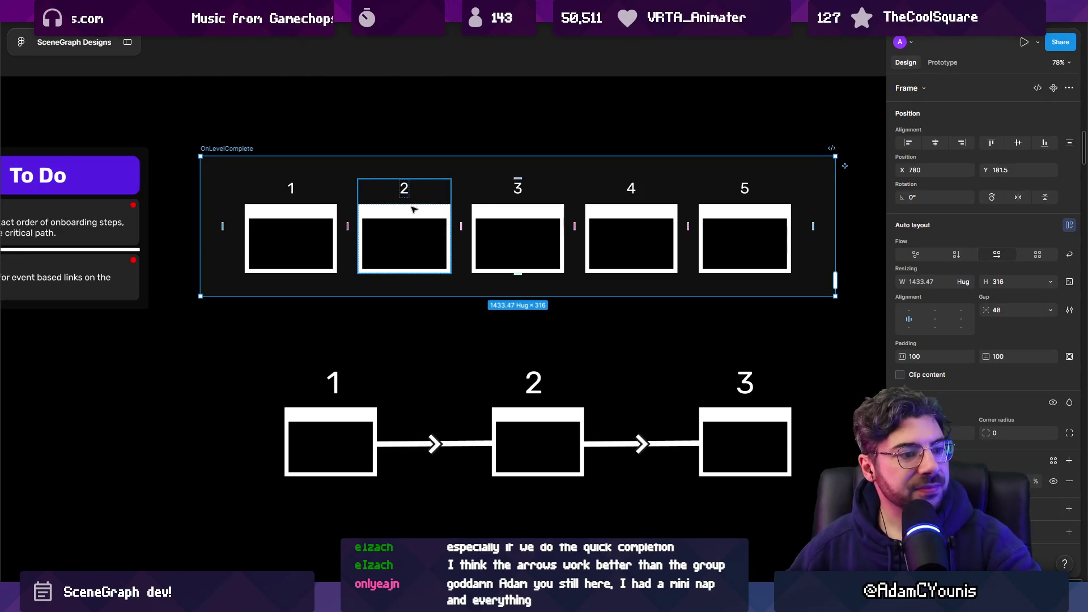
pyautogui.scroll(-3, 335, 230)
pyautogui.hscroll(2, 334, 230)
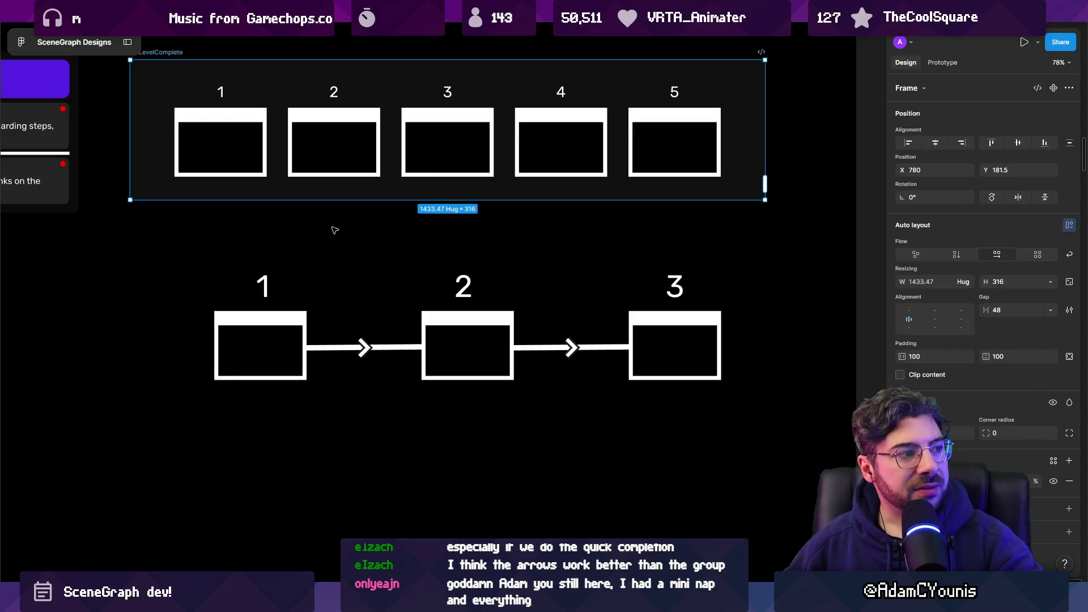
pyautogui.scroll(2, 335, 230)
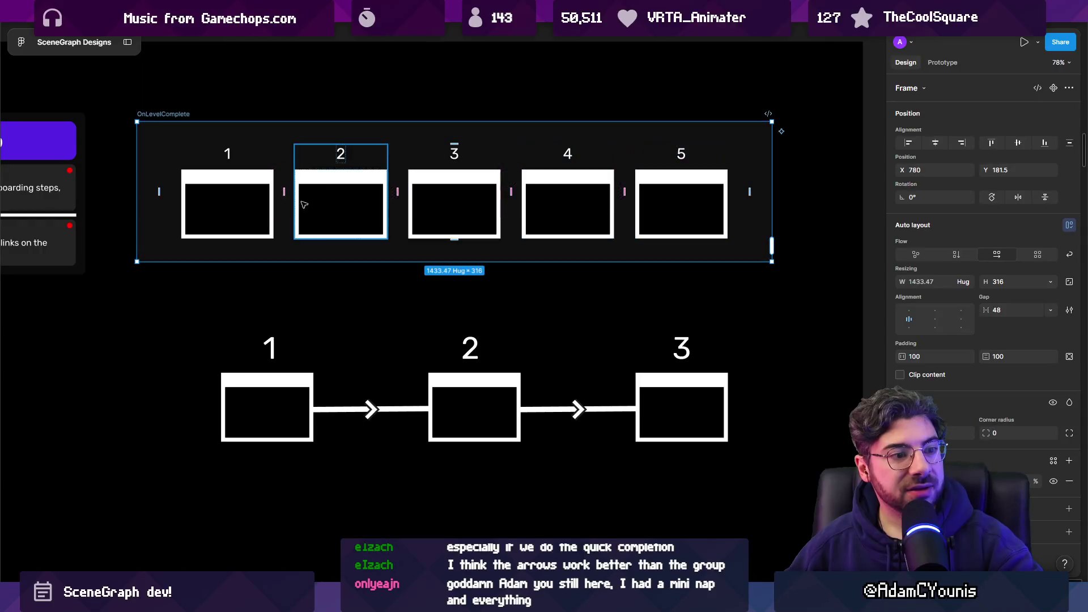
pyautogui.scroll(-3, 340, 187)
pyautogui.scroll(5, 354, 249)
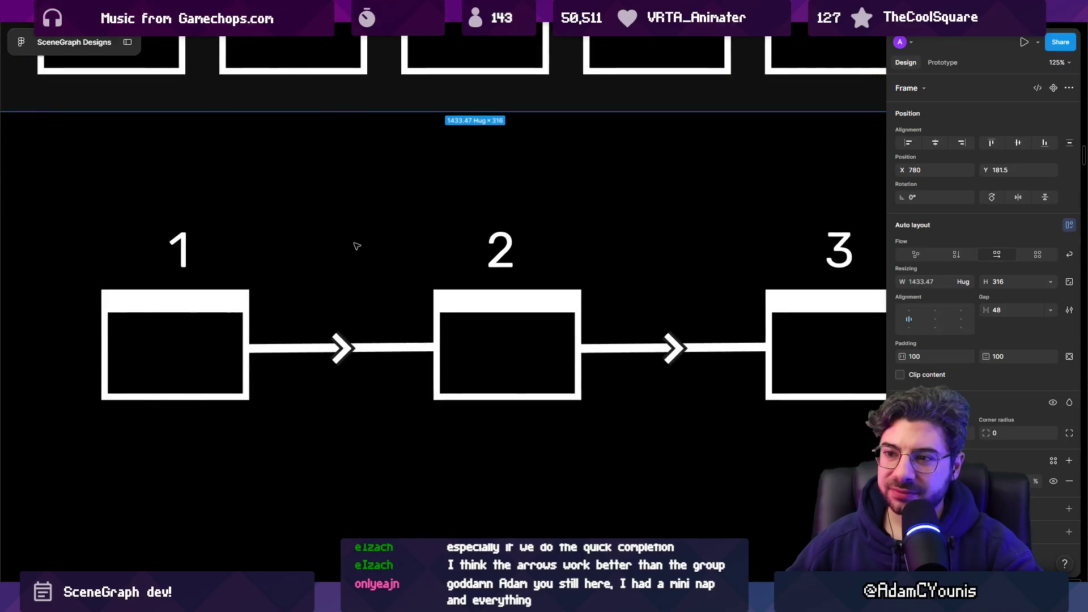
pyautogui.scroll(-3, 355, 247)
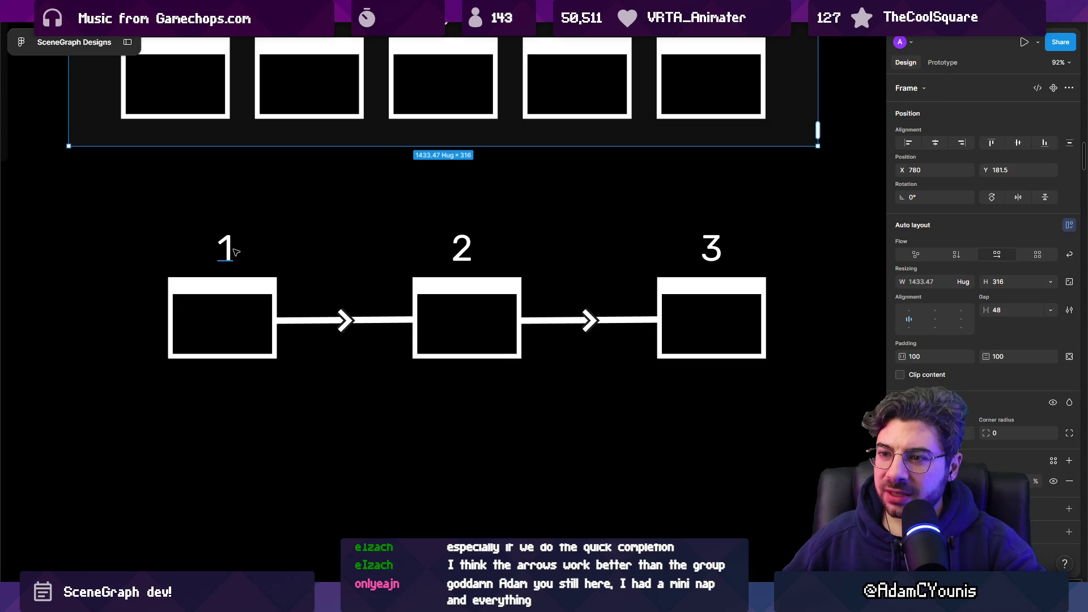
pyautogui.scroll(-3, 235, 252)
pyautogui.click(487, 169)
pyautogui.hotkey('ctrl', 'd')
pyautogui.hotkey('ctrl', 'd')
pyautogui.hotkey('ctrl', 'd')
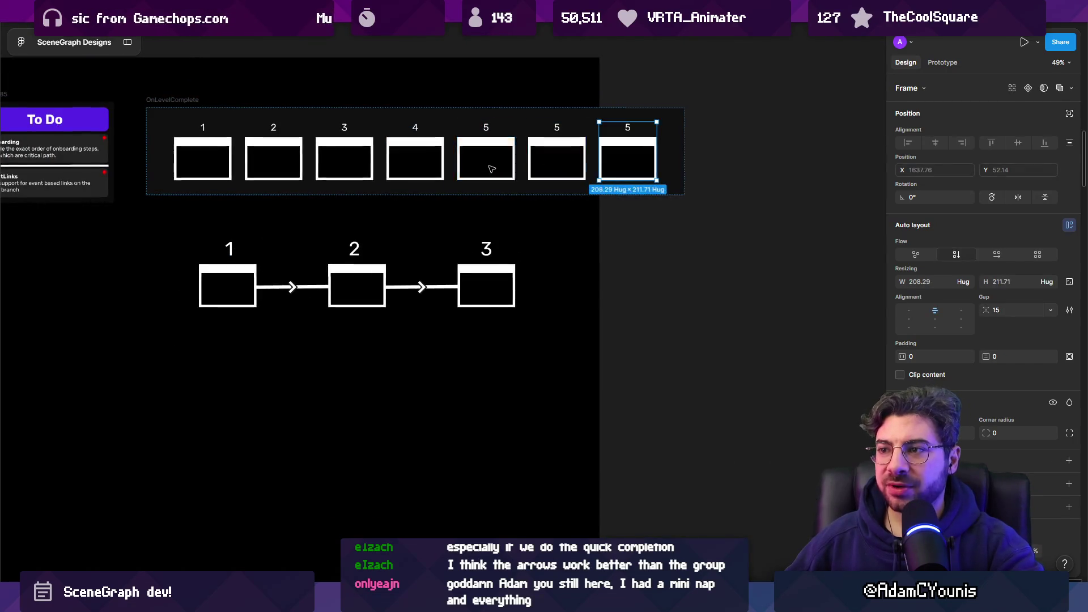
# - Undo the extra copies of box 5 so the row is back to five boxes
pyautogui.hotkey('ctrl', 'd')
pyautogui.hotkey('ctrl', 'd')
pyautogui.hotkey('ctrl', 'd')
pyautogui.scroll(-4, 422, 273)
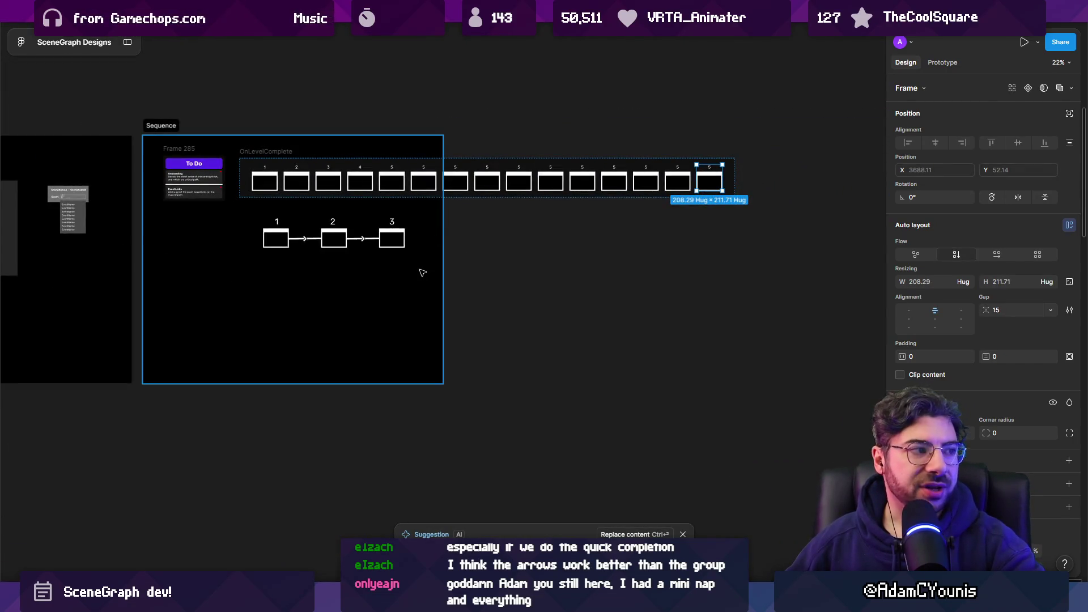
pyautogui.hotkey('ctrl', 'z')
pyautogui.hotkey('ctrl', 'z')
pyautogui.hotkey('ctrl', 'z')
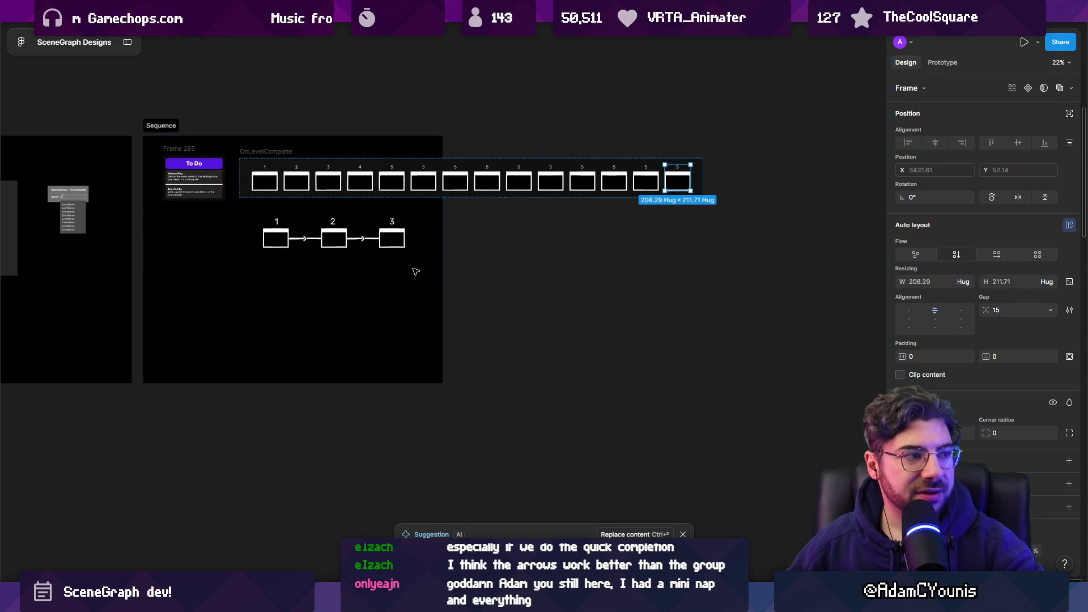
# - Delete the OnLevelComplete frame, leaving only the 1-2-3 arrow diagram
pyautogui.scroll(5, 339, 253)
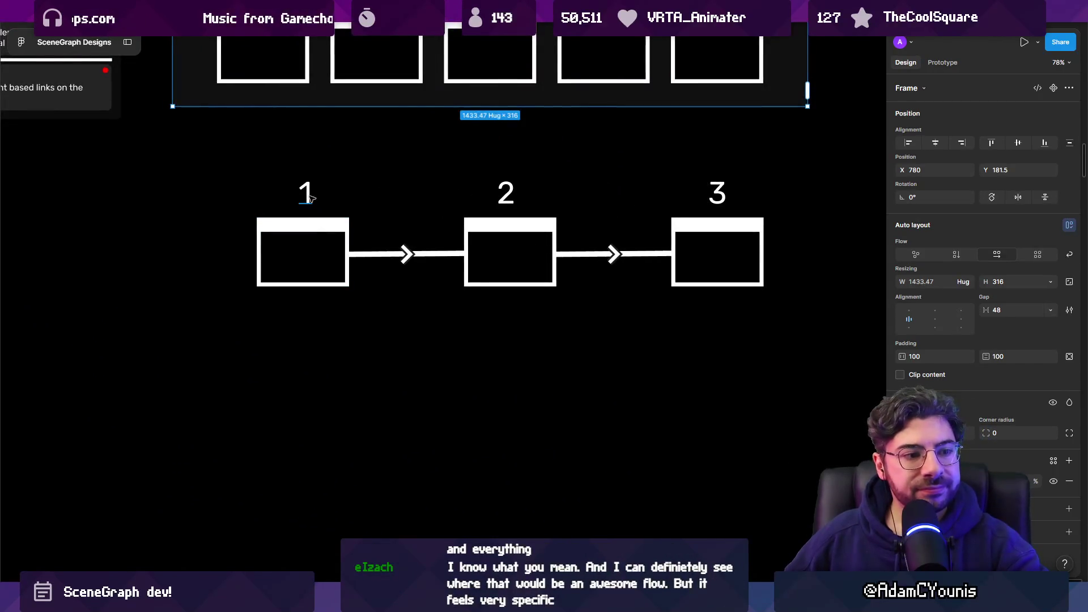
pyautogui.scroll(2, 322, 194)
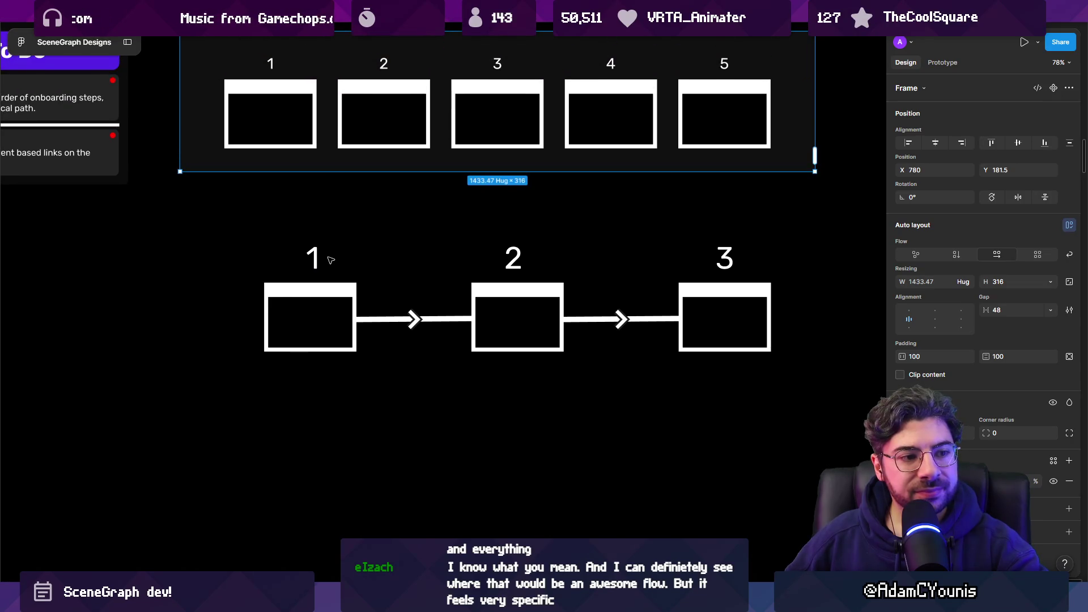
pyautogui.scroll(2, 328, 257)
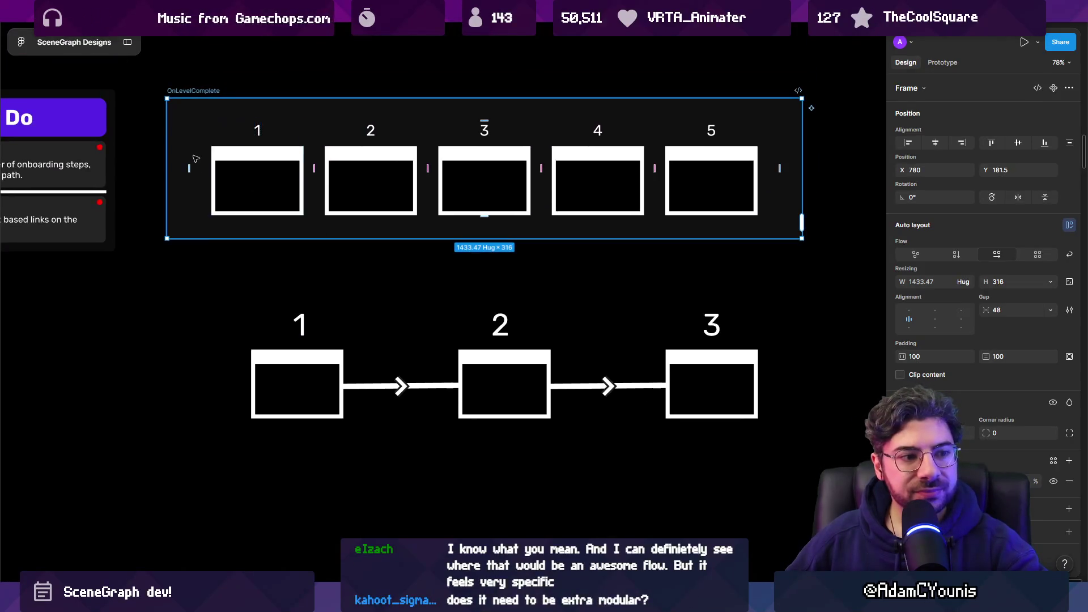
pyautogui.press('Delete')
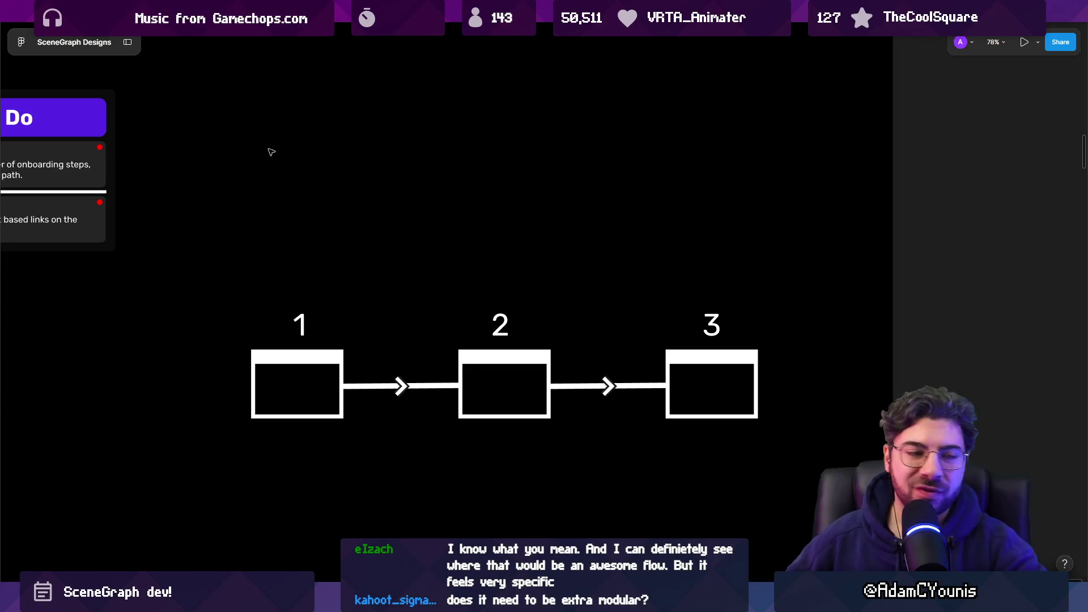
pyautogui.scroll(-4, 283, 187)
# - Select the whole 1-2-3 diagram, nudge it slightly left, and select the first connector arrow
pyautogui.moveTo(590, 253); pyautogui.dragTo(240, 323)
pyautogui.moveTo(308, 294); pyautogui.dragTo(274, 289)
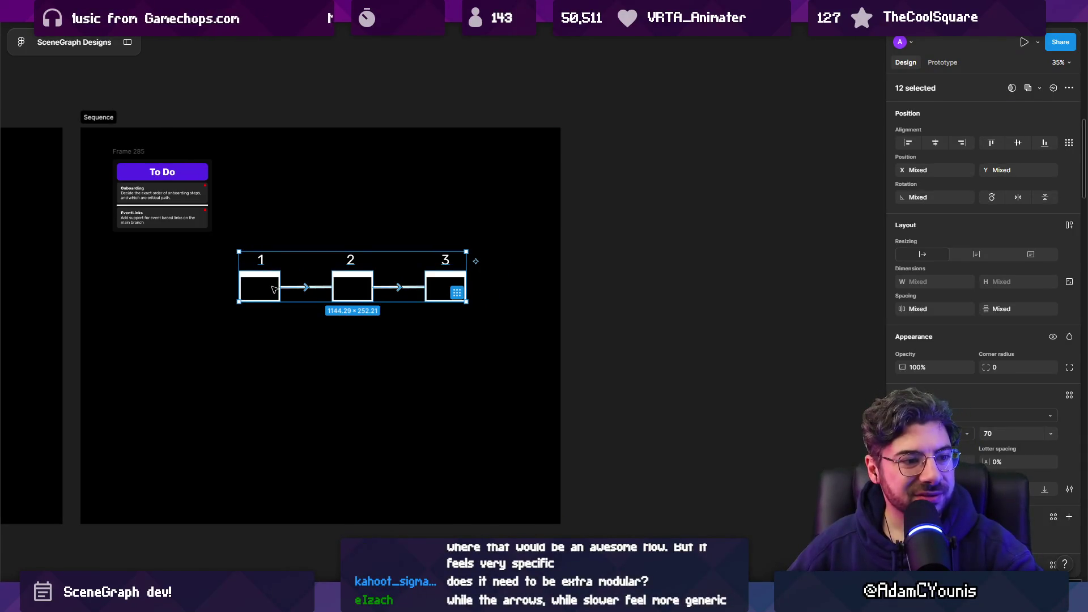
pyautogui.scroll(3, 272, 291)
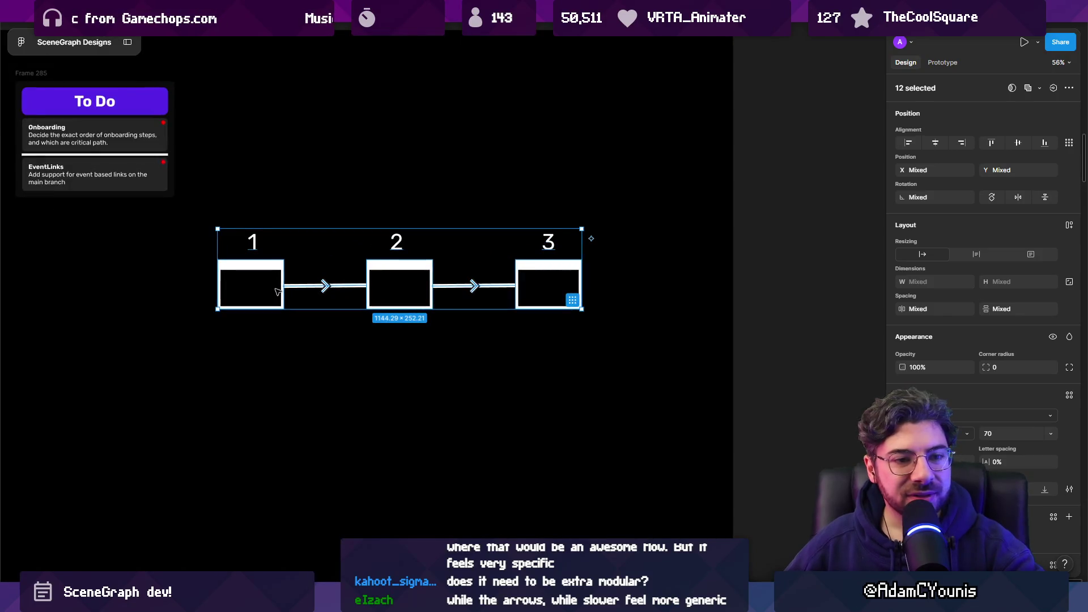
pyautogui.scroll(3, 315, 288)
pyautogui.click(315, 287)
pyautogui.scroll(3, 314, 288)
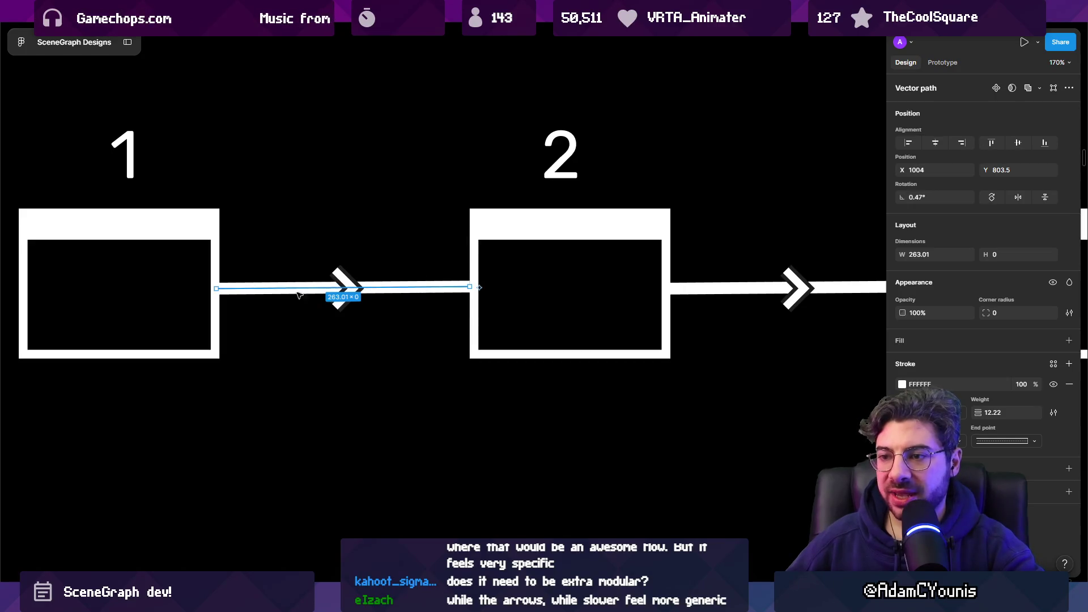
pyautogui.scroll(-2, 314, 289)
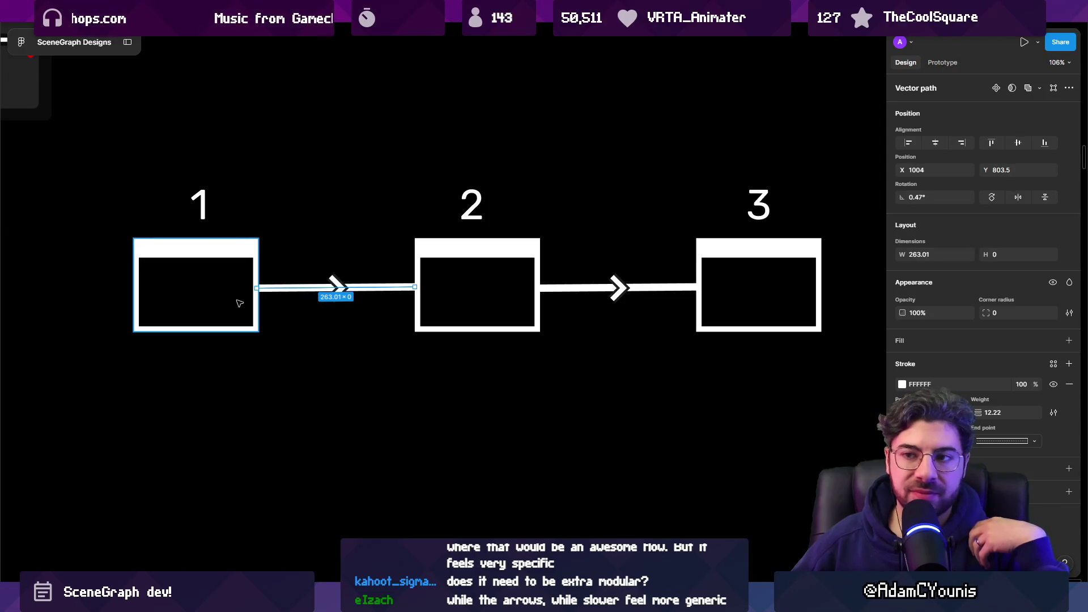
# - Centre the diagram, clear the selection, and enter vector edit mode on box 1
pyautogui.moveTo(275, 304)
pyautogui.mouseDown()
pyautogui.moveTo(296, 279)
pyautogui.moveTo(311, 289)
pyautogui.mouseUp()
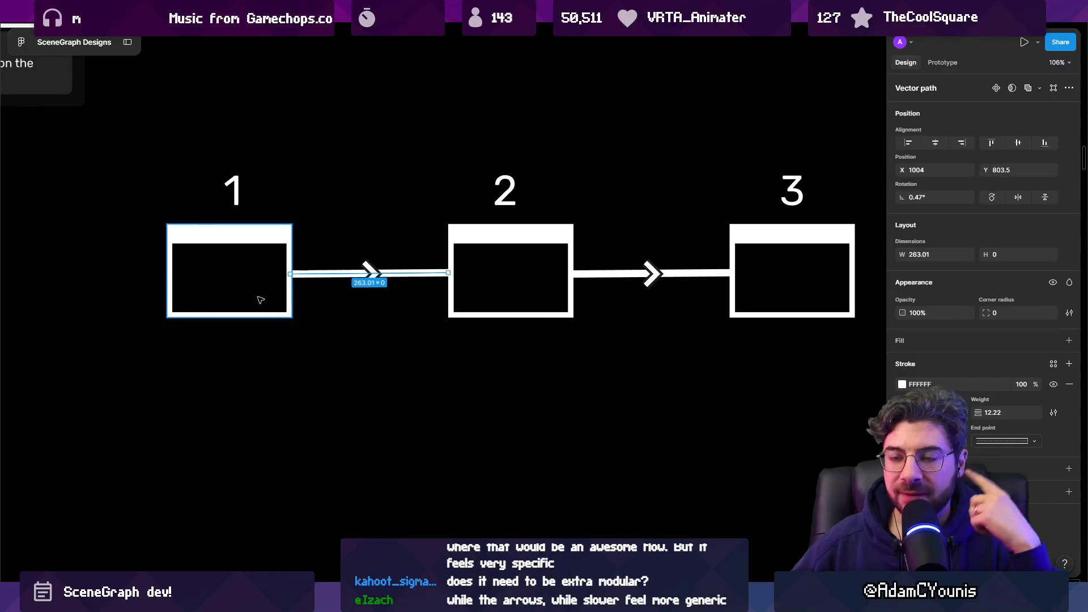
pyautogui.click(251, 354)
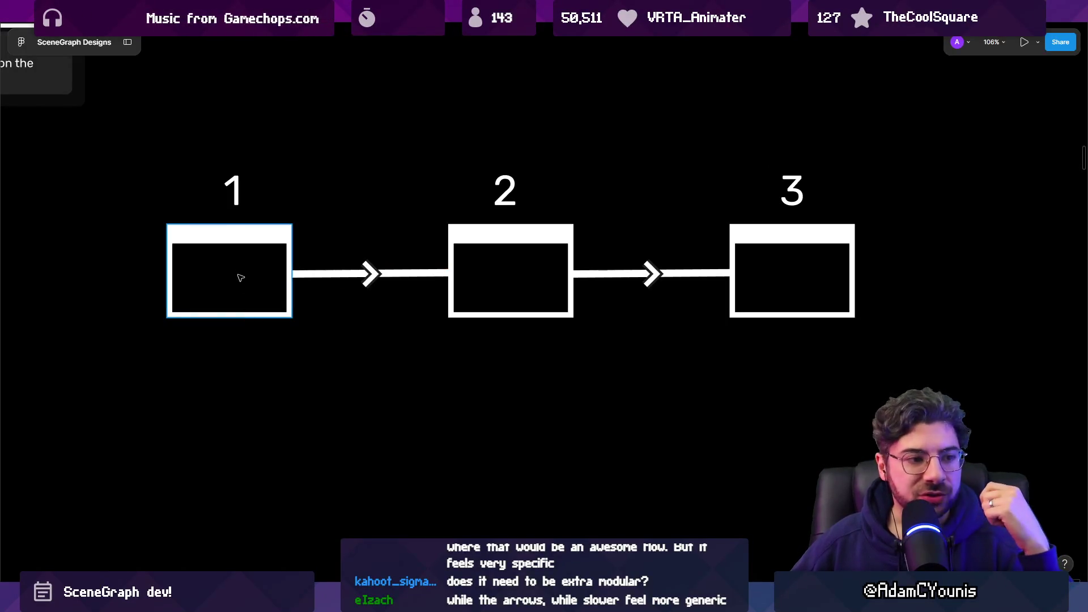
pyautogui.moveTo(229, 279)
pyautogui.mouseDown()
pyautogui.moveTo(466, 287)
pyautogui.moveTo(231, 279)
pyautogui.mouseUp()
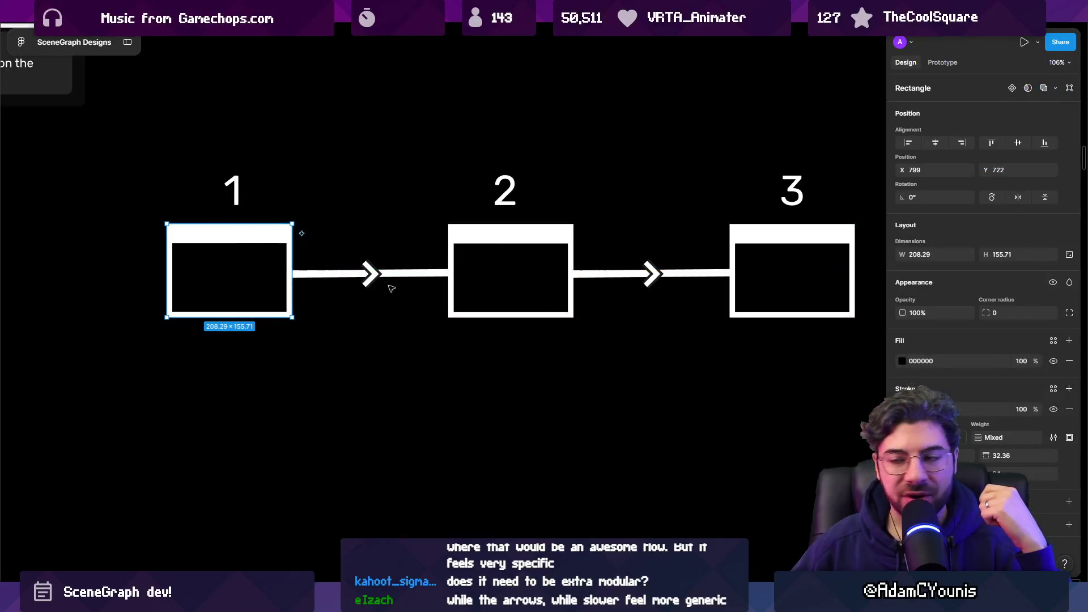
pyautogui.doubleClick(231, 279)
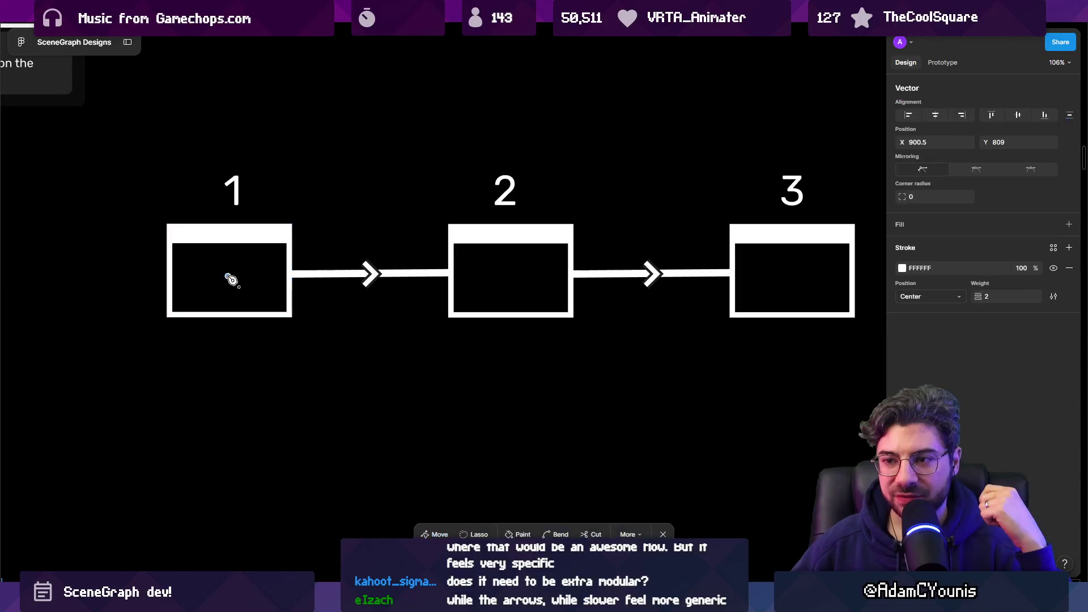
# - Undo the stray line drawn from box 1 to box 2 and exit point editing
pyautogui.click(530, 276)
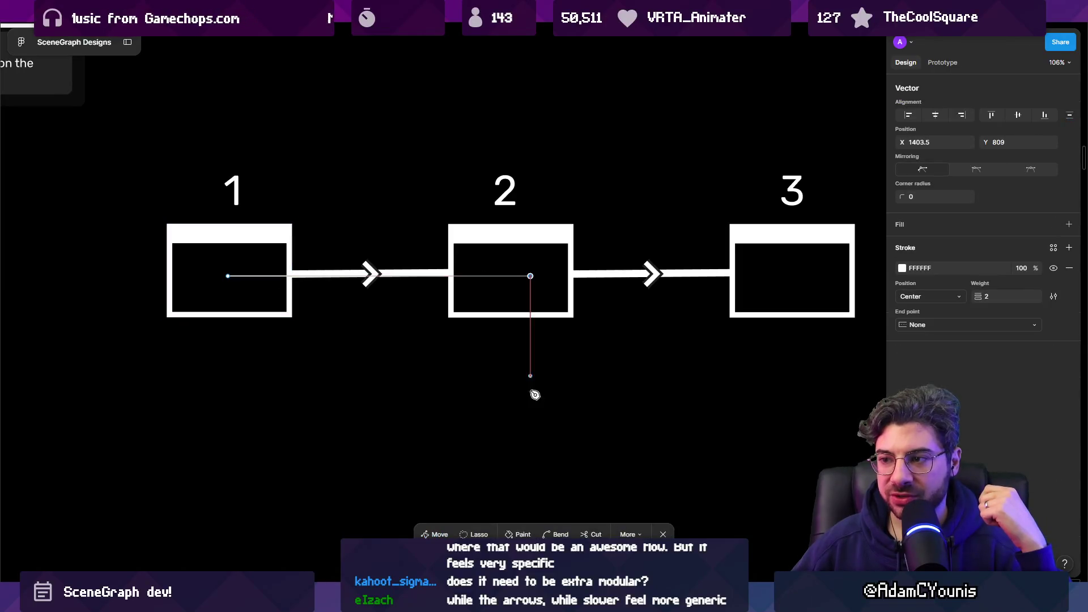
pyautogui.press('Escape')
pyautogui.hotkey('ctrl', 'z')
pyautogui.press('Escape')
pyautogui.click(511, 452)
pyautogui.scroll(-3, 424, 315)
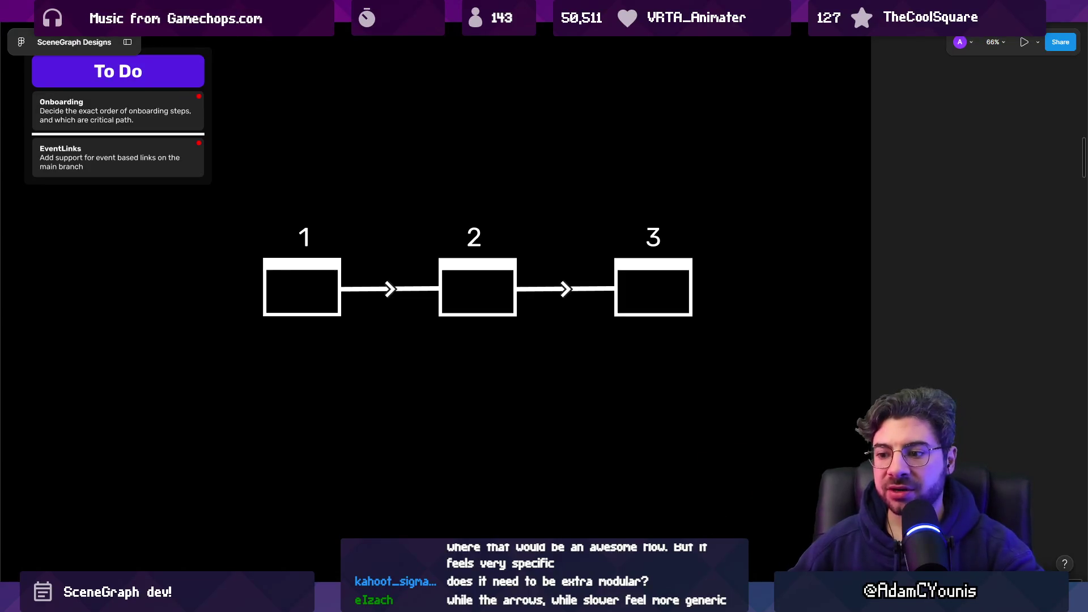
# - Glance at the Unity editor, then return to Figma and zoom in on box 1
pyautogui.click(427, 529)
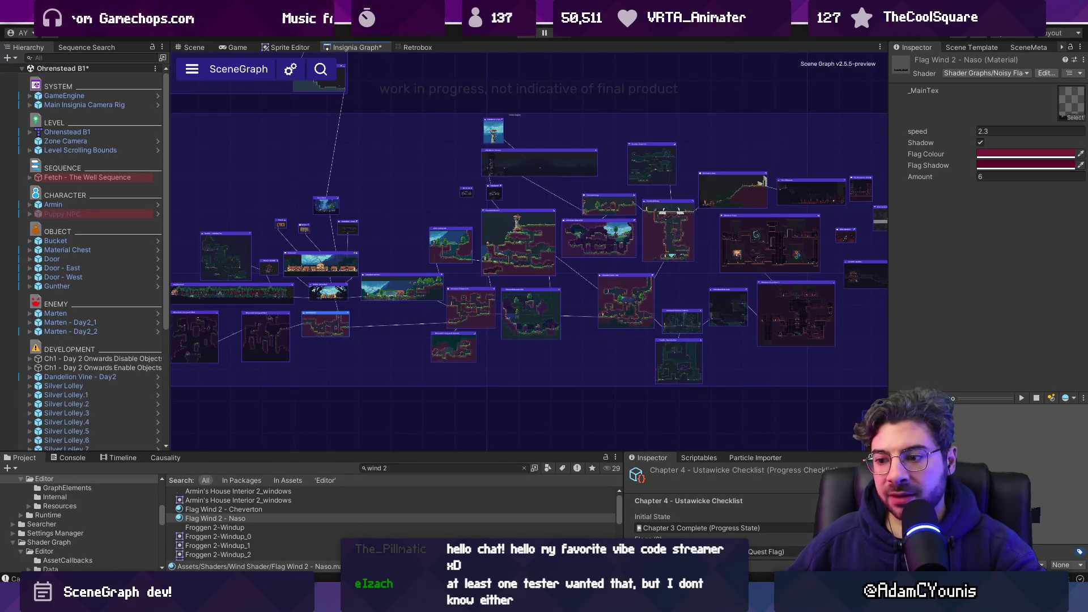
pyautogui.hotkey('alt', 'Tab')
pyautogui.click(333, 294)
pyautogui.scroll(5, 332, 294)
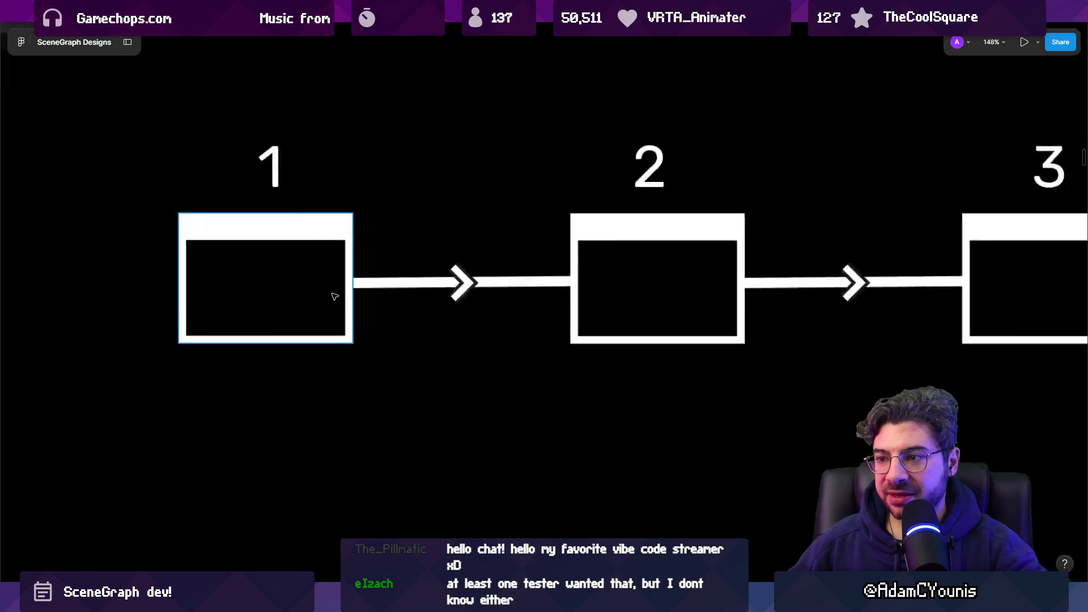
# - Alt-drag a copy of box 1 to sit below the original
pyautogui.moveTo(380, 173); pyautogui.dragTo(391, 430)
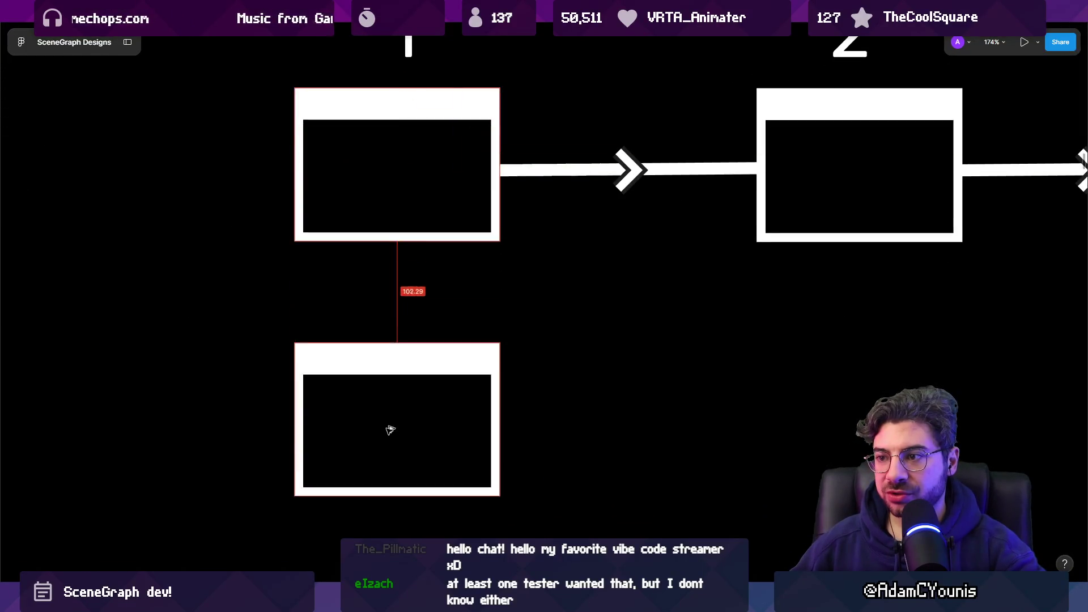
pyautogui.scroll(-2, 394, 337)
pyautogui.scroll(2, 488, 209)
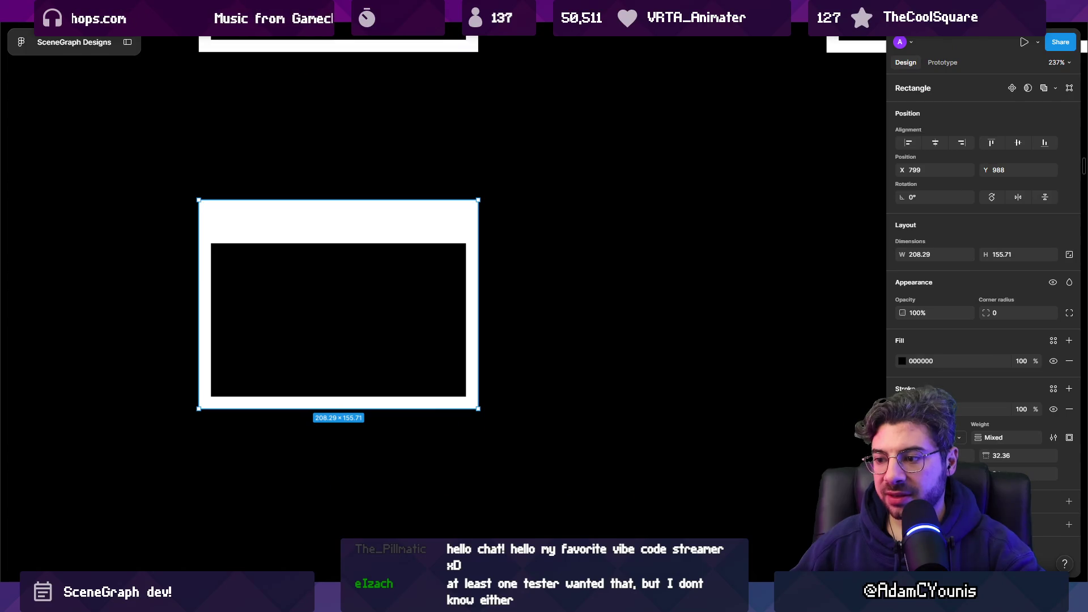
pyautogui.scroll(2, 507, 373)
# - Draw a 23×23 square, rotate it -45° into a diamond, and give it white fill
pyautogui.moveTo(505, 274); pyautogui.dragTo(547, 316)
pyautogui.moveTo(555, 273)
pyautogui.mouseDown()
pyautogui.moveTo(563, 299)
pyautogui.moveTo(475, 309)
pyautogui.mouseUp()
pyautogui.press('i')
pyautogui.click(445, 187)
pyautogui.press('Escape')
# - Snap the white diamond port to the centre of the copied box's right edge
pyautogui.click(491, 320)
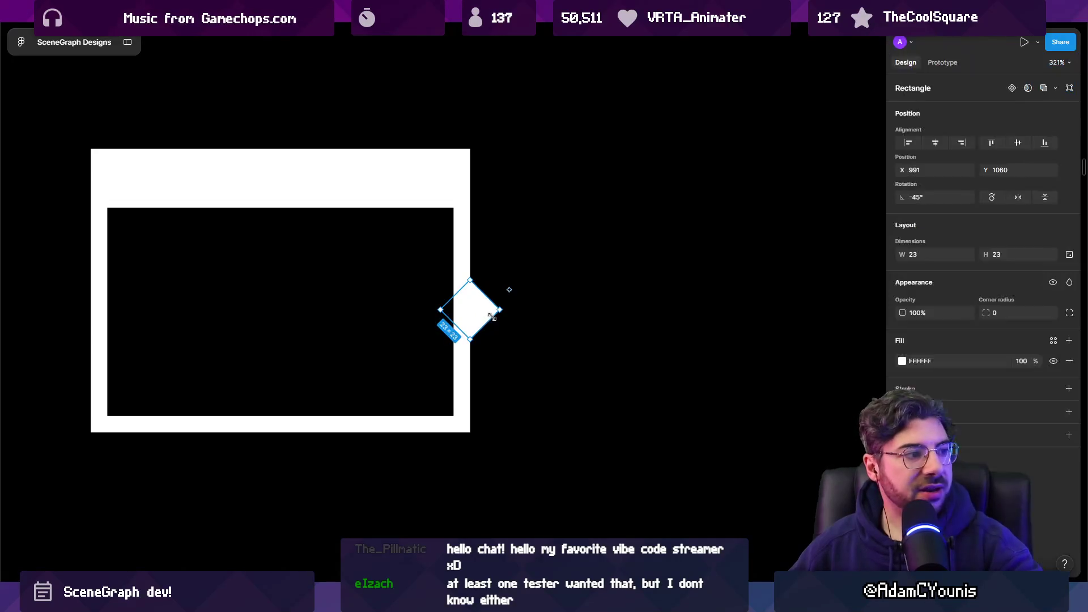
pyautogui.hscroll(2, 492, 313)
pyautogui.moveTo(430, 308); pyautogui.dragTo(427, 289)
pyautogui.click(488, 316)
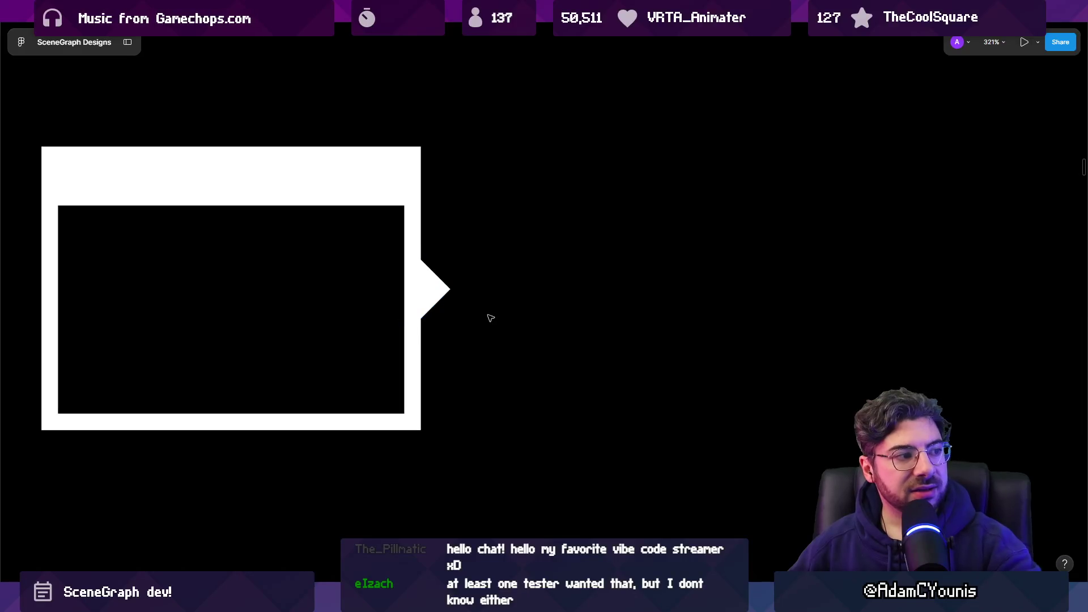
pyautogui.scroll(-3, 490, 318)
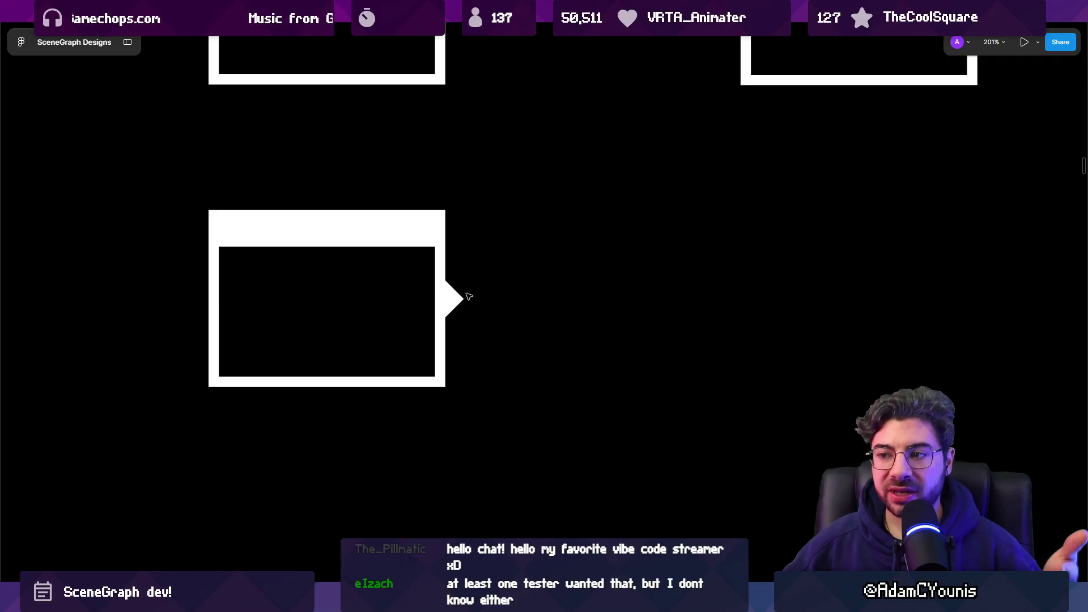
pyautogui.click(447, 299)
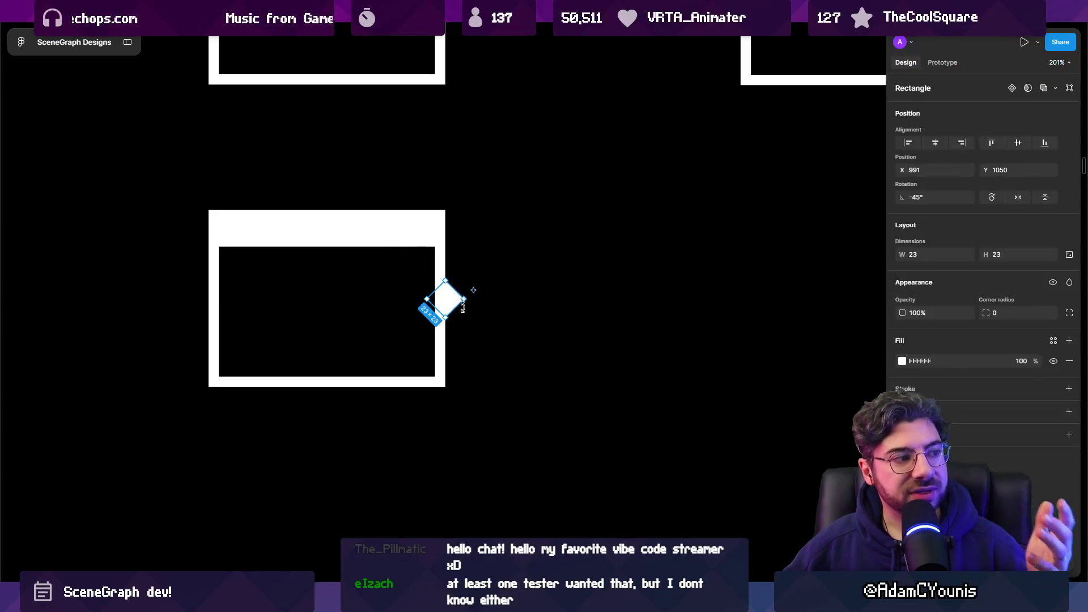
pyautogui.scroll(-10, 474, 296)
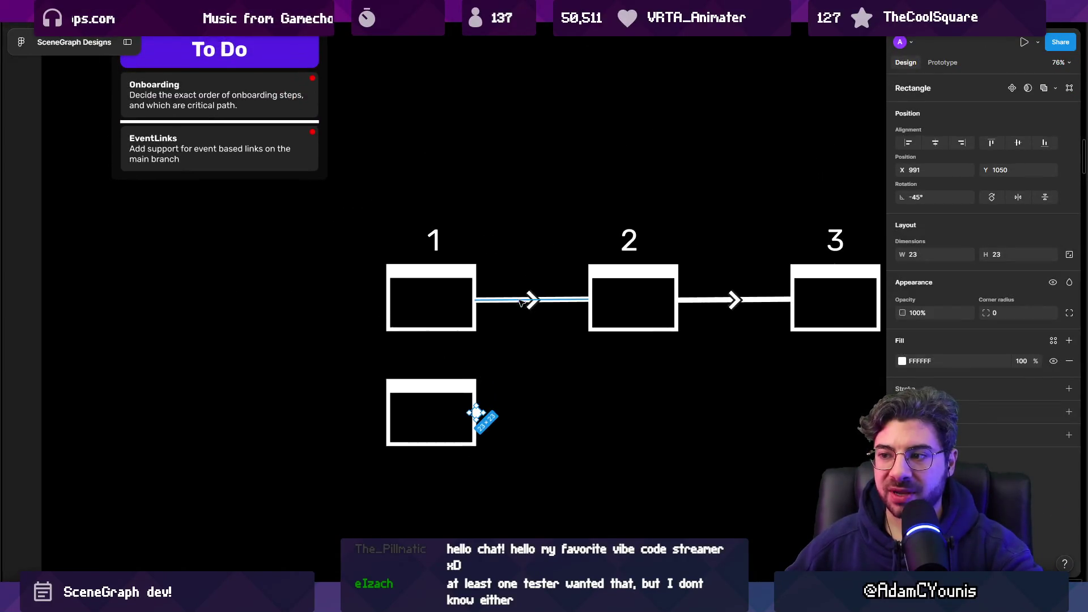
# - Duplicate the lower box with its diamond port to the right
pyautogui.scroll(5, 296, 364)
pyautogui.scroll(-3, 297, 363)
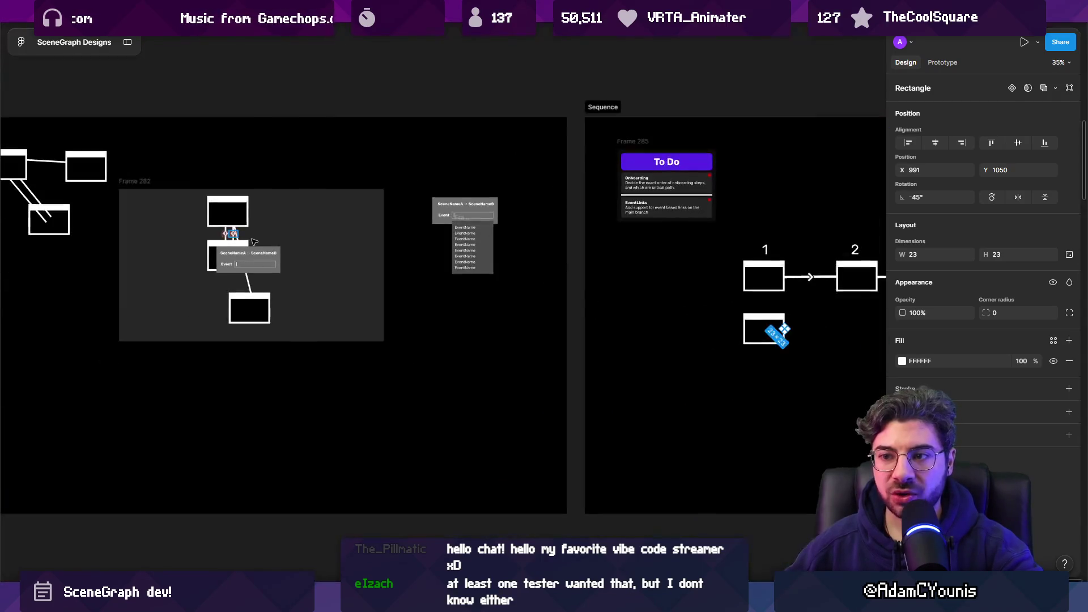
pyautogui.hscroll(5, 422, 374)
pyautogui.scroll(5, 452, 311)
pyautogui.scroll(5, 452, 312)
pyautogui.click(556, 323)
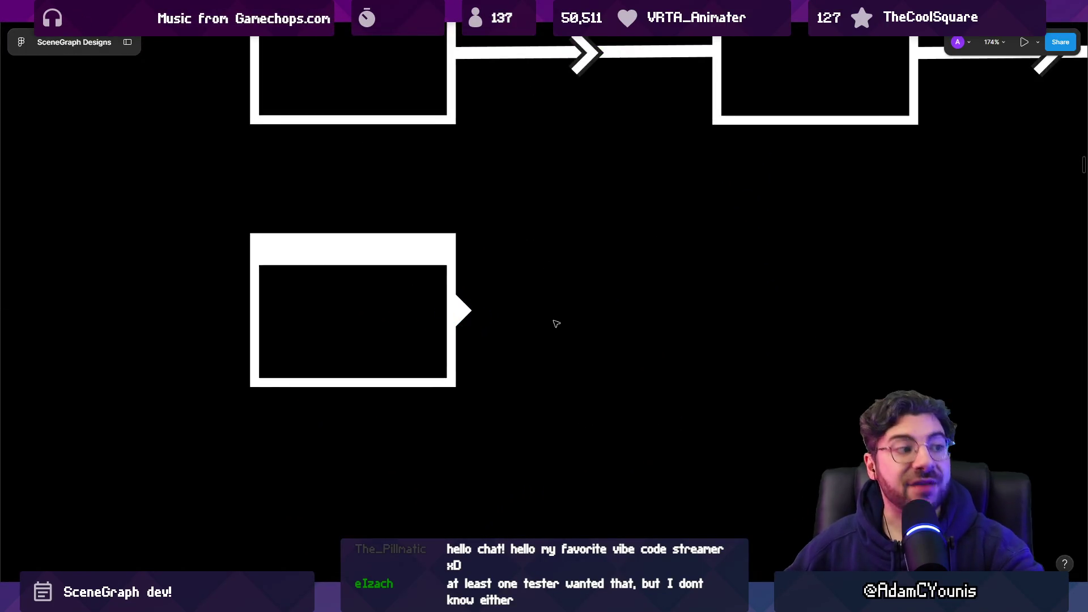
pyautogui.click(352, 309)
pyautogui.moveTo(352, 308); pyautogui.dragTo(910, 311)
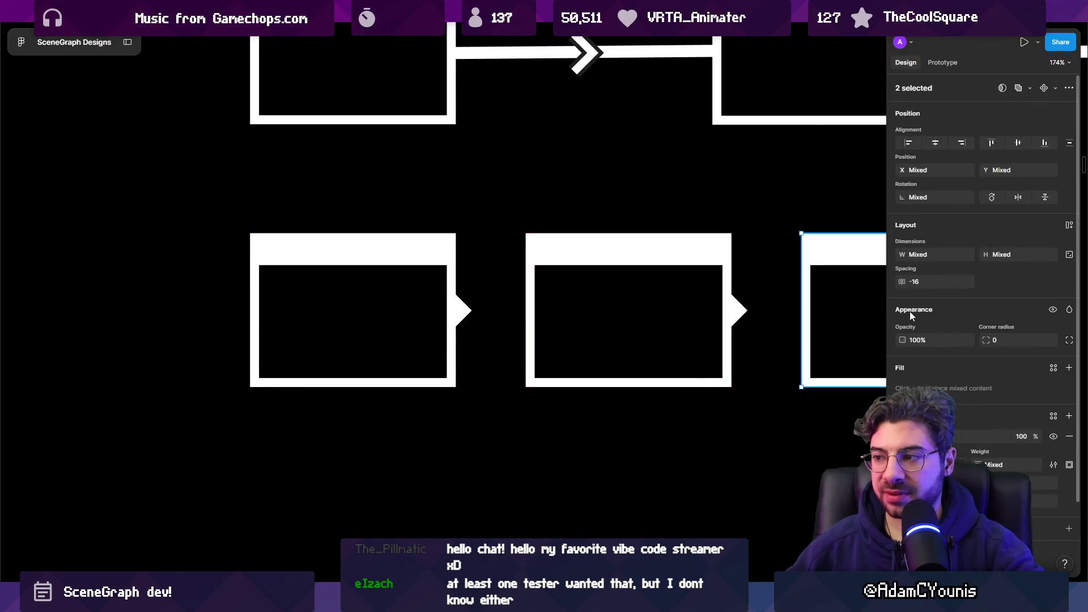
# - Copy the diamond onto the middle box's left edge and turn it into an outline
pyautogui.hscroll(3, 526, 327)
pyautogui.keyDown('shift'); pyautogui.click(526, 327); pyautogui.keyUp('shift')
pyautogui.scroll(-3, 526, 327)
pyautogui.scroll(3, 401, 311)
pyautogui.click(408, 316)
pyautogui.moveTo(408, 315); pyautogui.dragTo(481, 316)
pyautogui.hotkey('shift', 'x')
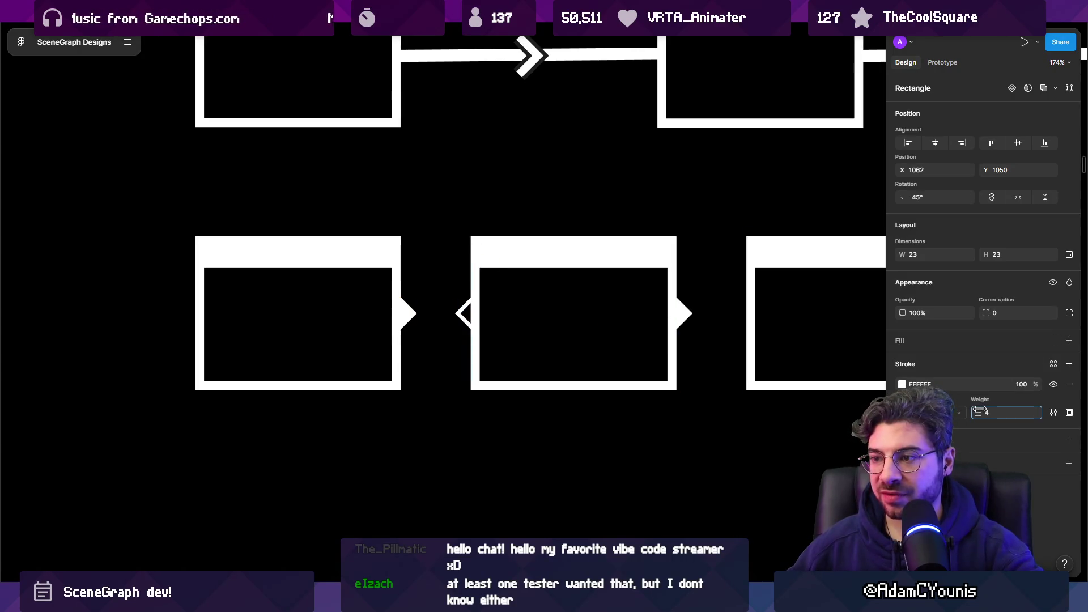
# - Delete the first and third lower boxes and redistribute the remaining one into three evenly spaced boxes
pyautogui.scroll(-5, 434, 304)
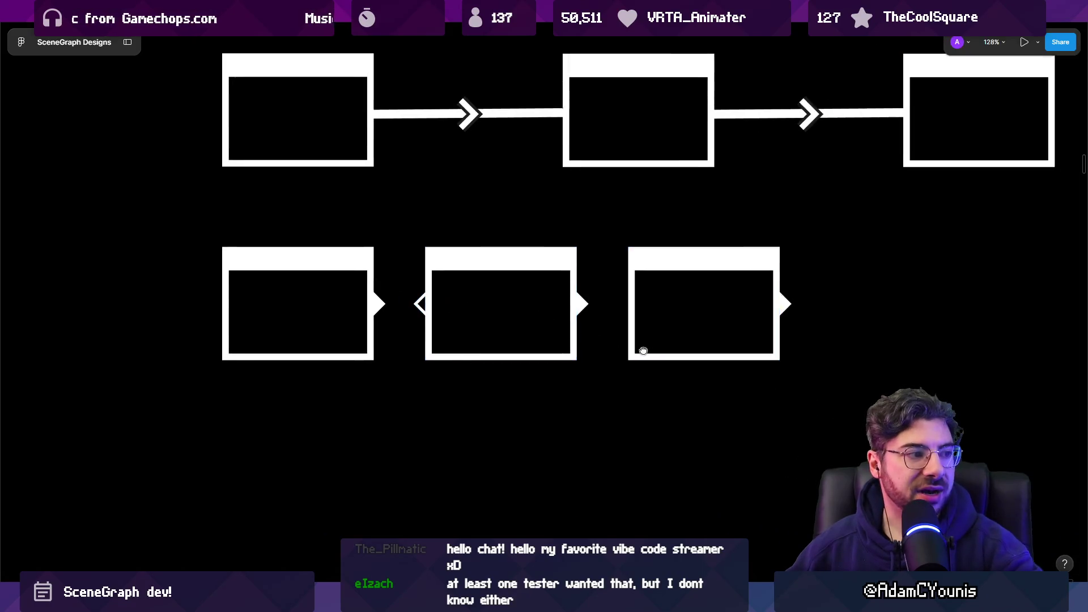
pyautogui.moveTo(549, 356); pyautogui.dragTo(691, 275)
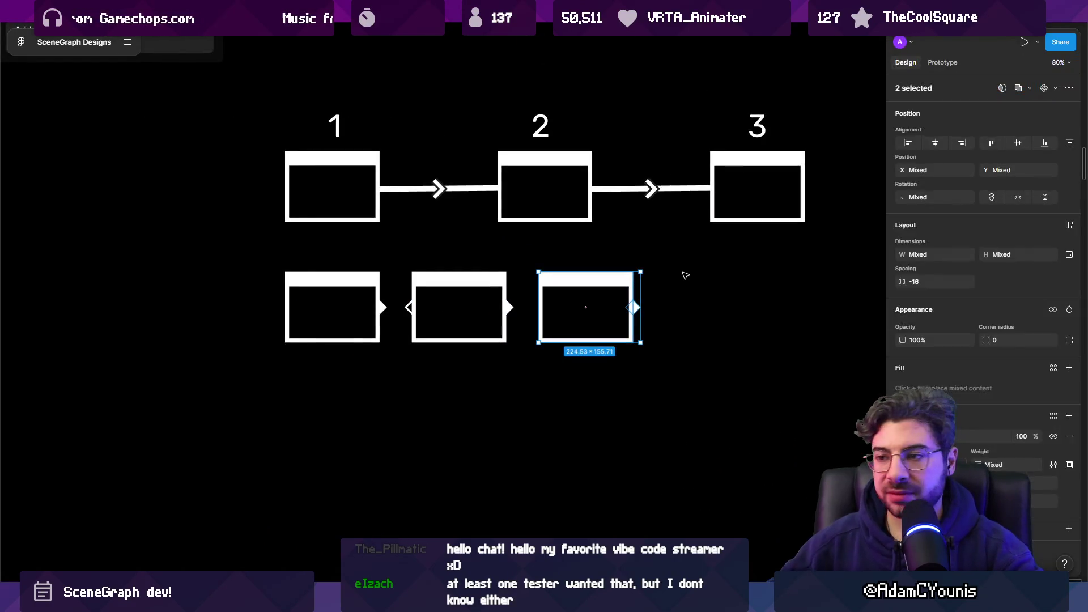
pyautogui.press('Delete')
pyautogui.moveTo(385, 359); pyautogui.dragTo(219, 268)
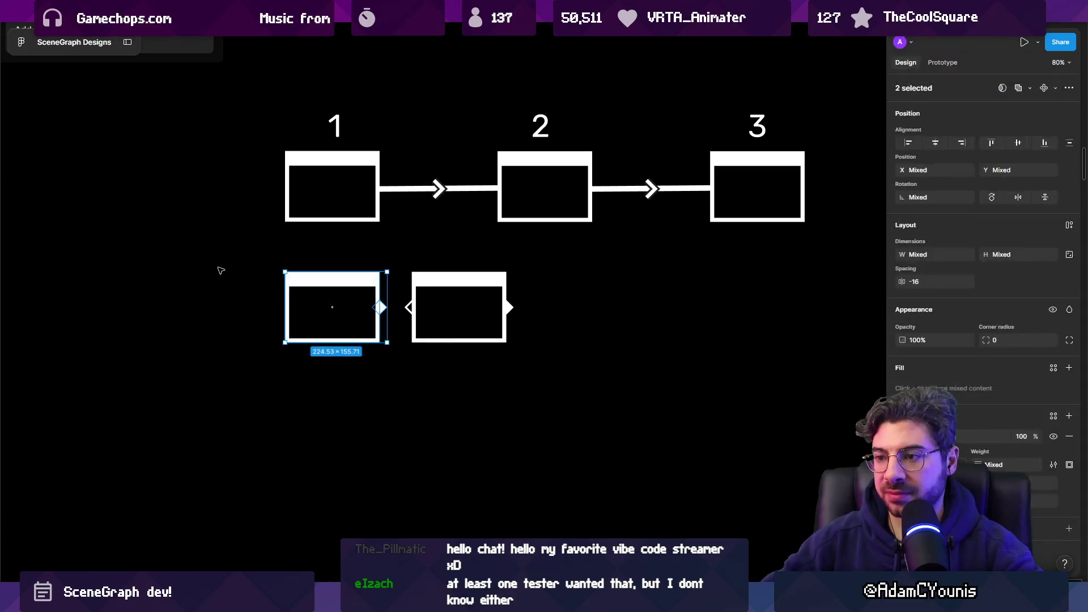
pyautogui.press('Delete')
pyautogui.moveTo(357, 374); pyautogui.dragTo(545, 271)
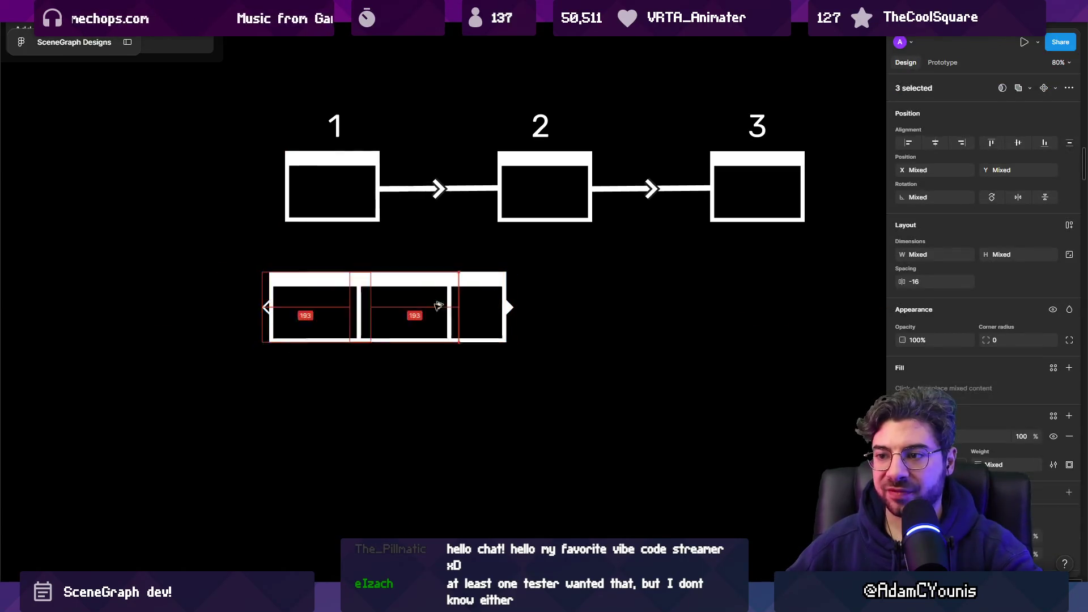
pyautogui.click(543, 393)
# - Make the right diamonds of the first two lower boxes outlines with a thicker stroke
pyautogui.scroll(5, 403, 346)
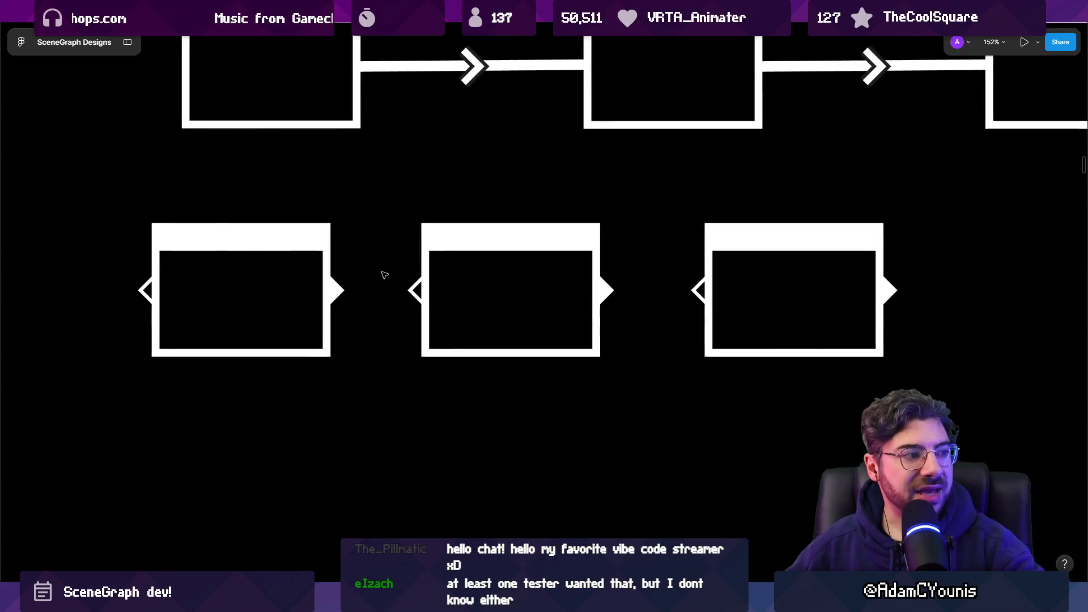
pyautogui.click(343, 290)
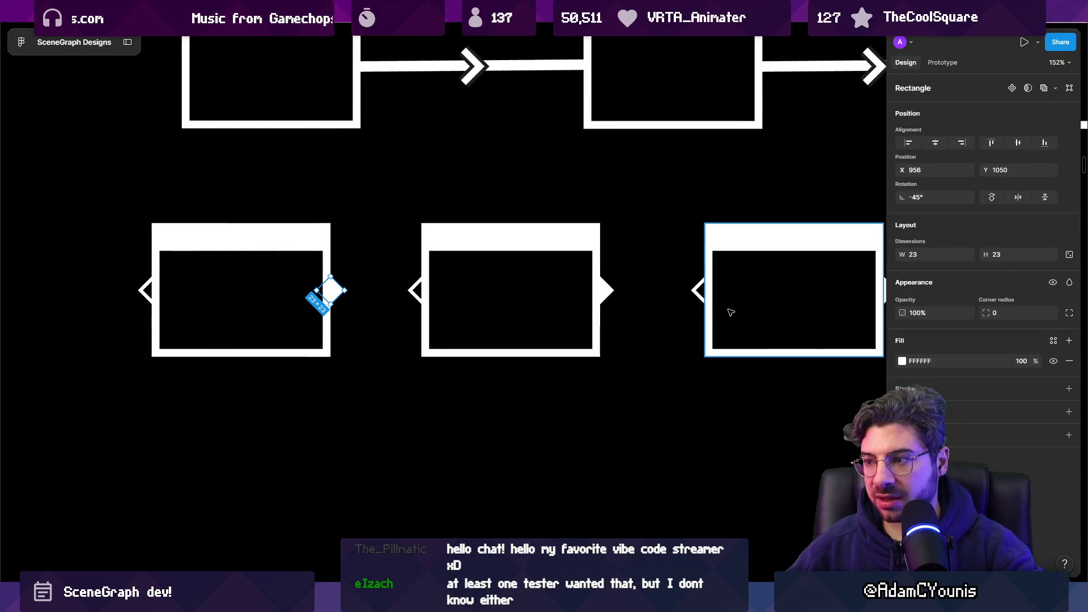
pyautogui.keyDown('shift'); pyautogui.click(611, 293); pyautogui.keyUp('shift')
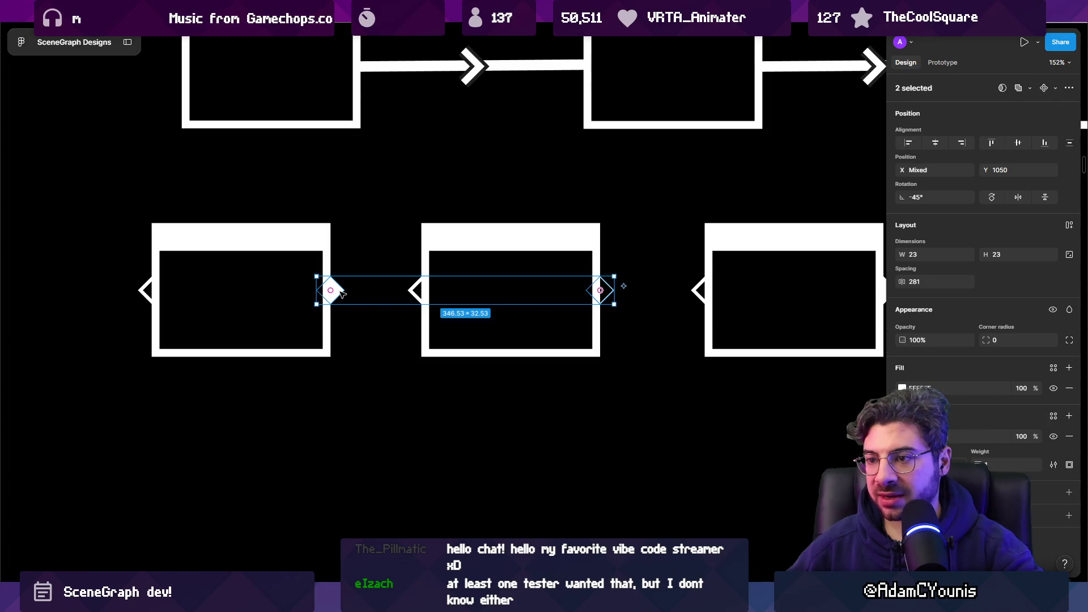
pyautogui.hotkey('shift', 'x')
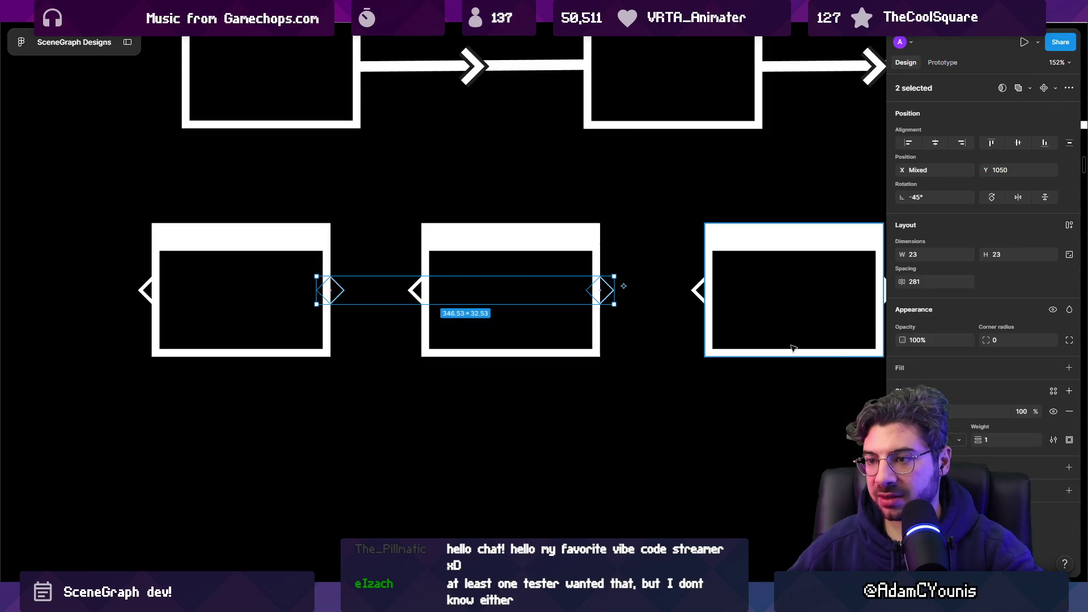
pyautogui.moveTo(978, 439); pyautogui.dragTo(983, 438)
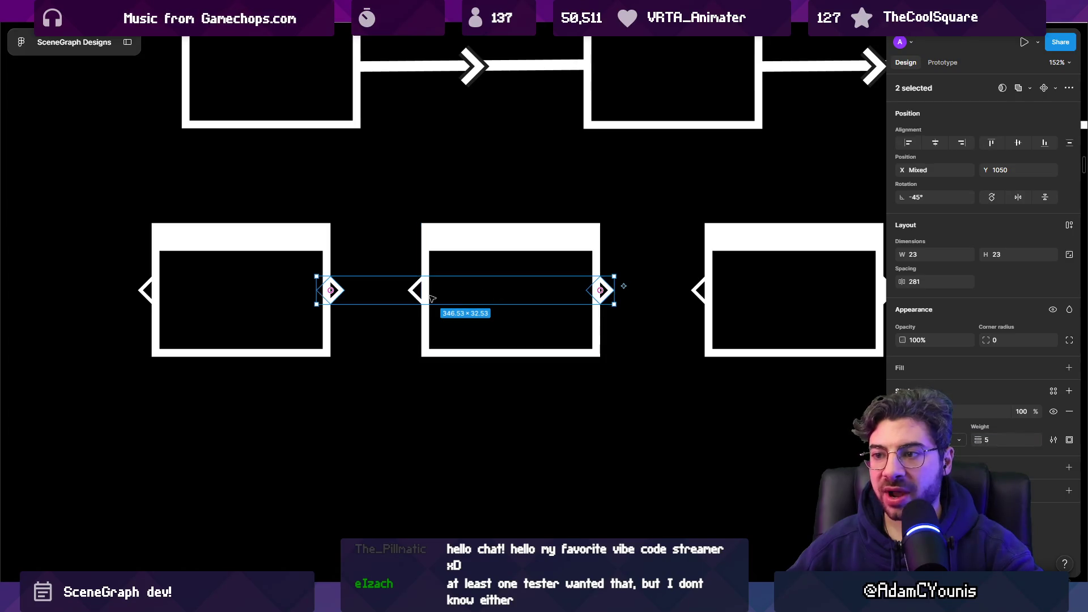
pyautogui.press('Escape')
pyautogui.hotkey('ctrl', '\\')
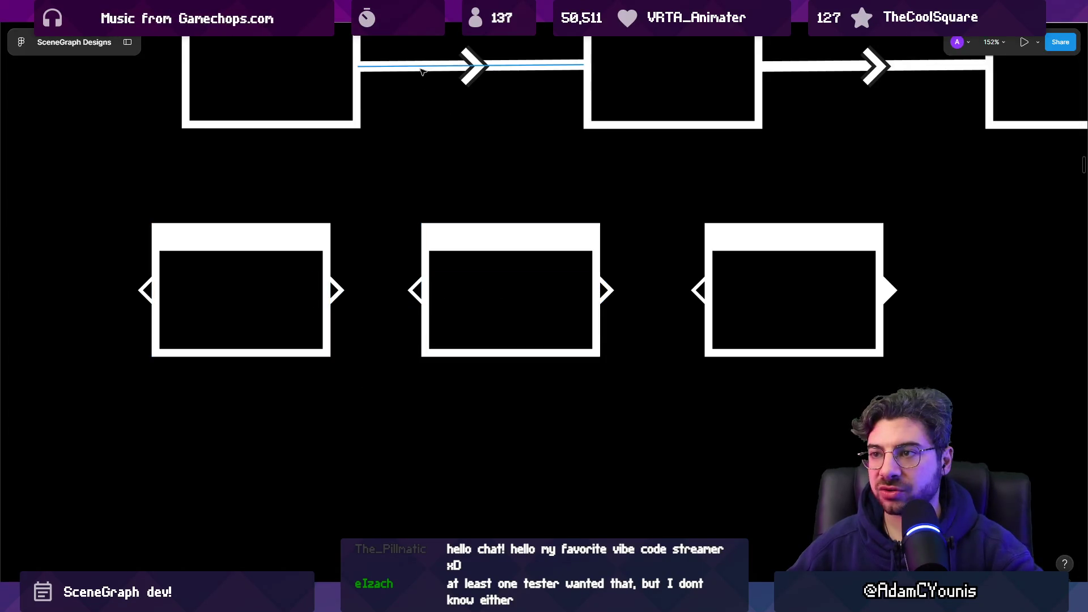
# - Copy the top connector line between lower boxes 1 and 2, fitting it to their edges
pyautogui.click(422, 71)
pyautogui.moveTo(422, 70); pyautogui.dragTo(398, 293)
pyautogui.moveTo(556, 289); pyautogui.dragTo(415, 292)
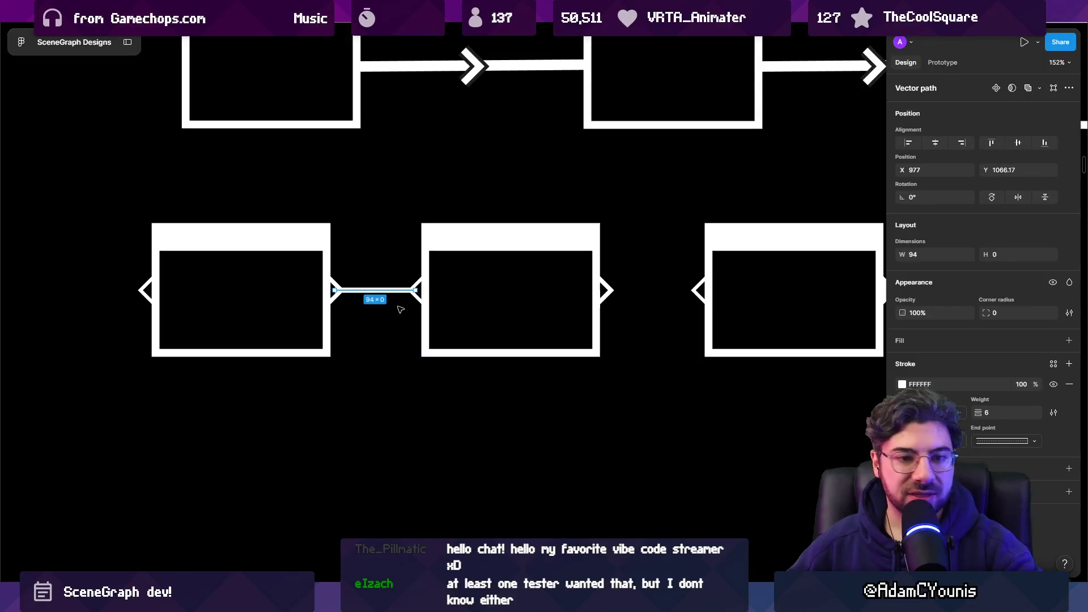
pyautogui.moveTo(337, 289); pyautogui.dragTo(350, 293)
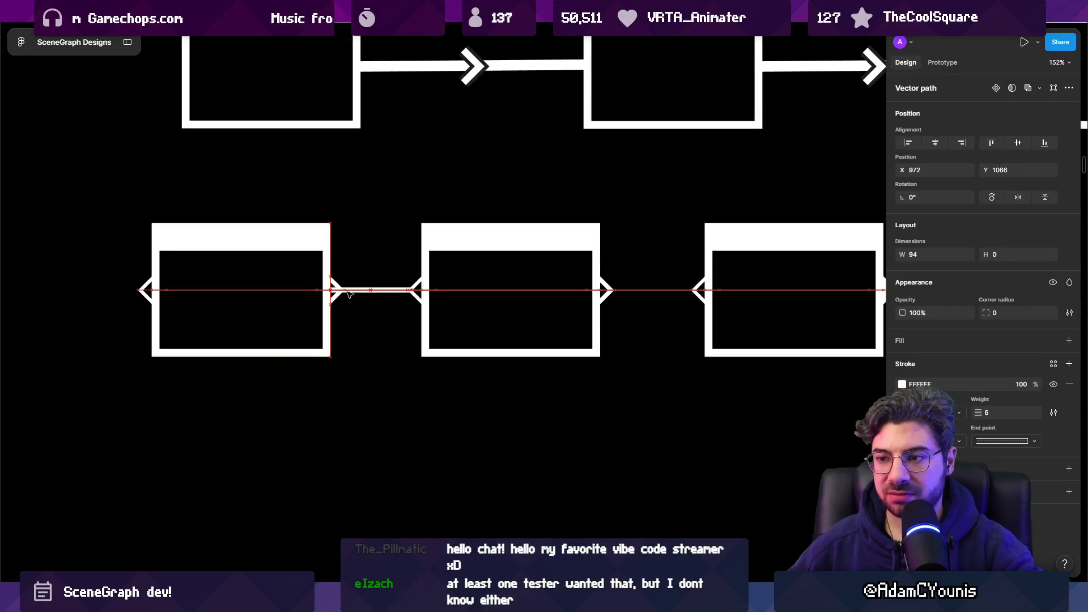
pyautogui.click(404, 319)
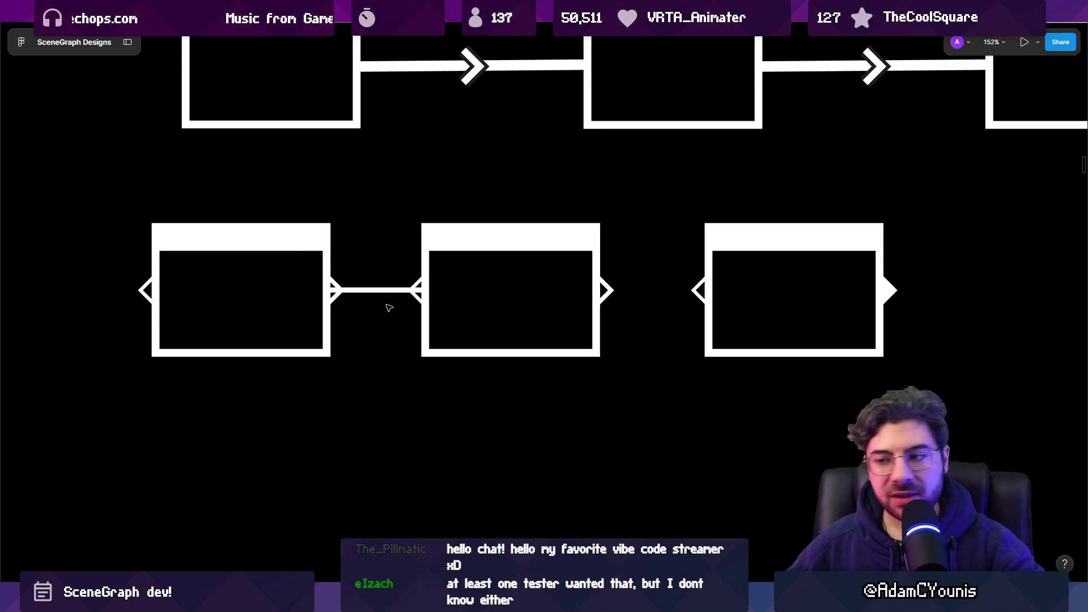
pyautogui.moveTo(380, 290); pyautogui.dragTo(420, 291)
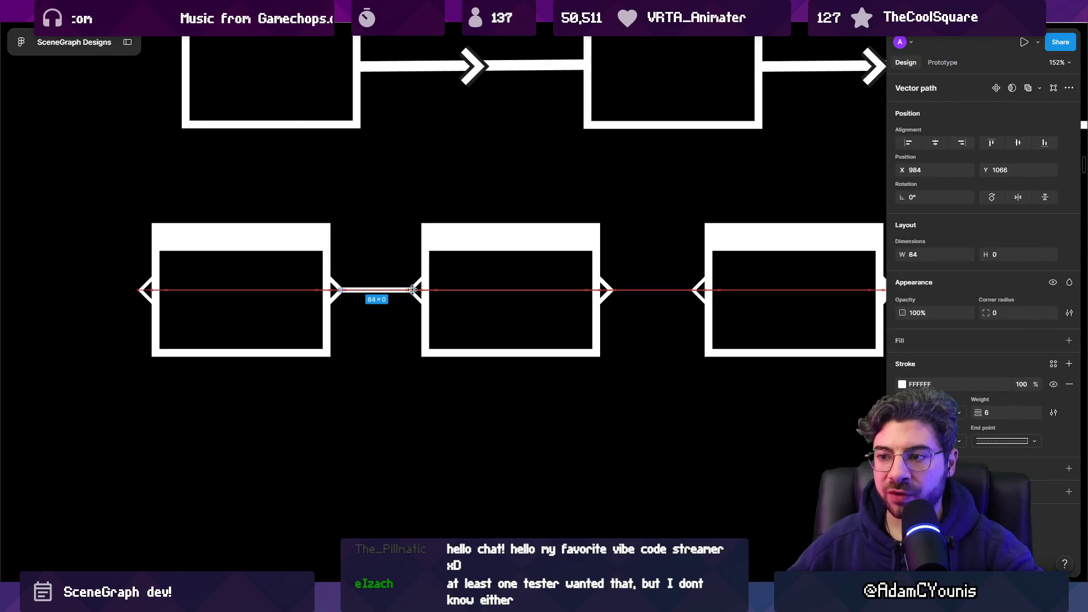
pyautogui.click(396, 316)
pyautogui.scroll(-3, 393, 318)
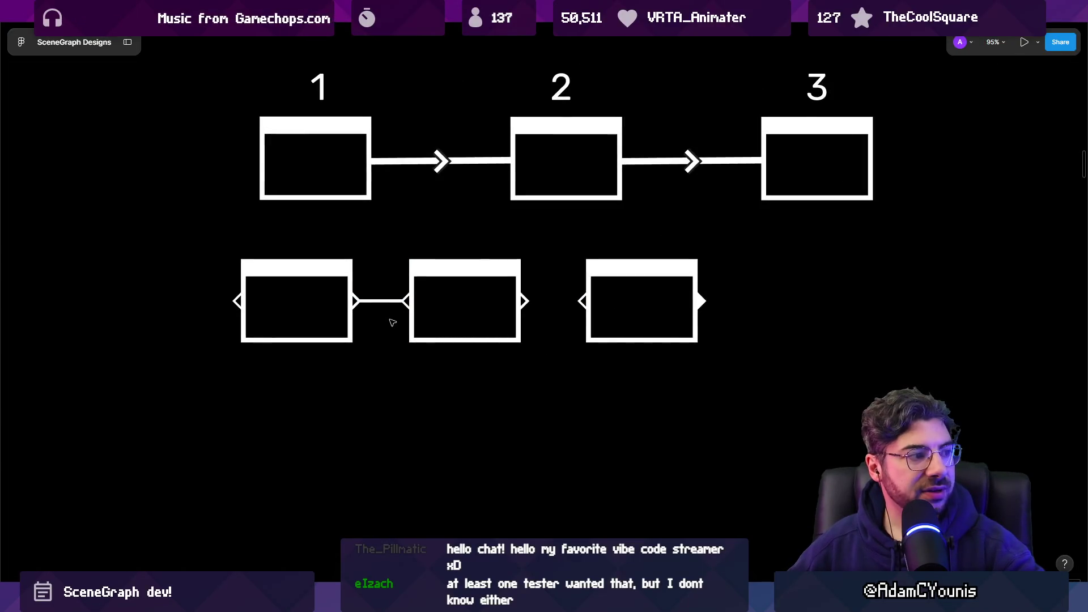
pyautogui.scroll(3, 392, 323)
pyautogui.scroll(1, 378, 291)
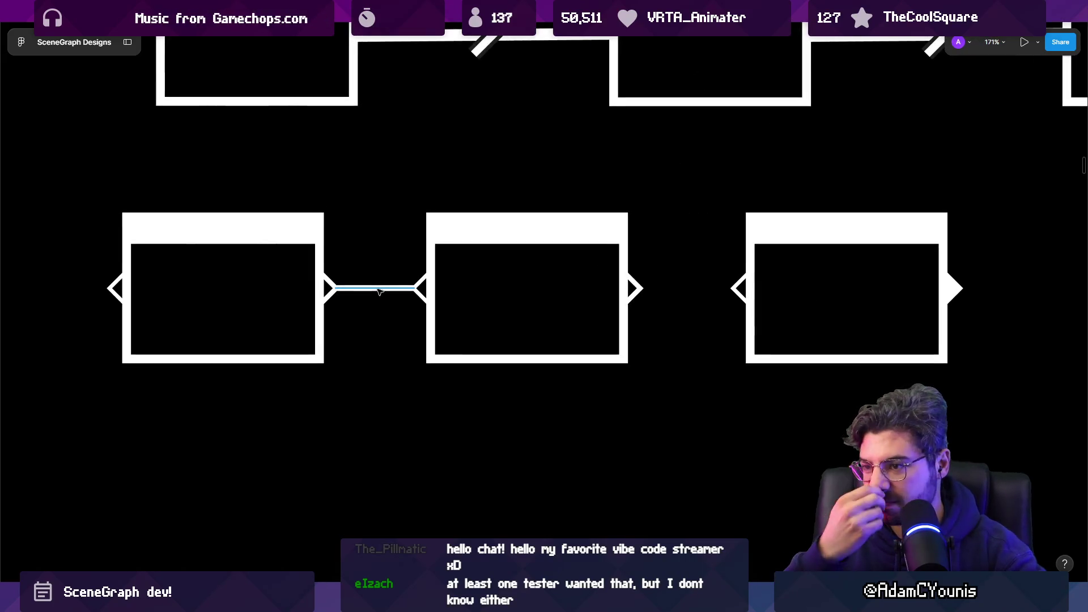
# - Add another connector copy between lower boxes 2 and 3, stretched to reach box 3's port
pyautogui.moveTo(391, 226); pyautogui.dragTo(375, 280)
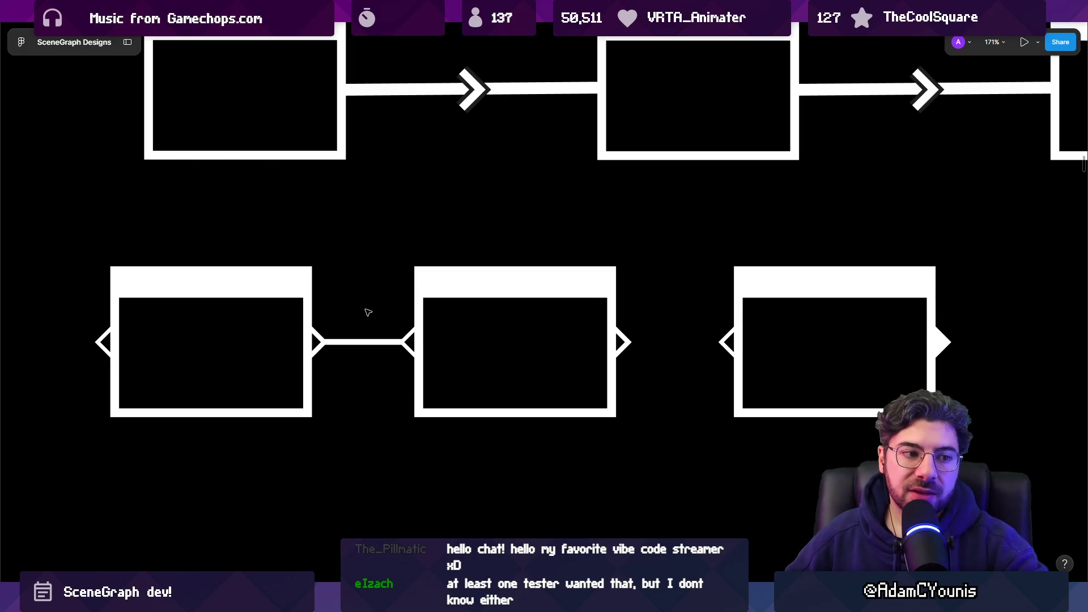
pyautogui.scroll(-3, 365, 314)
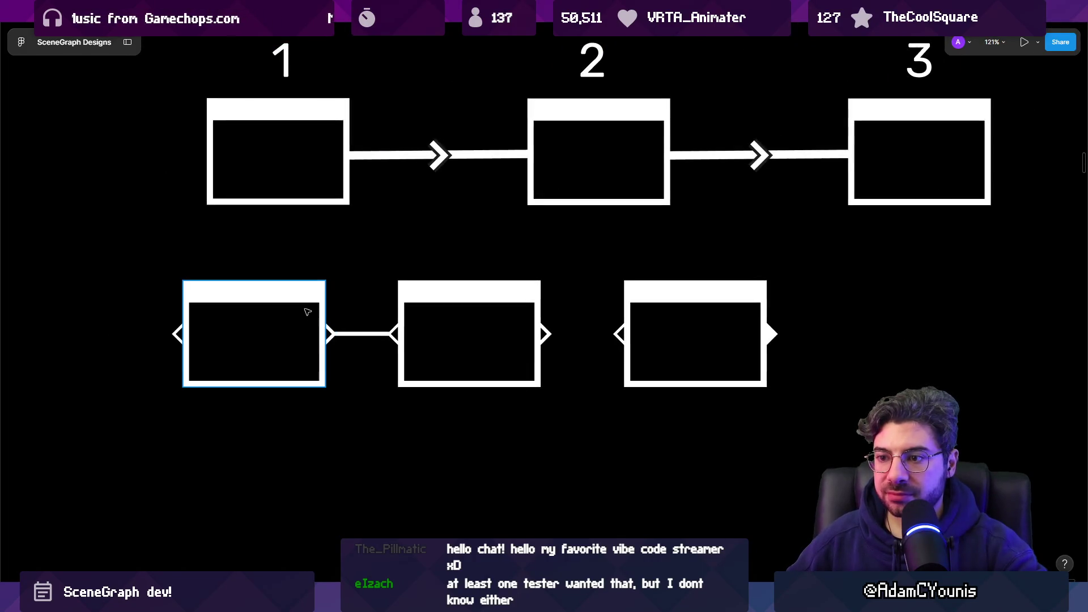
pyautogui.click(307, 312)
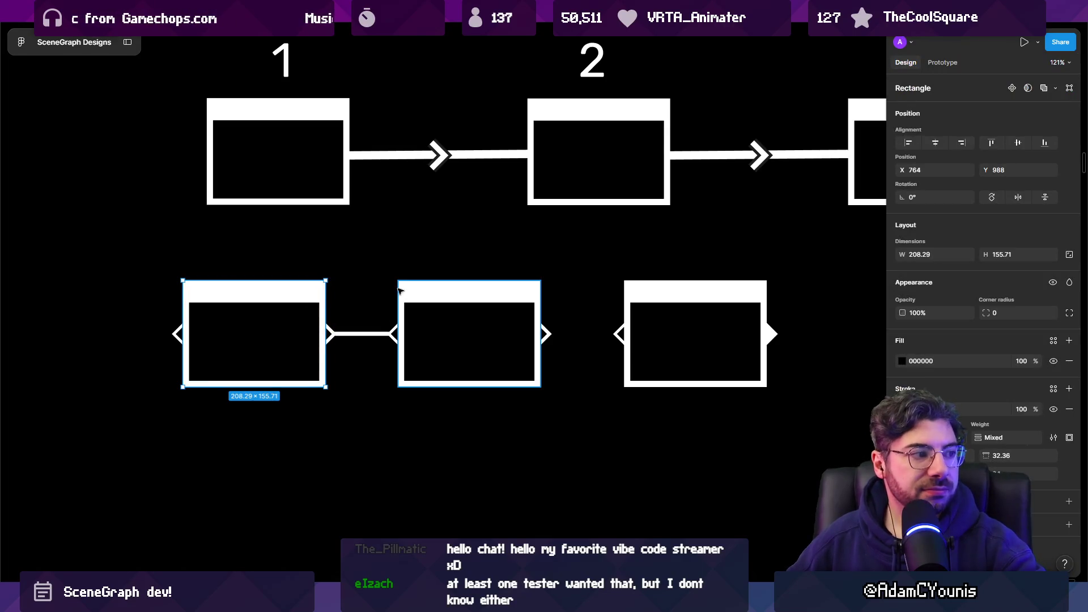
pyautogui.click(371, 331)
pyautogui.moveTo(371, 332); pyautogui.dragTo(614, 333)
pyautogui.click(602, 362)
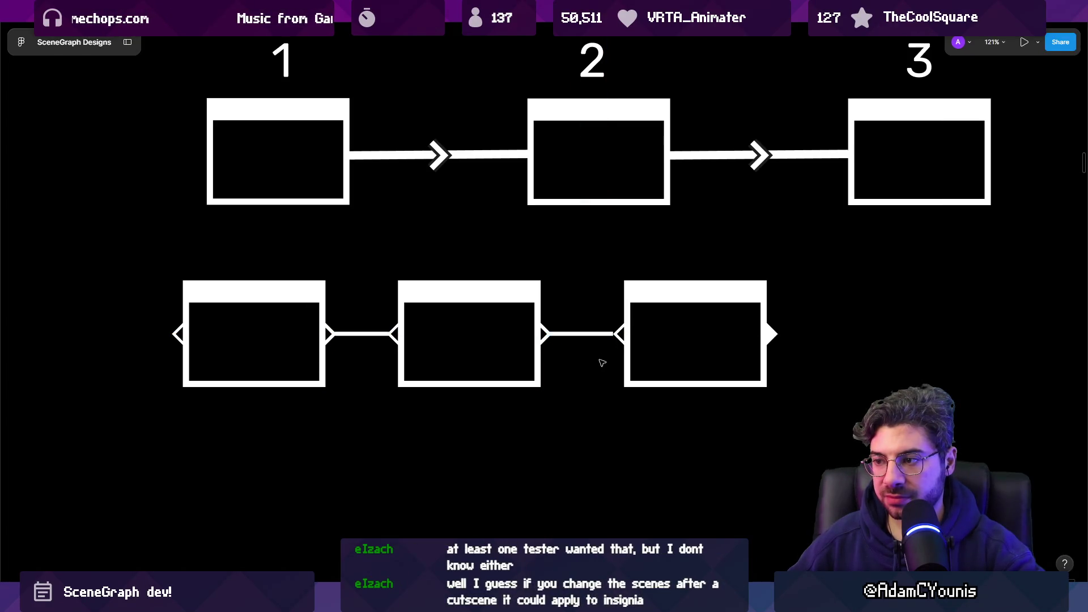
pyautogui.scroll(5, 564, 374)
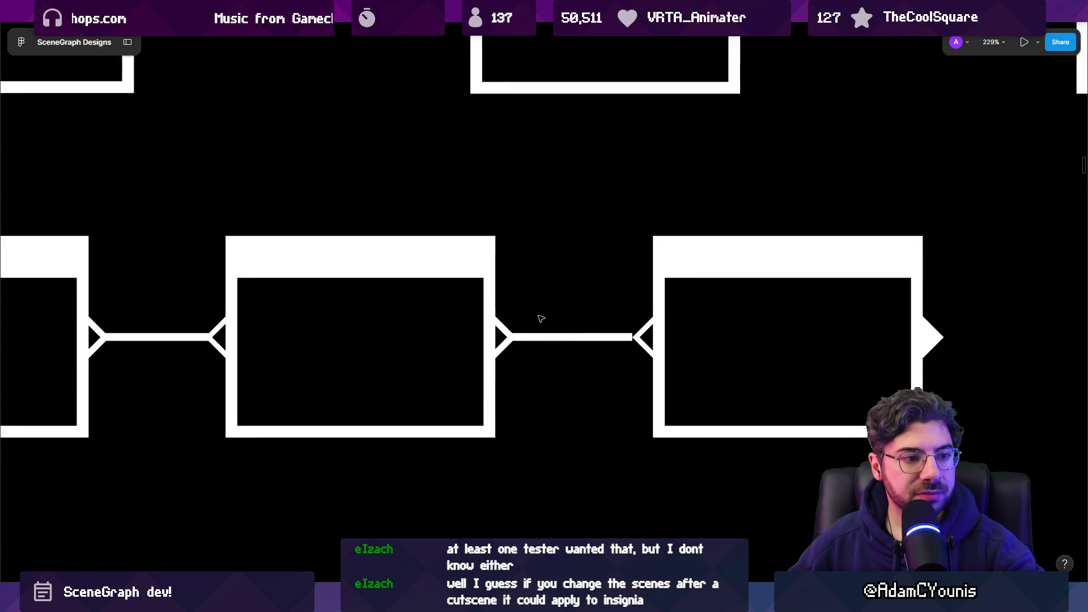
pyautogui.click(546, 335)
pyautogui.scroll(5, 629, 335)
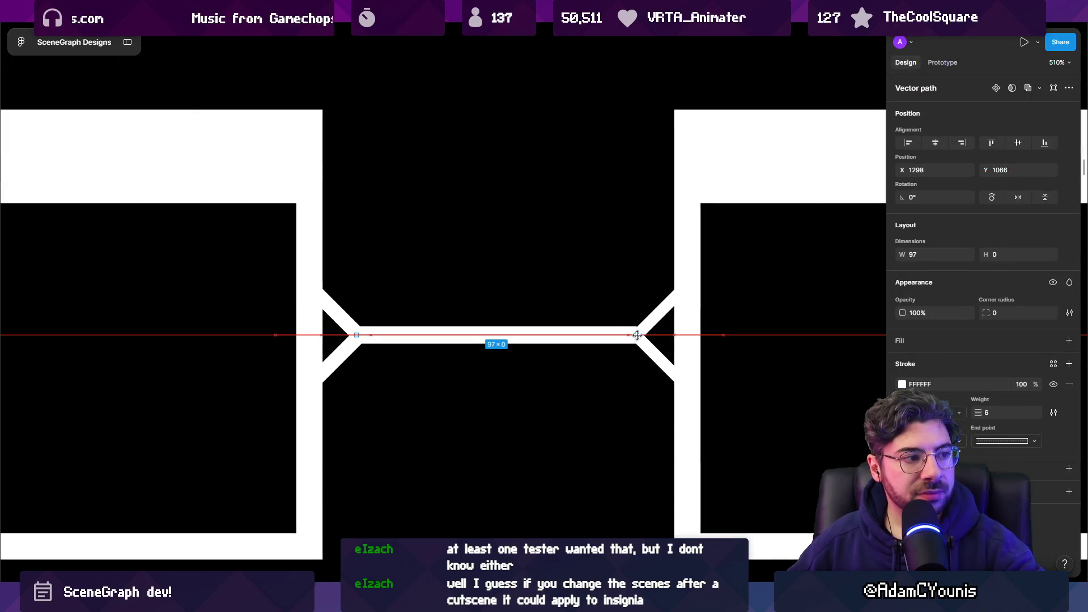
pyautogui.scroll(-10, 631, 334)
pyautogui.click(576, 371)
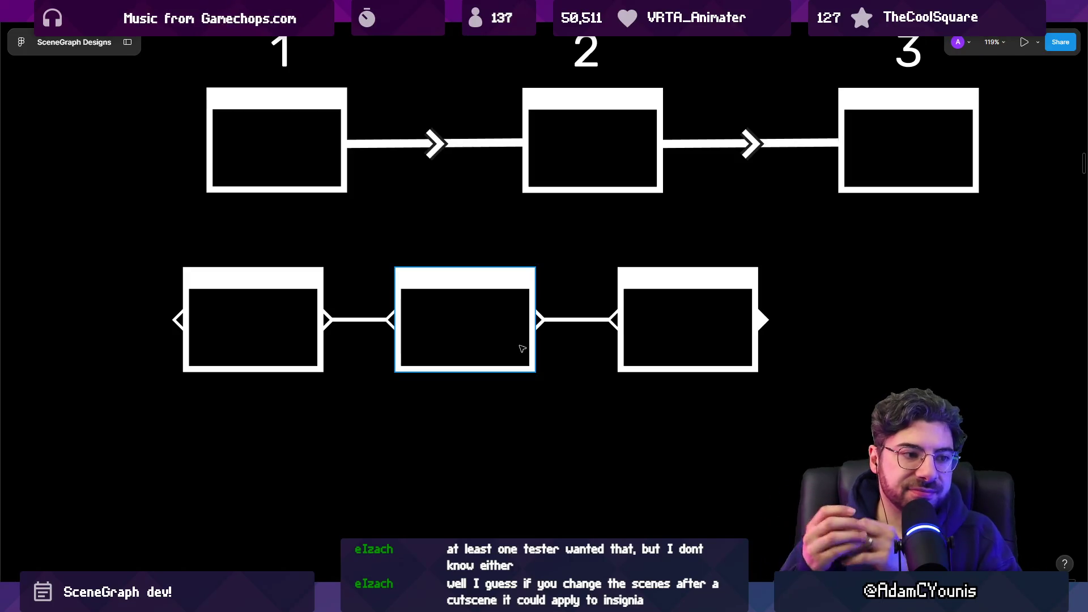
pyautogui.moveTo(395, 602)
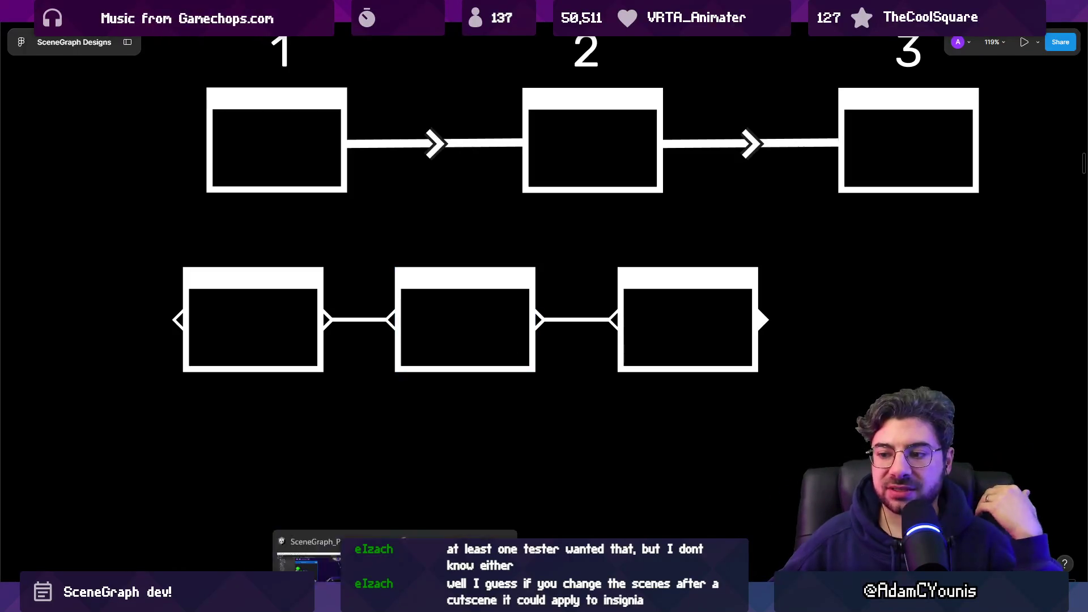
pyautogui.click(420, 518)
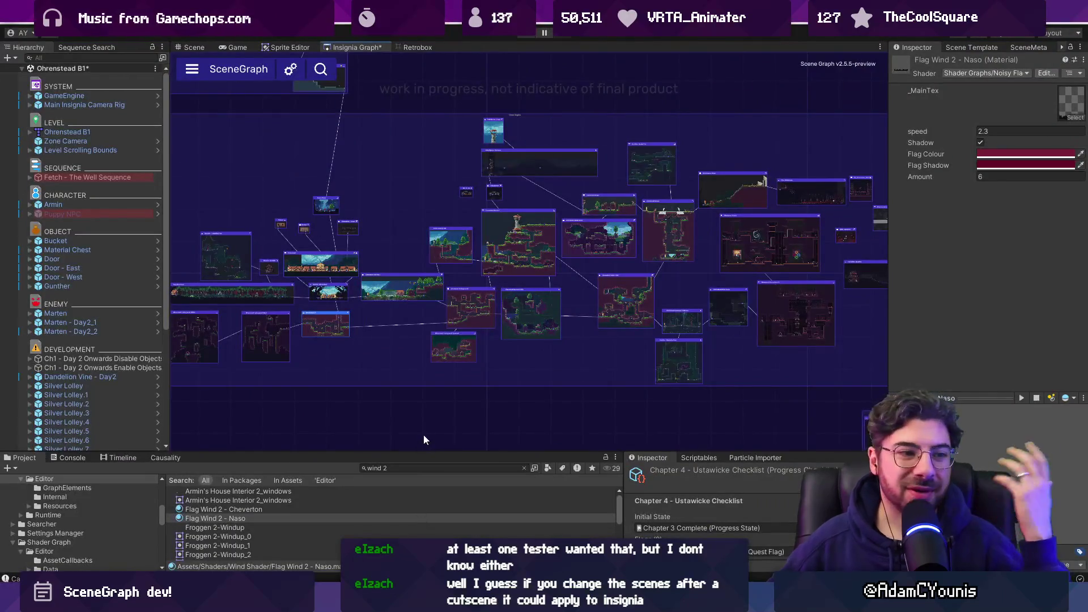
pyautogui.scroll(-5, 697, 315)
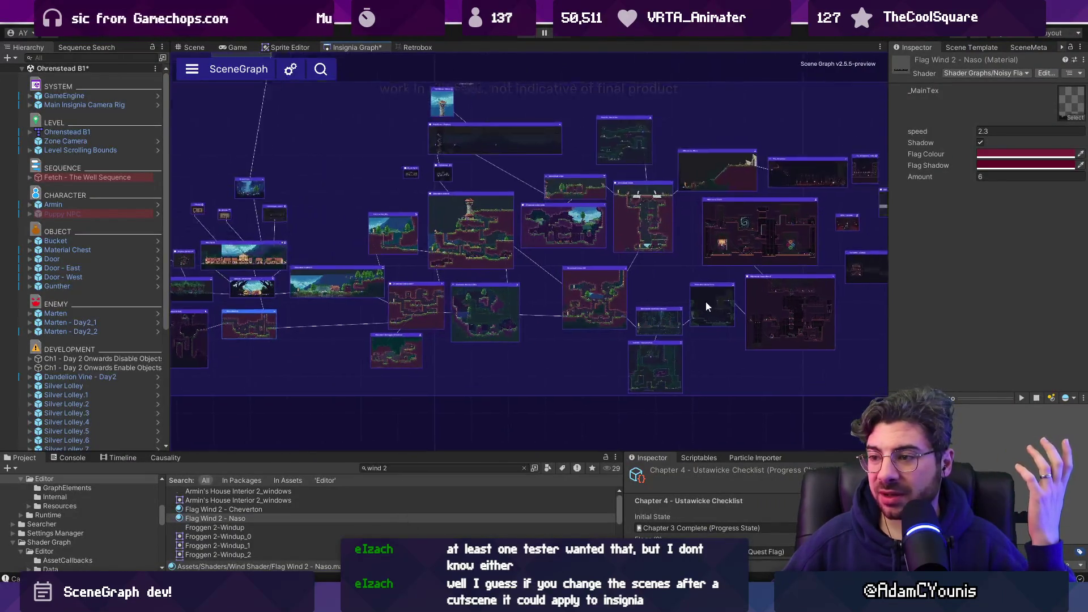
pyautogui.scroll(10, 552, 293)
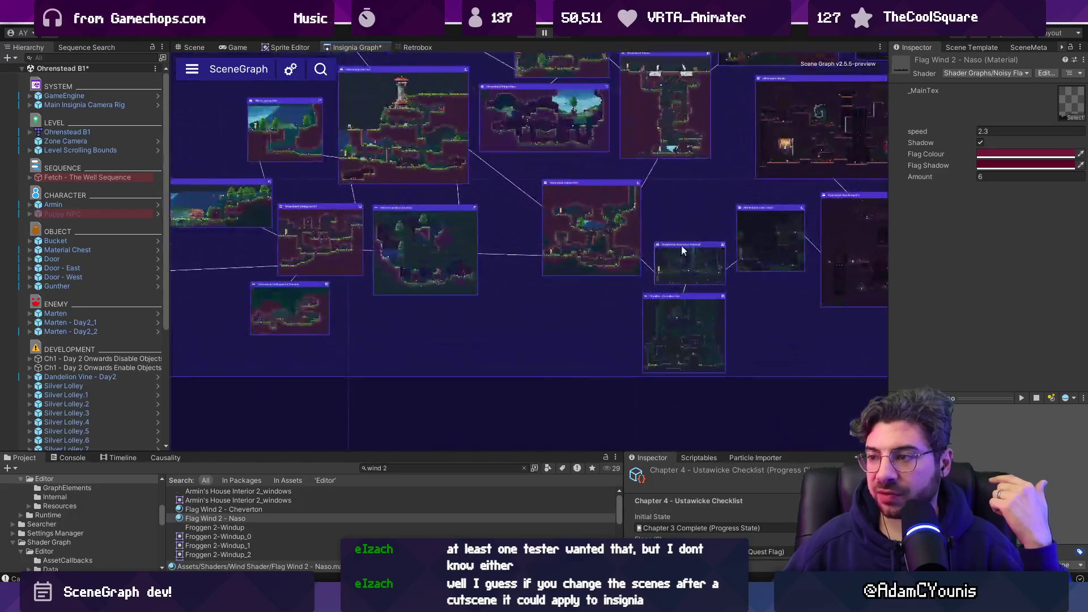
pyautogui.scroll(-5, 553, 297)
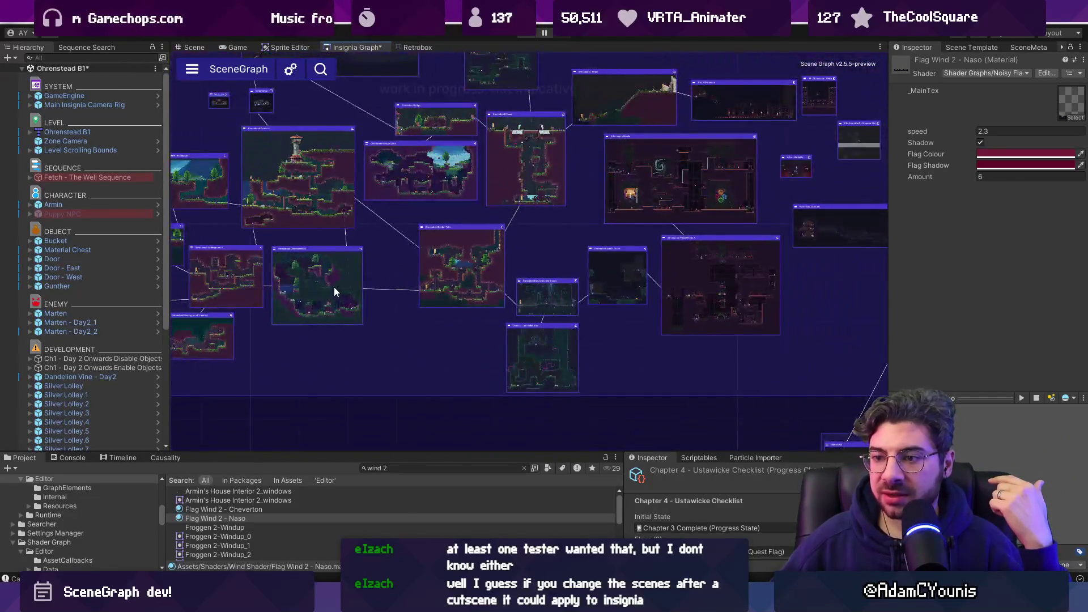
pyautogui.scroll(4, 674, 302)
pyautogui.scroll(-6, 461, 273)
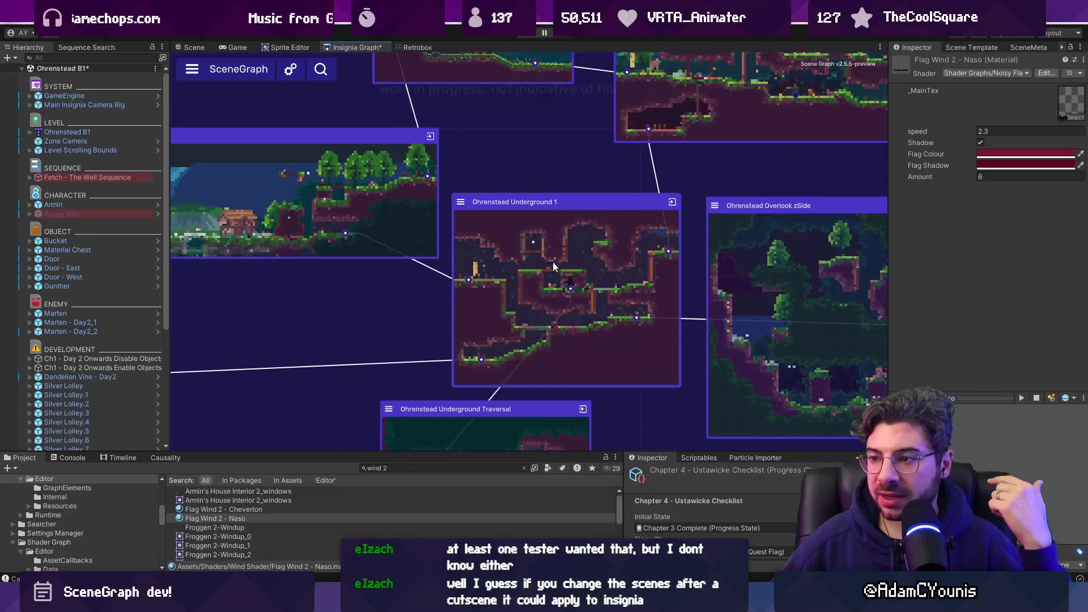
pyautogui.scroll(6, 614, 263)
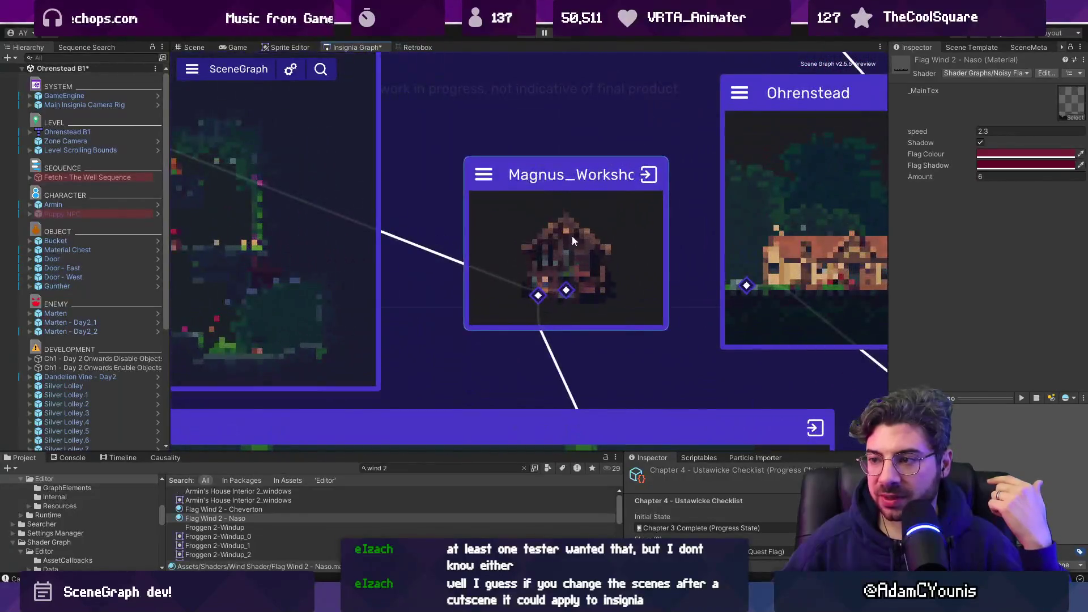
pyautogui.scroll(-5, 573, 237)
pyautogui.scroll(6, 406, 328)
pyautogui.scroll(1, 442, 294)
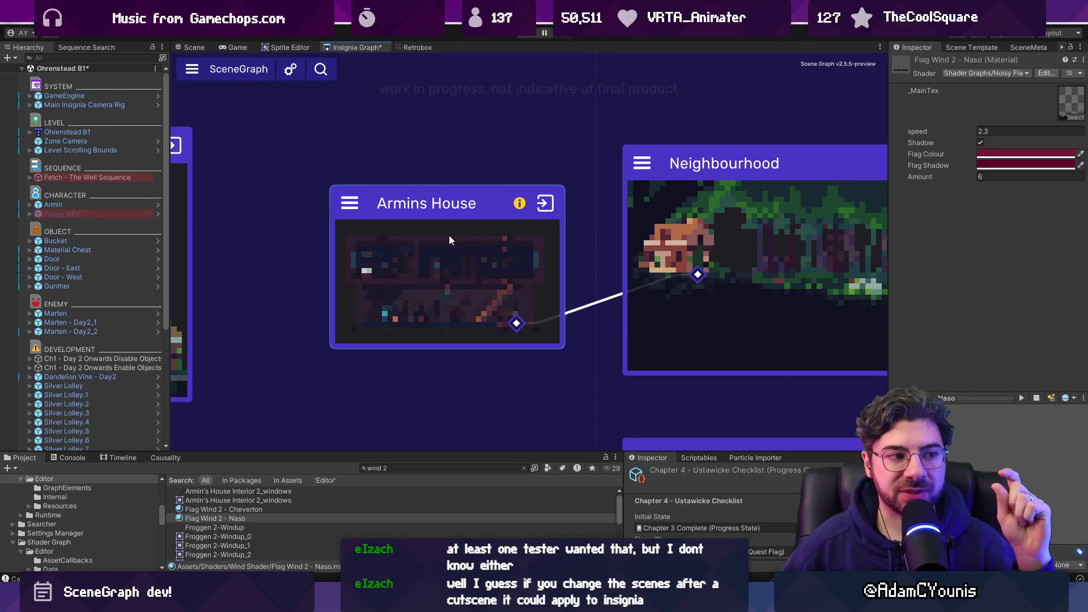
pyautogui.scroll(-5, 448, 236)
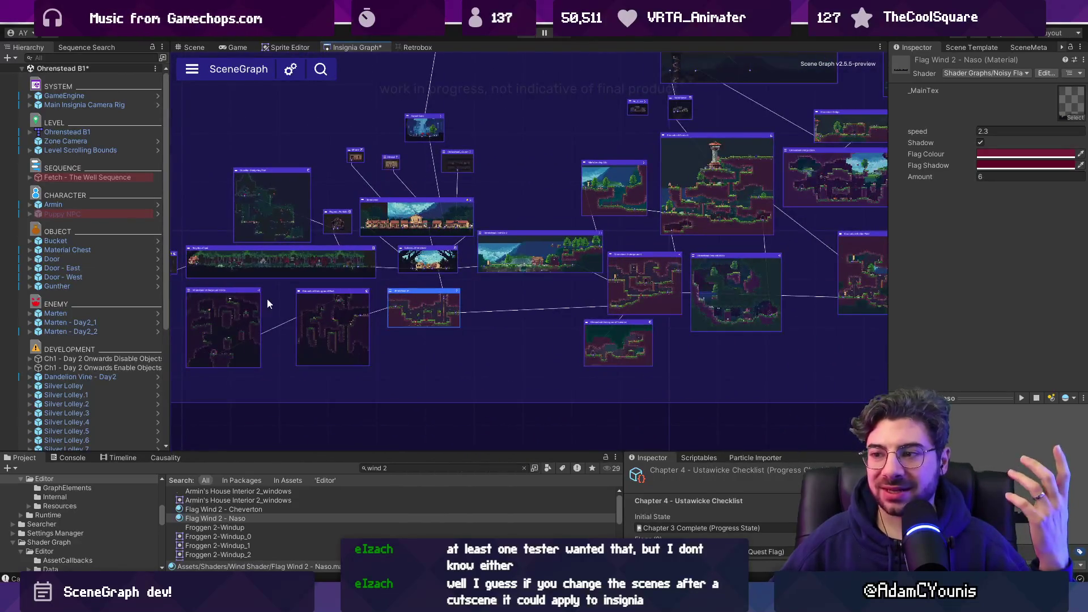
pyautogui.scroll(-3, 441, 270)
pyautogui.scroll(3, 480, 275)
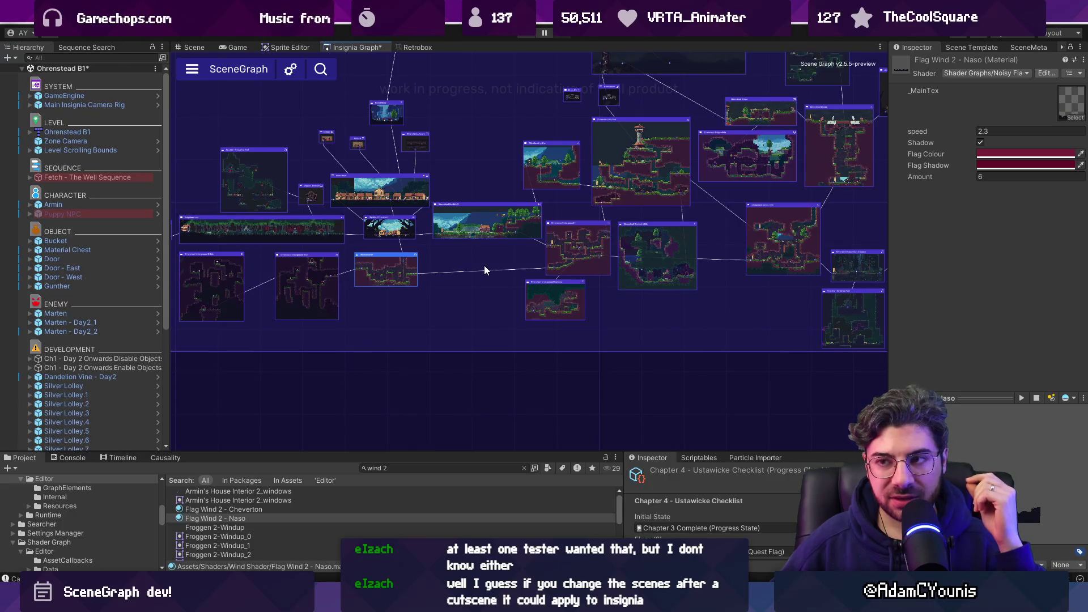
pyautogui.moveTo(493, 256); pyautogui.dragTo(224, 262)
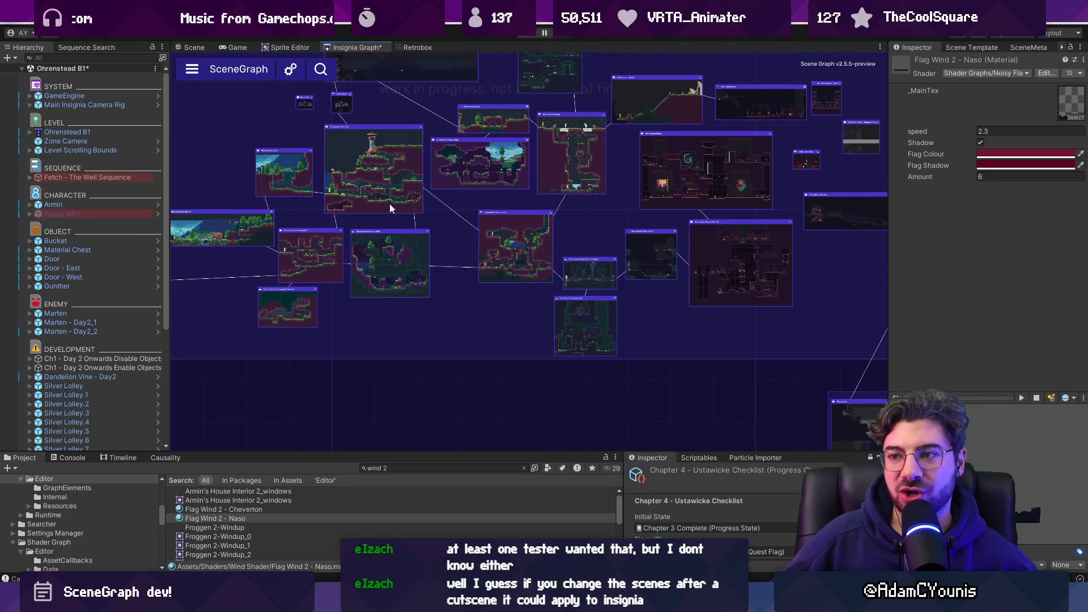
pyautogui.scroll(-3, 442, 373)
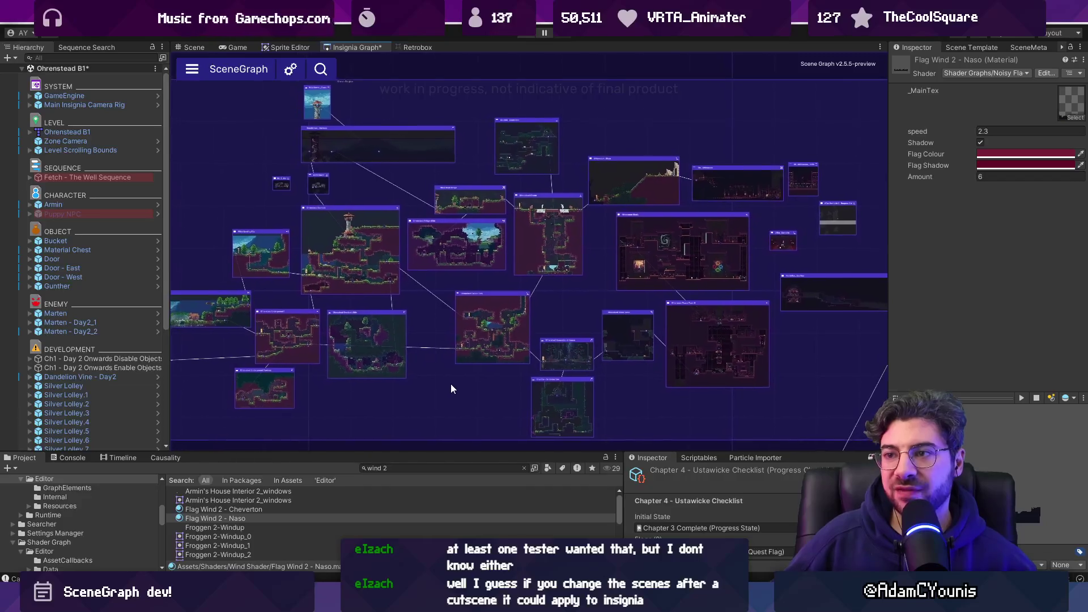
pyautogui.moveTo(458, 387)
pyautogui.mouseDown()
pyautogui.moveTo(474, 369)
pyautogui.moveTo(425, 379)
pyautogui.mouseUp()
pyautogui.scroll(1, 453, 371)
pyautogui.scroll(1, 446, 371)
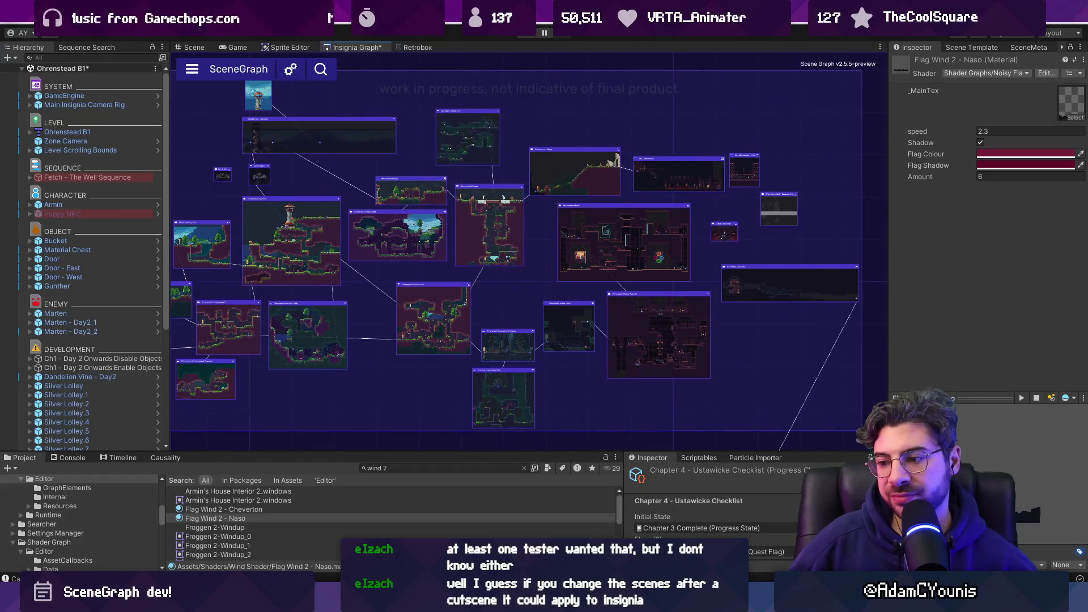
pyautogui.hotkey('alt', 'Tab')
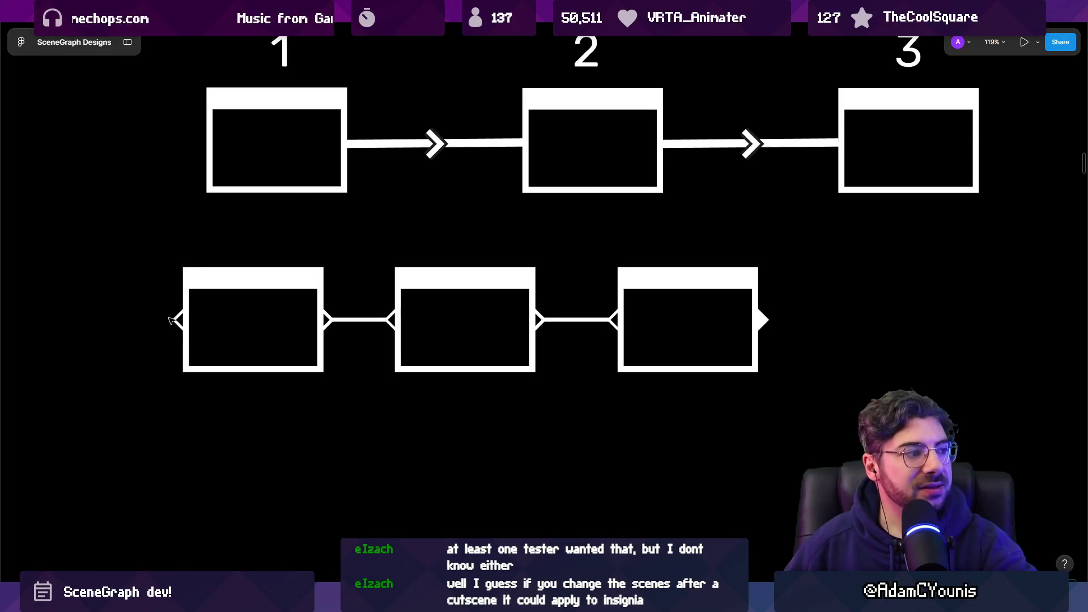
pyautogui.click(309, 294)
pyautogui.click(367, 433)
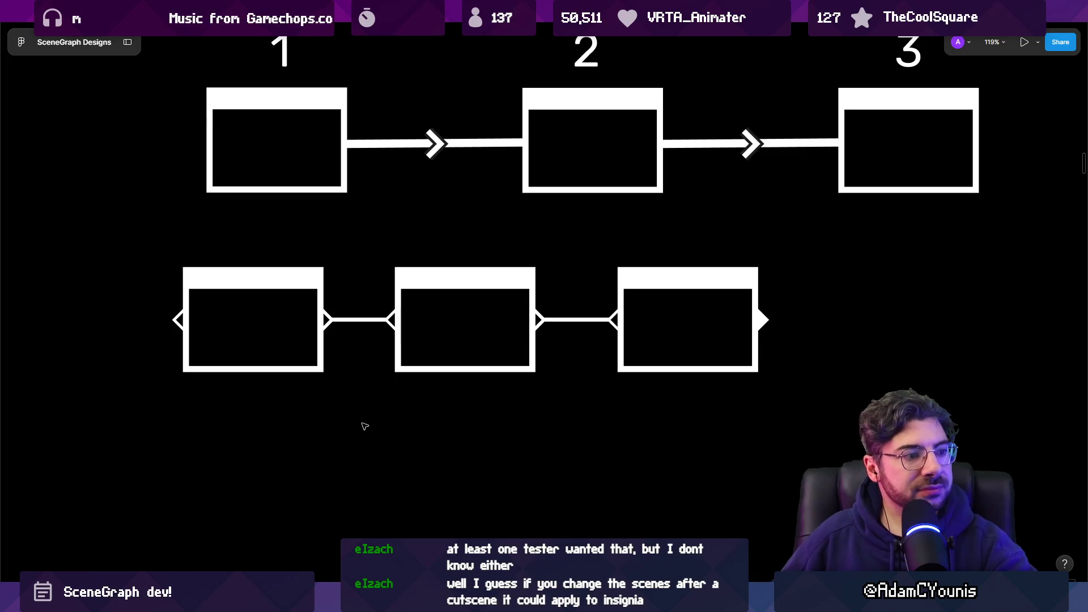
pyautogui.scroll(-3, 348, 395)
pyautogui.scroll(5, 368, 359)
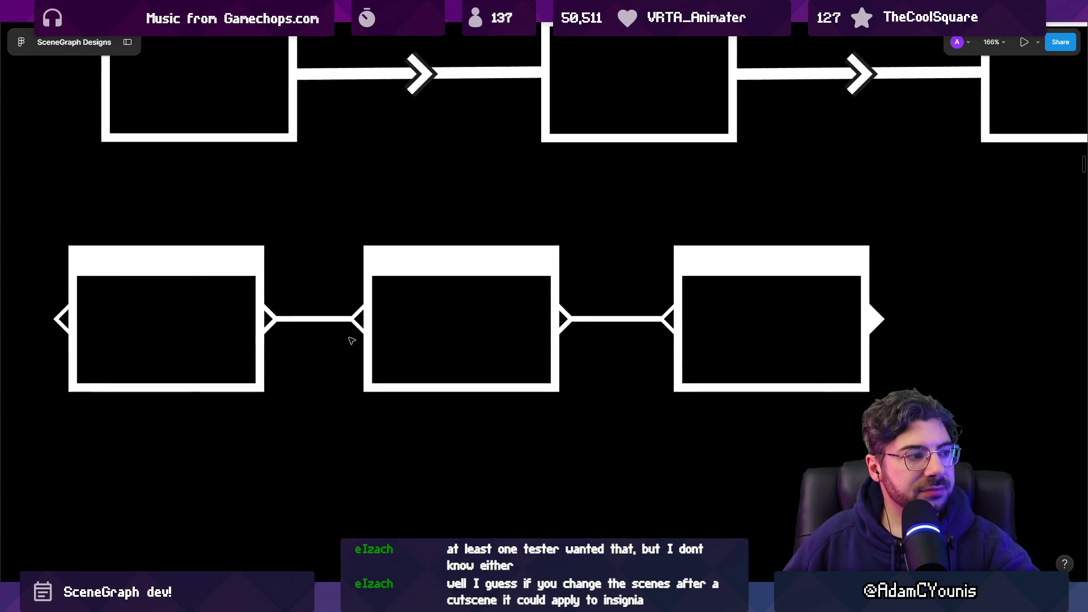
pyautogui.click(270, 330)
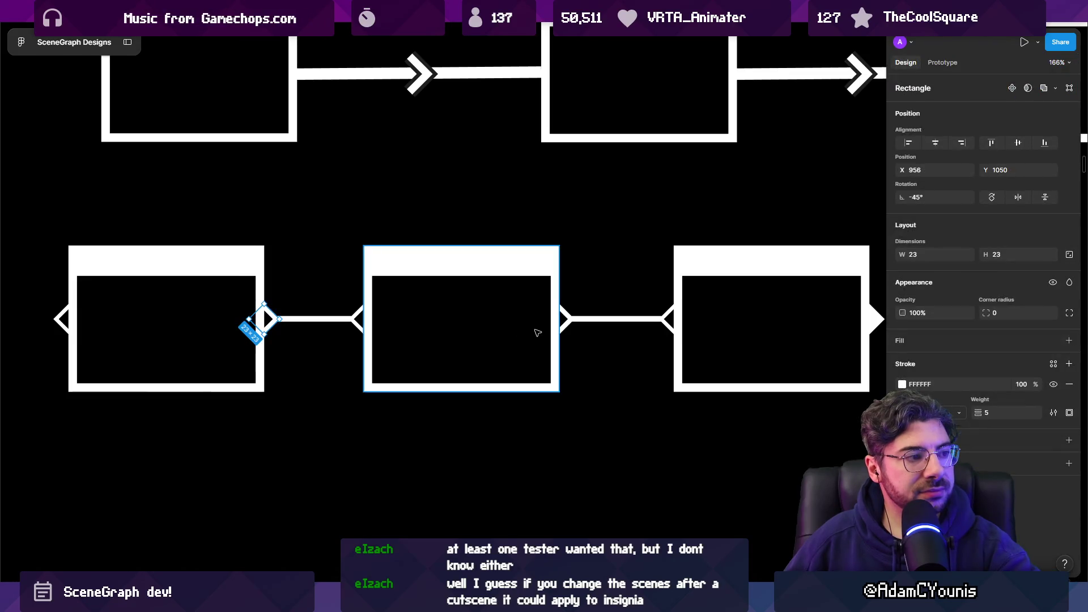
pyautogui.keyDown('shift'); pyautogui.click(560, 329); pyautogui.keyUp('shift')
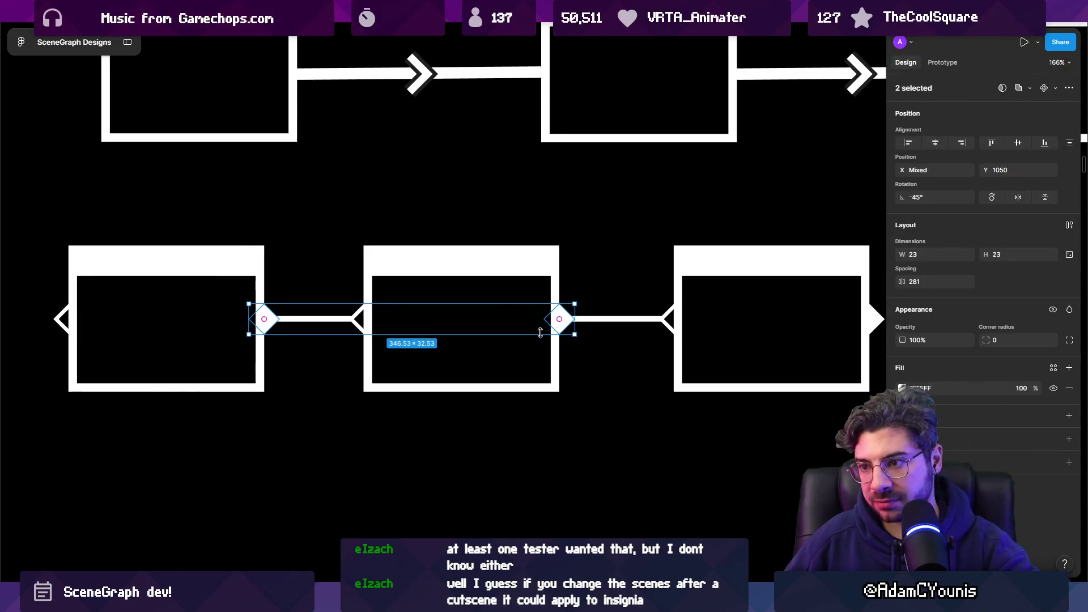
pyautogui.click(432, 469)
pyautogui.scroll(-5, 440, 413)
pyautogui.scroll(3, 440, 414)
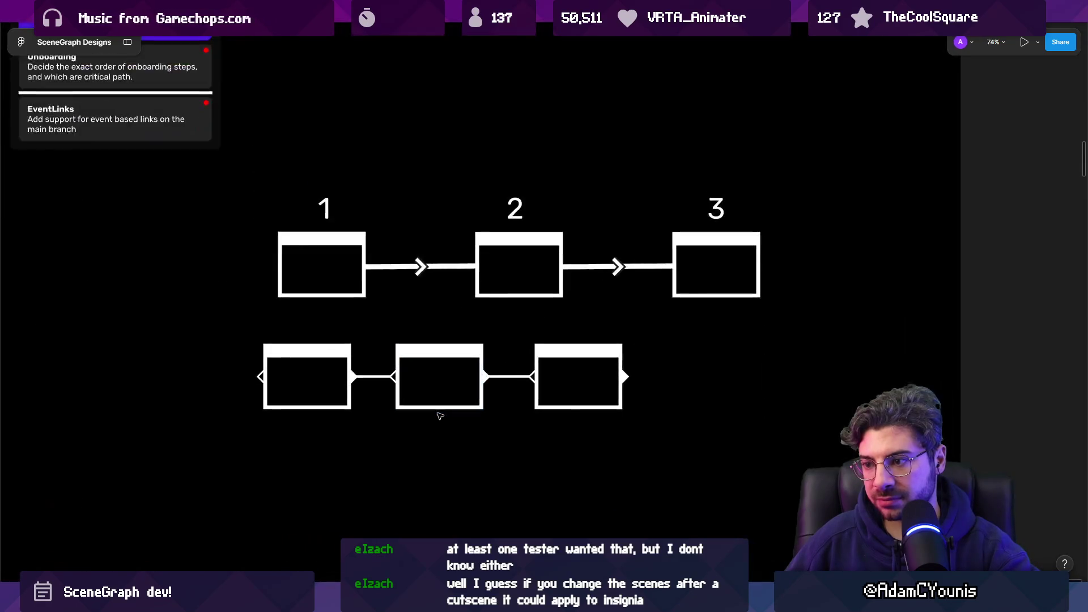
pyautogui.scroll(-3, 308, 431)
pyautogui.scroll(2, 316, 428)
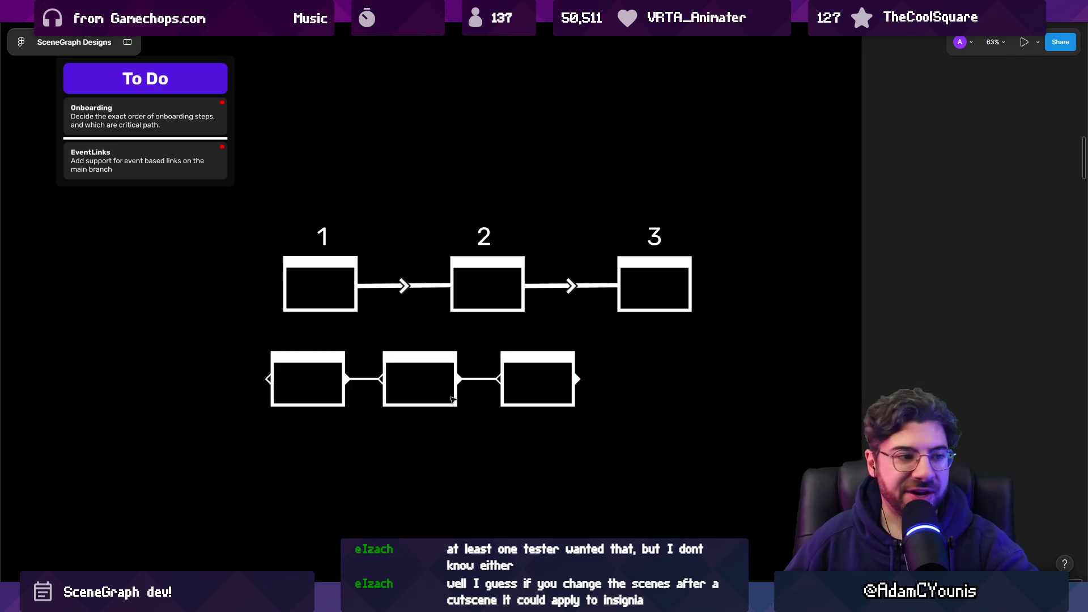
pyautogui.scroll(3, 391, 383)
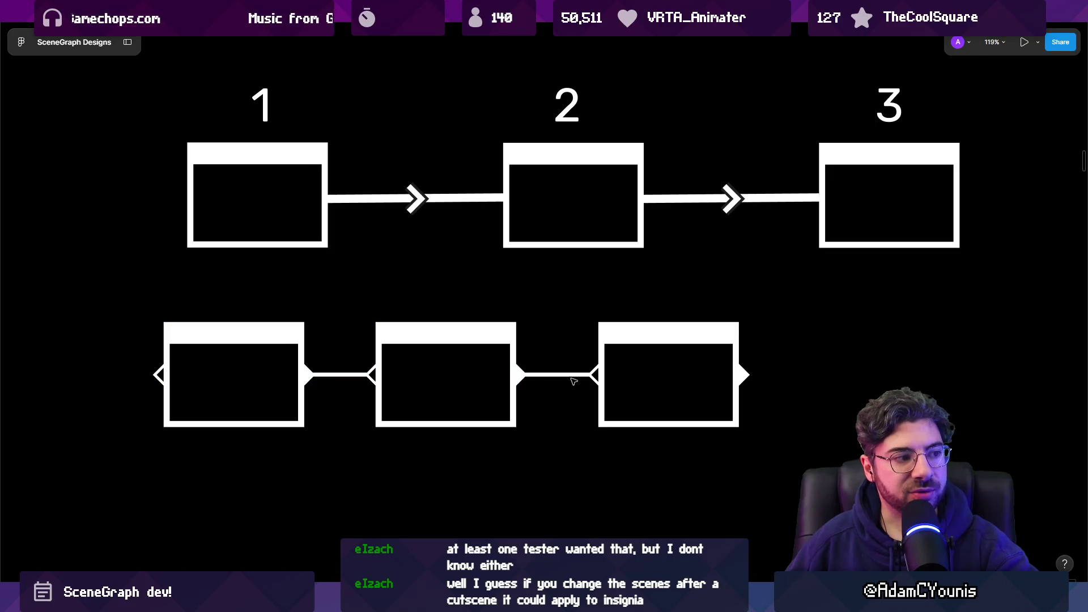
pyautogui.scroll(-3, 519, 372)
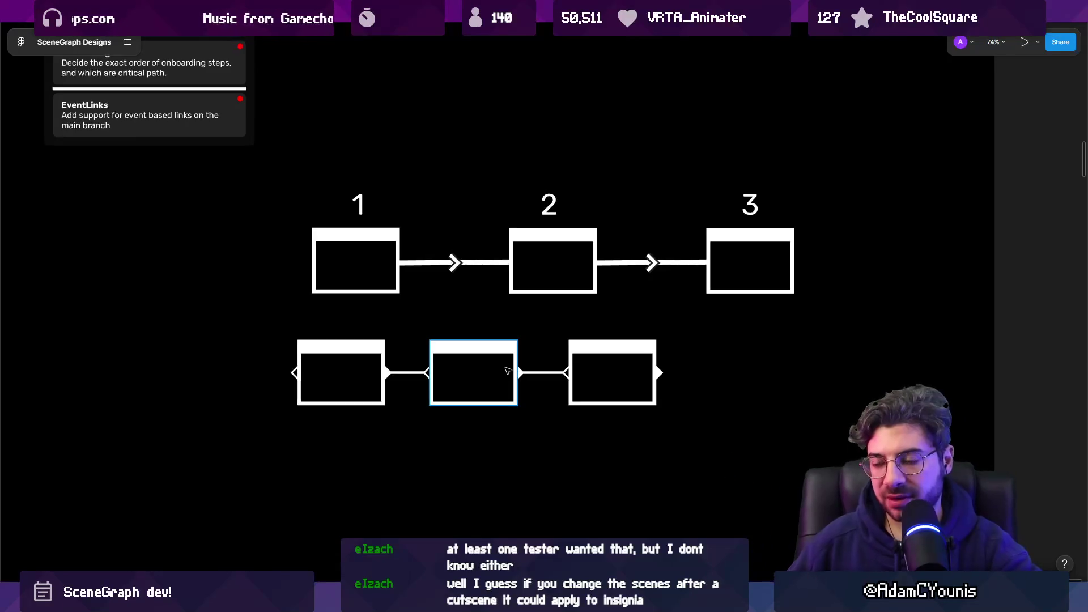
pyautogui.scroll(2, 507, 372)
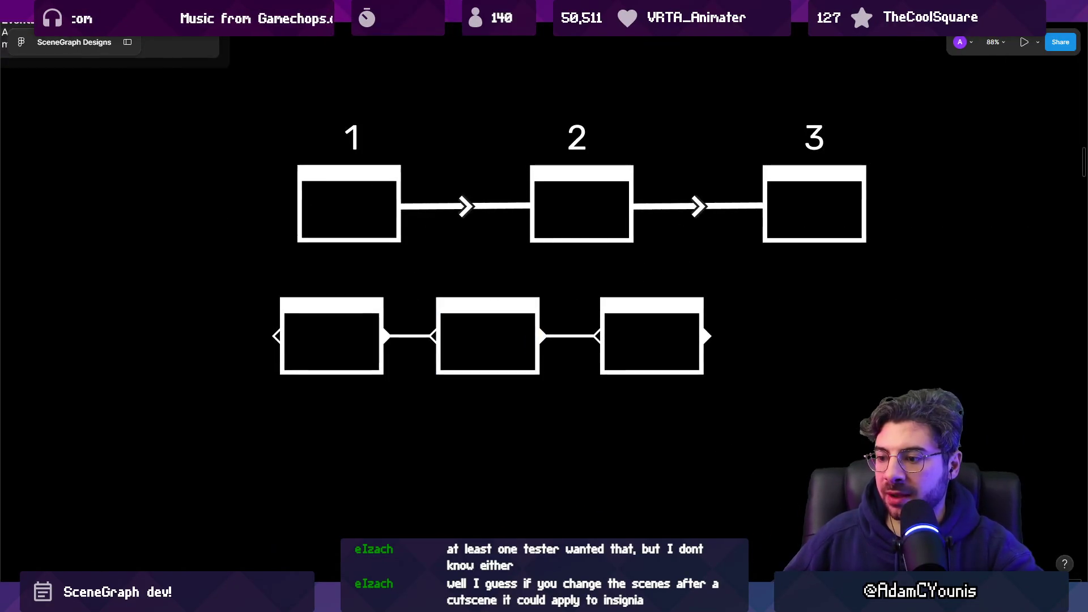
pyautogui.scroll(-10, 482, 259)
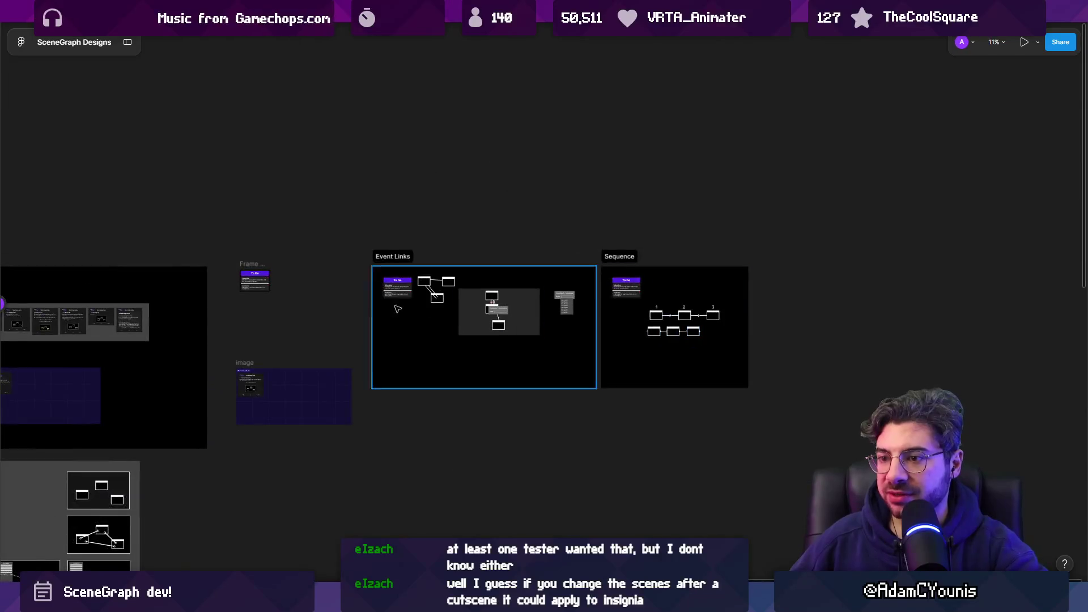
pyautogui.hscroll(-5, 482, 259)
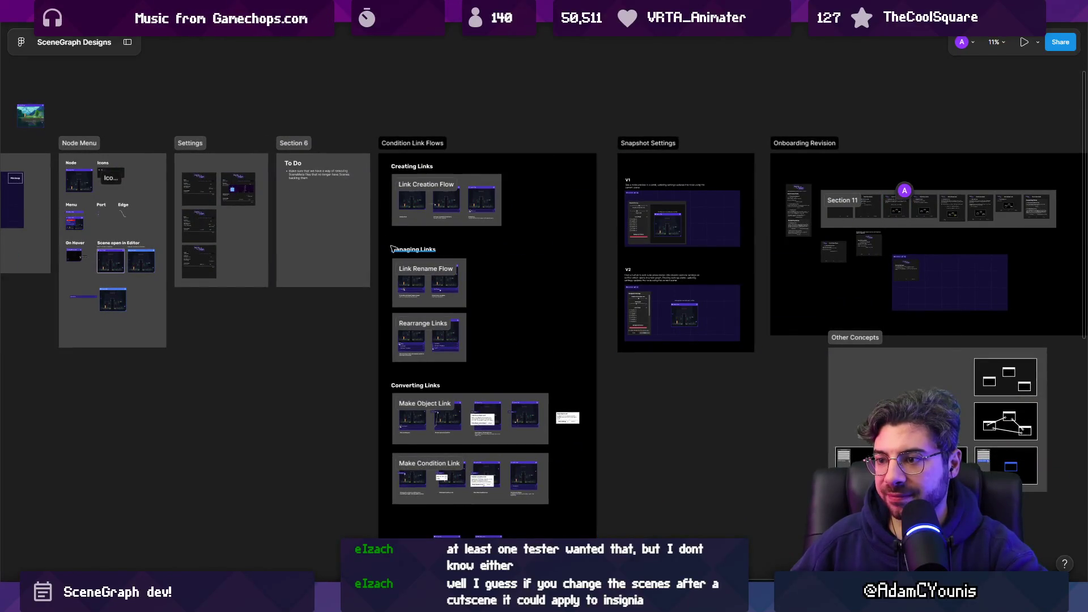
pyautogui.scroll(1, 483, 400)
pyautogui.scroll(5, 481, 400)
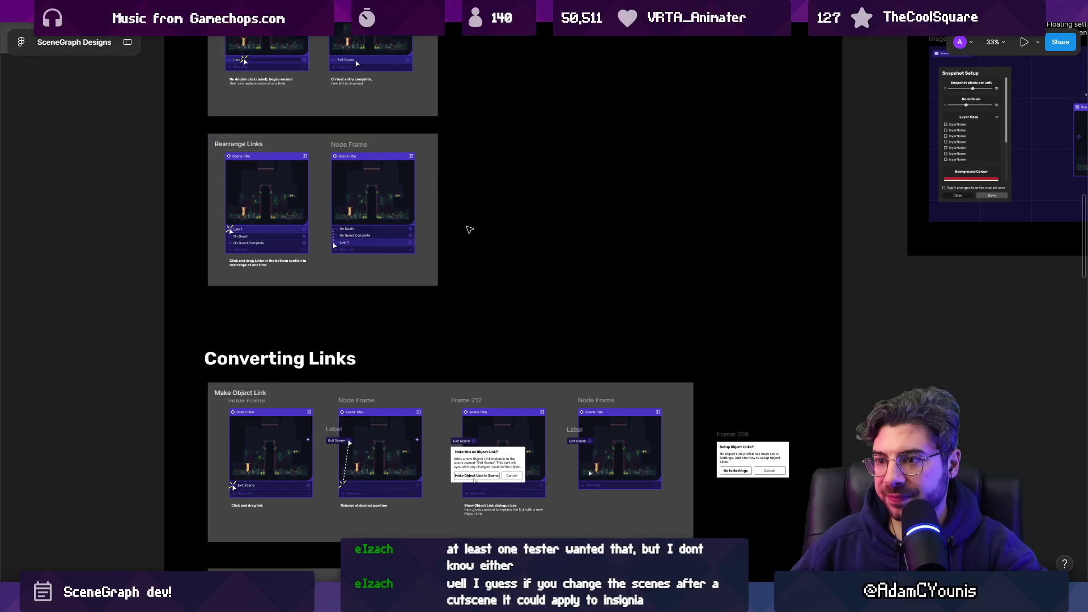
pyautogui.scroll(3, 340, 250)
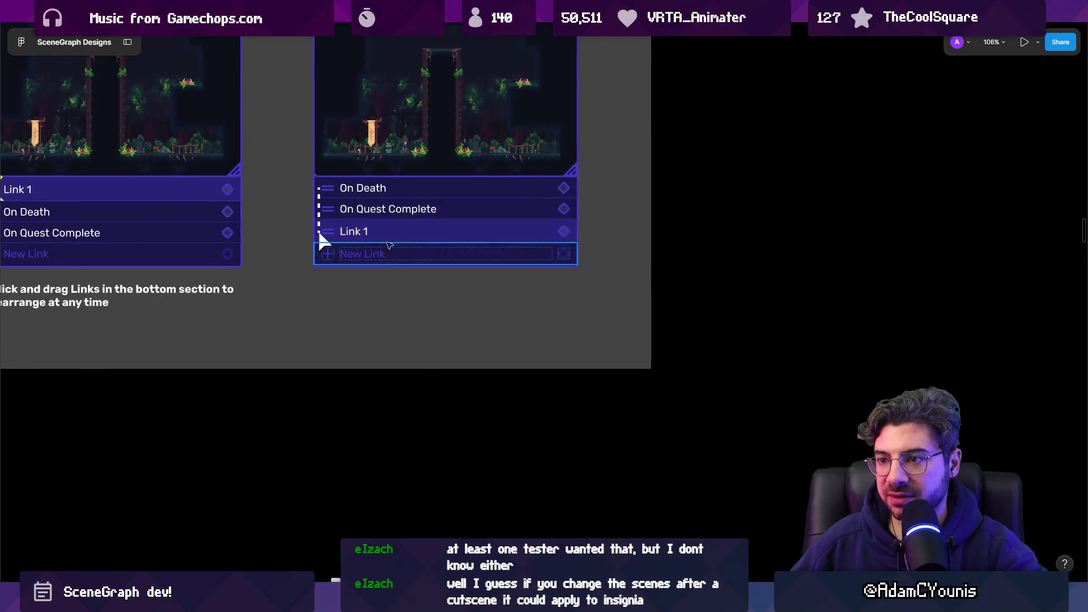
pyautogui.scroll(-5, 642, 297)
pyautogui.scroll(-3, 642, 297)
pyautogui.hscroll(-5, 510, 283)
pyautogui.scroll(5, 495, 391)
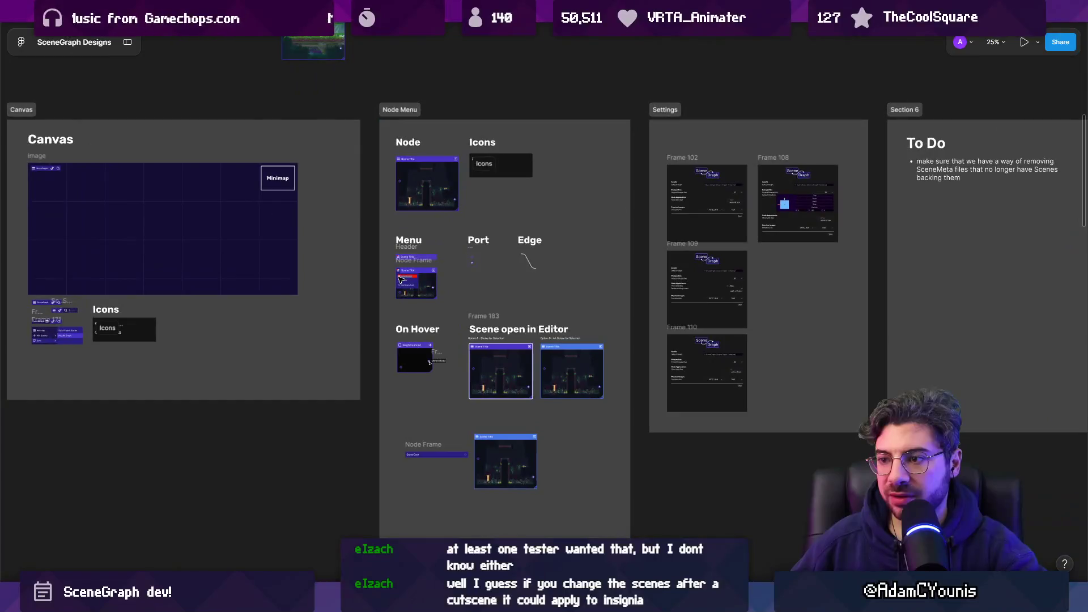
pyautogui.hscroll(-5, 914, 329)
pyautogui.scroll(2, 914, 329)
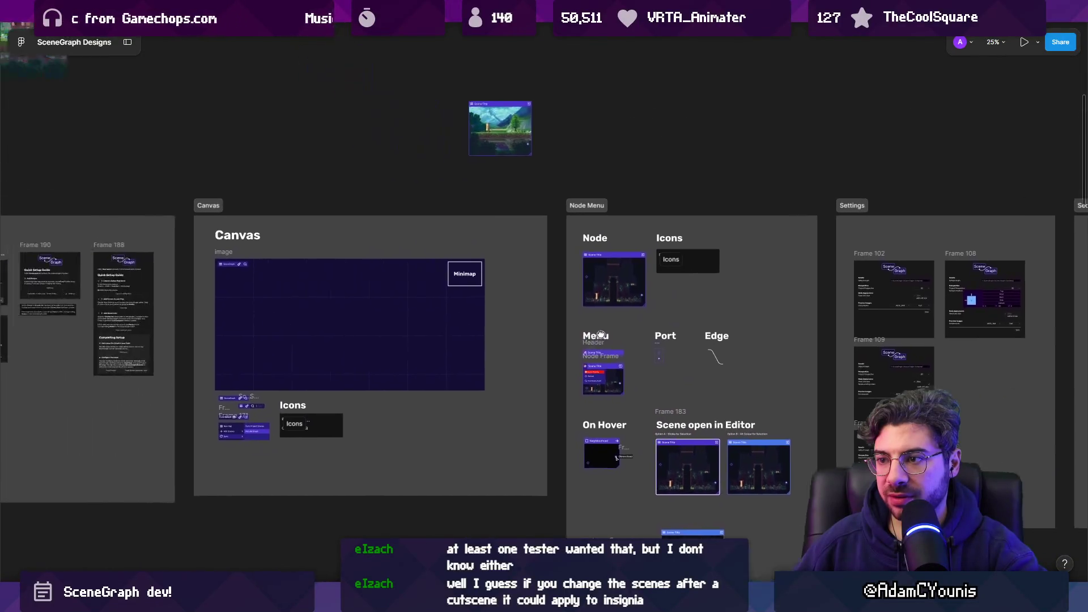
pyautogui.scroll(2, 915, 329)
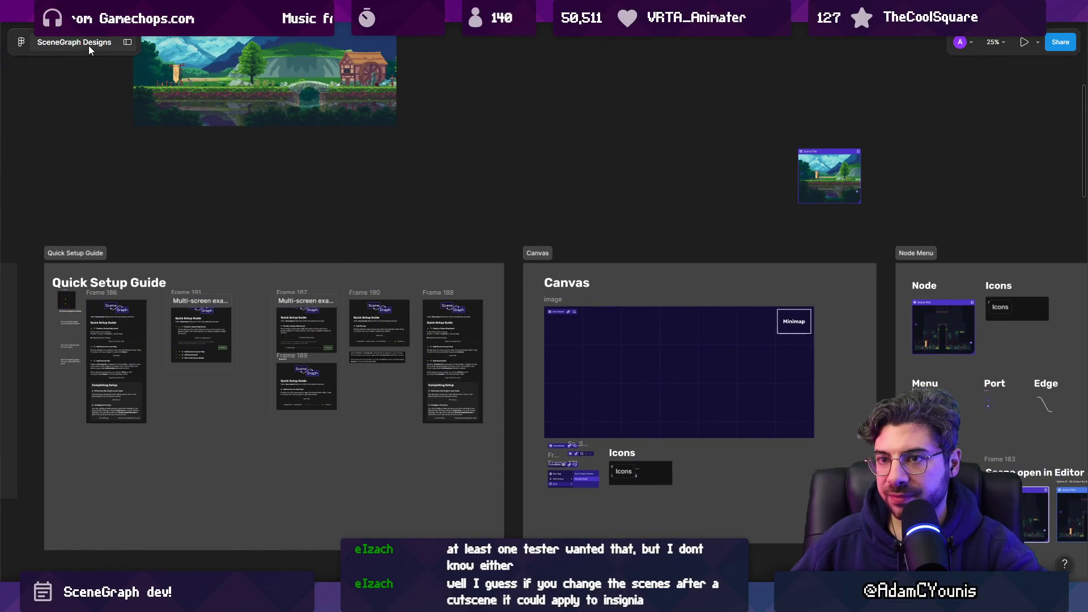
pyautogui.hotkey('ctrl', '\\')
pyautogui.click(122, 90)
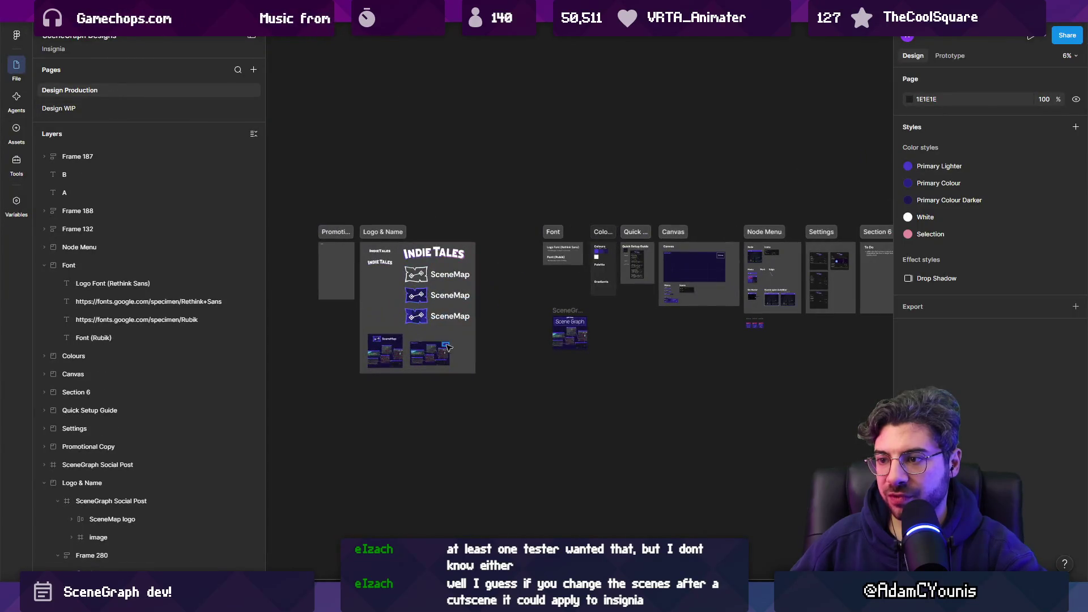
# - Zoom to the Node Frame card on the Canvas board and detach it from its component
pyautogui.scroll(3, 661, 307)
pyautogui.moveTo(695, 254); pyautogui.dragTo(274, 253)
pyautogui.scroll(3, 494, 207)
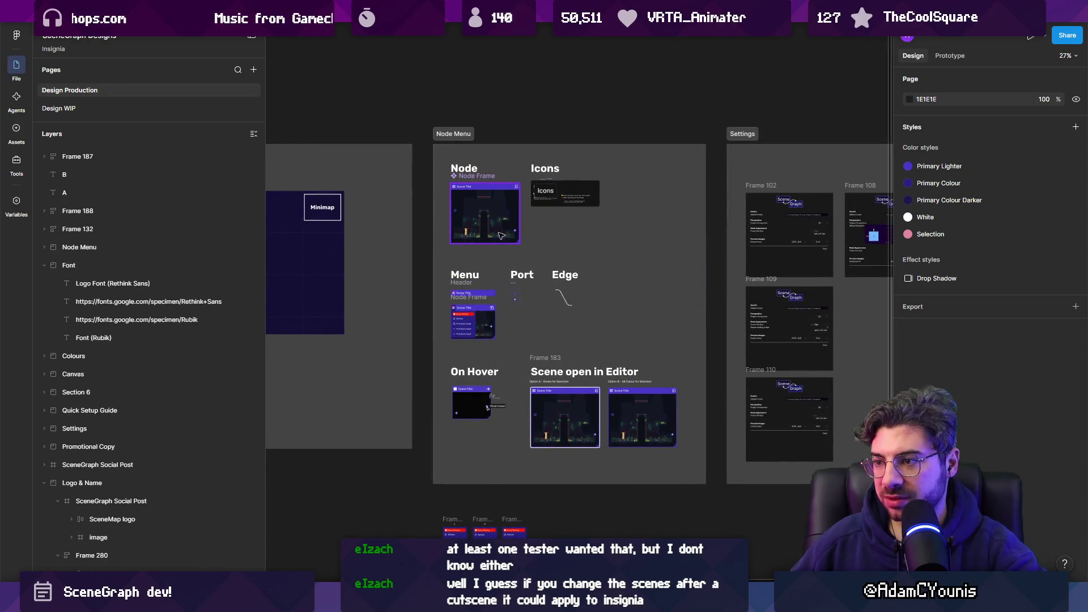
pyautogui.scroll(5, 548, 262)
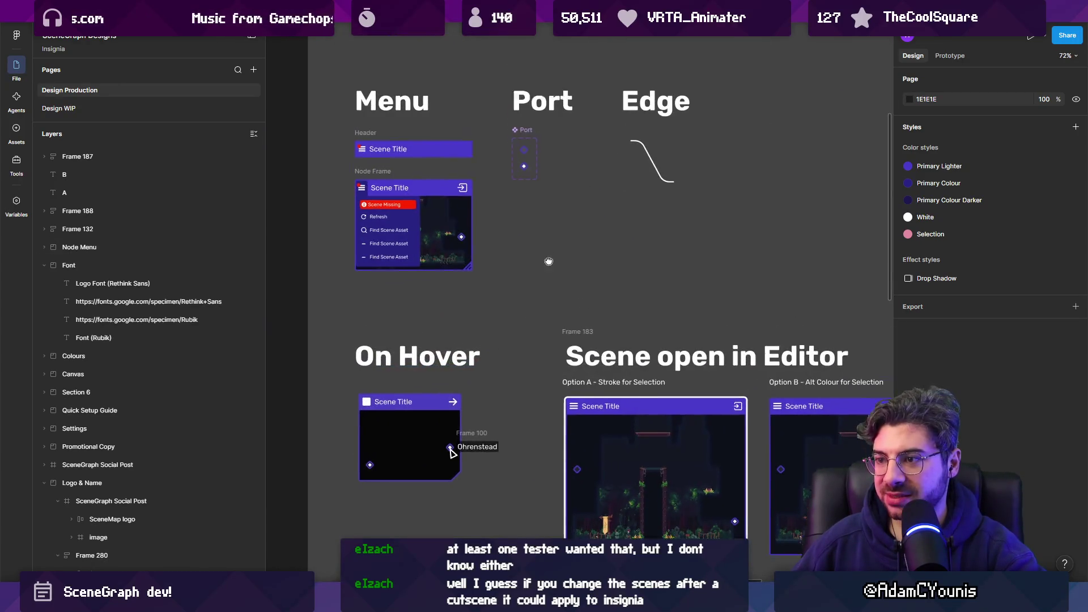
pyautogui.scroll(5, 548, 261)
pyautogui.scroll(-5, 404, 151)
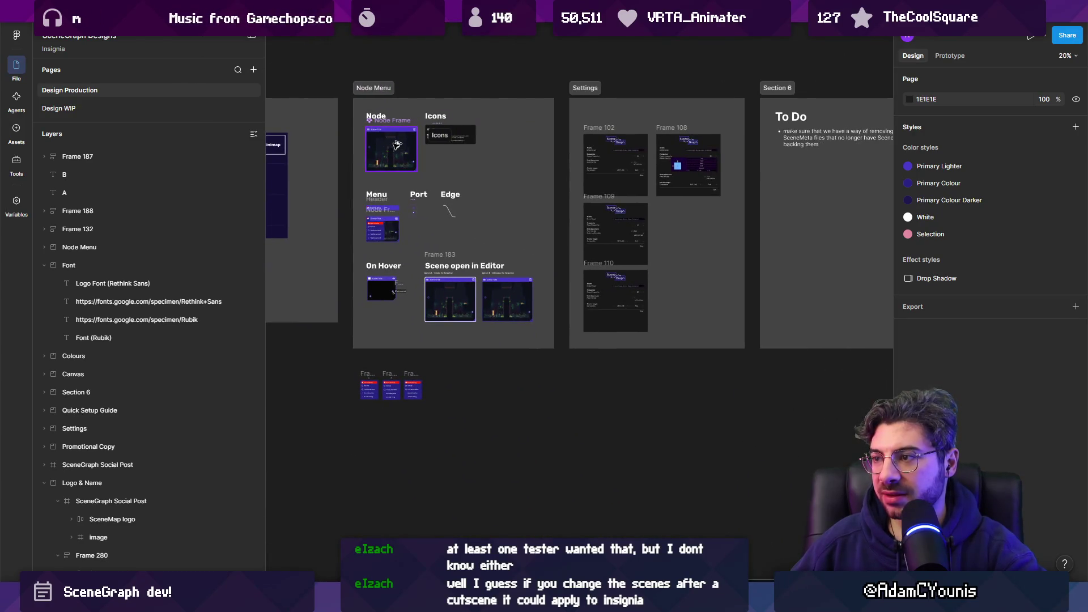
pyautogui.click(395, 144)
pyautogui.hotkey('shift', '2')
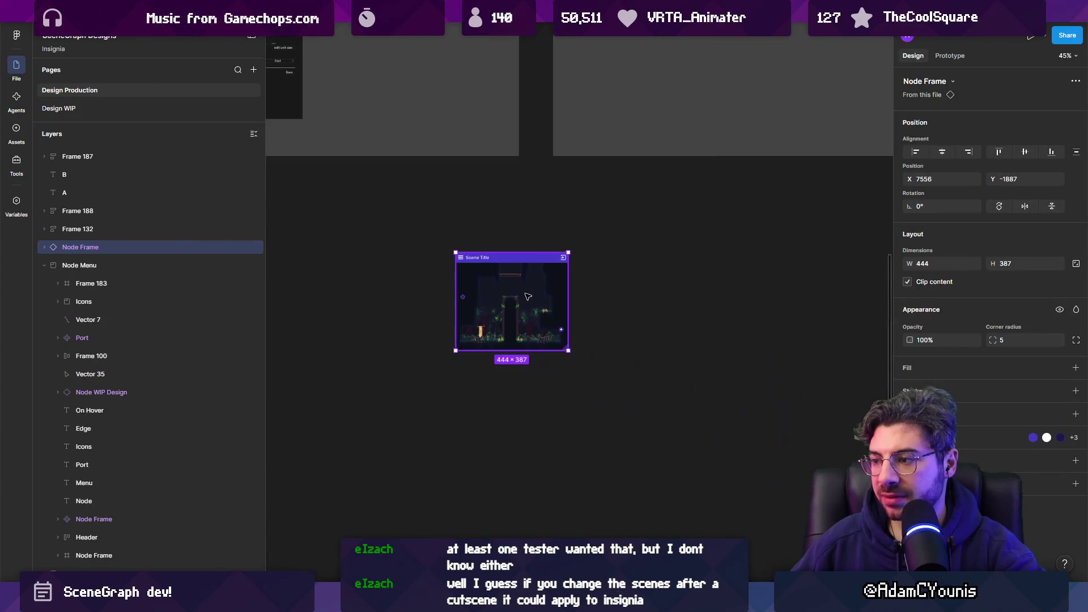
pyautogui.rightClick(463, 311)
pyautogui.moveTo(559, 443)
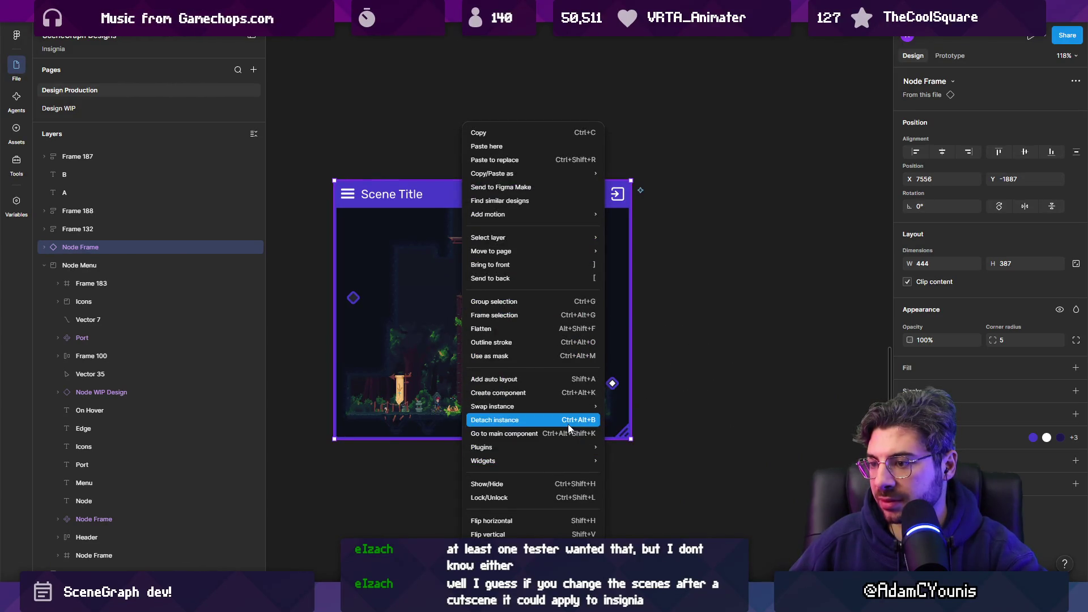
pyautogui.click(566, 420)
# - Pull the card's left port out of the Node Frame
pyautogui.scroll(3, 378, 319)
pyautogui.hscroll(-3, 378, 318)
pyautogui.click(419, 295)
pyautogui.moveTo(419, 294); pyautogui.dragTo(372, 307)
# - Draw a 45×33 rectangle over the left port and fill it with the border's purple 4A3CC9
pyautogui.scroll(5, 371, 306)
pyautogui.moveTo(376, 253)
pyautogui.mouseDown()
pyautogui.moveTo(443, 324)
pyautogui.moveTo(479, 329)
pyautogui.mouseUp()
pyautogui.press('i')
pyautogui.click(468, 226)
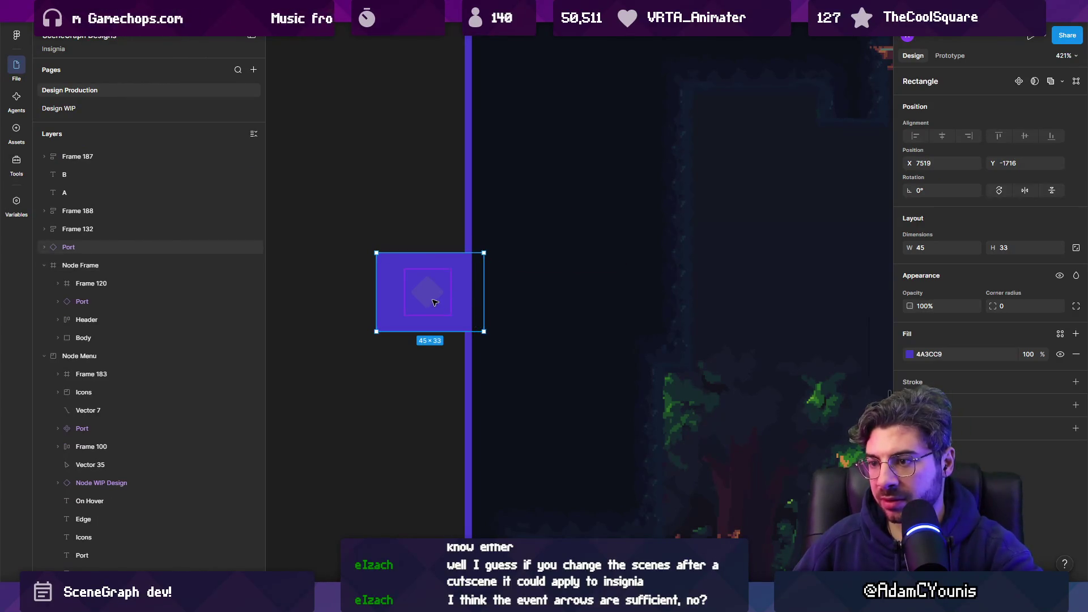
# - Check the port diamond's fill colour styles, then select the new purple rectangle
pyautogui.click(434, 302)
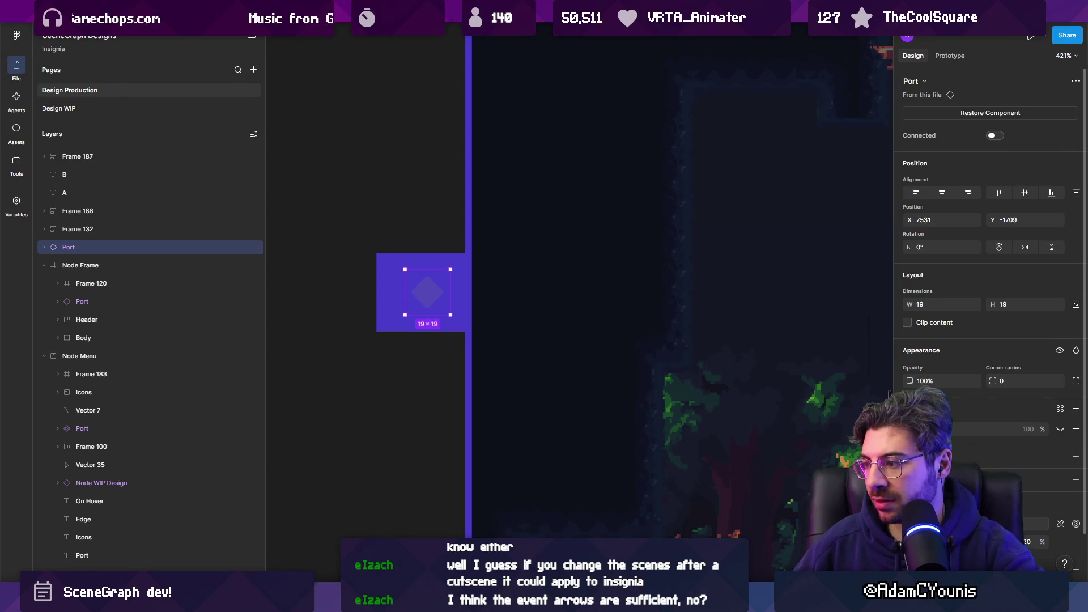
pyautogui.click(1060, 407)
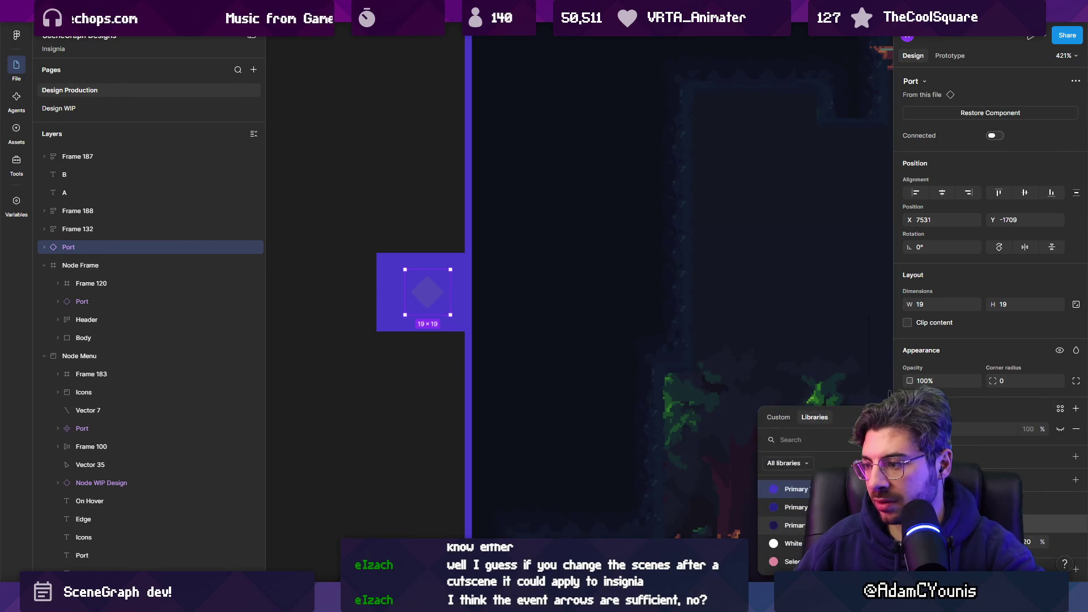
pyautogui.press('Escape')
pyautogui.scroll(-3, 412, 289)
pyautogui.click(422, 292)
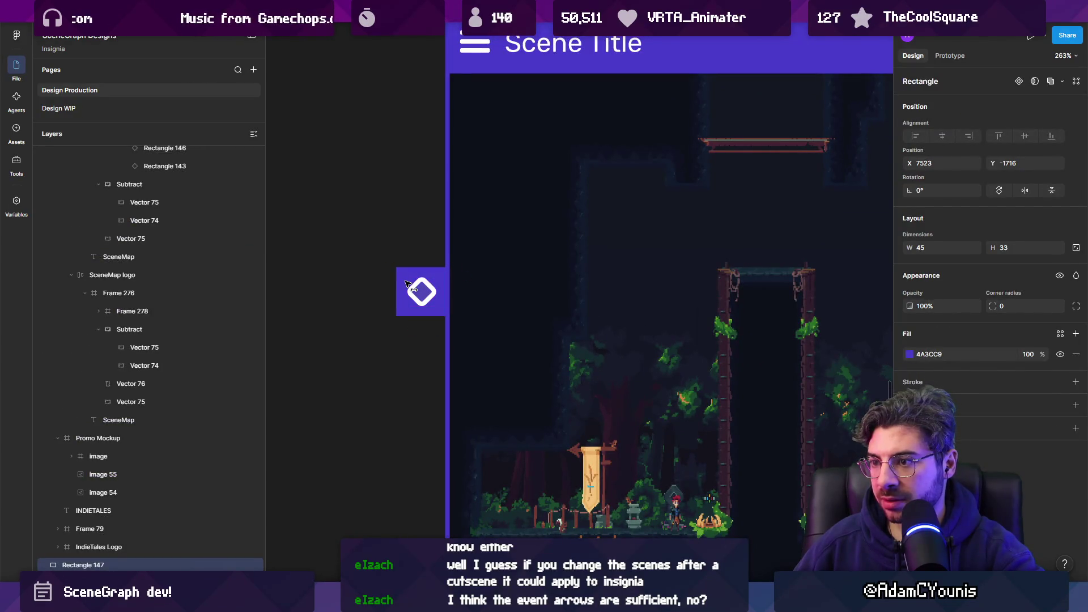
# - Raise the port diamond's fill opacity to 50% and set its corner radius to 2
pyautogui.scroll(-5, 408, 283)
pyautogui.press('Escape')
pyautogui.scroll(5, 409, 286)
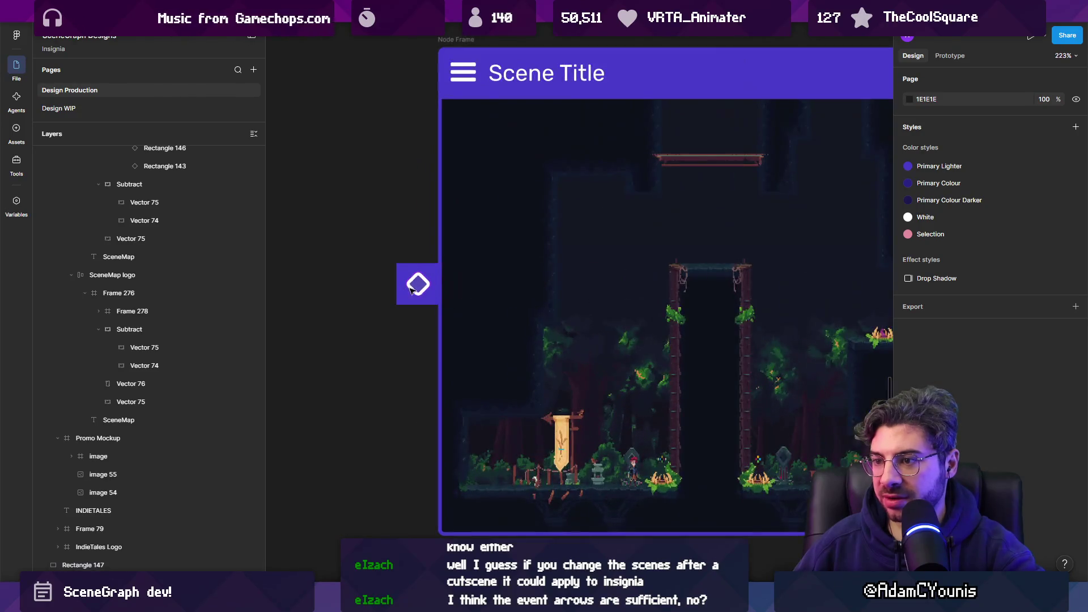
pyautogui.click(420, 286)
pyautogui.click(909, 402)
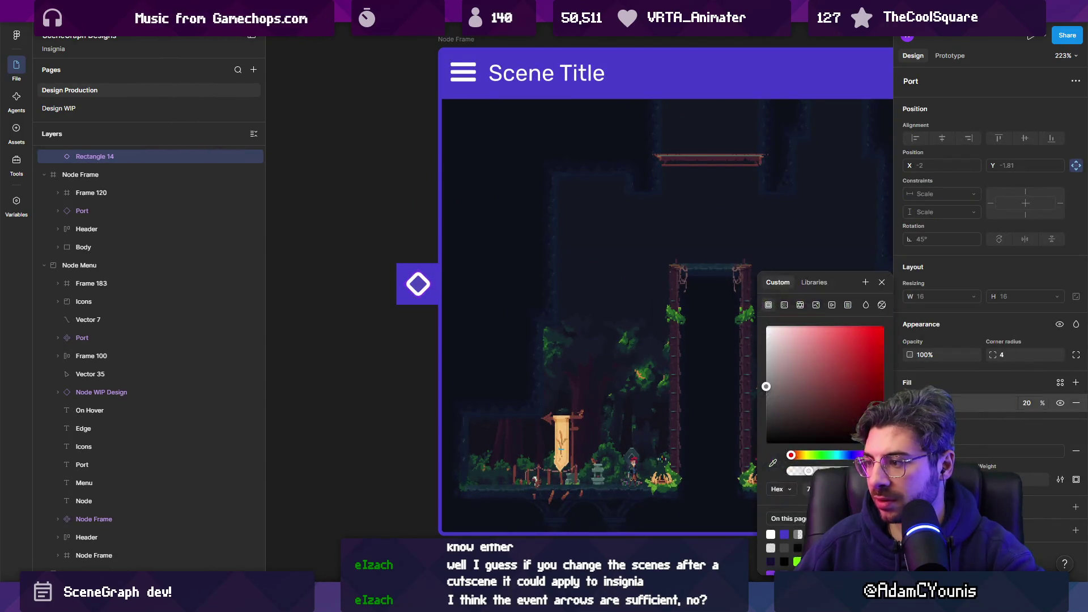
pyautogui.moveTo(1040, 403); pyautogui.dragTo(1083, 398)
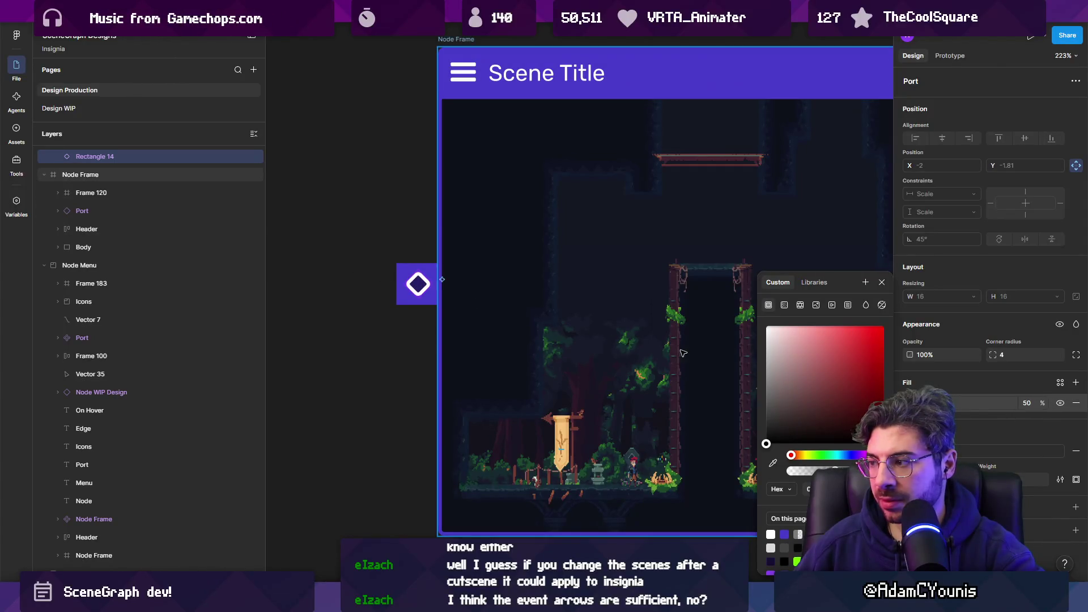
pyautogui.moveTo(991, 353); pyautogui.dragTo(976, 352)
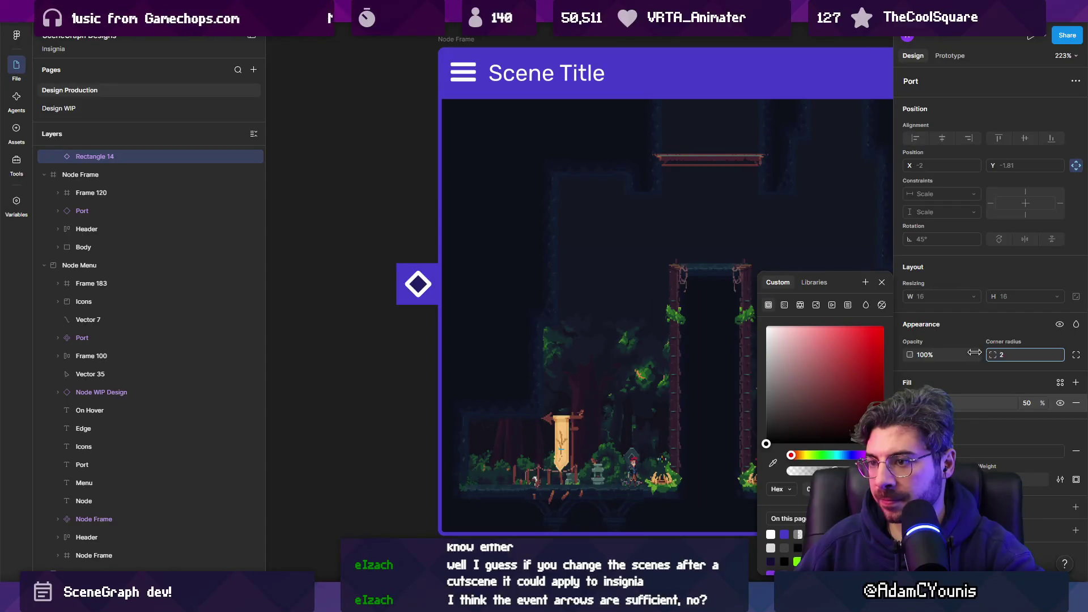
# - Select the purple tab rectangle to round its corners to 4, then re-centre the Node Frame card
pyautogui.scroll(-5, 377, 318)
pyautogui.moveTo(371, 291); pyautogui.dragTo(396, 315)
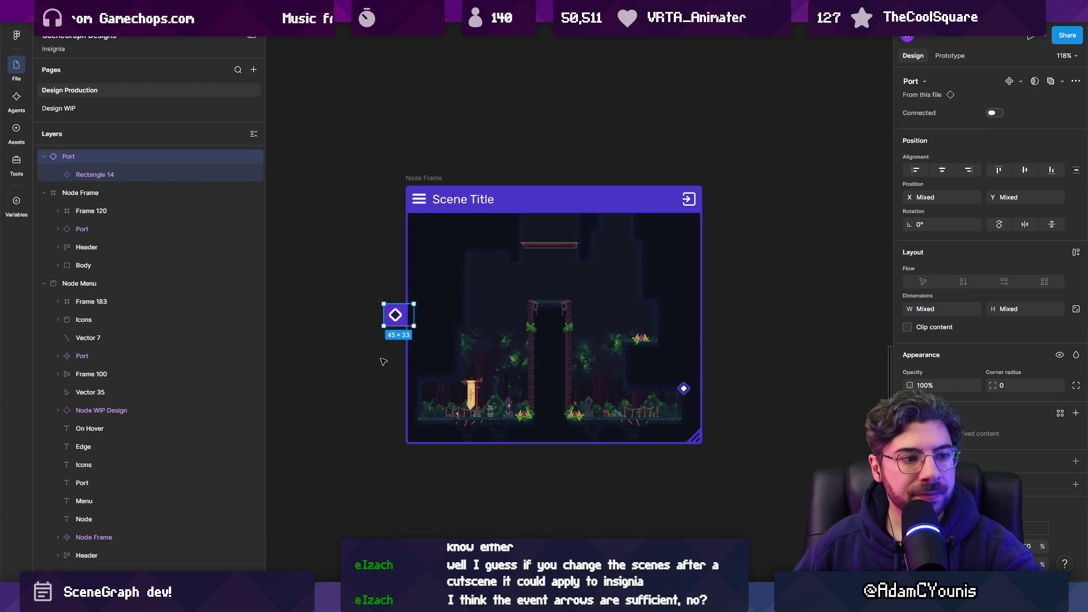
pyautogui.scroll(5, 383, 361)
pyautogui.click(379, 357)
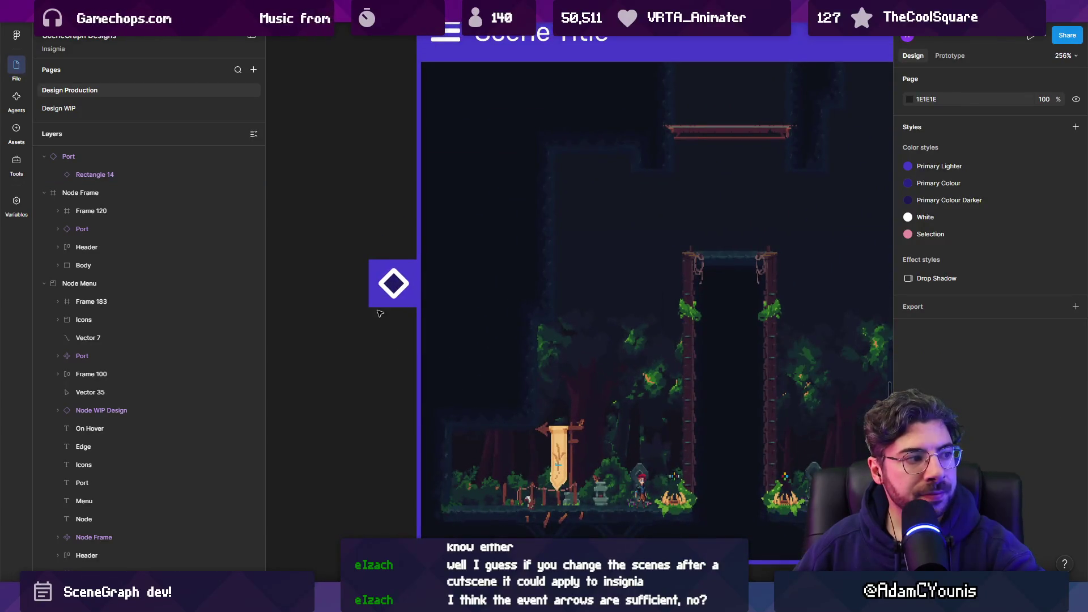
pyautogui.click(378, 304)
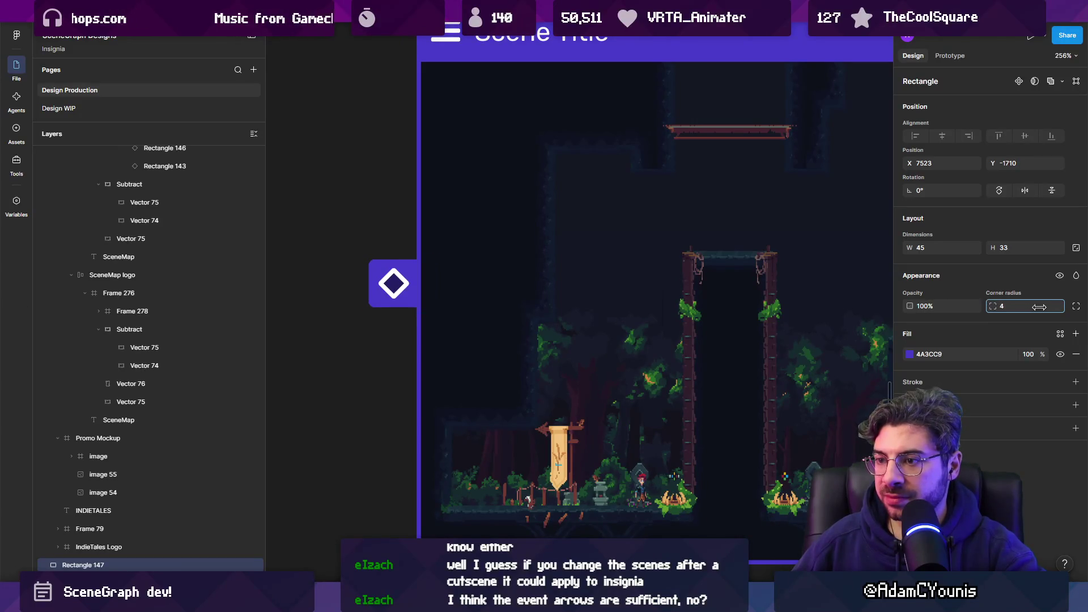
pyautogui.scroll(-5, 448, 200)
pyautogui.click(407, 305)
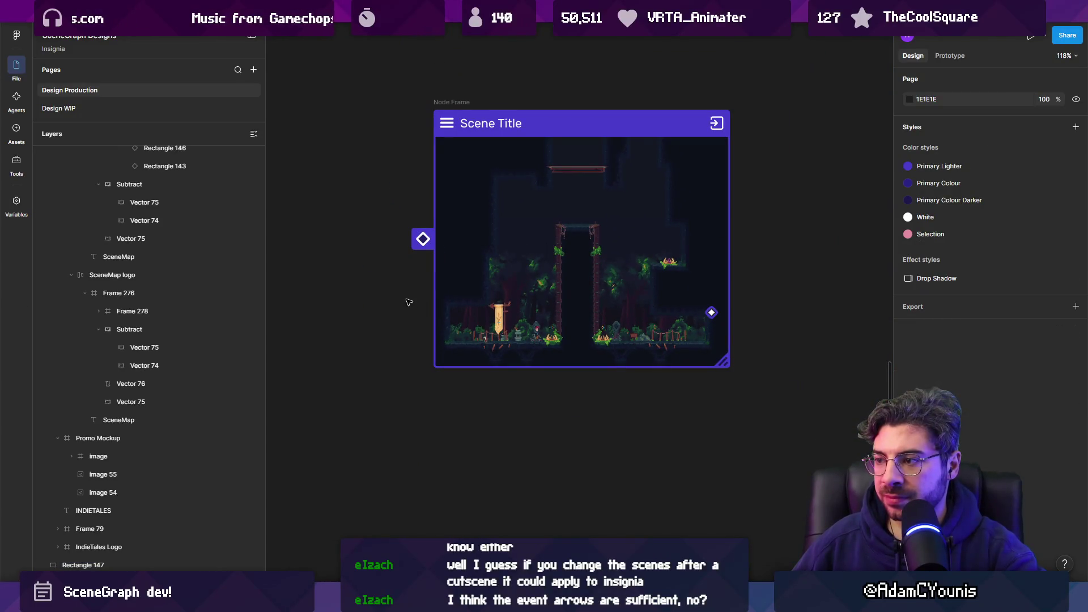
pyautogui.moveTo(408, 302); pyautogui.dragTo(444, 359)
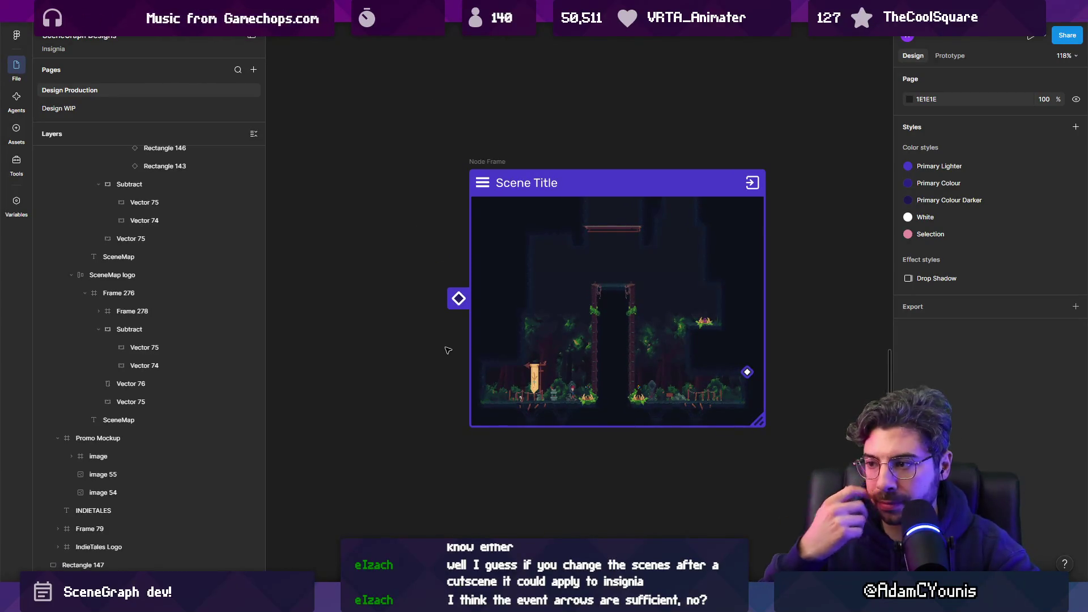
# - Select the left port together with its purple tab
pyautogui.rightClick(560, 292)
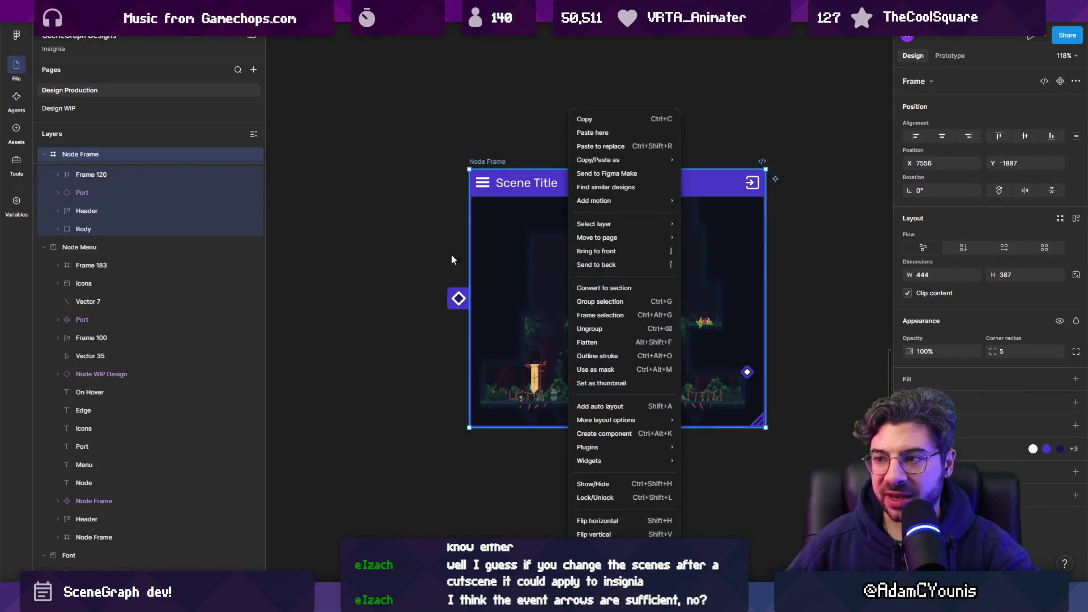
pyautogui.press('Escape')
pyautogui.click(419, 250)
pyautogui.scroll(5, 456, 300)
pyautogui.click(456, 303)
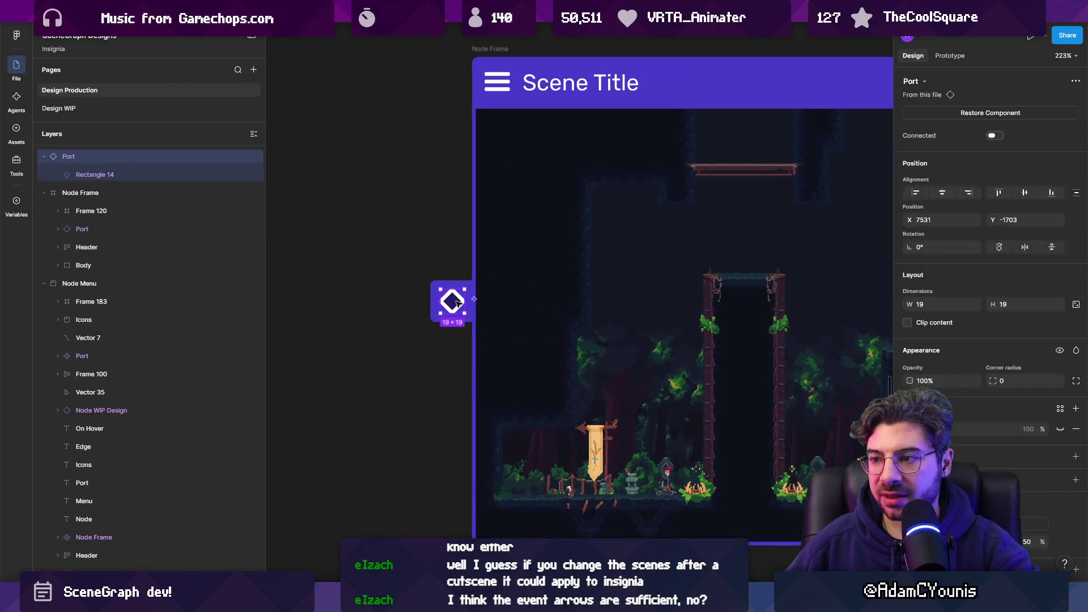
pyautogui.scroll(3, 456, 303)
pyautogui.scroll(-4, 453, 300)
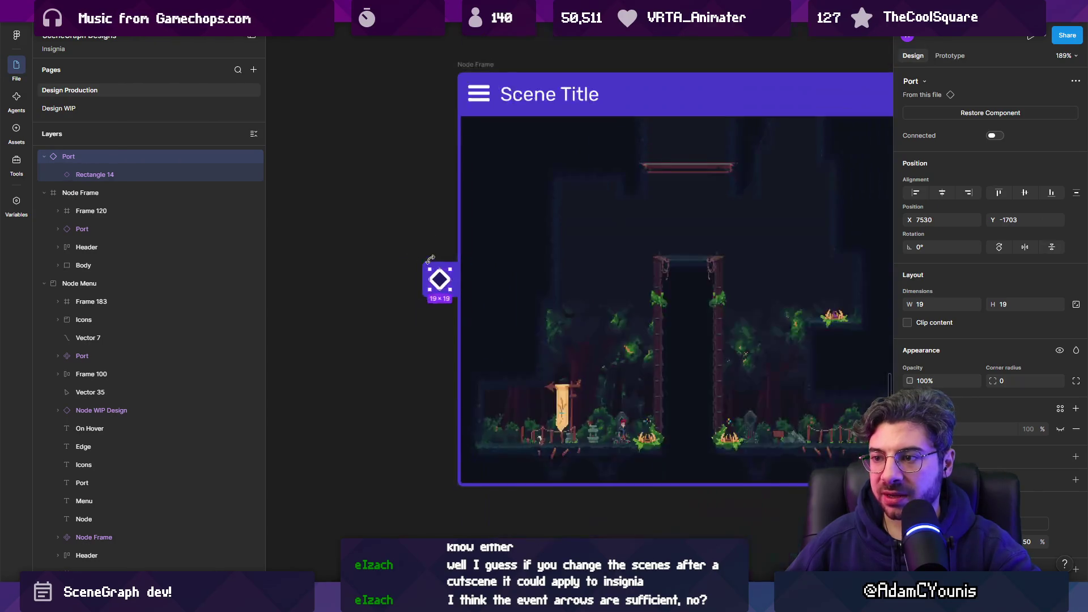
pyautogui.click(416, 243)
pyautogui.moveTo(412, 240)
pyautogui.mouseDown()
pyautogui.moveTo(449, 301)
pyautogui.moveTo(873, 266)
pyautogui.mouseUp()
# - Nudge the right-edge port copy into line with the left port
pyautogui.hscroll(4, 772, 274)
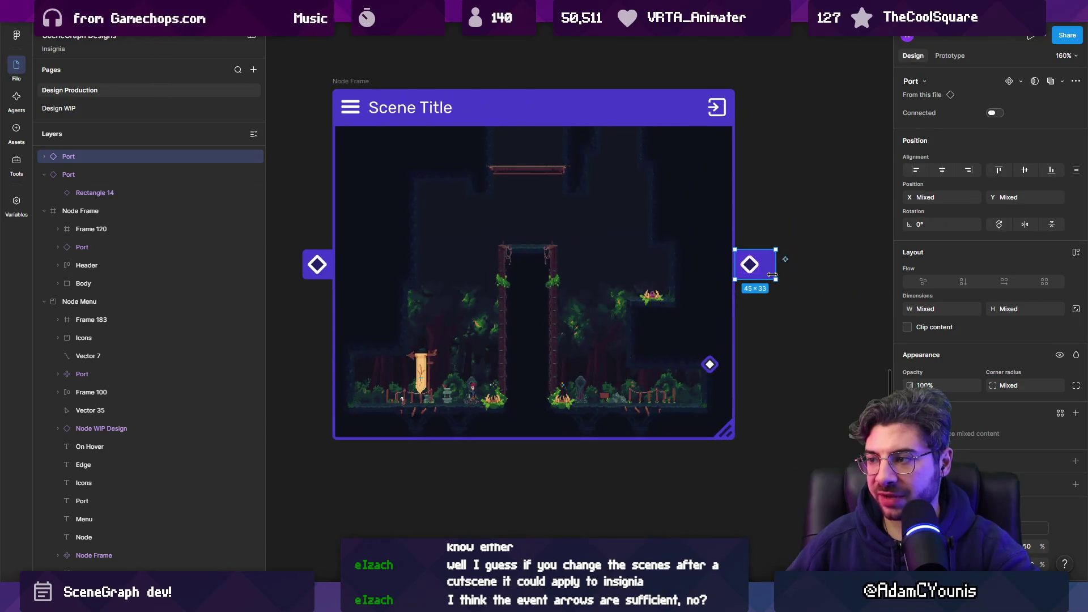
pyautogui.click(771, 274)
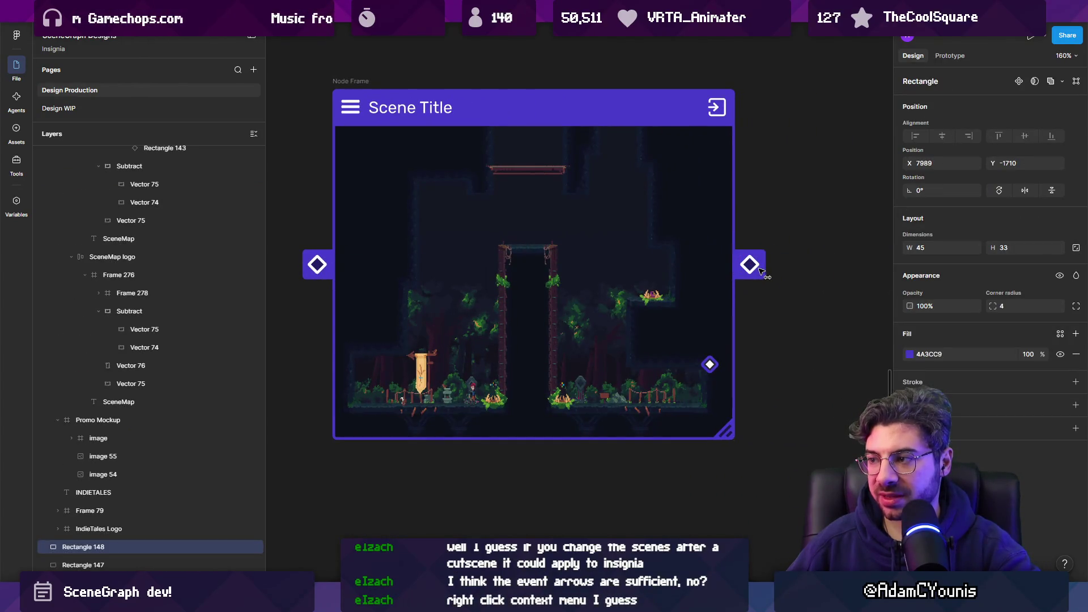
pyautogui.click(757, 282)
pyautogui.click(757, 271)
pyautogui.moveTo(760, 268); pyautogui.dragTo(756, 267)
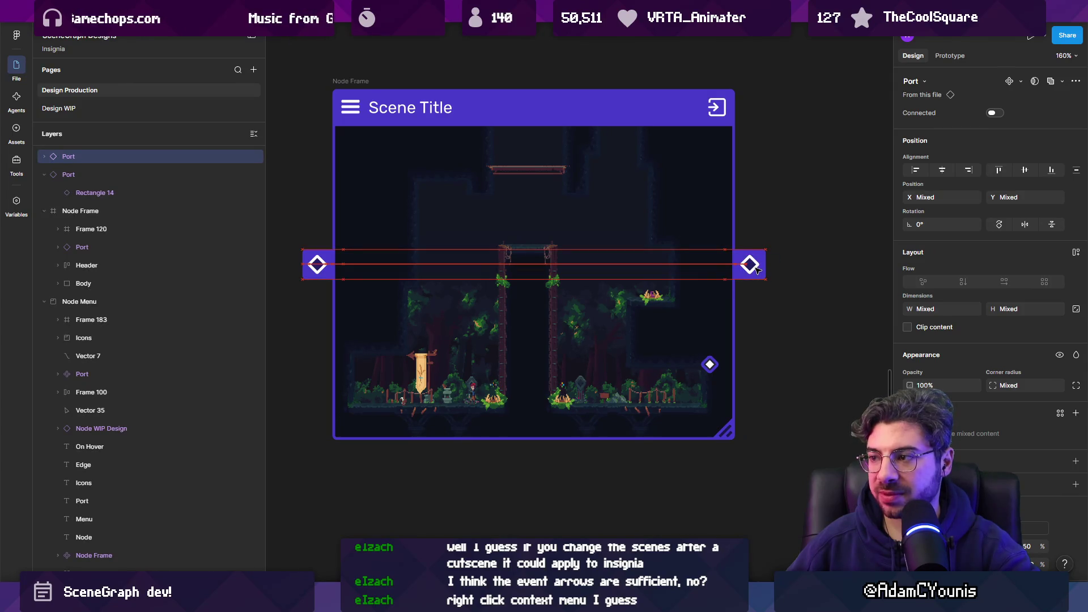
# - Verify the right port's alignment by selecting it and the whole Node Frame card
pyautogui.click(786, 221)
pyautogui.scroll(-5, 786, 221)
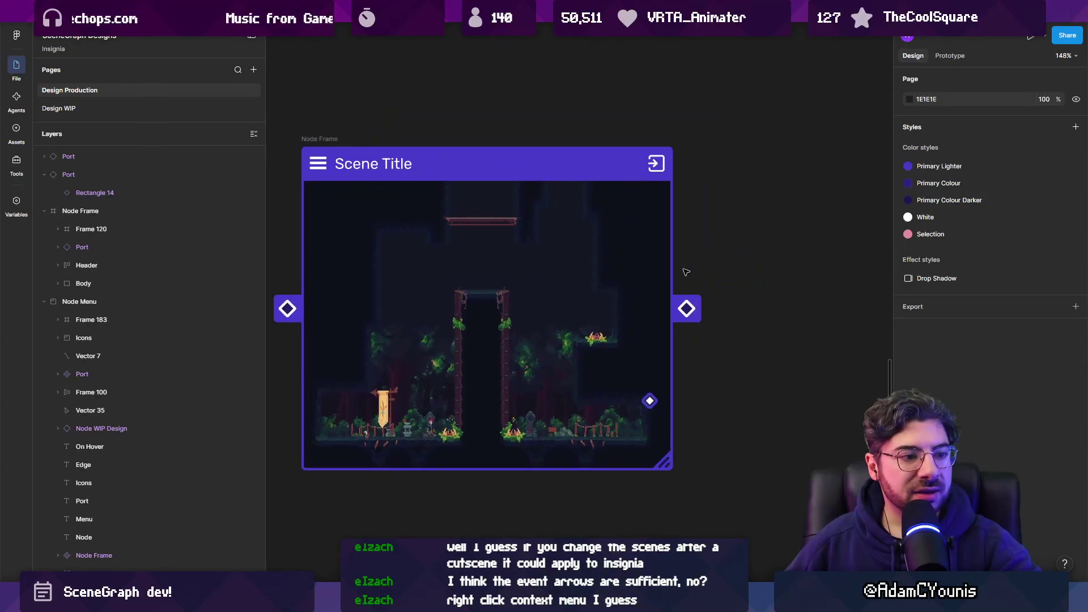
pyautogui.click(685, 297)
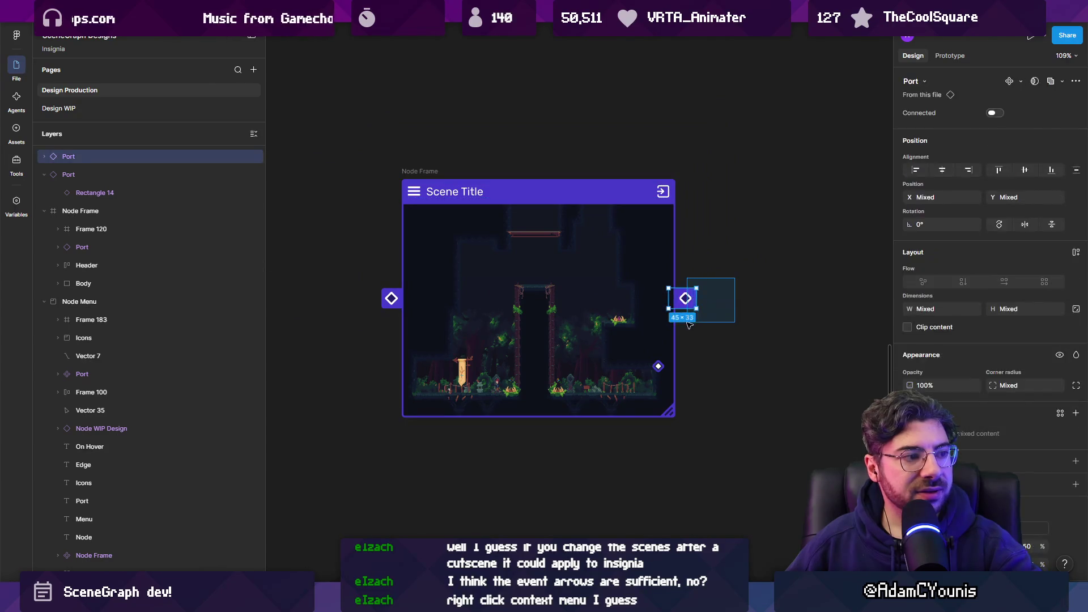
pyautogui.scroll(5, 686, 292)
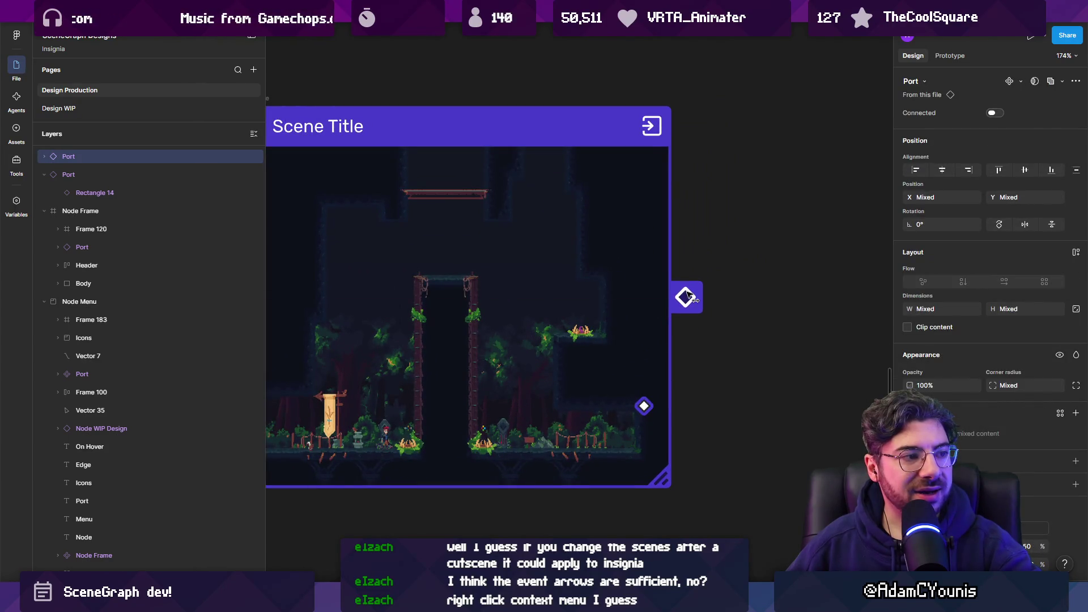
pyautogui.scroll(-5, 691, 292)
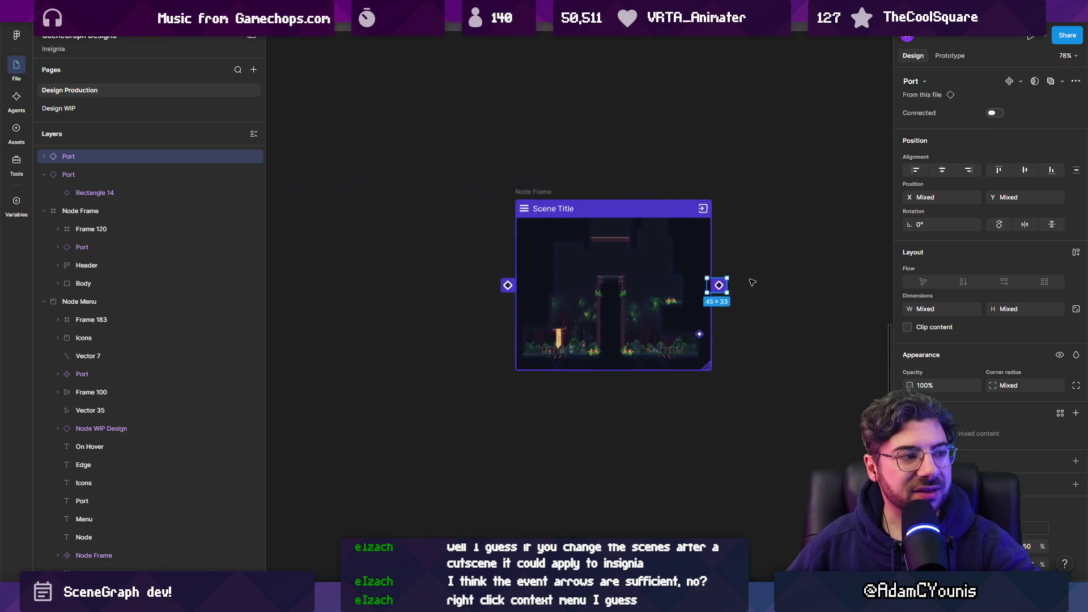
pyautogui.click(756, 277)
pyautogui.moveTo(466, 150); pyautogui.dragTo(697, 377)
pyautogui.hscroll(1, 596, 317)
pyautogui.scroll(-1, 597, 316)
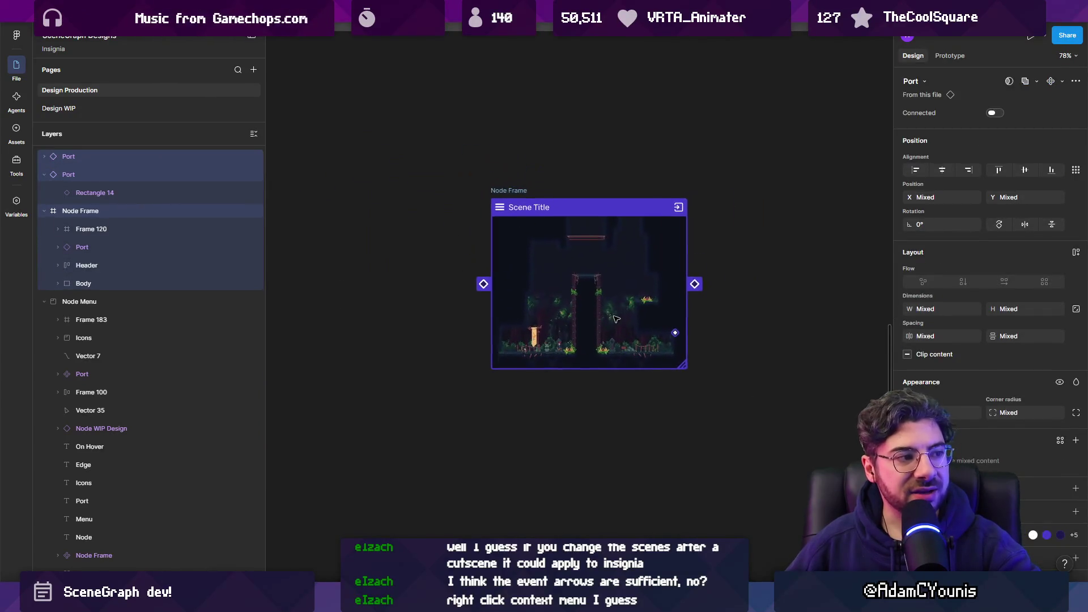
pyautogui.click(740, 321)
pyautogui.scroll(5, 718, 291)
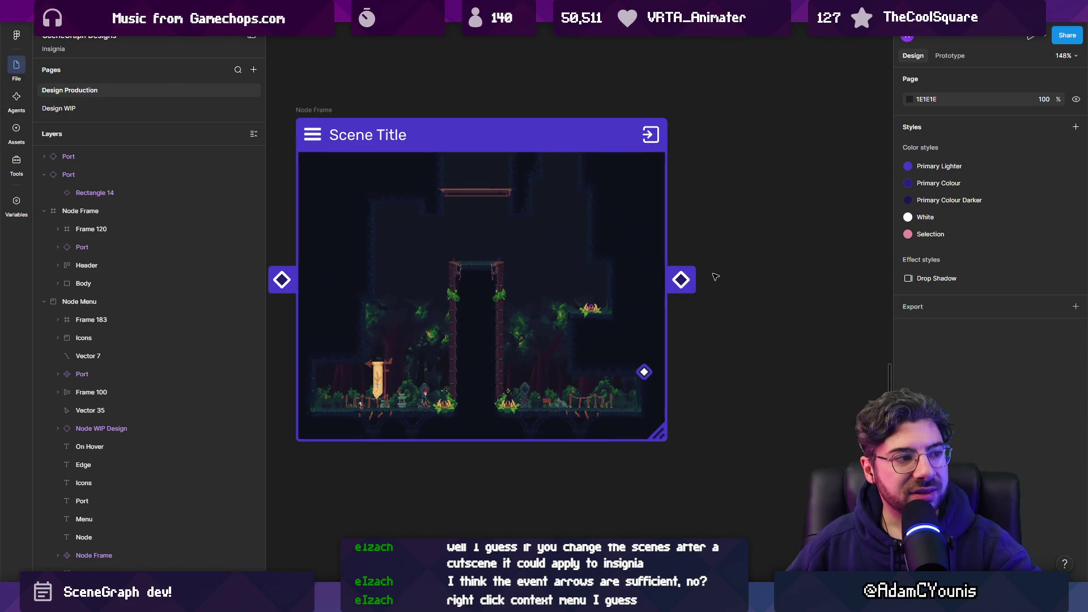
pyautogui.click(676, 311)
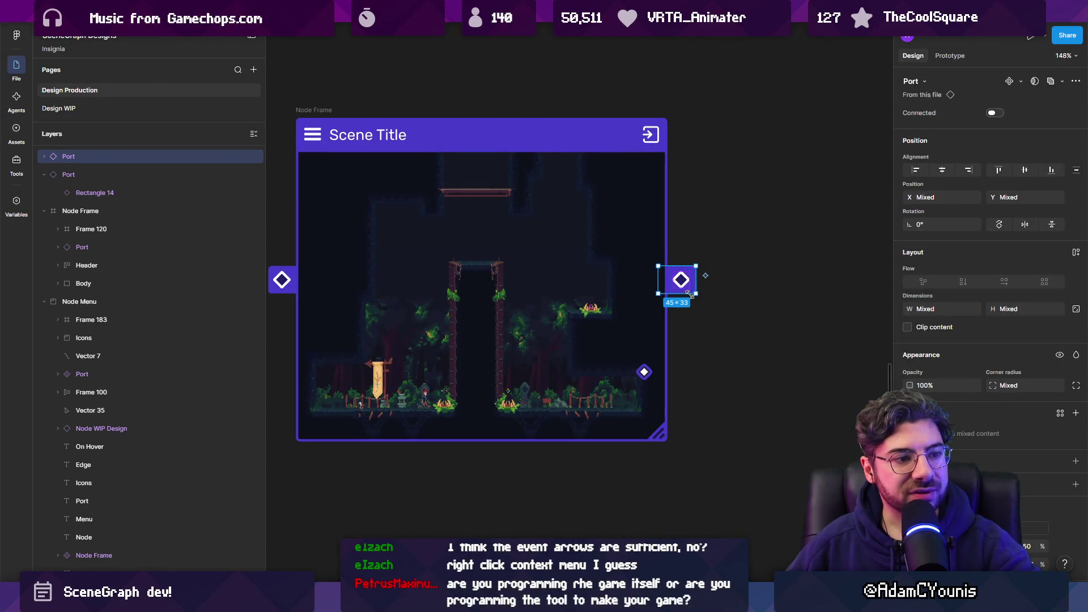
pyautogui.press('Escape')
pyautogui.scroll(-2, 736, 275)
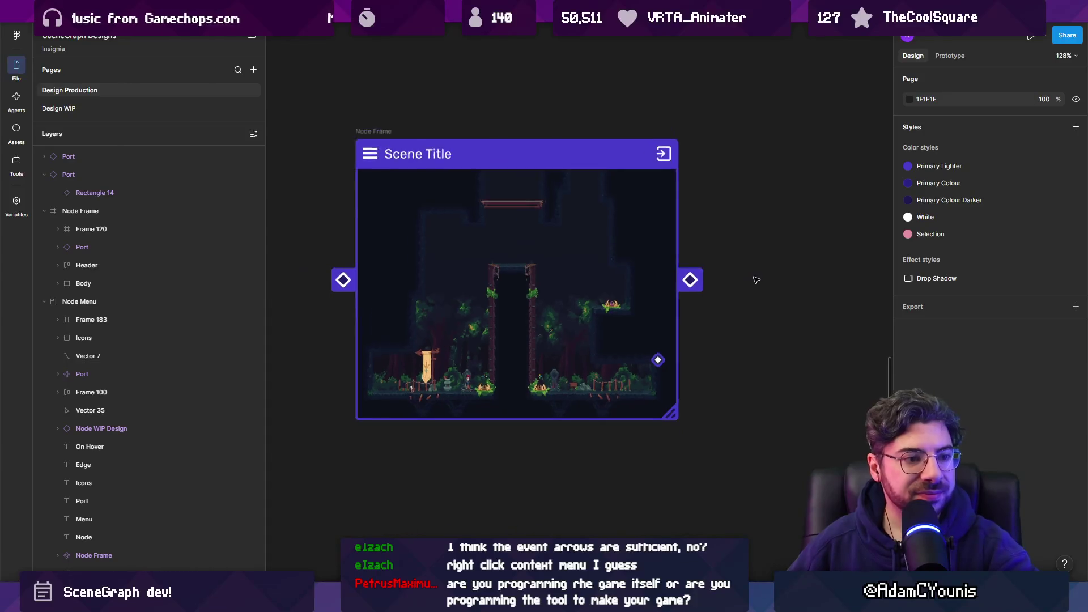
pyautogui.hscroll(-3, 707, 294)
pyautogui.scroll(-1, 706, 293)
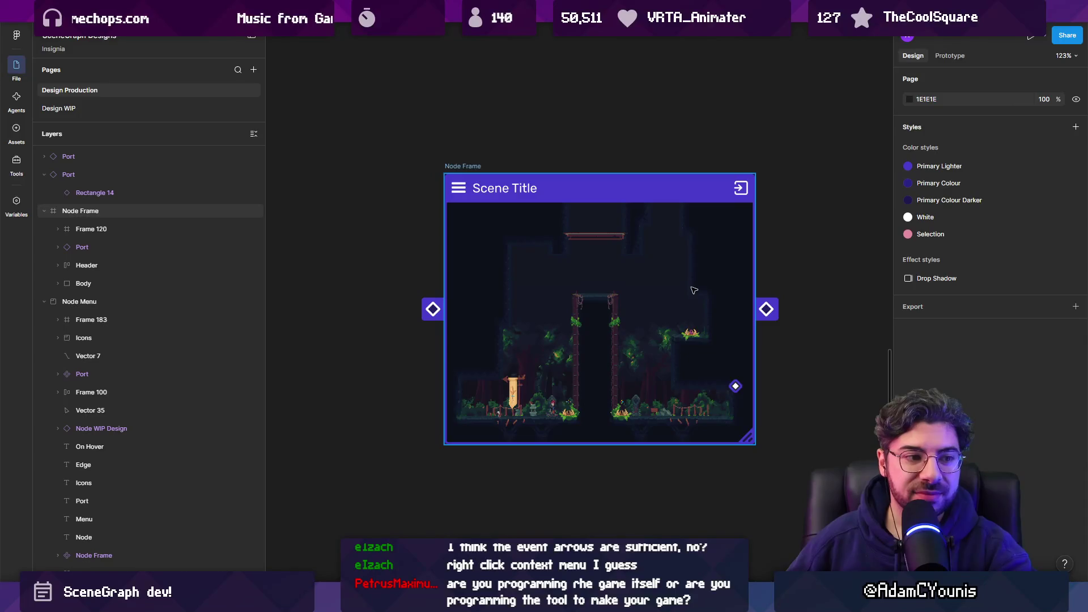
pyautogui.moveTo(766, 309); pyautogui.dragTo(767, 315)
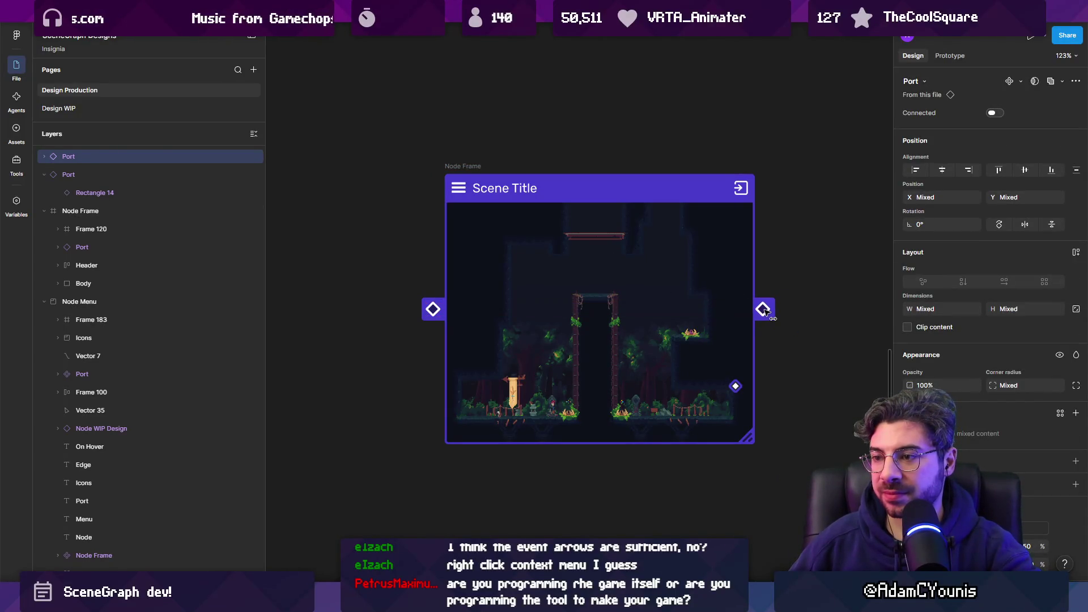
pyautogui.moveTo(766, 314)
pyautogui.mouseDown()
pyautogui.moveTo(410, 320)
pyautogui.moveTo(803, 319)
pyautogui.mouseUp()
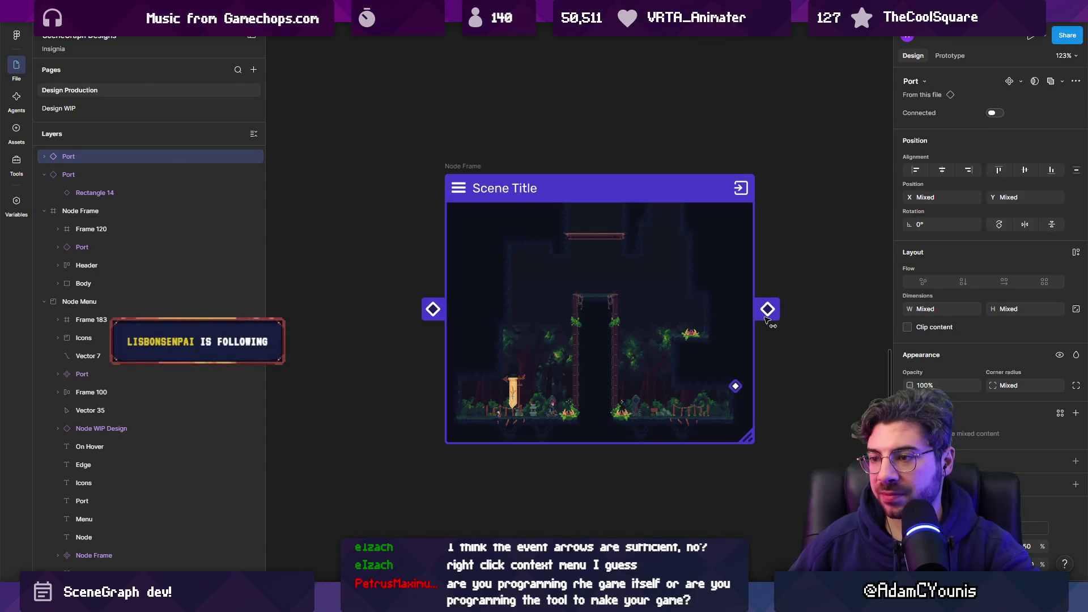
pyautogui.click(779, 332)
pyautogui.scroll(-5, 352, 262)
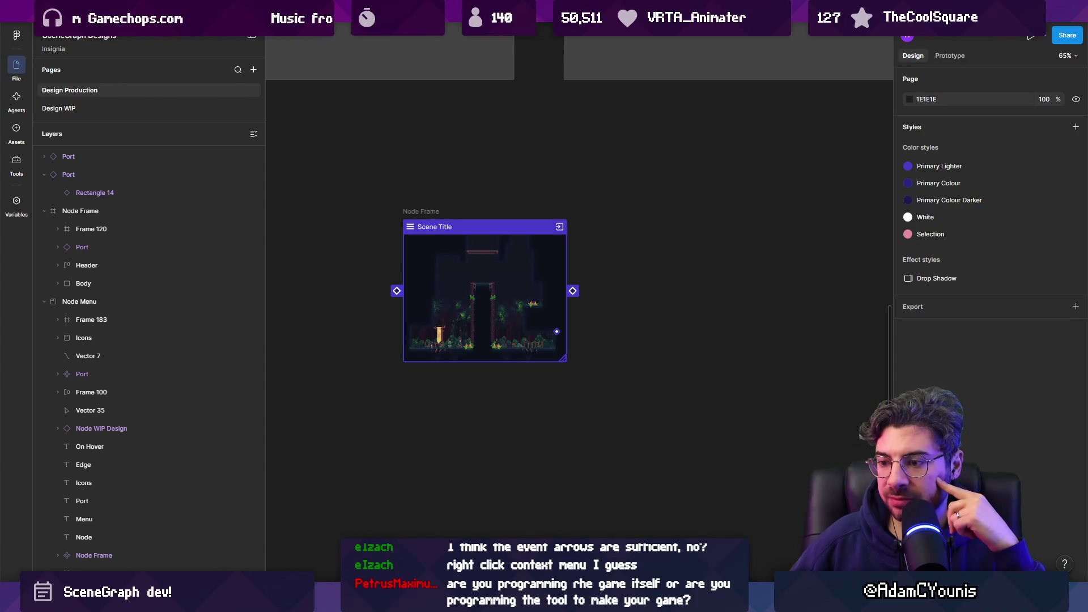
pyautogui.moveTo(394, 598)
pyautogui.moveTo(457, 533)
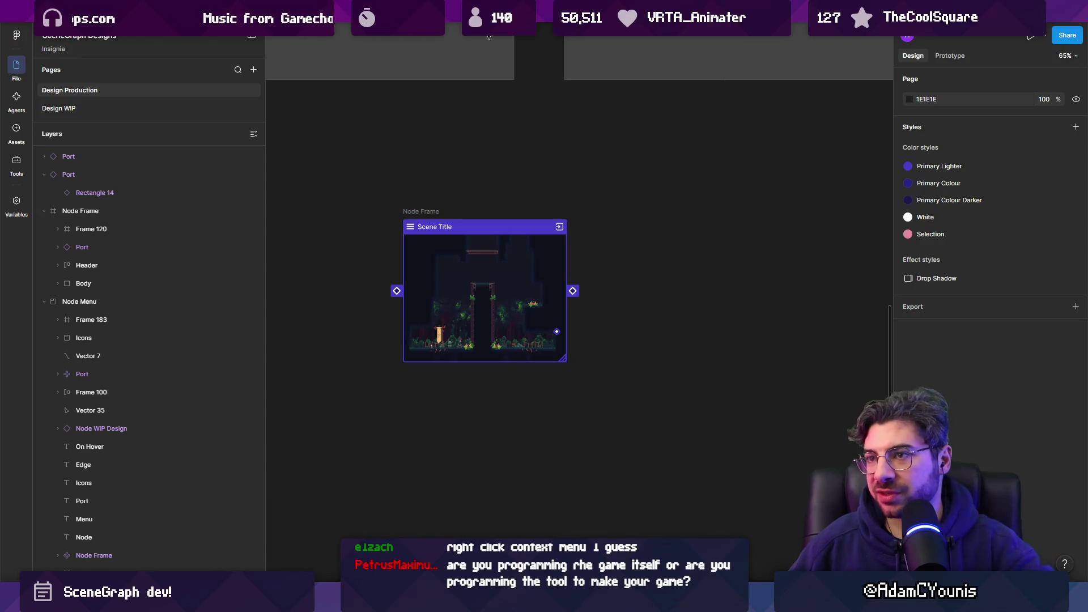
pyautogui.click(104, 109)
# - Duplicate box 2 and its outgoing arrow, placing the copy below the diagrams
pyautogui.scroll(-5, 446, 335)
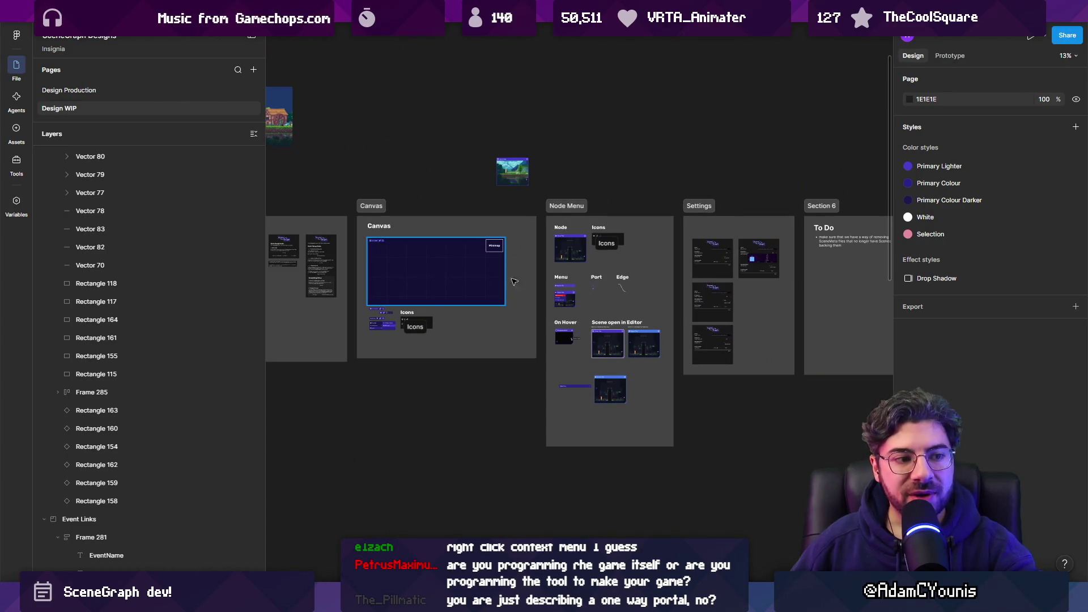
pyautogui.hscroll(10, 482, 289)
pyautogui.scroll(-3, 444, 298)
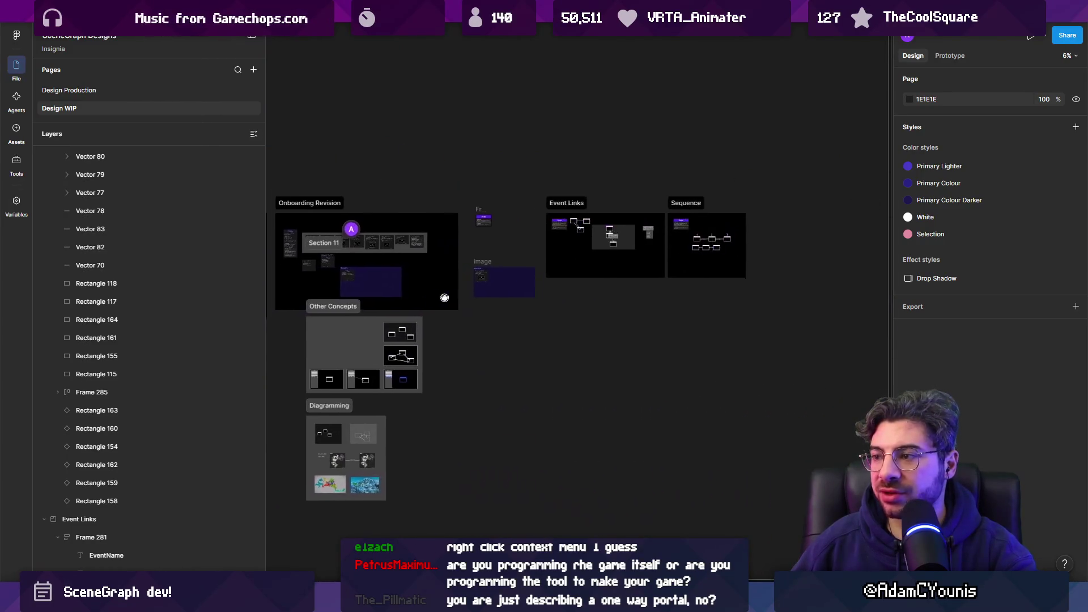
pyautogui.scroll(3, 653, 288)
pyautogui.scroll(10, 681, 251)
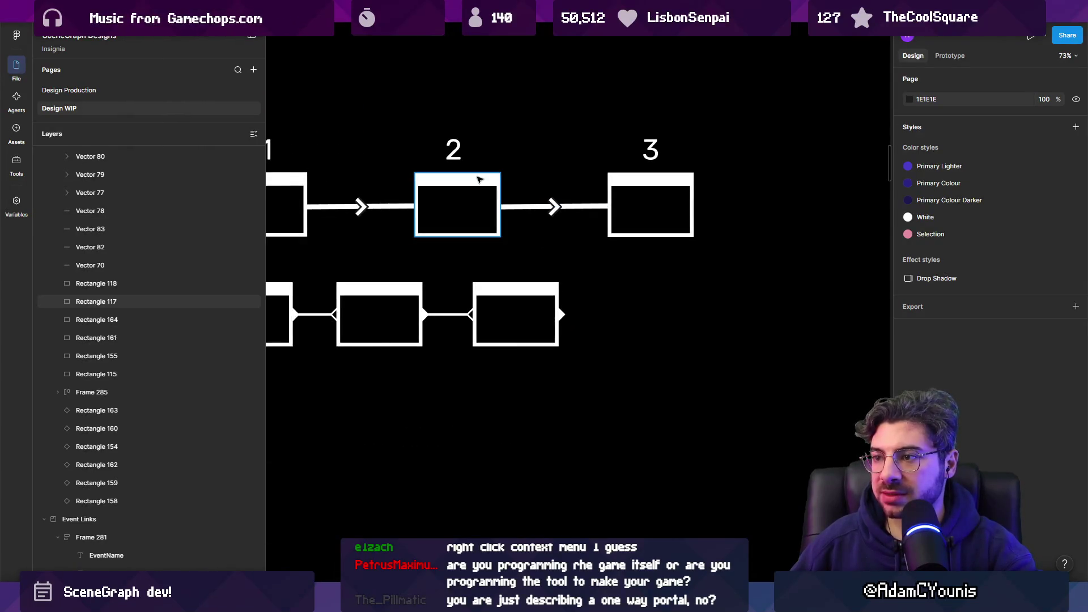
pyautogui.click(481, 179)
pyautogui.keyDown('shift'); pyautogui.click(522, 211); pyautogui.keyUp('shift')
pyautogui.scroll(5, 552, 207)
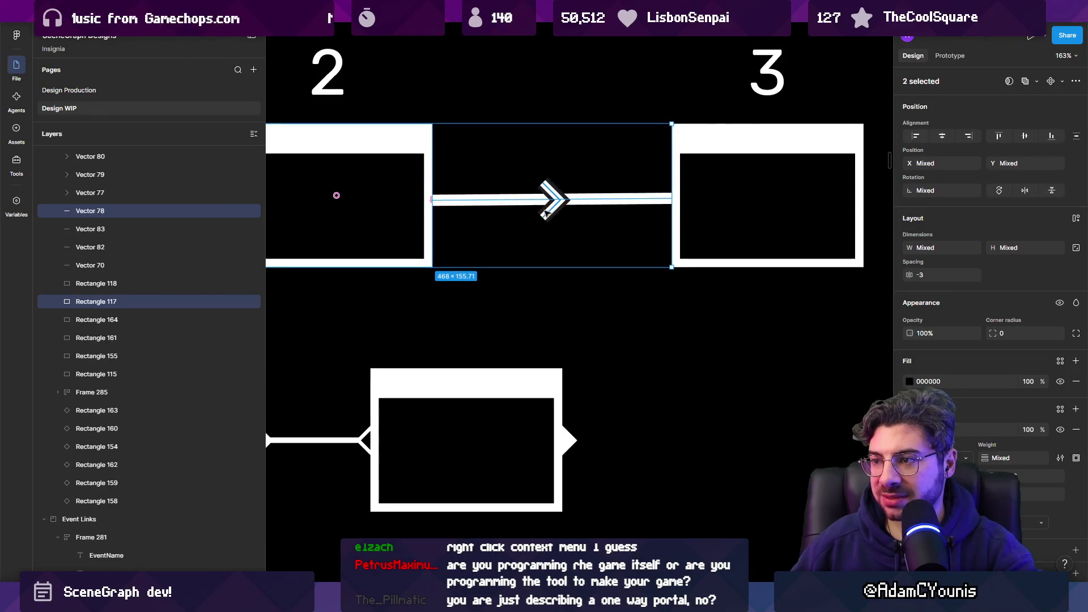
pyautogui.hotkey('ctrl', 'd')
pyautogui.scroll(-5, 555, 208)
pyautogui.moveTo(567, 224)
pyautogui.mouseDown()
pyautogui.moveTo(521, 292)
pyautogui.moveTo(452, 455)
pyautogui.mouseUp()
# - Duplicate the copied arrow as an angled branch, moving its arrowhead onto the angled line
pyautogui.scroll(3, 466, 312)
pyautogui.scroll(4, 578, 312)
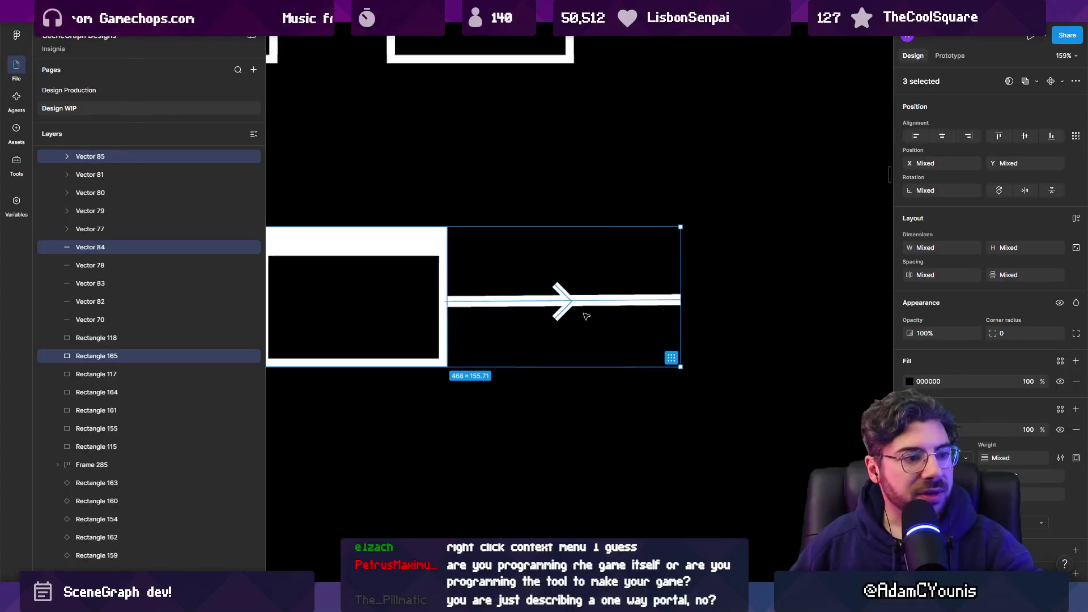
pyautogui.click(562, 302)
pyautogui.keyDown('shift'); pyautogui.click(566, 293); pyautogui.keyUp('shift')
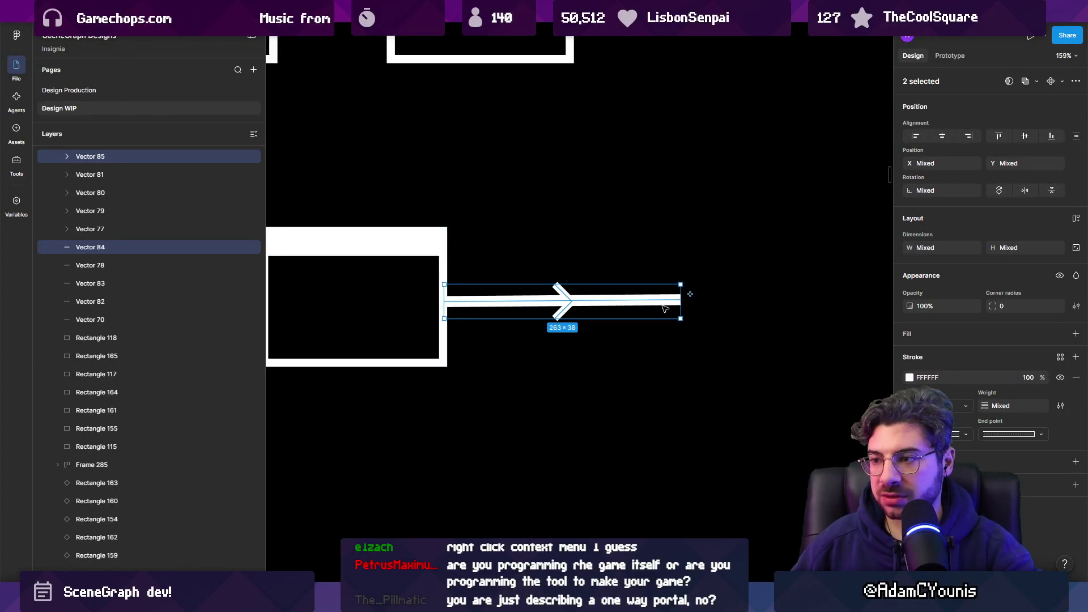
pyautogui.hotkey('ctrl', 'd')
pyautogui.moveTo(629, 309)
pyautogui.mouseDown()
pyautogui.moveTo(629, 340)
pyautogui.moveTo(670, 396)
pyautogui.mouseUp()
pyautogui.click(681, 336)
pyautogui.click(562, 333)
pyautogui.moveTo(562, 333)
pyautogui.mouseDown()
pyautogui.moveTo(563, 369)
pyautogui.moveTo(578, 355)
pyautogui.mouseUp()
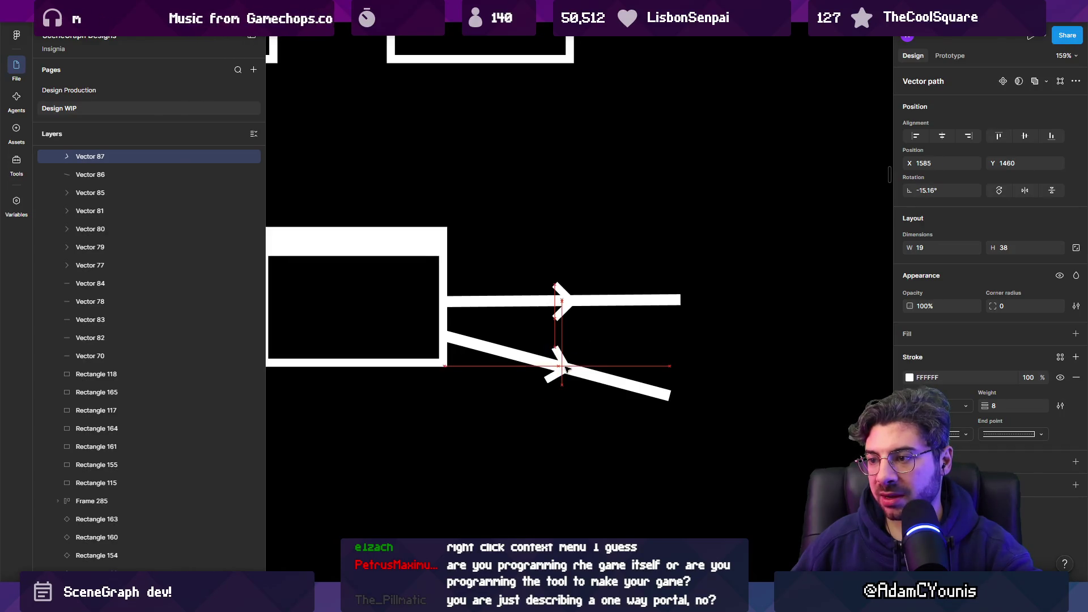
pyautogui.scroll(-5, 566, 340)
pyautogui.press('Escape')
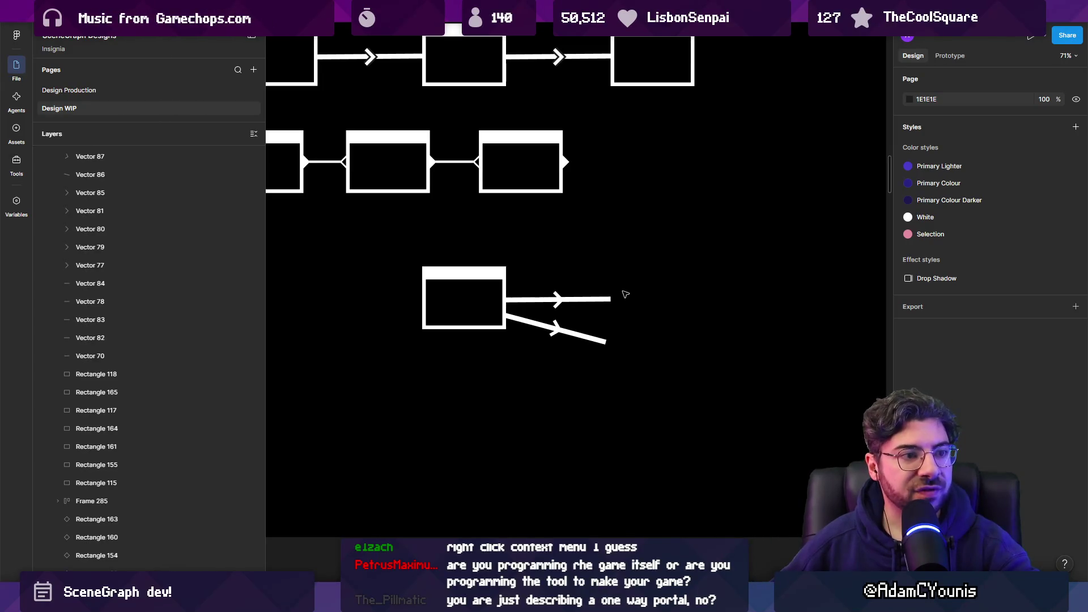
# - Copy a box to the end of an arrow
pyautogui.scroll(-3, 599, 297)
pyautogui.scroll(3, 510, 283)
pyautogui.moveTo(512, 276)
pyautogui.mouseDown()
pyautogui.moveTo(670, 285)
pyautogui.moveTo(703, 266)
pyautogui.moveTo(691, 365)
pyautogui.mouseUp()
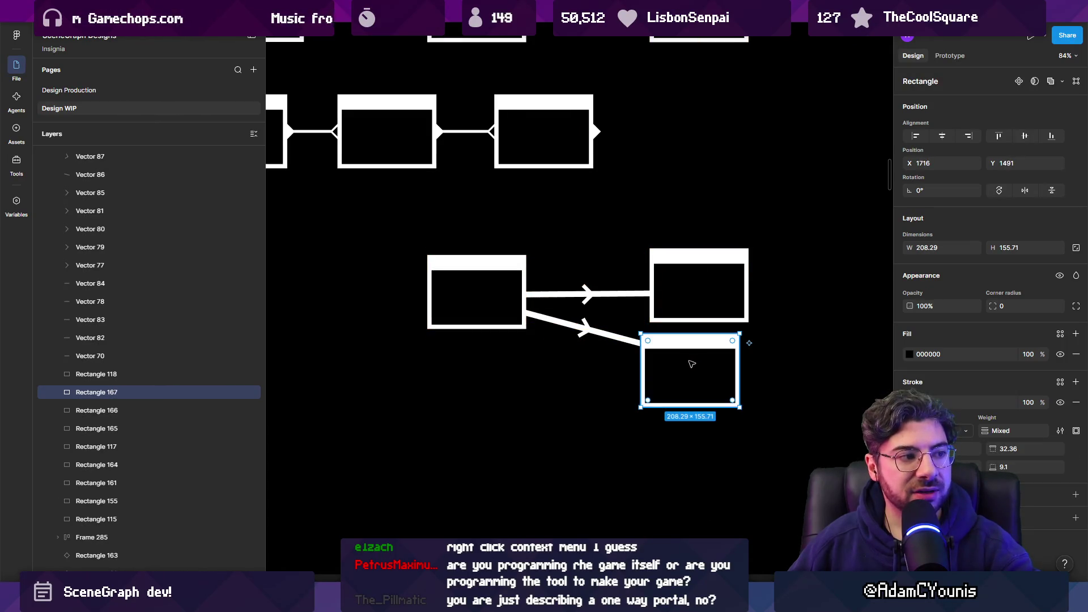
pyautogui.press('Escape')
pyautogui.scroll(-5, 629, 317)
pyautogui.scroll(3, 615, 299)
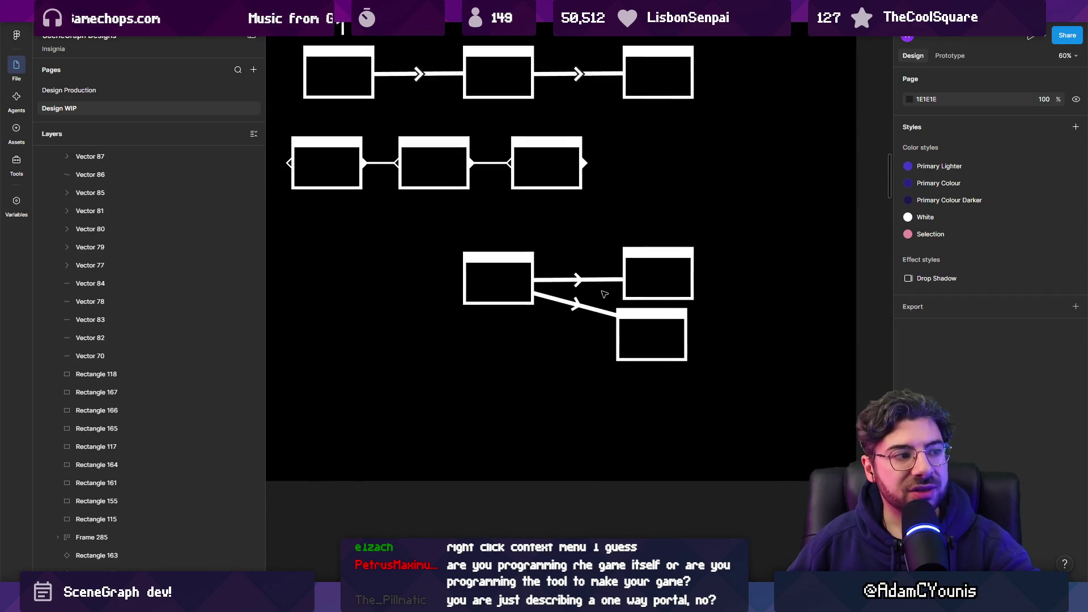
pyautogui.scroll(4, 600, 291)
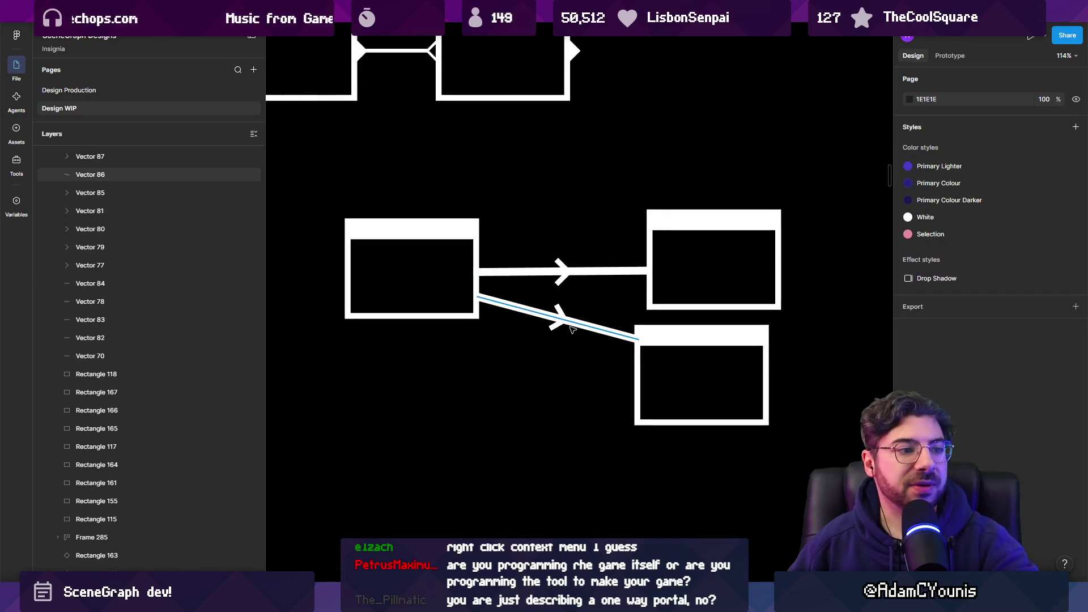
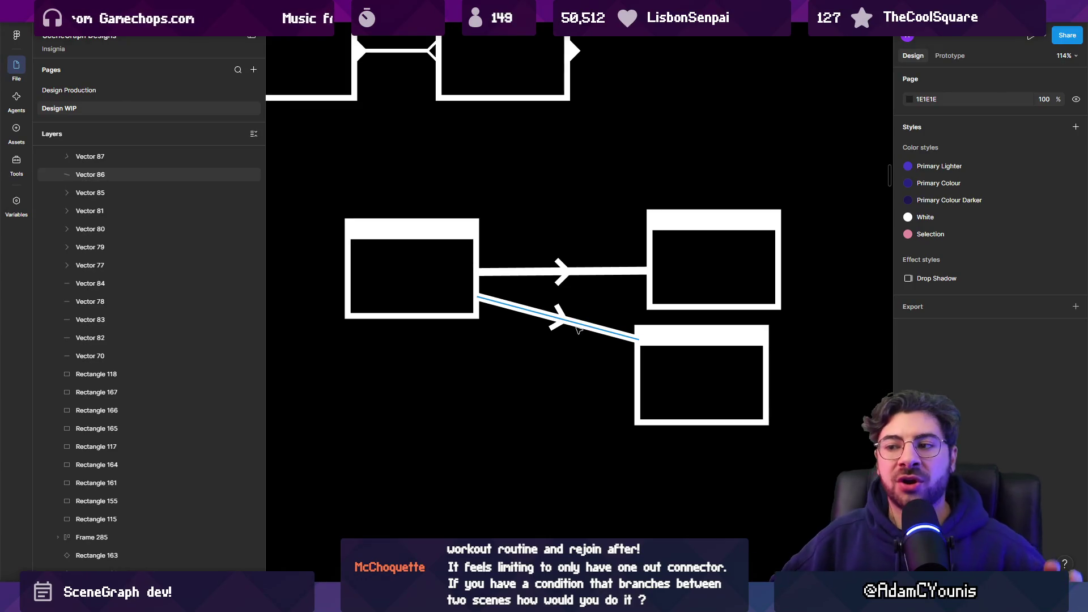
# - Select the loose middle row of node boxes and shift it to the right
pyautogui.scroll(-10, 576, 328)
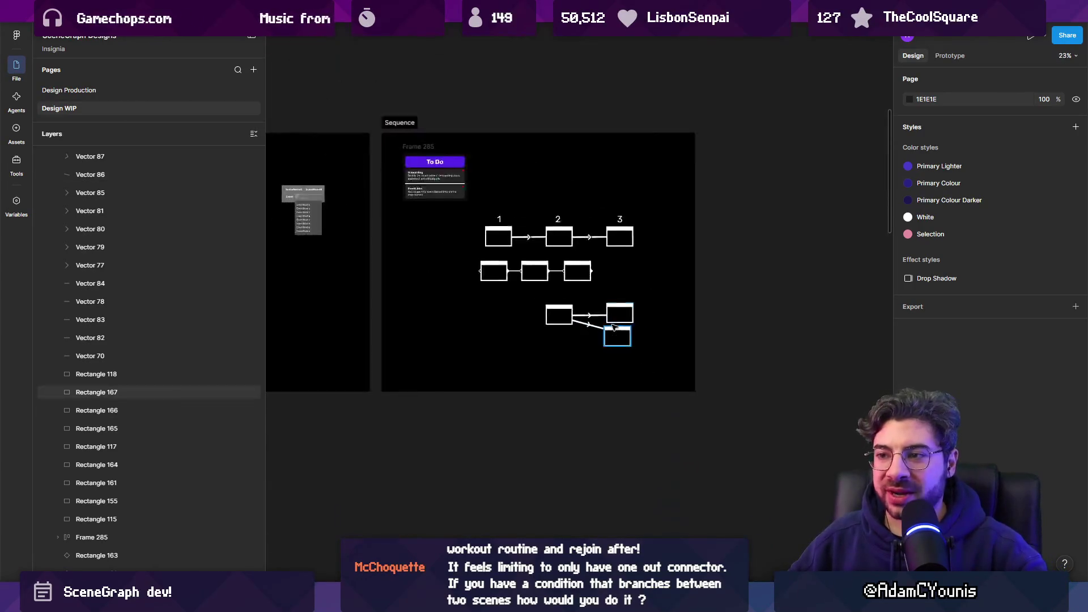
pyautogui.scroll(10, 495, 305)
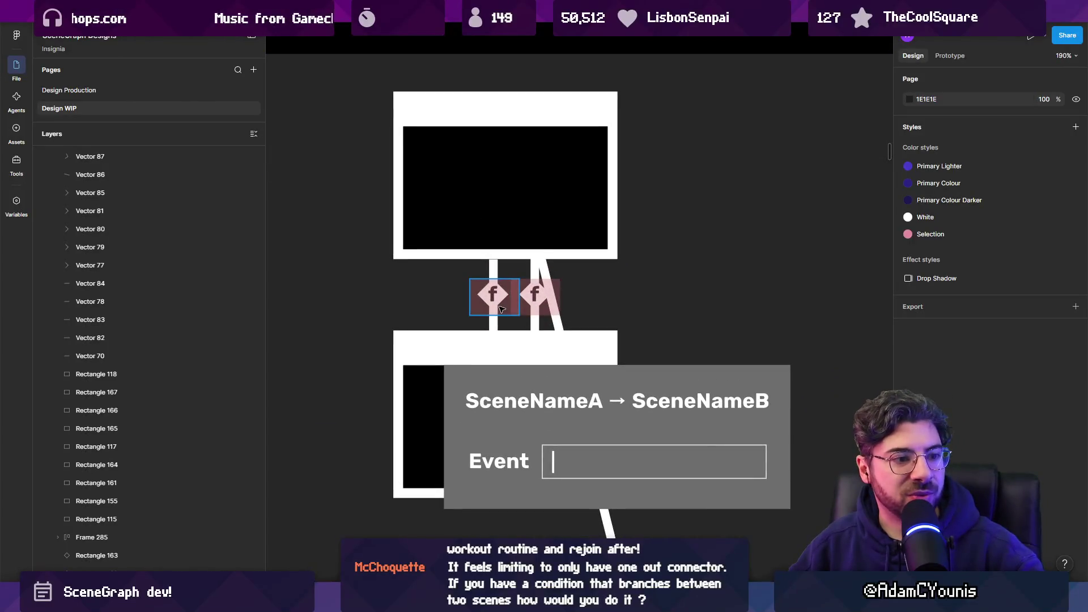
pyautogui.scroll(-6, 500, 308)
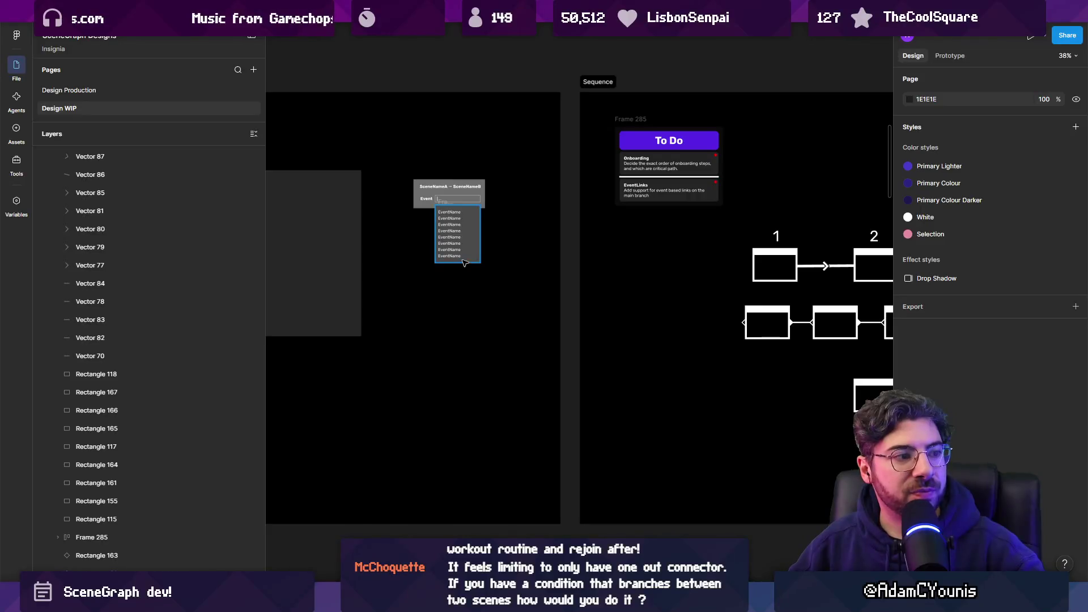
pyautogui.scroll(5, 737, 311)
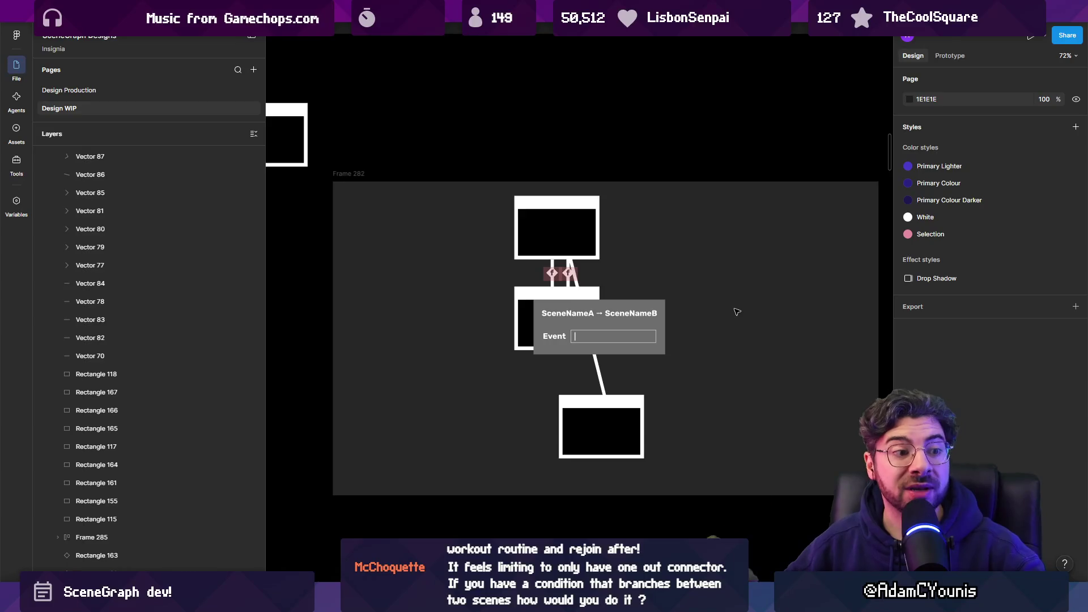
pyautogui.scroll(-4, 777, 321)
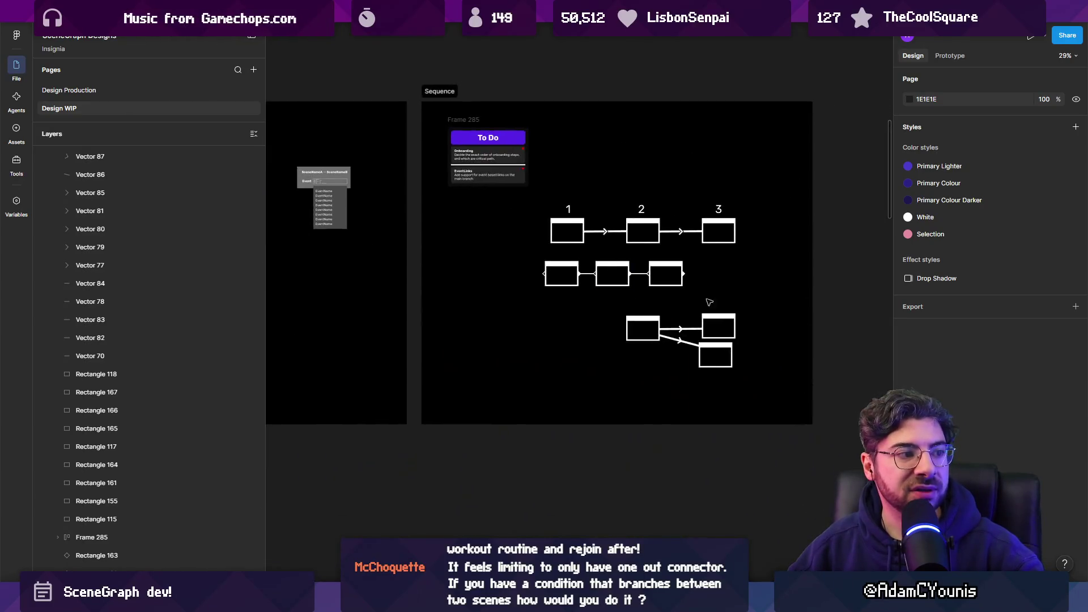
pyautogui.scroll(4, 709, 314)
pyautogui.scroll(-4, 708, 314)
pyautogui.click(604, 311)
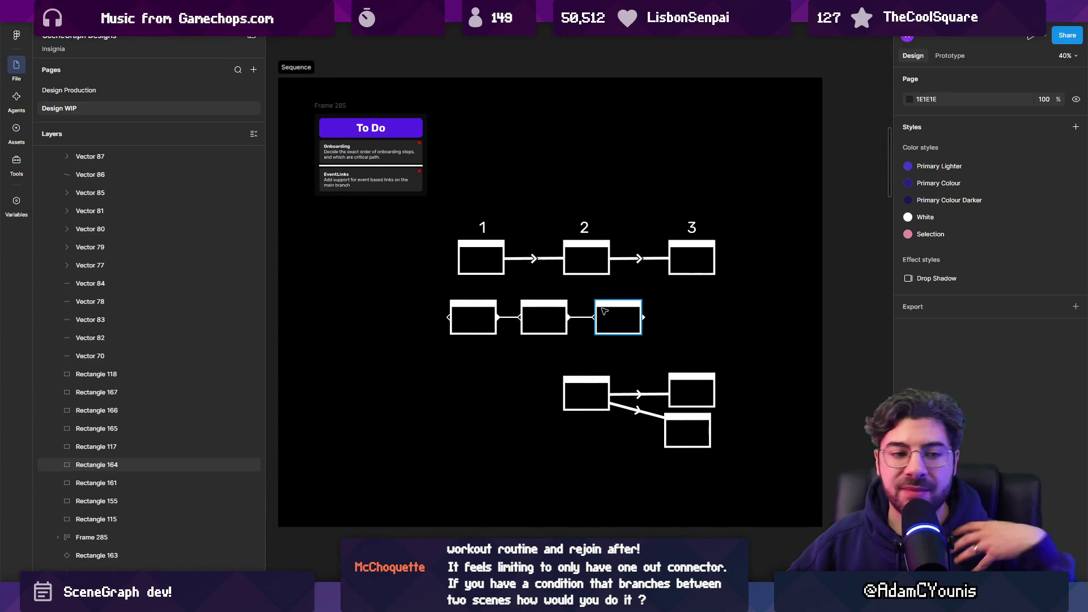
pyautogui.click(561, 317)
pyautogui.scroll(4, 616, 318)
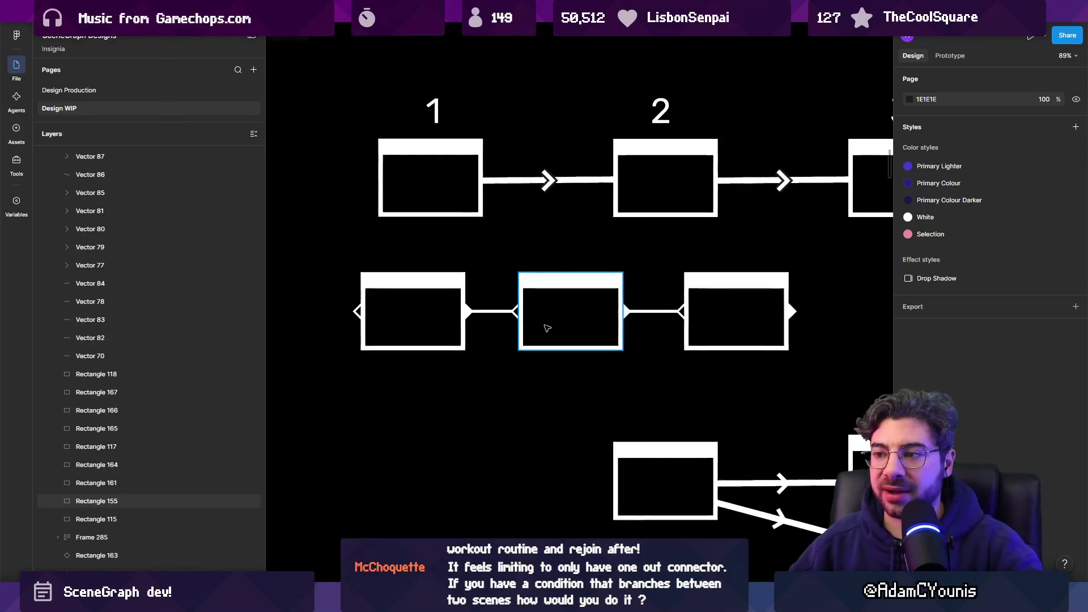
pyautogui.scroll(2, 617, 317)
pyautogui.scroll(-1, 510, 318)
pyautogui.click(400, 320)
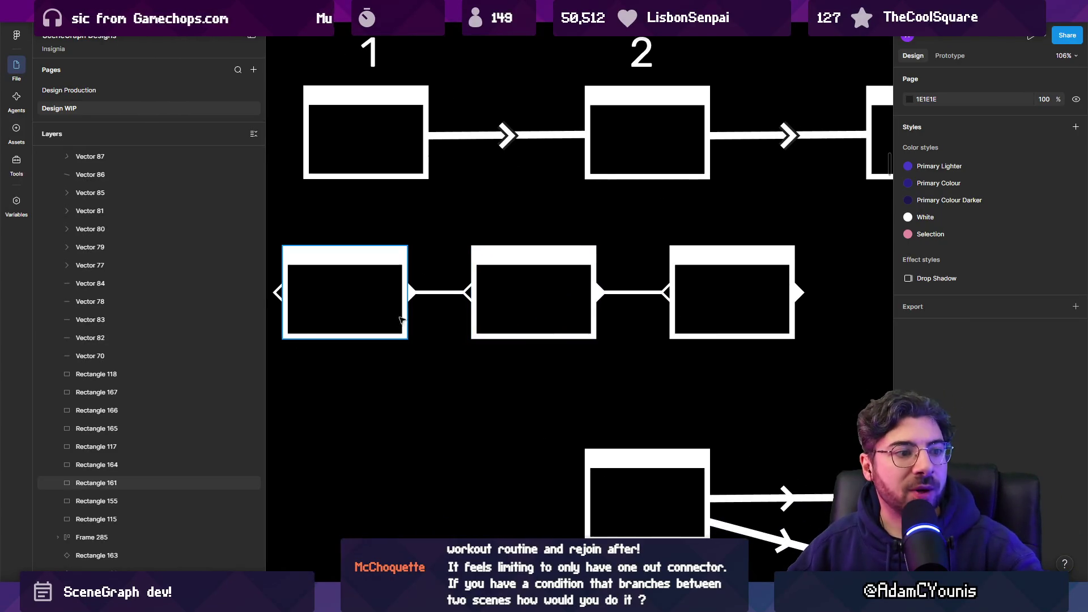
pyautogui.click(432, 295)
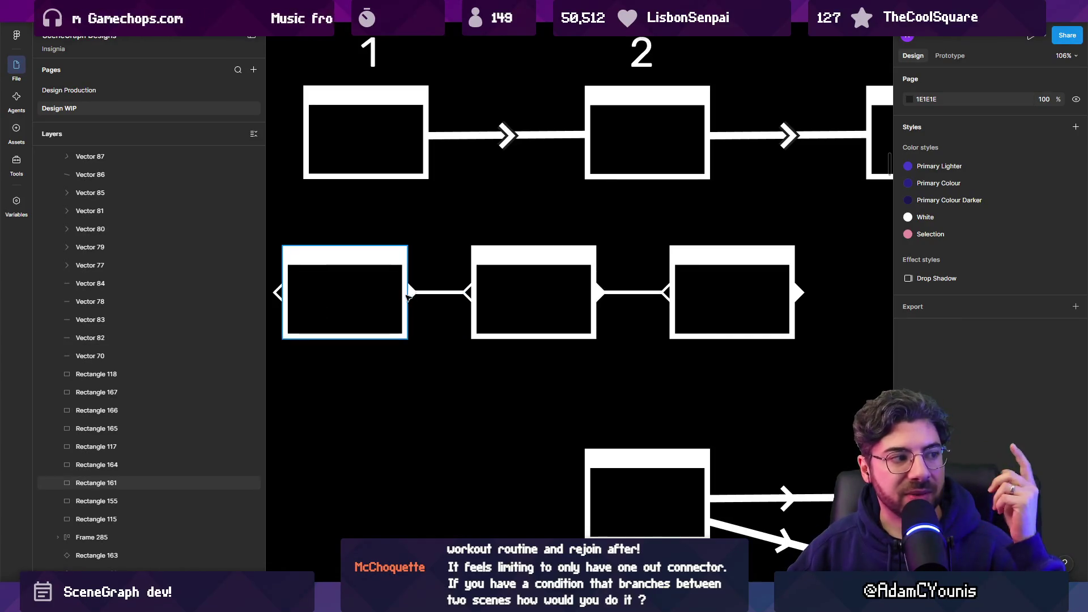
pyautogui.click(411, 310)
pyautogui.click(440, 327)
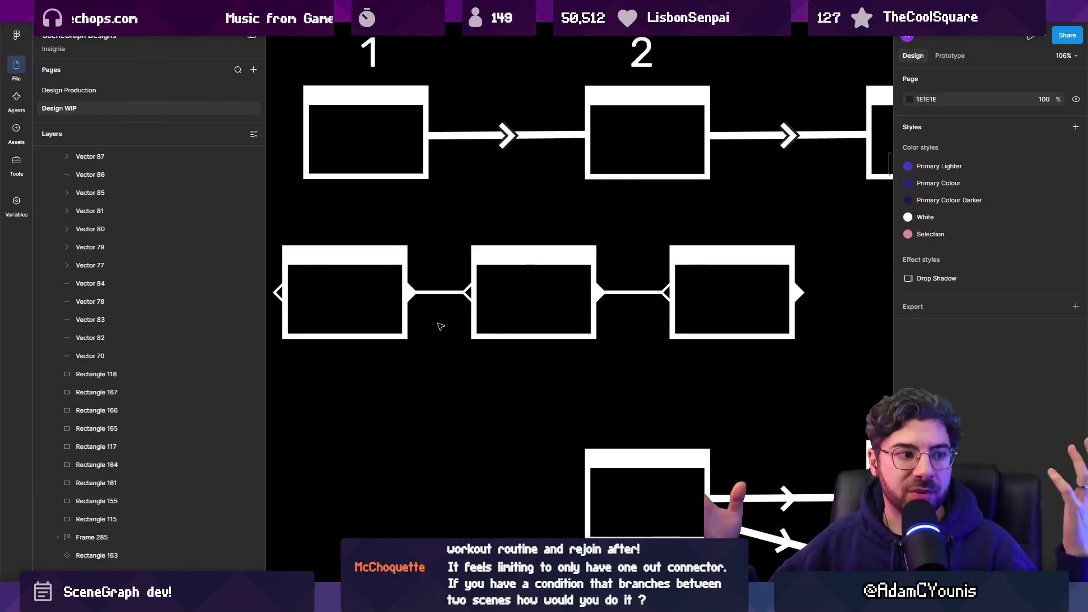
pyautogui.scroll(-5, 441, 327)
pyautogui.scroll(-3, 413, 314)
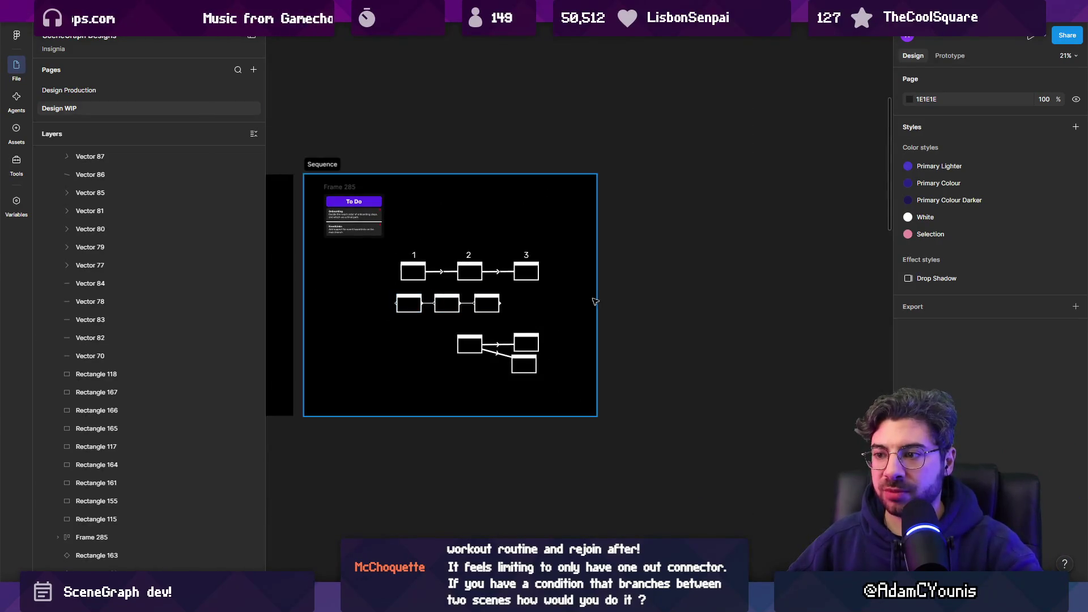
pyautogui.keyDown('shift'); pyautogui.click(414, 314); pyautogui.keyUp('shift')
pyautogui.moveTo(413, 315)
pyautogui.mouseDown()
pyautogui.moveTo(737, 320)
pyautogui.moveTo(504, 327)
pyautogui.mouseUp()
# - Duplicate the node row twice to its right to lengthen the chain
pyautogui.scroll(3, 505, 327)
pyautogui.click(333, 240)
pyautogui.moveTo(298, 233); pyautogui.dragTo(655, 359)
pyautogui.moveTo(437, 286)
pyautogui.mouseDown()
pyautogui.moveTo(490, 290)
pyautogui.moveTo(476, 293)
pyautogui.mouseUp()
pyautogui.click(344, 237)
pyautogui.moveTo(301, 242); pyautogui.dragTo(508, 320)
pyautogui.moveTo(623, 299); pyautogui.dragTo(605, 306)
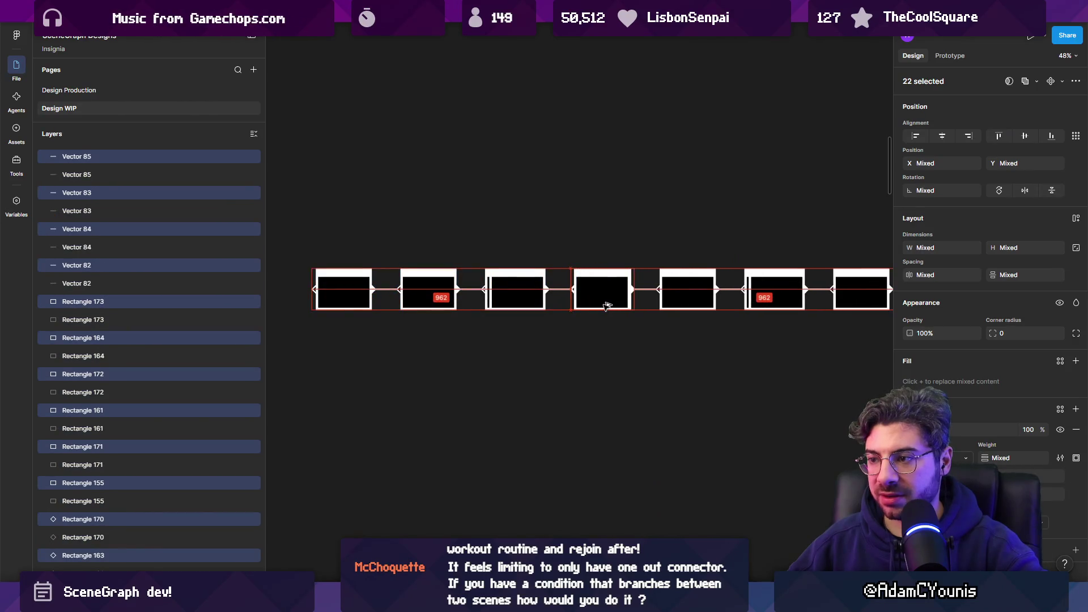
# - Copy the whole chain once more to reach thirteen linked nodes
pyautogui.scroll(-5, 605, 306)
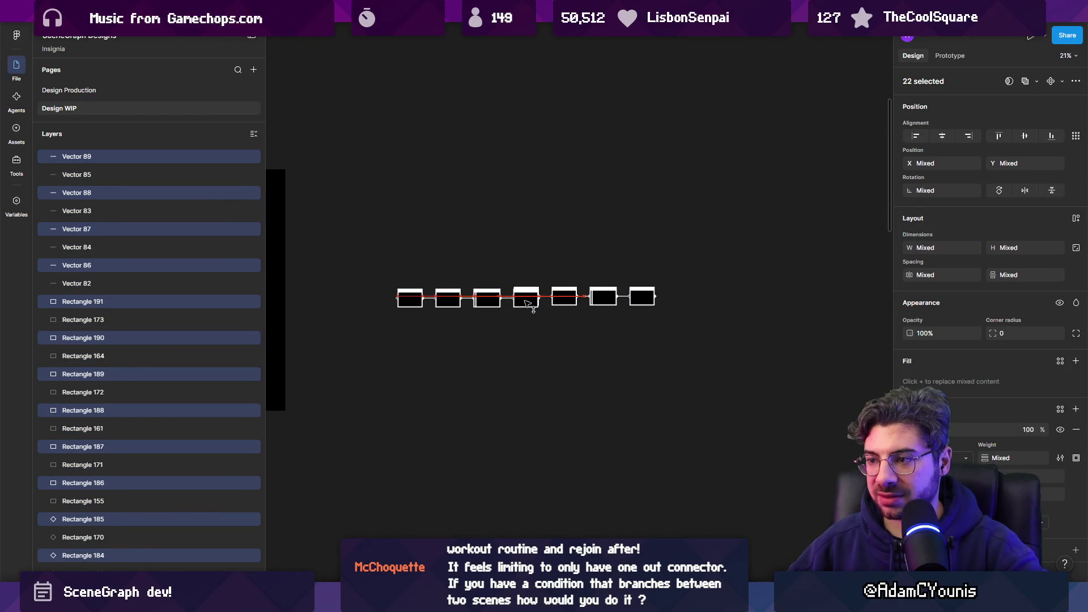
pyautogui.click(442, 269)
pyautogui.moveTo(383, 263); pyautogui.dragTo(759, 354)
pyautogui.moveTo(648, 296); pyautogui.dragTo(641, 309)
pyautogui.click(567, 320)
pyautogui.hscroll(2, 549, 315)
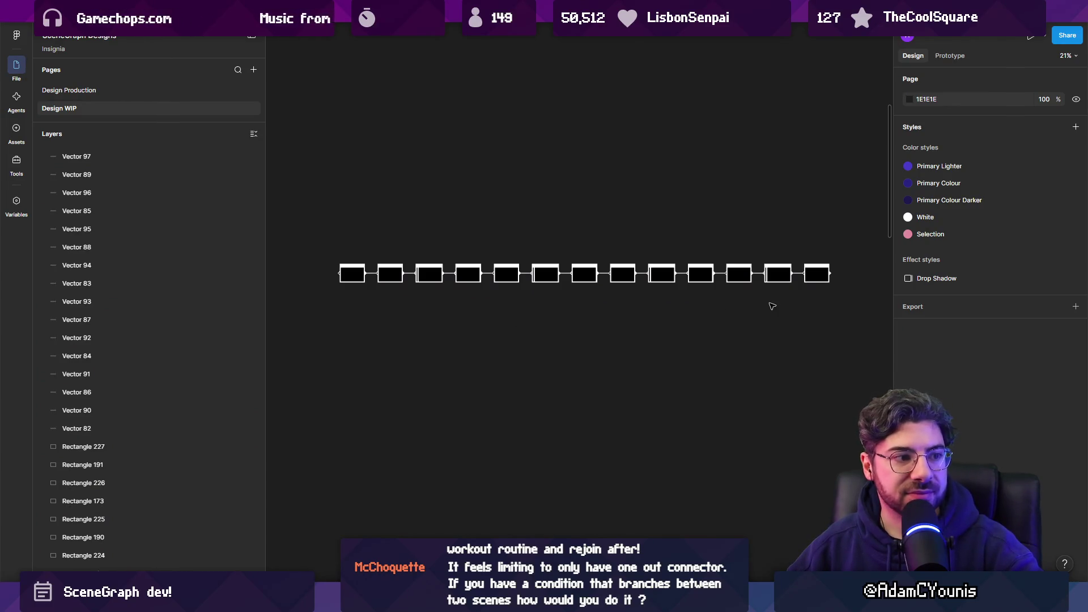
pyautogui.scroll(-2, 586, 253)
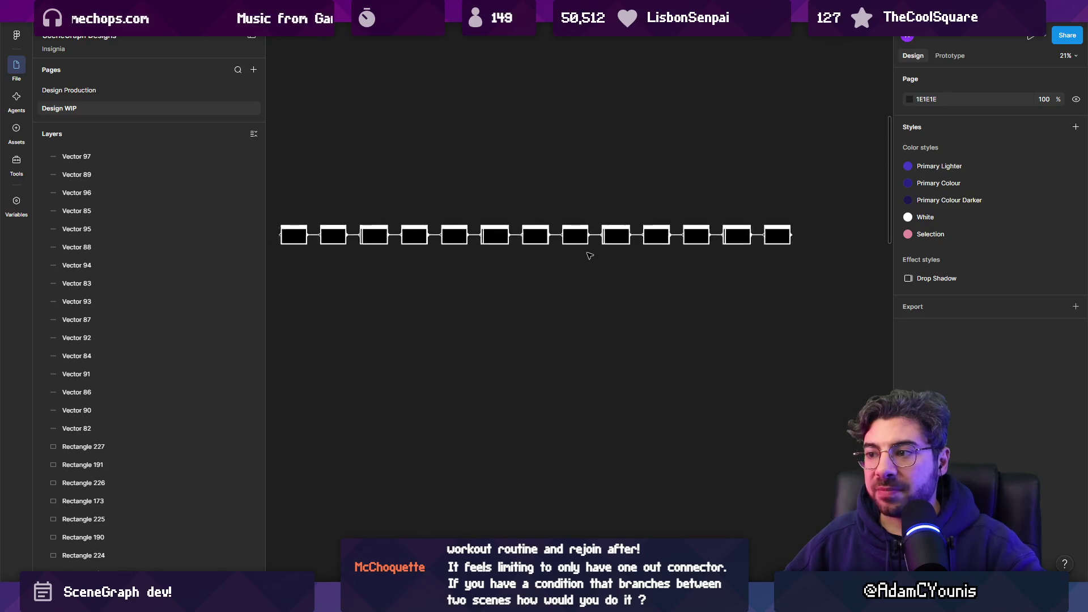
# - Draw a weight-5 white connector path under the chain from node 5 to node 12
pyautogui.scroll(3, 564, 218)
pyautogui.scroll(-2, 565, 221)
pyautogui.scroll(2, 493, 289)
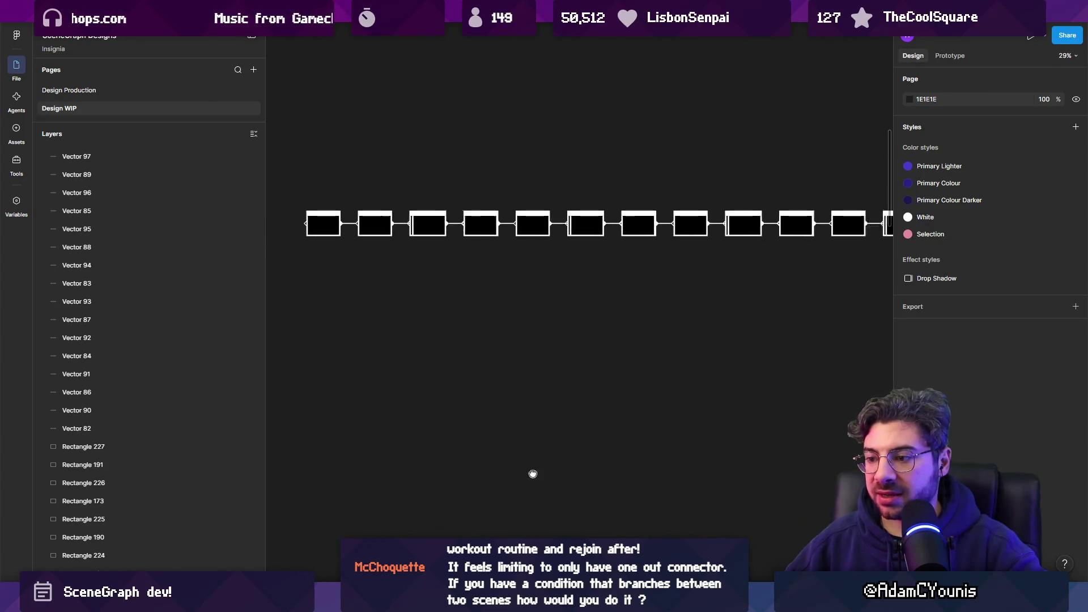
pyautogui.click(457, 239)
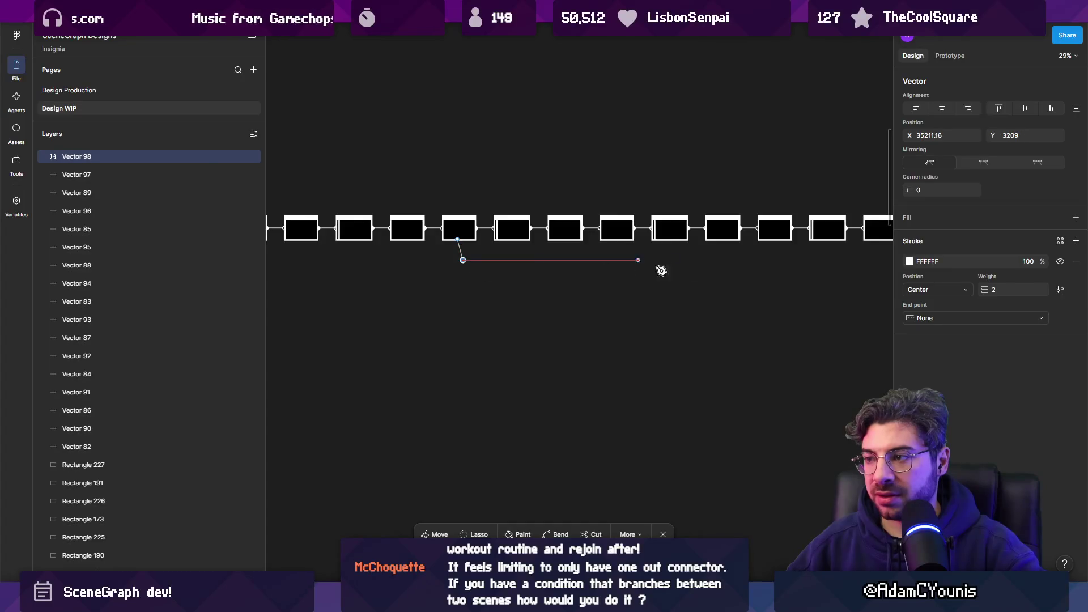
pyautogui.press('Escape')
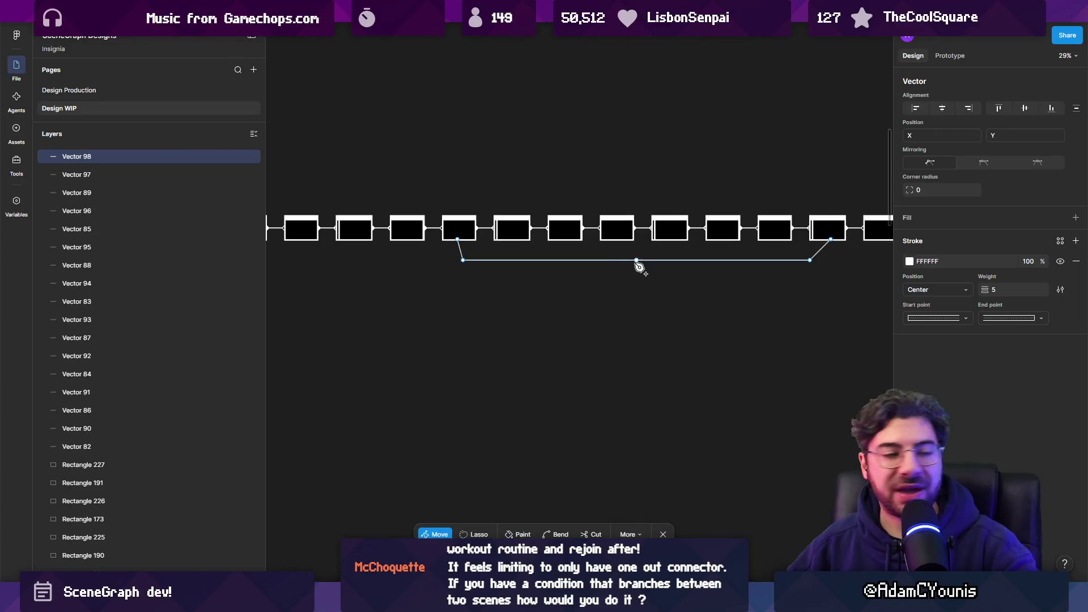
pyautogui.scroll(5, 640, 262)
pyautogui.scroll(-7, 636, 259)
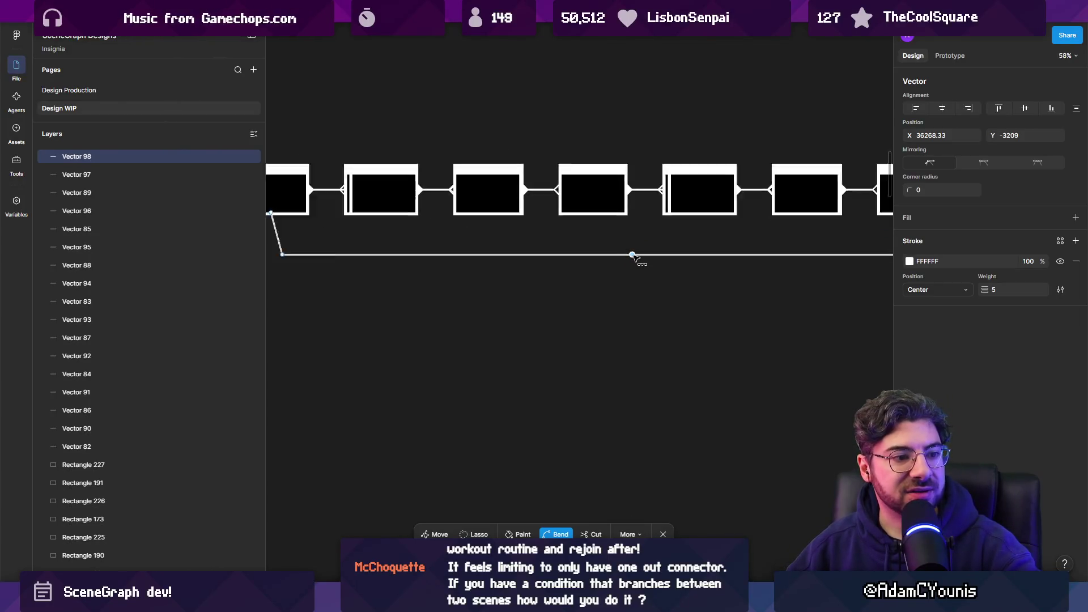
pyautogui.scroll(-2, 632, 258)
pyautogui.click(628, 277)
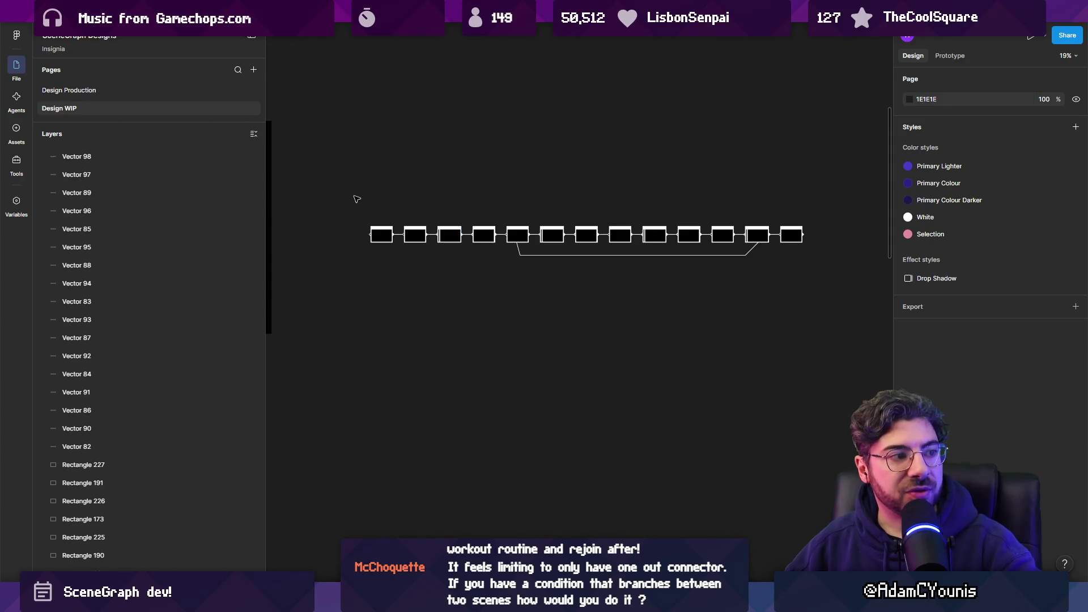
pyautogui.scroll(5, 368, 228)
pyautogui.scroll(-5, 578, 222)
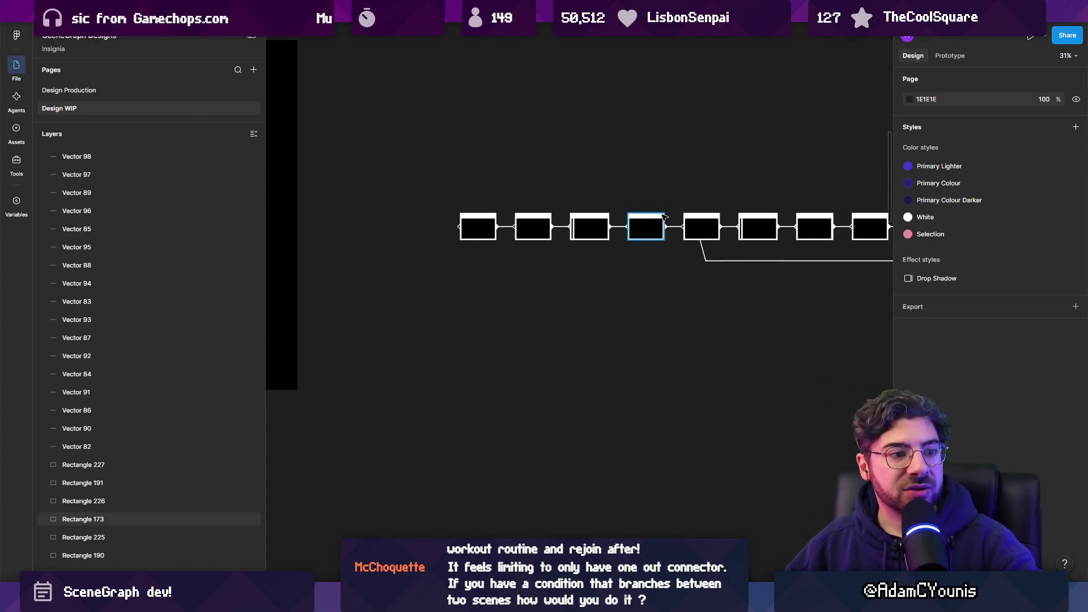
pyautogui.scroll(3, 532, 224)
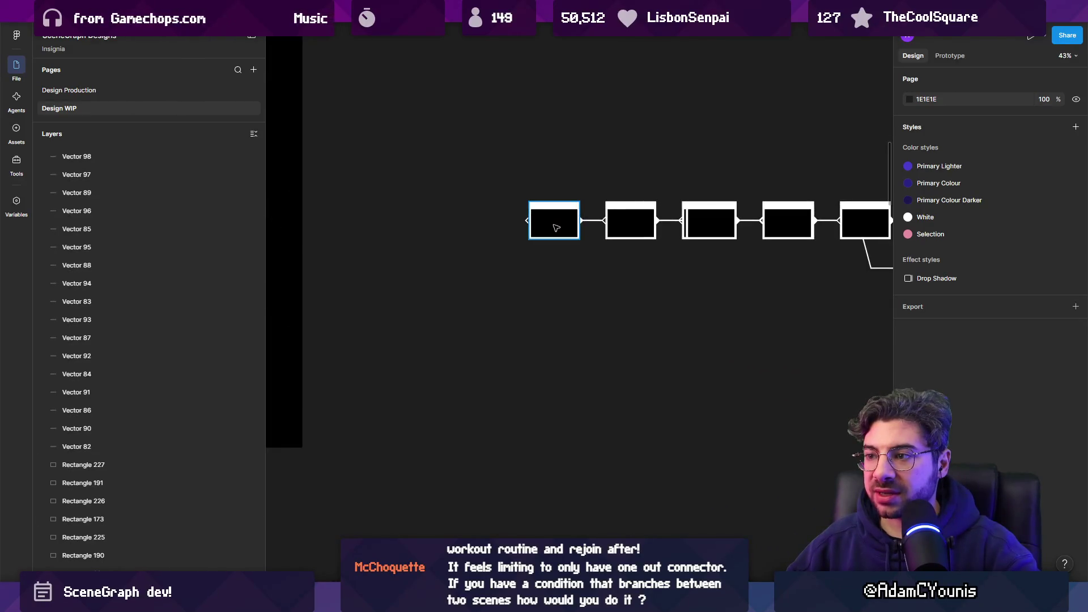
pyautogui.scroll(-5, 555, 227)
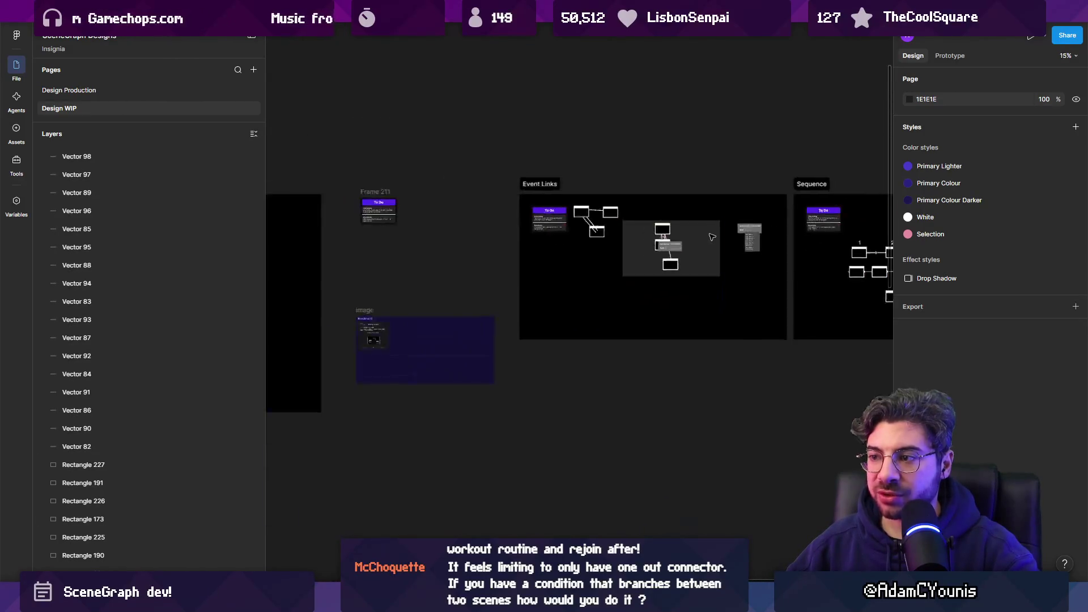
# - Duplicate the Frame 230 mockup to the right and copy Frame 286 beside it
pyautogui.scroll(-10, 712, 237)
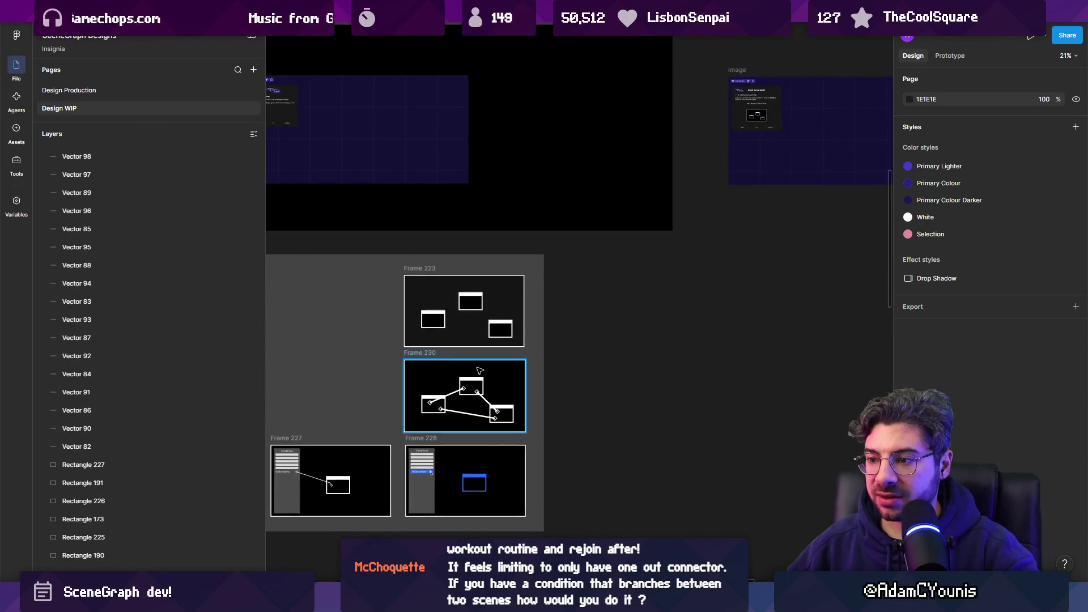
pyautogui.click(480, 370)
pyautogui.scroll(-5, 476, 373)
pyautogui.moveTo(351, 369); pyautogui.dragTo(779, 296)
pyautogui.hscroll(5, 779, 296)
pyautogui.scroll(10, 389, 383)
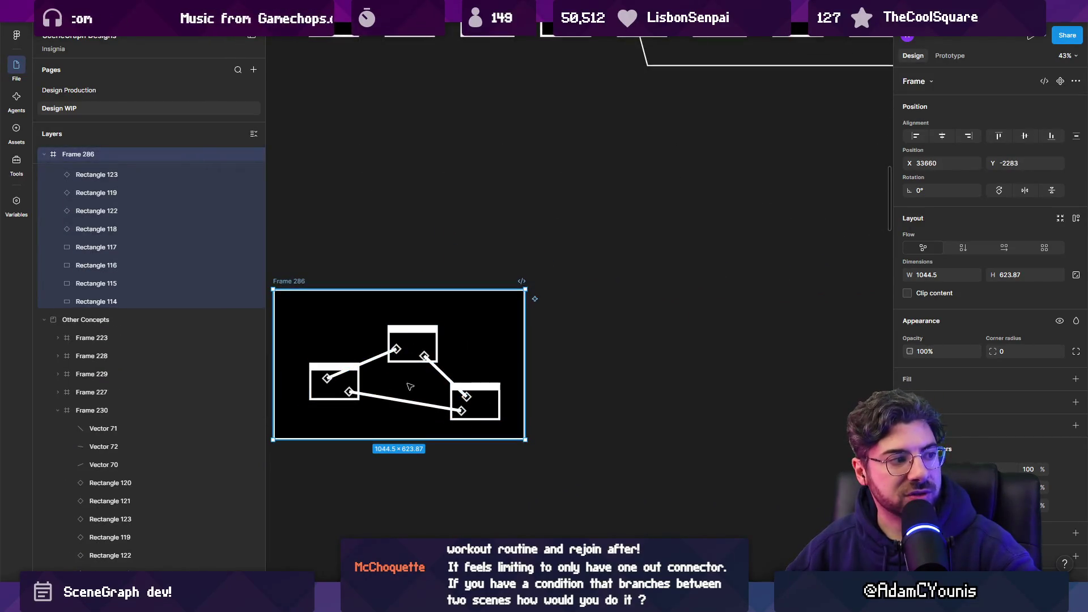
pyautogui.scroll(-8, 461, 399)
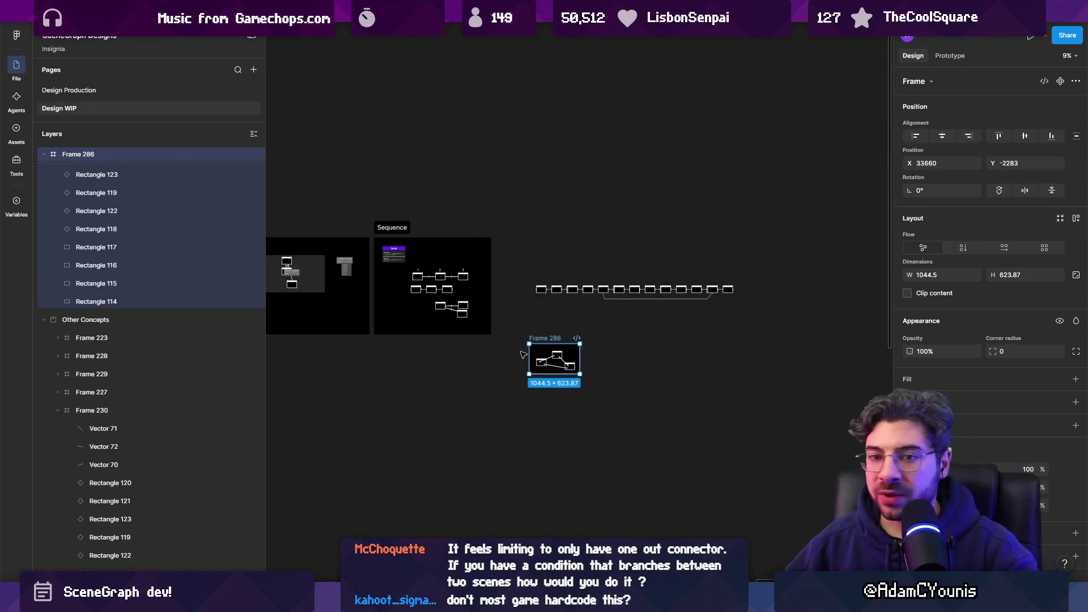
pyautogui.scroll(5, 523, 354)
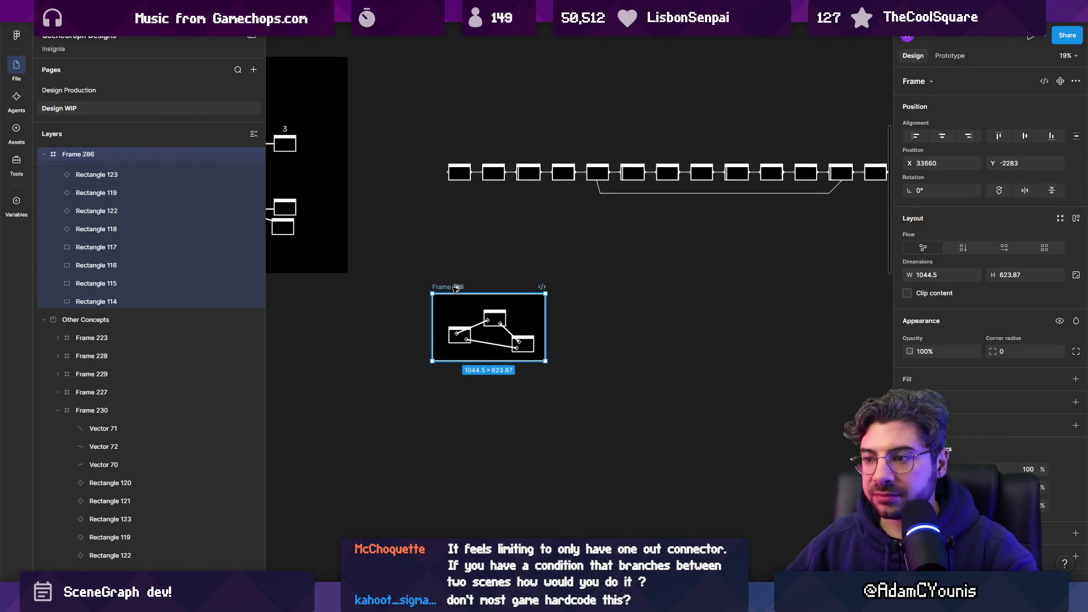
pyautogui.moveTo(456, 288); pyautogui.dragTo(607, 288)
# - Select the connector lines in the copied Frame 287
pyautogui.scroll(7, 669, 326)
pyautogui.click(560, 379)
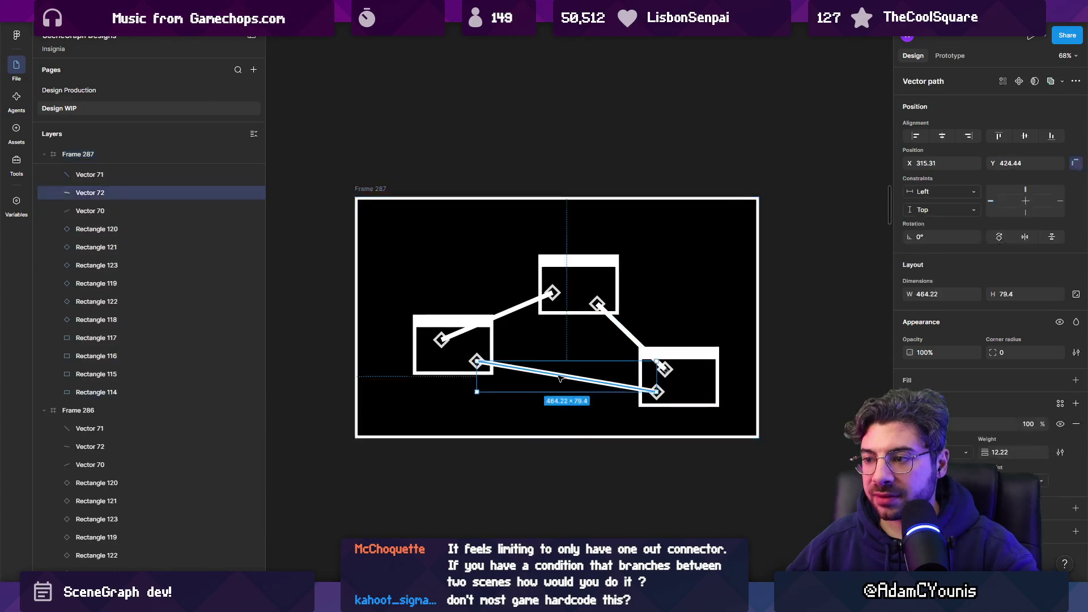
pyautogui.keyDown('shift'); pyautogui.click(541, 298); pyautogui.keyUp('shift')
pyautogui.click(632, 331)
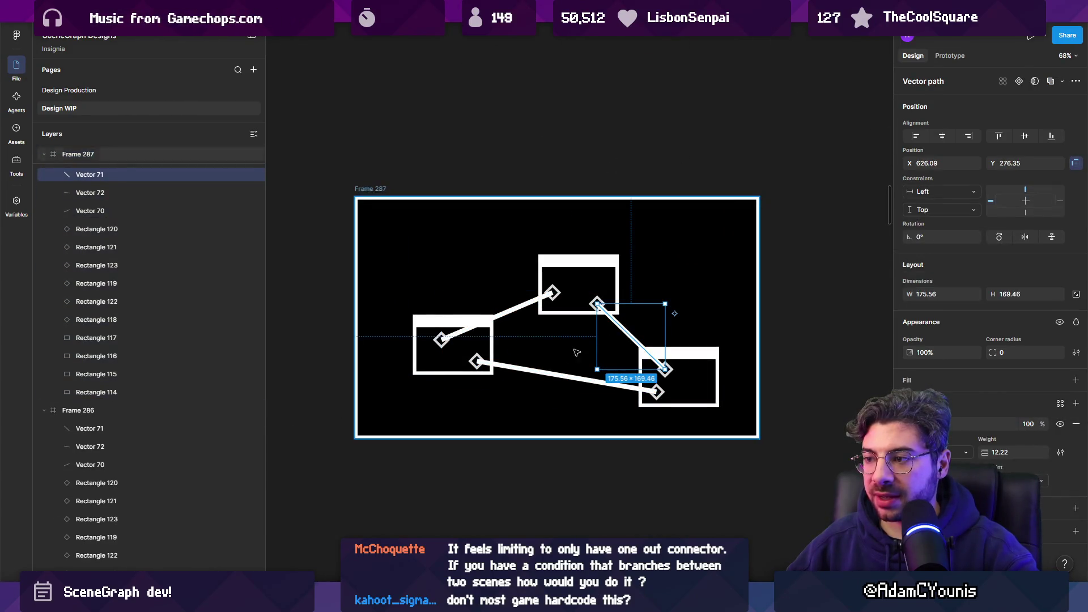
pyautogui.keyDown('shift'); pyautogui.click(629, 387); pyautogui.keyUp('shift')
pyautogui.scroll(-5, 633, 375)
pyautogui.scroll(6, 609, 374)
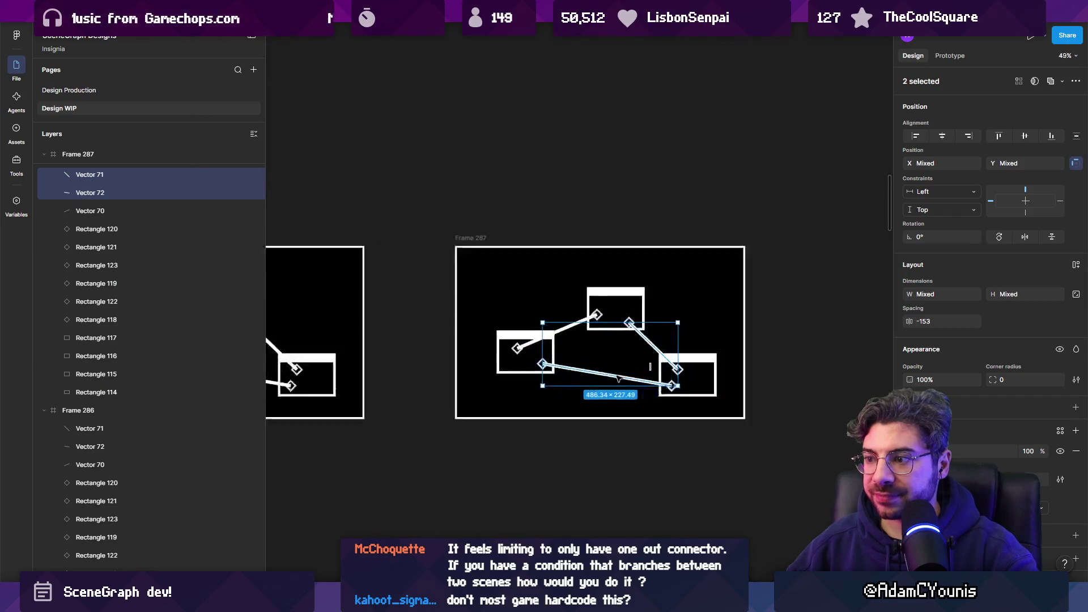
# - Bring Frame 287's left, top and right node boxes in front of the connectors
pyautogui.click(471, 311)
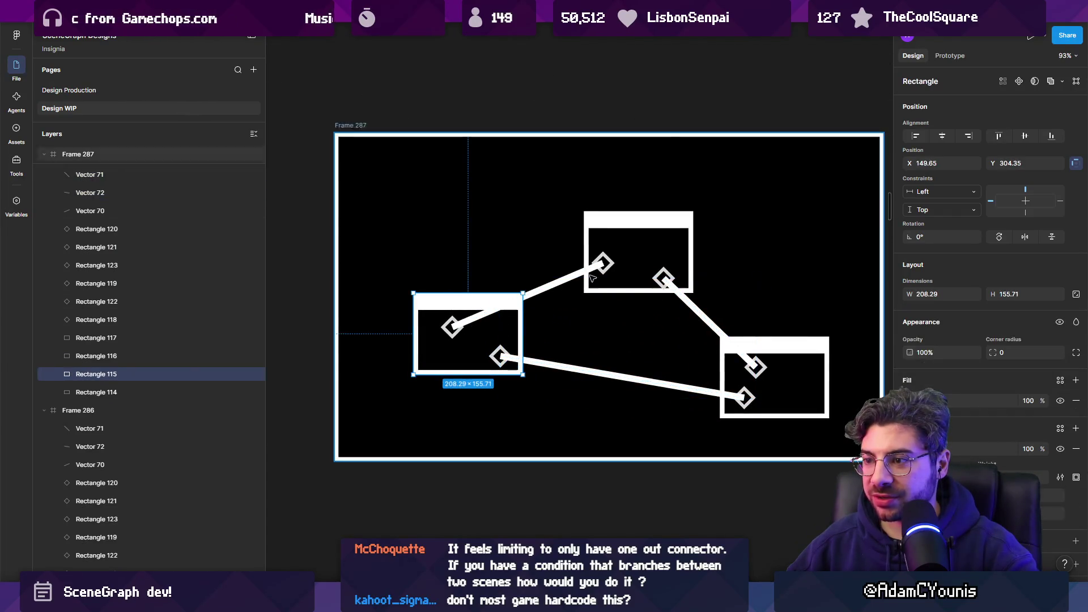
pyautogui.keyDown('shift'); pyautogui.click(639, 249); pyautogui.keyUp('shift')
pyautogui.keyDown('shift'); pyautogui.click(791, 355); pyautogui.keyUp('shift')
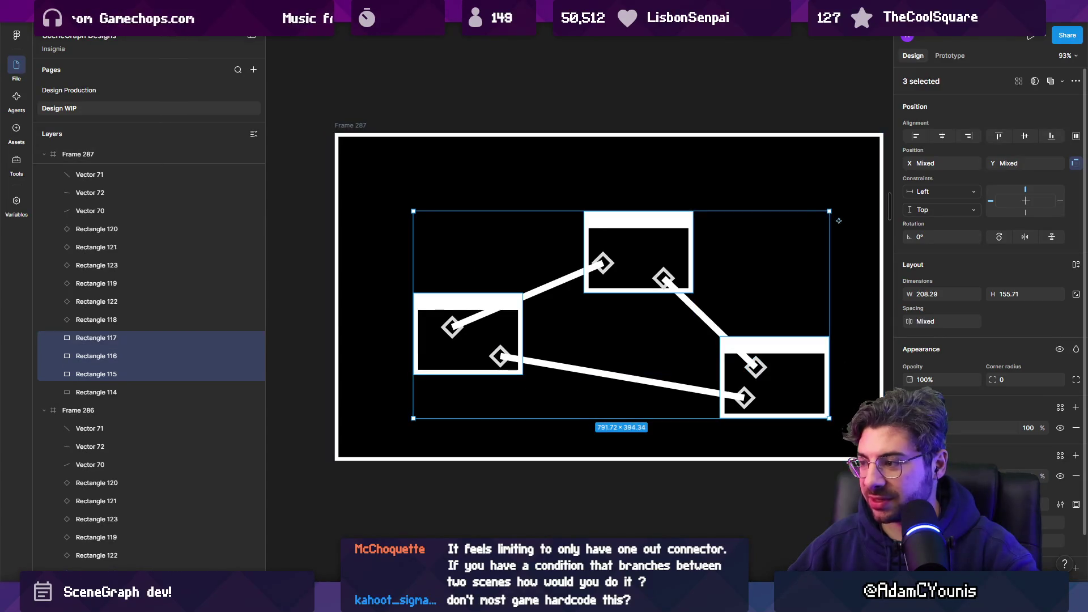
pyautogui.hotkey('ctrl', 'shift', ']')
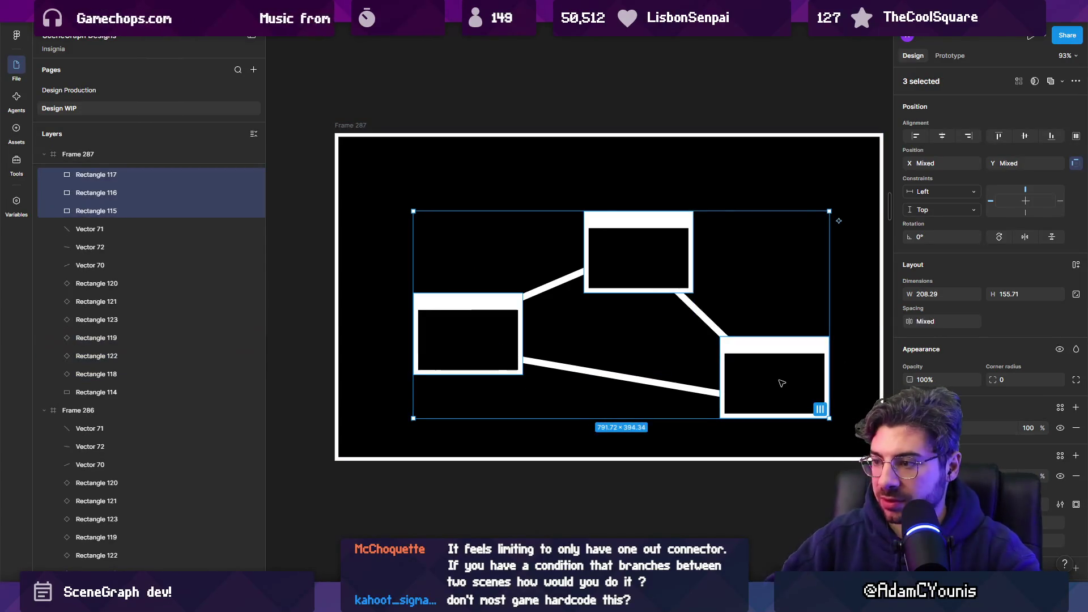
pyautogui.click(712, 369)
# - Draw a square diamond marker over the lower link between the left and right nodes
pyautogui.click(571, 368)
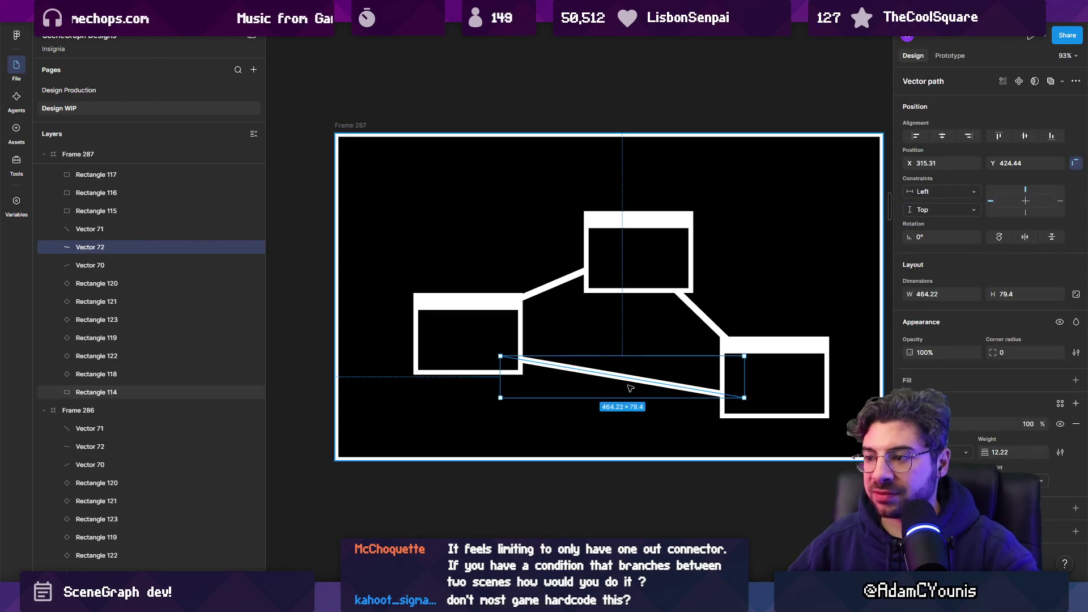
pyautogui.press('r')
pyautogui.moveTo(610, 356); pyautogui.dragTo(625, 379)
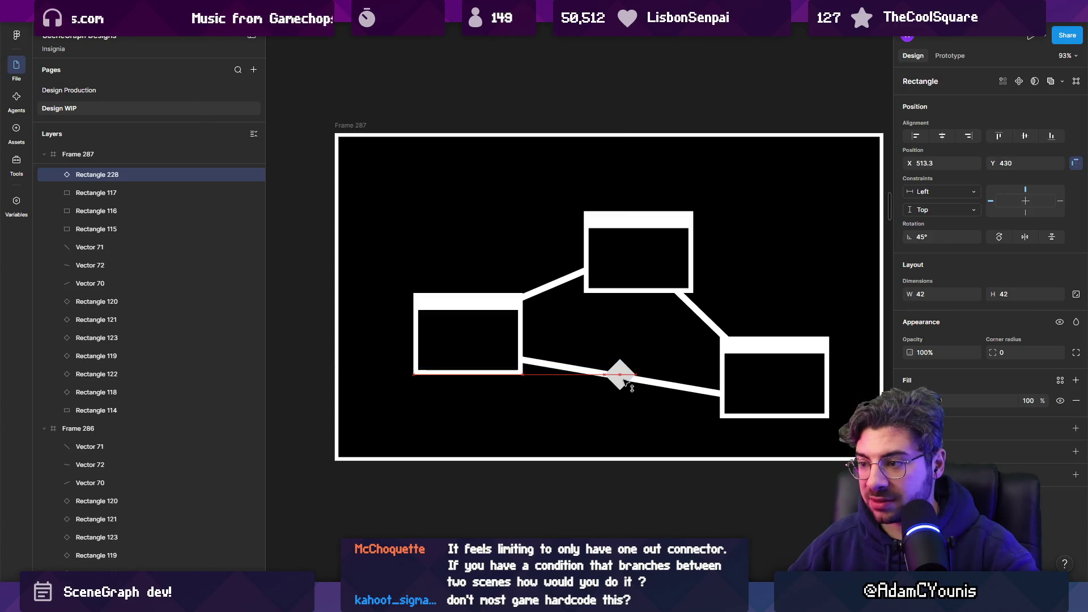
# - Copy the diamond onto the upper-left link and onto a new parallel lower link
pyautogui.moveTo(626, 380)
pyautogui.mouseDown()
pyautogui.moveTo(555, 289)
pyautogui.moveTo(710, 320)
pyautogui.moveTo(701, 315)
pyautogui.mouseUp()
pyautogui.click(643, 383)
pyautogui.moveTo(643, 384)
pyautogui.mouseDown()
pyautogui.moveTo(642, 355)
pyautogui.moveTo(619, 374)
pyautogui.moveTo(630, 350)
pyautogui.mouseUp()
pyautogui.scroll(-3, 664, 368)
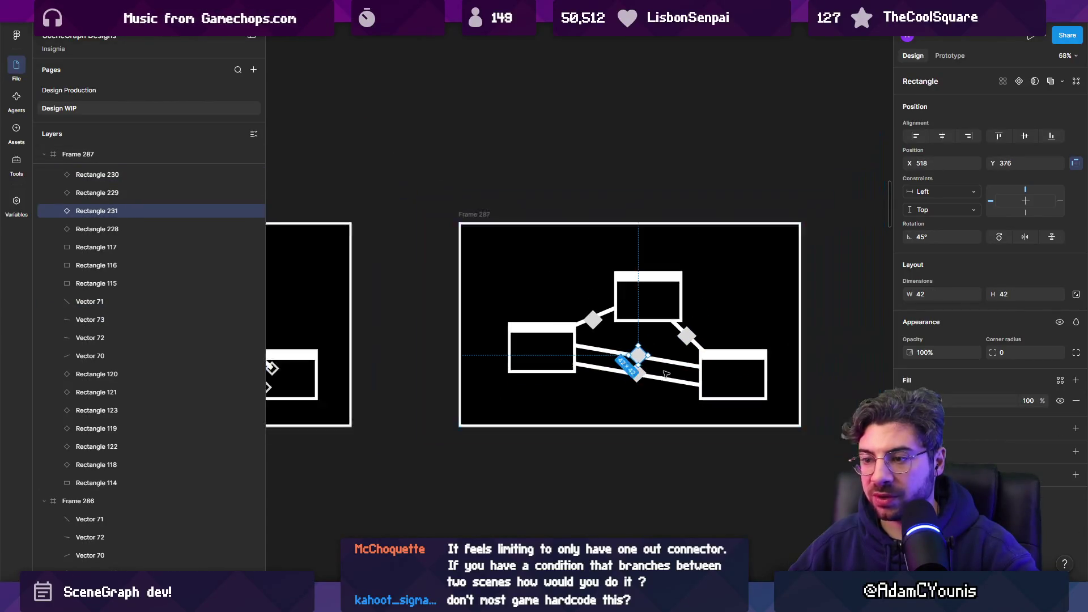
pyautogui.press('Escape')
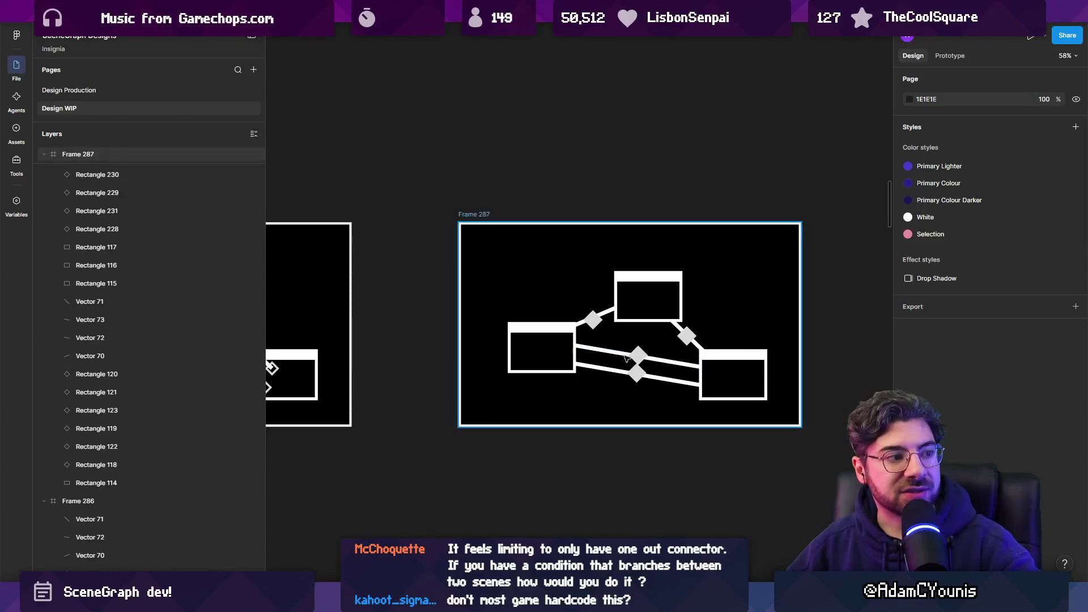
pyautogui.scroll(3, 625, 358)
pyautogui.click(629, 370)
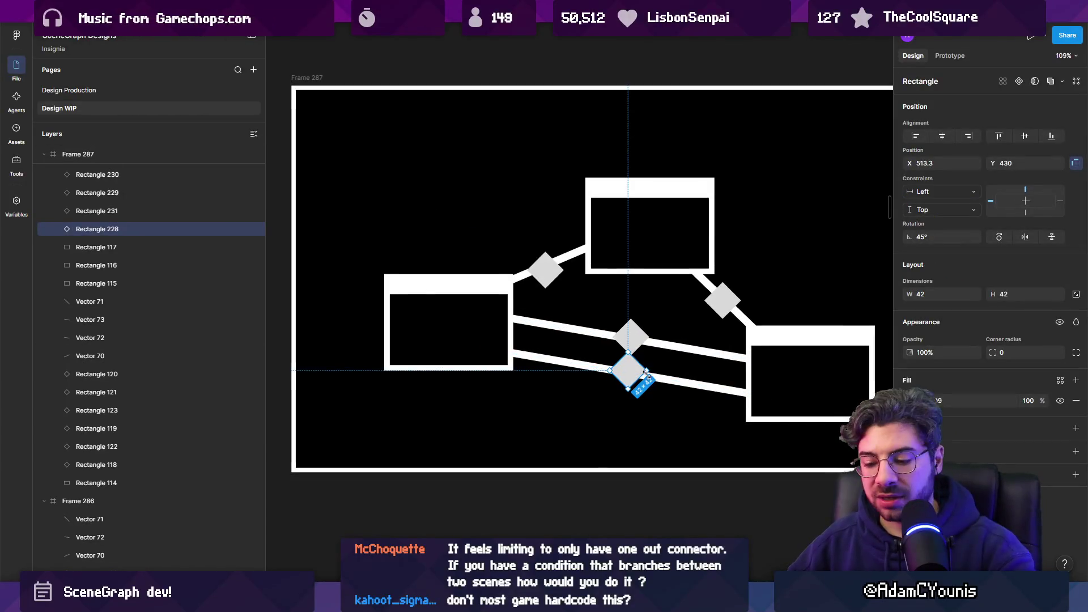
pyautogui.moveTo(637, 376); pyautogui.dragTo(636, 379)
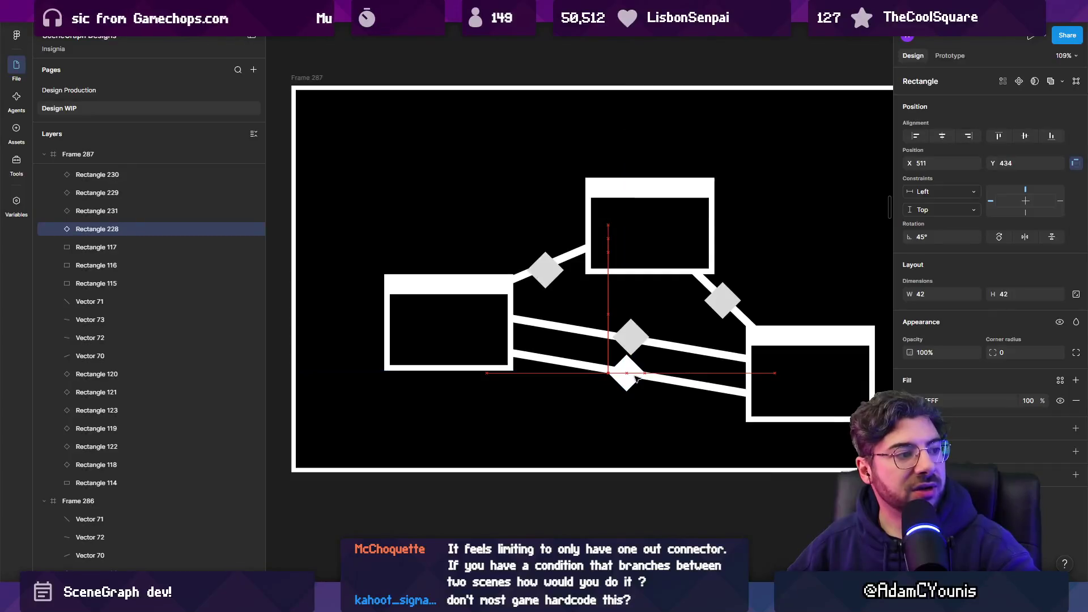
# - Make the upper diamond's fill white and shift Frame 287 slightly up and left
pyautogui.click(637, 344)
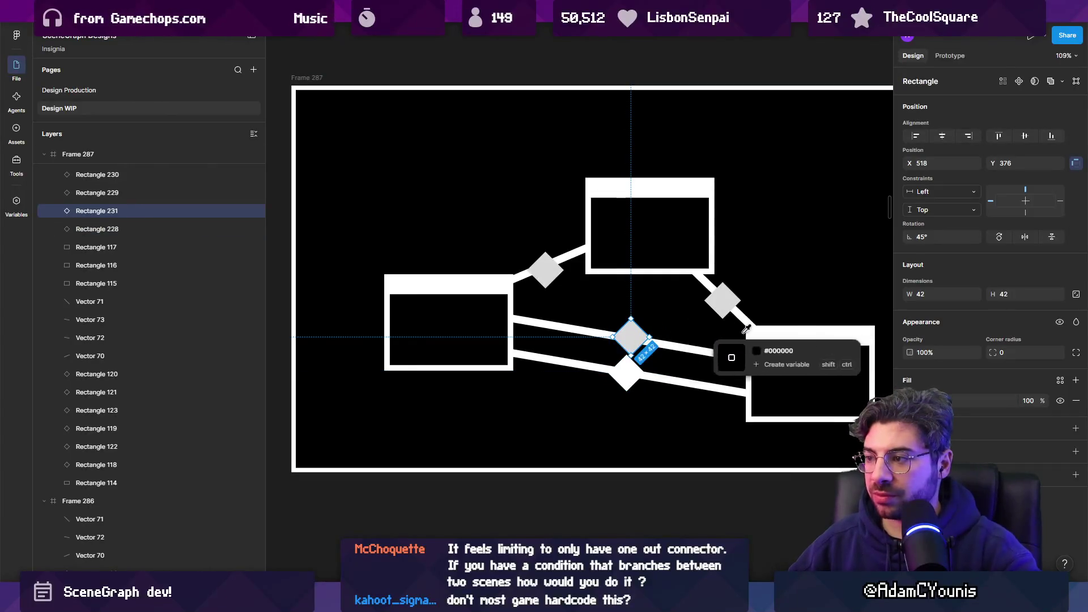
pyautogui.hotkey('ctrl', 'alt', 'v')
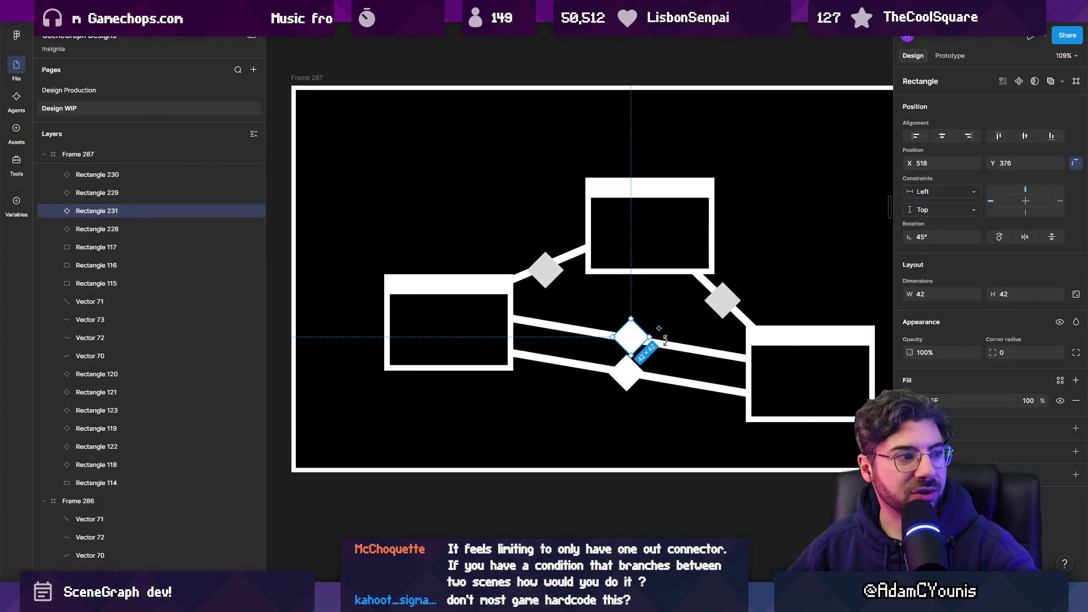
pyautogui.click(601, 300)
pyautogui.scroll(-5, 619, 316)
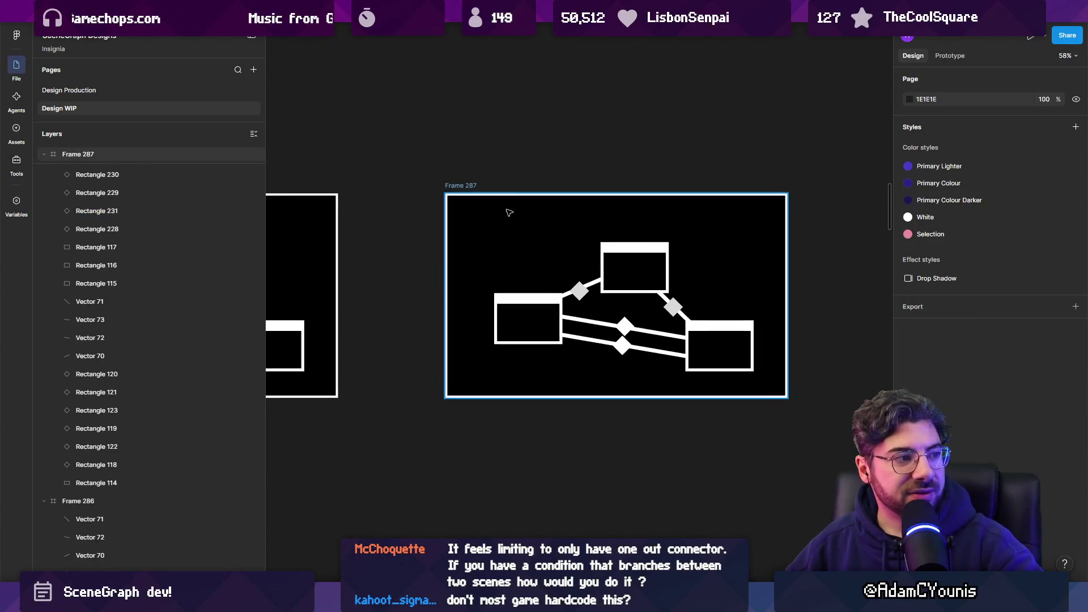
pyautogui.moveTo(508, 212); pyautogui.dragTo(484, 203)
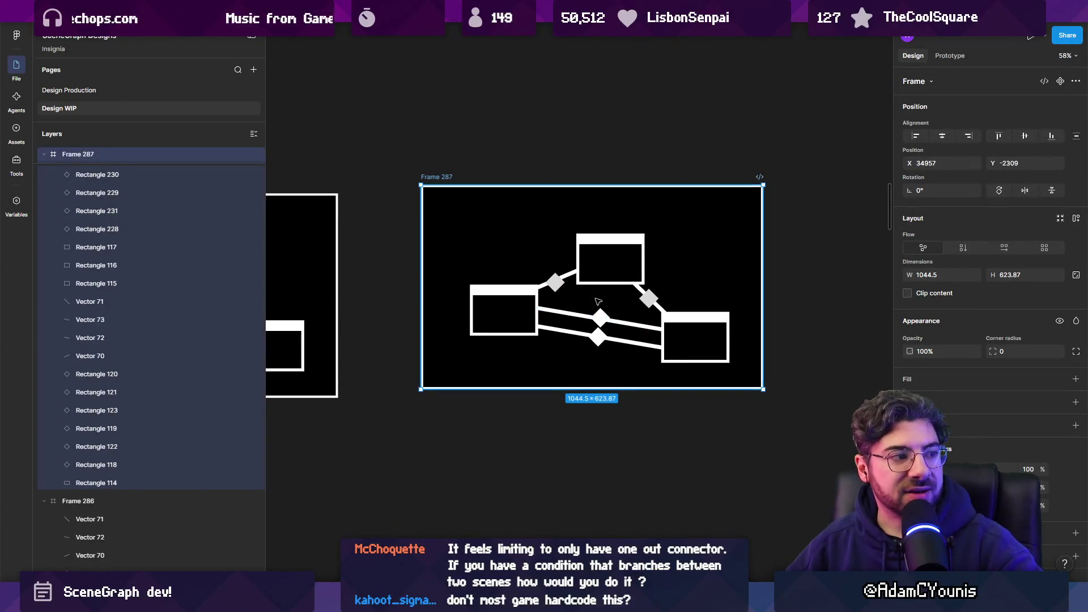
# - Delete the overlapping duplicate node box in the long node chain
pyautogui.scroll(-4, 599, 302)
pyautogui.moveTo(579, 279)
pyautogui.mouseDown()
pyautogui.moveTo(599, 367)
pyautogui.moveTo(684, 358)
pyautogui.mouseUp()
pyautogui.scroll(5, 546, 279)
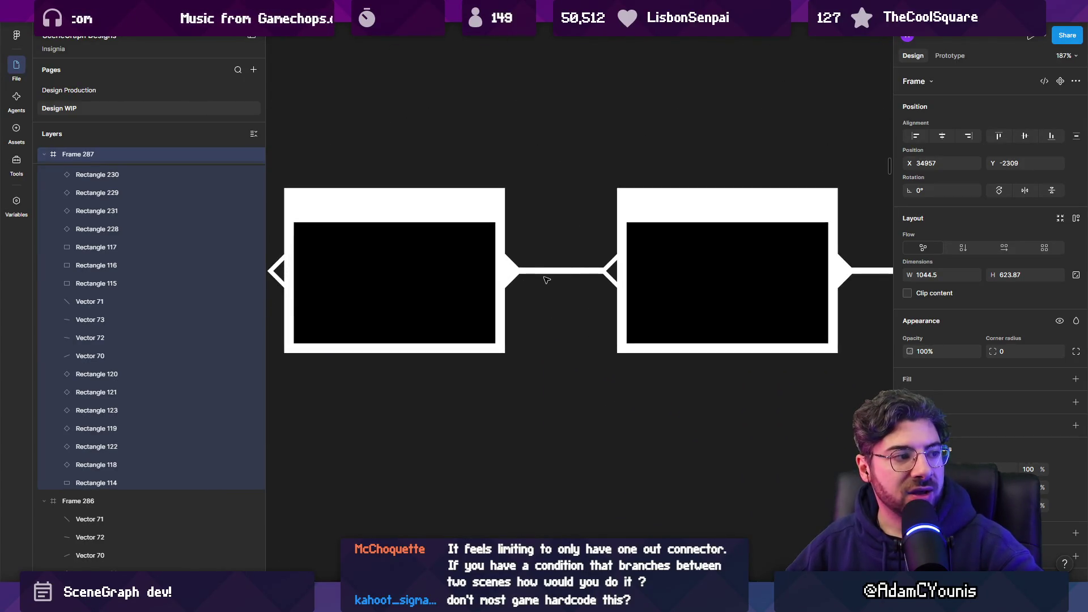
pyautogui.scroll(-4, 546, 280)
pyautogui.scroll(-5, 623, 442)
pyautogui.scroll(-4, 599, 521)
pyautogui.scroll(6, 442, 233)
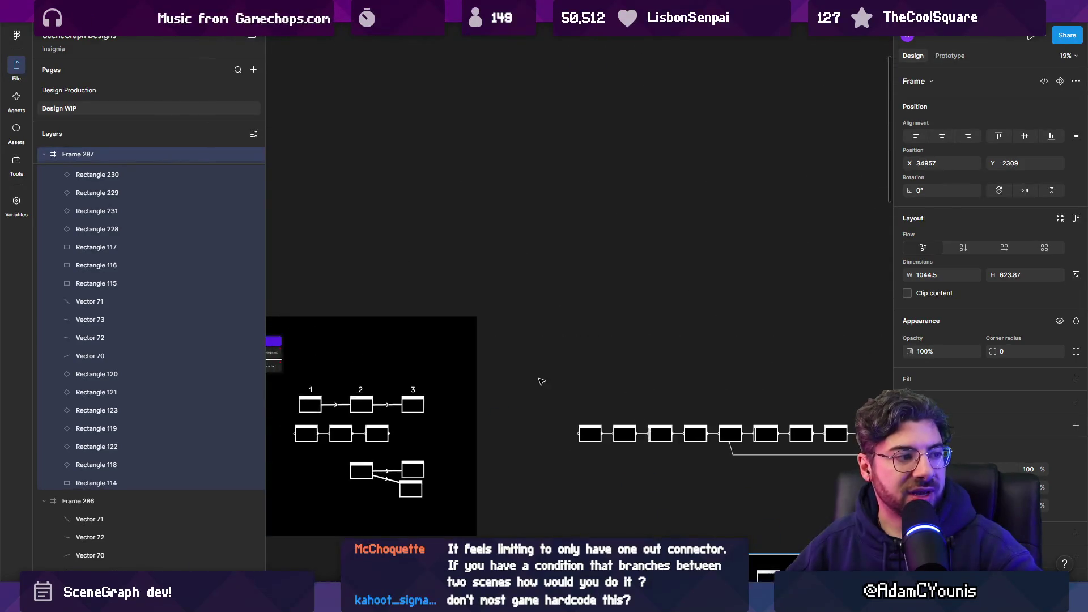
pyautogui.press('Escape')
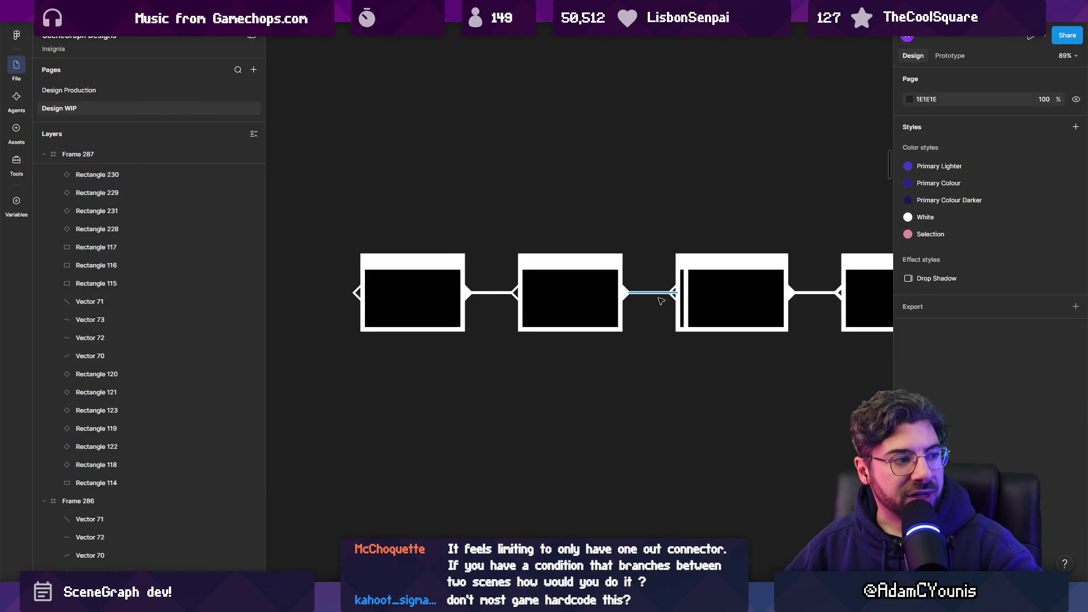
pyautogui.click(660, 301)
pyautogui.hscroll(3, 623, 298)
pyautogui.hscroll(-5, 539, 295)
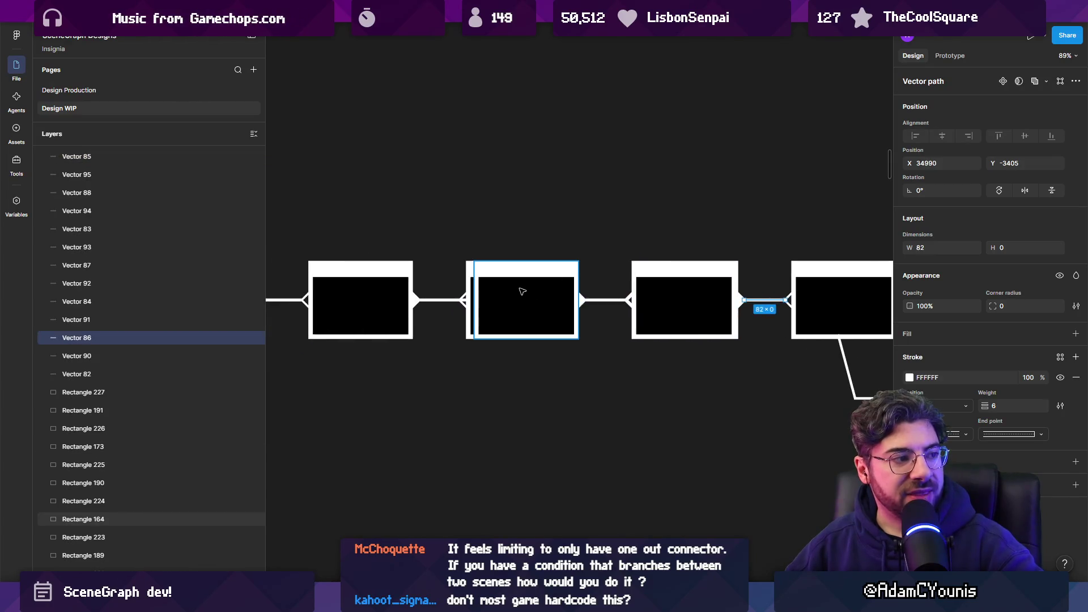
pyautogui.click(522, 292)
pyautogui.press('Delete')
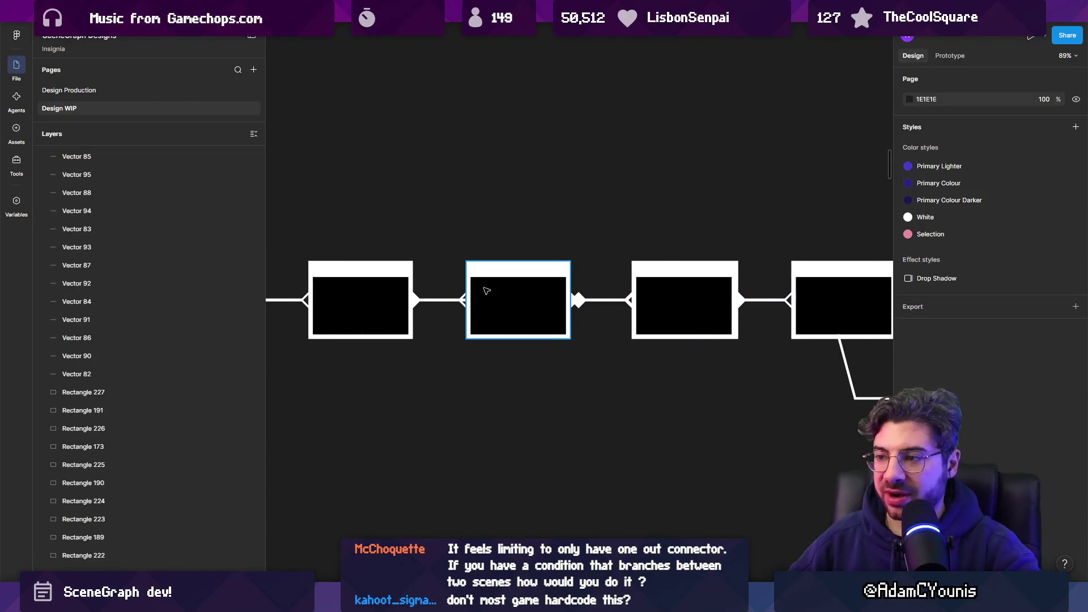
pyautogui.moveTo(486, 290); pyautogui.dragTo(497, 292)
pyautogui.hotkey('ctrl', 'z')
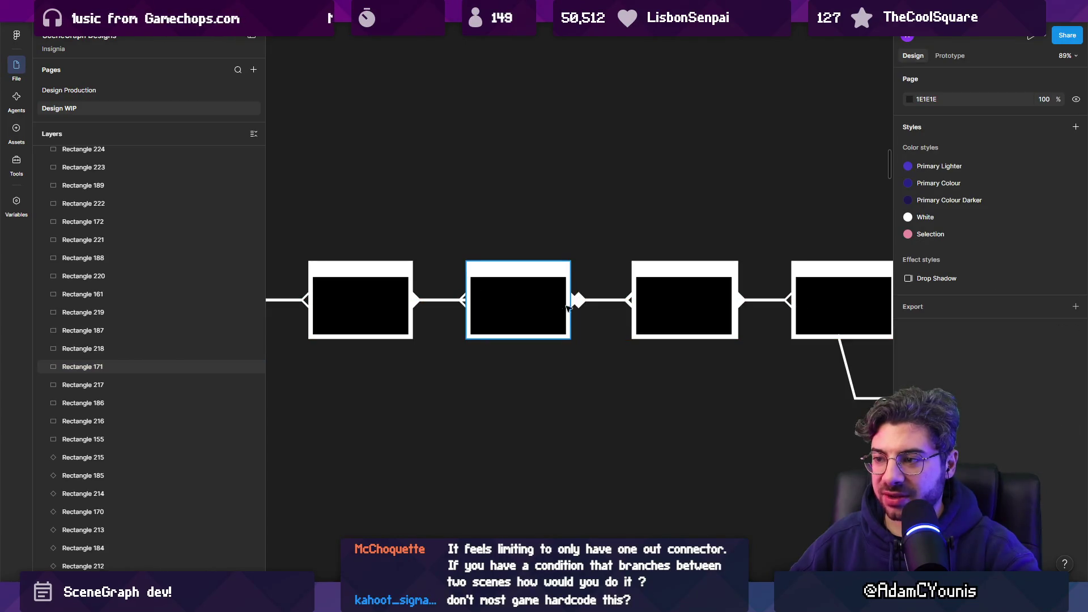
# - Shift a section of the chain's nodes and links slightly left to realign it
pyautogui.scroll(5, 571, 311)
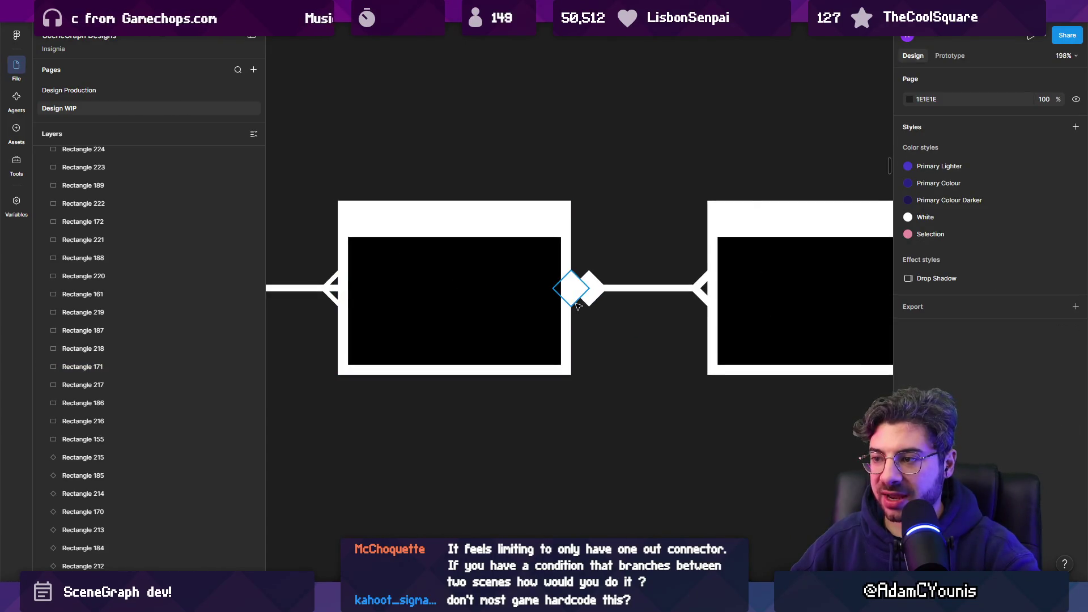
pyautogui.click(576, 305)
pyautogui.press('Escape')
pyautogui.scroll(-10, 397, 263)
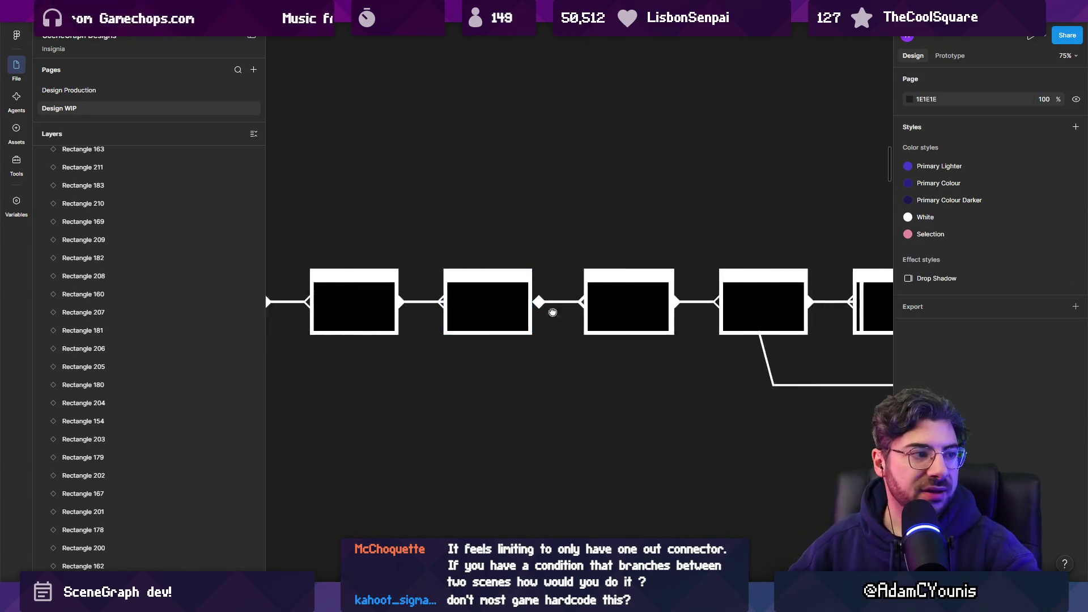
pyautogui.moveTo(390, 261)
pyautogui.mouseDown()
pyautogui.moveTo(668, 369)
pyautogui.moveTo(871, 369)
pyautogui.mouseUp()
pyautogui.scroll(8, 381, 294)
pyautogui.moveTo(519, 305); pyautogui.dragTo(515, 307)
pyautogui.click(583, 390)
# - Select the whole node chain
pyautogui.scroll(-4, 583, 391)
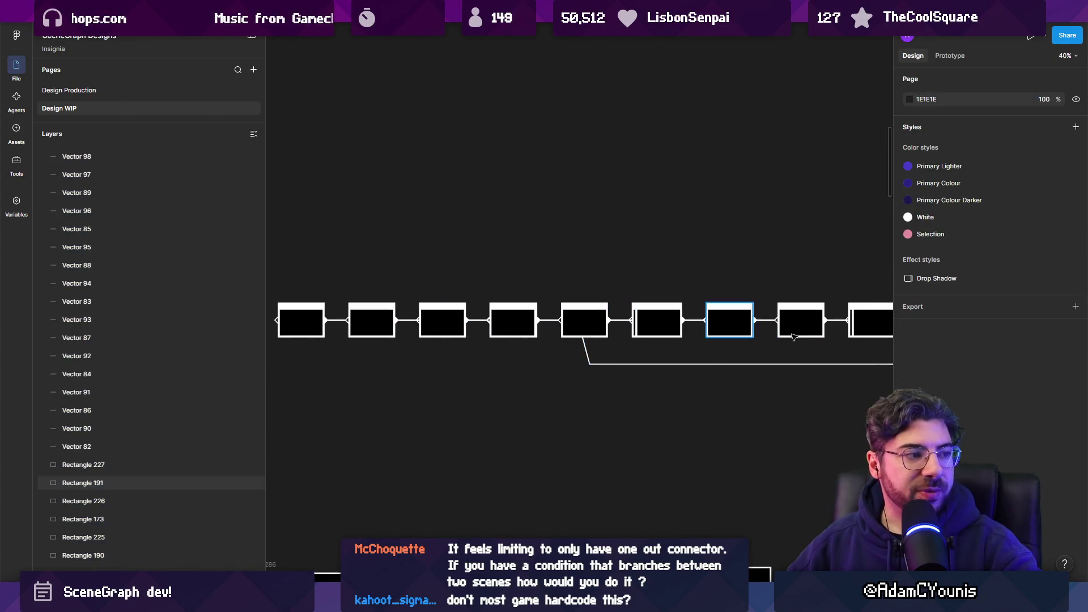
pyautogui.scroll(5, 448, 315)
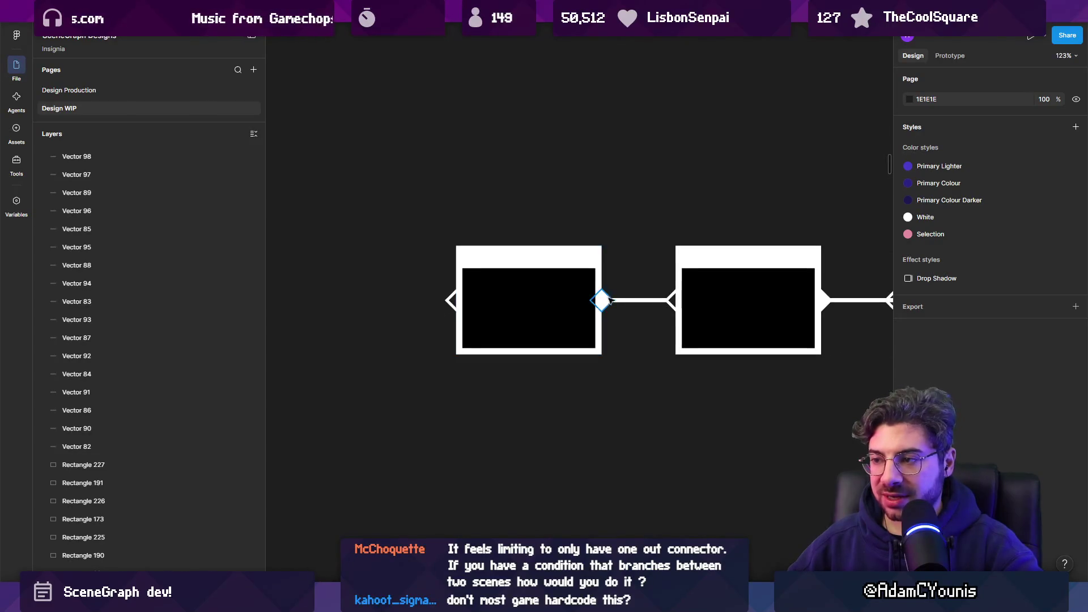
pyautogui.hscroll(3, 490, 306)
pyautogui.scroll(-10, 680, 304)
pyautogui.moveTo(358, 278); pyautogui.dragTo(781, 338)
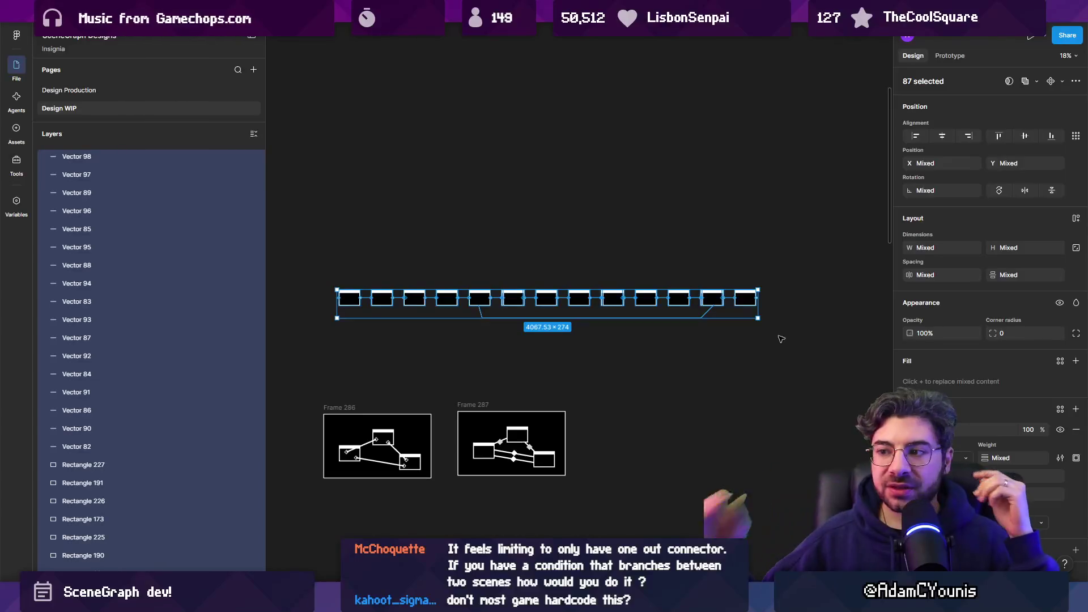
pyautogui.click(781, 339)
pyautogui.moveTo(316, 274); pyautogui.dragTo(767, 334)
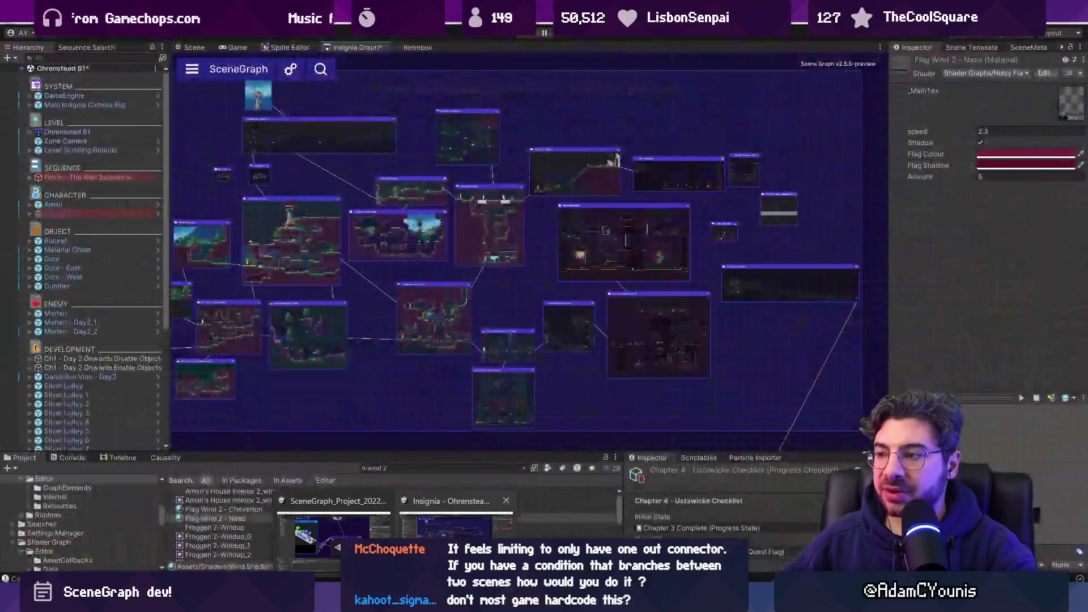
# - Switch to Unity, then back to the Figma design file and clear the 87-item selection
pyautogui.click(447, 515)
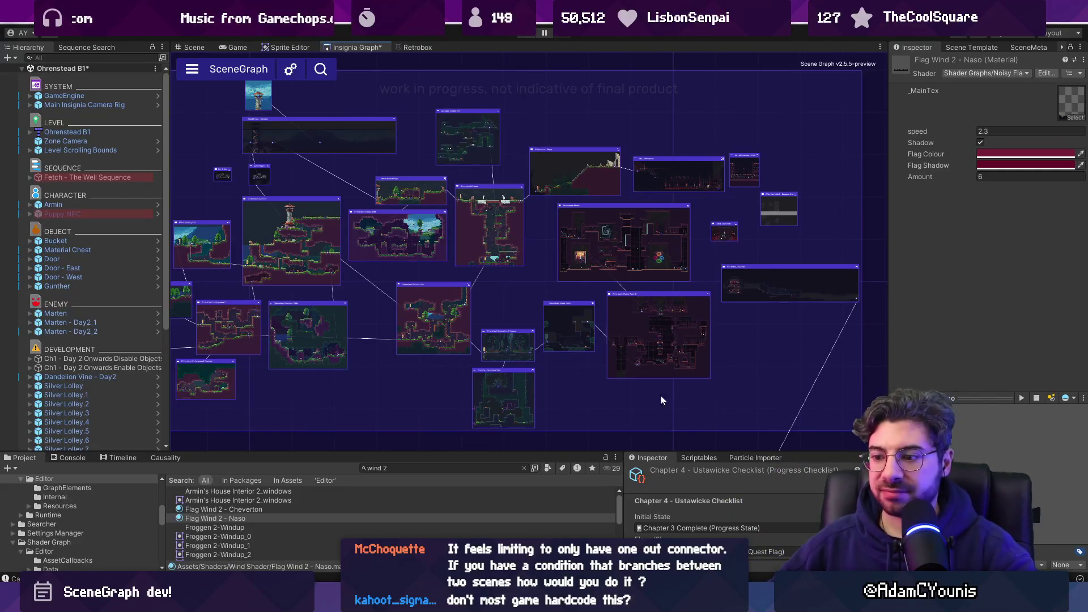
pyautogui.moveTo(545, 602)
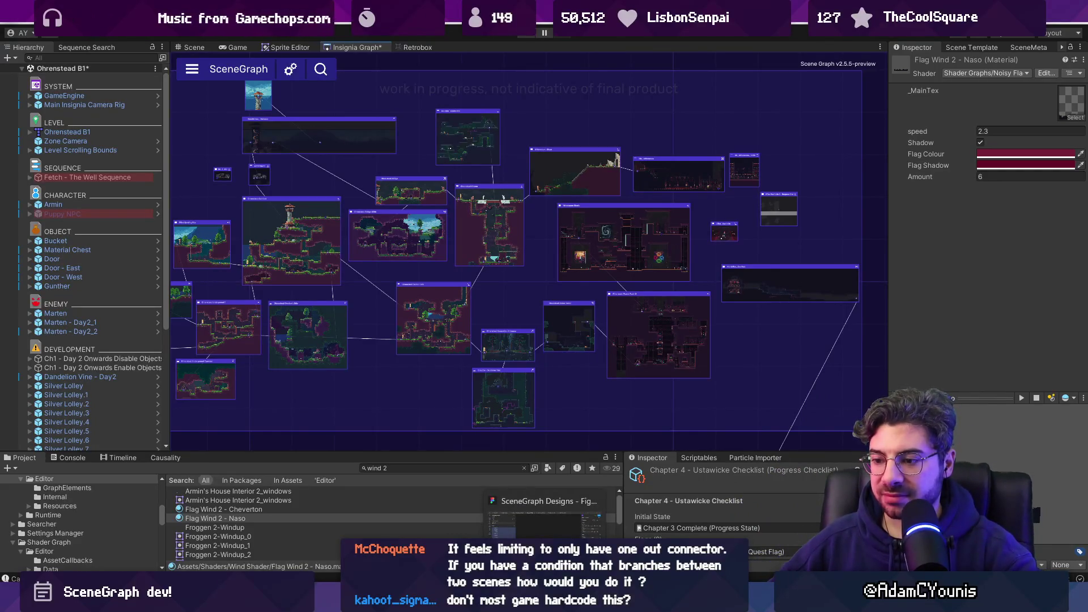
pyautogui.moveTo(419, 601)
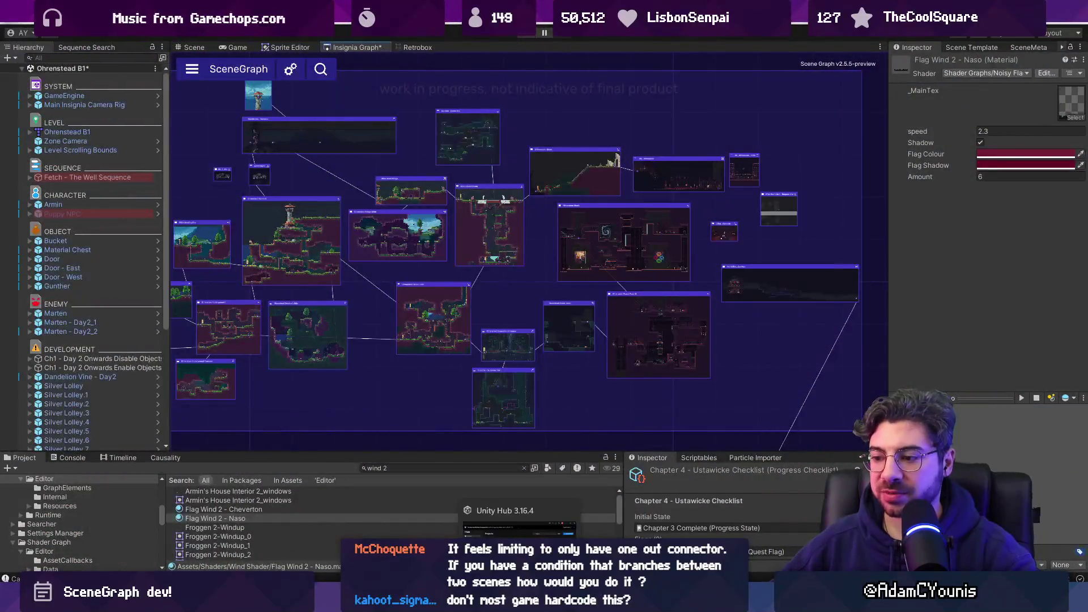
pyautogui.click(572, 530)
pyautogui.click(614, 385)
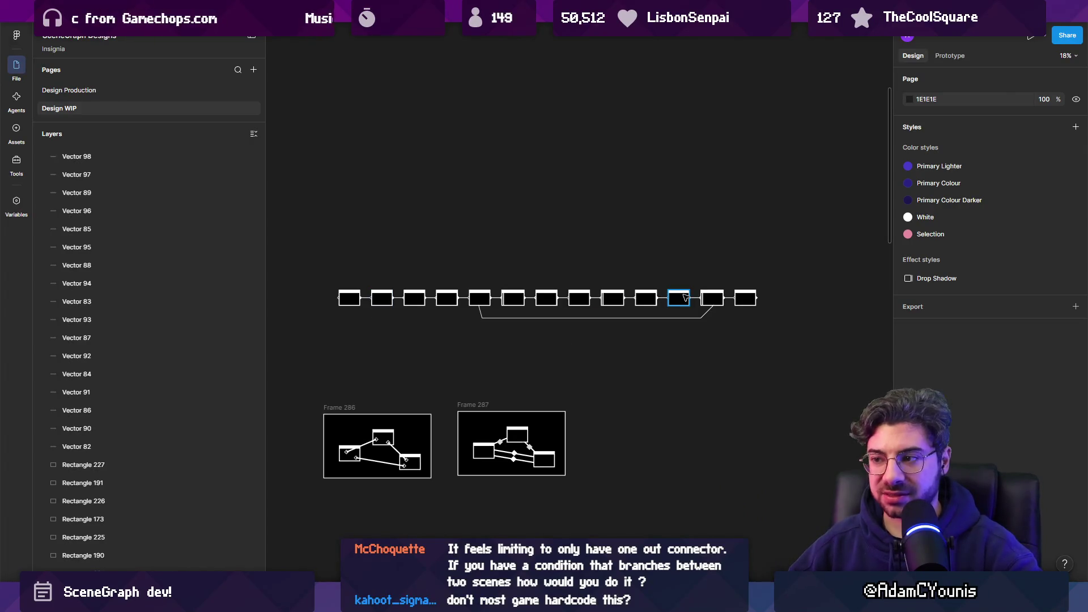
pyautogui.scroll(-3, 595, 328)
pyautogui.scroll(5, 595, 328)
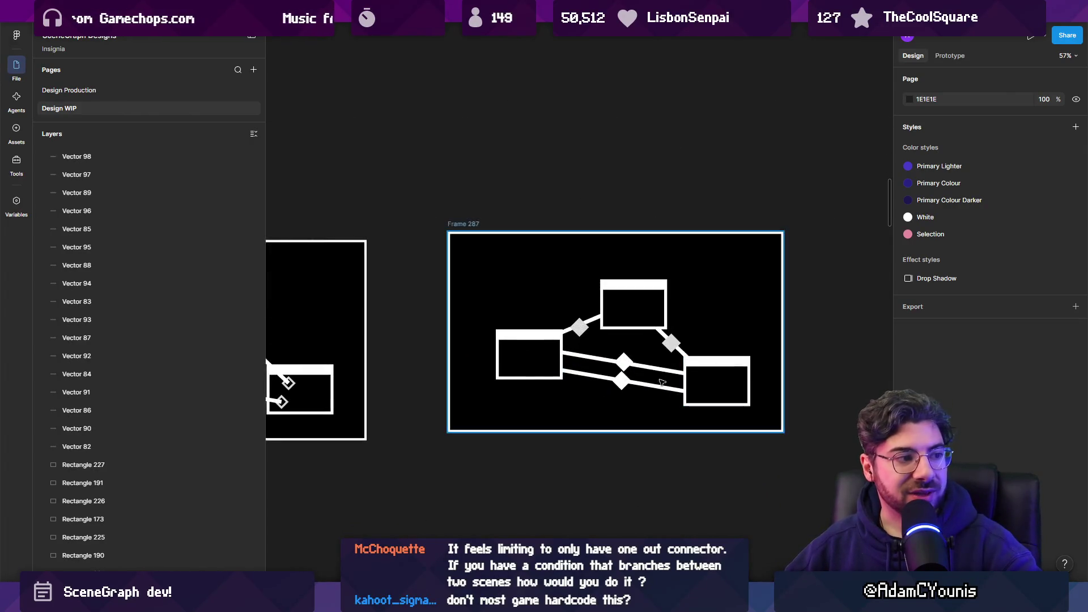
pyautogui.scroll(-5, 626, 300)
pyautogui.scroll(2, 600, 355)
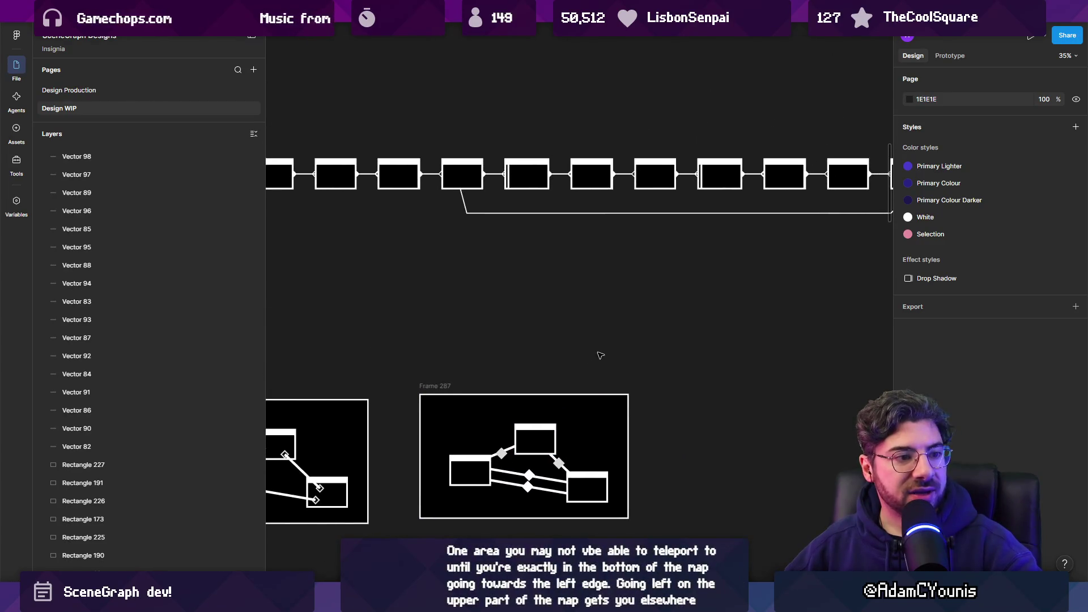
pyautogui.scroll(-2, 602, 355)
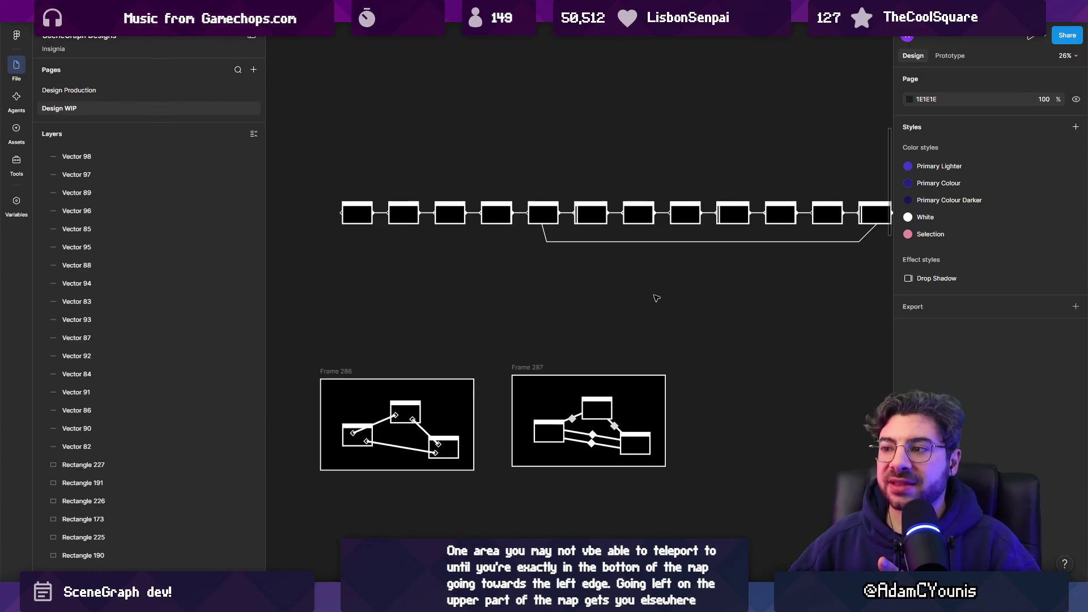
pyautogui.scroll(1, 405, 222)
pyautogui.hscroll(2, 405, 221)
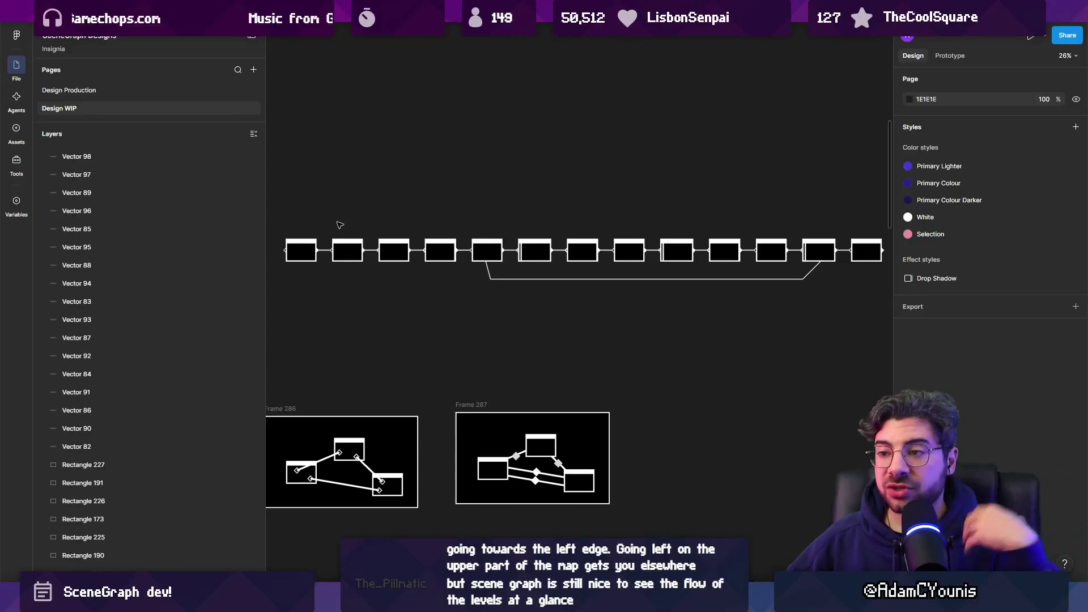
pyautogui.keyDown('ctrl'); pyautogui.scroll(-5, 707, 236); pyautogui.keyUp('ctrl')
pyautogui.hscroll(-5, 706, 238)
pyautogui.hscroll(-4, 707, 240)
pyautogui.scroll(2, 707, 241)
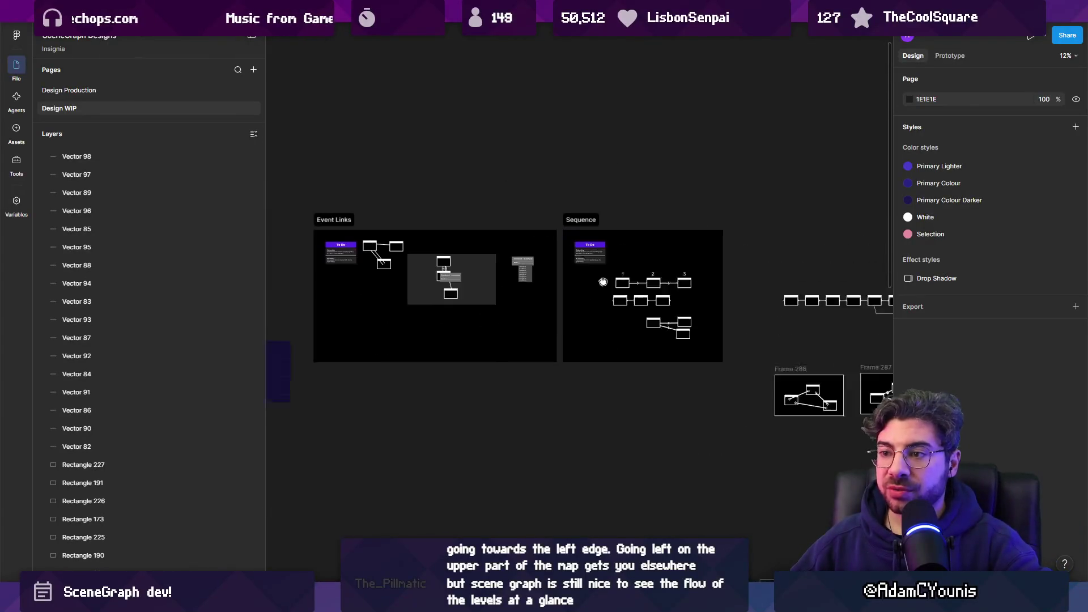
pyautogui.scroll(-5, 630, 291)
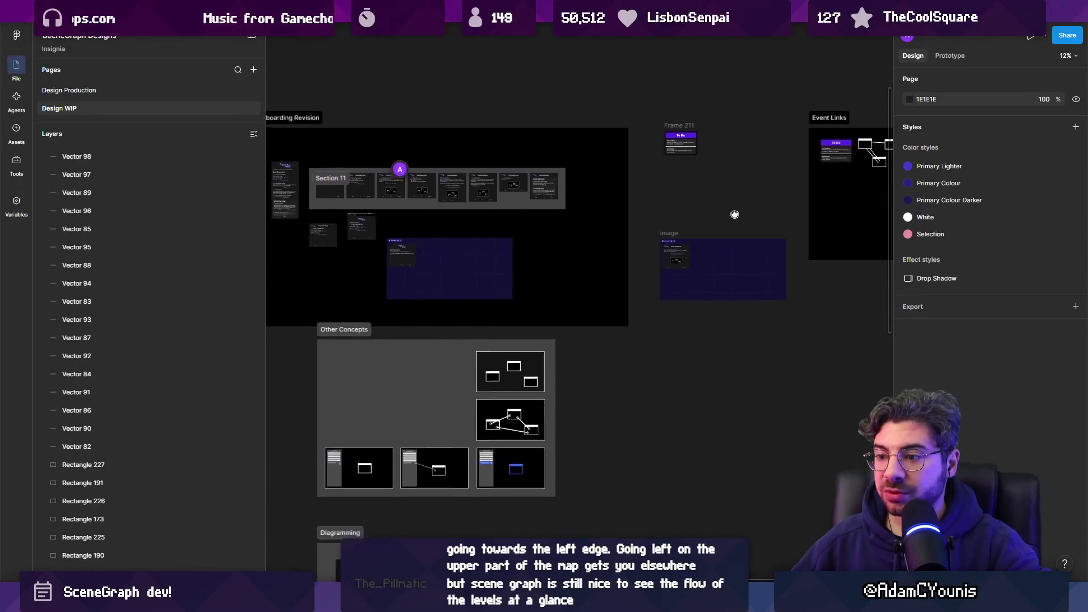
pyautogui.keyDown('ctrl'); pyautogui.scroll(-3, 378, 268); pyautogui.keyUp('ctrl')
pyautogui.hscroll(4, 378, 268)
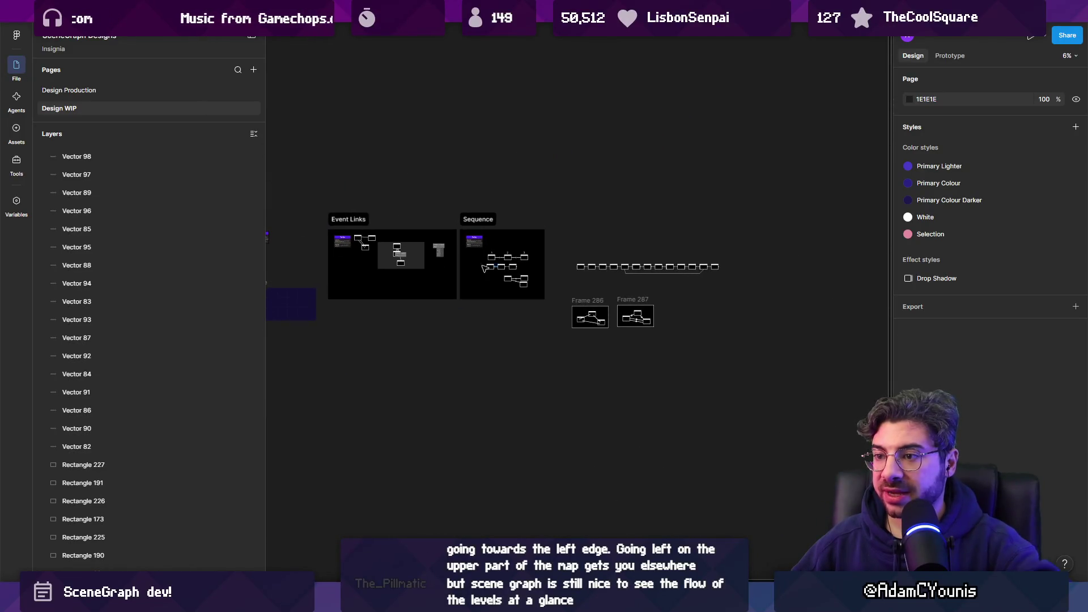
pyautogui.keyDown('ctrl'); pyautogui.scroll(3, 637, 281); pyautogui.keyUp('ctrl')
pyautogui.scroll(2, 556, 402)
pyautogui.keyDown('ctrl'); pyautogui.scroll(2, 475, 526); pyautogui.keyUp('ctrl')
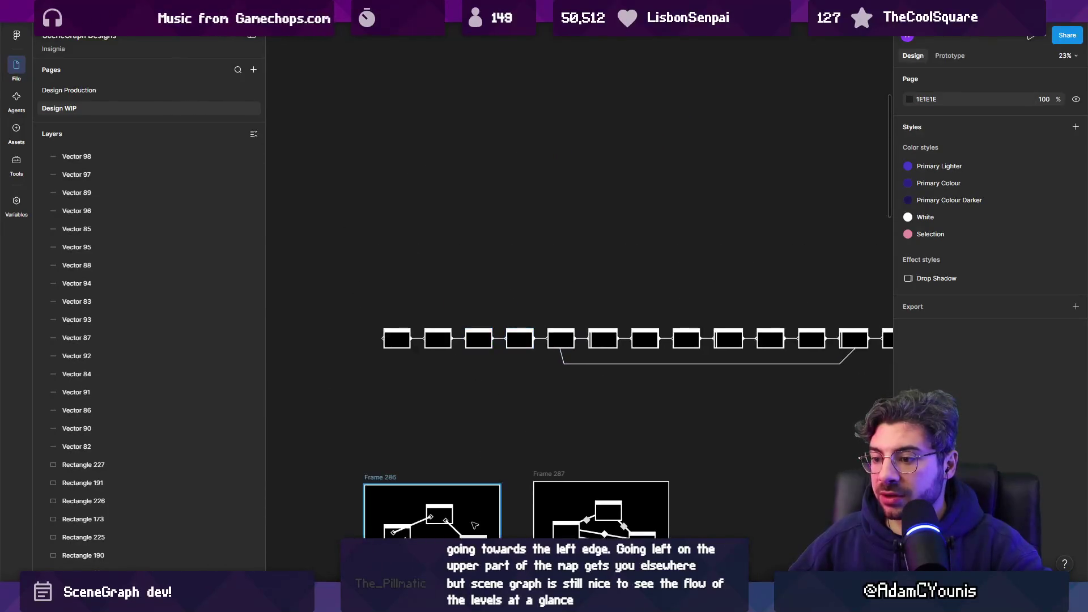
pyautogui.scroll(-2, 419, 494)
# - Copy the three-node graph mockup above the node row
pyautogui.click(395, 413)
pyautogui.moveTo(395, 412); pyautogui.dragTo(432, 119)
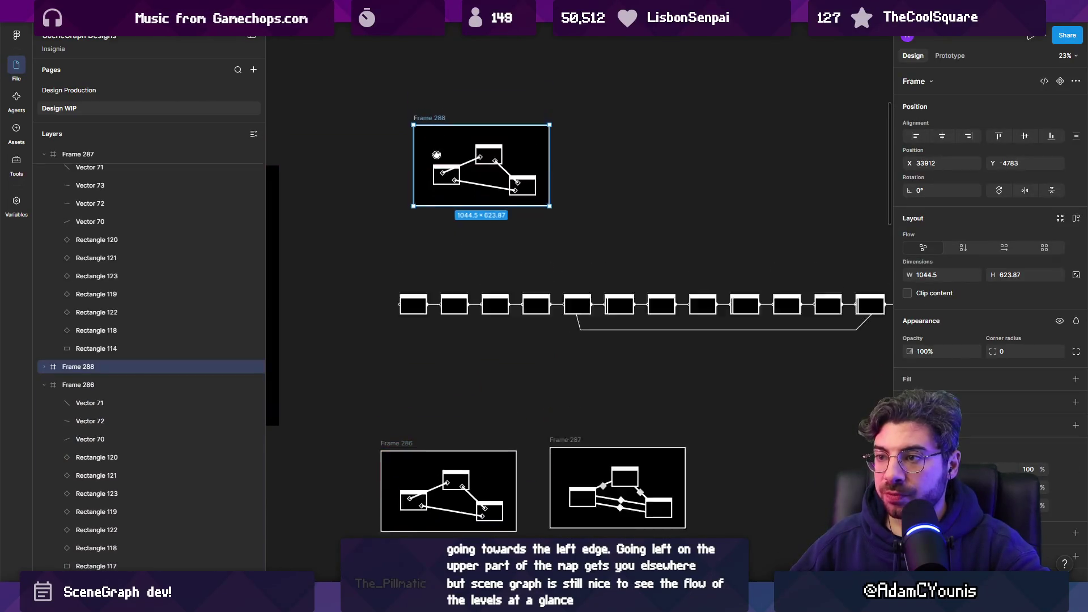
pyautogui.scroll(4, 438, 267)
pyautogui.keyDown('ctrl'); pyautogui.scroll(5, 438, 267); pyautogui.keyUp('ctrl')
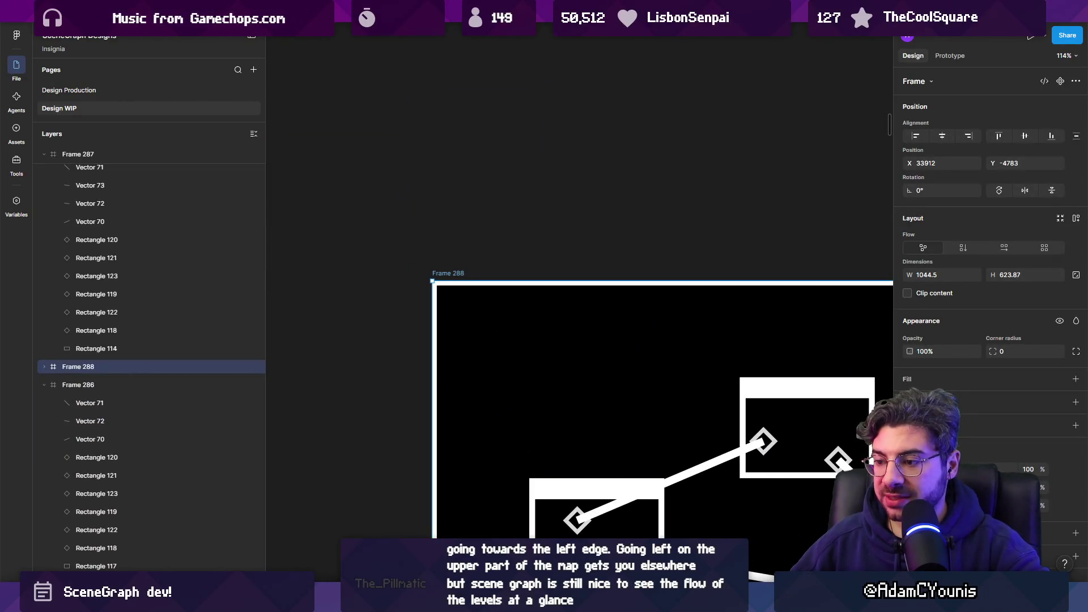
pyautogui.click(491, 264)
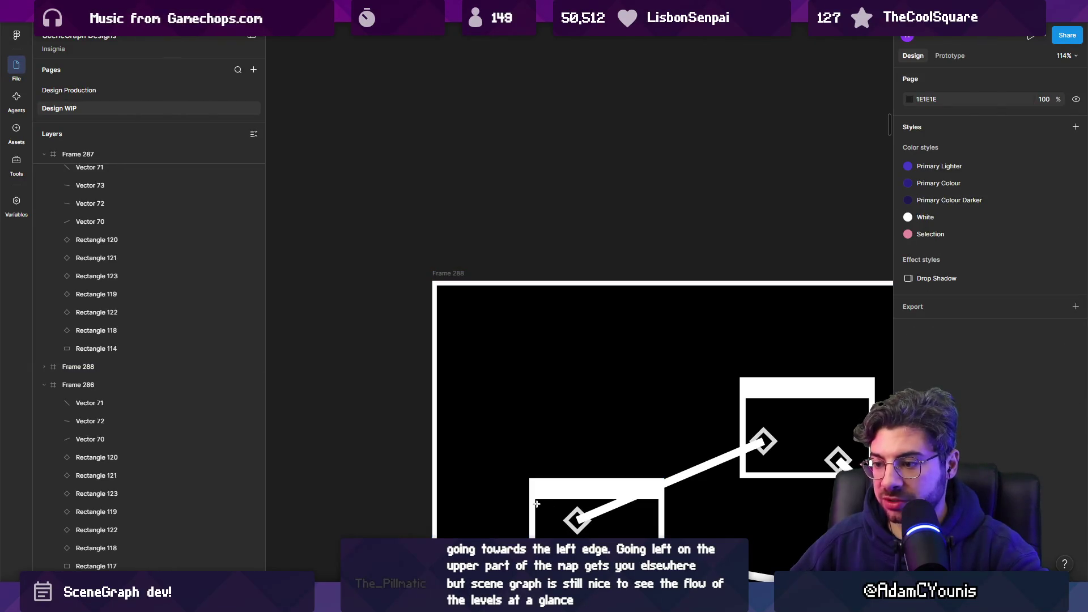
# - Add a 'Collection' text label above the copy and wrap it in auto layout
pyautogui.click(485, 237)
pyautogui.write('Collection')
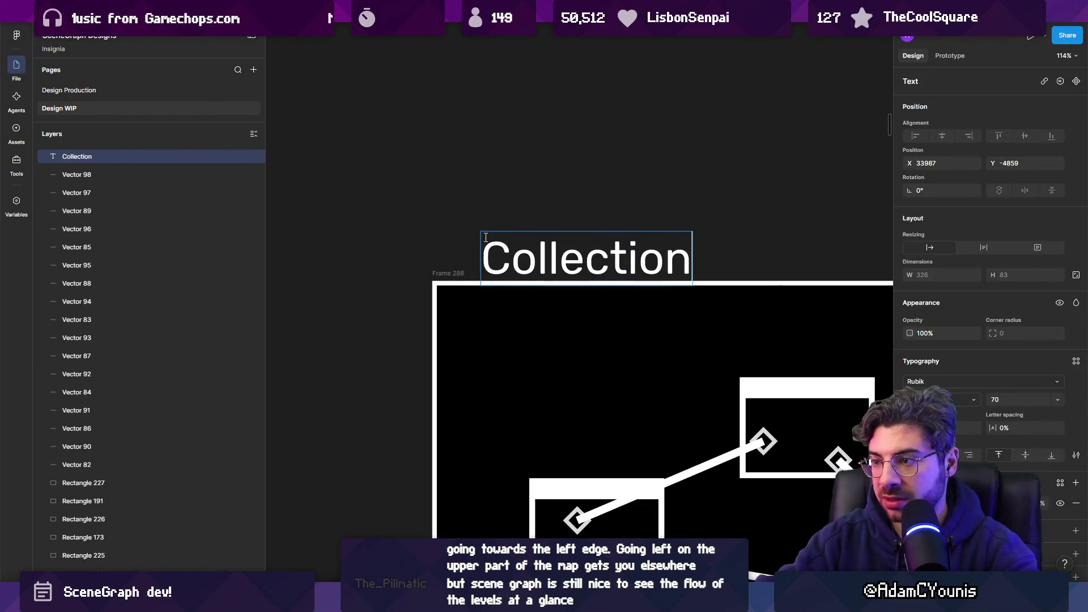
pyautogui.press('Escape')
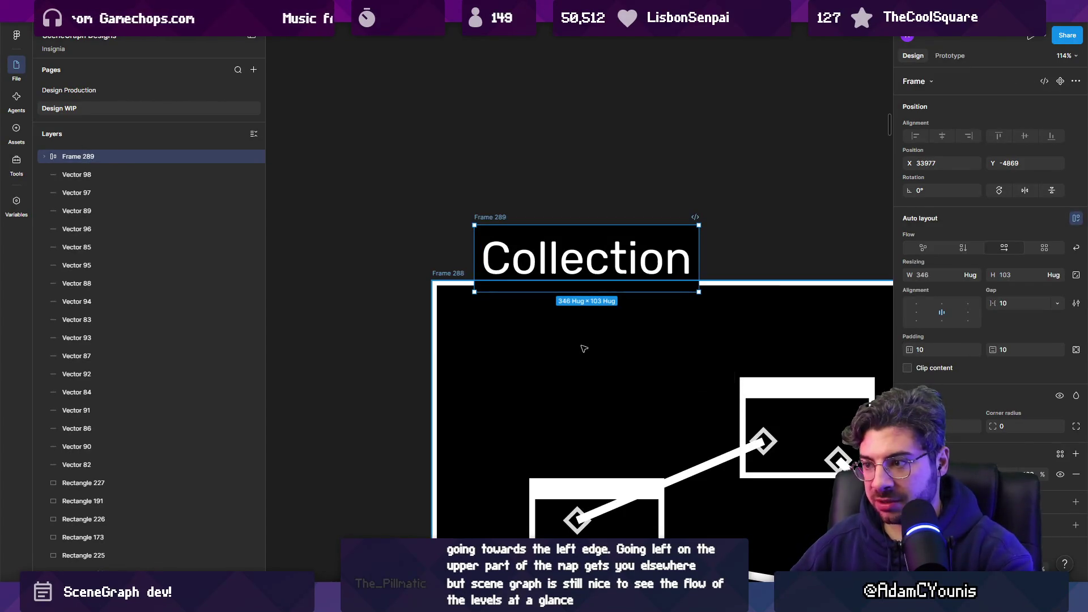
pyautogui.hotkey('shift', 'a')
pyautogui.moveTo(495, 235); pyautogui.dragTo(501, 242)
pyautogui.click(393, 311)
# - Select all the nodes and links inside the copied graph
pyautogui.scroll(-5, 393, 311)
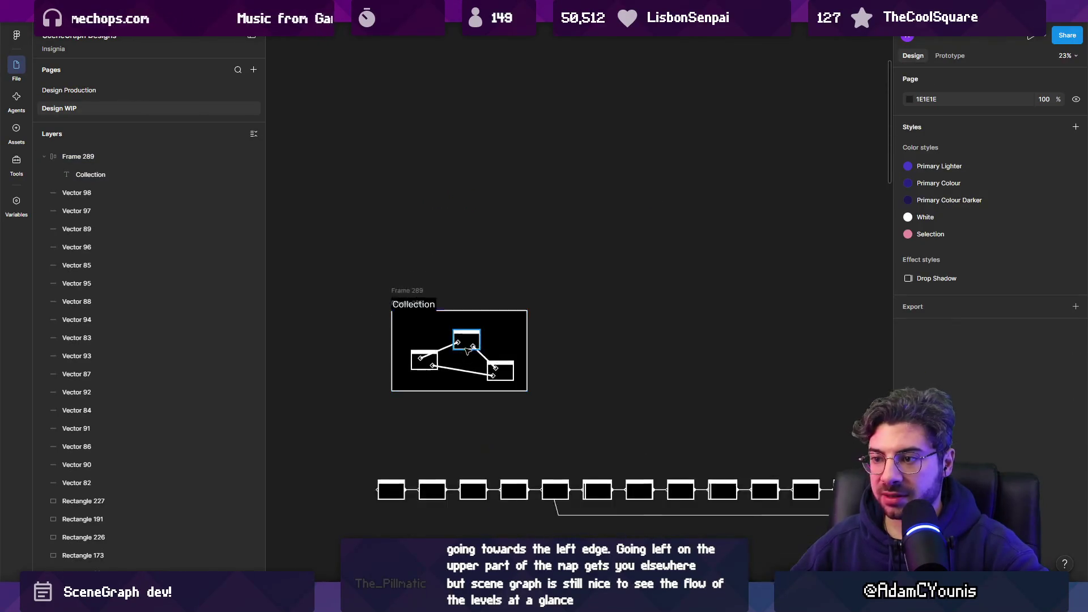
pyautogui.scroll(4, 442, 280)
pyautogui.hscroll(-3, 448, 303)
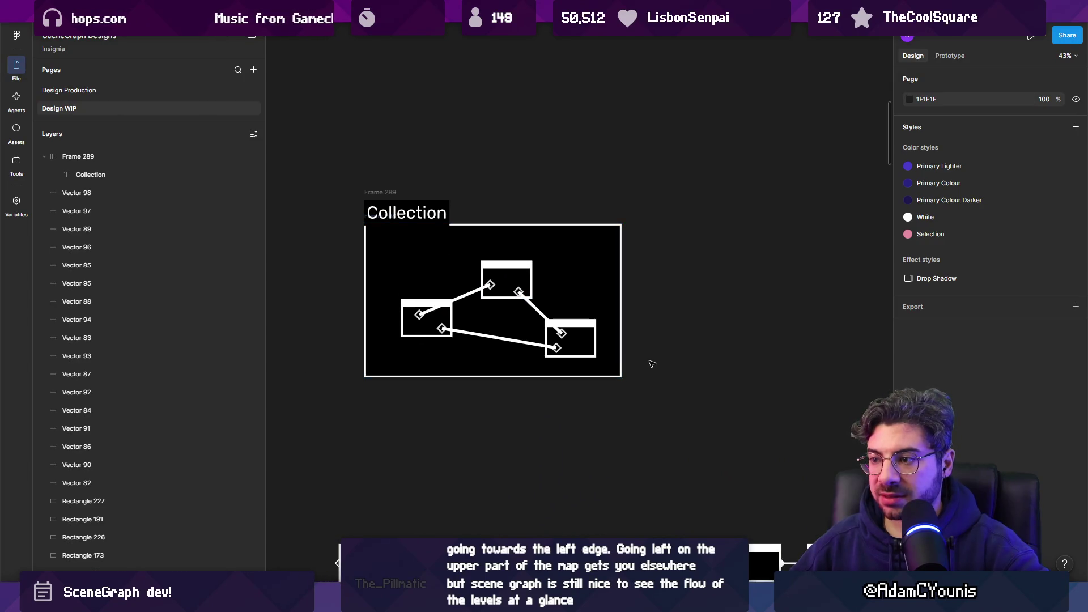
pyautogui.moveTo(677, 365)
pyautogui.mouseDown()
pyautogui.moveTo(618, 329)
pyautogui.moveTo(361, 254)
pyautogui.mouseUp()
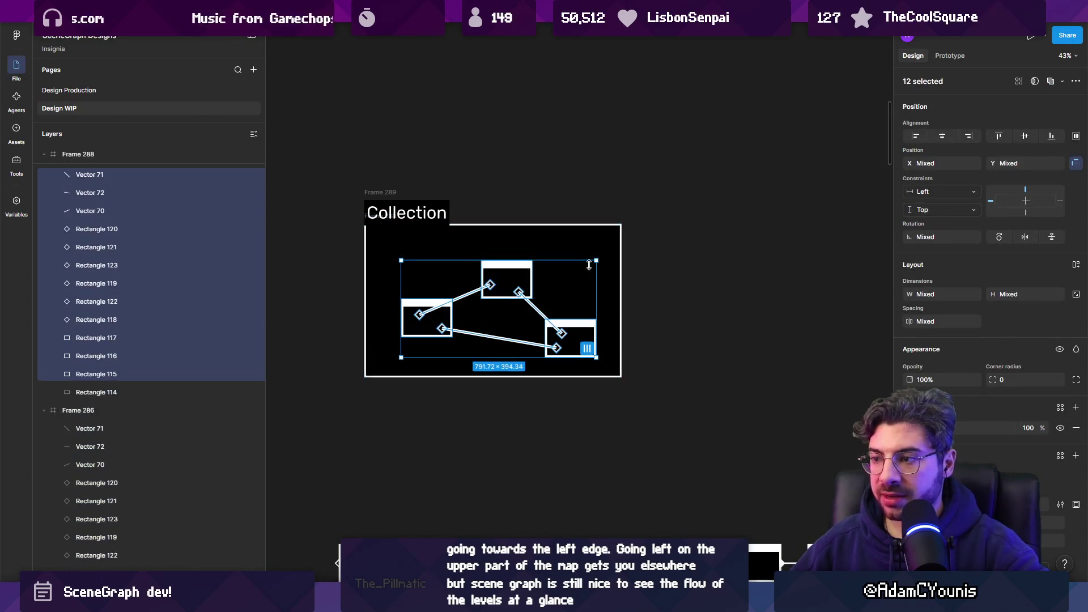
# - Delete the old graph nodes, lay three node boxes side by side, and widen the frame's black background
pyautogui.press('Delete')
pyautogui.moveTo(371, 538)
pyautogui.mouseDown()
pyautogui.moveTo(435, 280)
pyautogui.moveTo(418, 306)
pyautogui.moveTo(543, 308)
pyautogui.mouseUp()
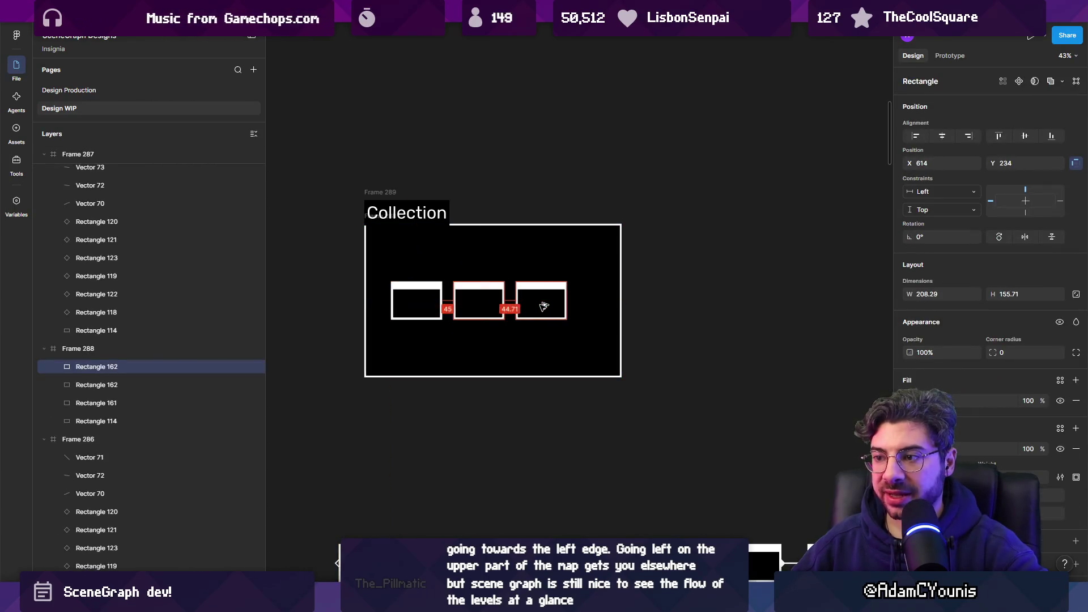
pyautogui.click(614, 313)
pyautogui.moveTo(747, 307); pyautogui.dragTo(910, 309)
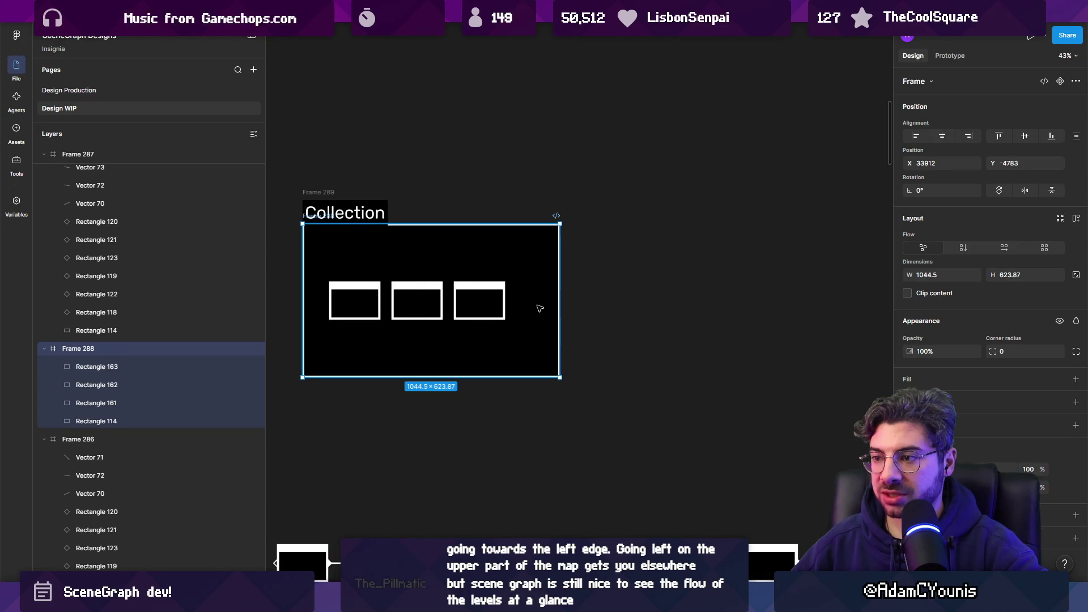
pyautogui.click(554, 298)
pyautogui.moveTo(553, 298)
pyautogui.mouseDown()
pyautogui.moveTo(816, 301)
pyautogui.moveTo(440, 310)
pyautogui.mouseUp()
# - Wrap the three boxes in an auto-layout row and duplicate boxes until the row has ten
pyautogui.click(402, 302)
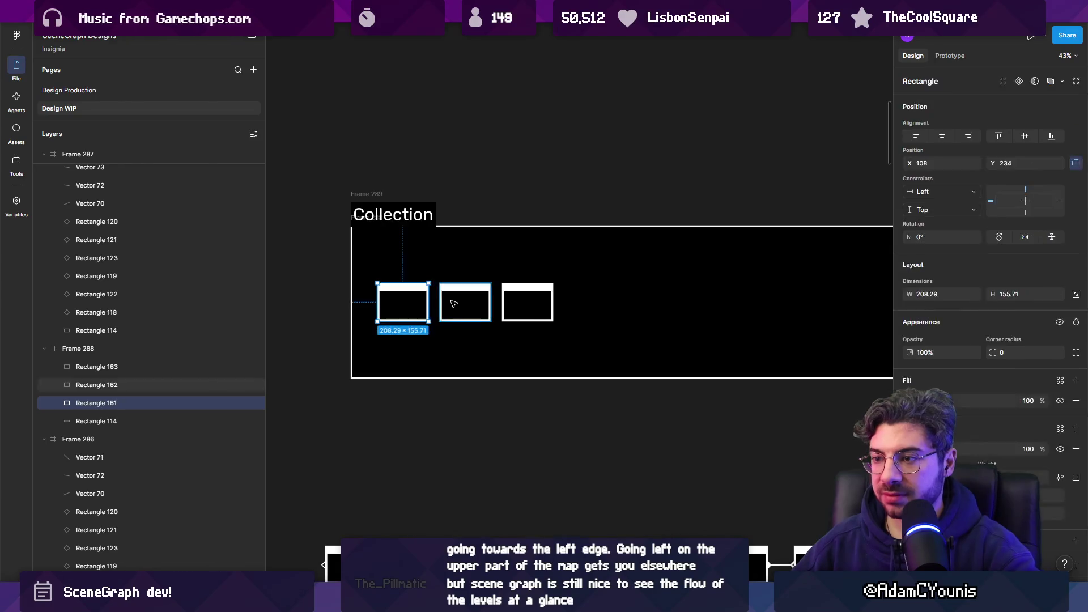
pyautogui.keyDown('shift'); pyautogui.click(462, 304); pyautogui.keyUp('shift')
pyautogui.keyDown('shift'); pyautogui.click(513, 307); pyautogui.keyUp('shift')
pyautogui.hotkey('shift', 'a')
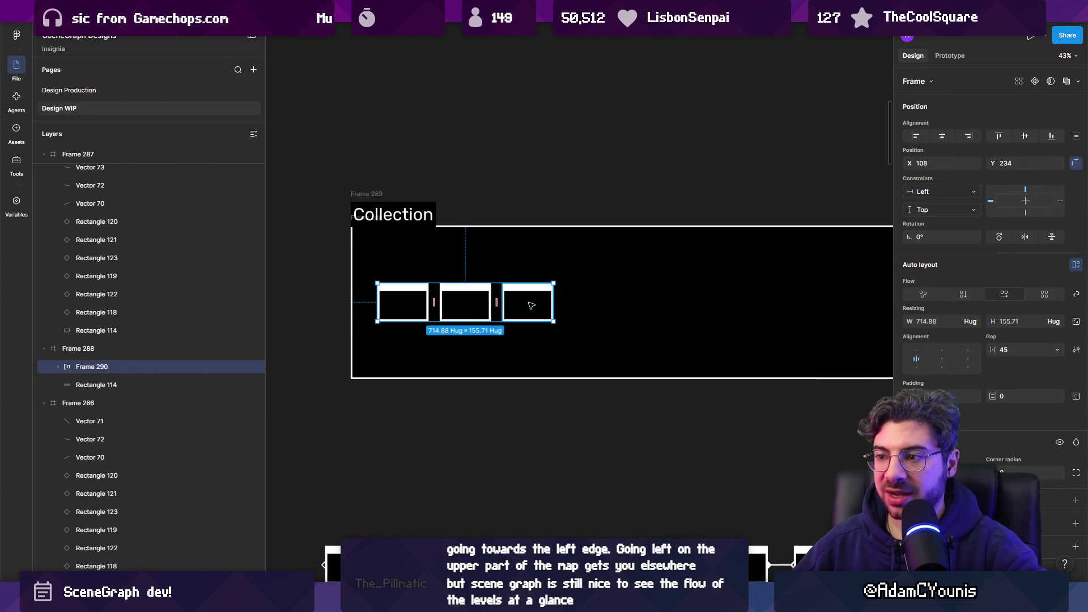
pyautogui.click(527, 307)
pyautogui.hotkey('ctrl', 'd')
pyautogui.hotkey('ctrl', 'd')
pyautogui.hotkey('ctrl', 'd')
pyautogui.scroll(-2, 530, 308)
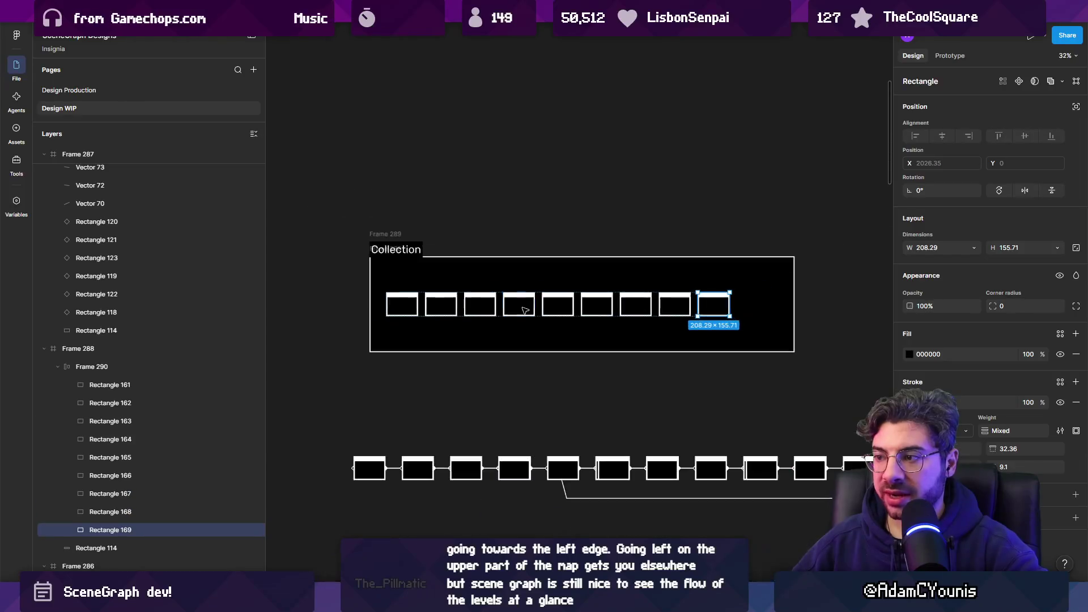
pyautogui.press('Escape')
pyautogui.press('Return')
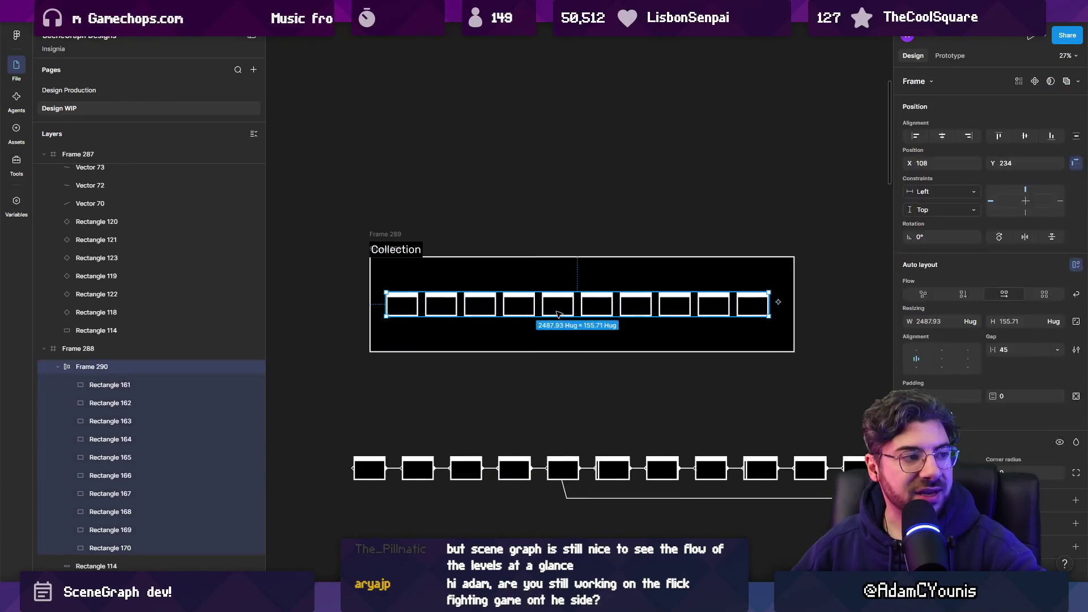
# - Try pulling one box out of the row and narrowing the background, then undo it
pyautogui.click(558, 307)
pyautogui.moveTo(558, 307); pyautogui.dragTo(554, 212)
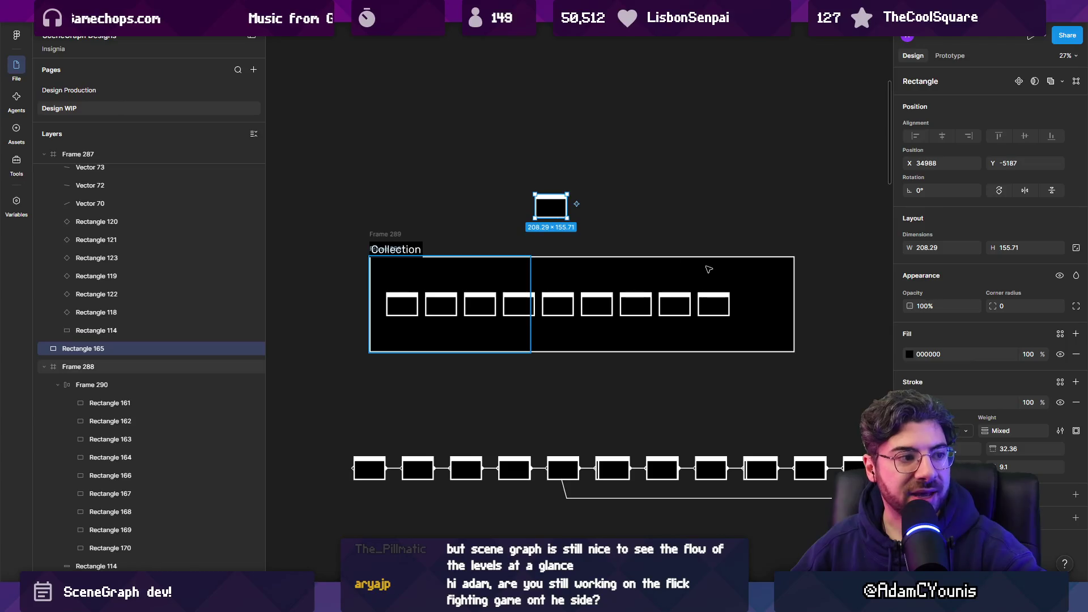
pyautogui.click(732, 274)
pyautogui.press('Return')
pyautogui.press('Escape')
pyautogui.moveTo(794, 296); pyautogui.dragTo(744, 295)
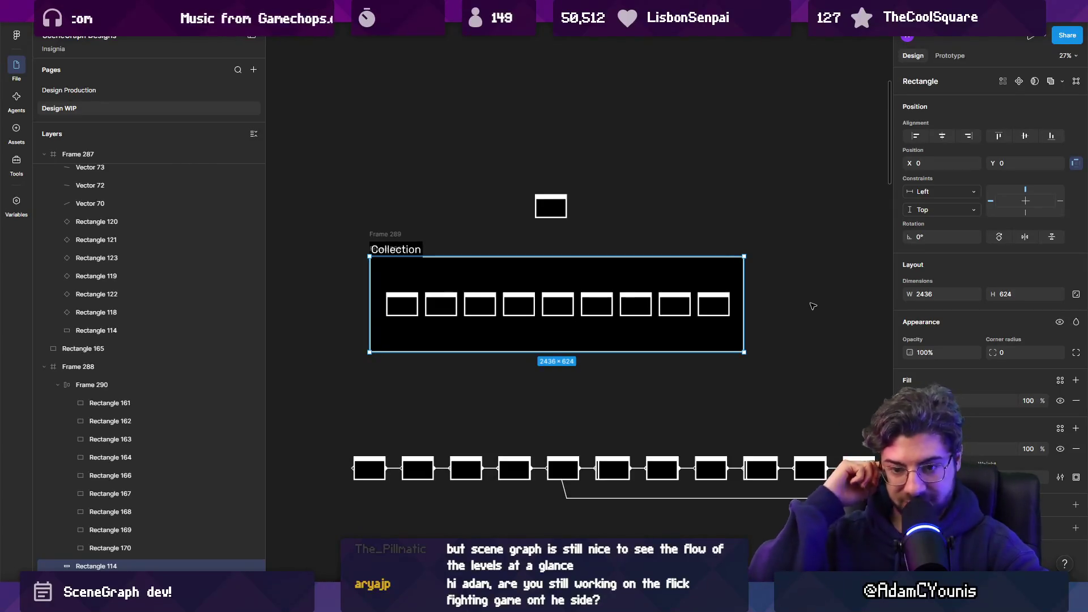
pyautogui.hotkey('ctrl', 'z')
pyautogui.hotkey('ctrl', 'z')
pyautogui.hotkey('ctrl', 'z')
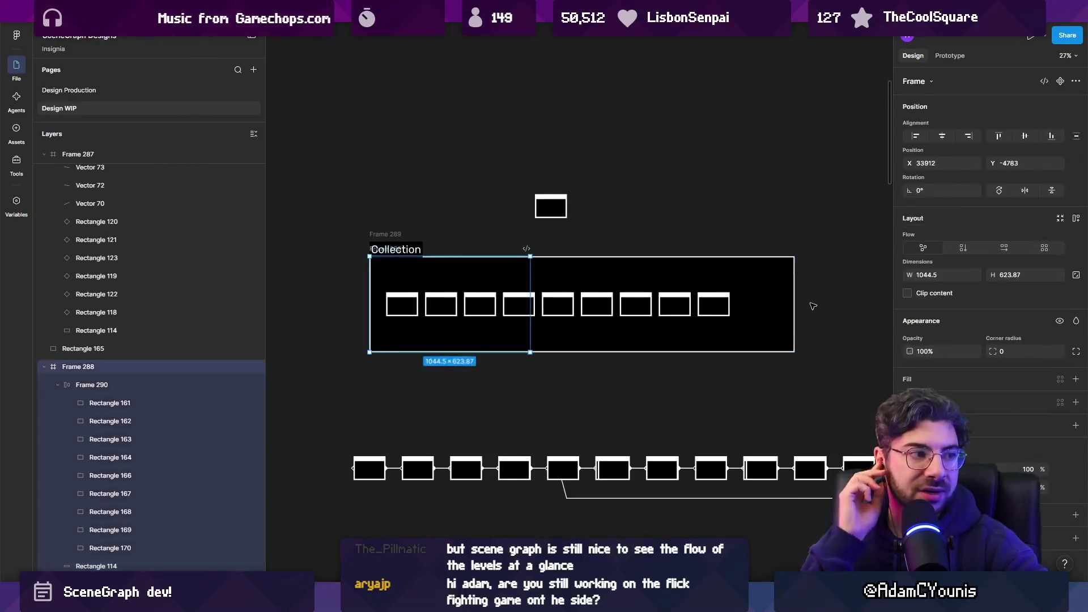
pyautogui.click(814, 306)
pyautogui.scroll(3, 498, 236)
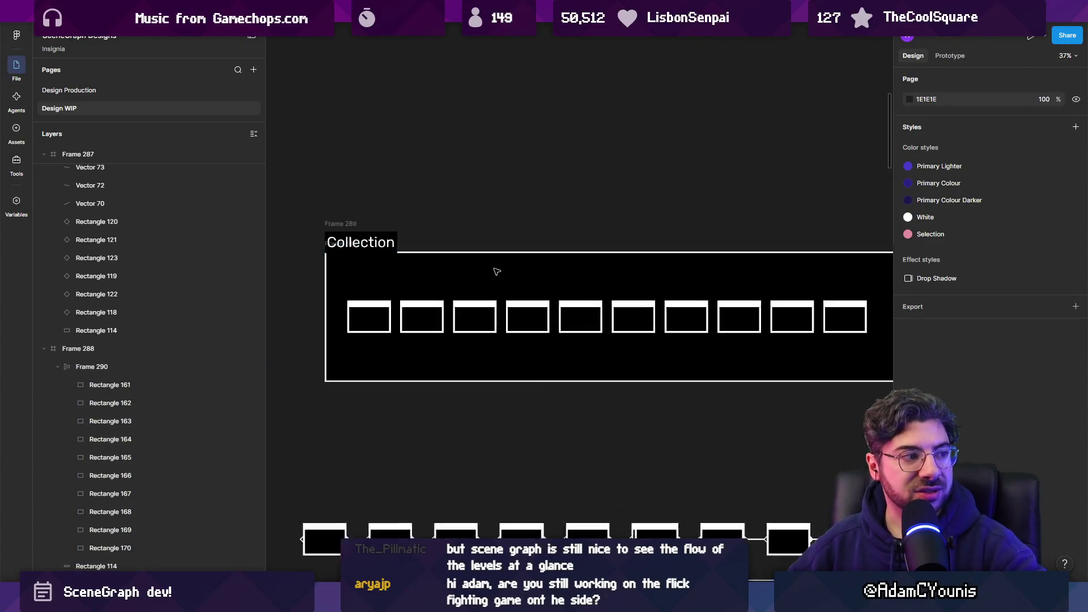
# - Shrink the black background around the node row and move the Collection label onto the top border
pyautogui.click(505, 256)
pyautogui.hscroll(2, 523, 325)
pyautogui.moveTo(522, 377); pyautogui.dragTo(528, 352)
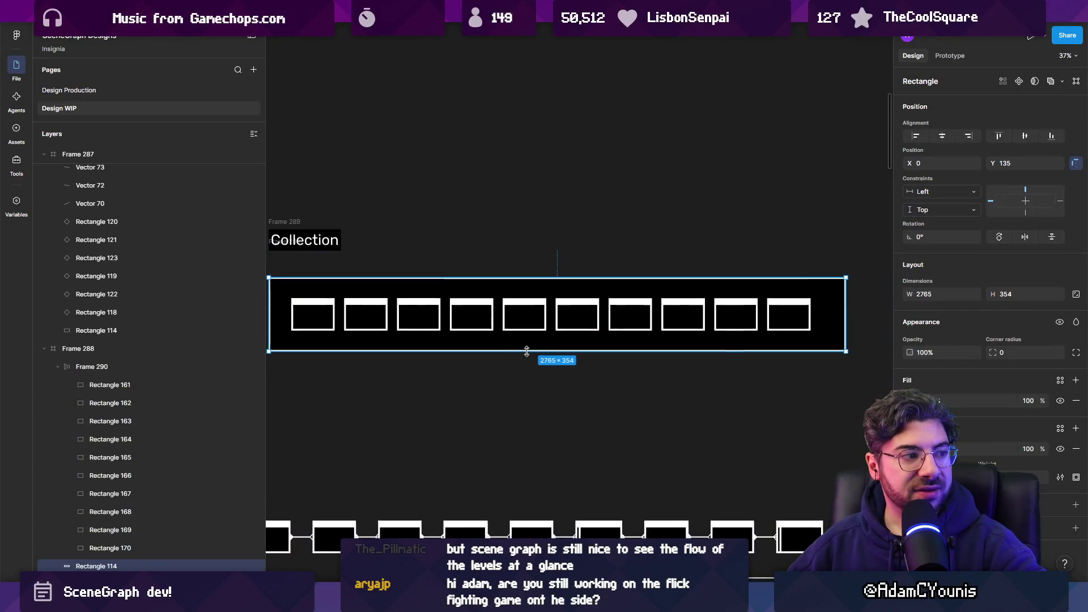
pyautogui.moveTo(298, 222); pyautogui.dragTo(303, 255)
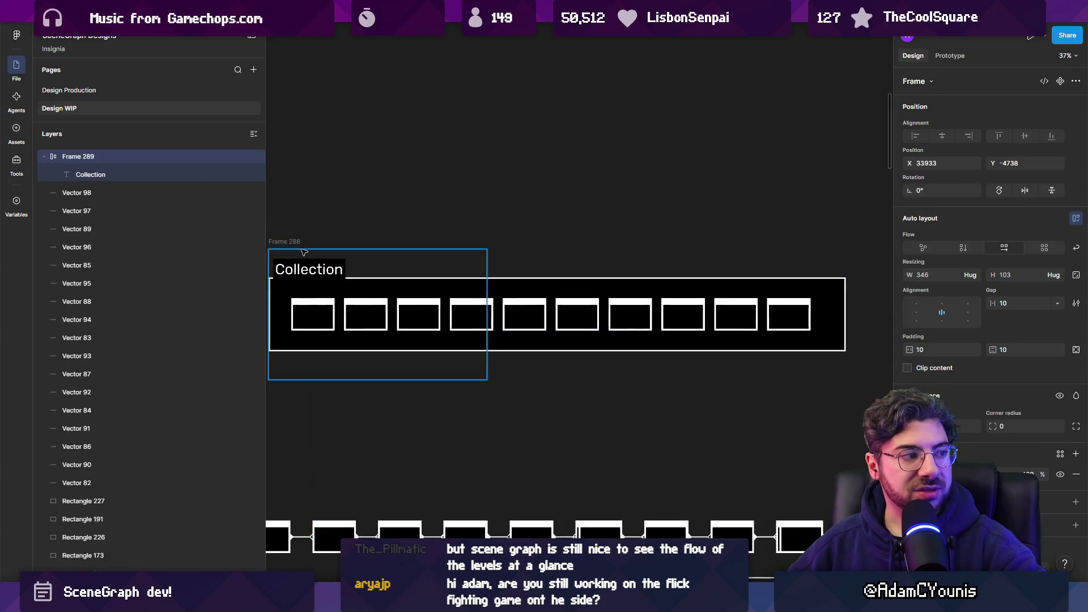
pyautogui.click(306, 241)
pyautogui.scroll(-3, 428, 256)
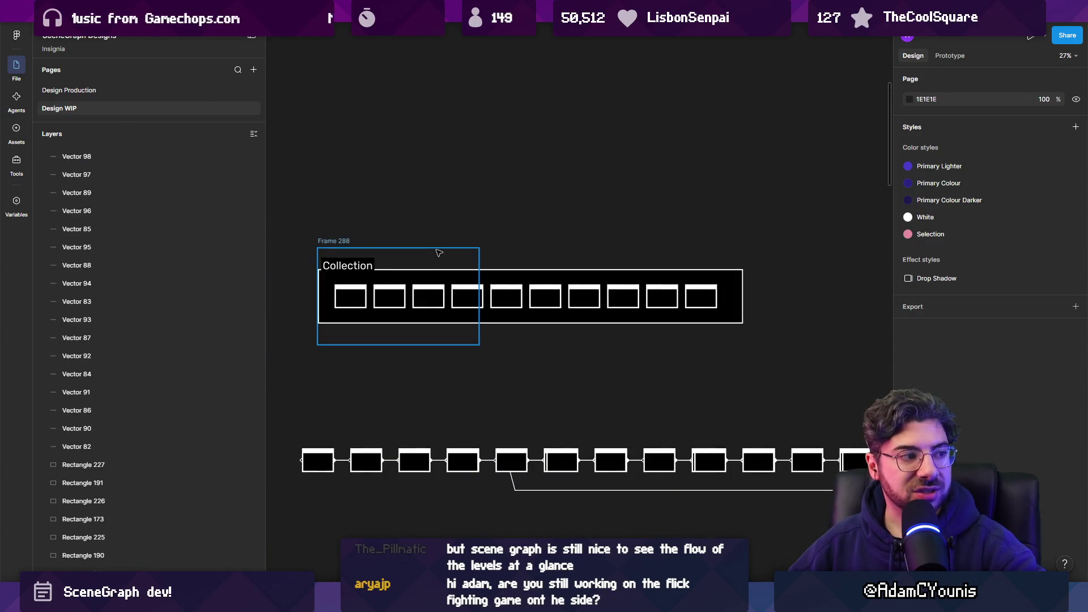
# - Widen Frame 288 outward to the right
pyautogui.click(438, 252)
pyautogui.moveTo(479, 257); pyautogui.dragTo(707, 256)
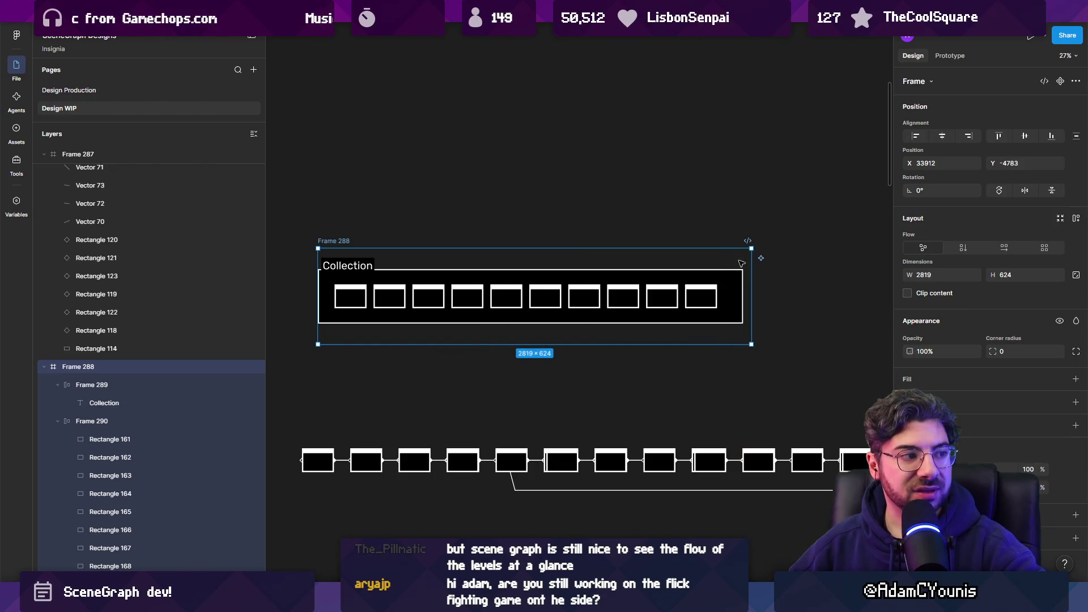
pyautogui.press('Escape')
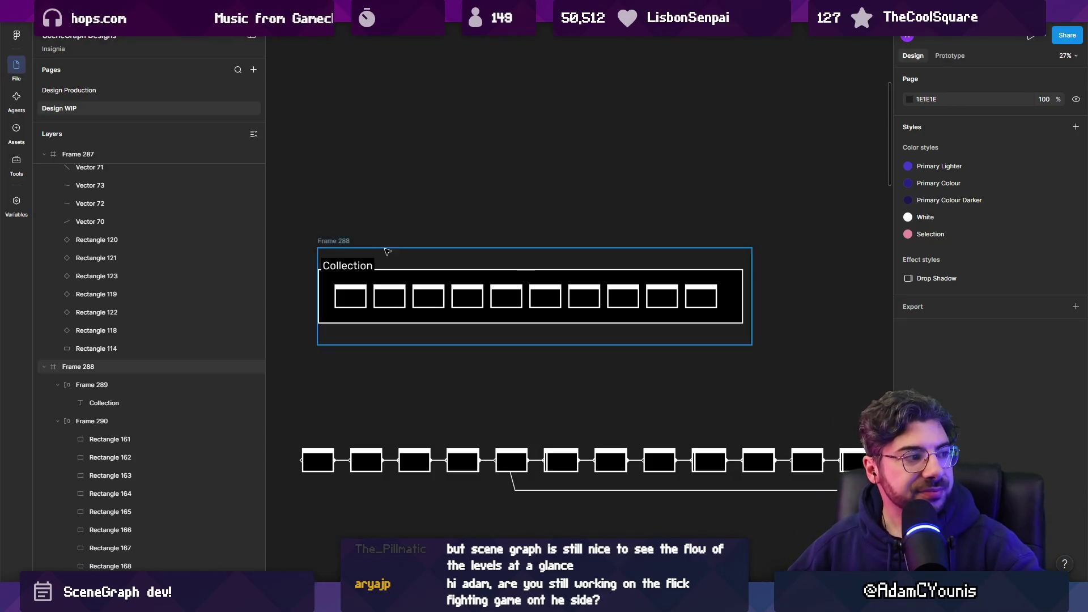
pyautogui.keyDown('ctrl'); pyautogui.scroll(-3, 349, 276); pyautogui.keyUp('ctrl')
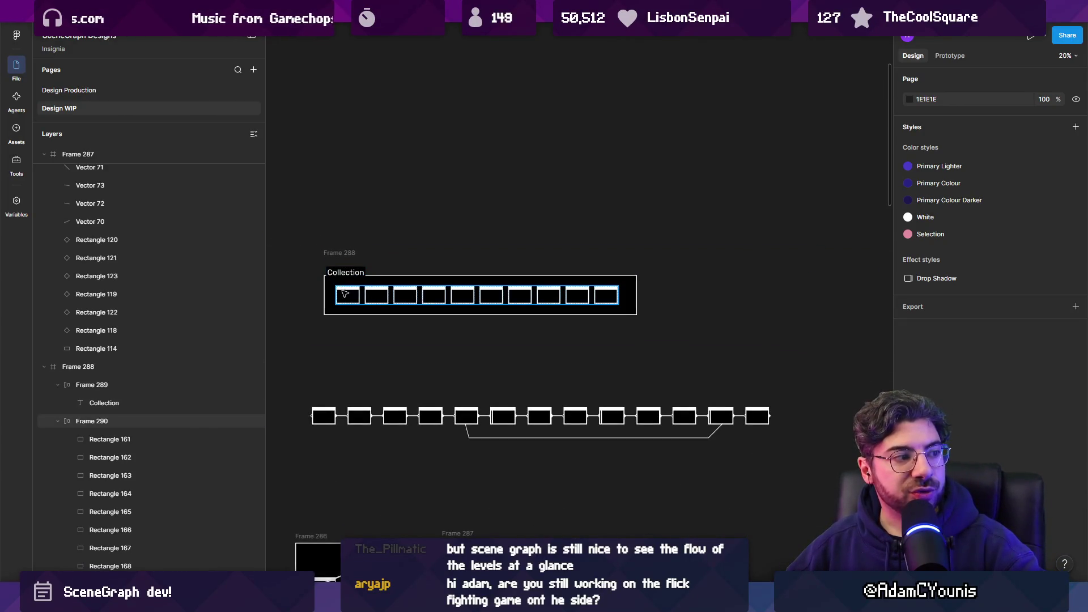
pyautogui.hscroll(-3, 422, 370)
pyautogui.scroll(-2, 422, 370)
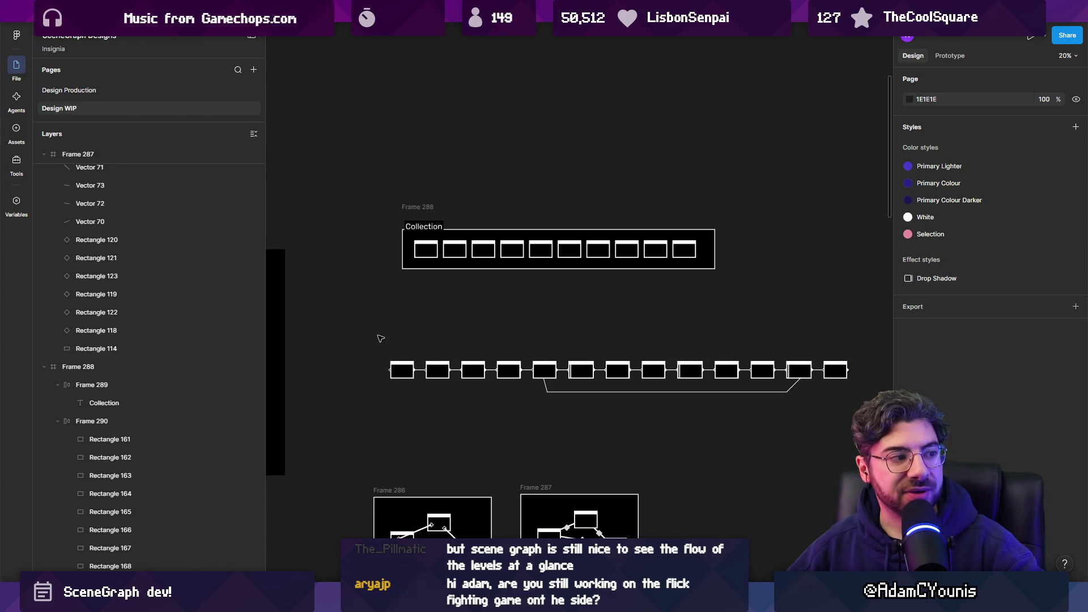
# - Rename the Collection label to World 1
pyautogui.moveTo(405, 347)
pyautogui.mouseDown()
pyautogui.moveTo(821, 409)
pyautogui.moveTo(824, 421)
pyautogui.mouseUp()
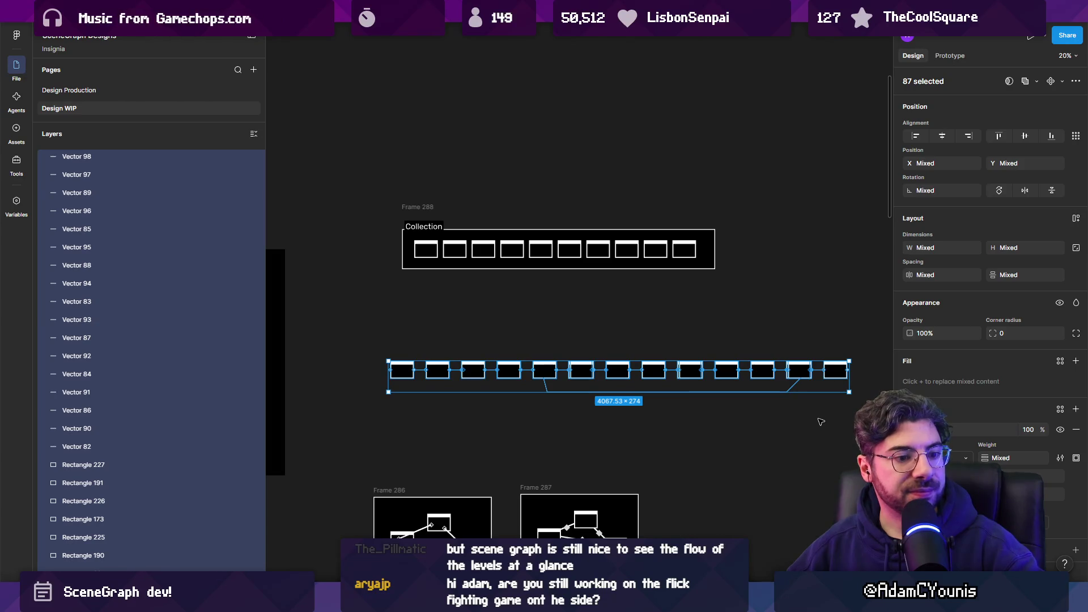
pyautogui.scroll(5, 437, 206)
pyautogui.doubleClick(410, 252)
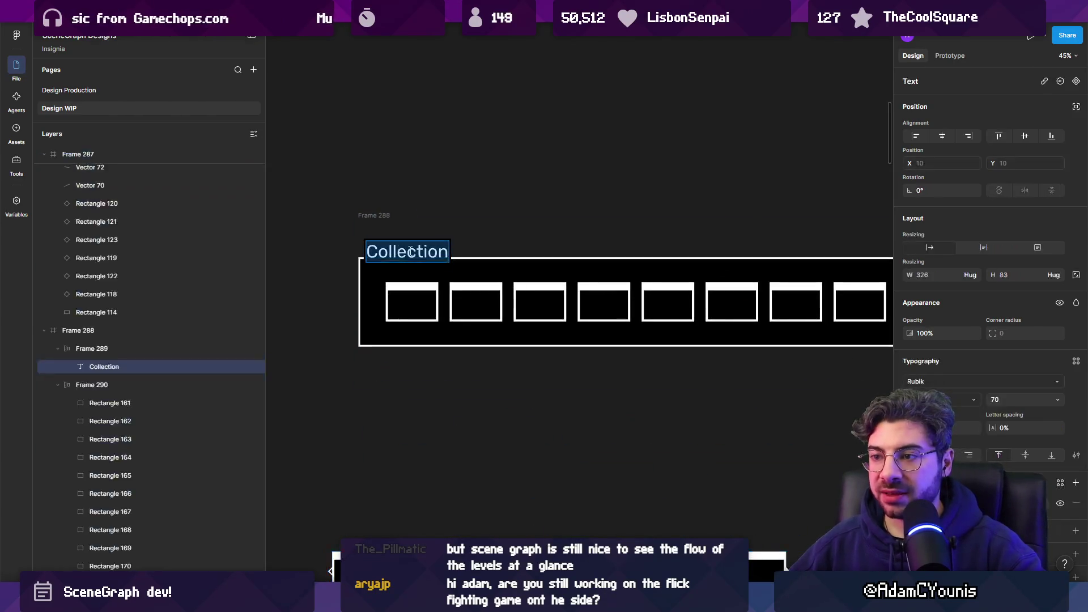
pyautogui.write('World 1')
pyautogui.press('Escape')
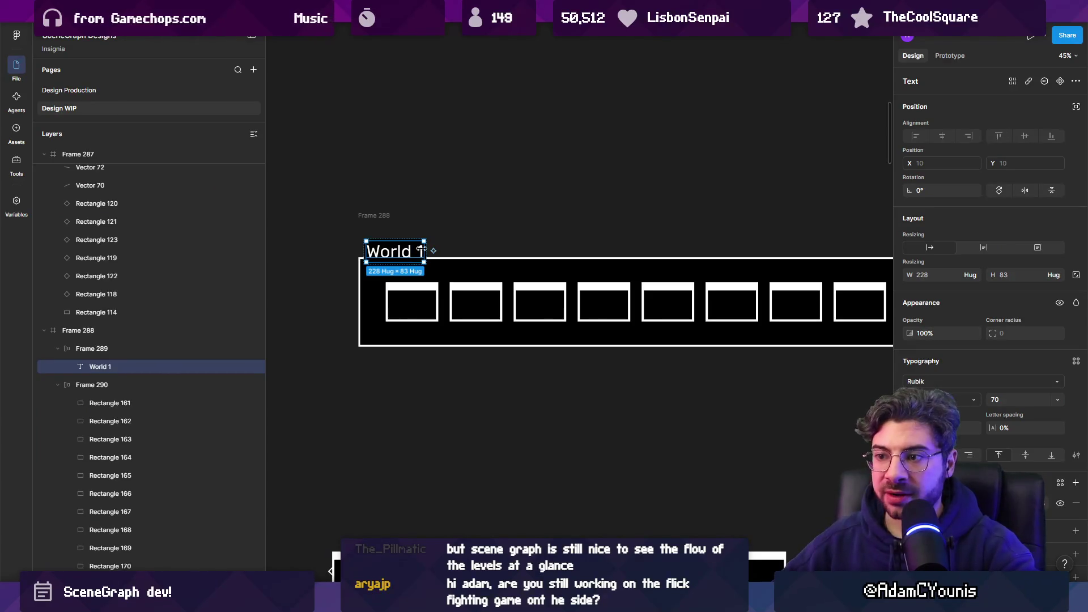
pyautogui.press('Escape')
pyautogui.scroll(-5, 586, 342)
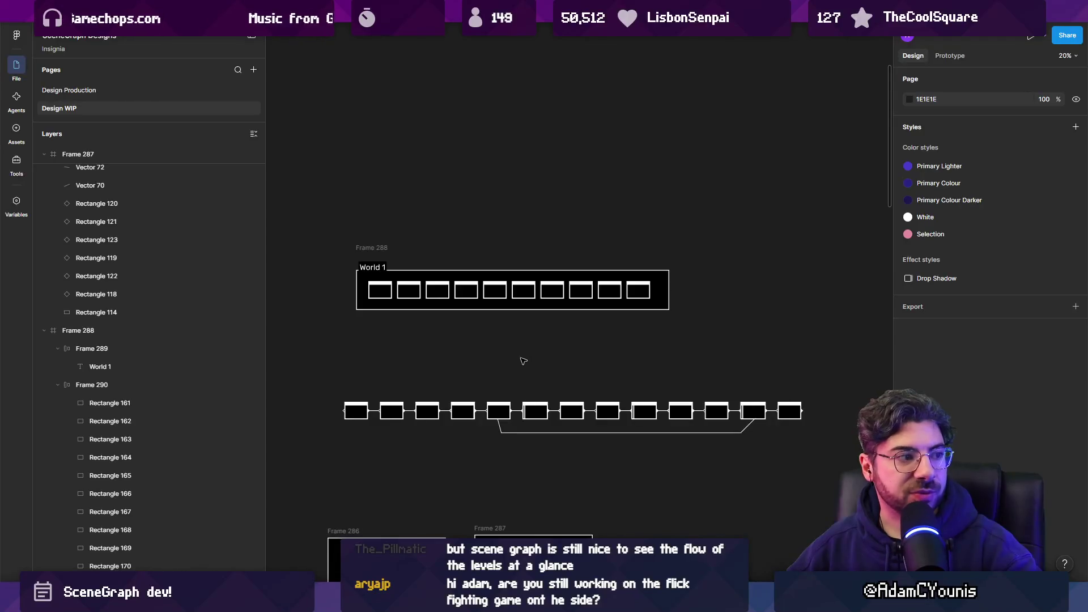
# - Delete the loose node row and duplicate the World 1 frame below, relabelled World 2
pyautogui.moveTo(344, 381); pyautogui.dragTo(818, 452)
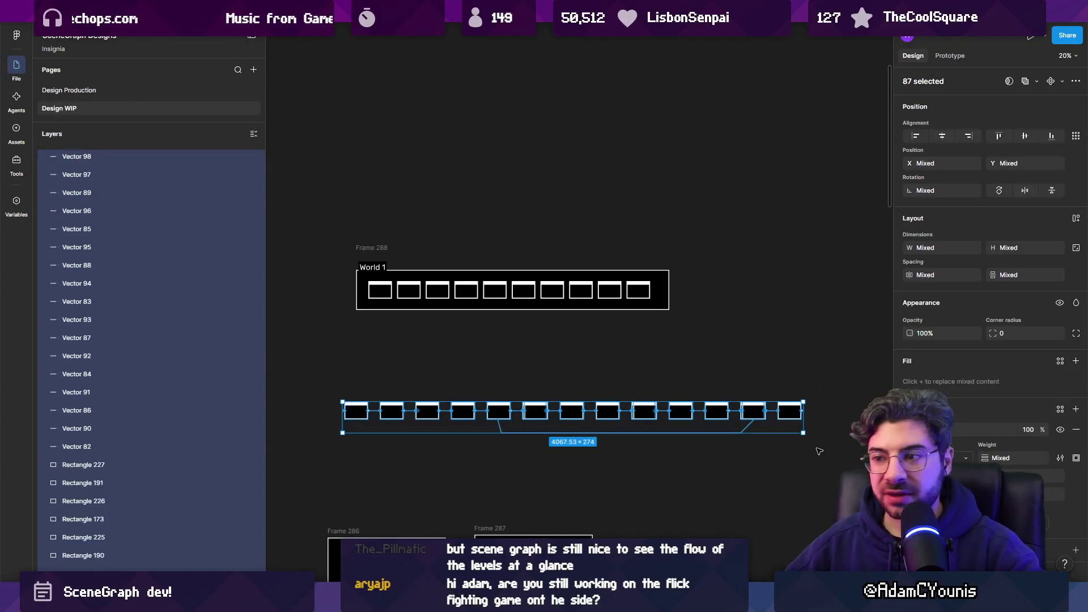
pyautogui.press('Delete')
pyautogui.click(371, 248)
pyautogui.hotkey('ctrl', 'd')
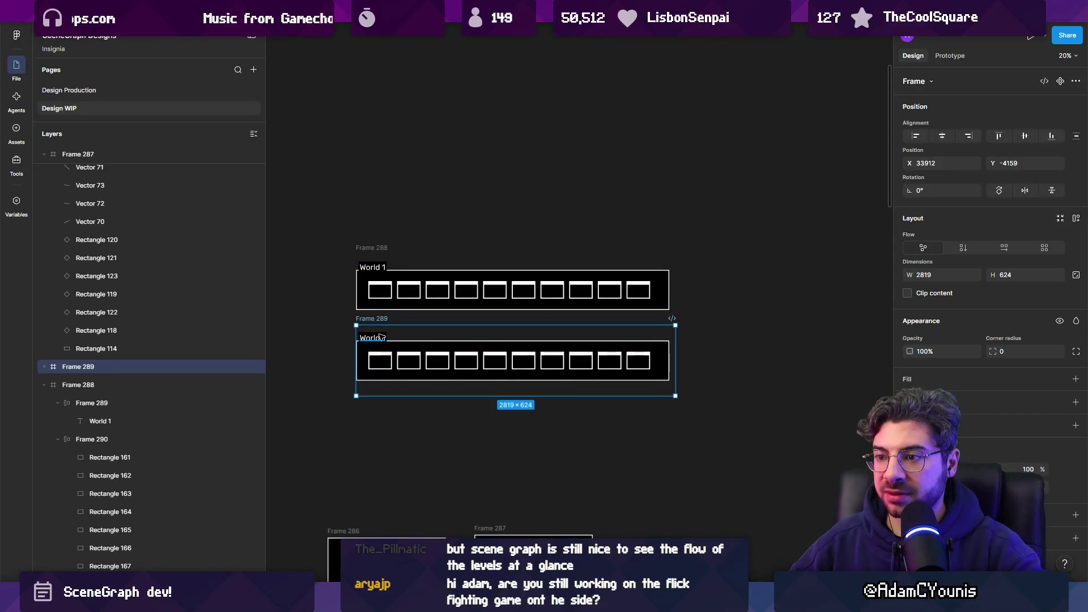
pyautogui.doubleClick(374, 338)
pyautogui.write('2')
pyautogui.click(286, 347)
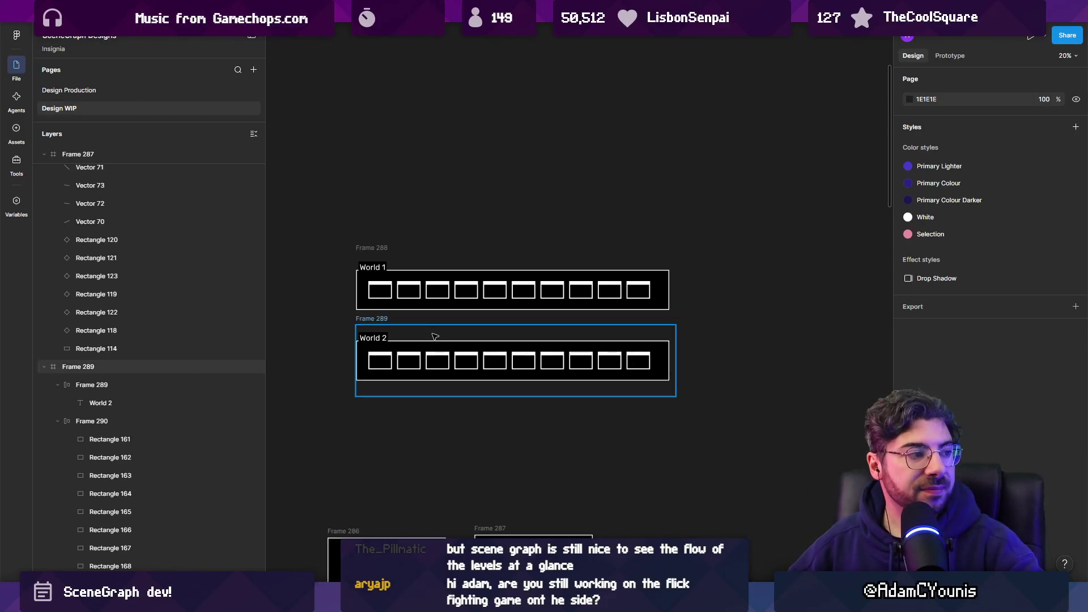
pyautogui.scroll(2, 437, 328)
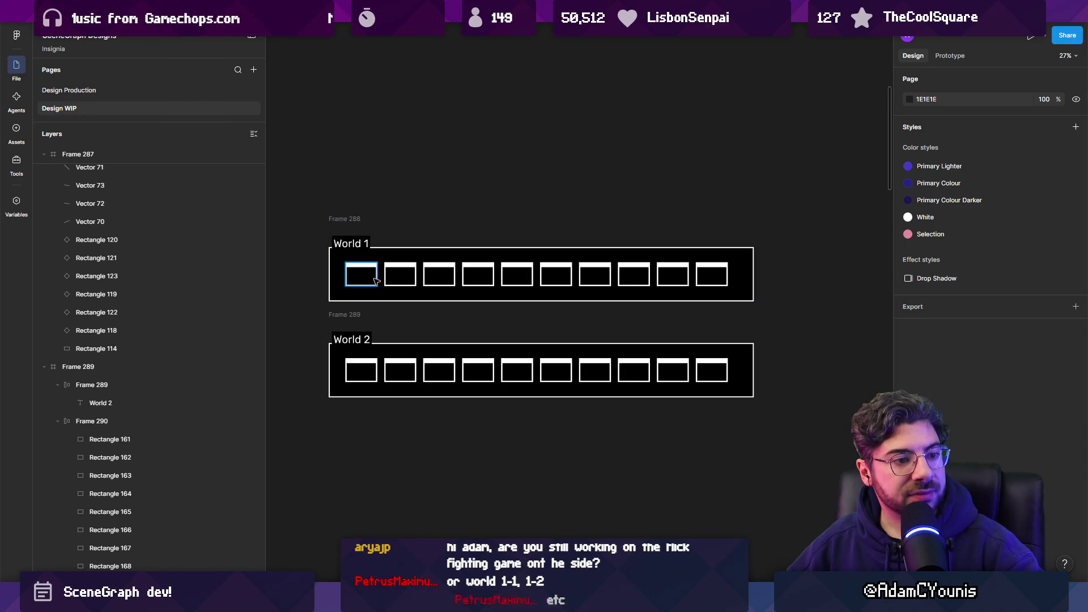
pyautogui.scroll(10, 351, 269)
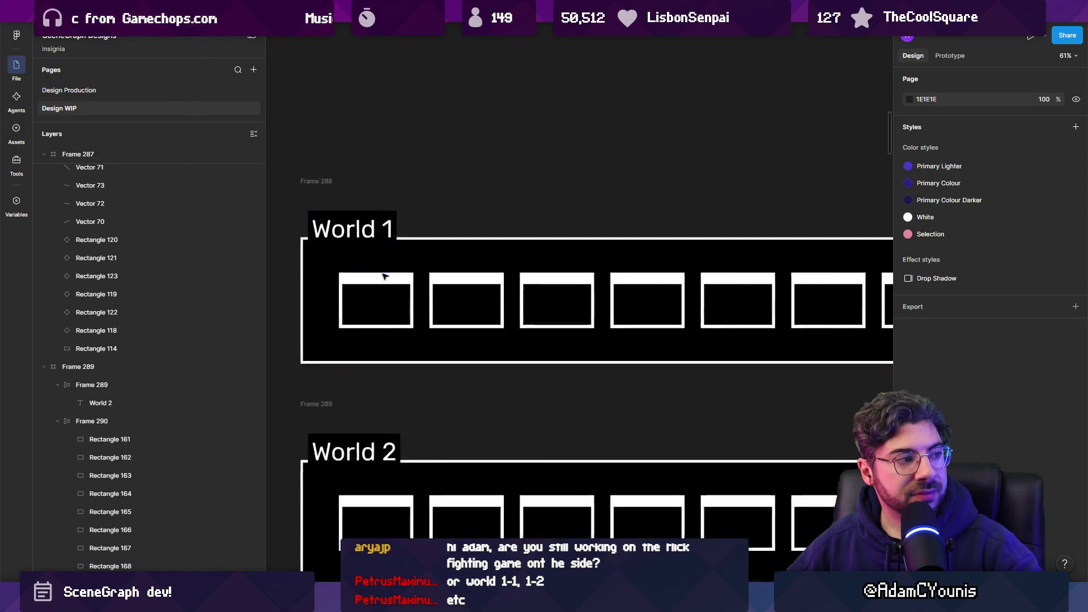
# - Give the second World 1 level box (Rectangle 162) a red FF0000 outline
pyautogui.click(384, 282)
pyautogui.hscroll(-2, 439, 243)
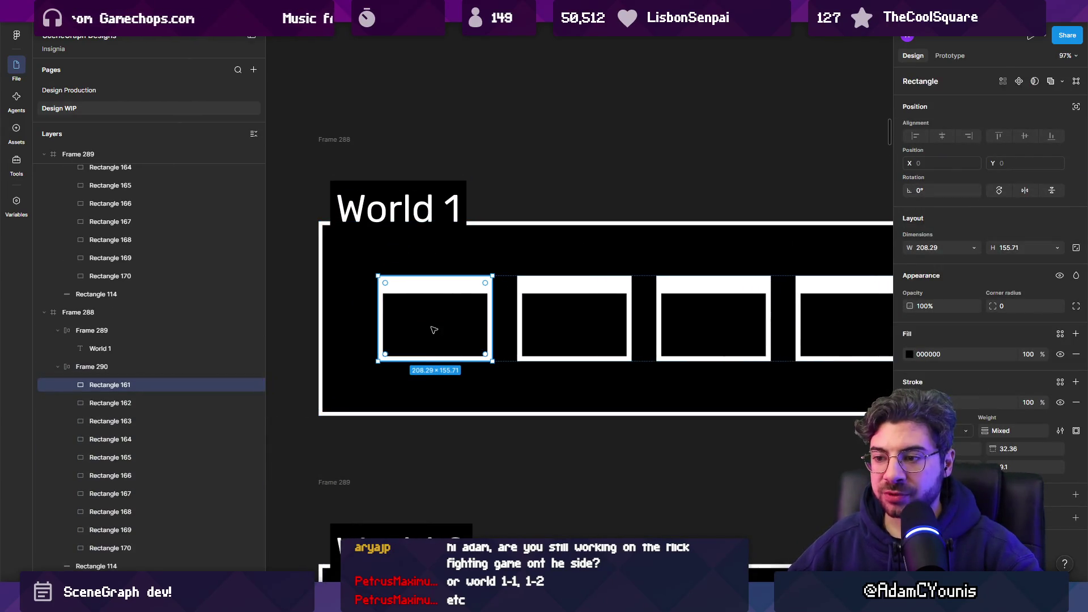
pyautogui.click(558, 347)
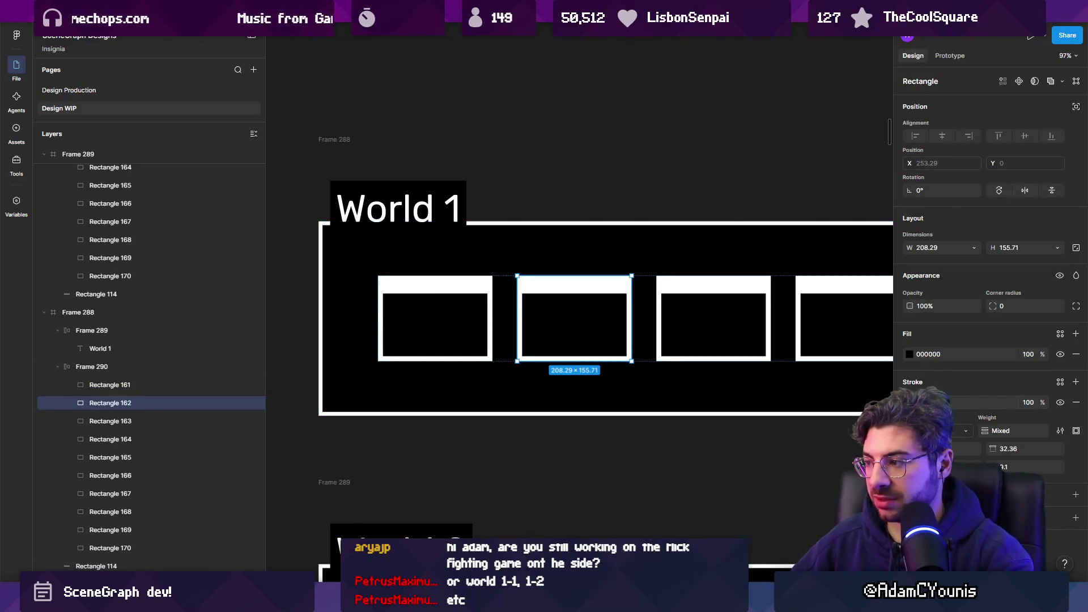
pyautogui.click(910, 401)
pyautogui.press('Escape')
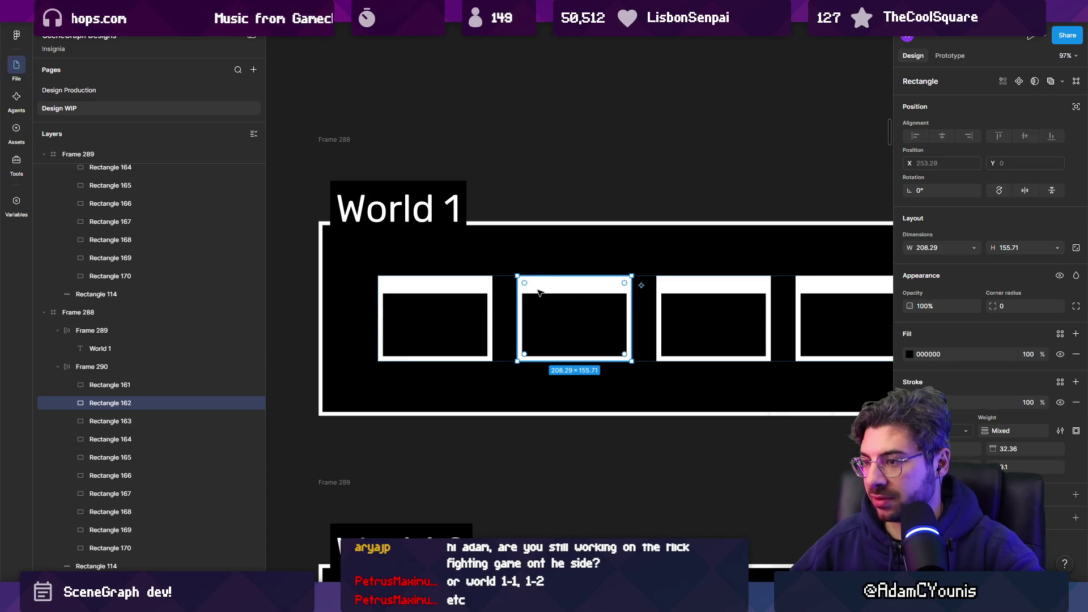
pyautogui.press('Escape')
pyautogui.click(627, 328)
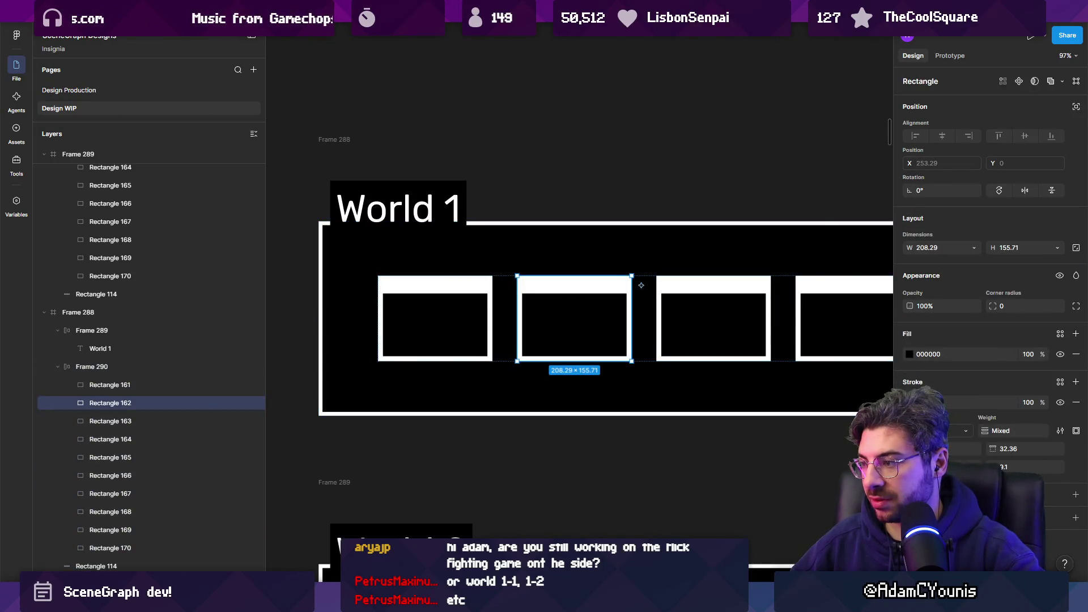
pyautogui.click(909, 401)
pyautogui.moveTo(850, 351); pyautogui.dragTo(894, 302)
pyautogui.press('Escape')
pyautogui.scroll(-3, 542, 309)
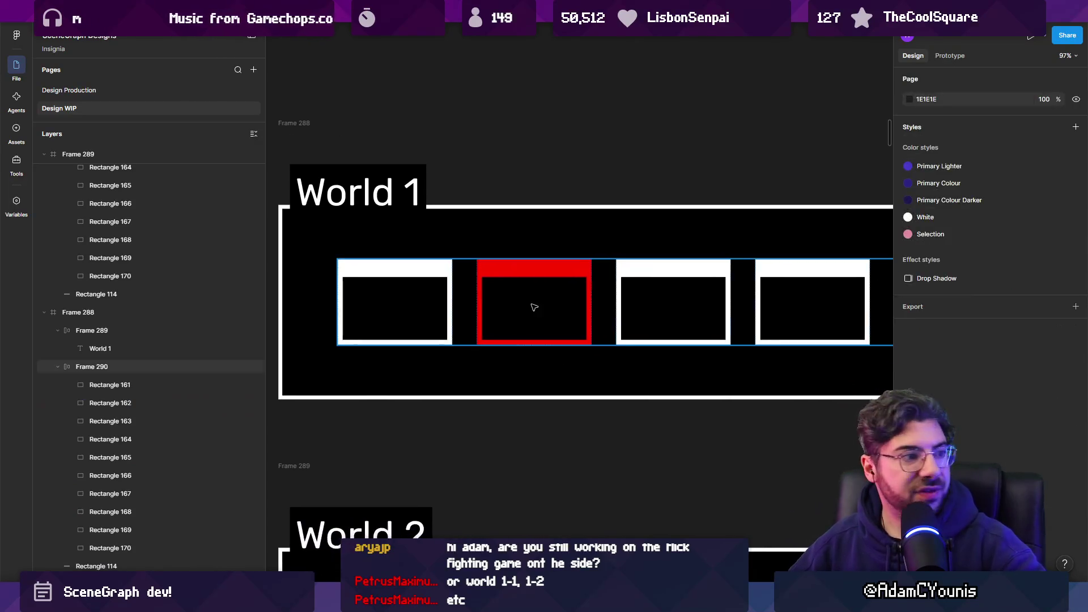
# - Move the red-outlined box into the first slot of the World 1 row
pyautogui.click(538, 310)
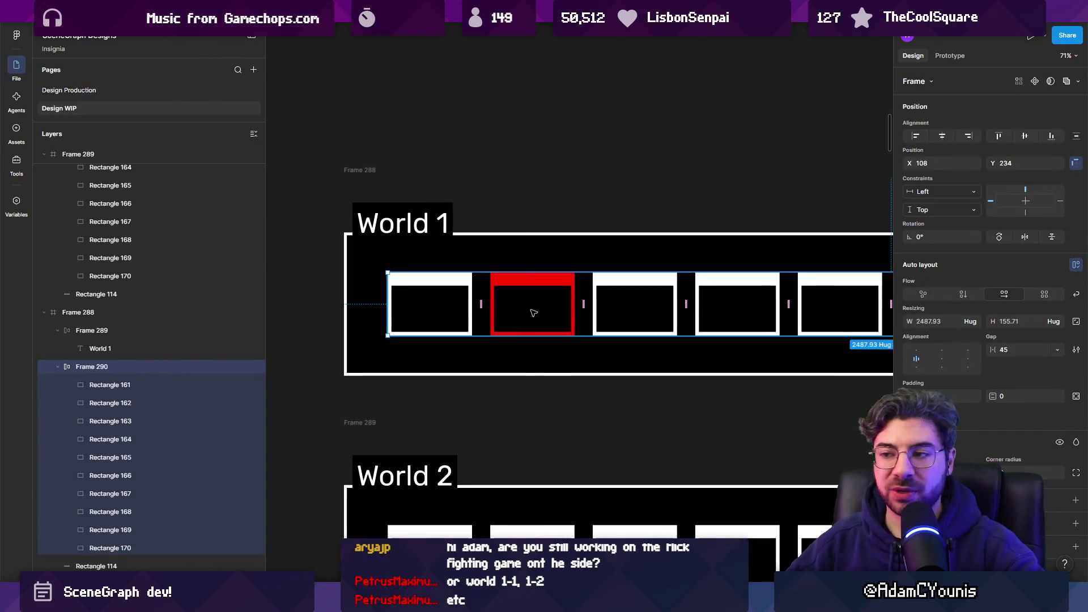
pyautogui.moveTo(533, 313); pyautogui.dragTo(445, 309)
pyautogui.press('Escape')
pyautogui.scroll(-4, 372, 324)
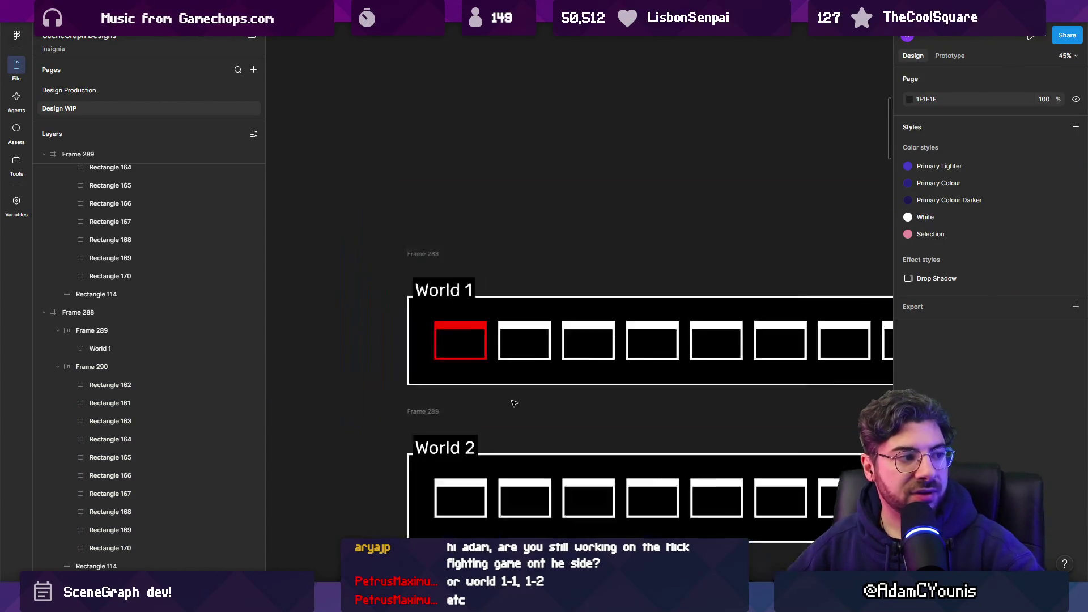
pyautogui.click(347, 311)
pyautogui.moveTo(347, 311)
pyautogui.mouseDown()
pyautogui.moveTo(460, 327)
pyautogui.moveTo(782, 330)
pyautogui.moveTo(323, 316)
pyautogui.moveTo(784, 334)
pyautogui.moveTo(364, 327)
pyautogui.mouseUp()
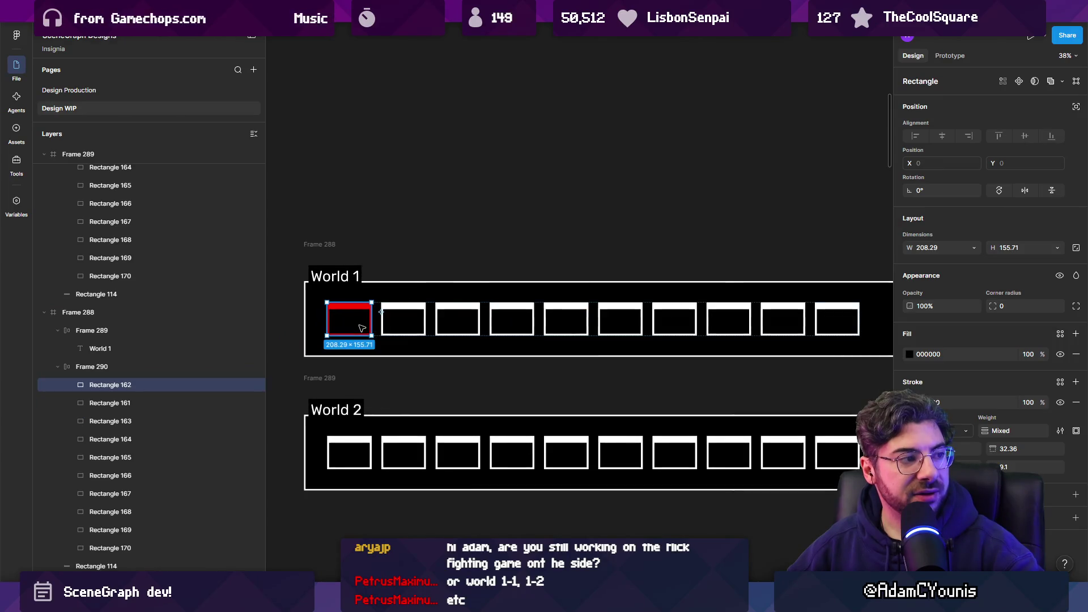
pyautogui.scroll(-4, 501, 334)
pyautogui.click(502, 354)
pyautogui.scroll(-4, 502, 334)
pyautogui.hscroll(-5, 478, 315)
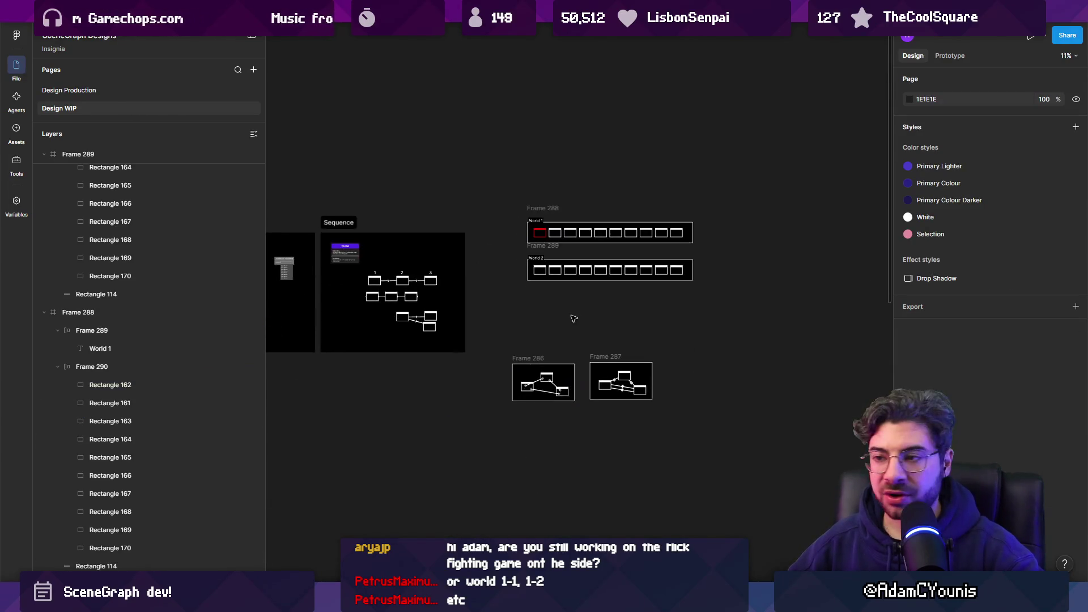
# - Change the second row's label to World 2
pyautogui.scroll(3, 478, 315)
pyautogui.moveTo(302, 298); pyautogui.dragTo(588, 297)
pyautogui.hscroll(5, 589, 298)
pyautogui.scroll(-3, 567, 283)
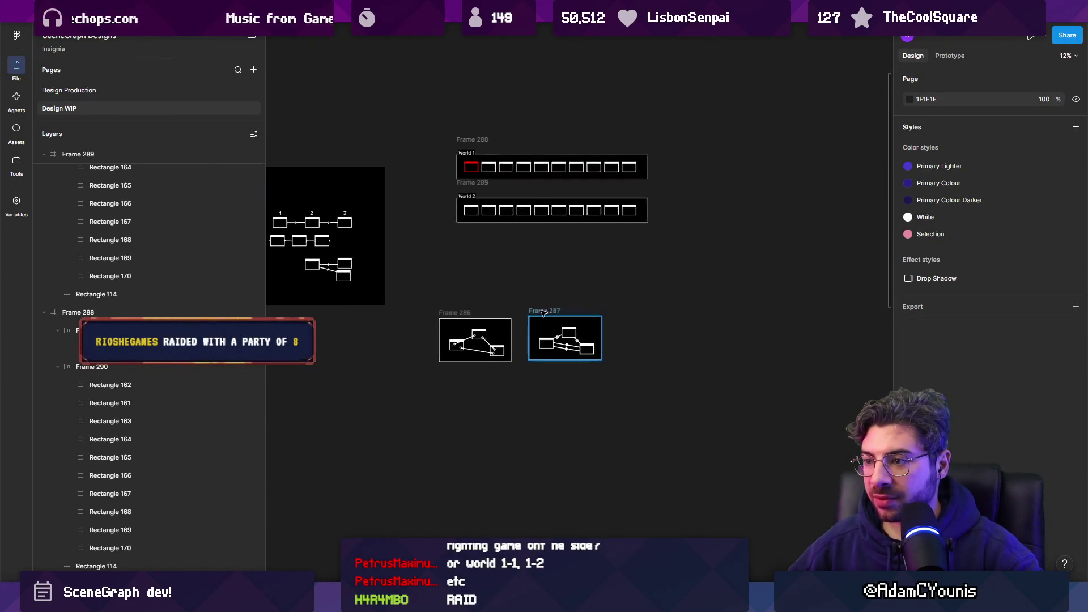
pyautogui.doubleClick(475, 196)
pyautogui.write('2')
pyautogui.press('Escape')
pyautogui.moveTo(328, 226); pyautogui.dragTo(334, 228)
pyautogui.scroll(-5, 335, 229)
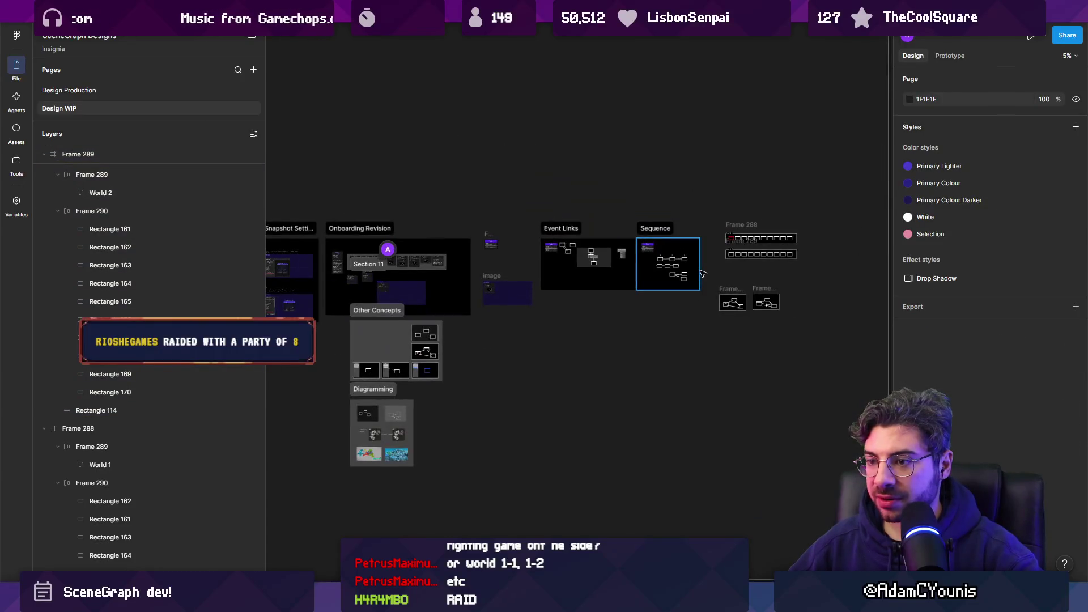
pyautogui.scroll(4, 717, 259)
pyautogui.hscroll(4, 718, 259)
pyautogui.scroll(1, 717, 259)
# - Delete Frames 286–289, then undo back on the Design WIP page and redo to restore World 2
pyautogui.moveTo(499, 159); pyautogui.dragTo(805, 518)
pyautogui.press('Delete')
pyautogui.hotkey('ctrl', 'z')
pyautogui.hotkey('ctrl', 'z')
pyautogui.hotkey('ctrl', 'z')
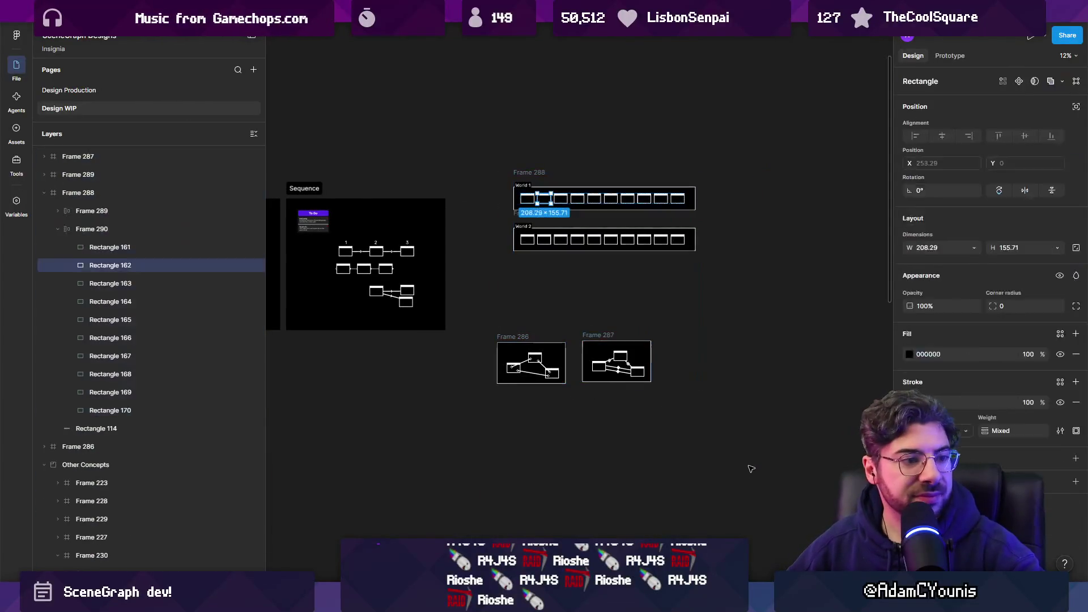
pyautogui.hotkey('ctrl', 'z')
pyautogui.hotkey('ctrl', 'z')
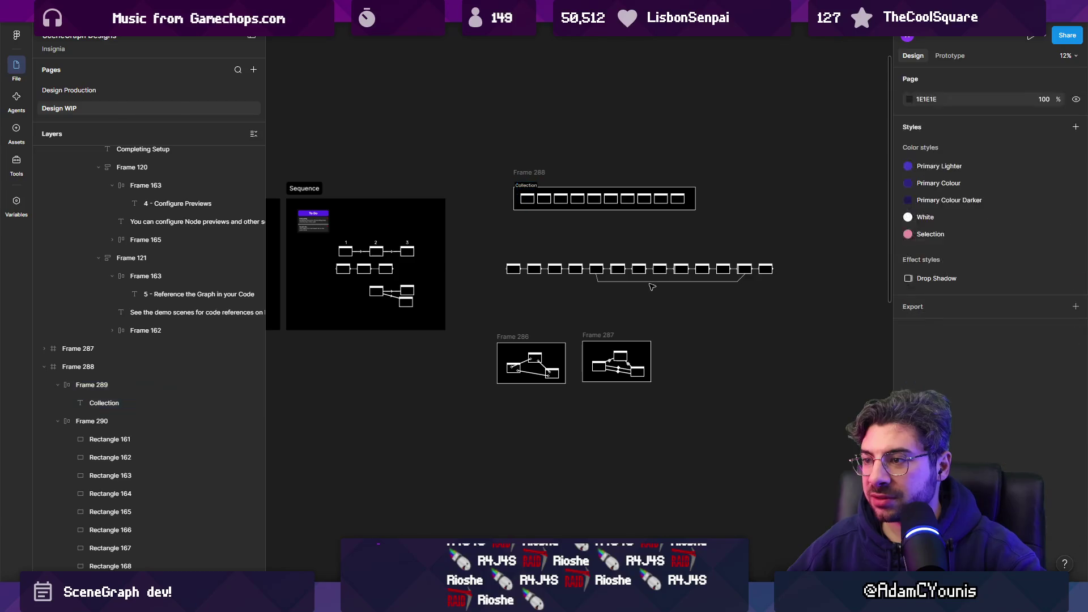
pyautogui.scroll(3, 585, 244)
pyautogui.hotkey('ctrl', 'z')
pyautogui.scroll(-2, 585, 244)
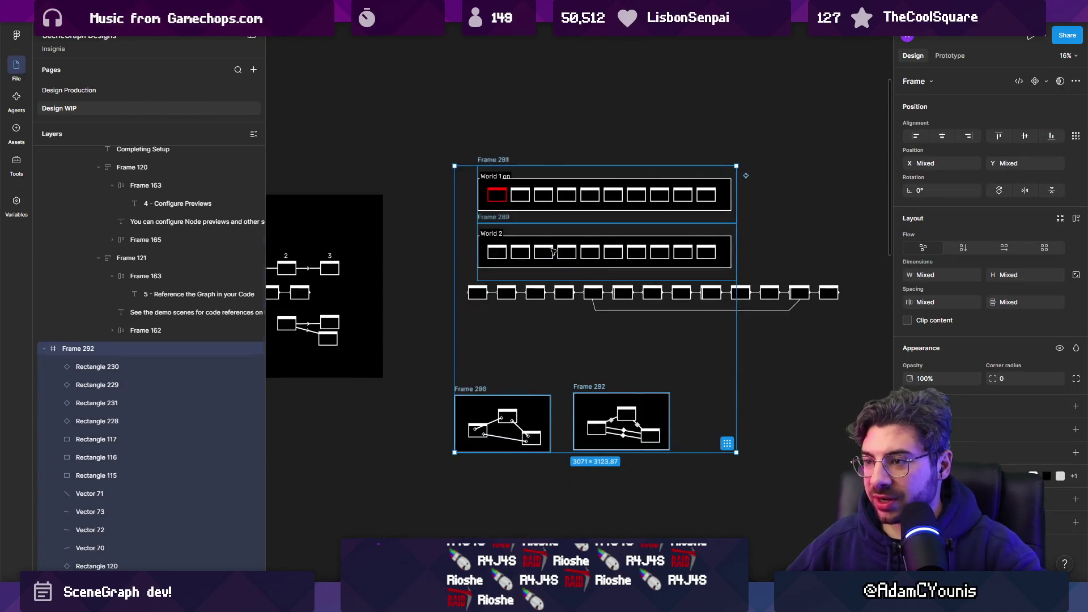
pyautogui.hotkey('ctrl', 'z')
pyautogui.hotkey('ctrl', 'z')
pyautogui.hotkey('ctrl', 'z')
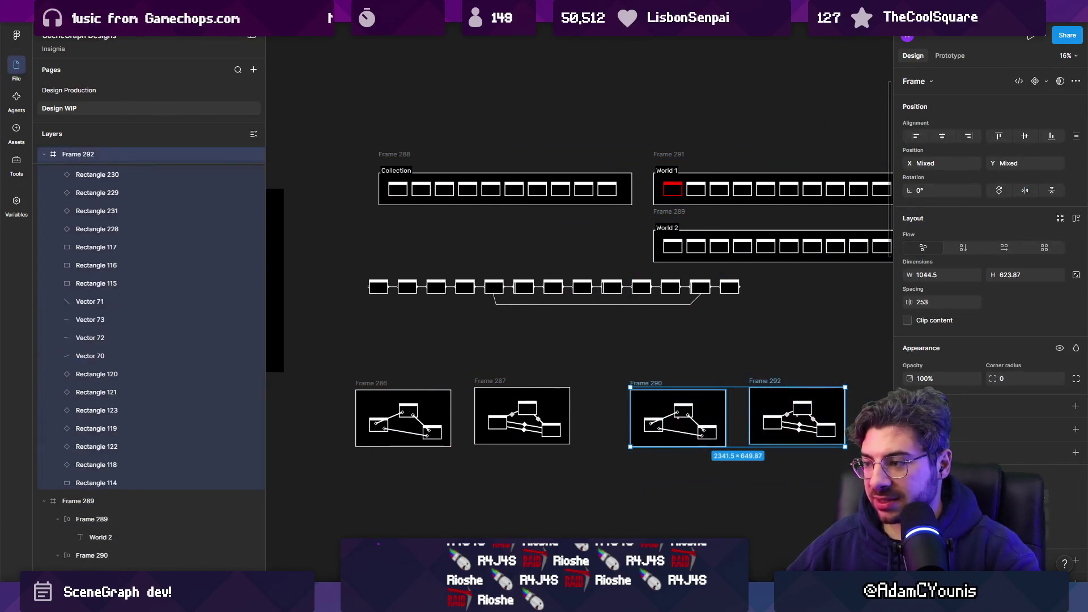
pyautogui.hotkey('ctrl', 'z')
pyautogui.scroll(-3, 589, 387)
pyautogui.click(156, 111)
pyautogui.scroll(2, 573, 283)
pyautogui.hotkey('ctrl', 'z')
pyautogui.hotkey('ctrl', 'z')
pyautogui.hotkey('ctrl', 'z')
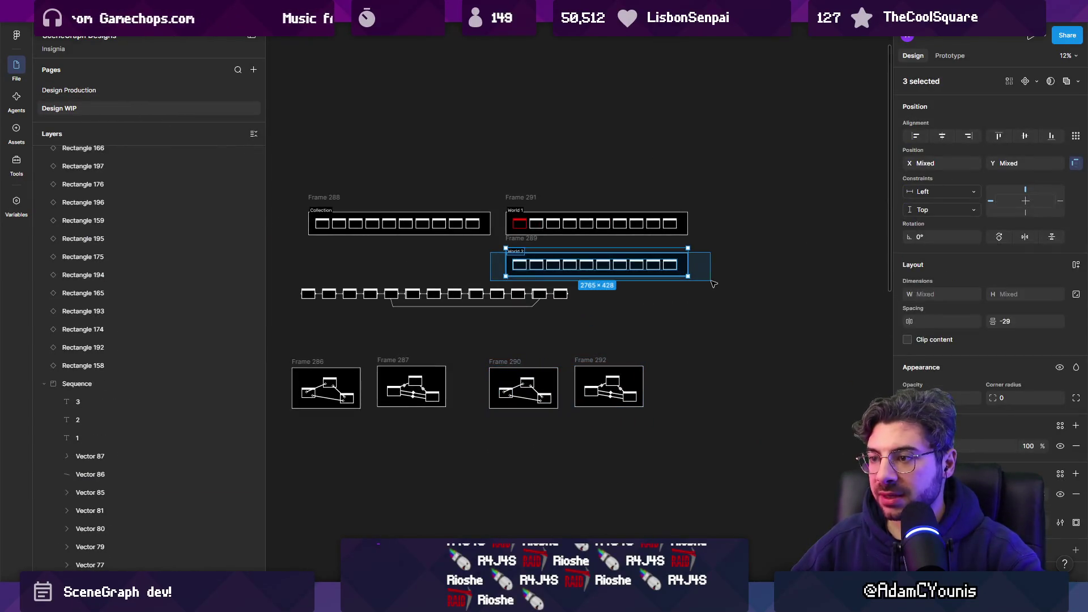
pyautogui.hotkey('ctrl', 'shift', 'z')
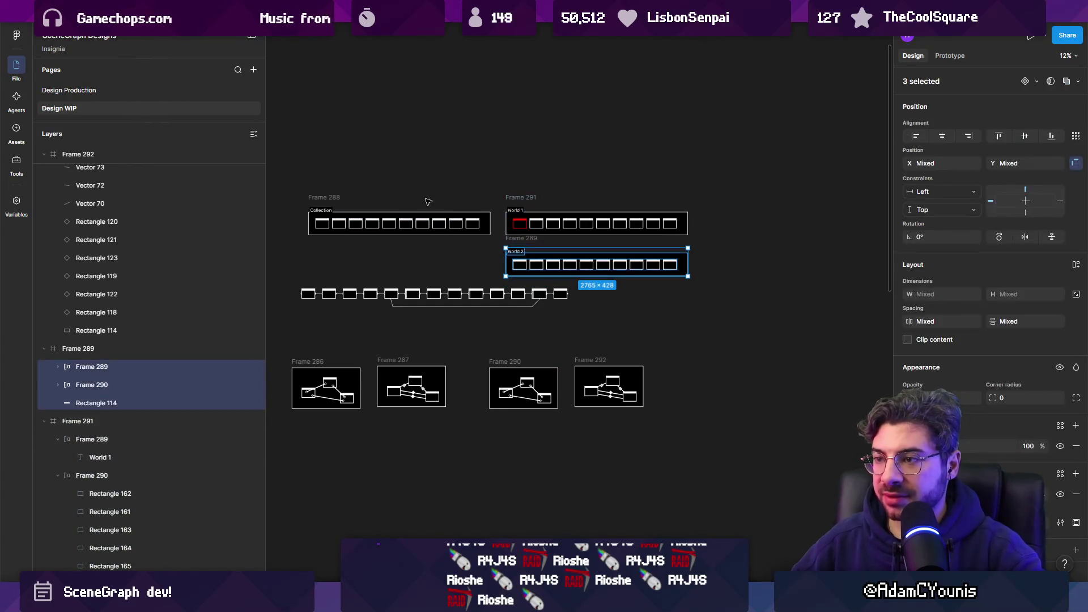
# - Delete the Collection row and wrap World 1 and World 2 in a vertical auto-layout frame
pyautogui.click(310, 198)
pyautogui.press('Delete')
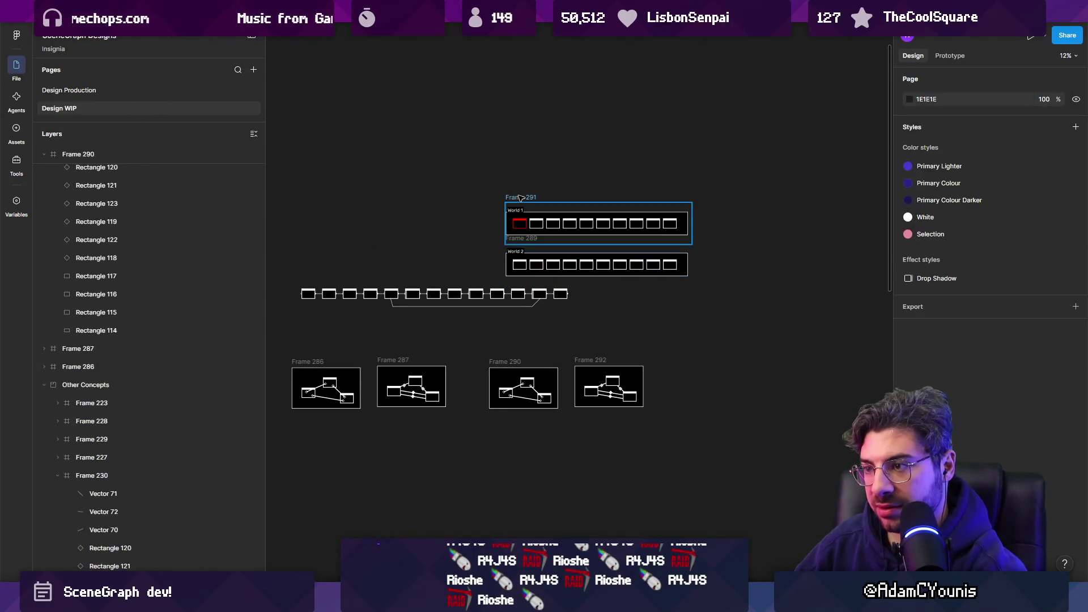
pyautogui.click(666, 257)
pyautogui.hotkey('shift', 'a')
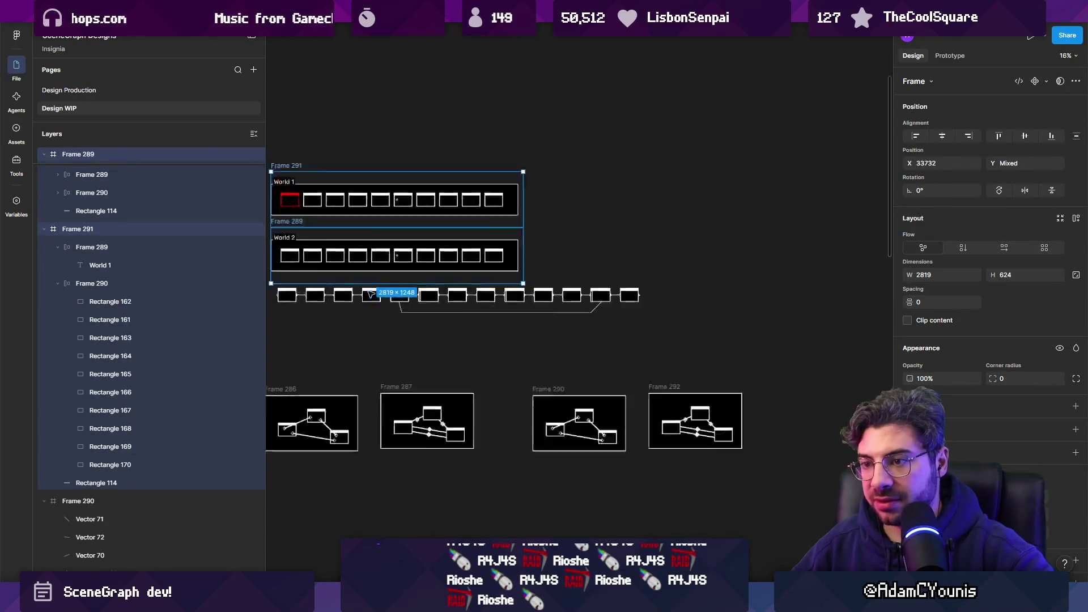
# - Shift the branching box and reattach the box 3–4 connector to the lower box
pyautogui.scroll(5, 405, 363)
pyautogui.scroll(2, 405, 363)
pyautogui.click(619, 272)
pyautogui.scroll(3, 619, 272)
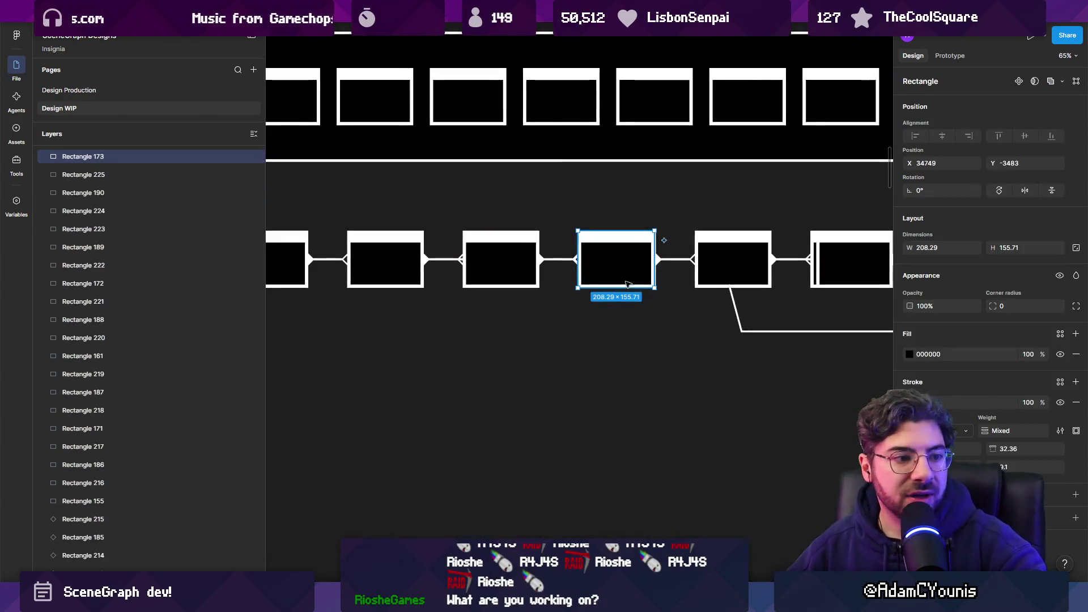
pyautogui.scroll(1, 683, 316)
pyautogui.moveTo(683, 316)
pyautogui.mouseDown()
pyautogui.moveTo(692, 301)
pyautogui.moveTo(506, 493)
pyautogui.moveTo(351, 415)
pyautogui.moveTo(662, 415)
pyautogui.mouseUp()
pyautogui.click(646, 294)
pyautogui.moveTo(661, 294); pyautogui.dragTo(651, 400)
# - Delete the connector from box 5 to the lower box and move that box up into the row
pyautogui.click(750, 294)
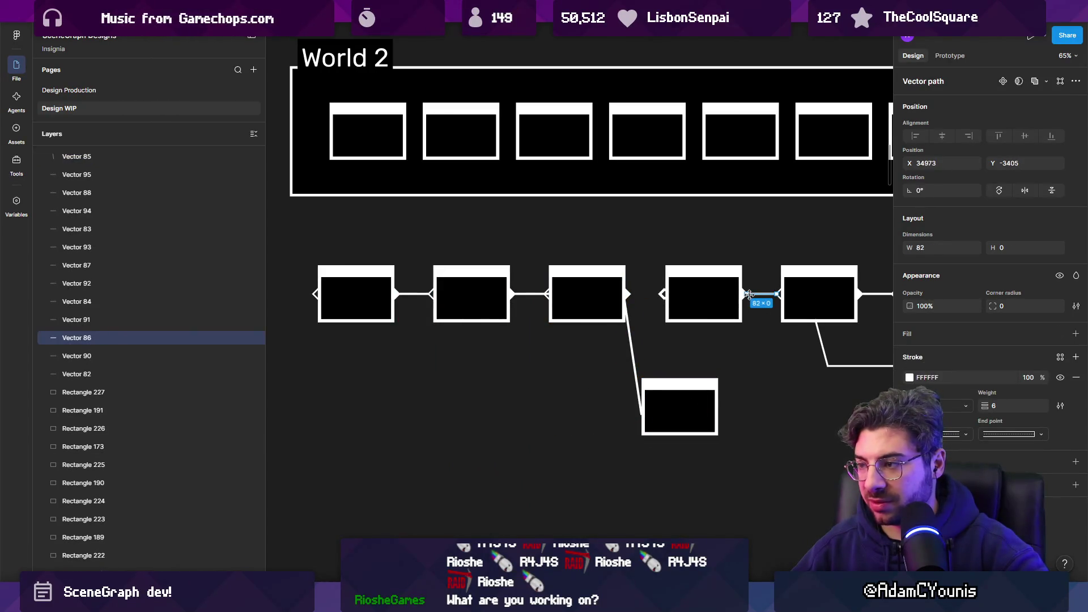
pyautogui.click(632, 346)
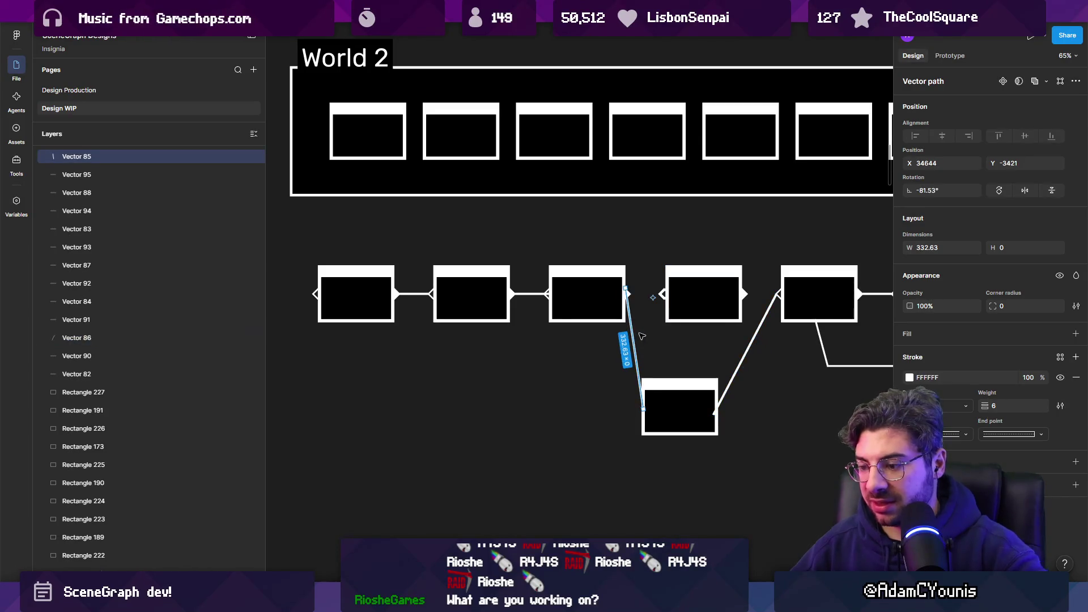
pyautogui.press('Escape')
pyautogui.click(749, 353)
pyautogui.press('Delete')
pyautogui.moveTo(678, 422)
pyautogui.mouseDown()
pyautogui.moveTo(627, 461)
pyautogui.moveTo(291, 311)
pyautogui.moveTo(306, 311)
pyautogui.mouseUp()
# - Copy a connector into the empty gap between row boxes
pyautogui.hscroll(-5, 397, 305)
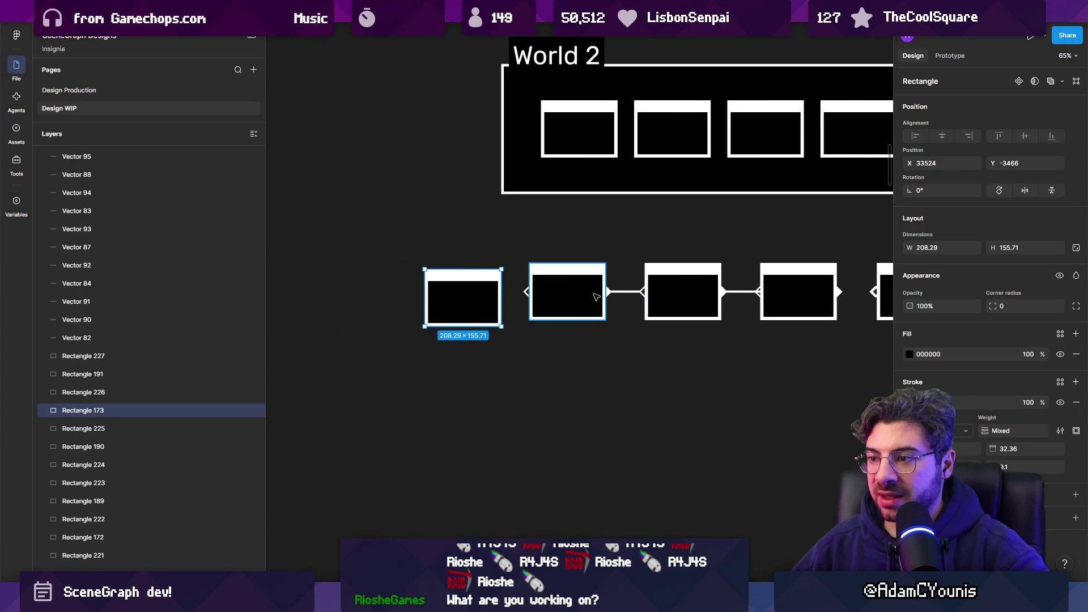
pyautogui.click(579, 299)
pyautogui.hscroll(3, 511, 298)
pyautogui.click(422, 303)
pyautogui.moveTo(422, 304); pyautogui.dragTo(680, 307)
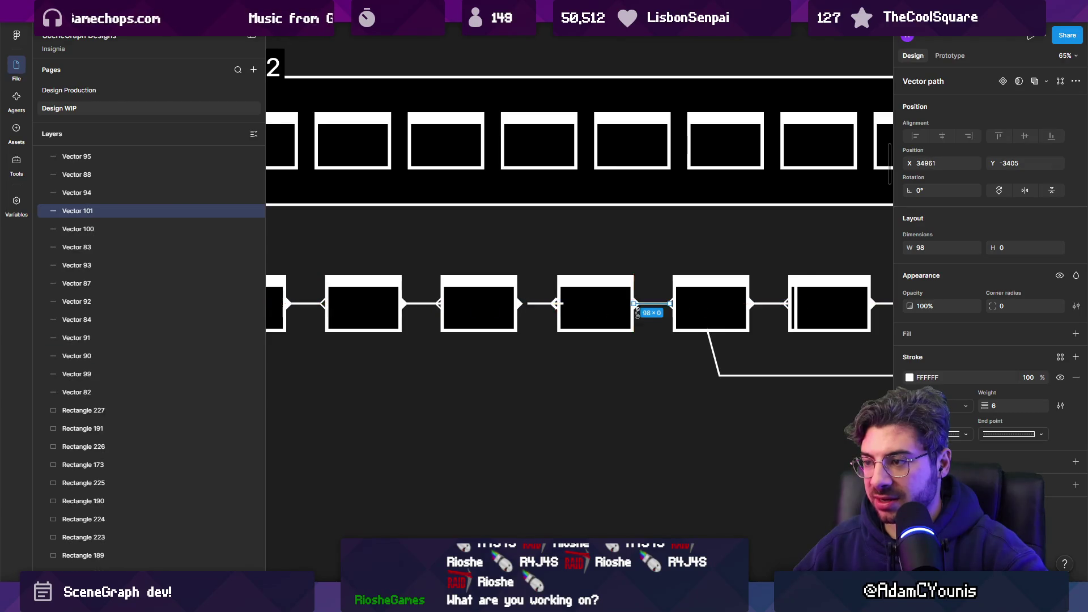
pyautogui.click(616, 407)
# - Delete the entire 13-box node row with its links
pyautogui.scroll(-5, 616, 407)
pyautogui.scroll(-2, 555, 405)
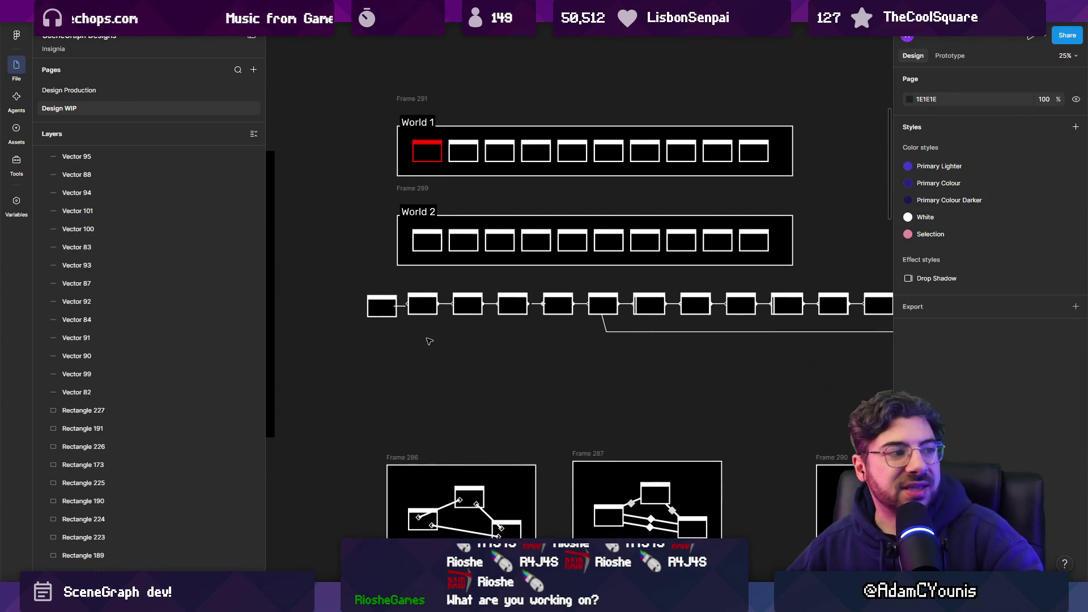
pyautogui.scroll(-2, 429, 341)
pyautogui.moveTo(379, 346)
pyautogui.mouseDown()
pyautogui.moveTo(793, 317)
pyautogui.moveTo(842, 290)
pyautogui.mouseUp()
pyautogui.press('Delete')
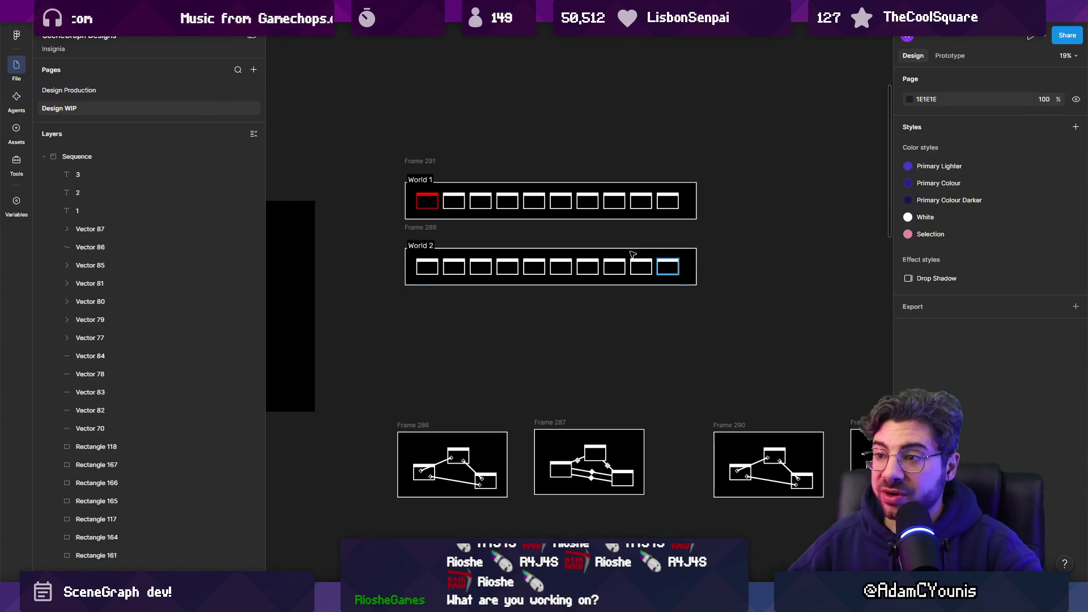
# - Drag the World 1 row (Frame 291) upward, away from the World 2 row
pyautogui.scroll(3, 439, 221)
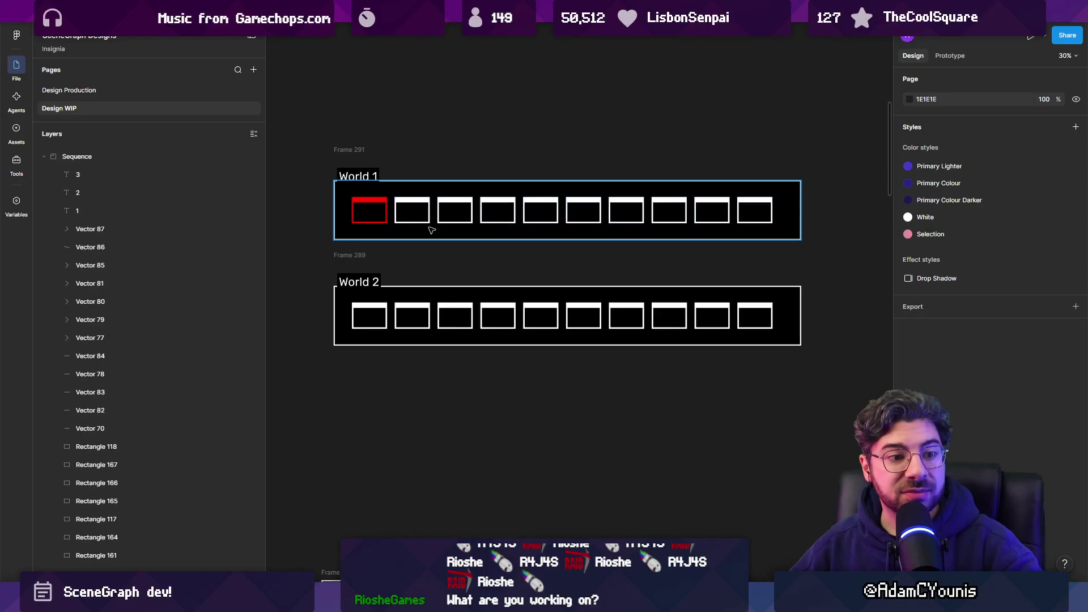
pyautogui.click(365, 173)
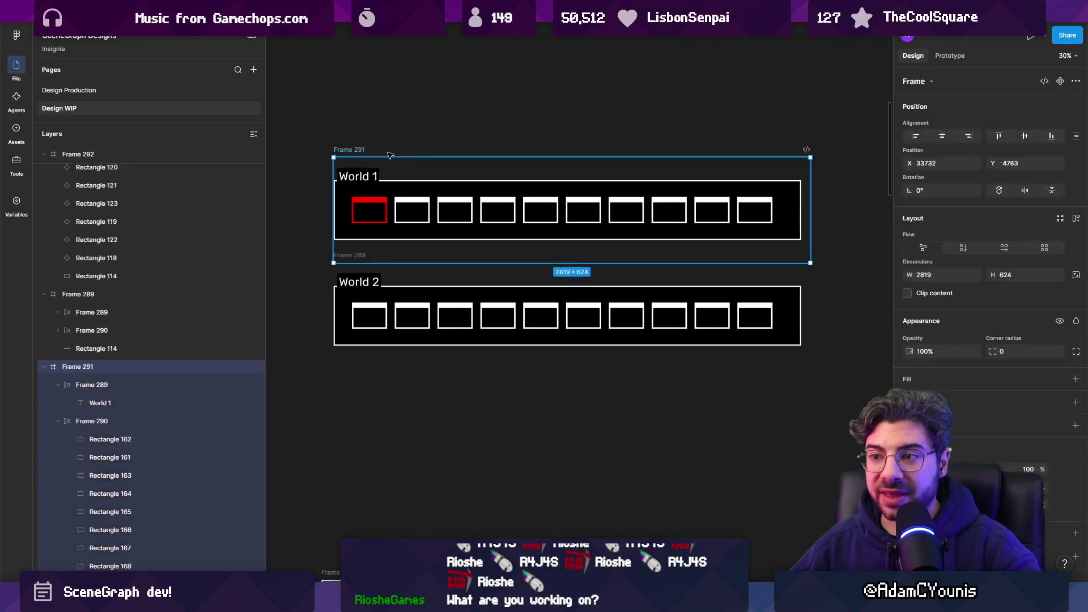
pyautogui.moveTo(349, 152); pyautogui.dragTo(353, 139)
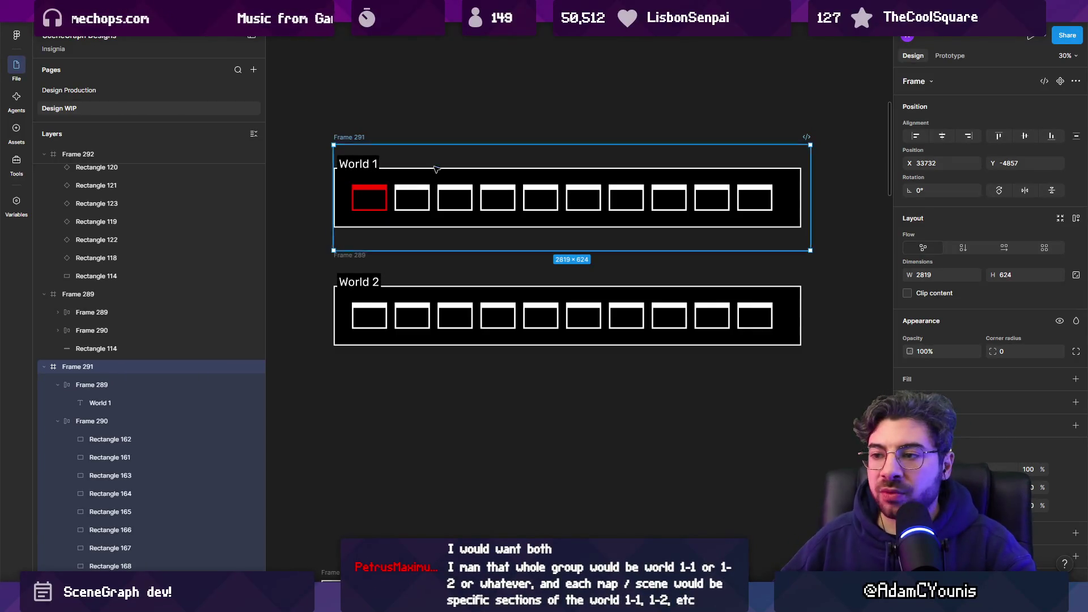
# - Pan and zoom over the numbered node rows and the Sequence and Event Links mockups
pyautogui.scroll(-5, 436, 169)
pyautogui.scroll(3, 591, 315)
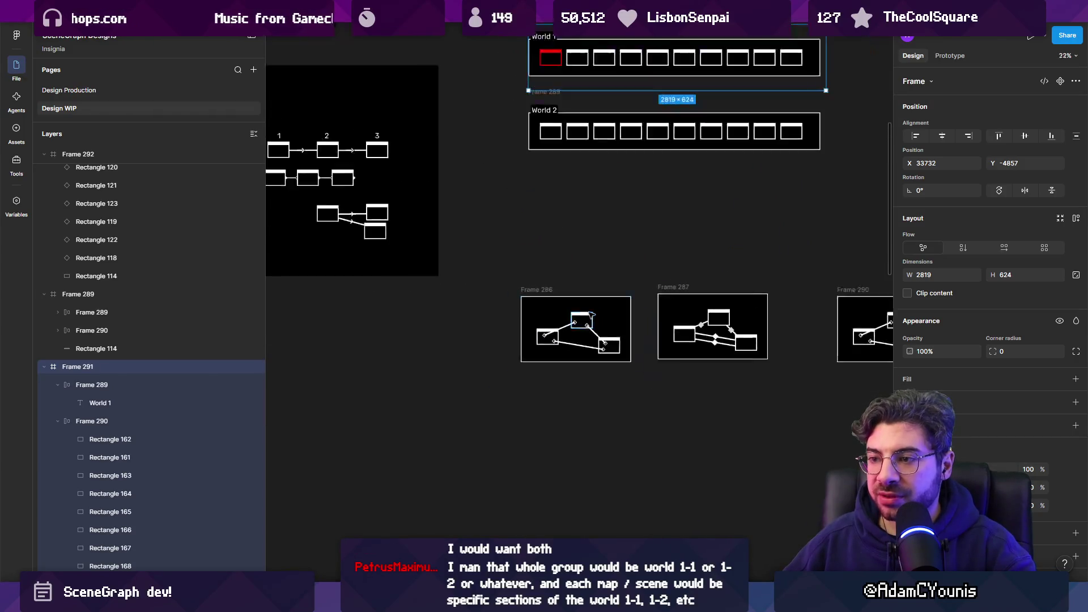
pyautogui.scroll(10, 543, 349)
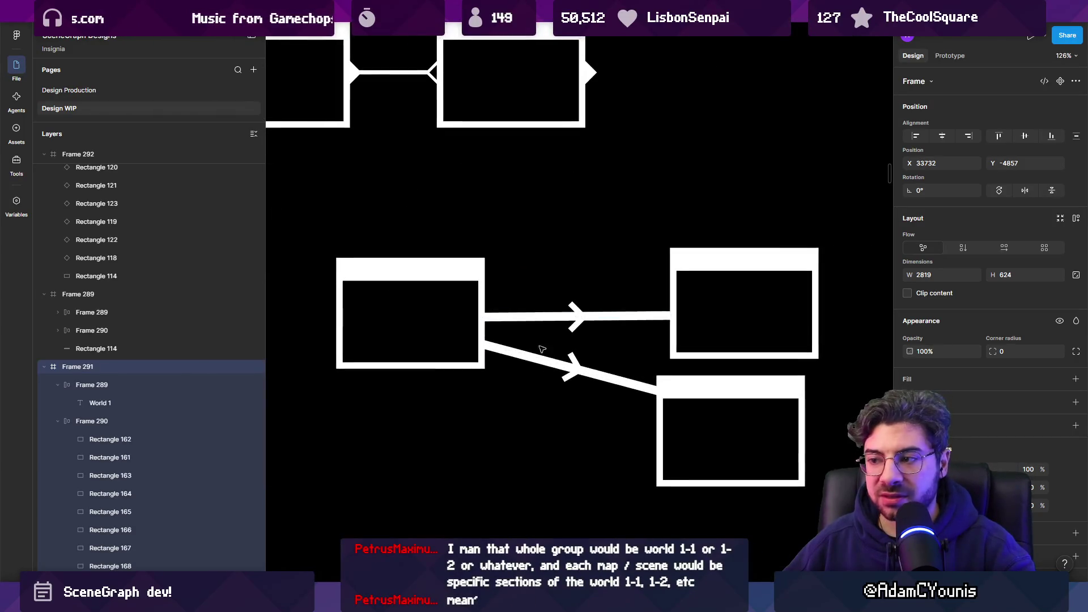
pyautogui.scroll(-5, 510, 339)
pyautogui.moveTo(510, 338)
pyautogui.mouseDown()
pyautogui.moveTo(612, 340)
pyautogui.moveTo(761, 380)
pyautogui.mouseUp()
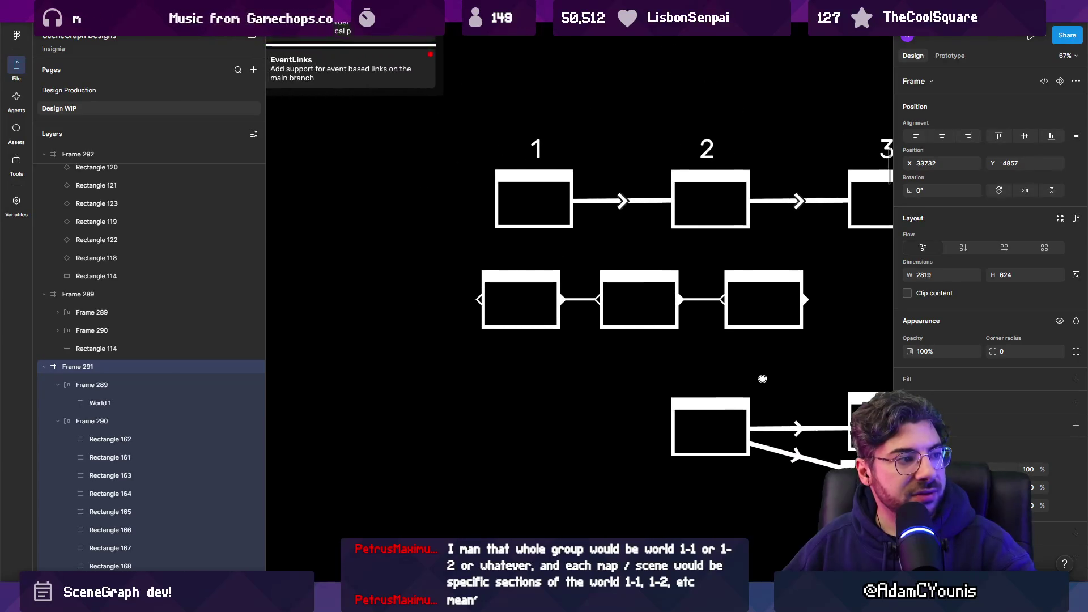
pyautogui.hscroll(-2, 763, 372)
pyautogui.scroll(-5, 737, 351)
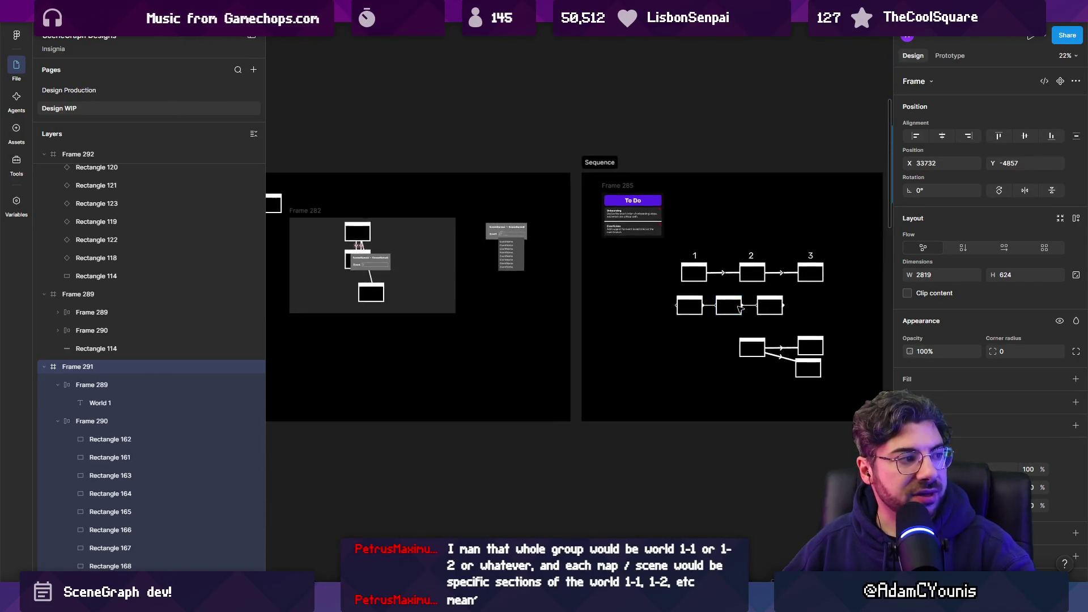
pyautogui.hscroll(-3, 677, 306)
pyautogui.scroll(8, 493, 263)
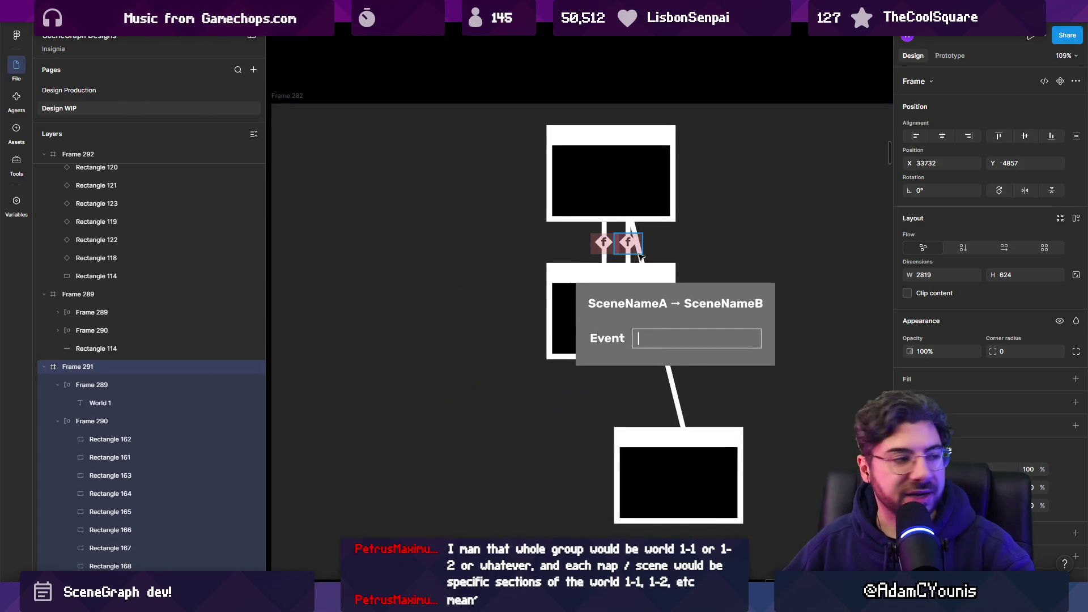
pyautogui.scroll(4, 640, 256)
pyautogui.scroll(-10, 429, 256)
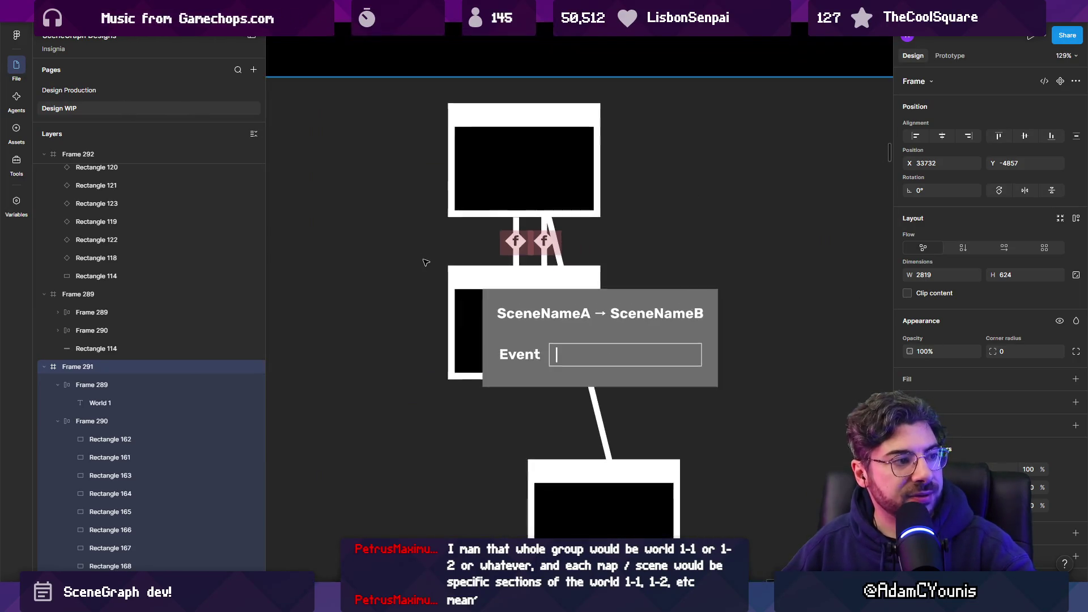
pyautogui.scroll(-3, 695, 298)
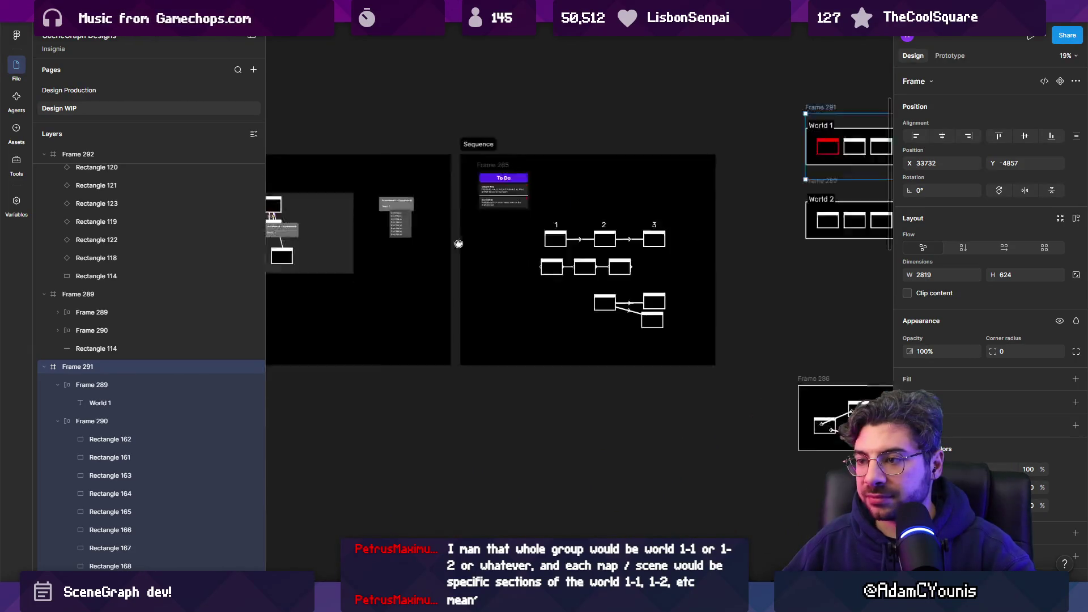
pyautogui.hscroll(6, 624, 278)
pyautogui.hscroll(-6, 634, 272)
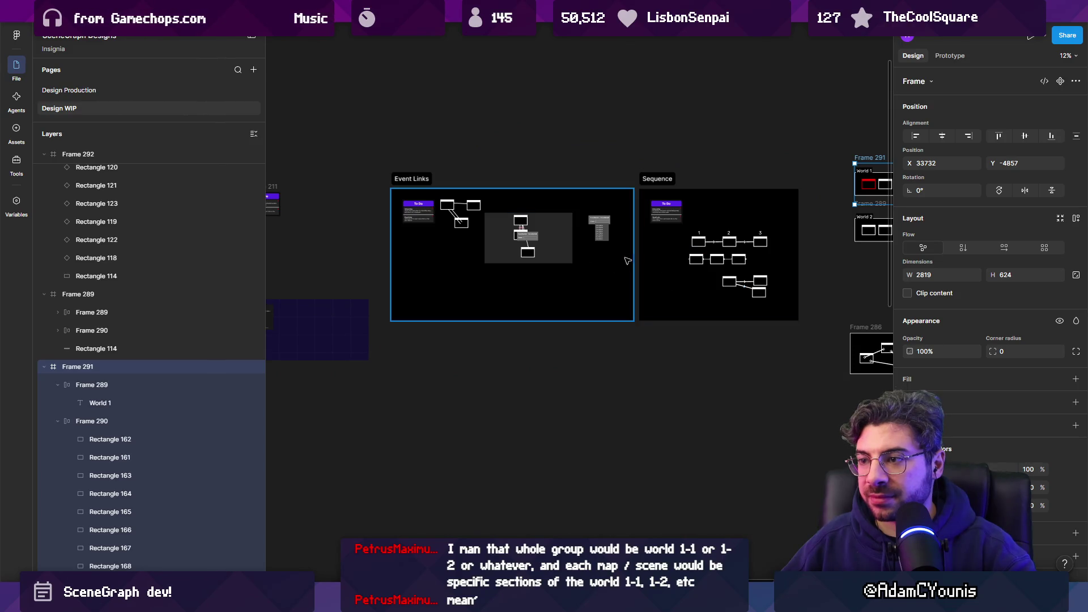
pyautogui.scroll(-3, 592, 270)
pyautogui.hscroll(-6, 708, 286)
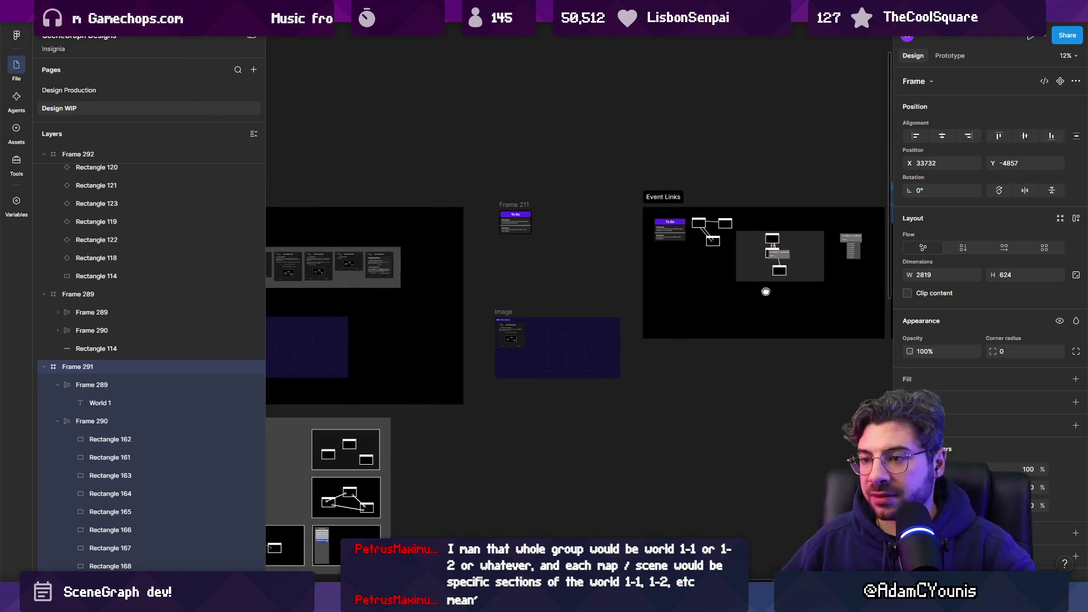
pyautogui.scroll(10, 391, 311)
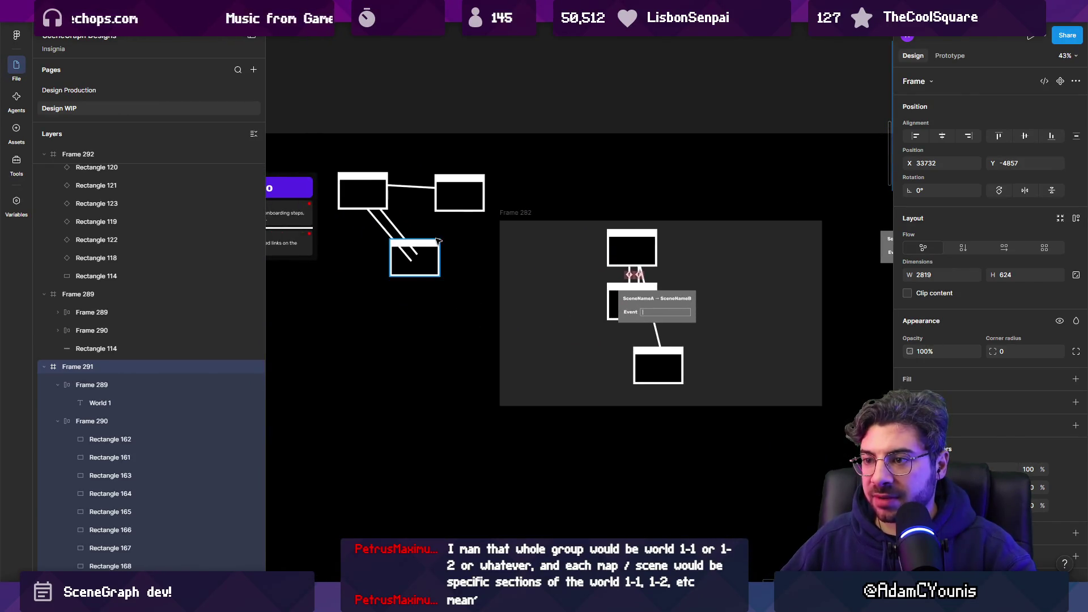
pyautogui.click(436, 242)
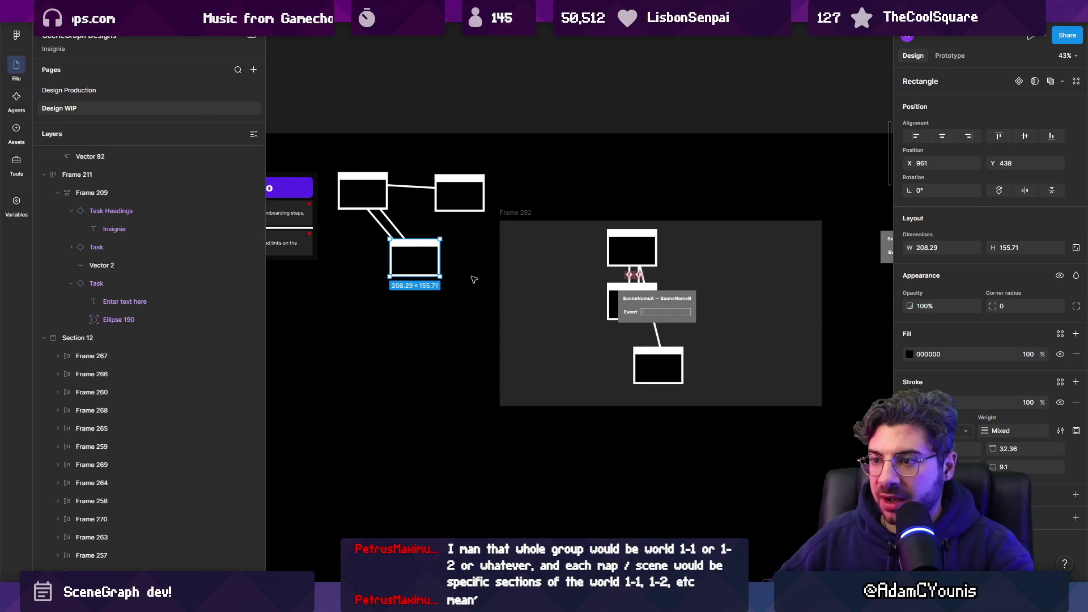
pyautogui.press('Escape')
pyautogui.scroll(5, 690, 300)
pyautogui.hscroll(2, 571, 306)
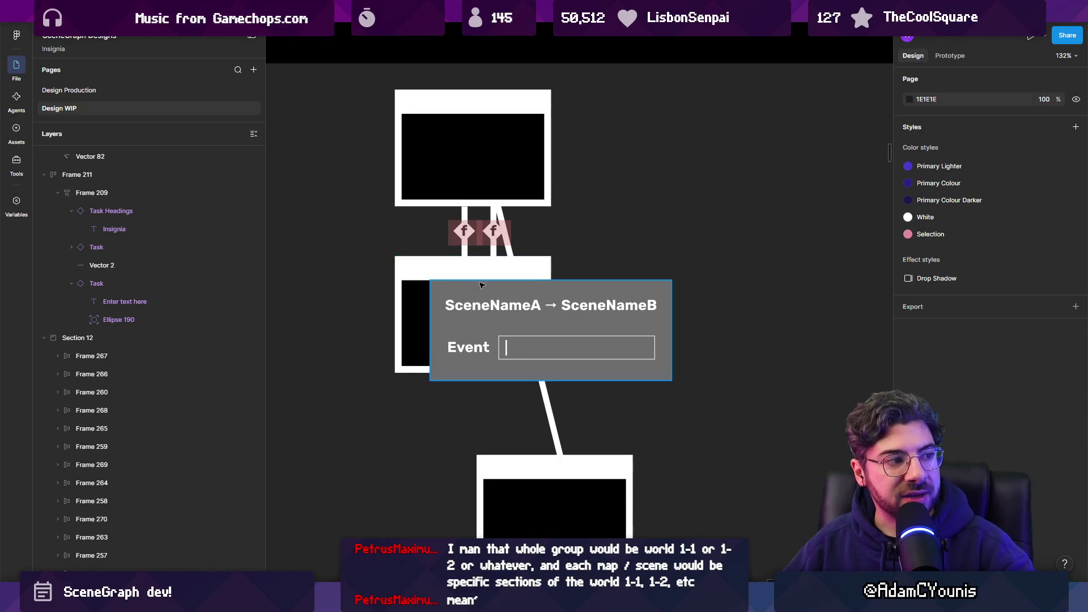
pyautogui.scroll(-3, 480, 284)
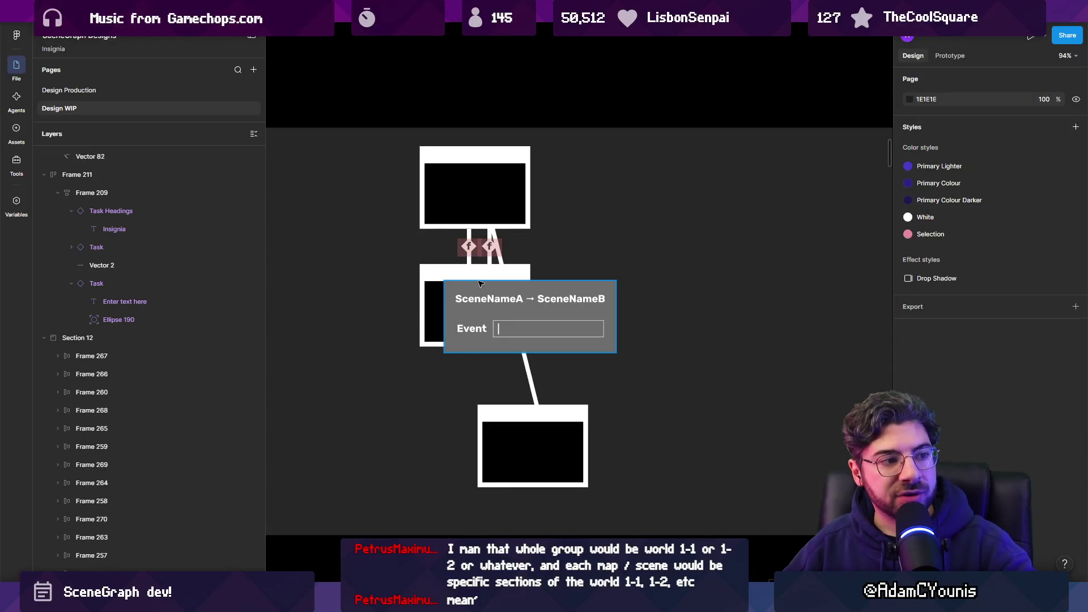
pyautogui.scroll(3, 512, 331)
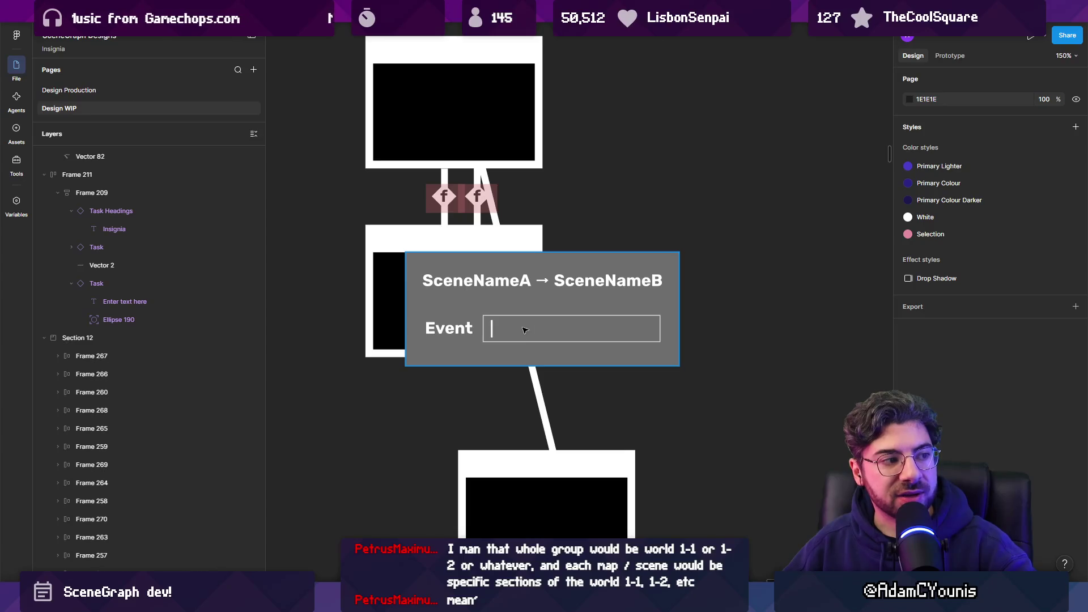
pyautogui.scroll(-3, 524, 329)
pyautogui.scroll(-3, 630, 325)
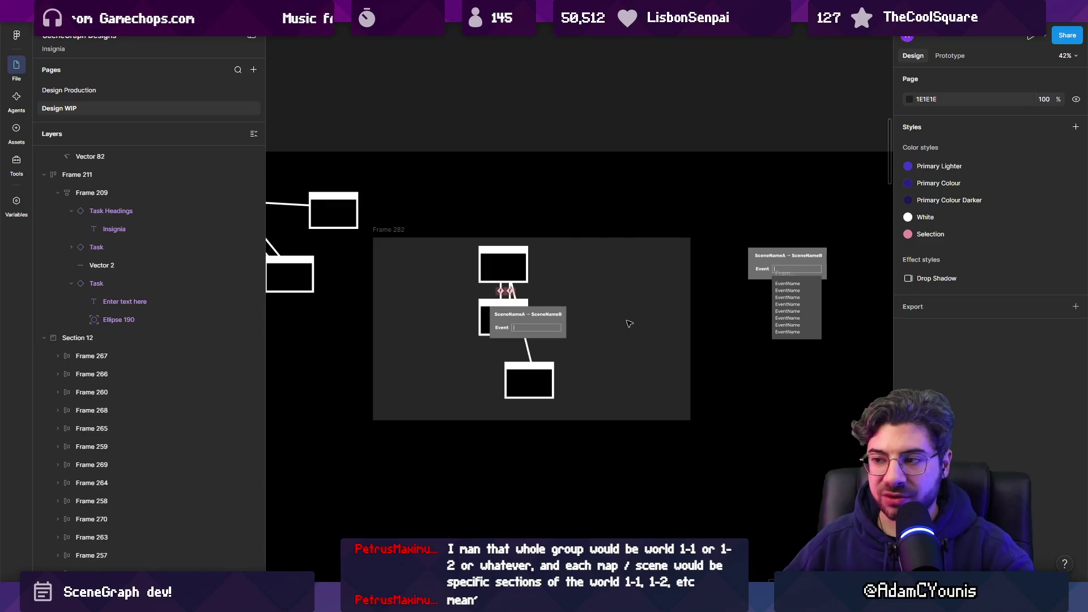
pyautogui.scroll(-4, 627, 321)
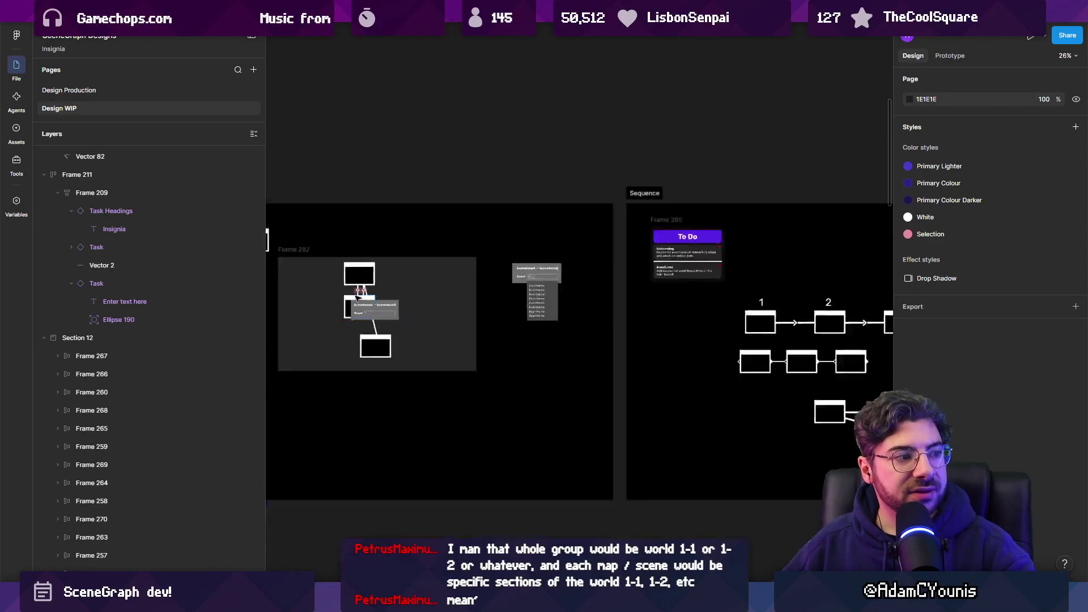
pyautogui.hscroll(3, 634, 318)
# - Zoom in on the stacked World 1 and World 2 panels and select Frame 289
pyautogui.hscroll(5, 427, 284)
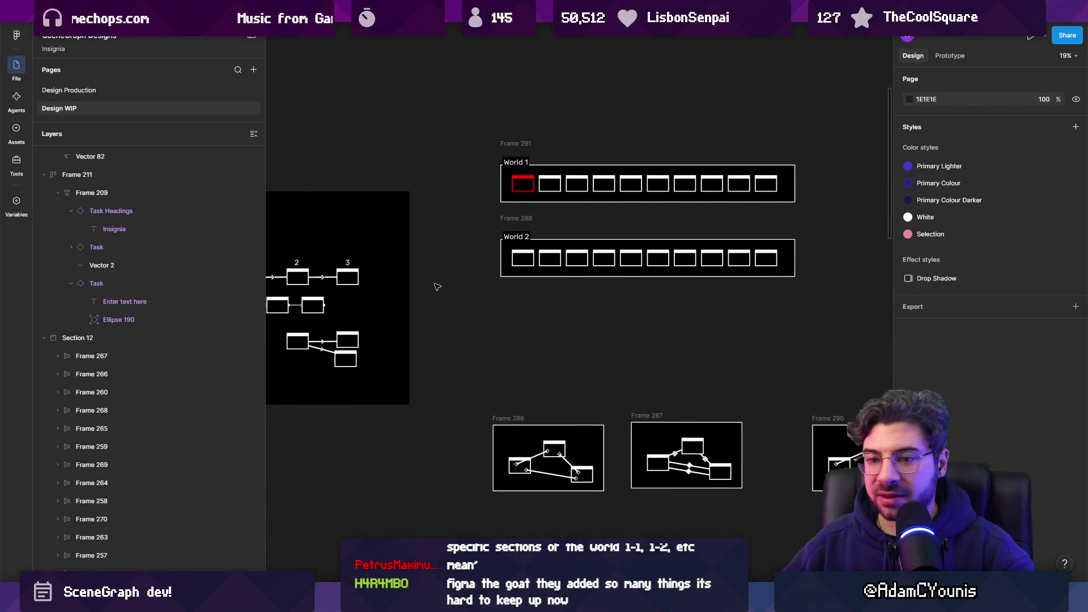
pyautogui.scroll(-2, 437, 287)
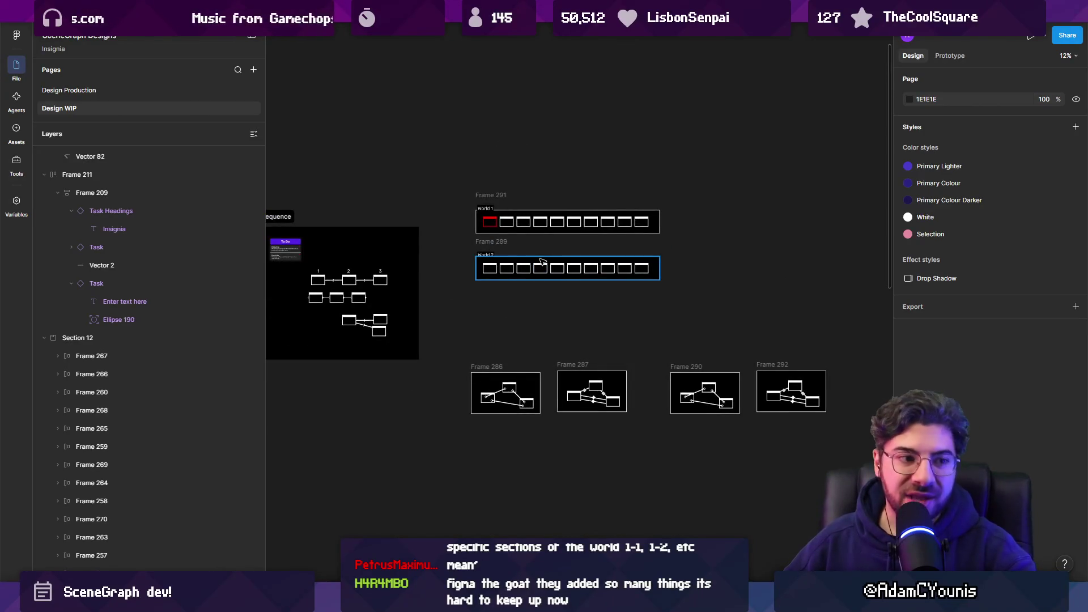
pyautogui.scroll(4, 541, 261)
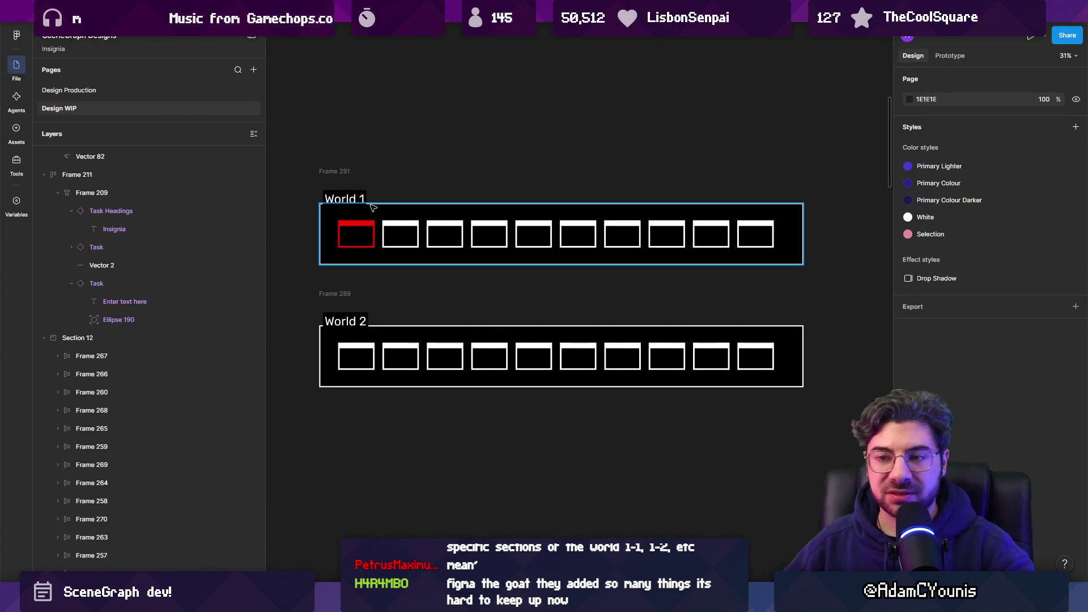
pyautogui.scroll(1, 395, 214)
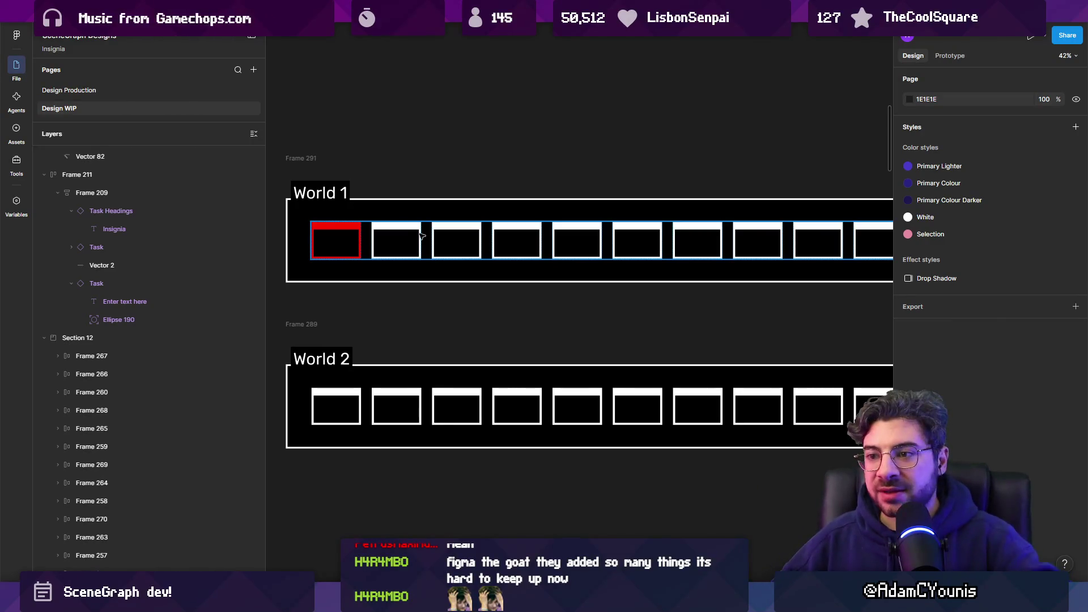
pyautogui.scroll(-5, 485, 227)
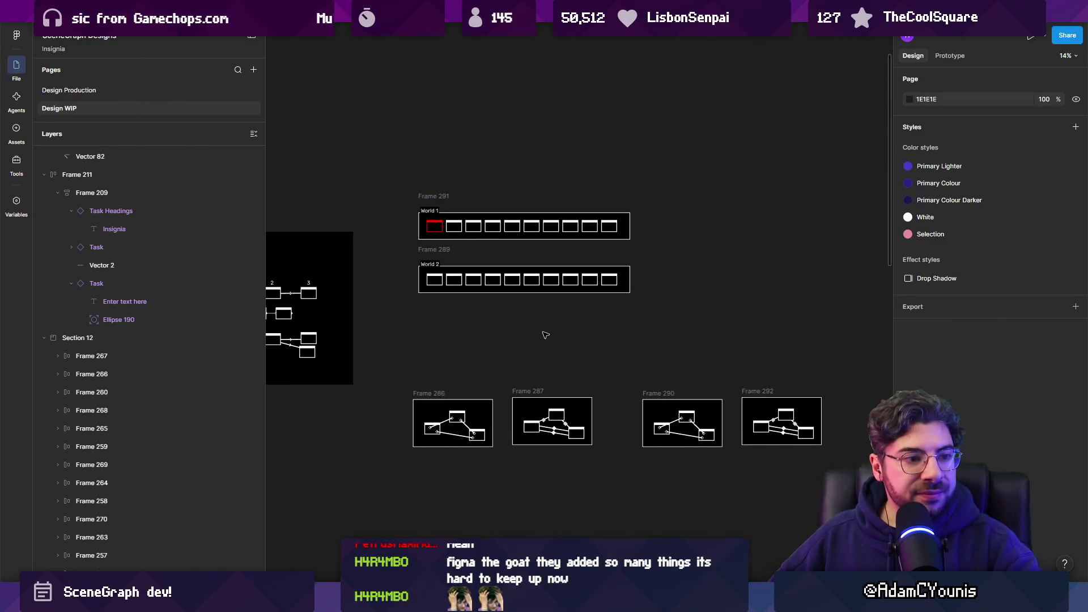
pyautogui.scroll(4, 510, 308)
pyautogui.click(496, 260)
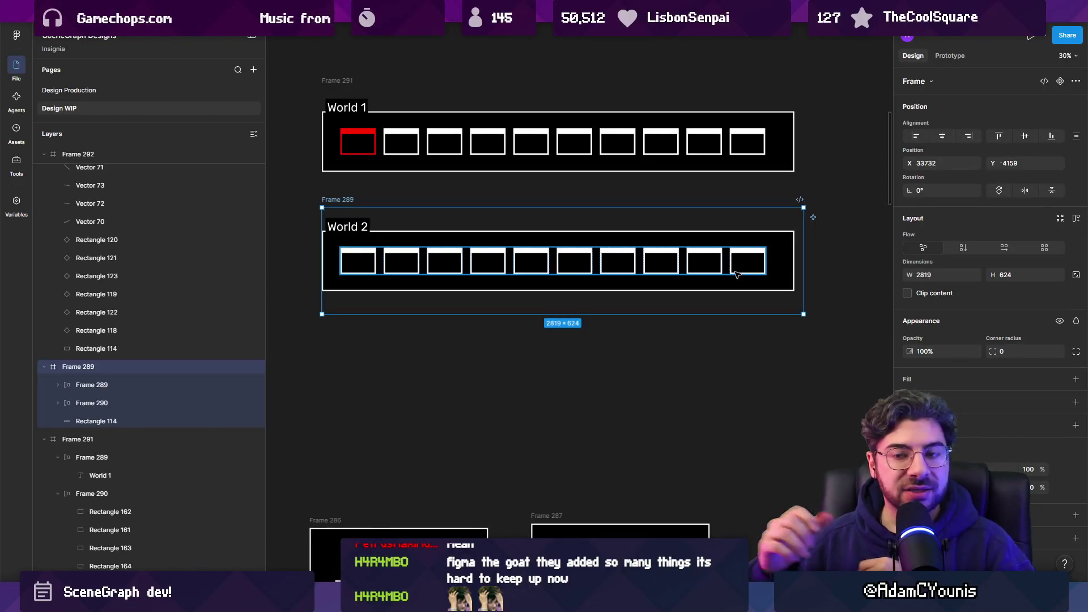
# - Copy World 2's node boxes into a new row below it, adding extra boxes with Ctrl+D
pyautogui.click(419, 234)
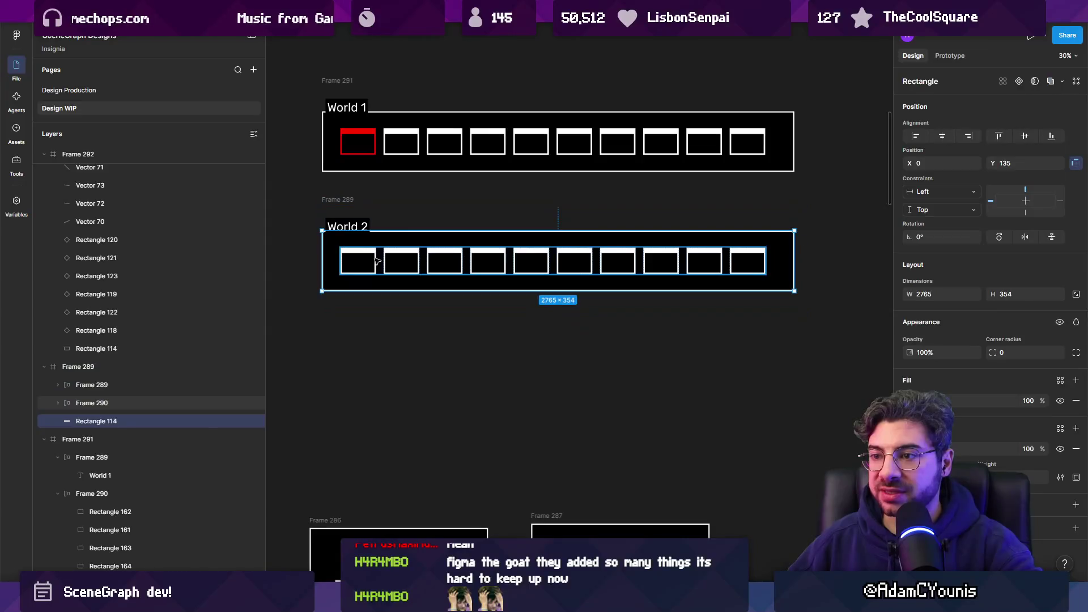
pyautogui.click(363, 261)
pyautogui.moveTo(363, 269)
pyautogui.mouseDown()
pyautogui.moveTo(736, 262)
pyautogui.moveTo(679, 266)
pyautogui.moveTo(678, 370)
pyautogui.moveTo(785, 366)
pyautogui.mouseUp()
pyautogui.click(742, 365)
pyautogui.hotkey('ctrl', 'd')
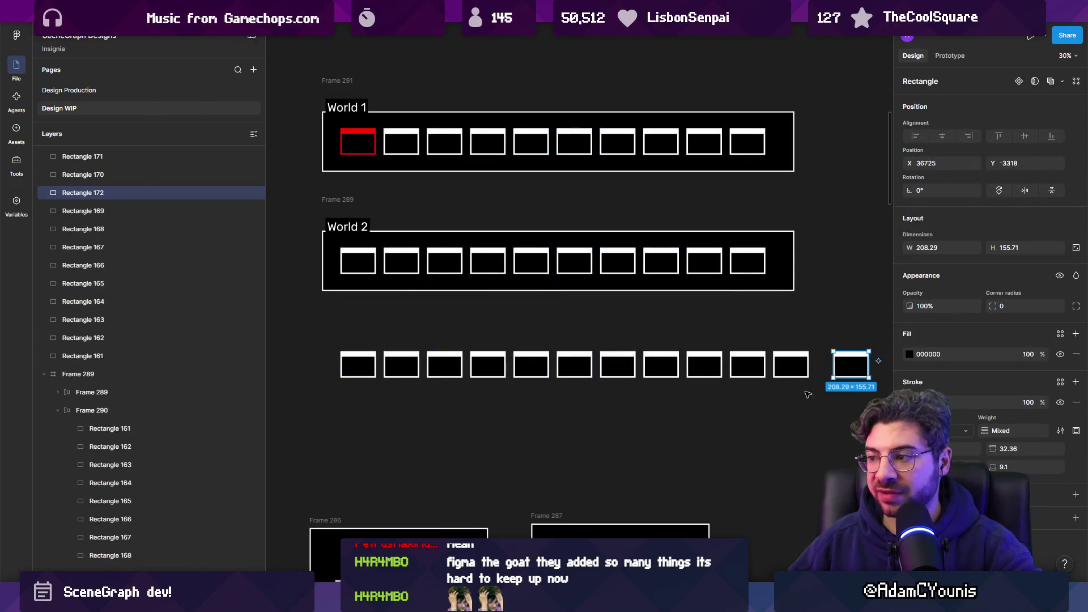
# - Select all twelve boxes in the new row, then switch to the Unity editor
pyautogui.press('Escape')
pyautogui.scroll(-3, 624, 357)
pyautogui.moveTo(383, 286); pyautogui.dragTo(870, 343)
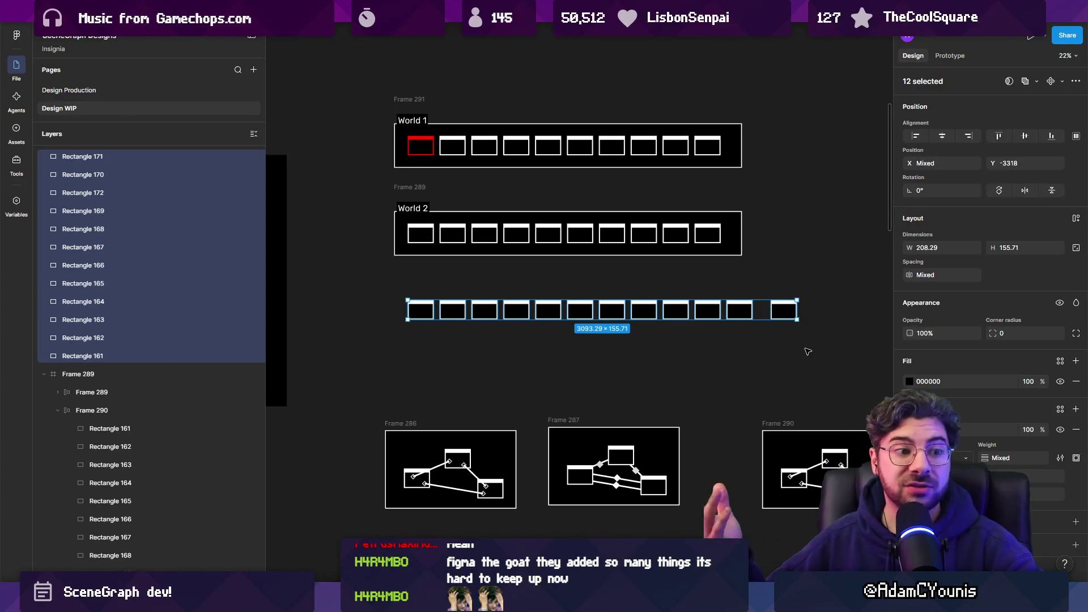
pyautogui.press('Escape')
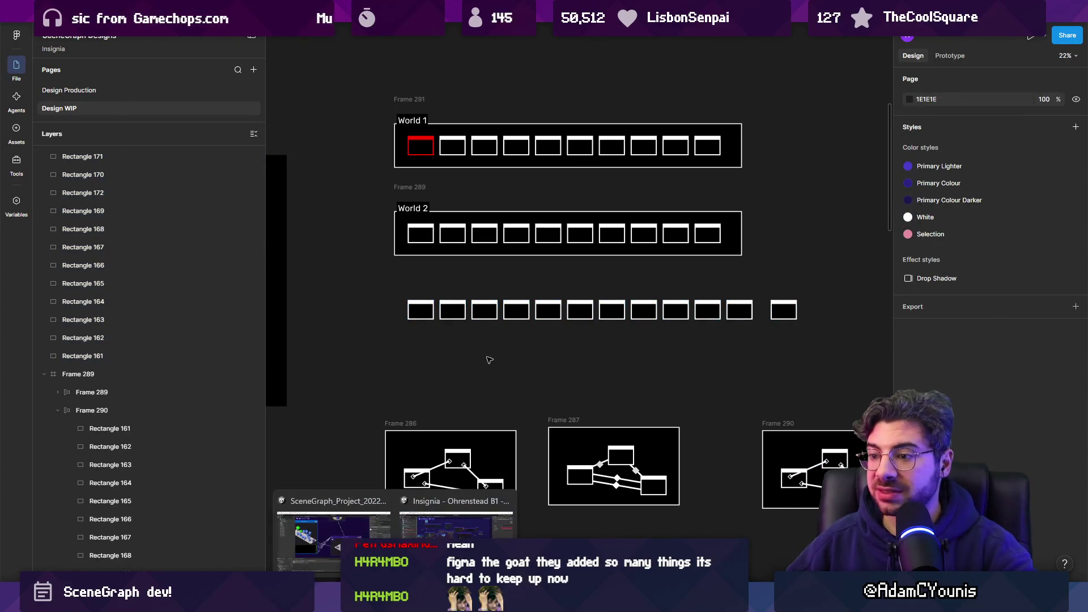
pyautogui.click(423, 532)
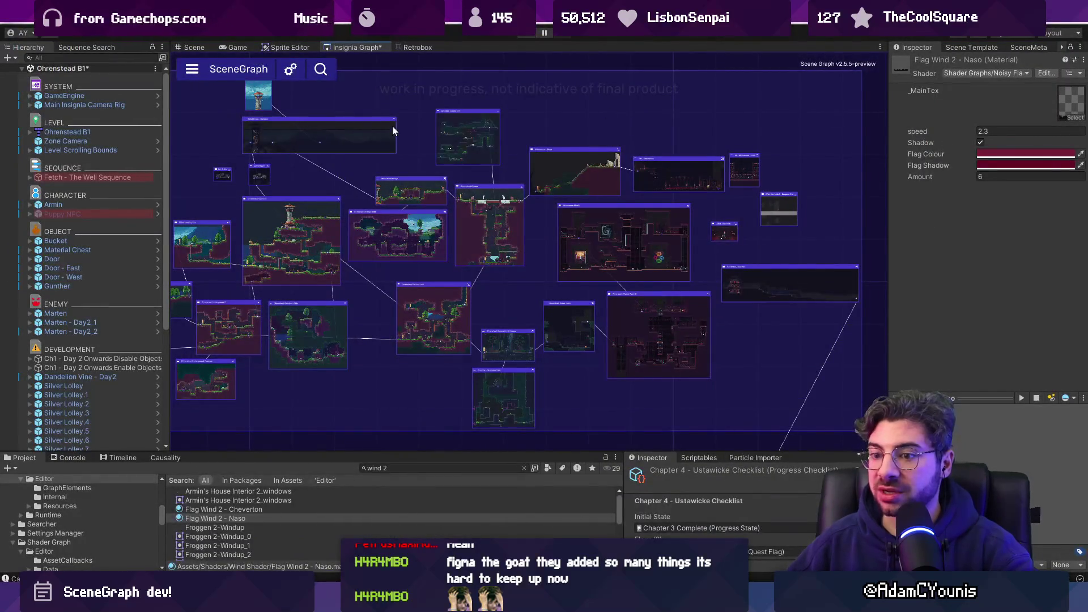
# - Inspect the Door object's components, then select the Material Chest in the Hierarchy
pyautogui.click(51, 258)
pyautogui.scroll(-3, 919, 339)
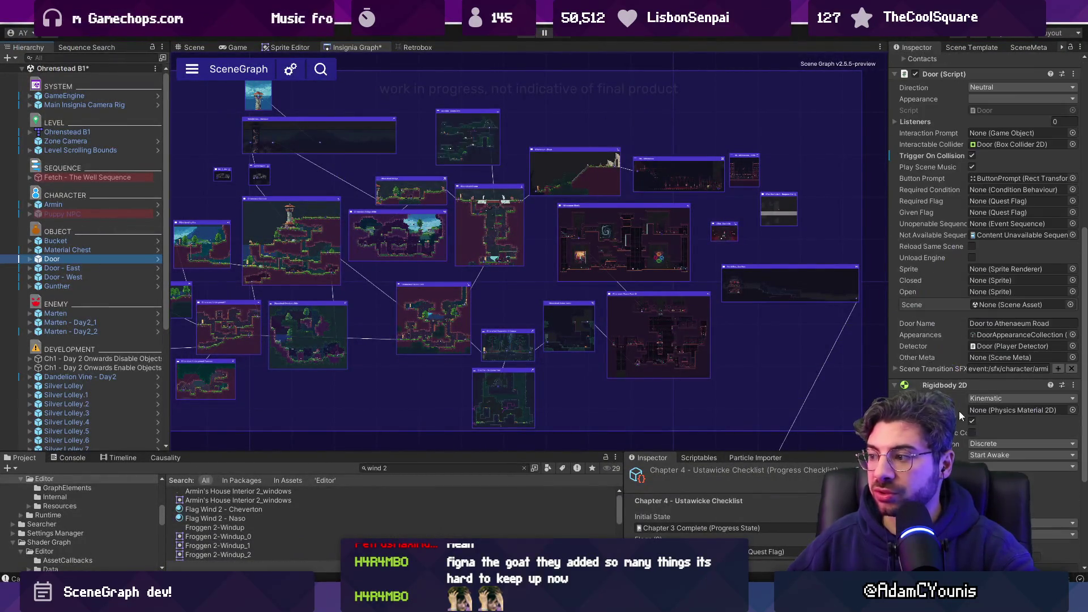
pyautogui.scroll(-3, 909, 331)
pyautogui.scroll(-3, 911, 319)
pyautogui.scroll(-1, 911, 315)
pyautogui.scroll(20, 913, 311)
pyautogui.click(87, 248)
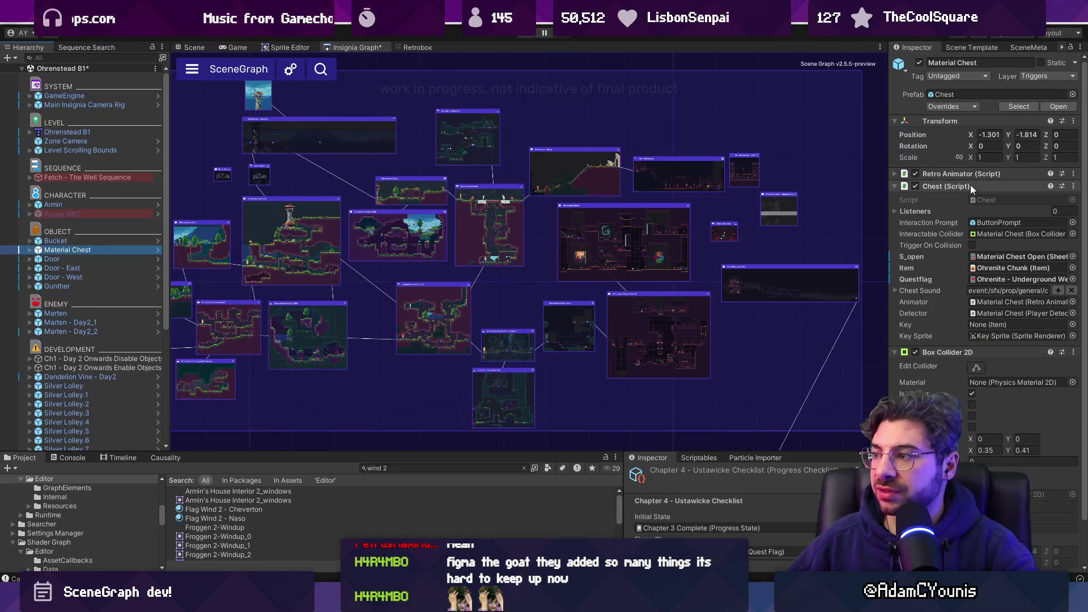
# - Expand the Material Chest's Listeners, add four elements, and move Element 3 to the top
pyautogui.click(898, 211)
pyautogui.click(1049, 238)
pyautogui.click(1048, 237)
pyautogui.click(1048, 249)
pyautogui.click(1048, 260)
pyautogui.moveTo(905, 259); pyautogui.dragTo(907, 227)
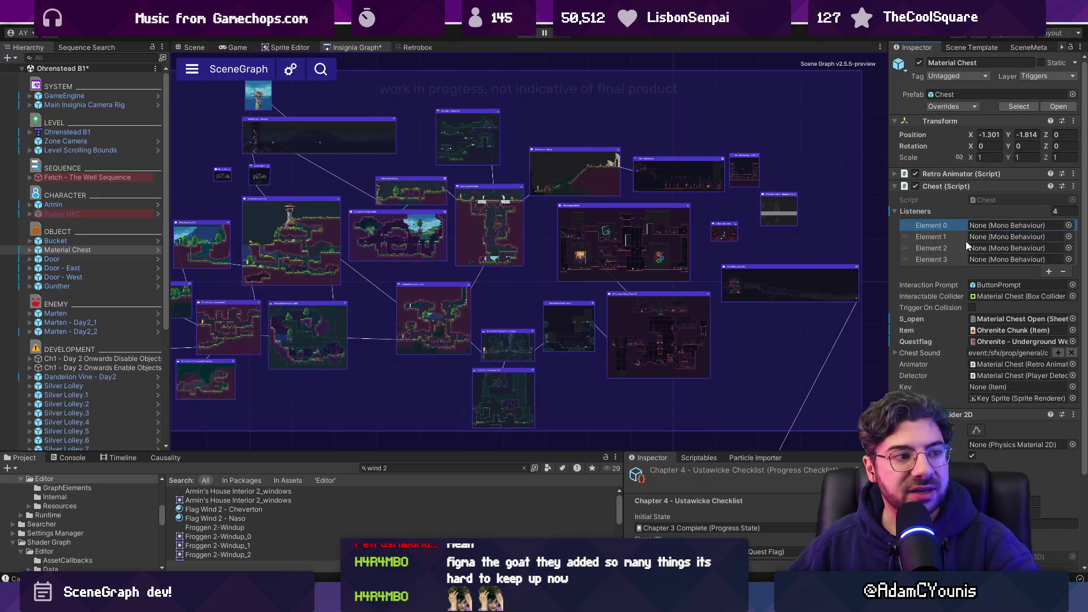
# - Revert the Listeners list to empty, then return to Figma
pyautogui.click(957, 236)
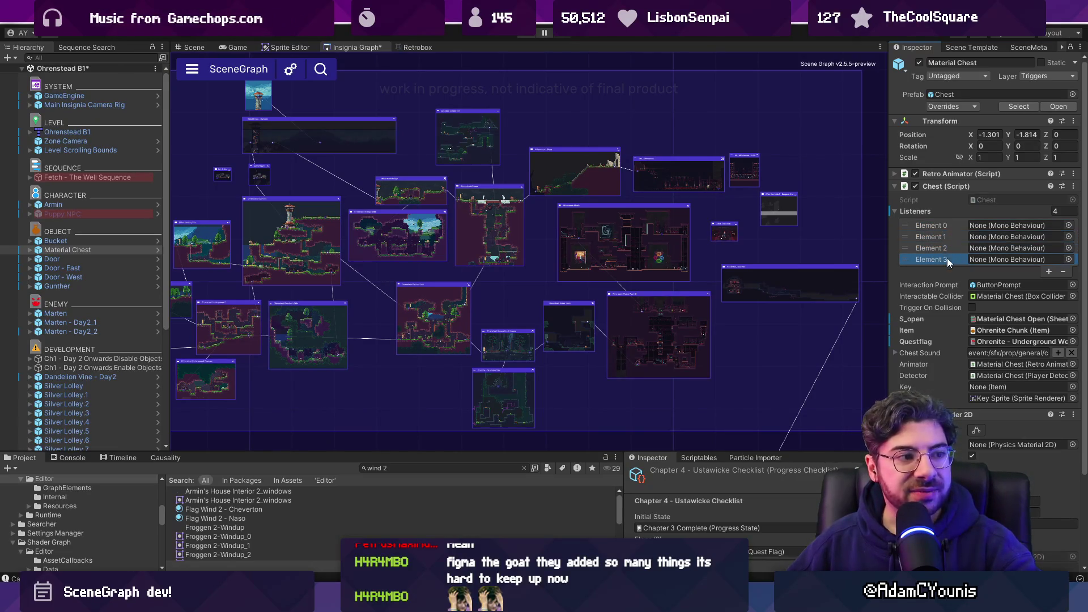
pyautogui.click(943, 224)
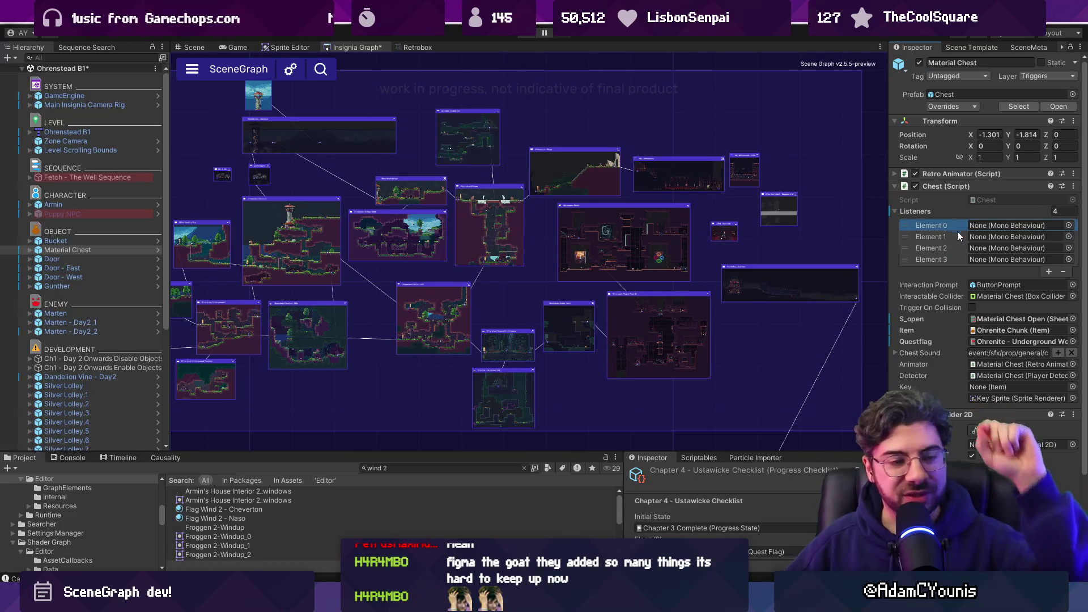
pyautogui.rightClick(920, 213)
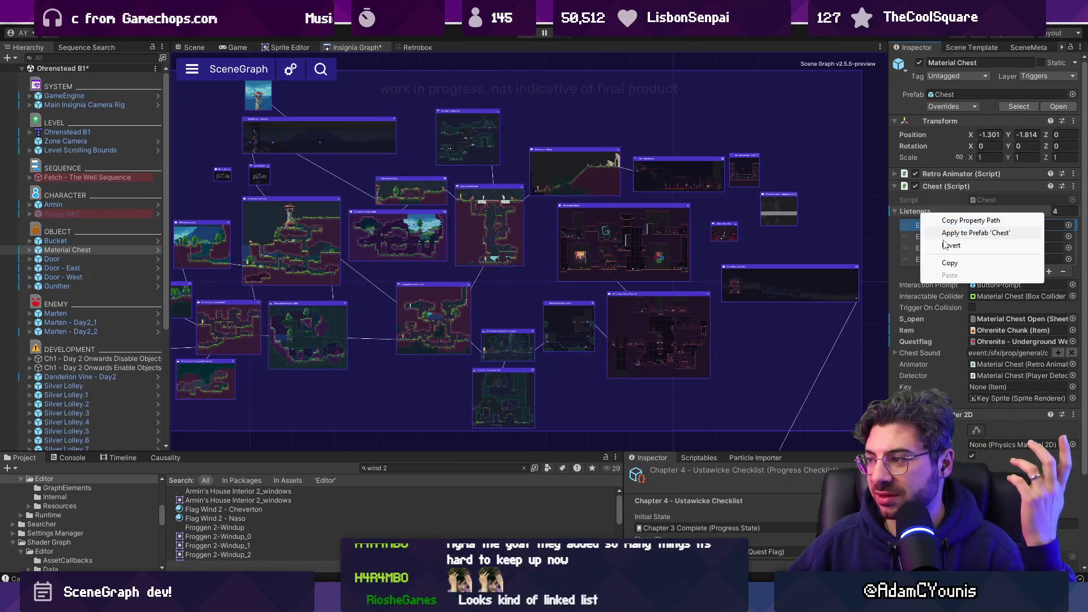
pyautogui.click(943, 241)
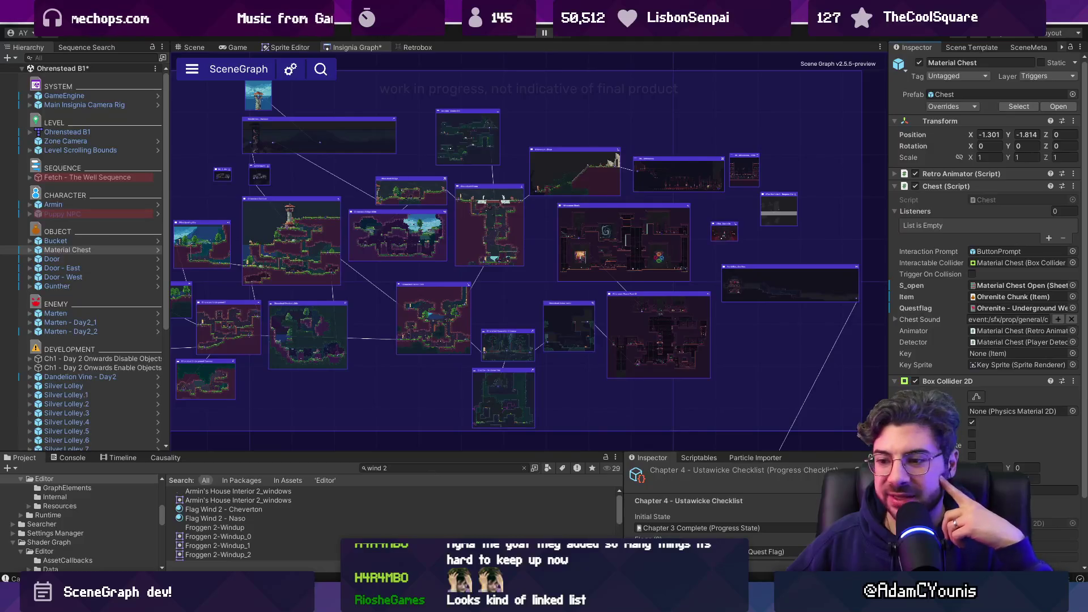
pyautogui.moveTo(544, 601)
pyautogui.click(544, 524)
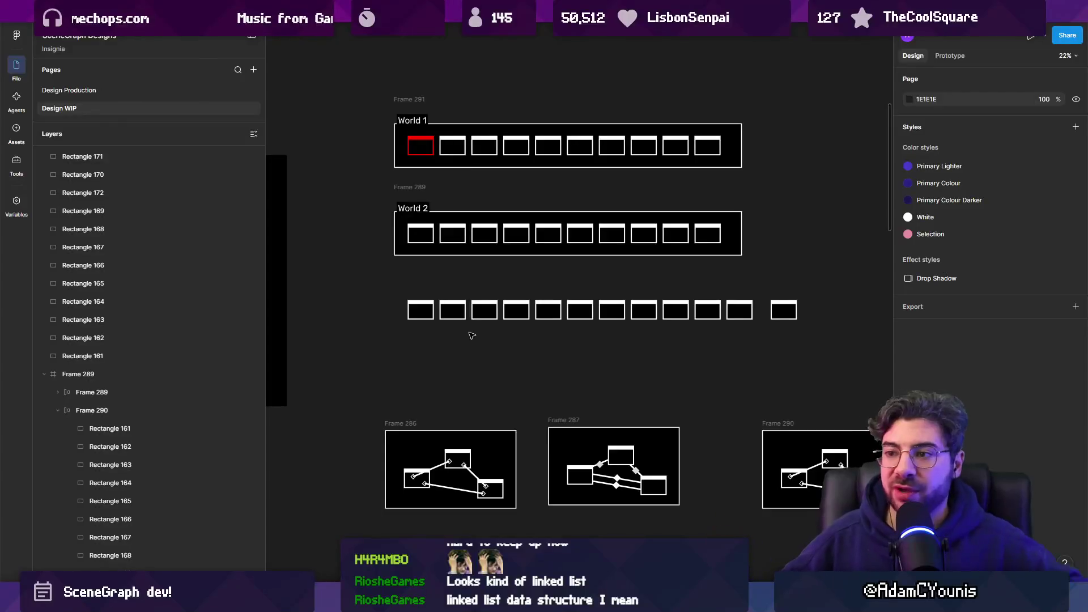
pyautogui.click(400, 192)
pyautogui.click(404, 211)
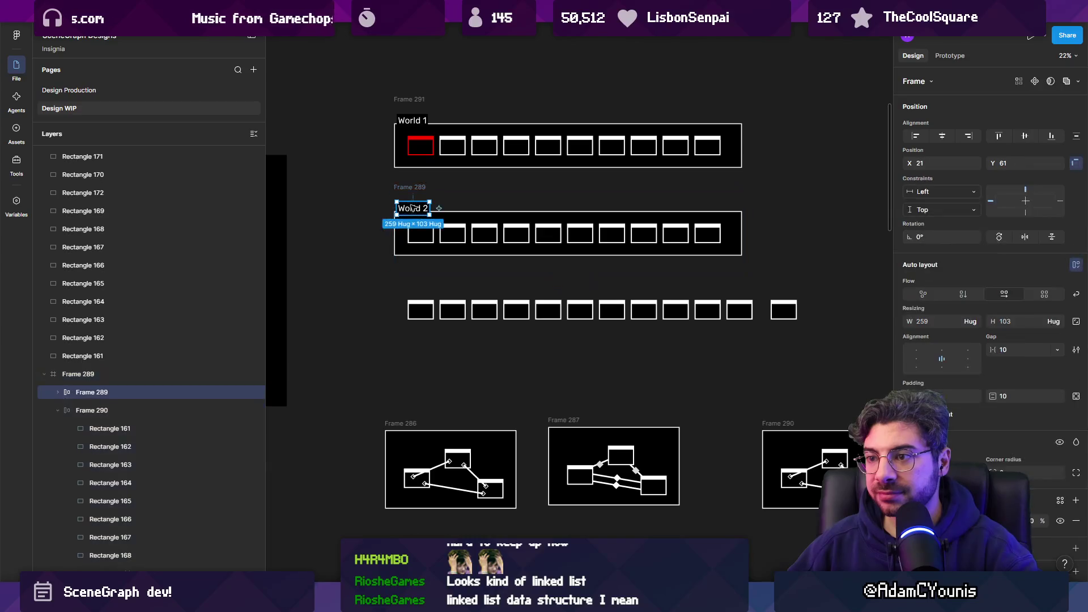
pyautogui.scroll(5, 405, 213)
pyautogui.scroll(3, 404, 213)
pyautogui.moveTo(405, 213); pyautogui.dragTo(396, 213)
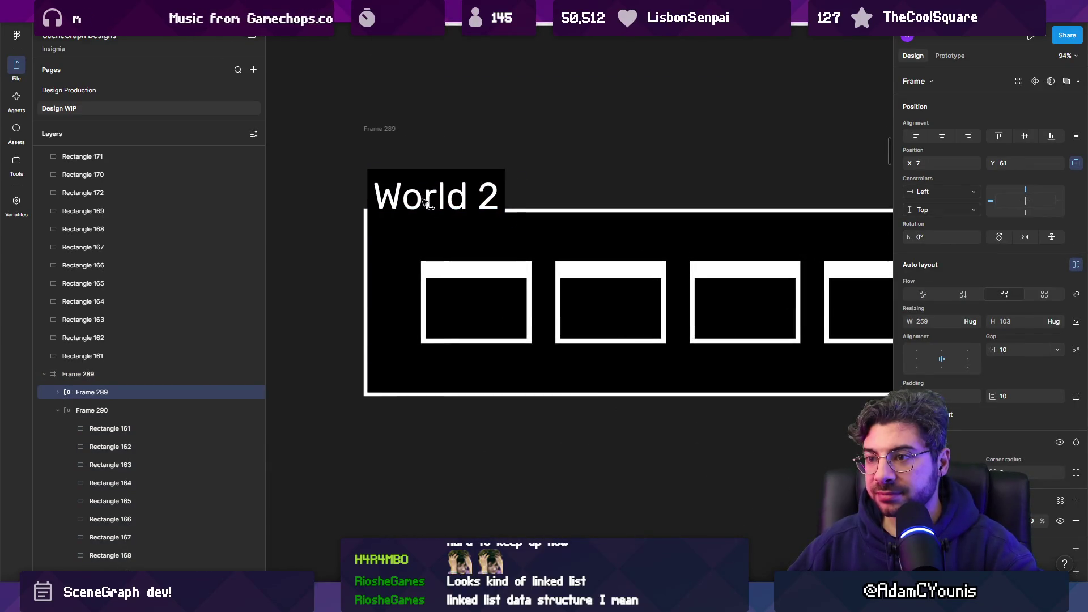
pyautogui.scroll(-5, 327, 263)
pyautogui.click(326, 264)
pyautogui.scroll(5, 369, 91)
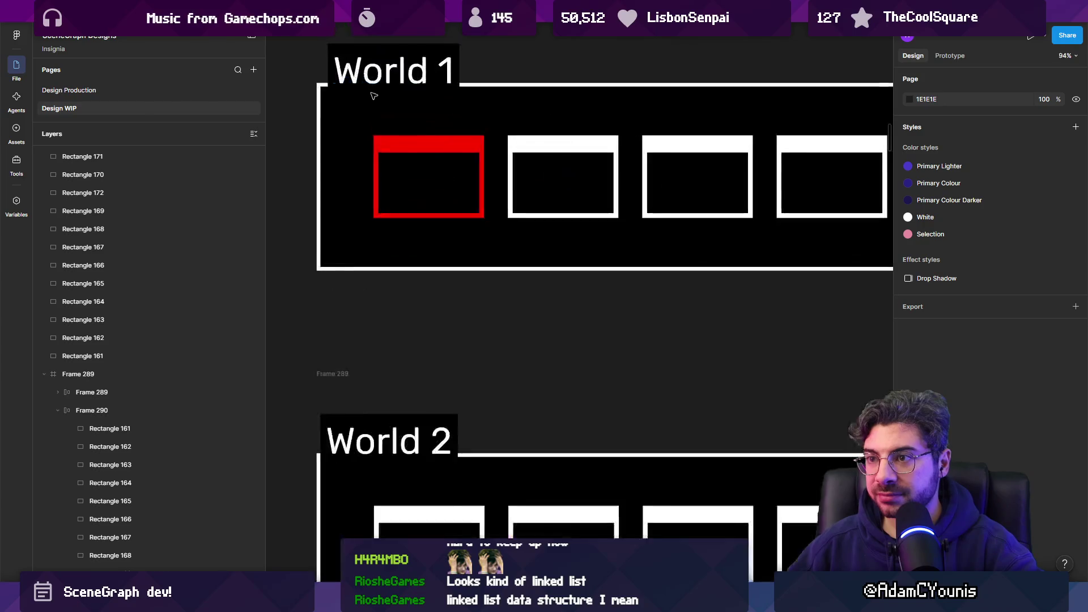
pyautogui.click(378, 82)
pyautogui.moveTo(379, 82); pyautogui.dragTo(371, 82)
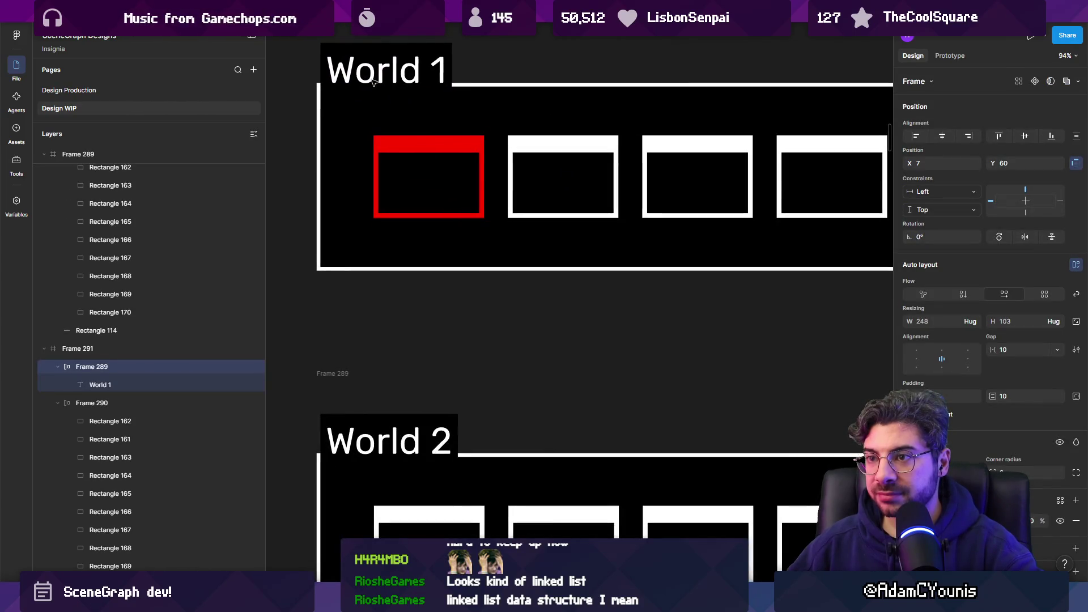
pyautogui.scroll(-5, 422, 209)
pyautogui.click(357, 302)
pyautogui.scroll(-5, 357, 302)
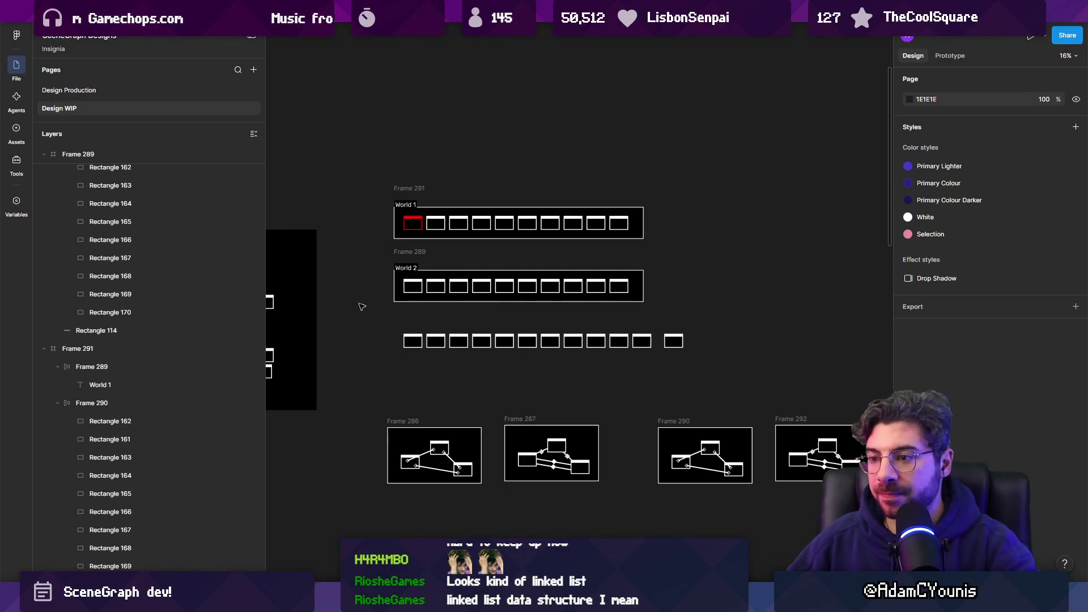
pyautogui.scroll(1, 366, 310)
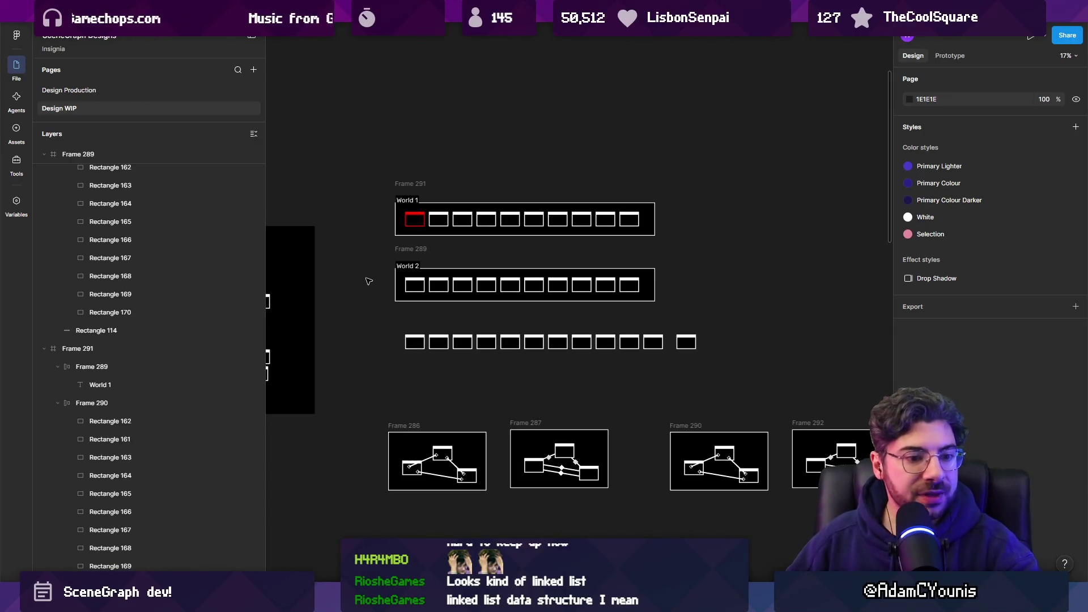
pyautogui.moveTo(387, 317); pyautogui.dragTo(741, 365)
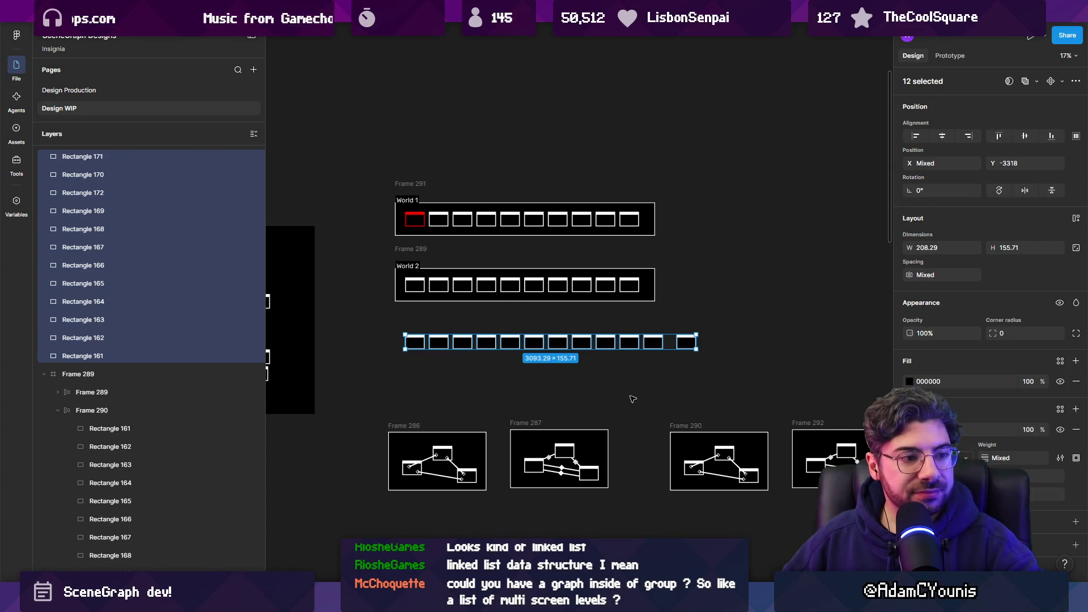
pyautogui.click(630, 397)
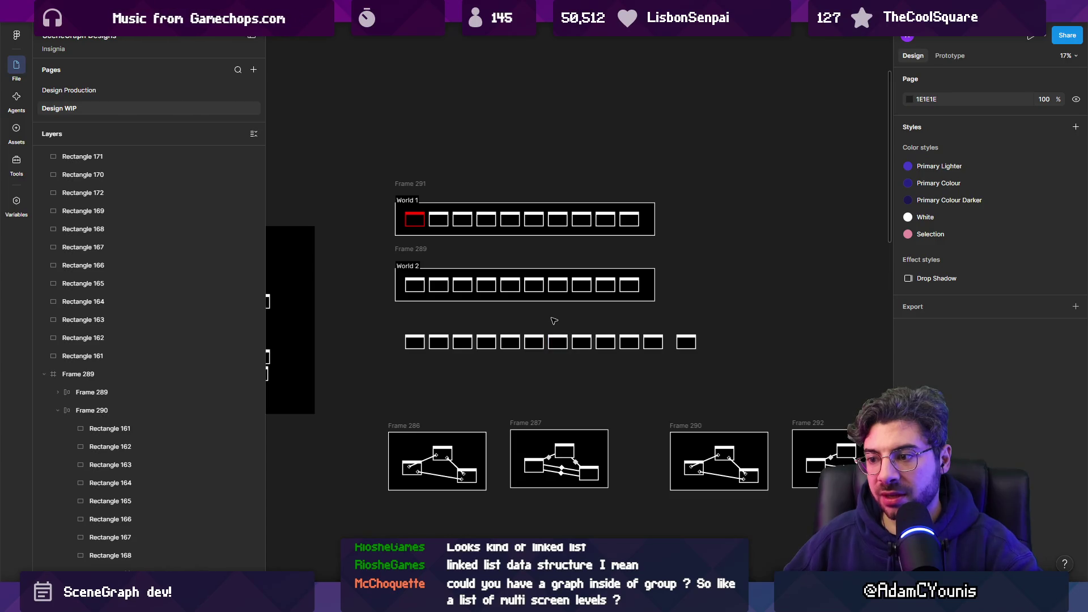
pyautogui.moveTo(553, 320); pyautogui.dragTo(775, 308)
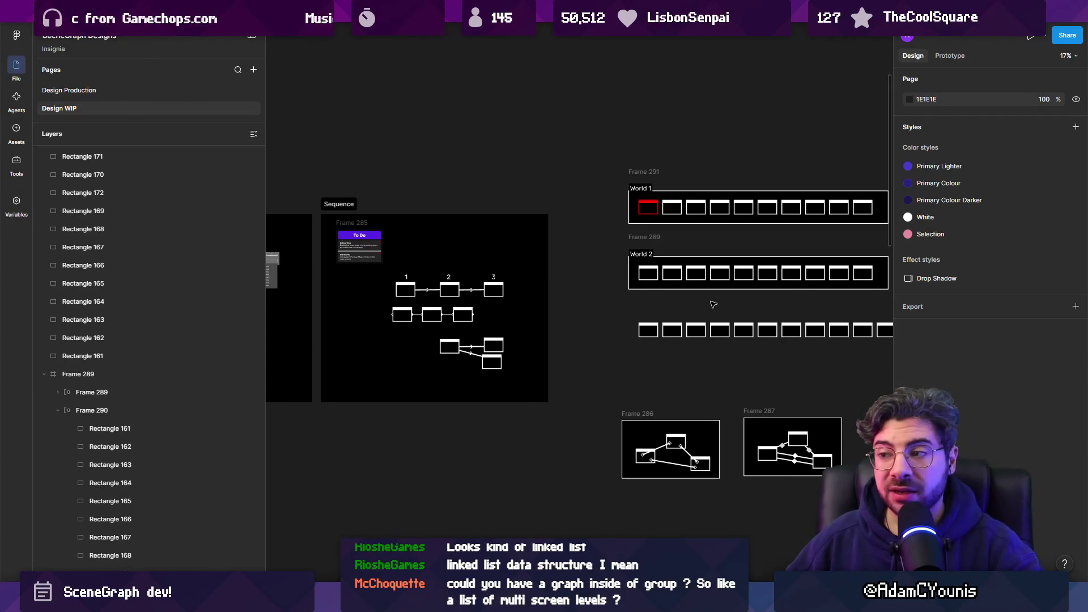
pyautogui.scroll(-5, 731, 312)
pyautogui.hscroll(-3, 728, 291)
pyautogui.scroll(-2, 728, 290)
pyautogui.hscroll(2, 728, 291)
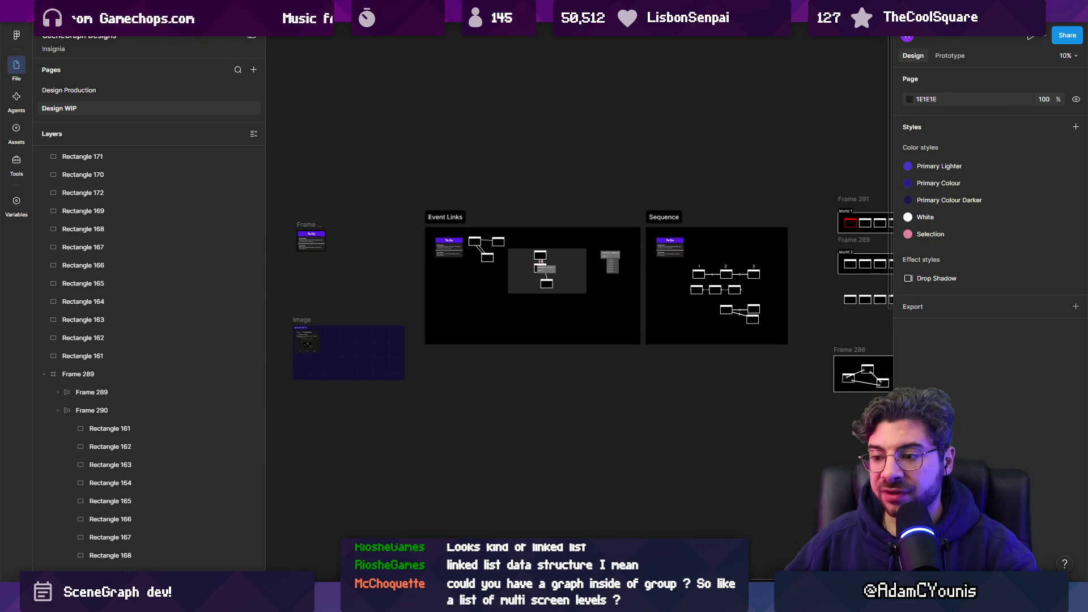
pyautogui.moveTo(396, 600)
pyautogui.click(453, 535)
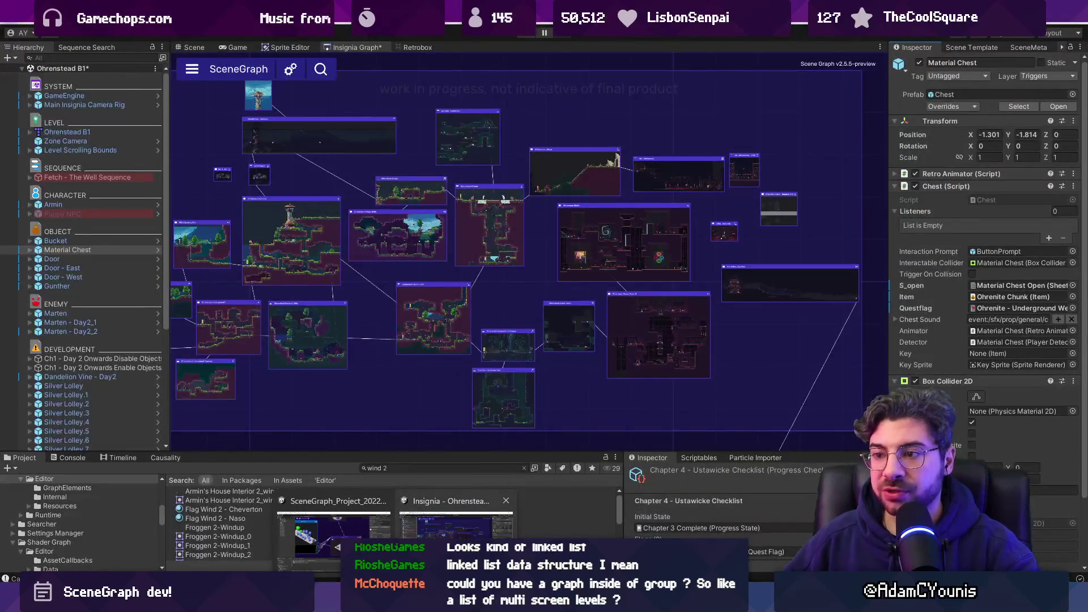
pyautogui.scroll(5, 277, 268)
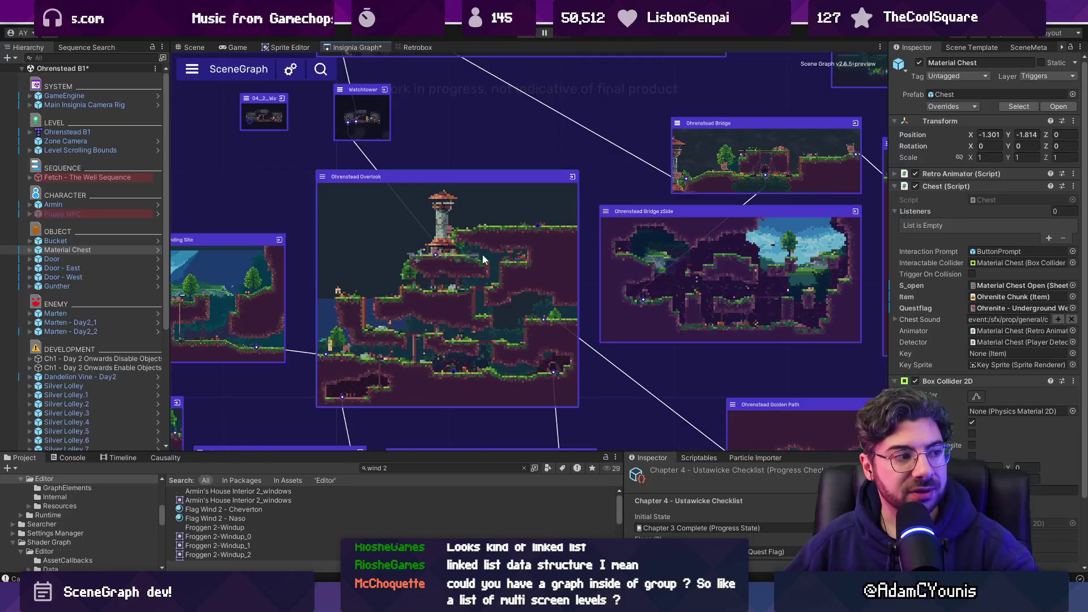
pyautogui.scroll(-3, 406, 296)
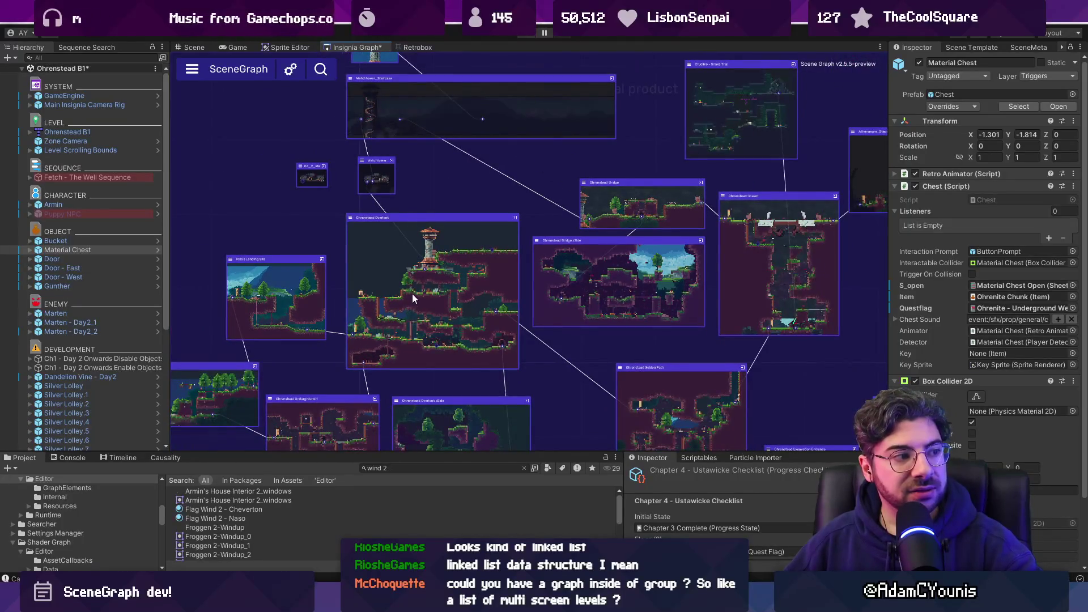
pyautogui.scroll(3, 413, 293)
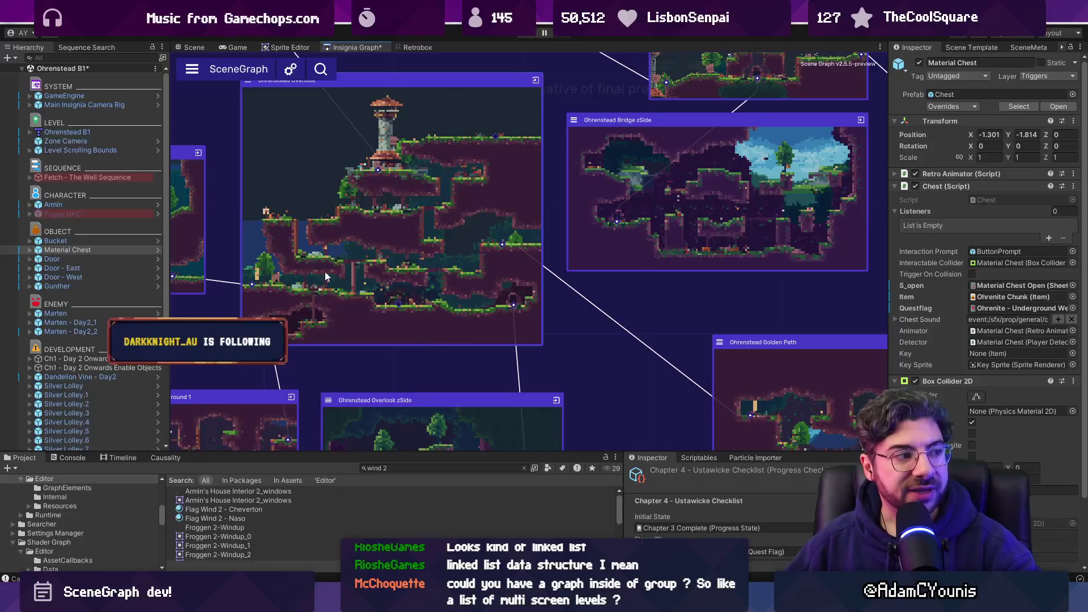
pyautogui.scroll(-2, 422, 296)
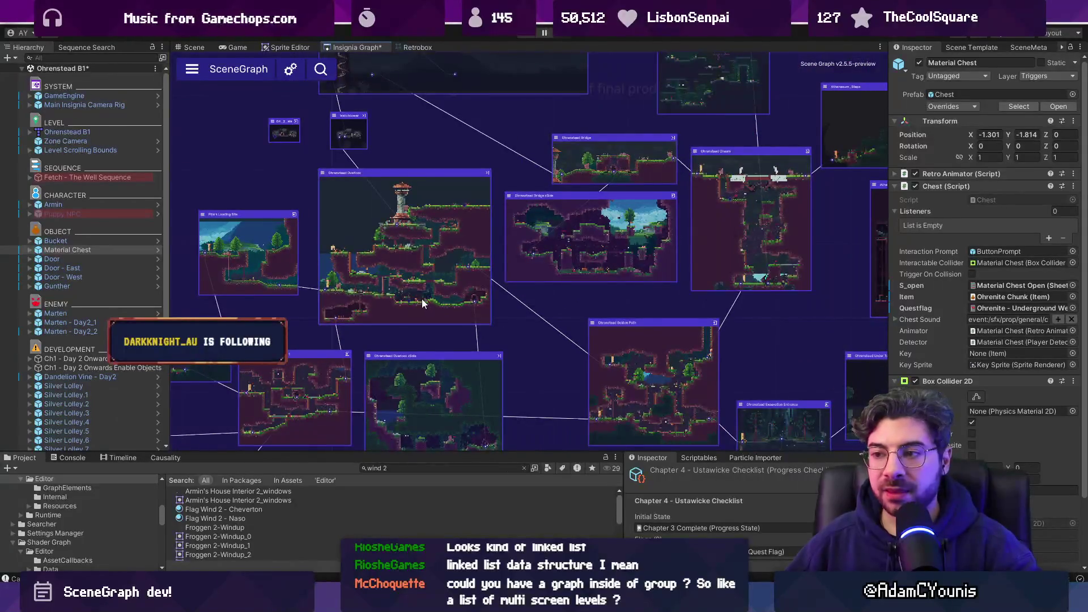
pyautogui.moveTo(544, 597)
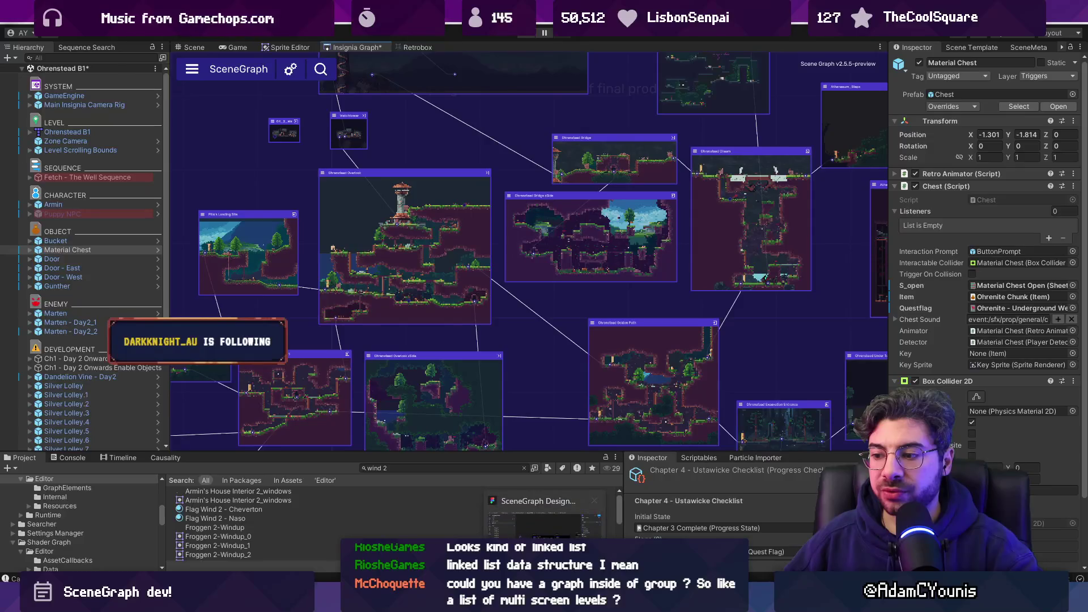
pyautogui.click(544, 519)
pyautogui.scroll(5, 405, 252)
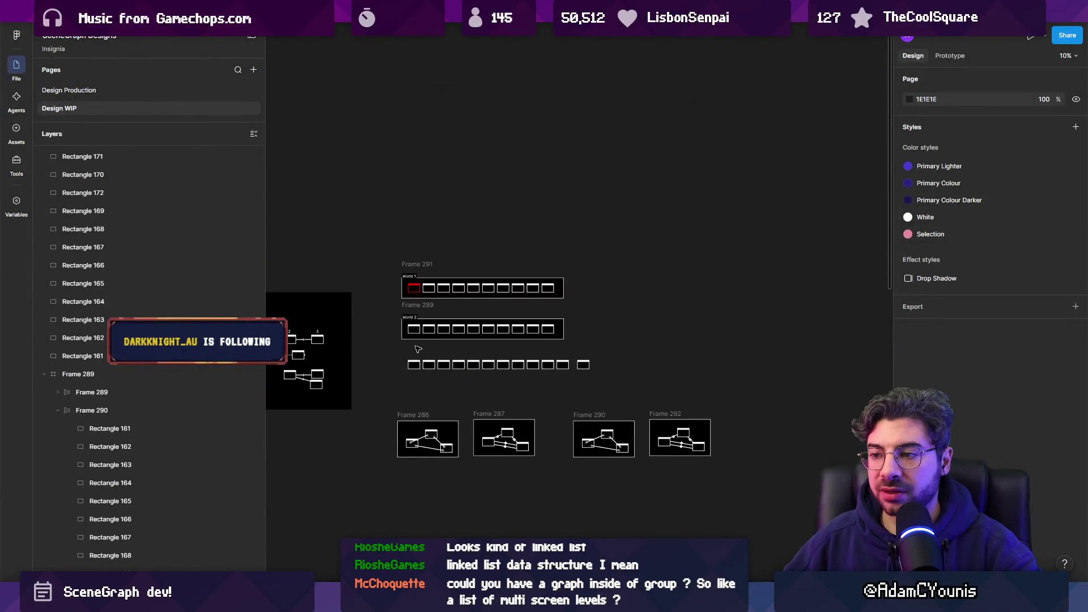
# - Copy the loose row's first box to a spot above the World rows
pyautogui.click(371, 252)
pyautogui.scroll(-3, 371, 252)
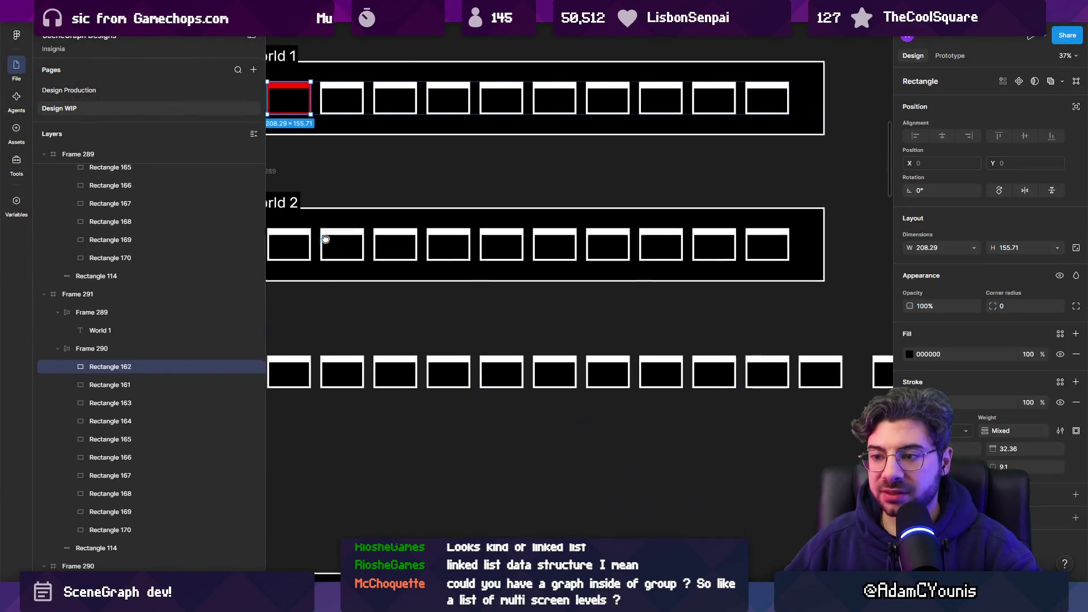
pyautogui.click(287, 368)
pyautogui.hscroll(-3, 396, 357)
pyautogui.scroll(-3, 493, 350)
pyautogui.moveTo(492, 350)
pyautogui.mouseDown()
pyautogui.moveTo(483, 147)
pyautogui.moveTo(612, 140)
pyautogui.mouseUp()
pyautogui.press('Escape')
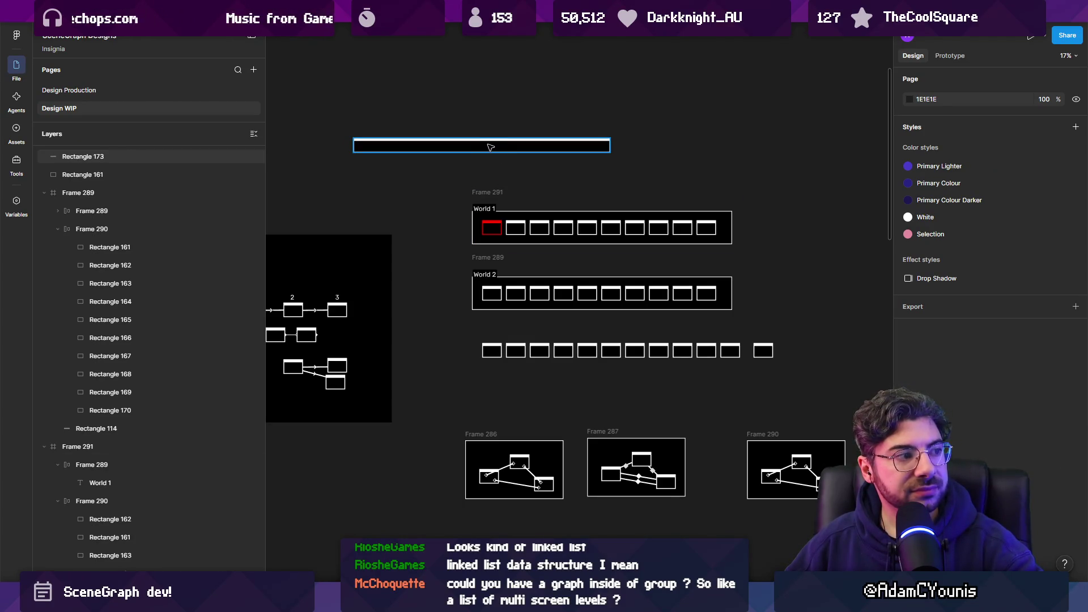
# - Shrink the copied bar back to a single 224×156 box
pyautogui.scroll(5, 490, 147)
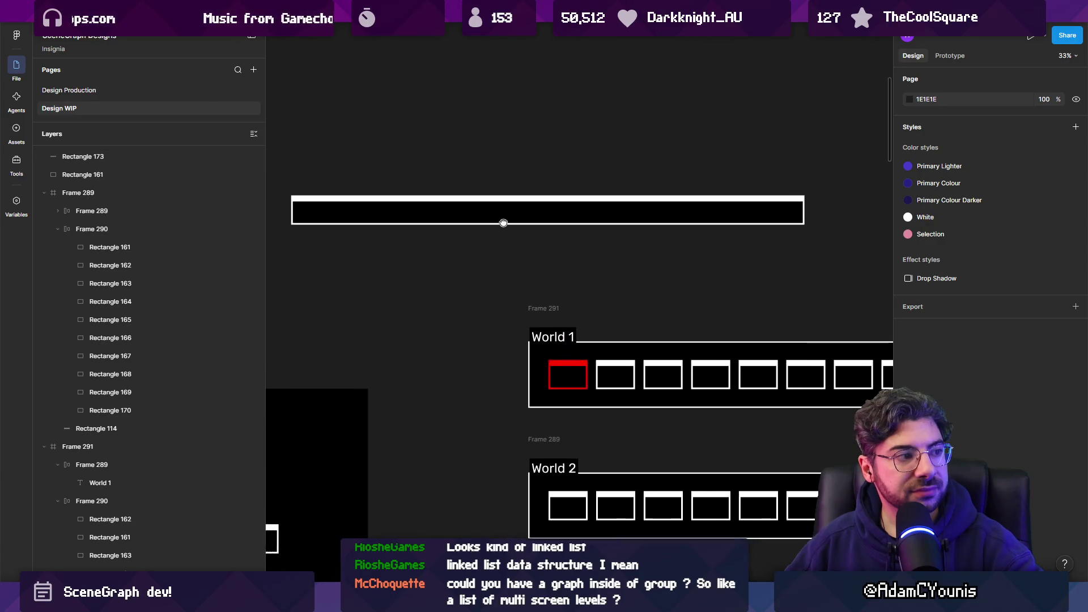
pyautogui.moveTo(503, 223); pyautogui.dragTo(542, 226)
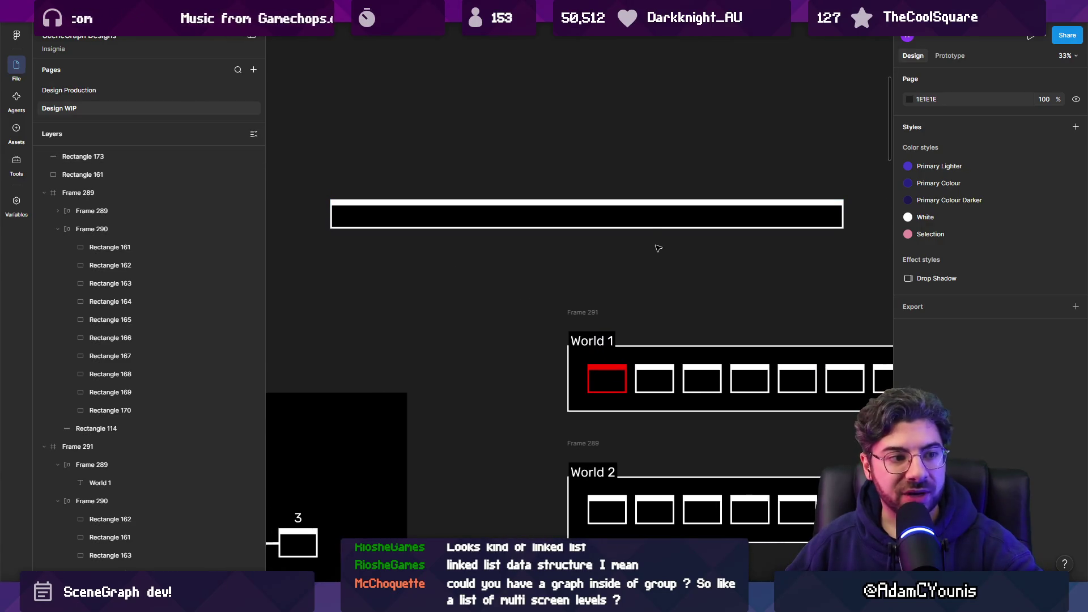
pyautogui.scroll(-2, 647, 215)
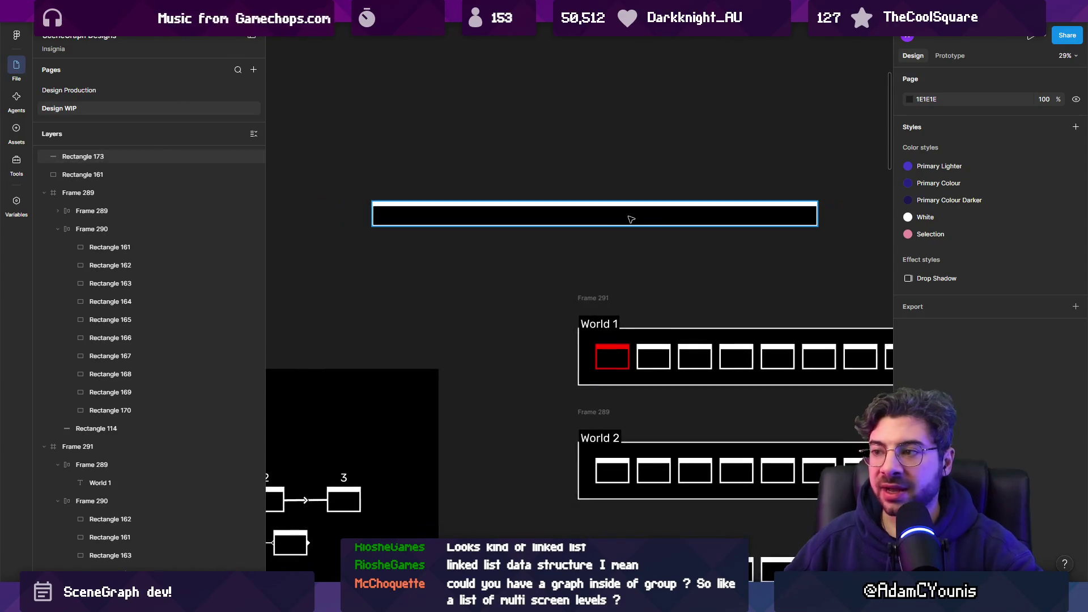
pyautogui.click(819, 214)
pyautogui.moveTo(819, 215); pyautogui.dragTo(614, 211)
# - Move the new Rectangle 173 to the start of the loose row until it snaps
pyautogui.scroll(-2, 614, 212)
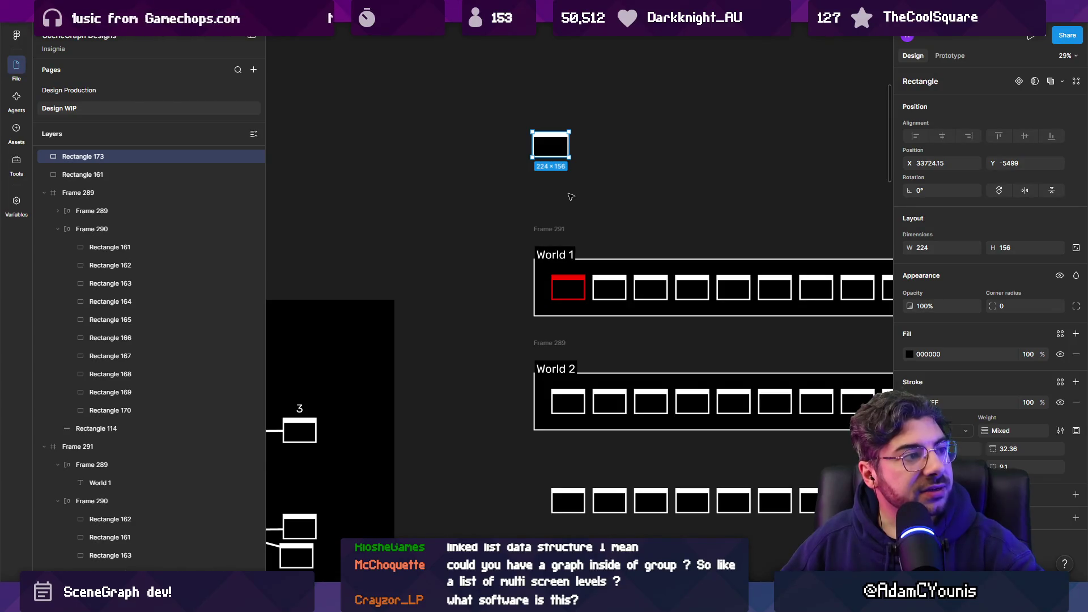
pyautogui.scroll(3, 555, 151)
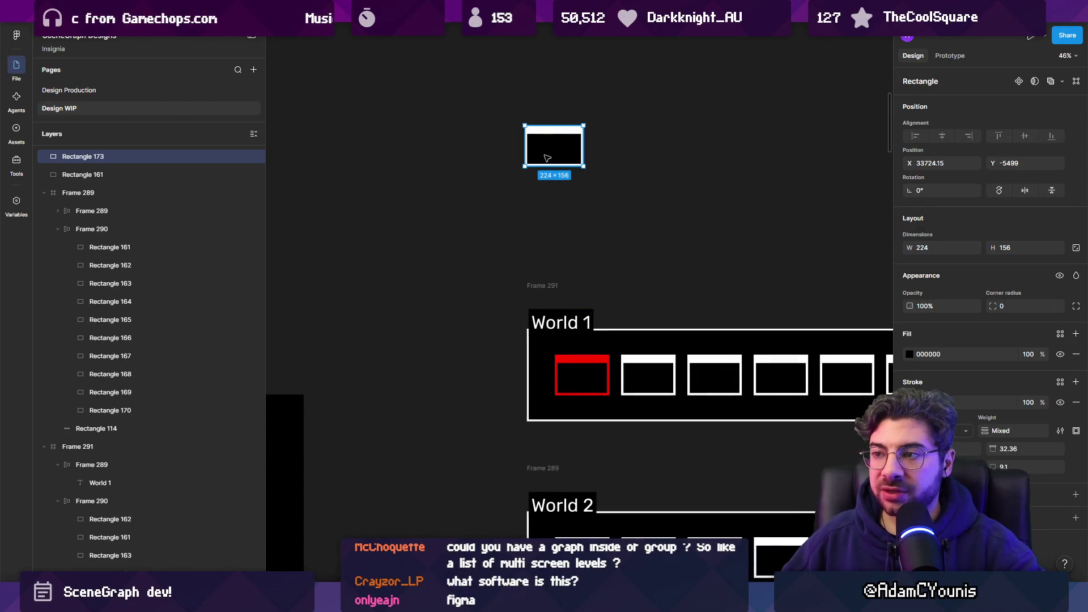
pyautogui.scroll(-2, 547, 158)
pyautogui.scroll(4, 558, 148)
pyautogui.scroll(-4, 576, 150)
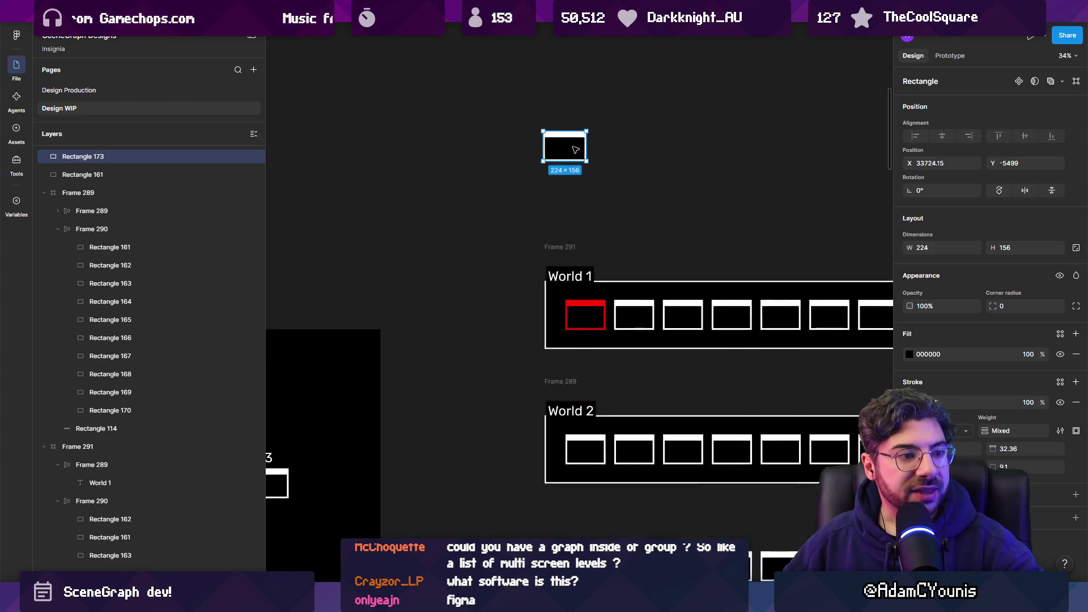
pyautogui.scroll(-3, 575, 149)
pyautogui.moveTo(573, 148)
pyautogui.mouseDown()
pyautogui.moveTo(532, 328)
pyautogui.moveTo(557, 373)
pyautogui.moveTo(558, 351)
pyautogui.moveTo(557, 385)
pyautogui.mouseUp()
pyautogui.scroll(5, 557, 373)
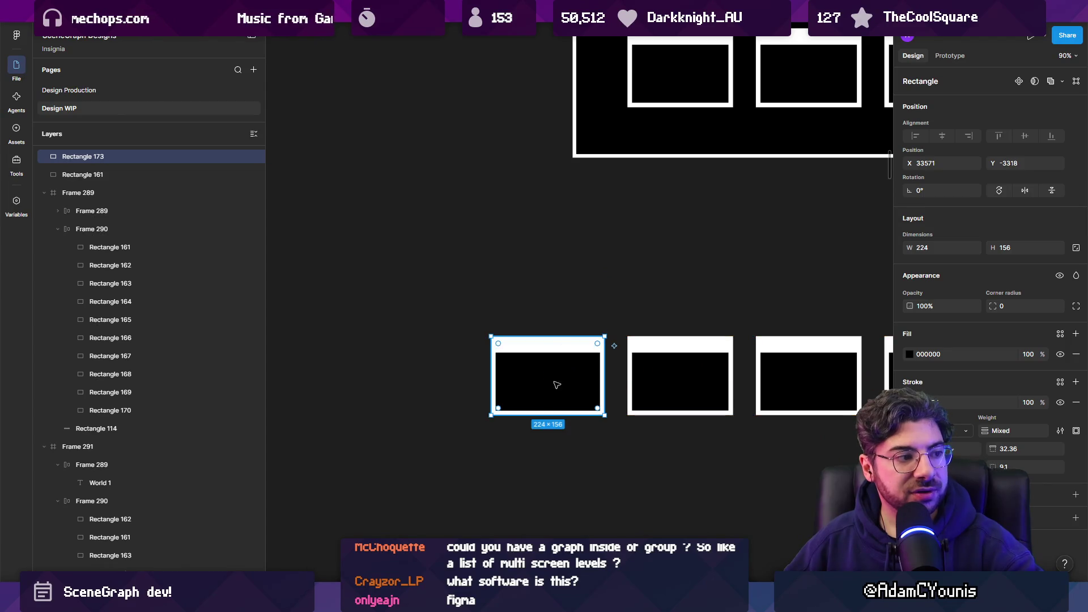
pyautogui.scroll(-3, 543, 391)
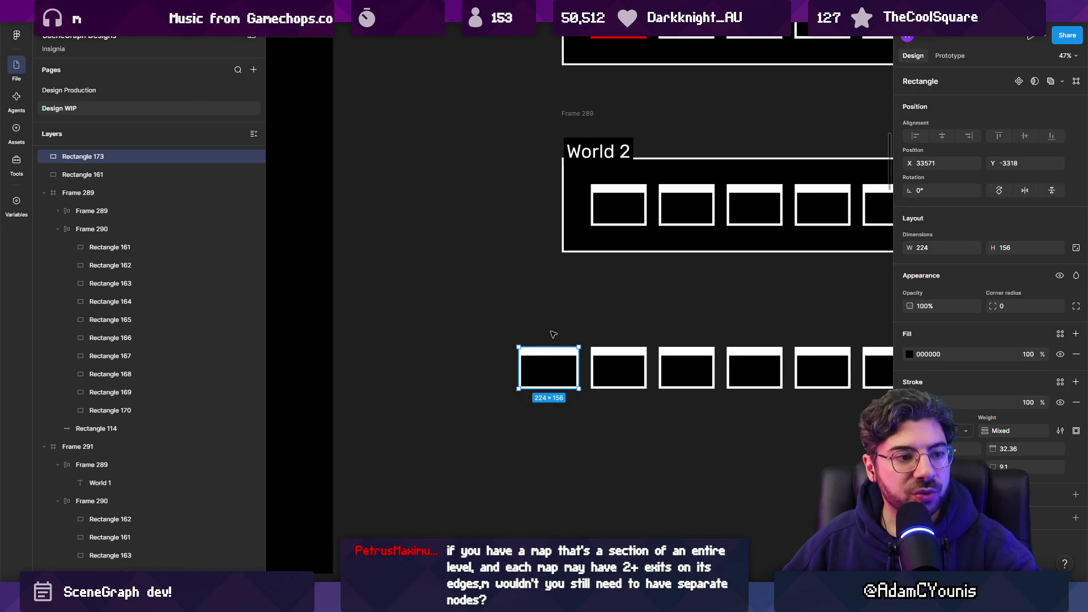
pyautogui.scroll(-2, 552, 333)
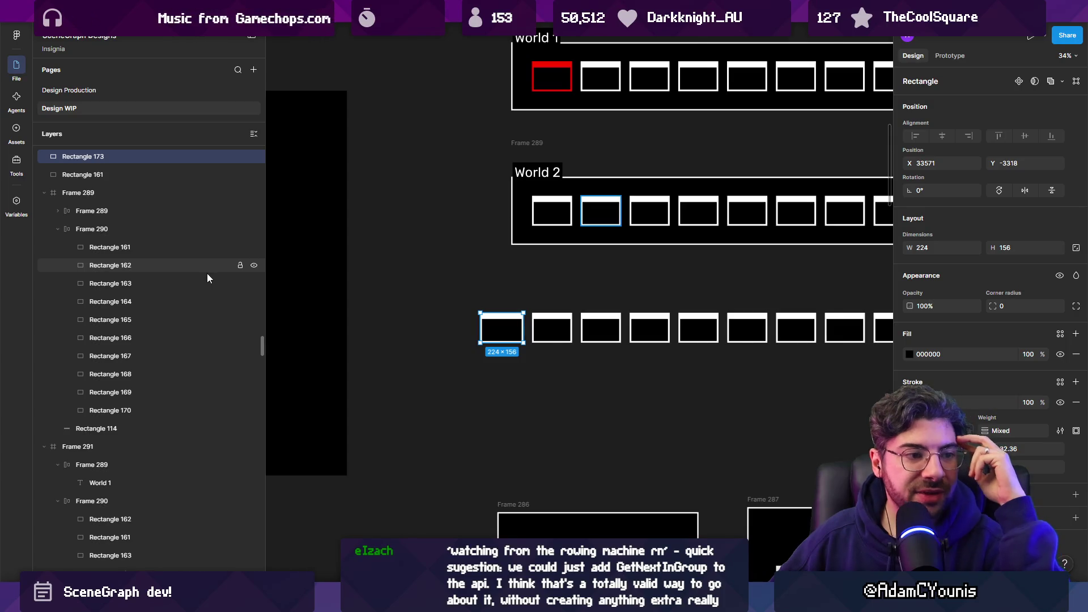
pyautogui.scroll(-5, 482, 283)
pyautogui.click(509, 285)
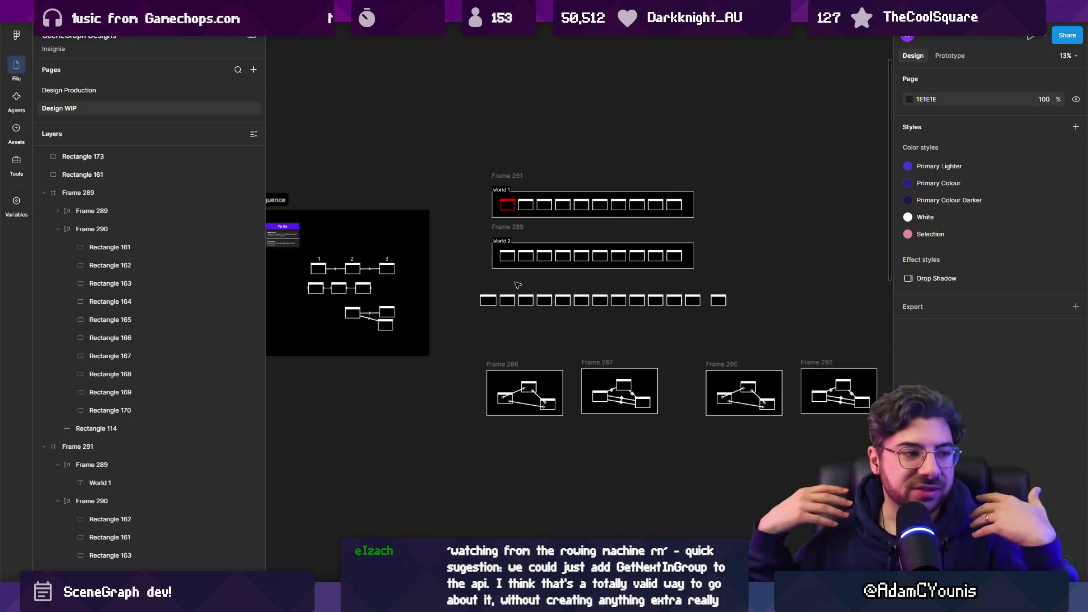
pyautogui.scroll(3, 625, 217)
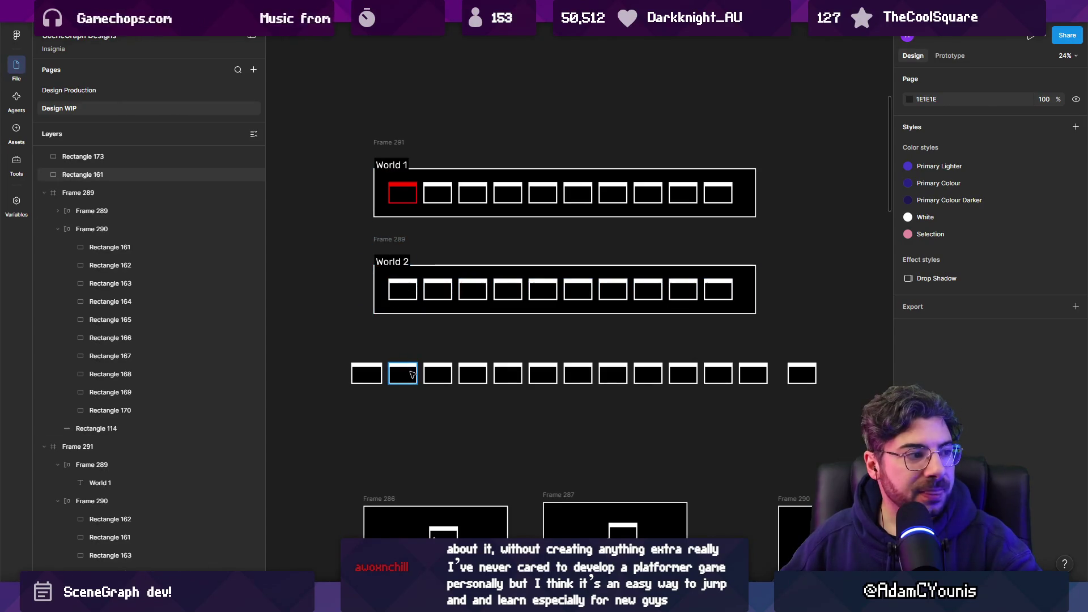
pyautogui.click(400, 247)
pyautogui.scroll(2, 476, 271)
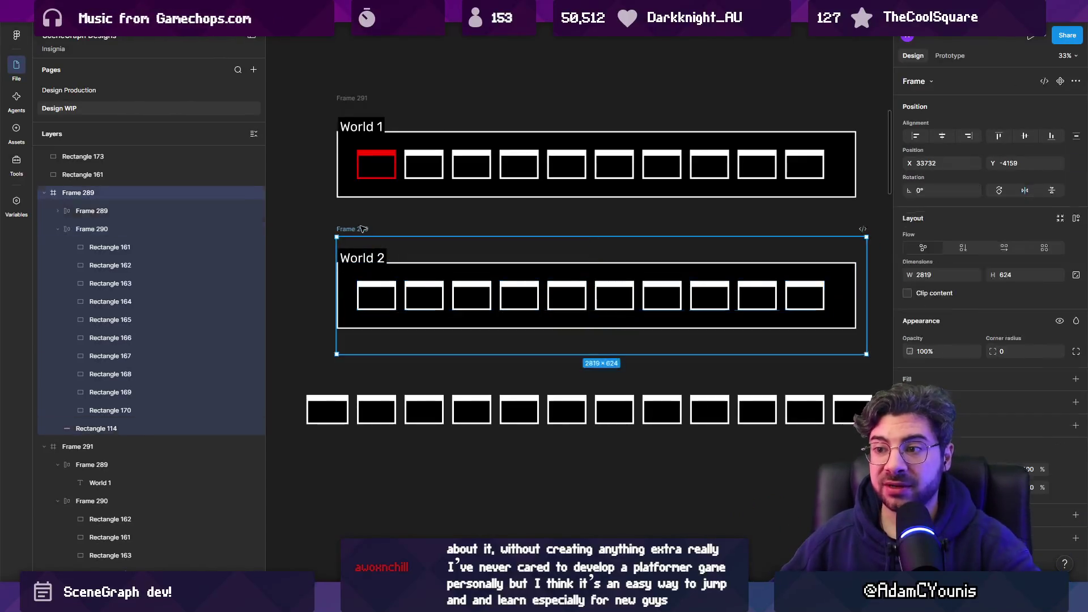
pyautogui.scroll(-3, 361, 231)
pyautogui.scroll(4, 376, 206)
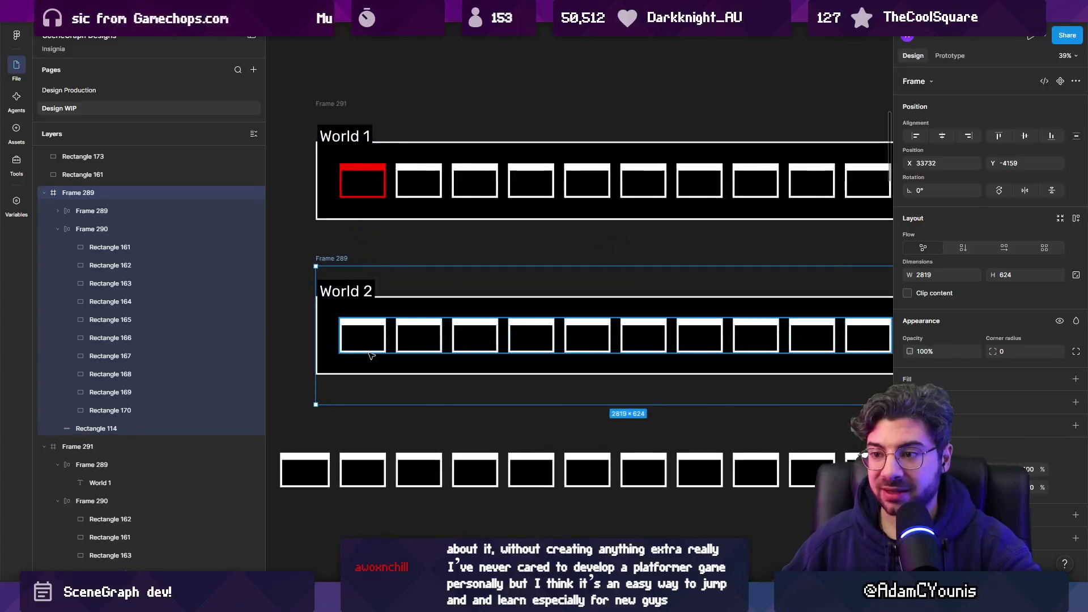
pyautogui.click(382, 345)
pyautogui.scroll(-2, 398, 348)
pyautogui.click(381, 278)
pyautogui.click(423, 277)
pyautogui.click(464, 277)
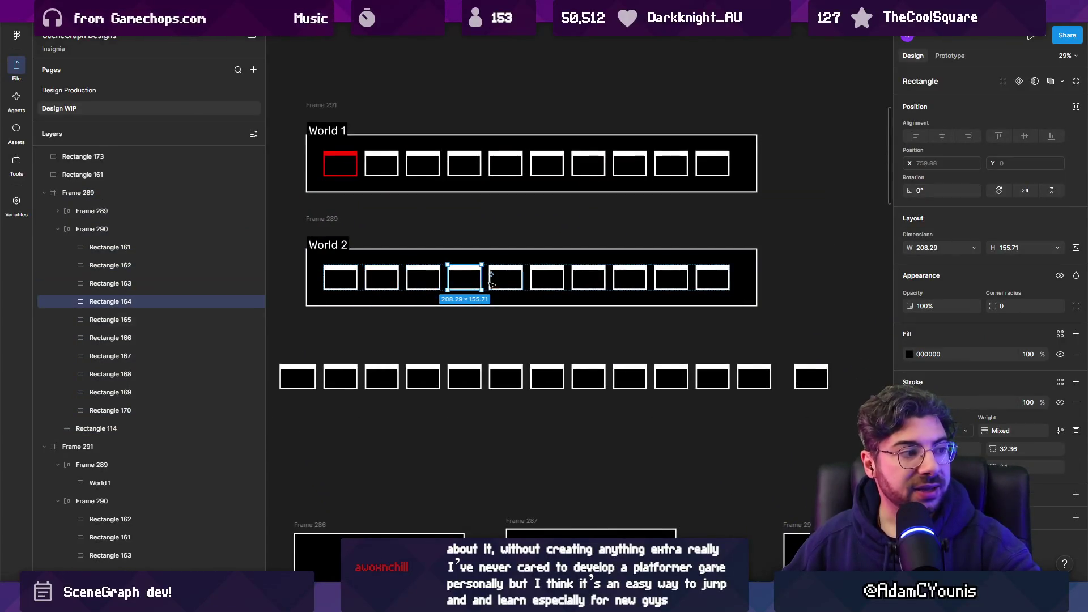
pyautogui.click(505, 281)
pyautogui.moveTo(517, 292)
pyautogui.mouseDown()
pyautogui.moveTo(513, 336)
pyautogui.moveTo(499, 270)
pyautogui.mouseUp()
pyautogui.scroll(2, 506, 327)
pyautogui.scroll(-3, 497, 272)
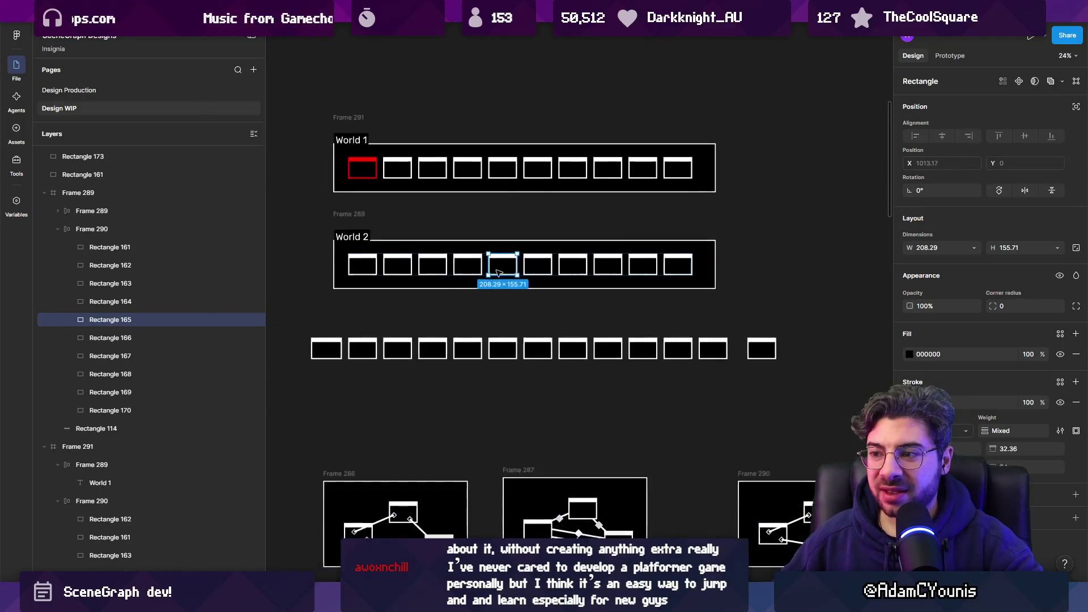
pyautogui.click(398, 269)
pyautogui.click(363, 265)
pyautogui.scroll(3, 363, 257)
pyautogui.scroll(2, 363, 221)
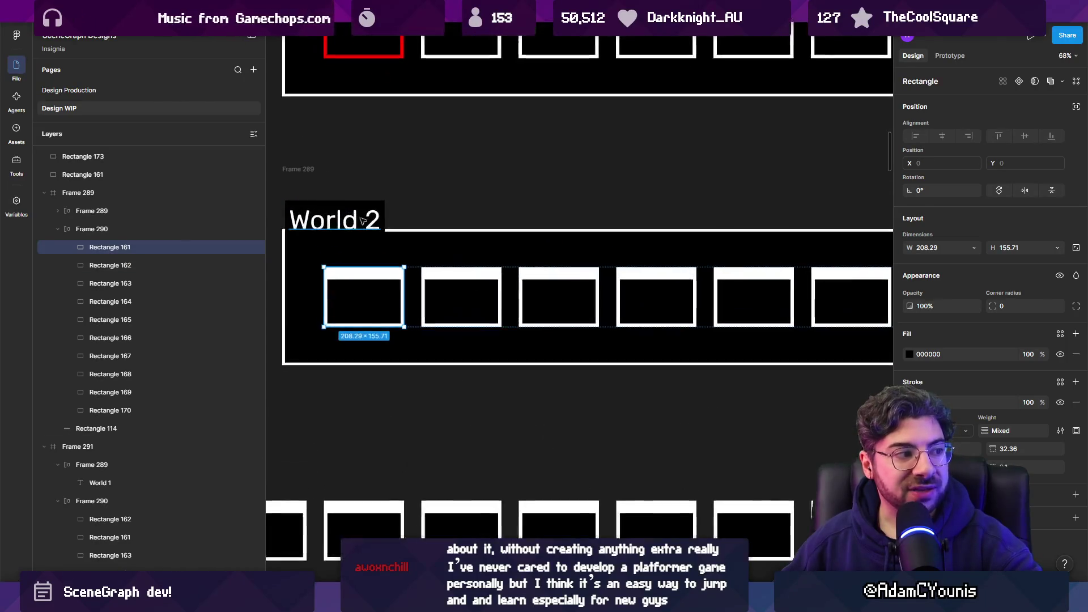
pyautogui.click(363, 221)
# - Edit the World 2 label to read 'World 2 (OnLevelComplete)', fixing a typo
pyautogui.doubleClick(377, 218)
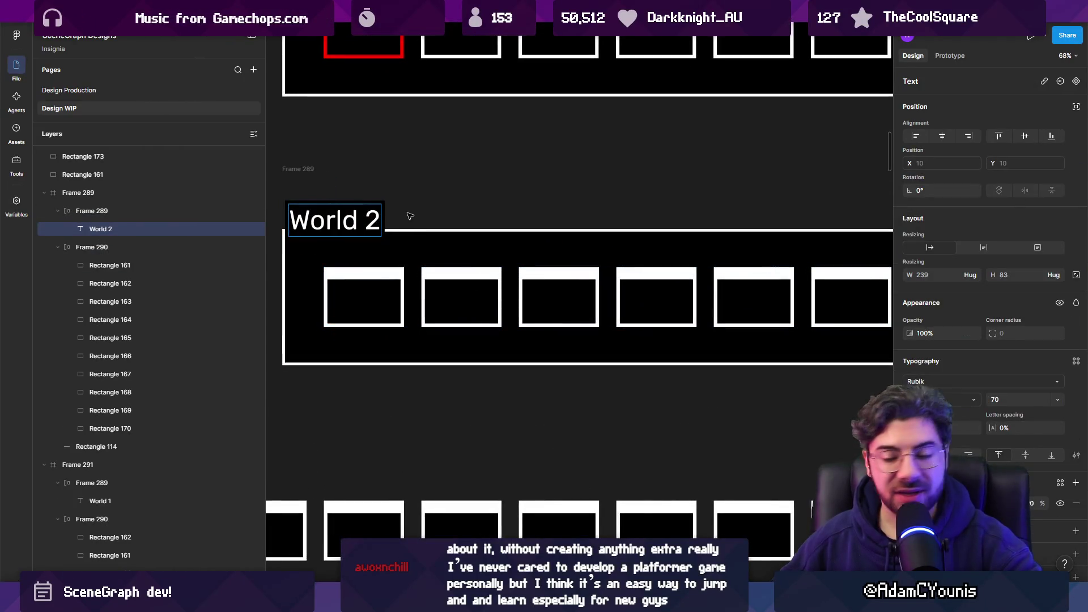
pyautogui.write(' (GetNex')
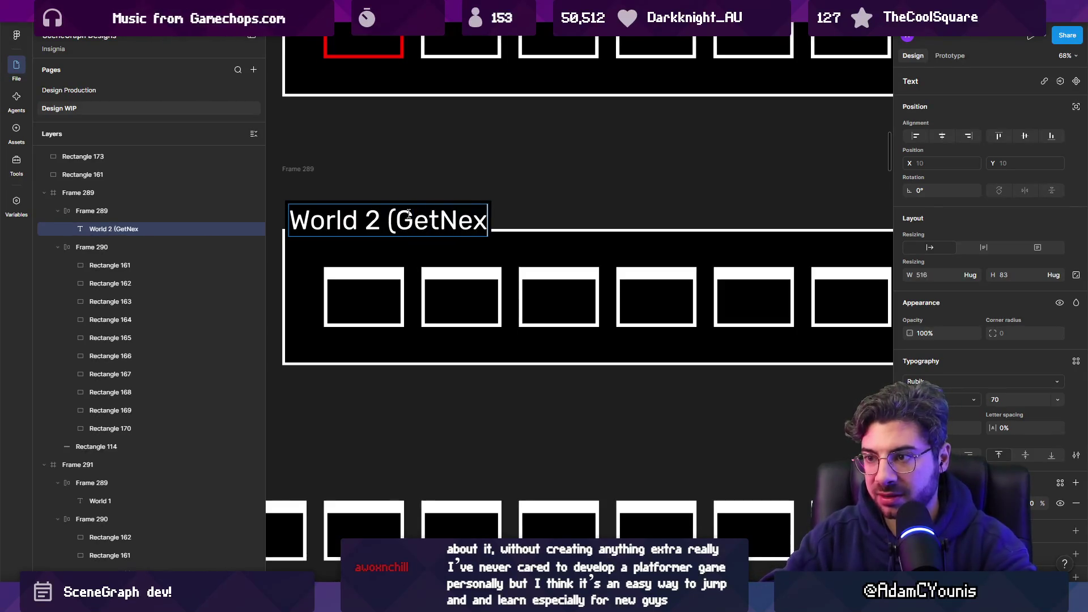
pyautogui.write('tInGrtoup')
pyautogui.press('BackSpace')
pyautogui.press('BackSpace')
pyautogui.press('BackSpace')
pyautogui.hotkey('ctrl', 'shift', 'Left')
pyautogui.write('OnLevel')
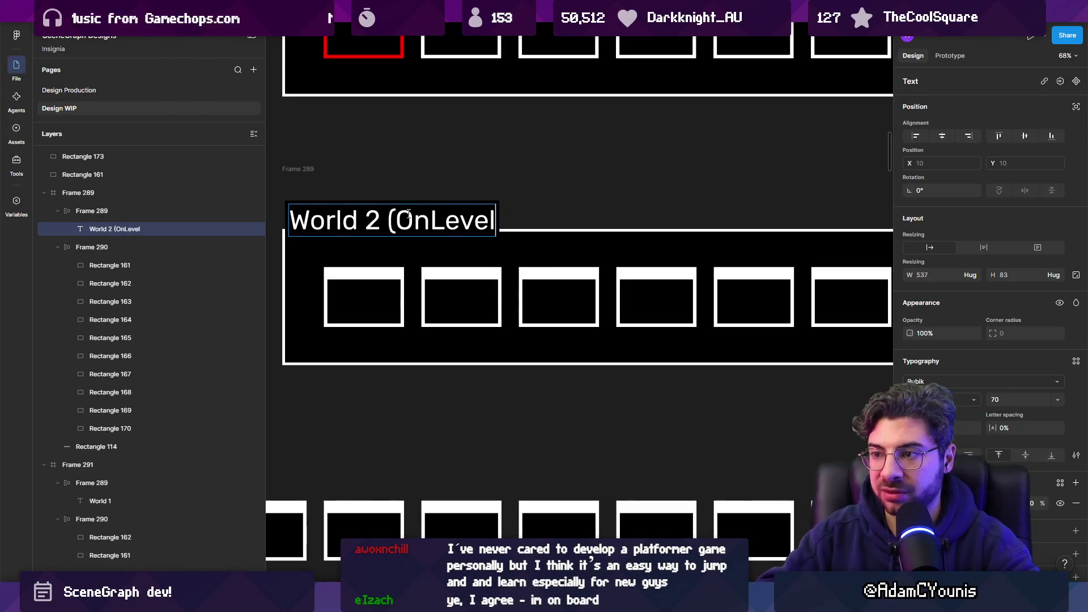
pyautogui.write('Complete)')
pyautogui.press('Escape')
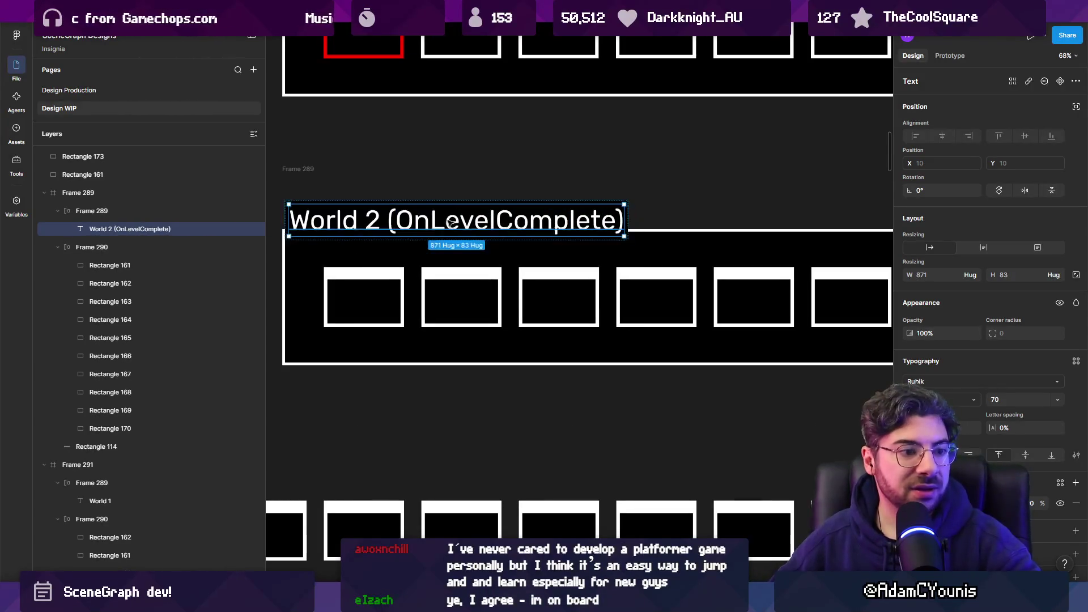
# - Delete the '(OnLevelComplete)' suffix so the label reads just 'World 2'
pyautogui.scroll(-2, 448, 223)
pyautogui.click(400, 234)
pyautogui.scroll(-3, 407, 235)
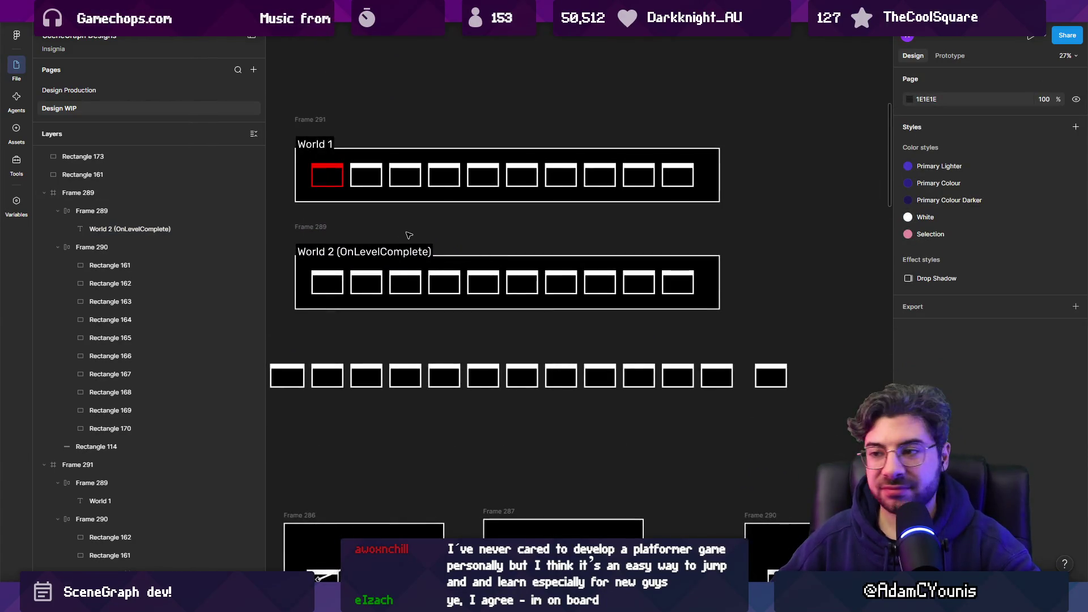
pyautogui.doubleClick(343, 251)
pyautogui.moveTo(343, 252); pyautogui.dragTo(493, 248)
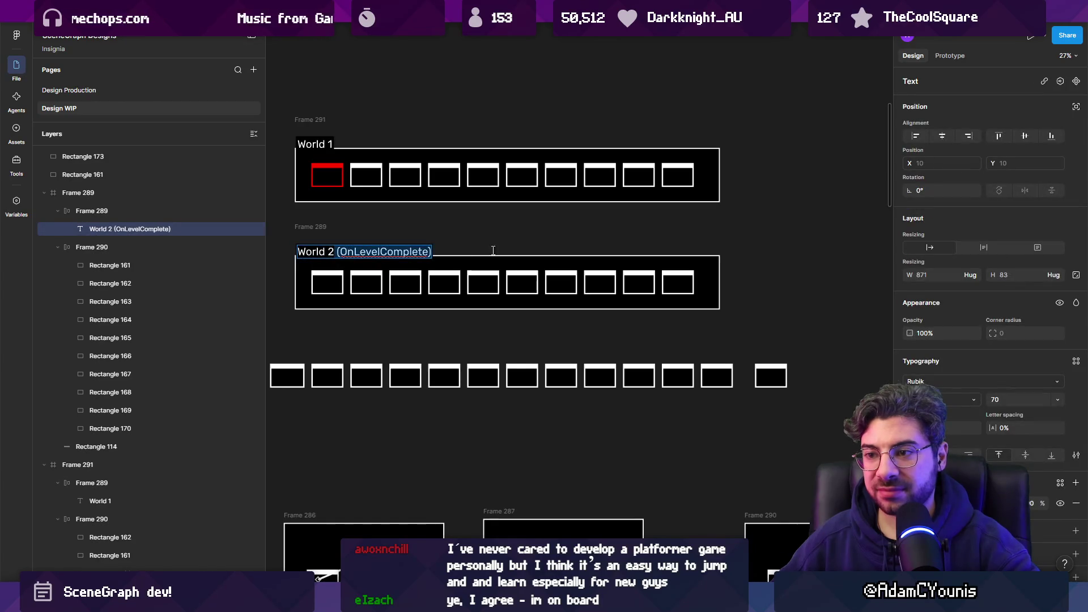
pyautogui.press('BackSpace')
pyautogui.click(527, 252)
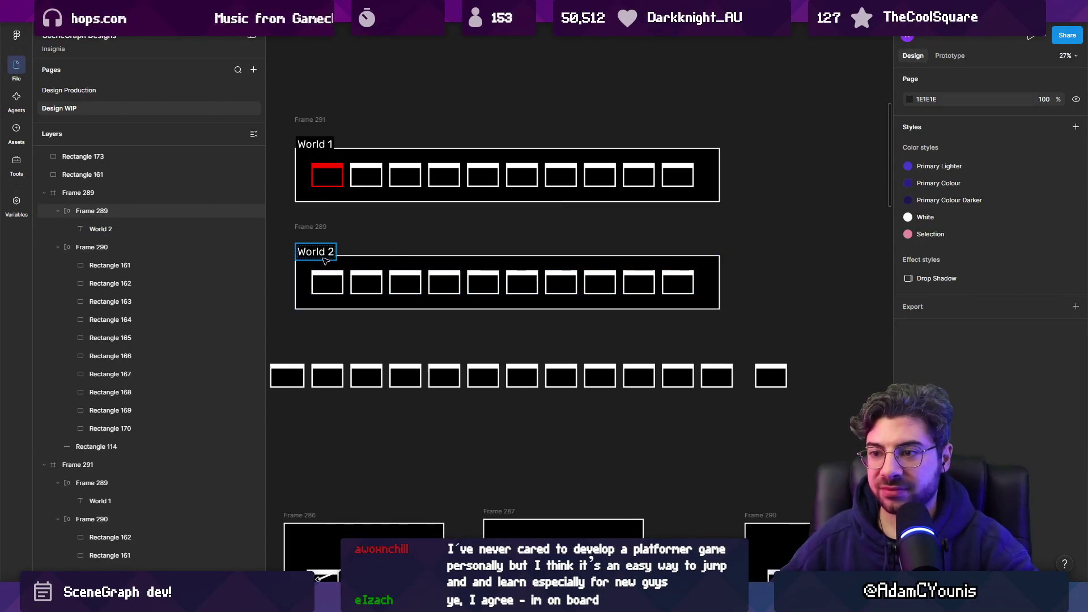
# - Shorten Frame 289 from the top and set its width to 2765 to match Frame 291
pyautogui.click(431, 249)
pyautogui.scroll(-3, 437, 238)
pyautogui.moveTo(393, 239); pyautogui.dragTo(407, 250)
pyautogui.moveTo(589, 267); pyautogui.dragTo(584, 267)
pyautogui.scroll(2, 623, 261)
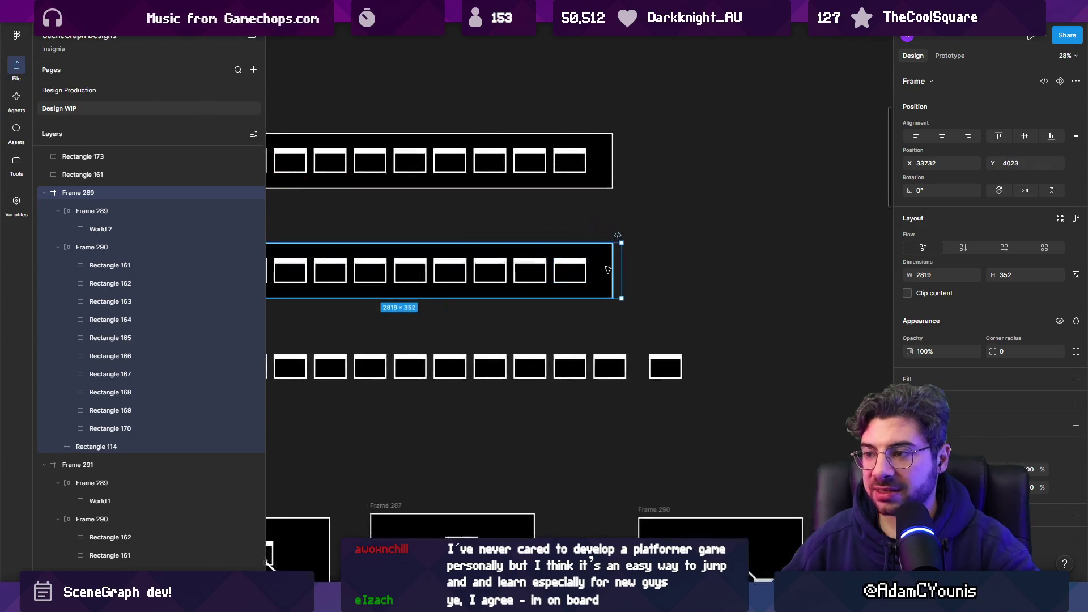
pyautogui.scroll(-3, 680, 295)
pyautogui.press('Escape')
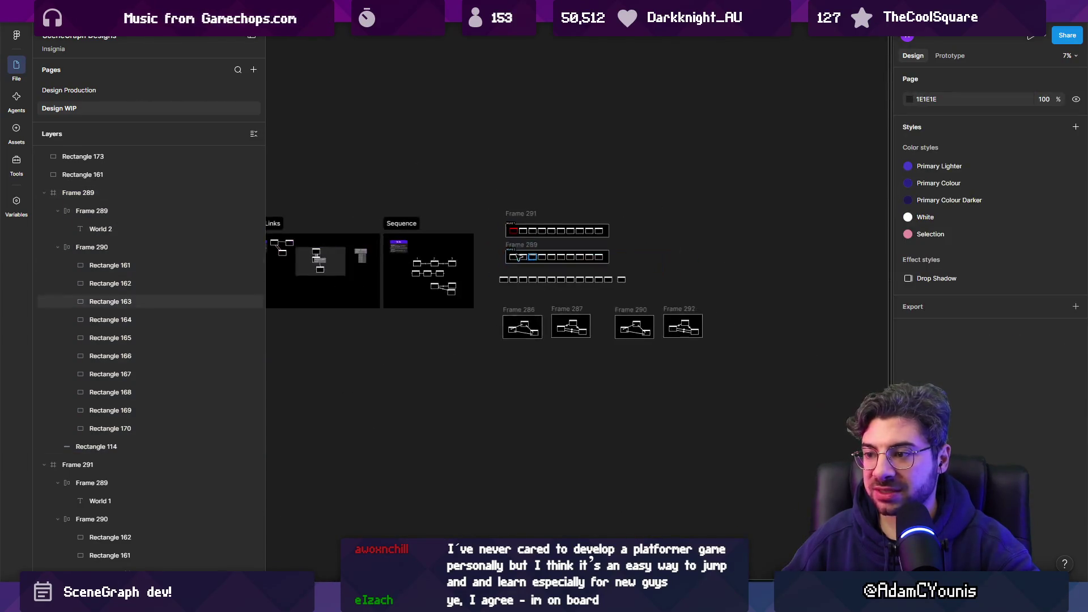
# - Select the link marker and the SceneNameA → SceneNameB event popup in the mockup
pyautogui.scroll(-3, 537, 422)
pyautogui.scroll(3, 537, 422)
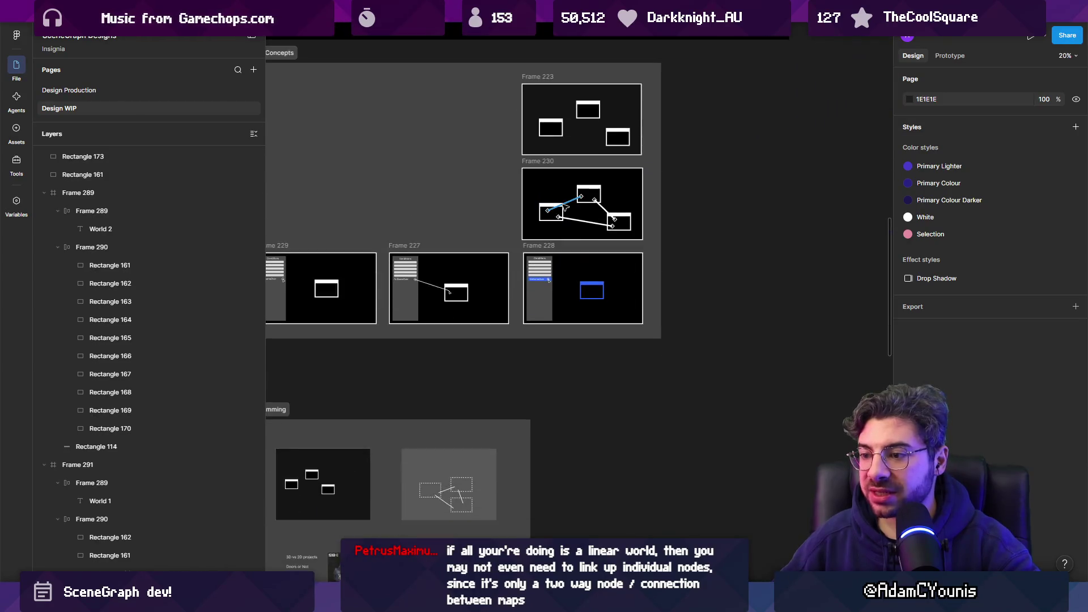
pyautogui.scroll(3, 454, 340)
pyautogui.hscroll(5, 454, 340)
pyautogui.scroll(10, 566, 255)
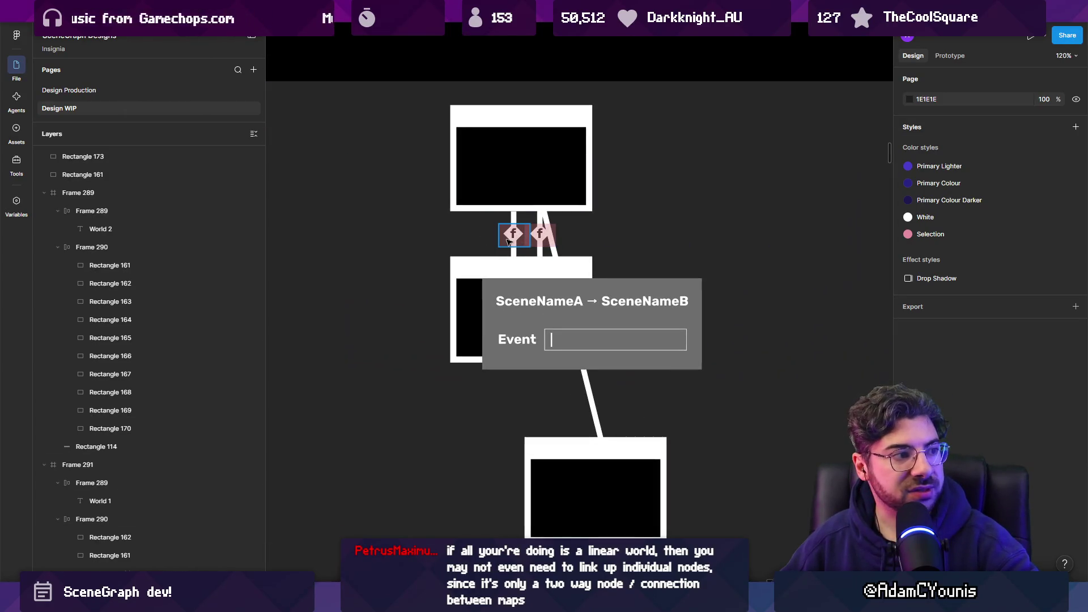
pyautogui.click(509, 241)
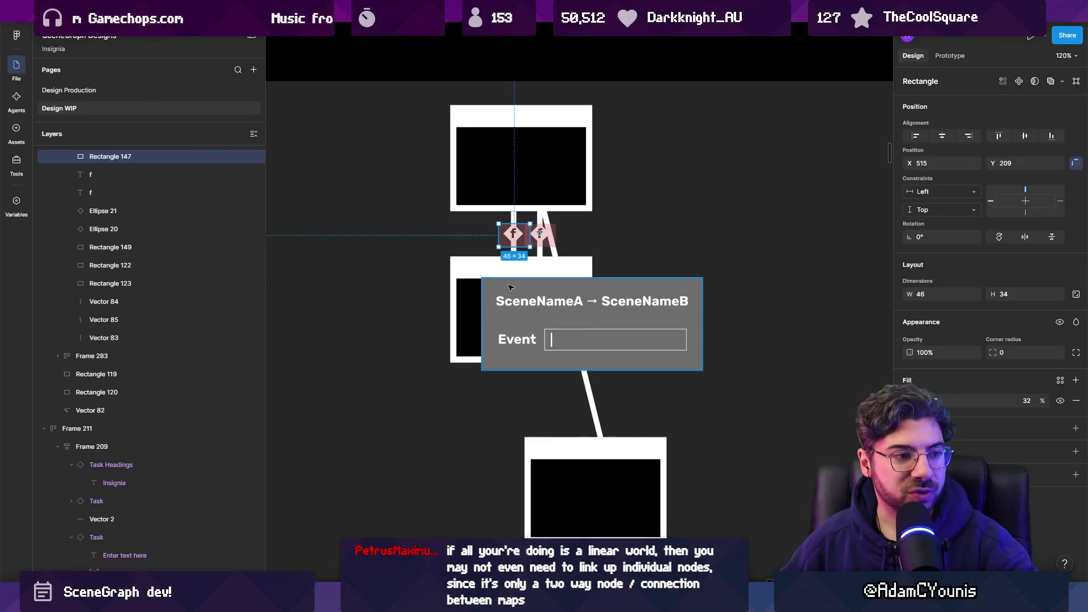
pyautogui.click(573, 315)
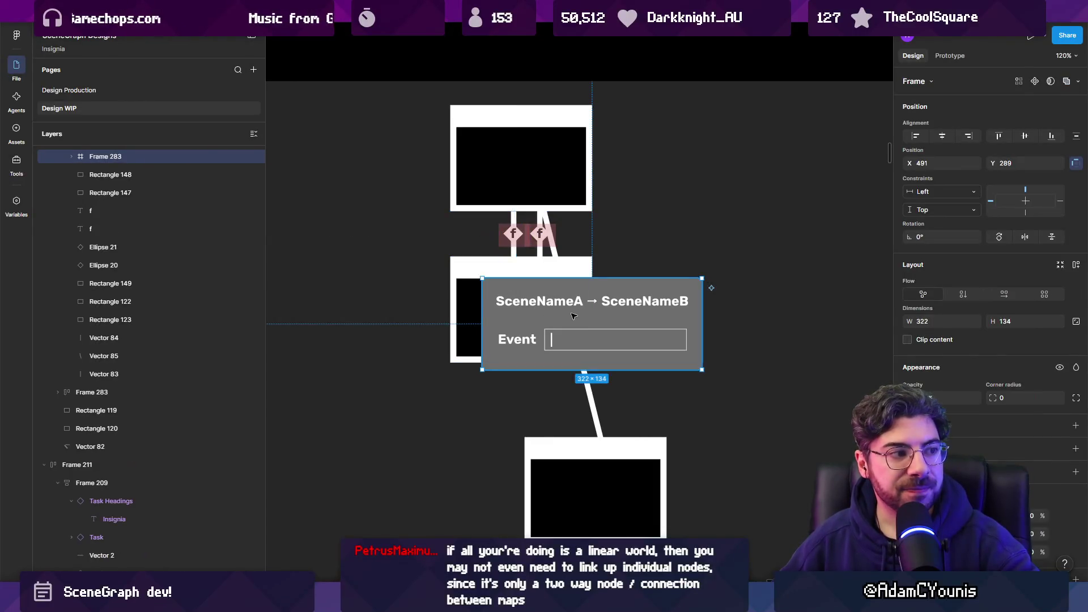
pyautogui.scroll(-3, 572, 315)
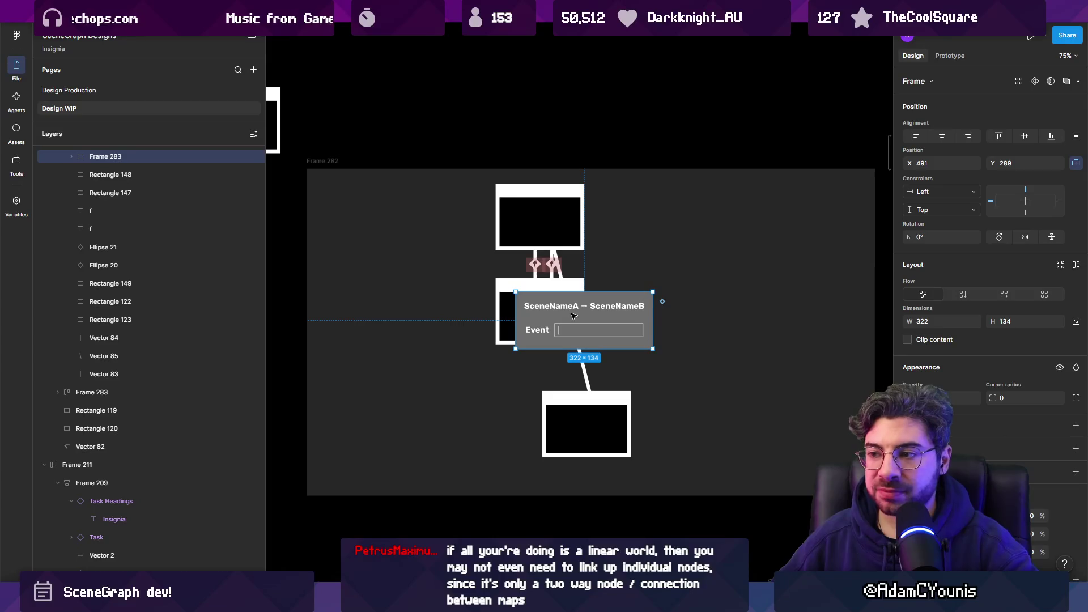
pyautogui.scroll(-1, 569, 312)
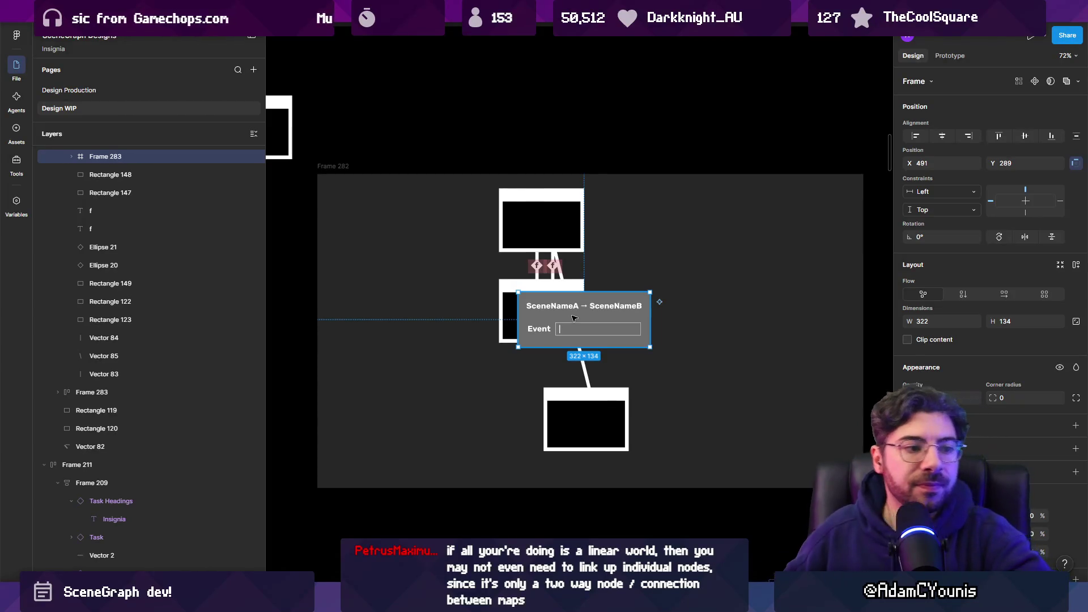
# - Select the whole event-link mockup frame, then switch to the Unity editor
pyautogui.click(591, 270)
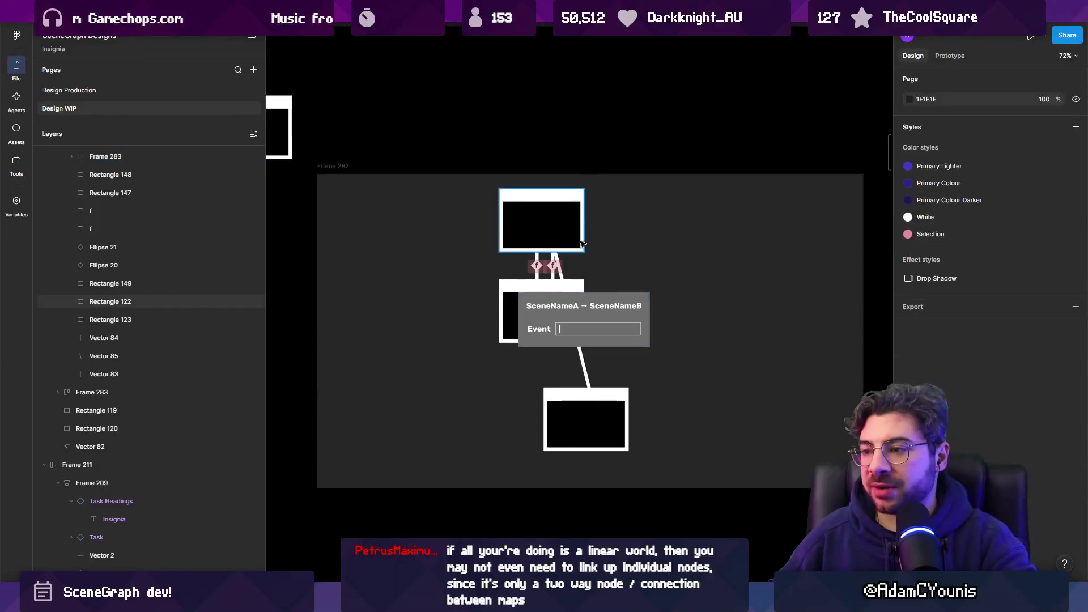
pyautogui.keyDown('ctrl'); pyautogui.scroll(-2, 526, 228); pyautogui.keyUp('ctrl')
pyautogui.keyDown('ctrl'); pyautogui.scroll(-2, 526, 228); pyautogui.keyUp('ctrl')
pyautogui.click(531, 252)
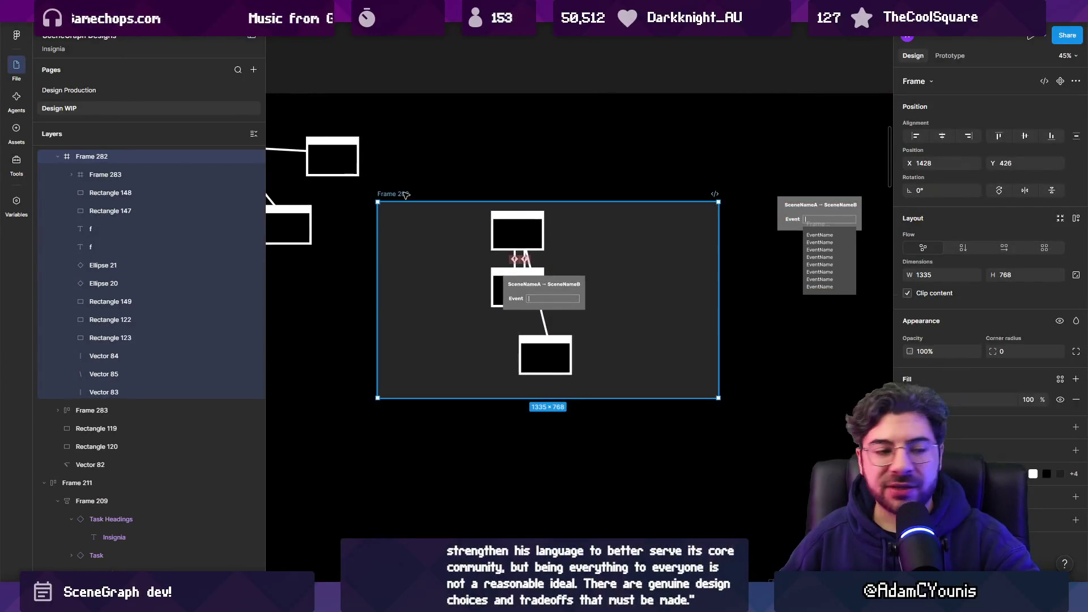
pyautogui.keyDown('ctrl'); pyautogui.scroll(1, 546, 266); pyautogui.keyUp('ctrl')
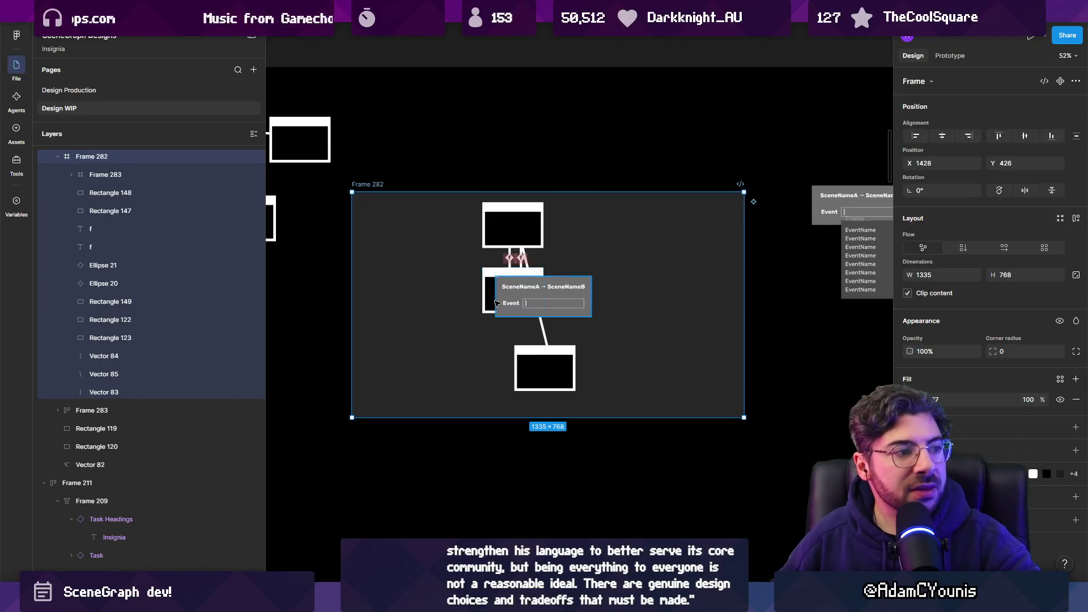
pyautogui.keyDown('ctrl'); pyautogui.scroll(-5, 495, 302); pyautogui.keyUp('ctrl')
pyautogui.hscroll(10, 630, 299)
pyautogui.keyDown('ctrl'); pyautogui.scroll(1, 453, 221); pyautogui.keyUp('ctrl')
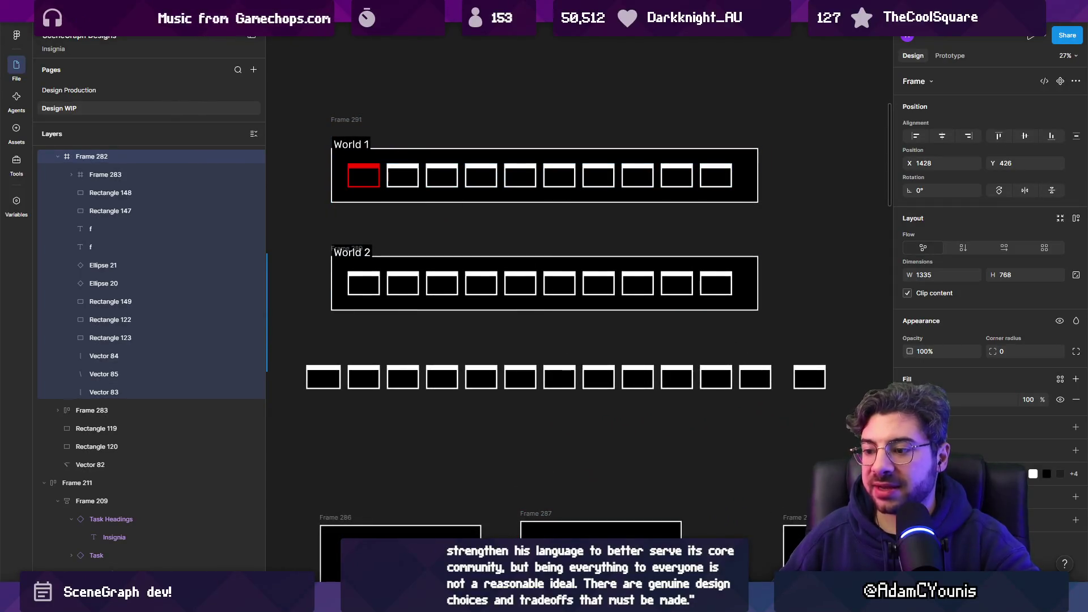
pyautogui.moveTo(396, 600)
pyautogui.click(456, 536)
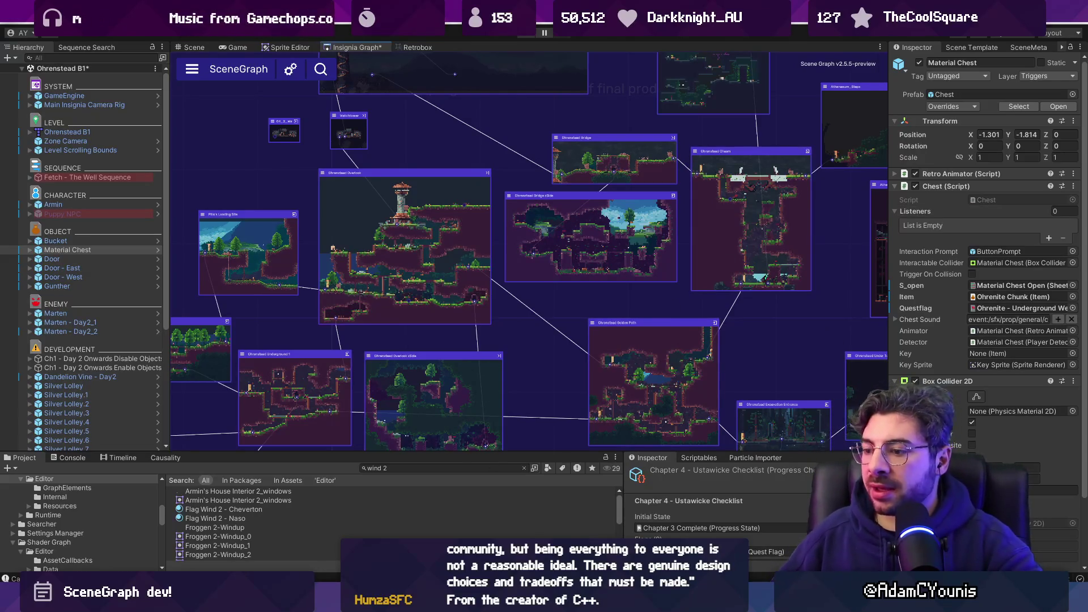
# - Switch from Unity's SceneGraph editor back to the Figma design file with Alt+Tab
pyautogui.hotkey('alt', 'Tab')
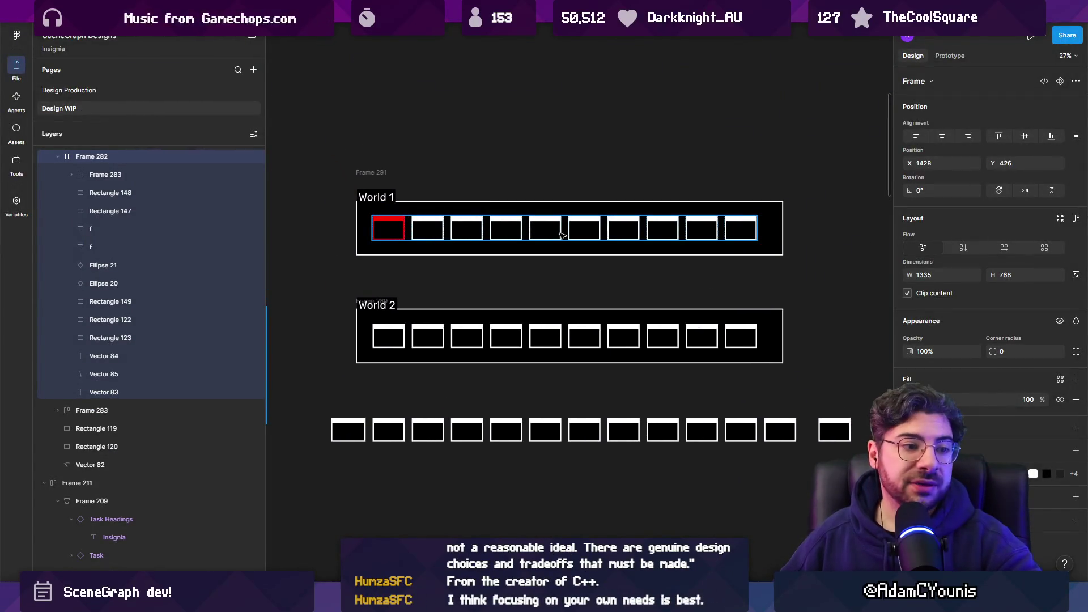
# - Zoom to Frame 282's SceneNameA → SceneNameB event-link mockup and collapse its layer
pyautogui.moveTo(465, 242); pyautogui.dragTo(536, 271)
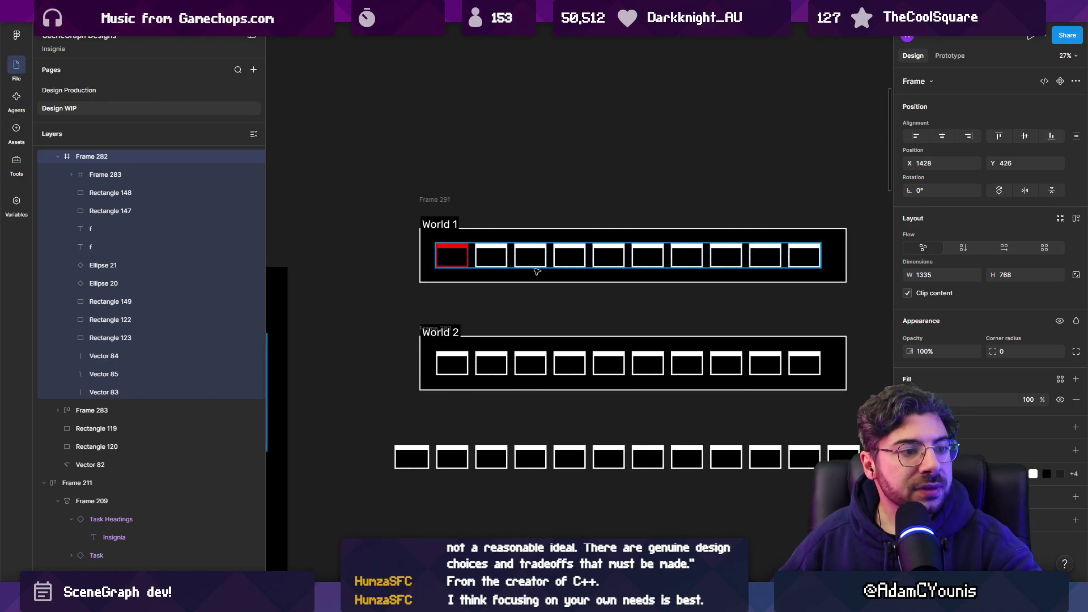
pyautogui.scroll(-5, 536, 271)
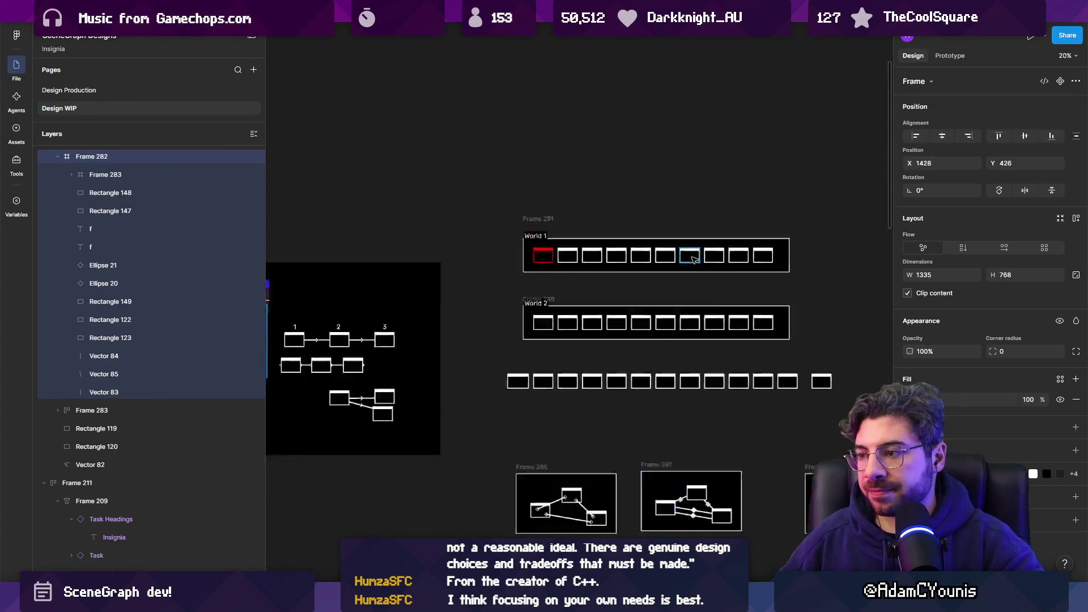
pyautogui.scroll(4, 521, 290)
pyautogui.hotkey('shift', '2')
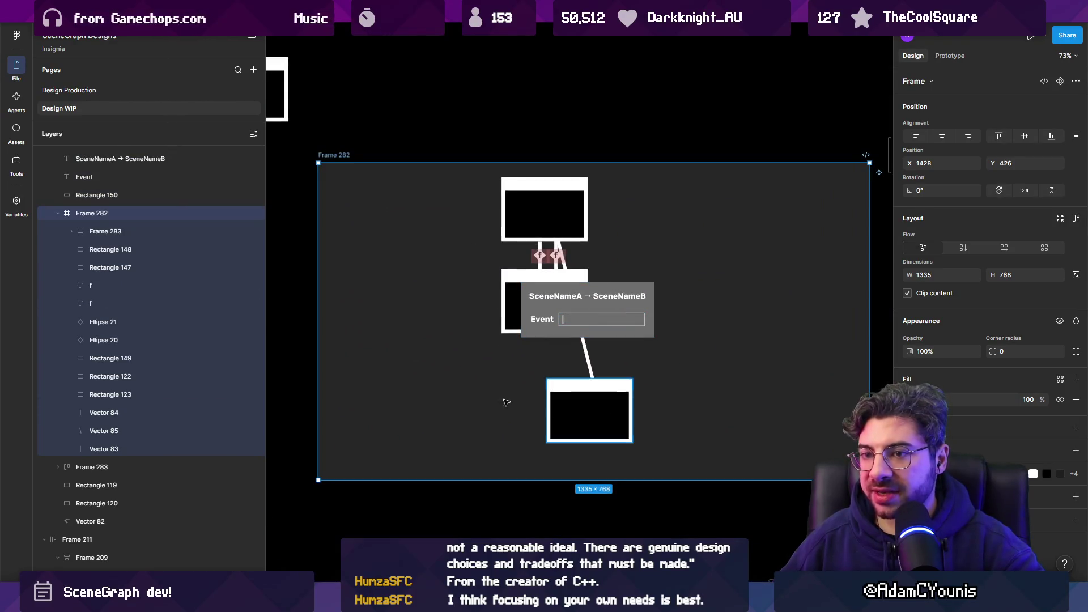
pyautogui.click(58, 213)
pyautogui.scroll(2, 579, 265)
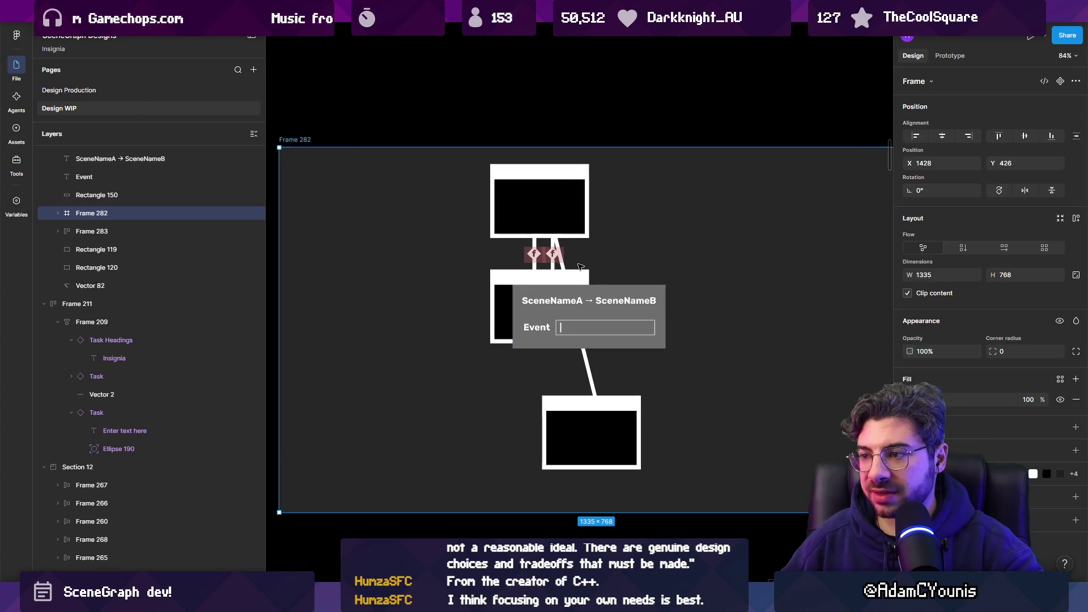
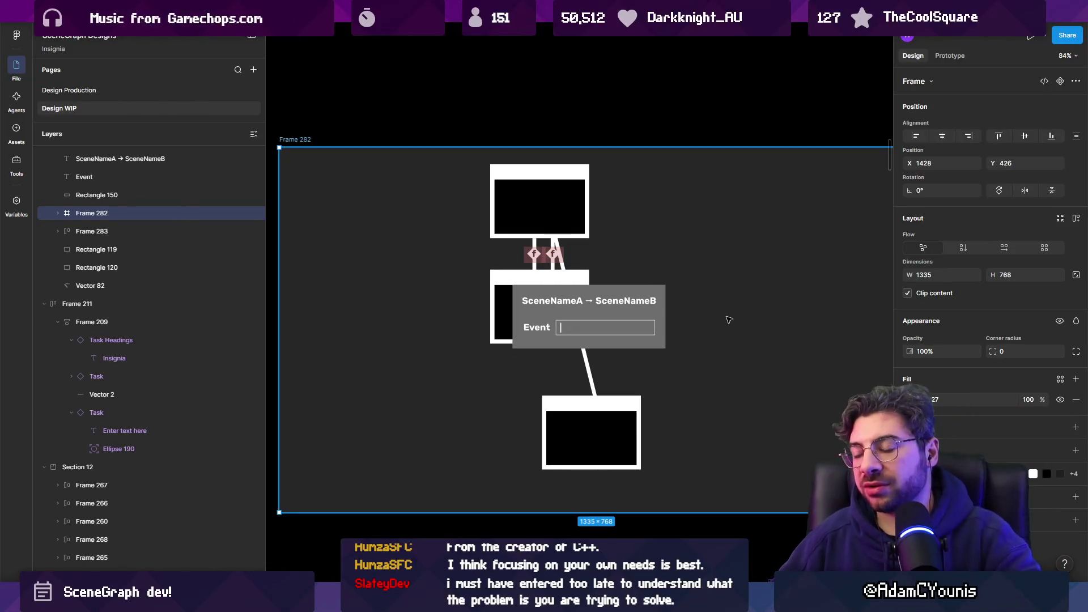
# - Zoom out to all frames and select Frame 223's node boxes, including Rectangle 117
pyautogui.hotkey('shift', '1')
pyautogui.click(502, 313)
pyautogui.scroll(10, 561, 315)
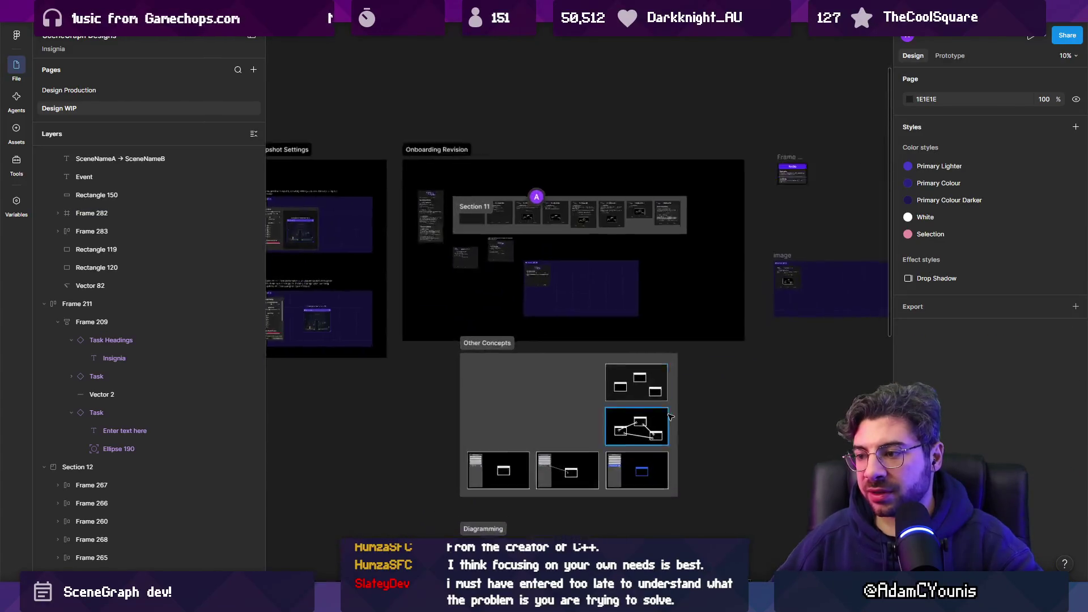
pyautogui.click(481, 320)
pyautogui.press('Escape')
pyautogui.click(713, 340)
# - Scroll through the Frame 223 and 230 node-graph concepts, then bring the Unity editor forward
pyautogui.scroll(-5, 608, 207)
pyautogui.scroll(6, 609, 358)
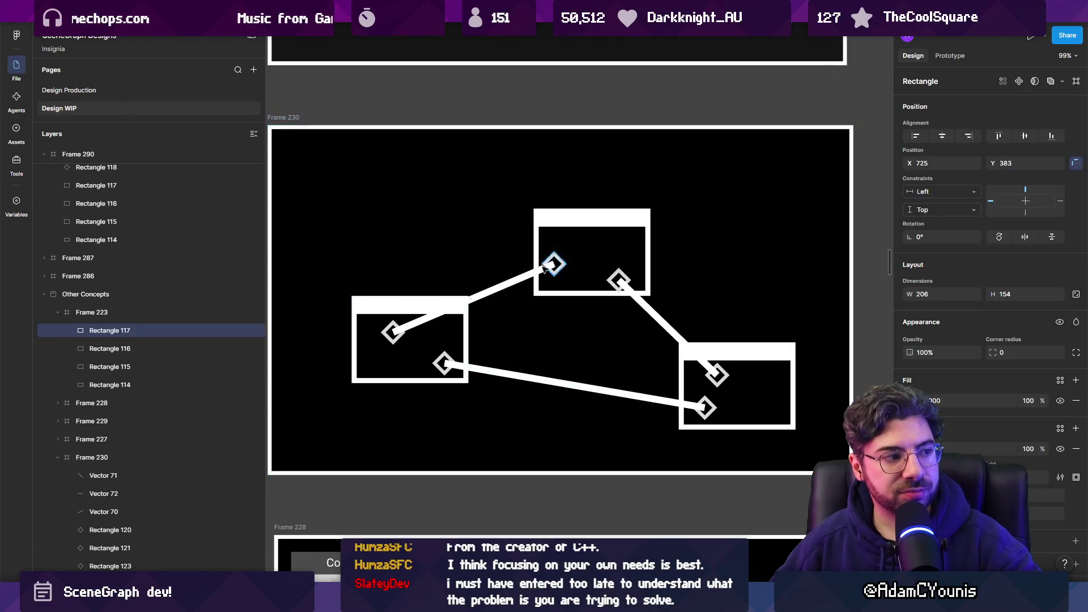
pyautogui.scroll(-4, 567, 298)
pyautogui.scroll(5, 517, 223)
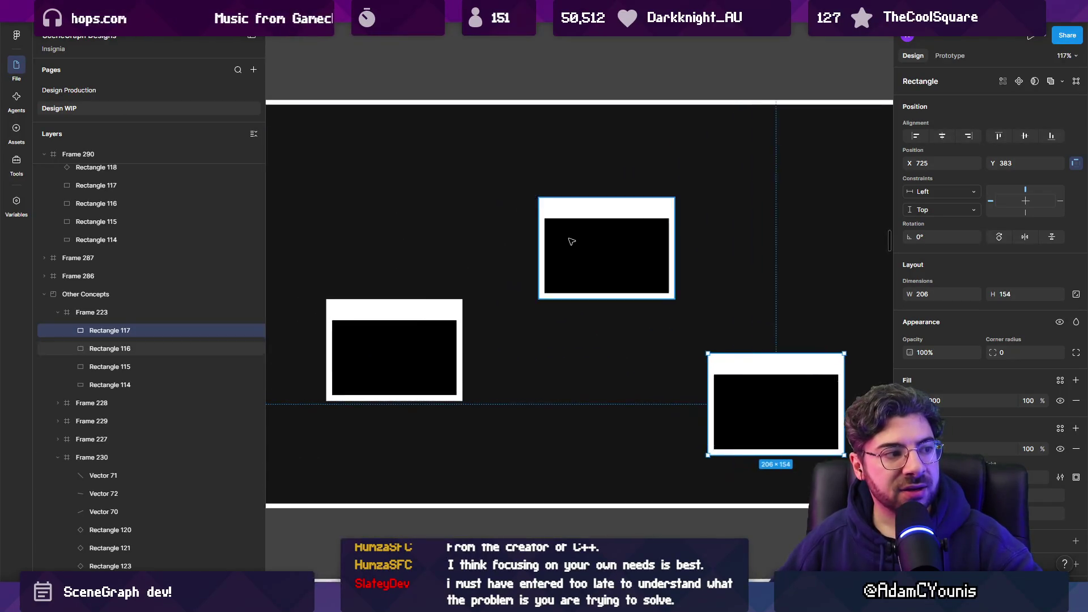
pyautogui.scroll(-2, 564, 236)
pyautogui.scroll(2, 571, 237)
pyautogui.scroll(1, 570, 237)
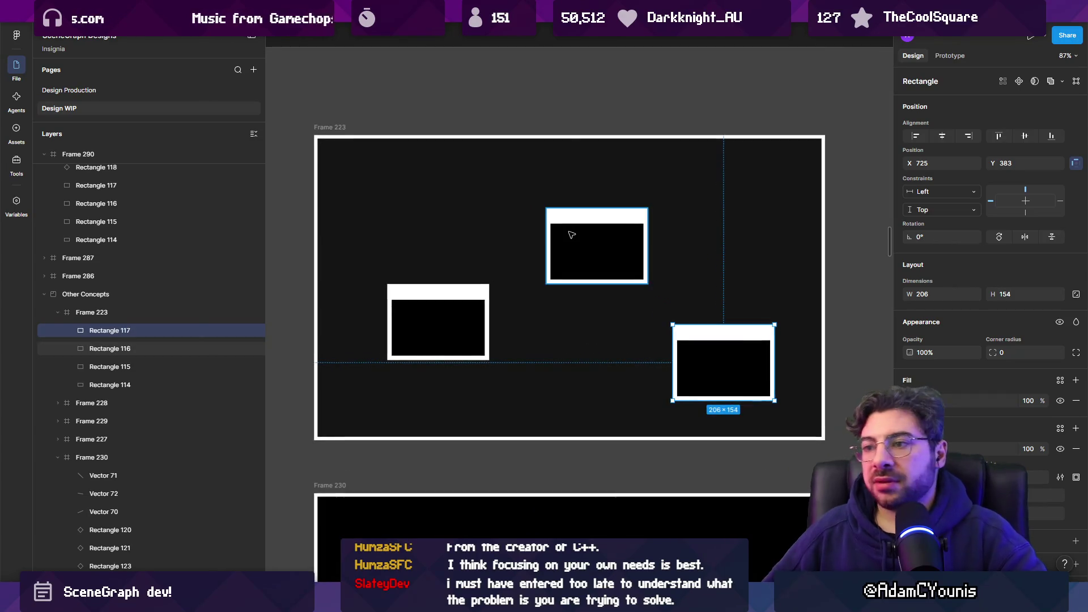
pyautogui.scroll(-5, 595, 353)
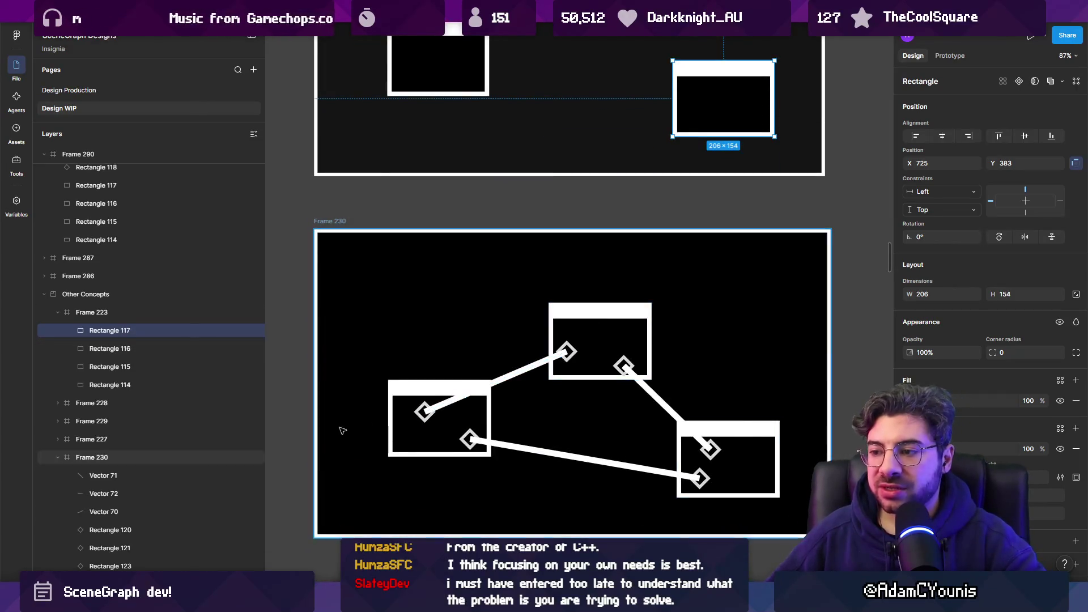
pyautogui.scroll(5, 647, 145)
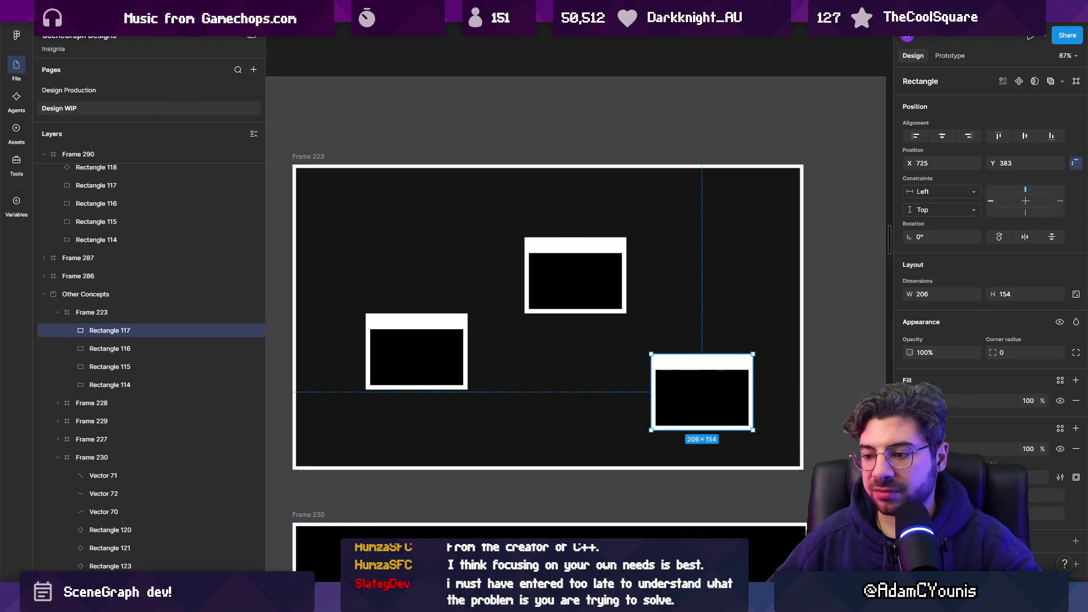
pyautogui.moveTo(395, 603)
pyautogui.click(456, 530)
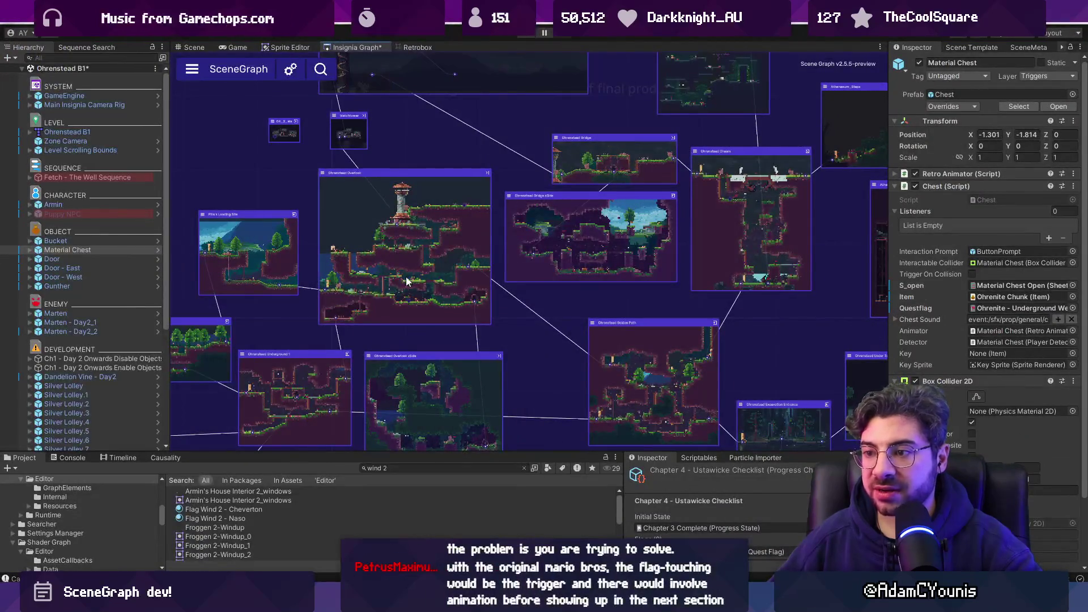
# - Load Ohrenstead Overlook from its SceneGraph node without saving, zoom the graph out, then return to Figma
pyautogui.doubleClick(390, 245)
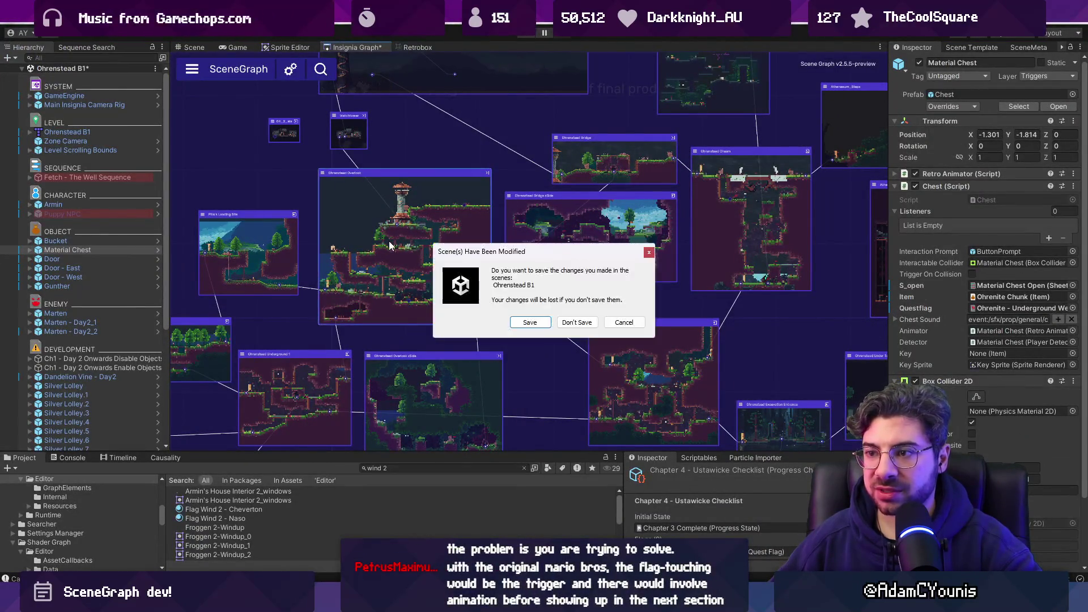
pyautogui.press('Escape')
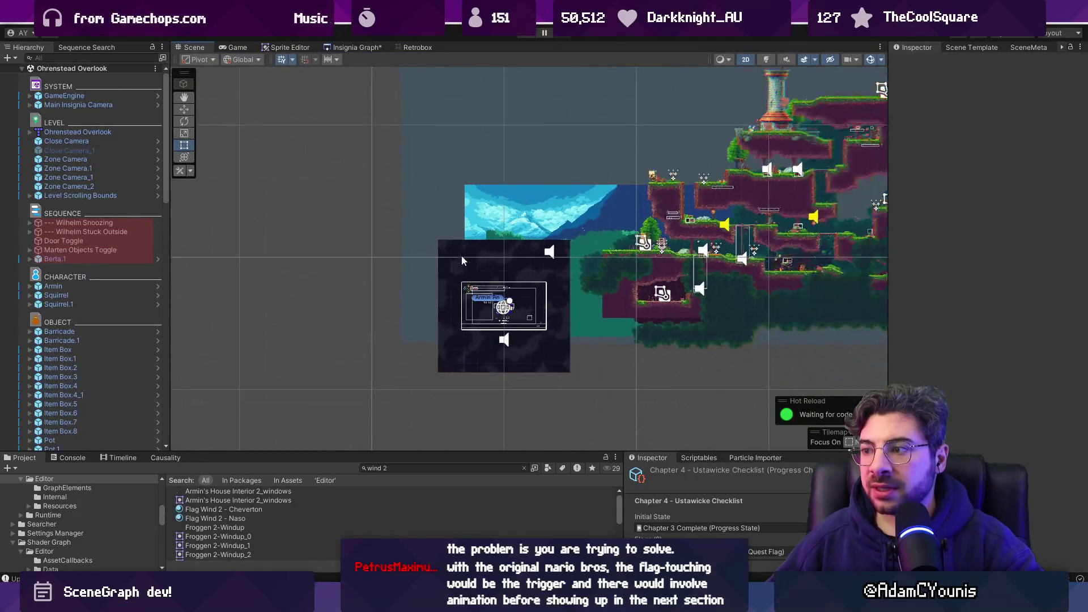
pyautogui.scroll(-5, 532, 260)
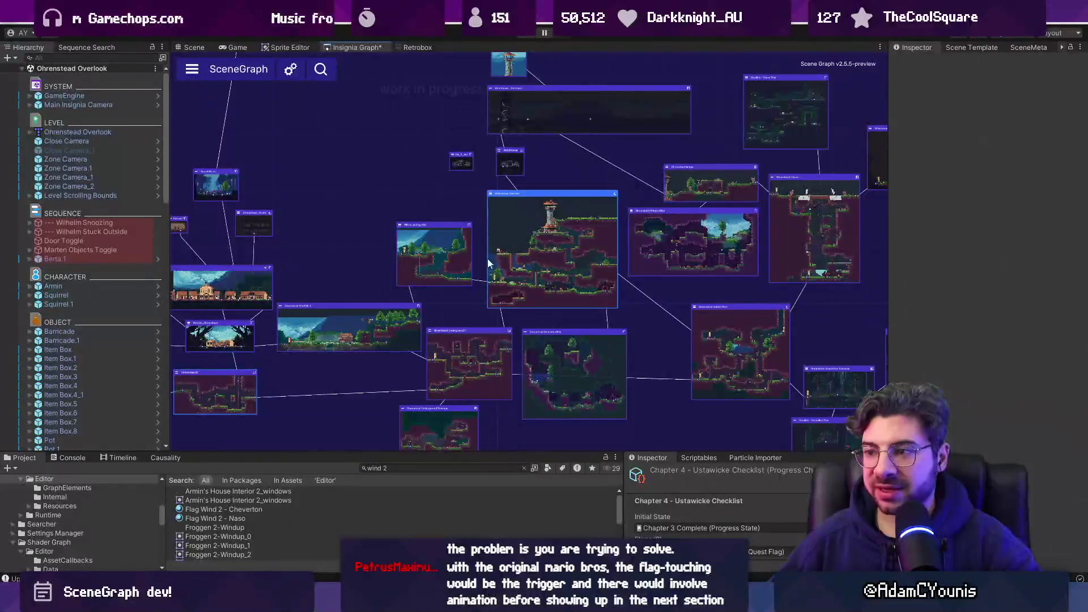
pyautogui.scroll(-5, 647, 258)
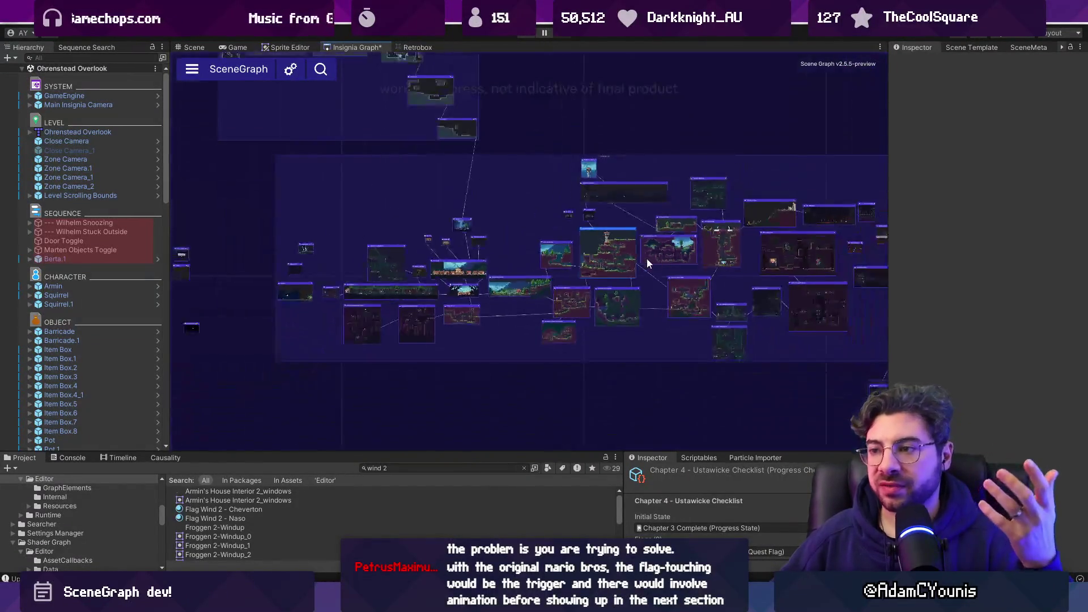
pyautogui.scroll(3, 572, 254)
pyautogui.hotkey('alt', 'Tab')
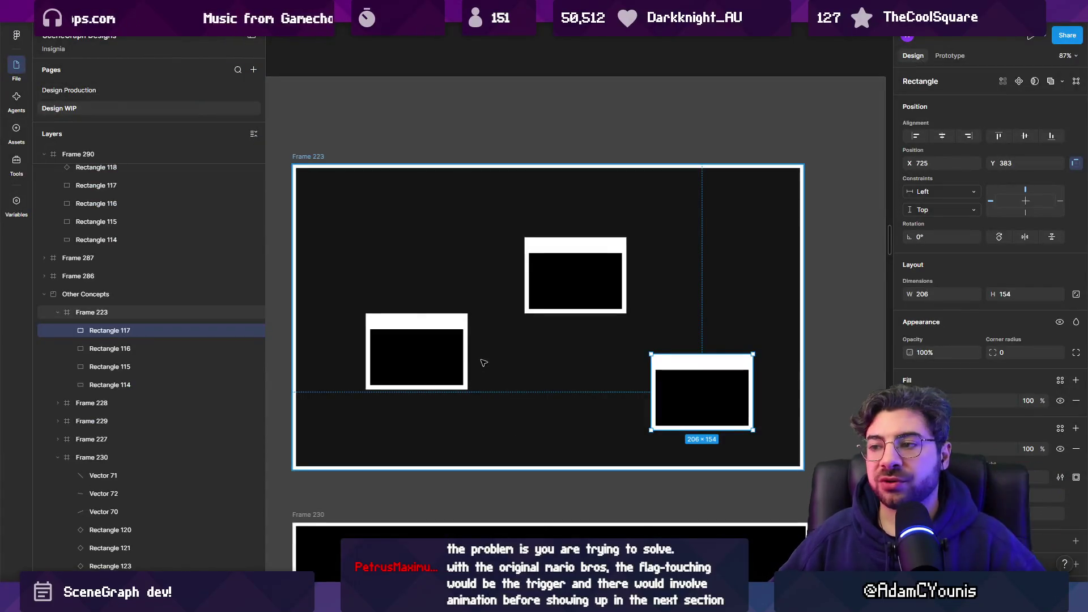
# - Zoom into Frame 282 and narrow the right f tile, Rectangle 148, to about 31 px wide
pyautogui.scroll(-5, 481, 376)
pyautogui.scroll(-8, 490, 351)
pyautogui.scroll(-3, 623, 283)
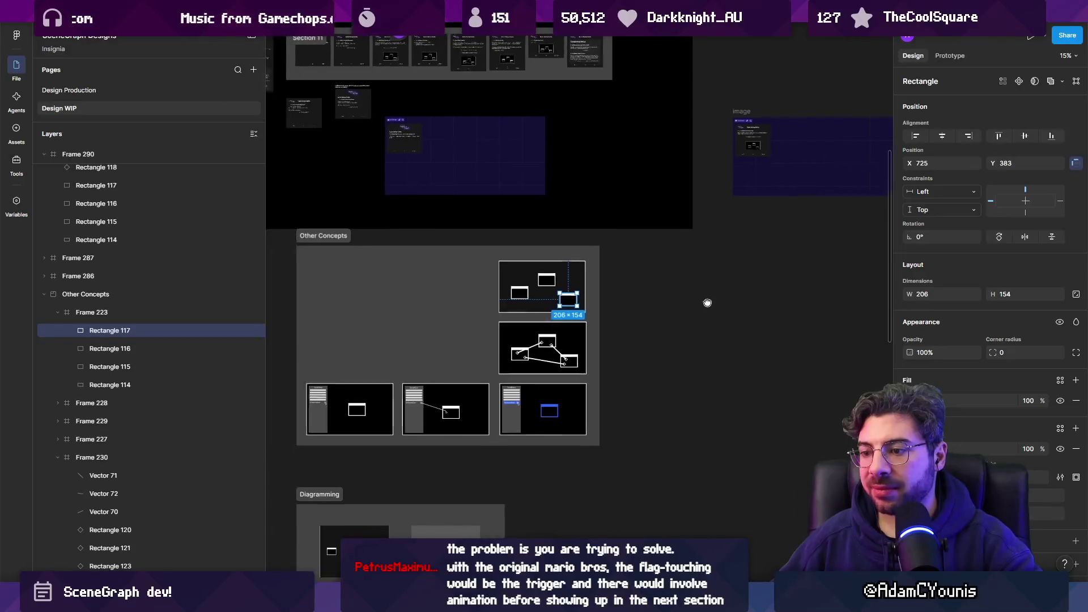
pyautogui.moveTo(651, 231); pyautogui.dragTo(670, 193)
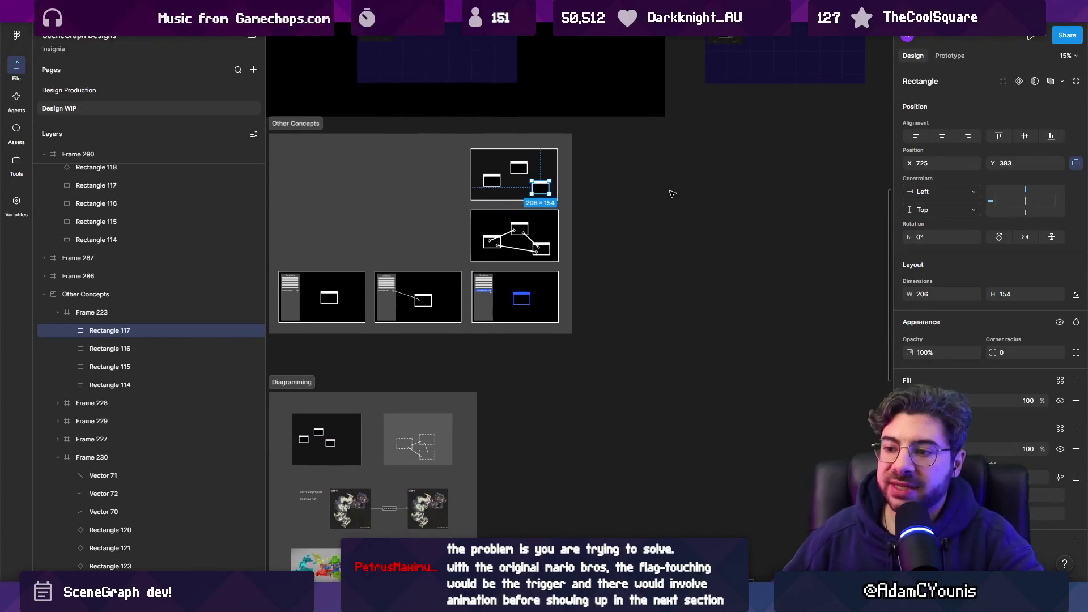
pyautogui.scroll(5, 497, 338)
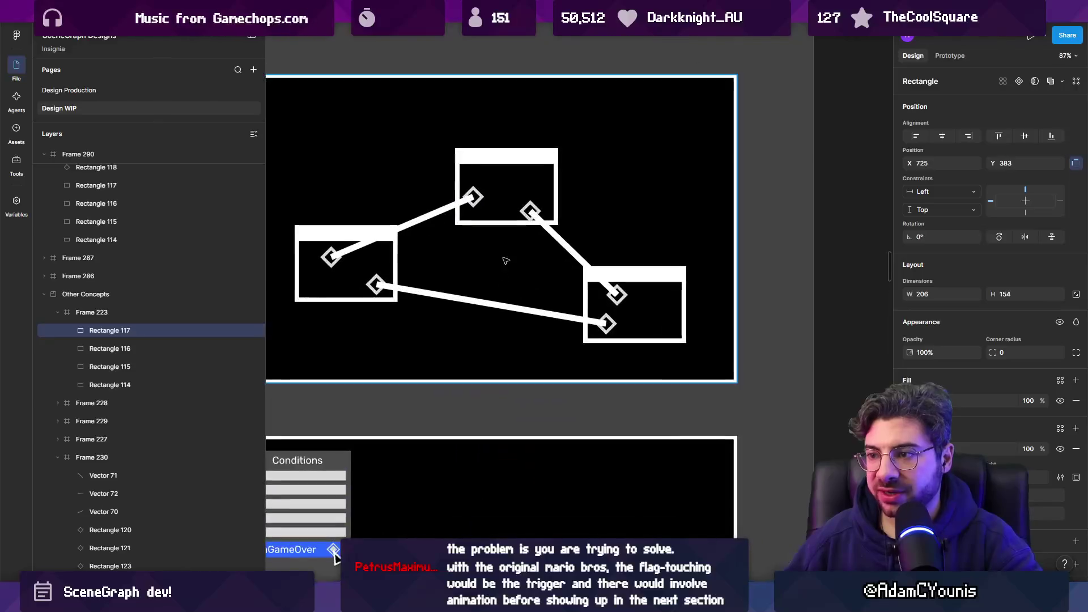
pyautogui.scroll(-2, 564, 355)
pyautogui.scroll(-3, 565, 355)
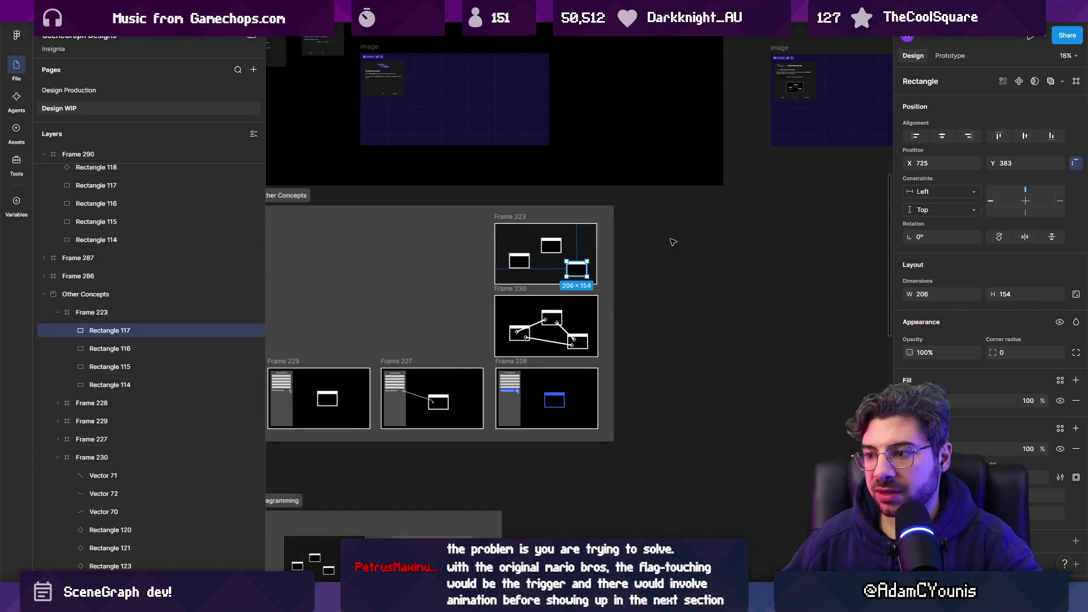
pyautogui.scroll(3, 651, 247)
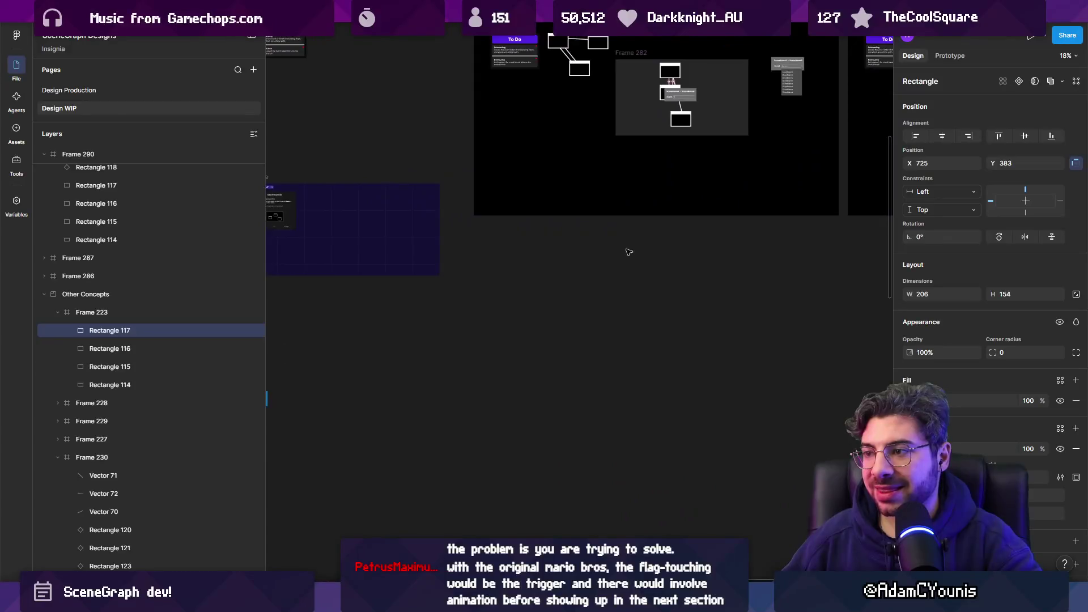
pyautogui.scroll(4, 454, 299)
pyautogui.scroll(3, 475, 318)
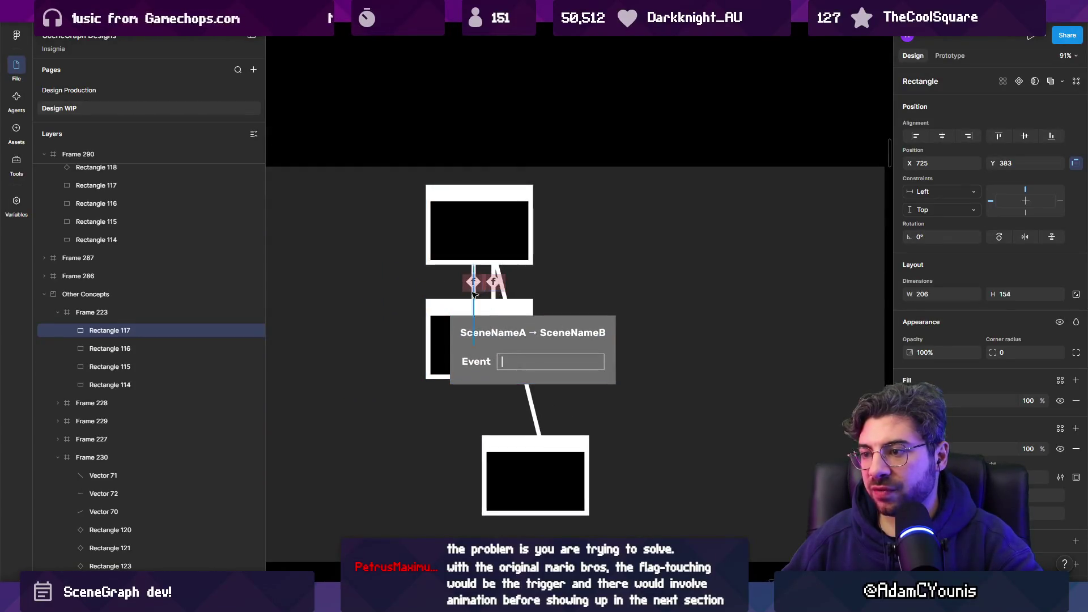
pyautogui.scroll(4, 480, 288)
pyautogui.click(499, 286)
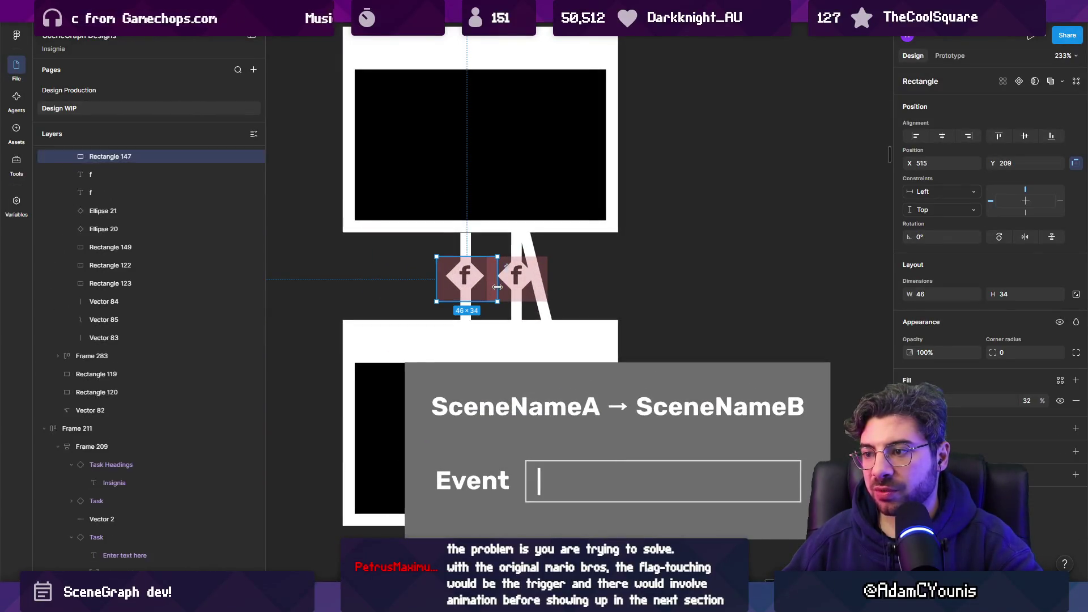
pyautogui.moveTo(487, 284)
pyautogui.mouseDown()
pyautogui.moveTo(497, 283)
pyautogui.moveTo(445, 284)
pyautogui.mouseUp()
# - Select the left f tile, Rectangle 147, then zoom back out and deselect
pyautogui.click(441, 283)
pyautogui.scroll(-1, 465, 285)
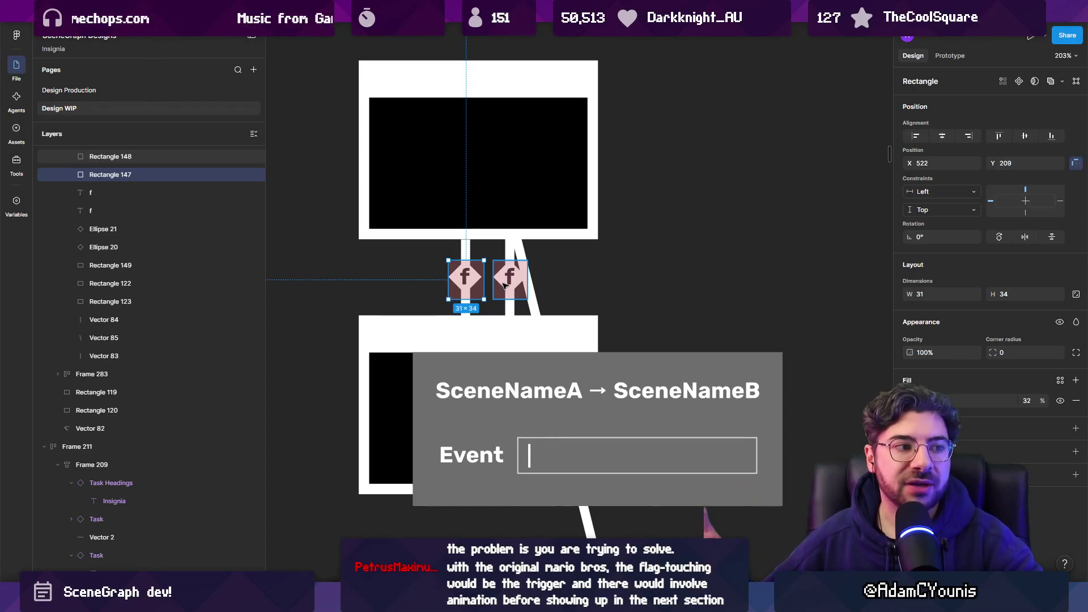
pyautogui.scroll(-10, 506, 285)
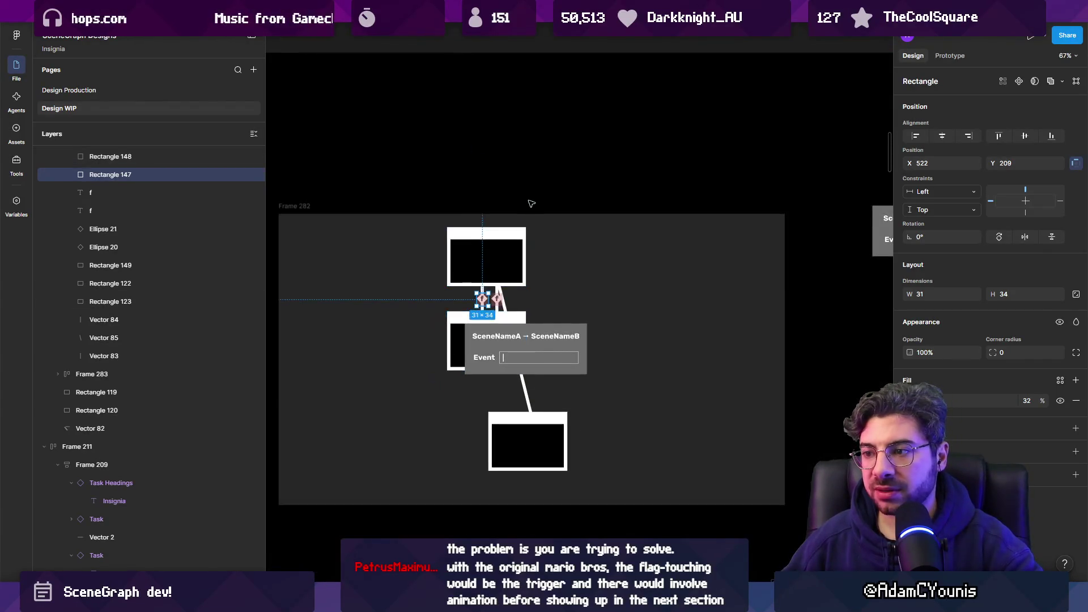
pyautogui.click(529, 212)
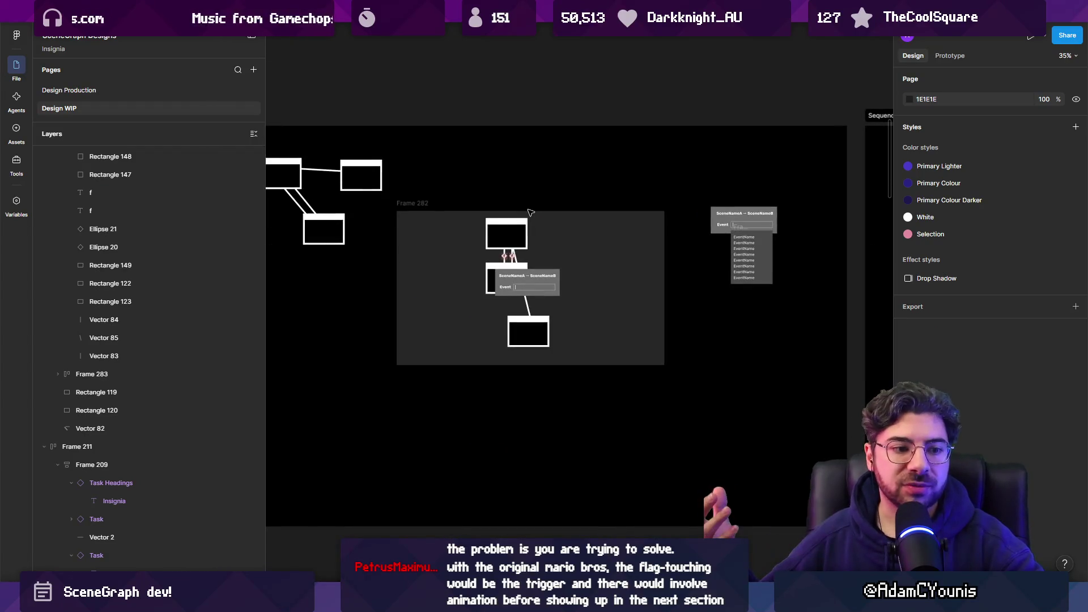
# - Pan to the Event Links section and select it and the World 1 frame, Frame 291
pyautogui.scroll(-3, 525, 228)
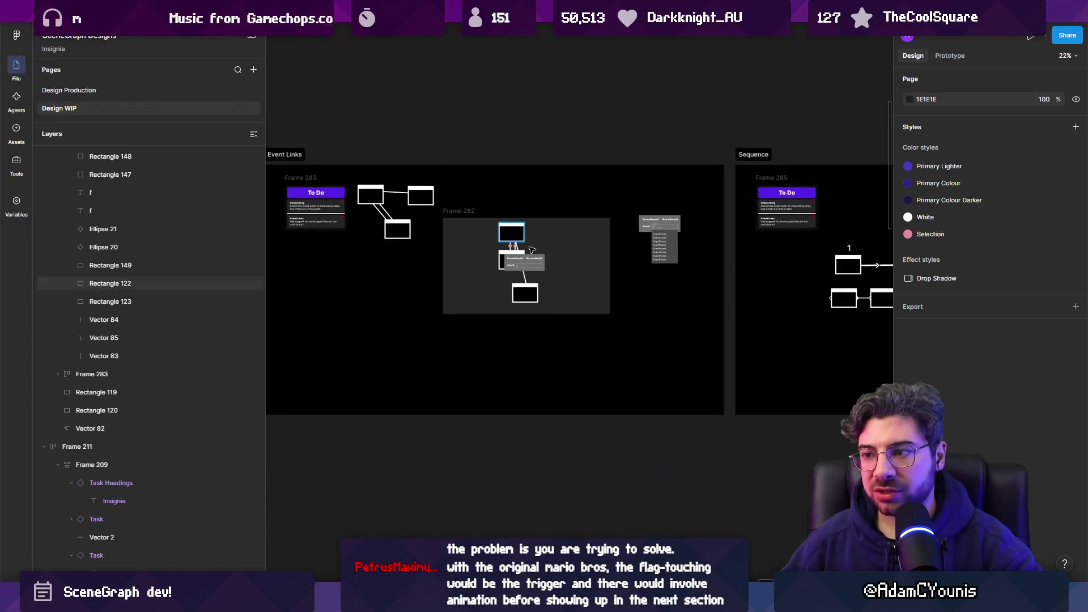
pyautogui.hscroll(10, 442, 295)
pyautogui.scroll(-3, 601, 303)
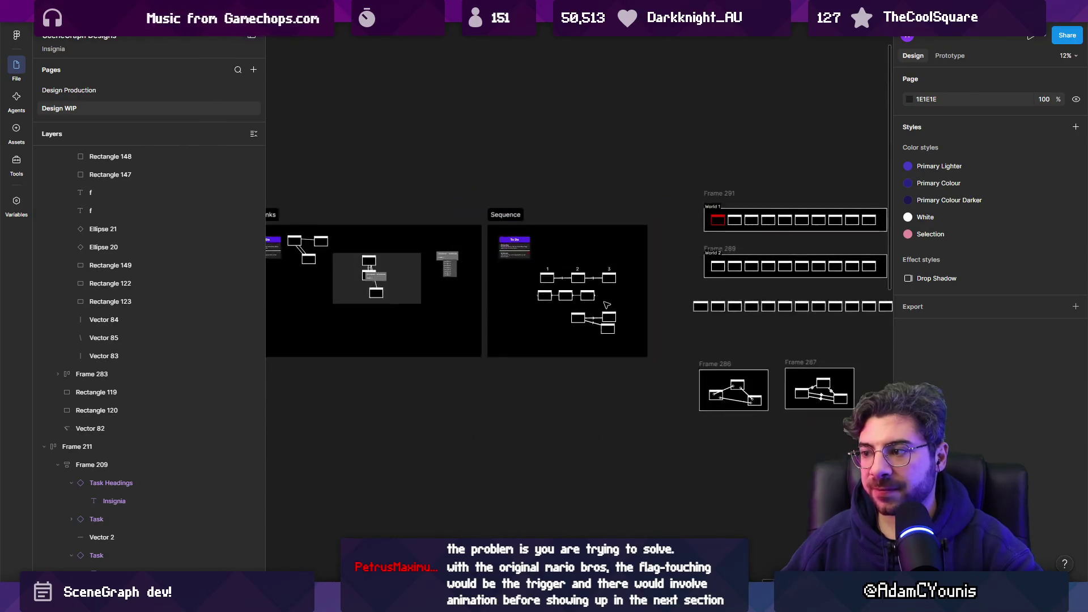
pyautogui.hscroll(-3, 461, 211)
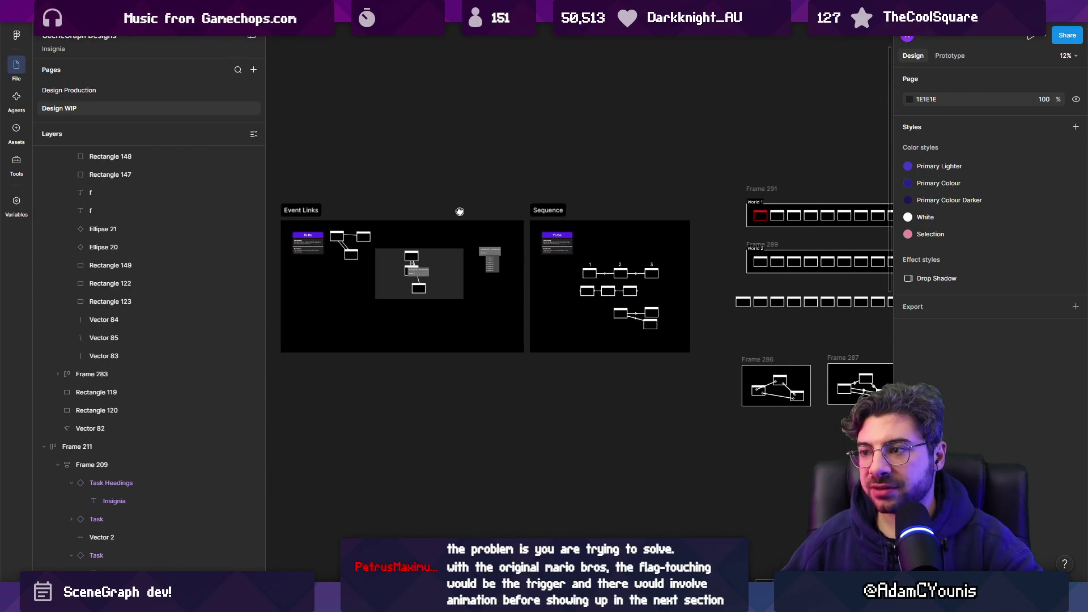
pyautogui.scroll(3, 389, 233)
pyautogui.click(371, 196)
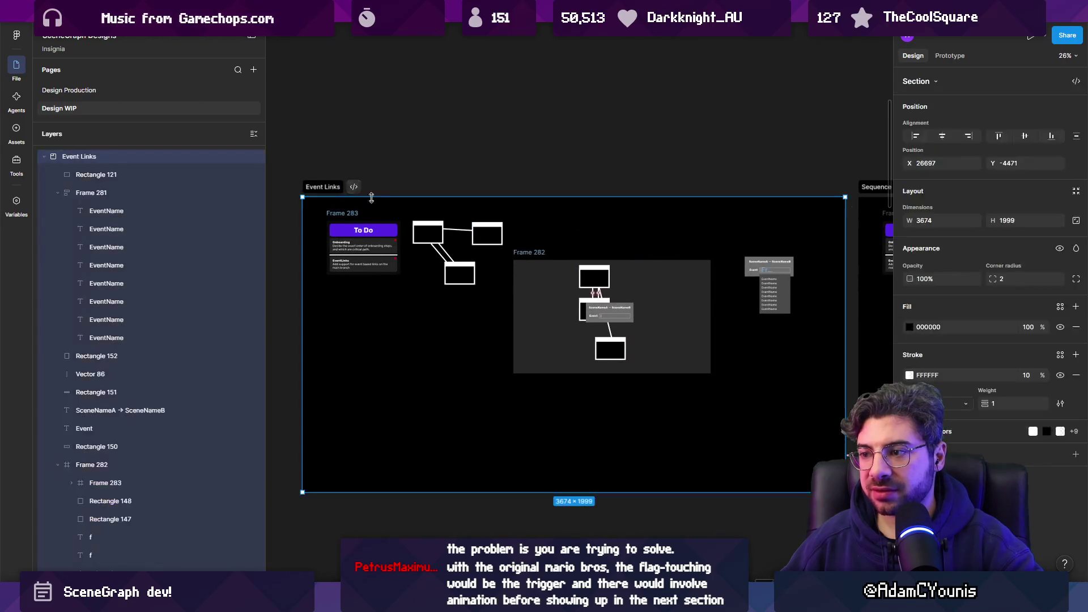
pyautogui.hscroll(10, 791, 285)
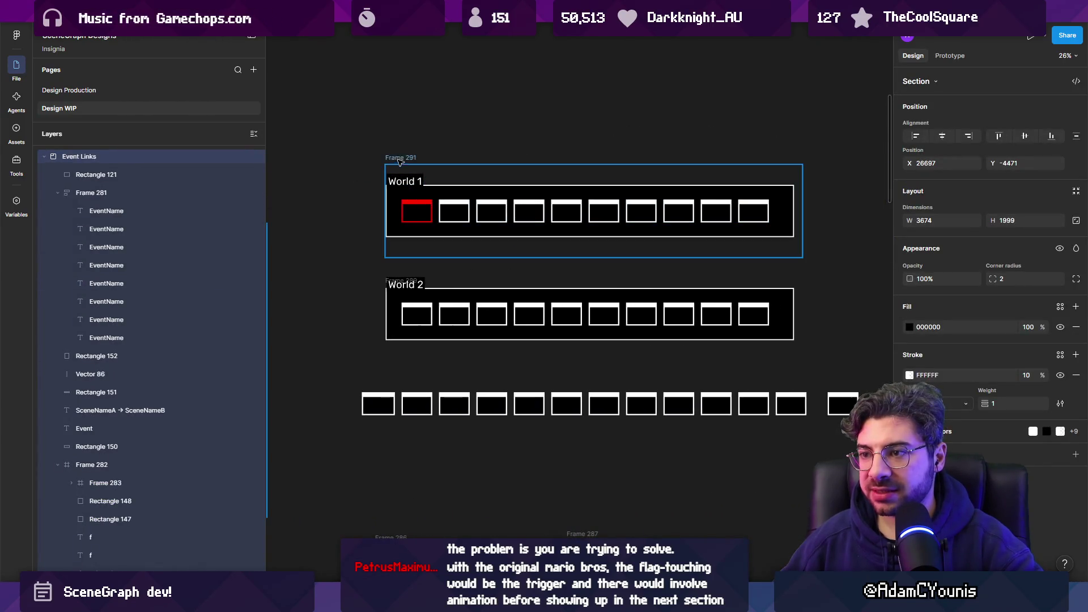
pyautogui.click(400, 158)
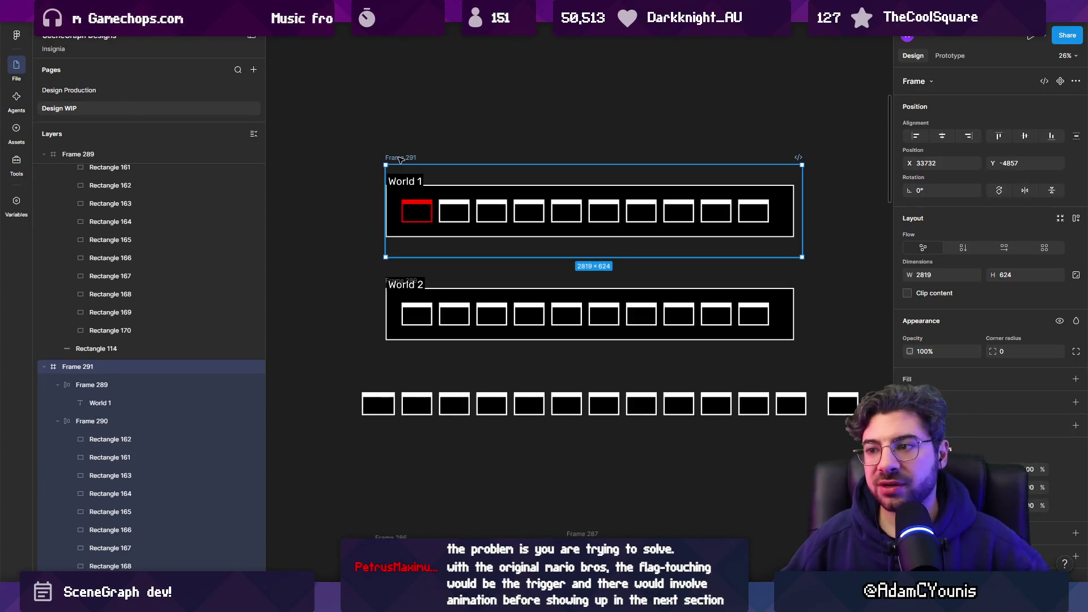
pyautogui.scroll(-5, 519, 221)
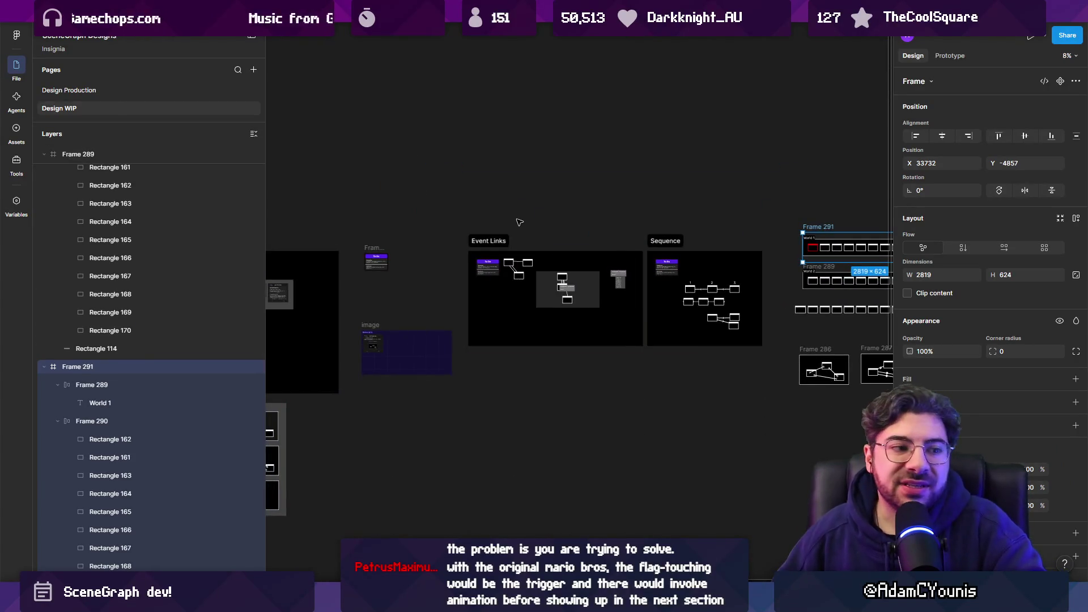
pyautogui.scroll(5, 579, 217)
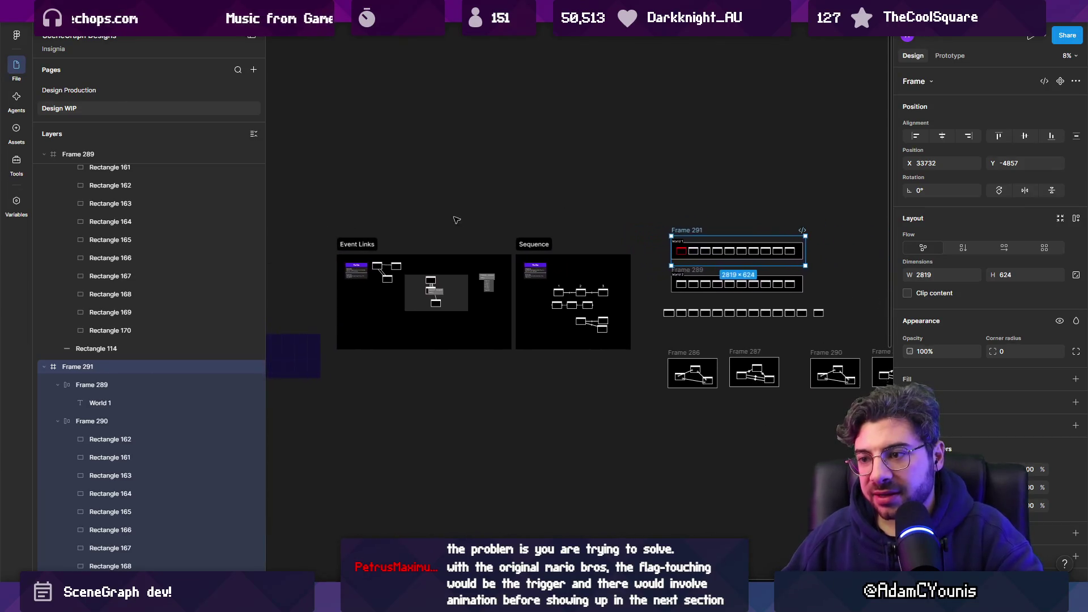
# - Frame the Event Links mockup's To Do card and event modal, then switch to the World Graph Editor page
pyautogui.click(331, 259)
pyautogui.hscroll(5, 623, 238)
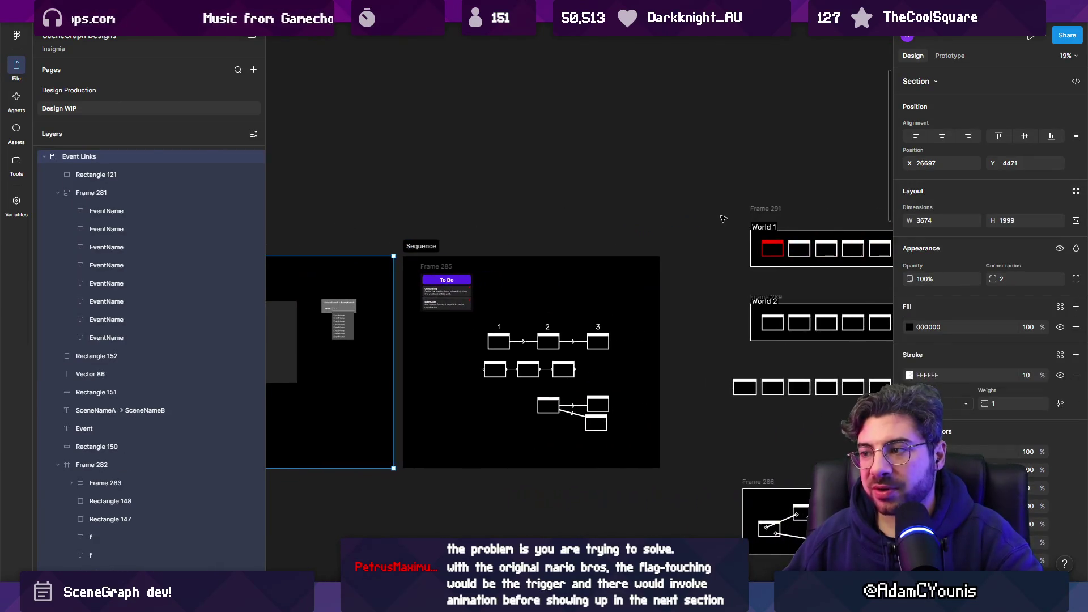
pyautogui.click(765, 209)
pyautogui.hscroll(-5, 509, 215)
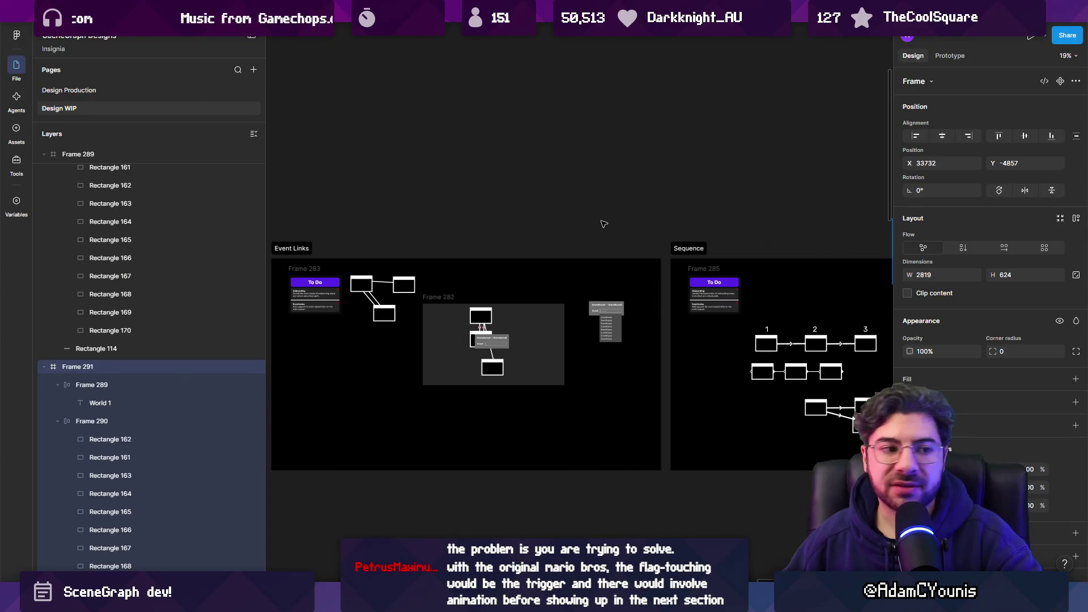
pyautogui.scroll(5, 369, 328)
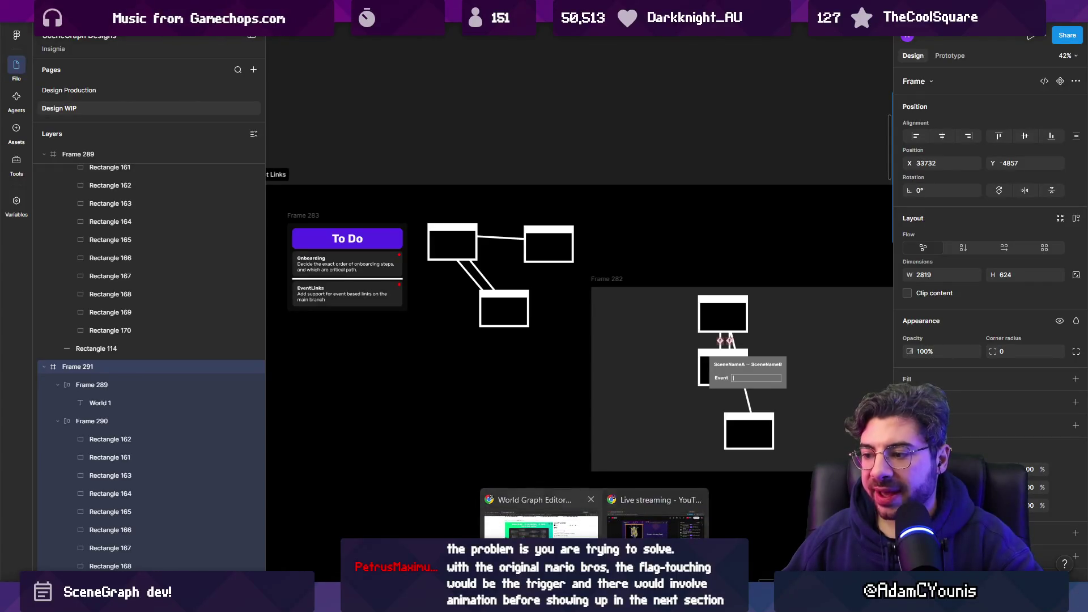
pyautogui.click(538, 516)
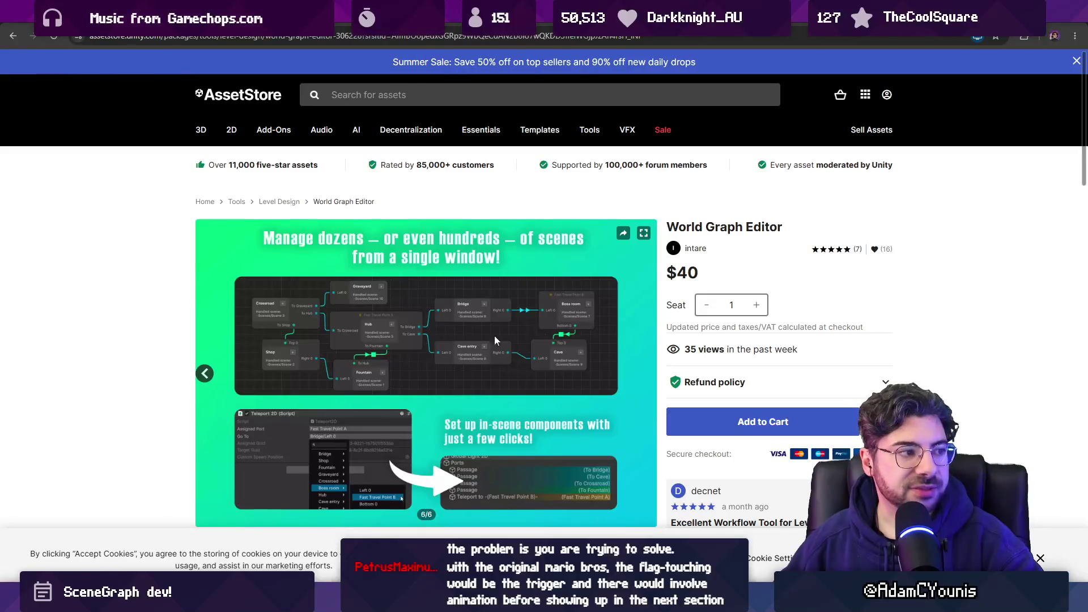
# - Scroll the $40 World Graph Editor listing, then return to the SceneGraph Designs file in Figma
pyautogui.scroll(-3, 434, 319)
pyautogui.scroll(3, 433, 318)
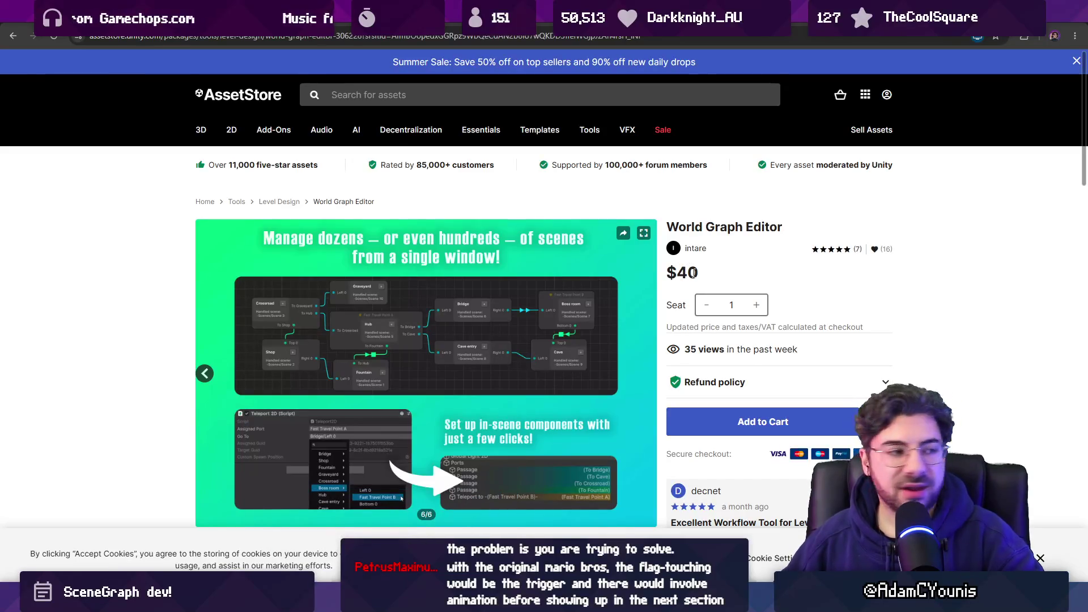
pyautogui.moveTo(544, 601)
pyautogui.click(544, 519)
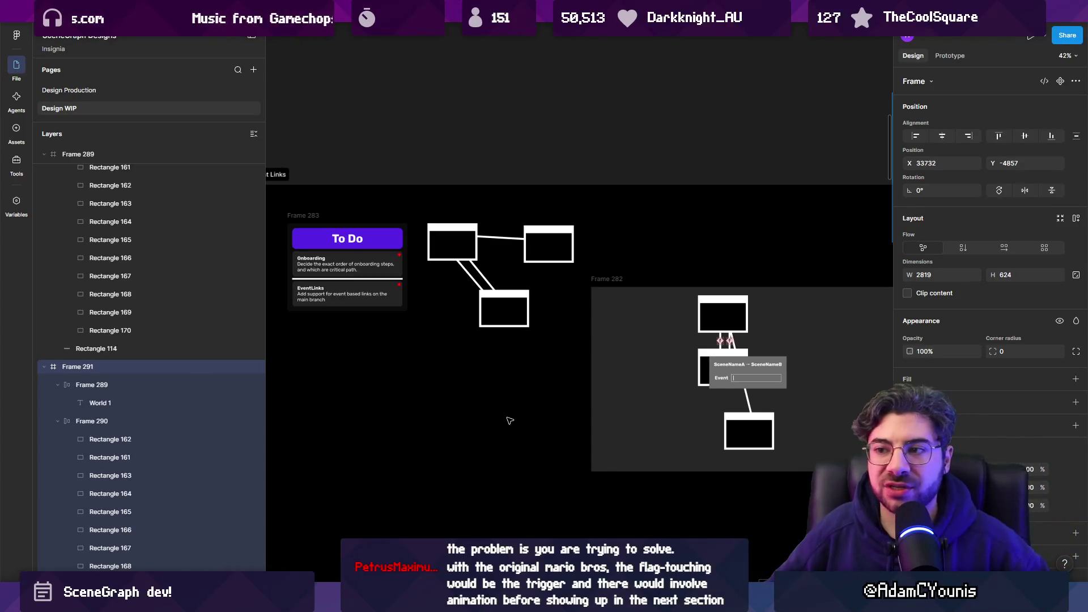
# - Bring Unity forward and pan and zoom the SceneGraph canvas to show more connected room nodes
pyautogui.moveTo(395, 594)
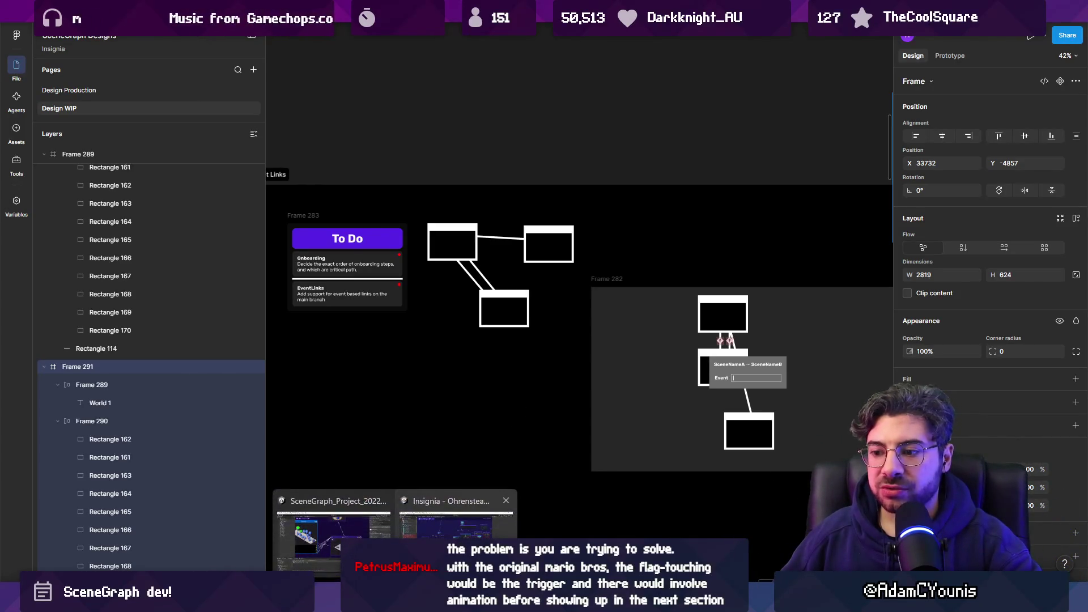
pyautogui.click(452, 527)
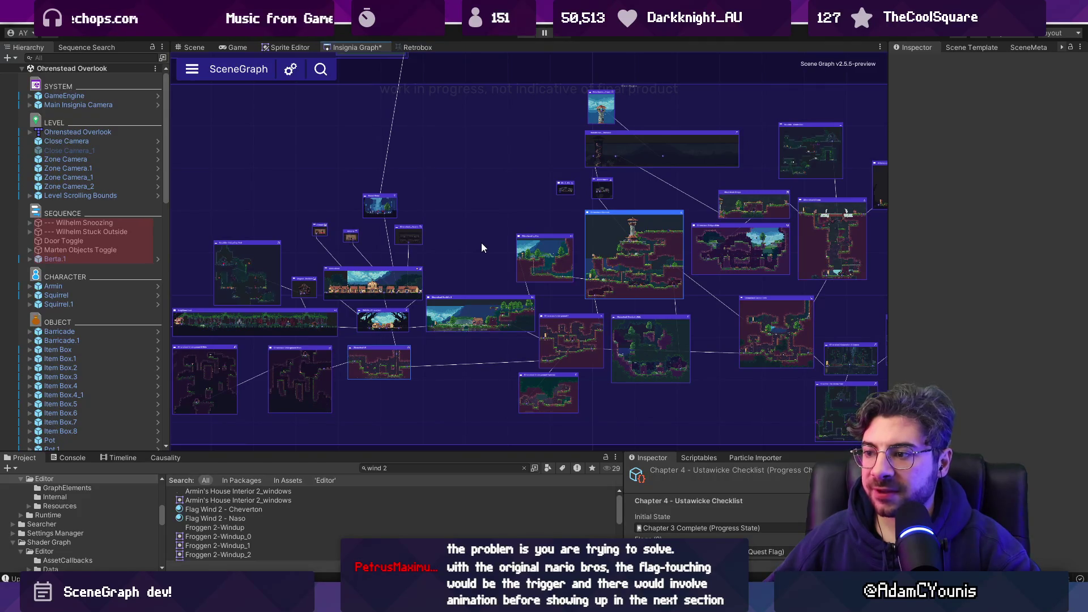
pyautogui.moveTo(481, 242); pyautogui.dragTo(379, 209)
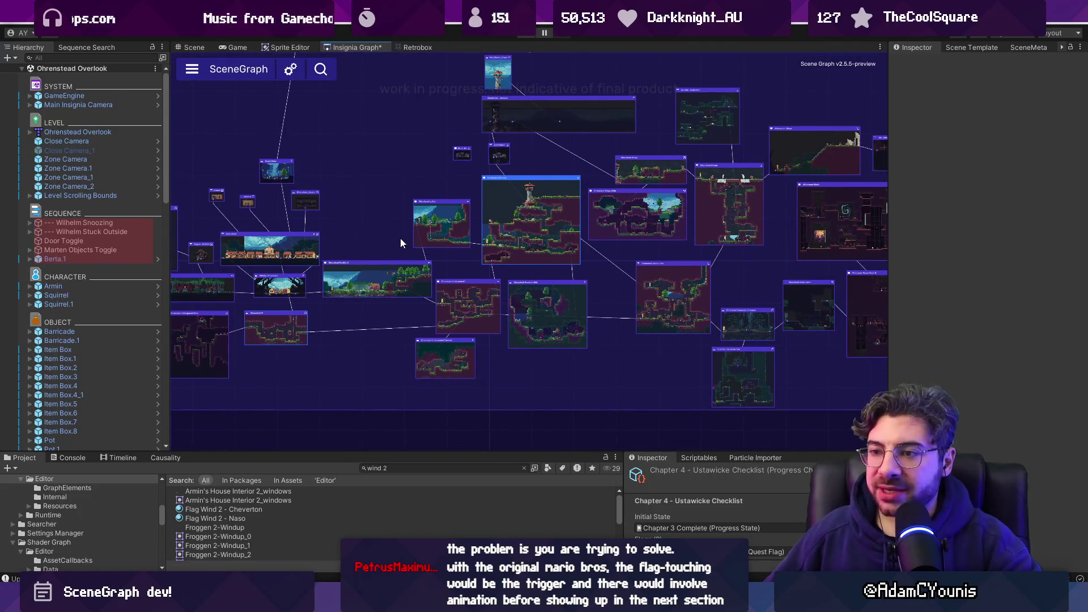
pyautogui.scroll(-1, 400, 243)
# - Copy a rectangle out of Frame 289 and enlarge it into a 1132×428 black panel
pyautogui.hotkey('alt', 'Tab')
pyautogui.scroll(5, 383, 269)
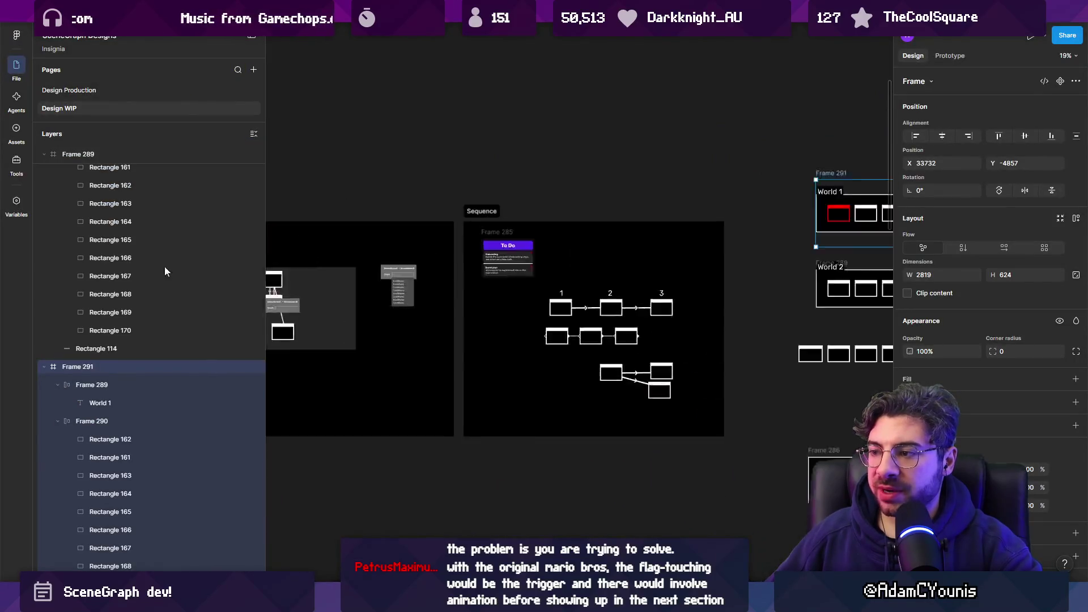
pyautogui.click(359, 283)
pyautogui.moveTo(359, 283); pyautogui.dragTo(585, 243)
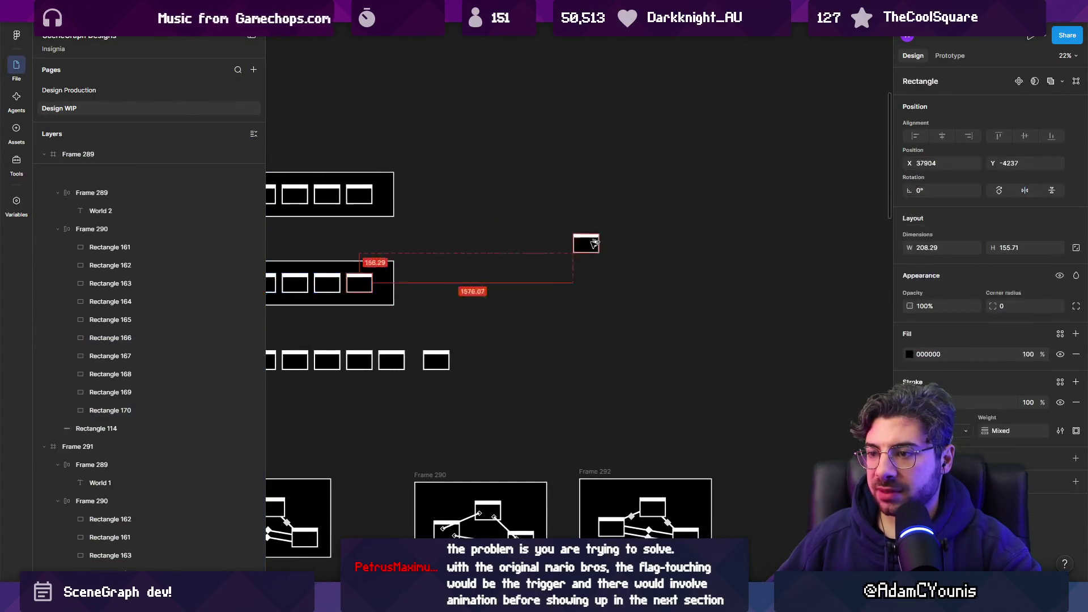
pyautogui.hotkey('shift', '2')
pyautogui.moveTo(672, 267); pyautogui.dragTo(906, 327)
pyautogui.scroll(1, 547, 286)
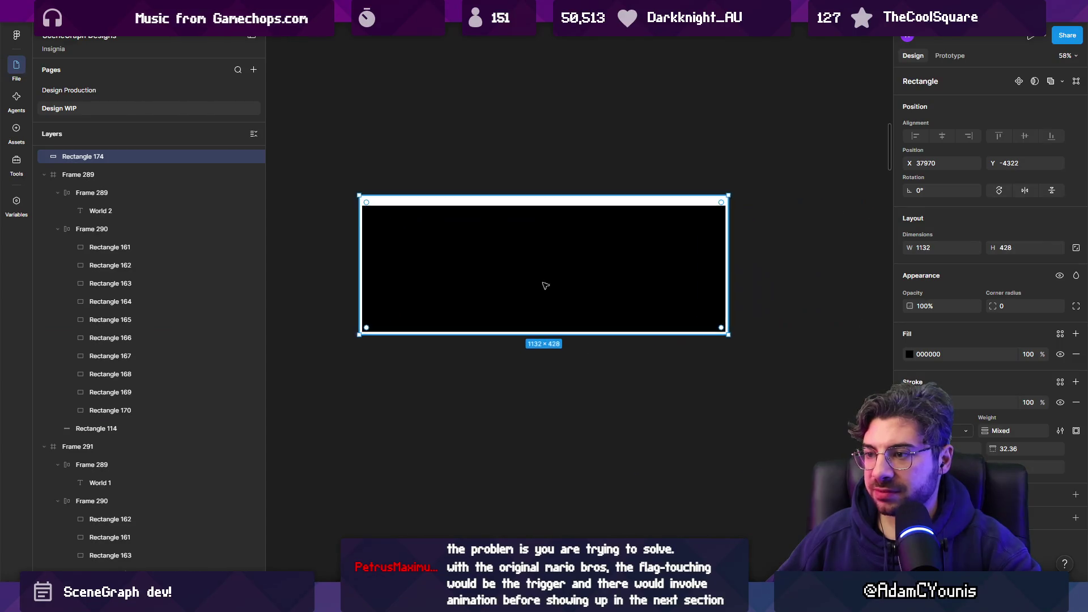
# - Draw a wide grey bar inside the black panel and duplicate it below
pyautogui.moveTo(375, 280); pyautogui.dragTo(704, 313)
pyautogui.moveTo(645, 297); pyautogui.dragTo(648, 350)
pyautogui.scroll(2, 505, 332)
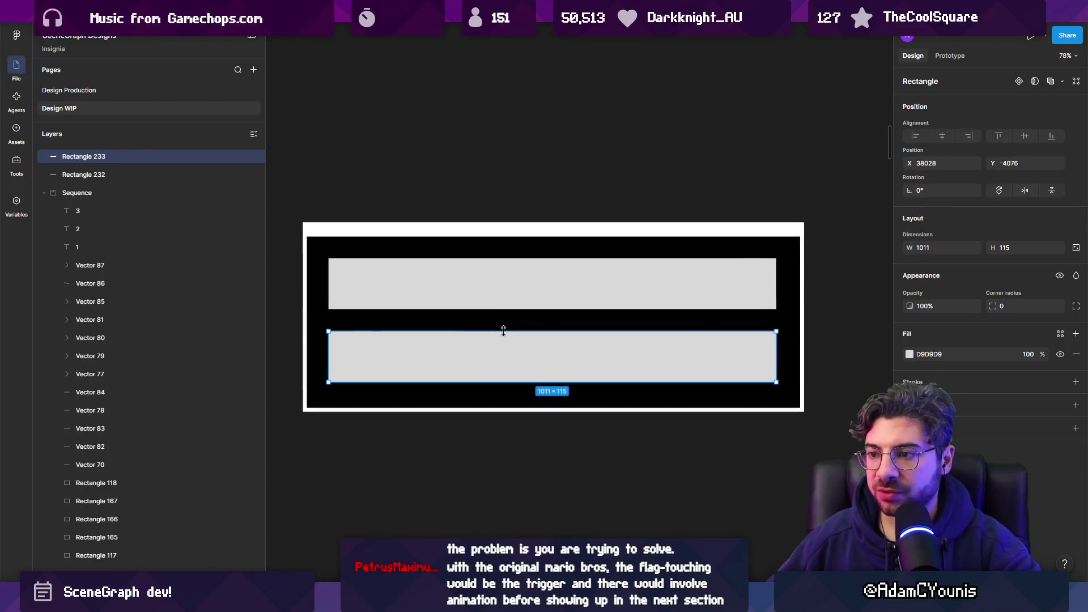
pyautogui.hotkey('ctrl', 'z')
pyautogui.scroll(-2, 509, 333)
pyautogui.moveTo(509, 333)
pyautogui.mouseDown()
pyautogui.moveTo(513, 449)
pyautogui.moveTo(512, 415)
pyautogui.mouseUp()
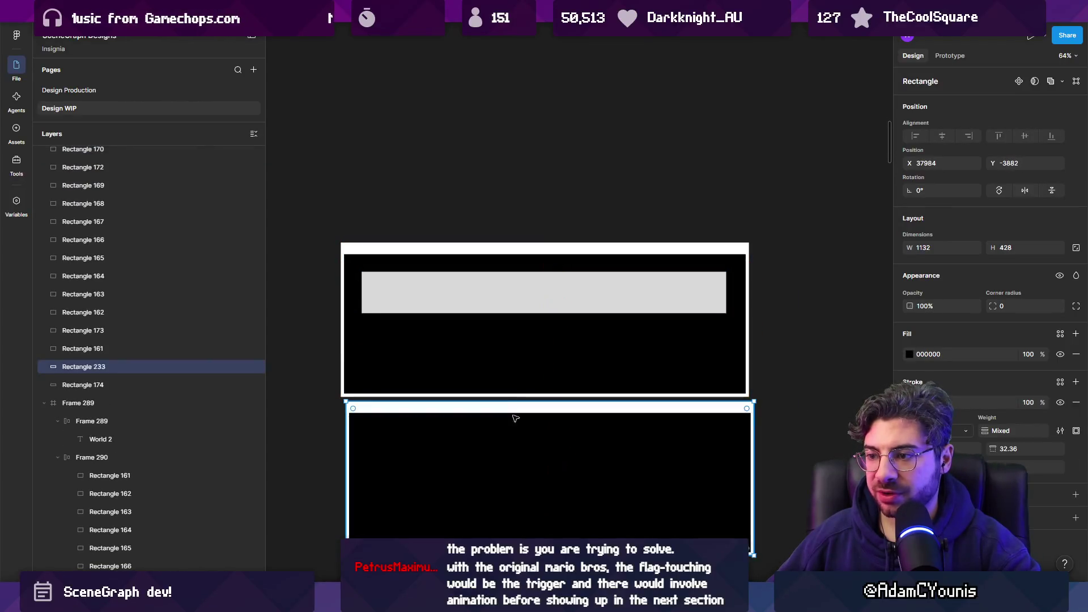
pyautogui.hotkey('ctrl', 'z')
pyautogui.hotkey('ctrl', 'z')
pyautogui.hotkey('ctrl', 'shift', 'z')
pyautogui.moveTo(495, 294); pyautogui.dragTo(496, 348)
pyautogui.scroll(3, 495, 349)
pyautogui.scroll(-1, 471, 340)
# - Shrink the lower bar into 130×115 squares forming a row of four, and draw a 24×24 square
pyautogui.moveTo(829, 352)
pyautogui.mouseDown()
pyautogui.moveTo(385, 352)
pyautogui.moveTo(499, 352)
pyautogui.mouseUp()
pyautogui.moveTo(500, 352); pyautogui.dragTo(768, 352)
pyautogui.click(527, 485)
pyautogui.press('r')
pyautogui.moveTo(475, 474); pyautogui.dragTo(486, 486)
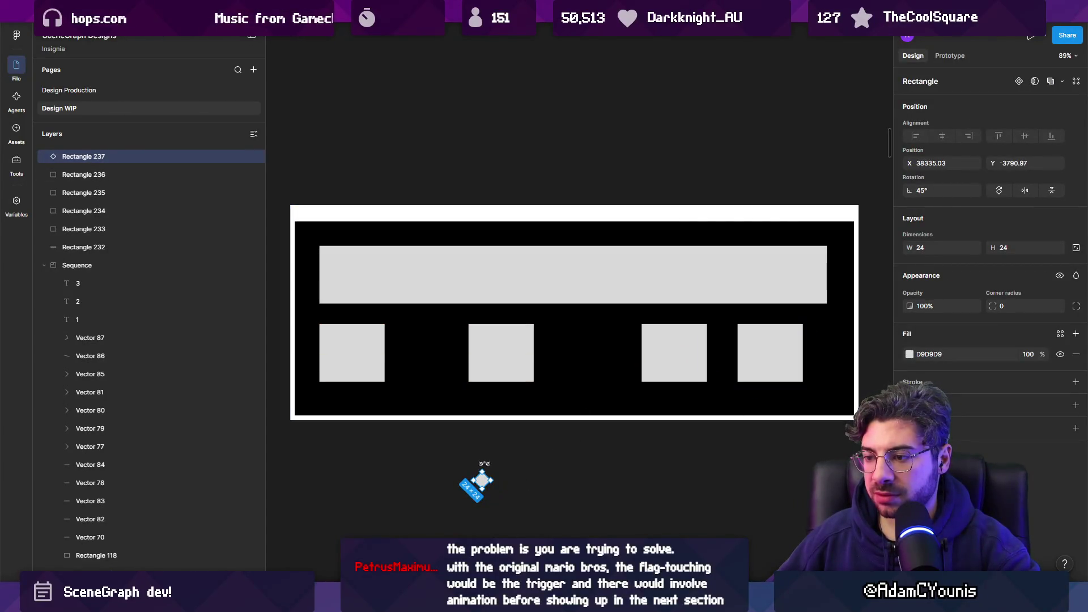
# - Turn the small rotated square into a black diamond with a white 5-px outline
pyautogui.click(910, 354)
pyautogui.click(771, 535)
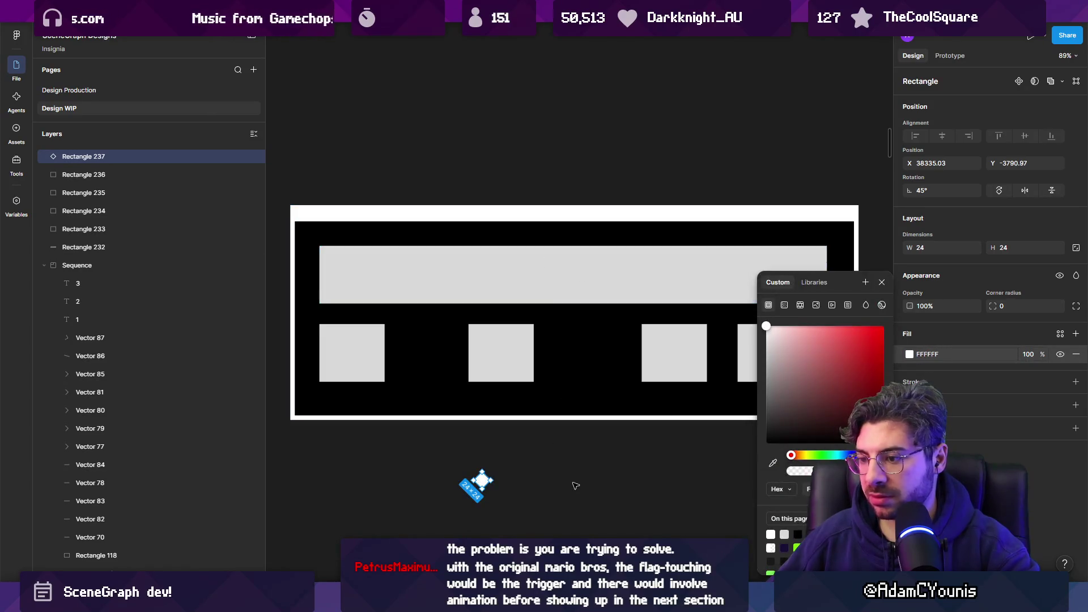
pyautogui.click(570, 479)
pyautogui.click(478, 482)
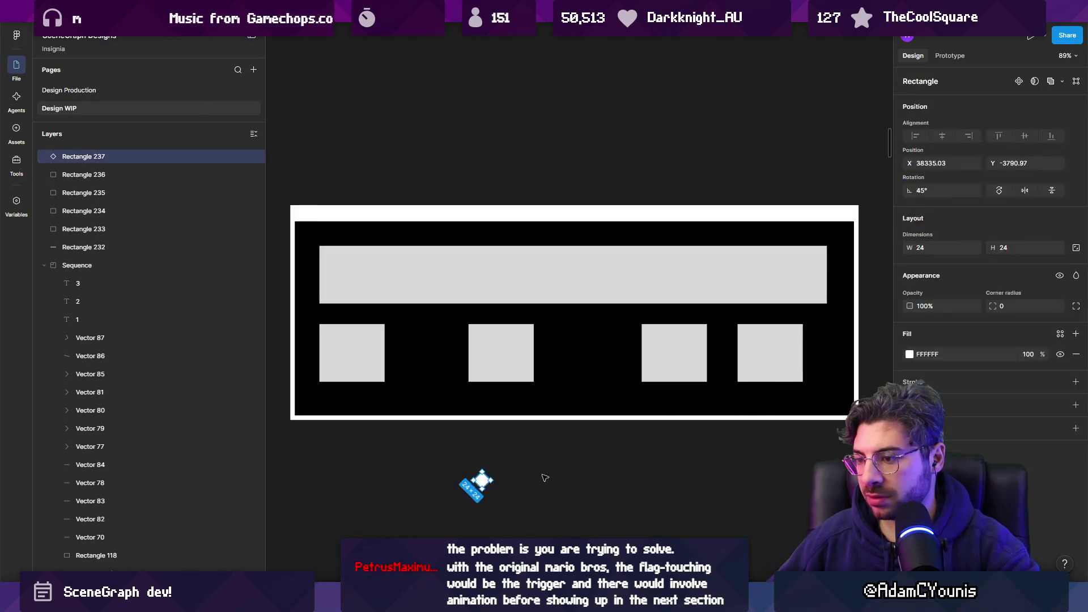
pyautogui.hotkey('shift', 'x')
pyautogui.click(908, 335)
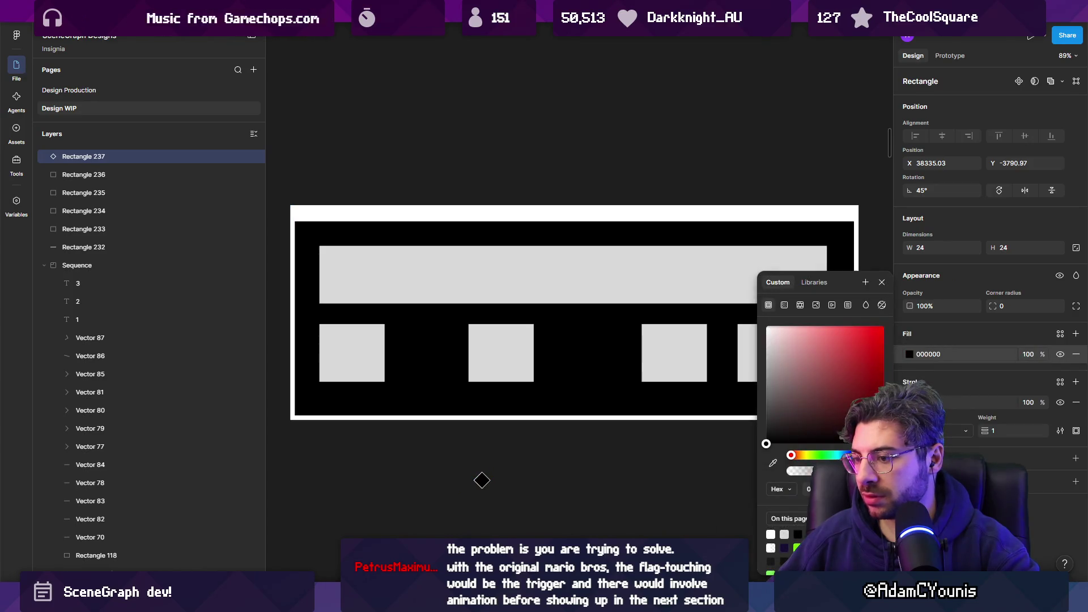
pyautogui.doubleClick(1004, 431)
pyautogui.write('5')
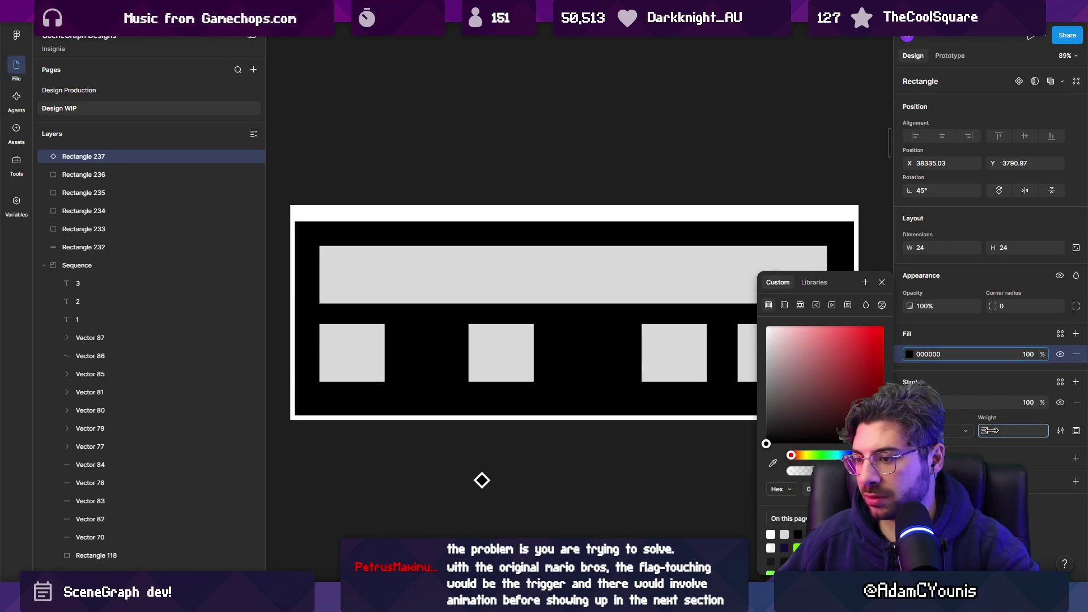
pyautogui.press('Escape')
# - Move the diamond onto the grey bar and select the bar together with all four squares
pyautogui.moveTo(478, 468)
pyautogui.mouseDown()
pyautogui.moveTo(413, 286)
pyautogui.moveTo(493, 255)
pyautogui.moveTo(454, 250)
pyautogui.mouseUp()
pyautogui.scroll(3, 415, 285)
pyautogui.click(401, 260)
pyautogui.keyDown('shift'); pyautogui.click(405, 347); pyautogui.keyUp('shift')
pyautogui.scroll(-5, 406, 347)
pyautogui.keyDown('shift'); pyautogui.click(527, 354); pyautogui.keyUp('shift')
pyautogui.keyDown('shift'); pyautogui.click(739, 357); pyautogui.keyUp('shift')
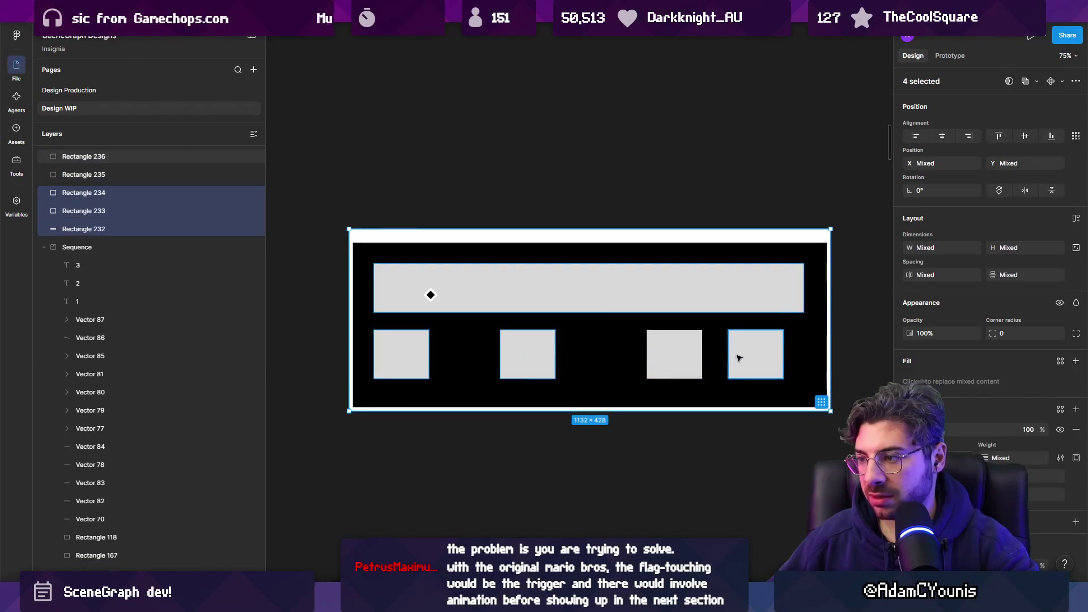
pyautogui.keyDown('shift'); pyautogui.click(674, 354); pyautogui.keyUp('shift')
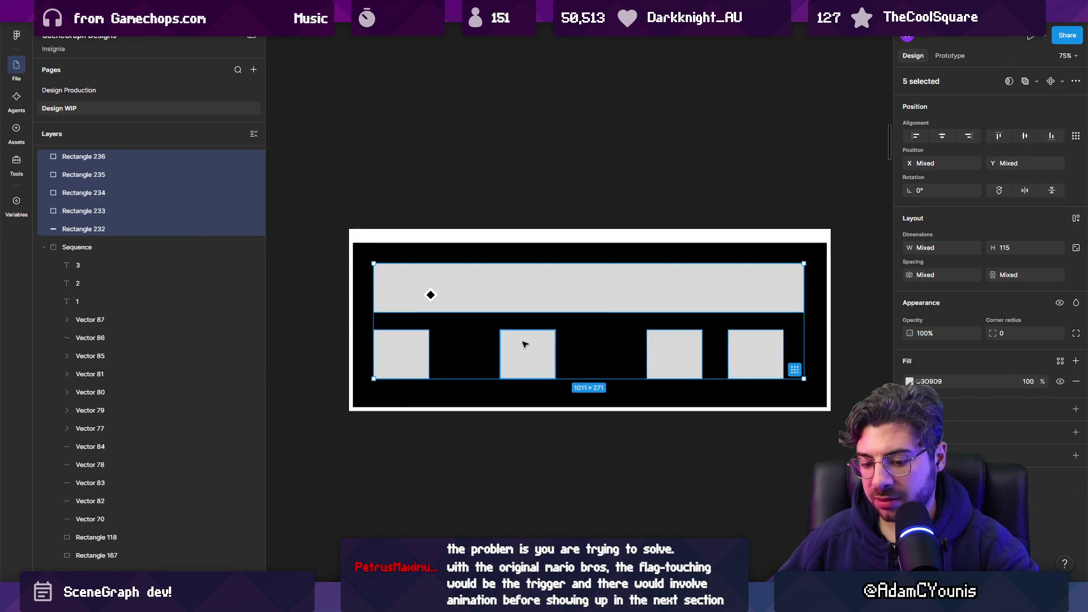
# - Convert the bar and squares to outlines, adjust stroke weight, and copy the diamond into the first square
pyautogui.hotkey('shift', 'x')
pyautogui.moveTo(985, 433); pyautogui.dragTo(997, 430)
pyautogui.scroll(3, 415, 315)
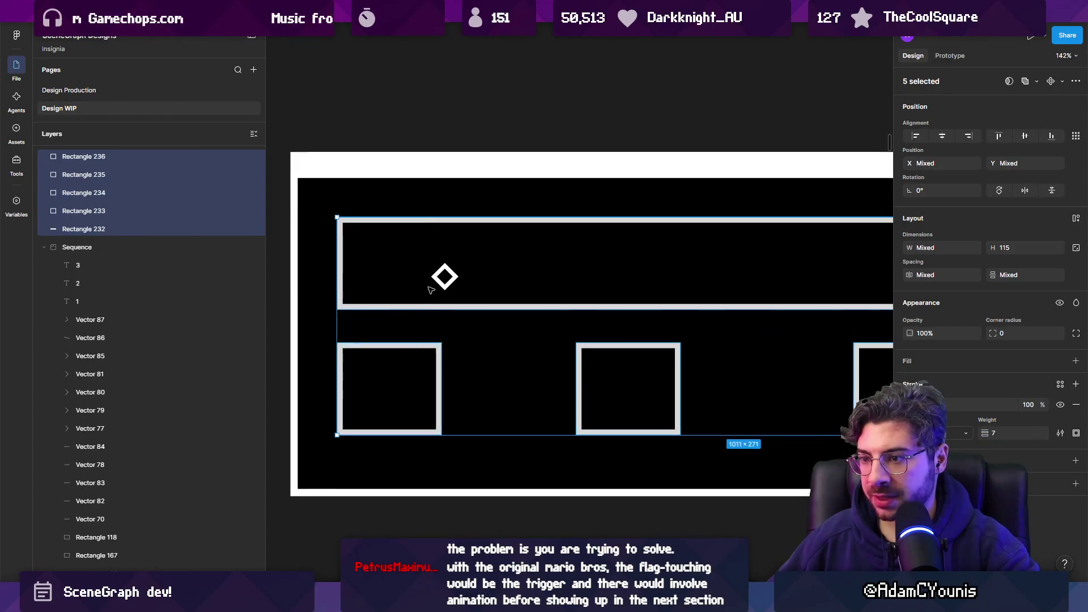
pyautogui.click(444, 276)
pyautogui.moveTo(445, 276); pyautogui.dragTo(355, 407)
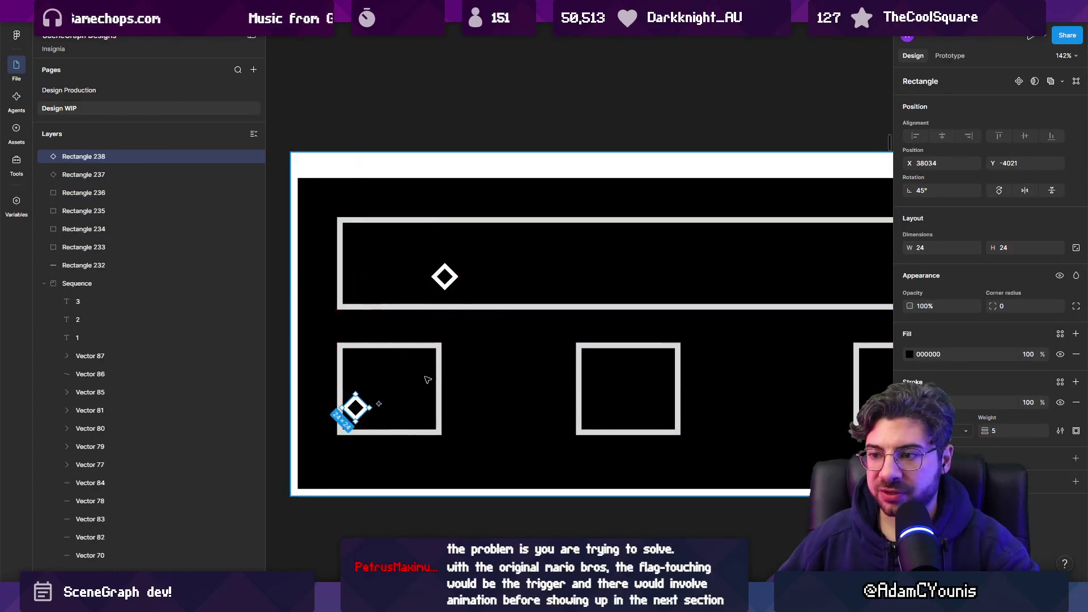
pyautogui.scroll(-2, 386, 283)
pyautogui.hscroll(2, 386, 284)
# - Remove the extra diamond and copy the remaining one to the right within the square
pyautogui.click(386, 227)
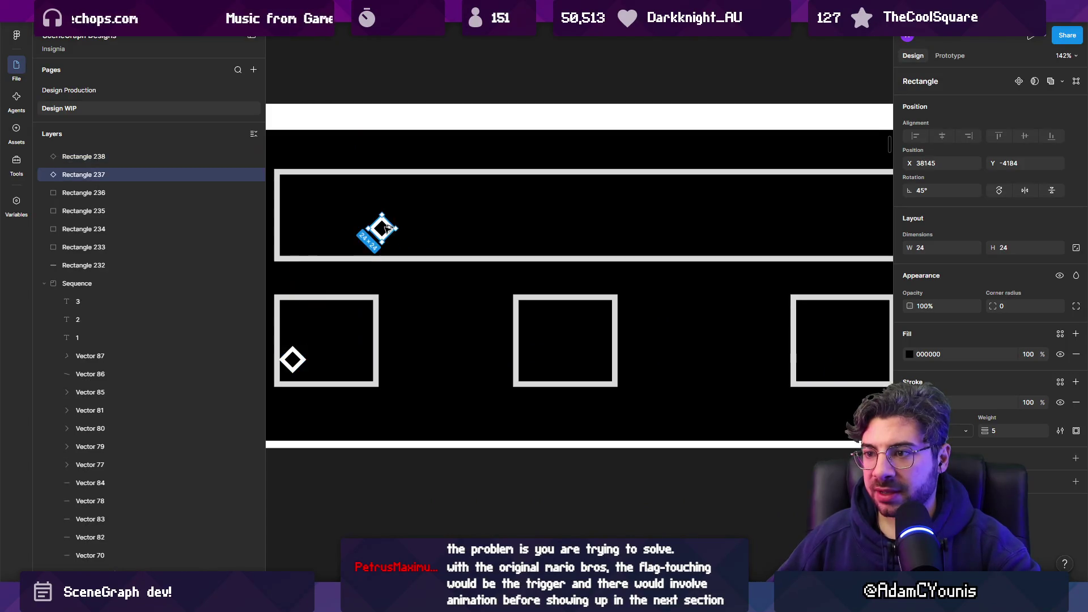
pyautogui.hotkey('ctrl', 'z')
pyautogui.click(303, 359)
pyautogui.moveTo(302, 362); pyautogui.dragTo(560, 361)
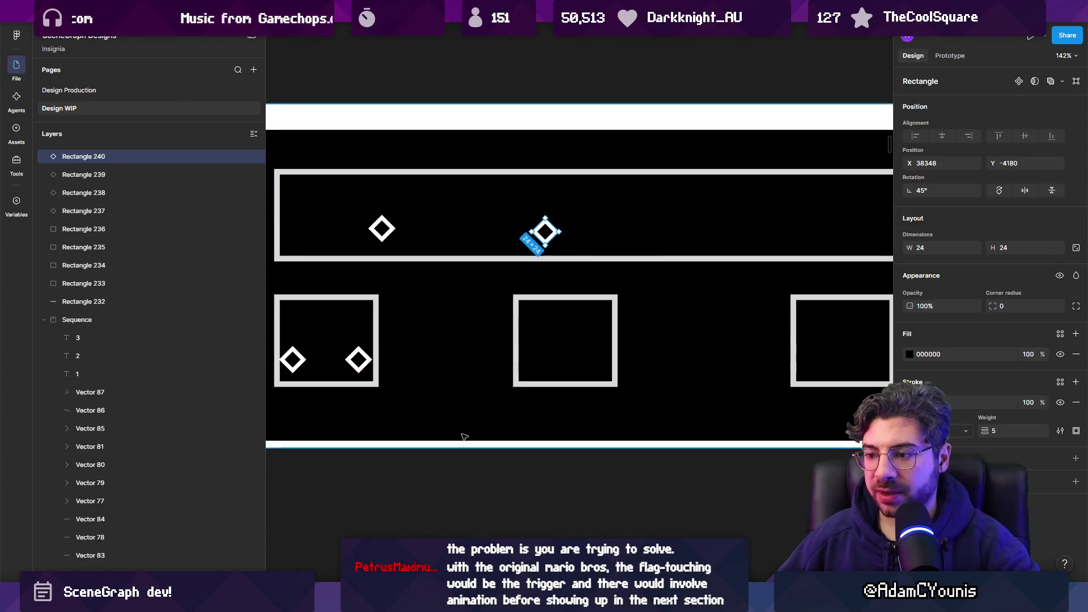
pyautogui.hscroll(-3, 478, 335)
# - Draw a path linking the bar's diamond to the lower diamonds, then zoom out from 142% to 18%
pyautogui.press('p')
pyautogui.click(492, 232)
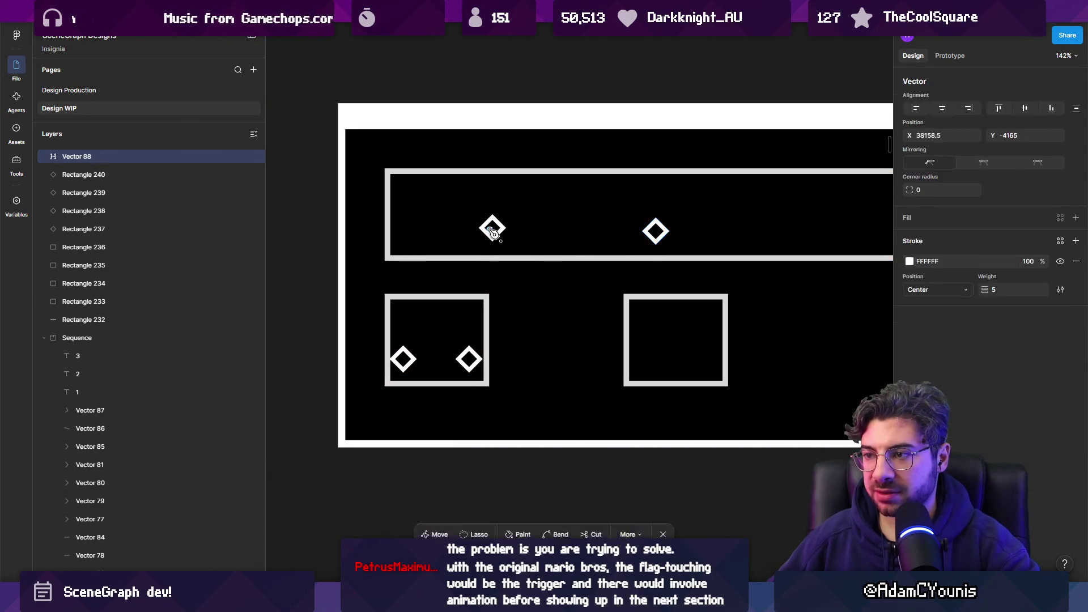
pyautogui.click(403, 359)
pyautogui.click(659, 231)
pyautogui.press('Return')
pyautogui.scroll(-5, 542, 272)
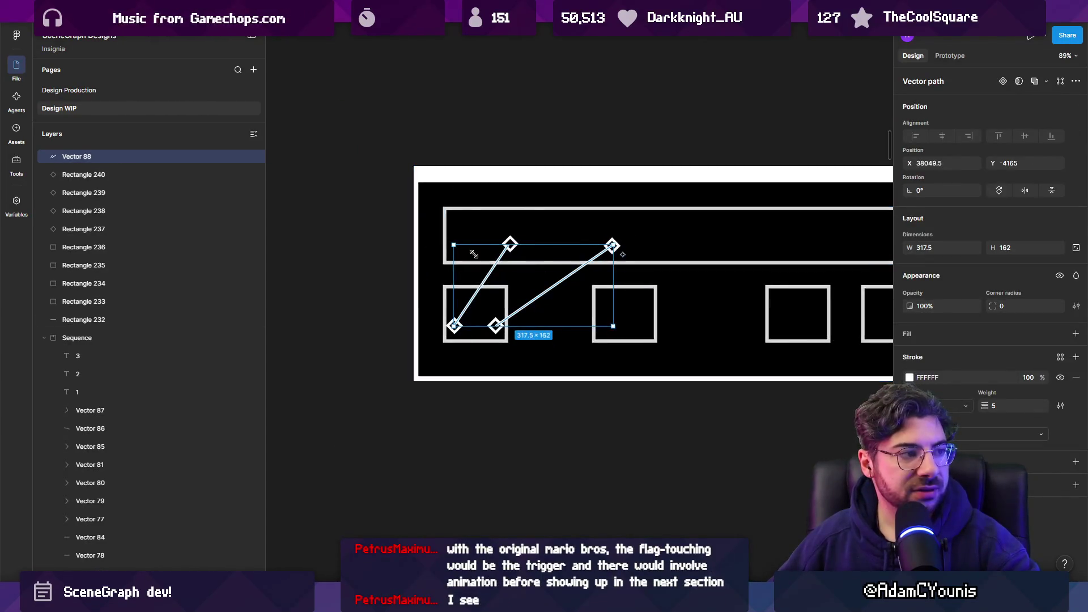
pyautogui.click(518, 165)
pyautogui.scroll(-2, 544, 170)
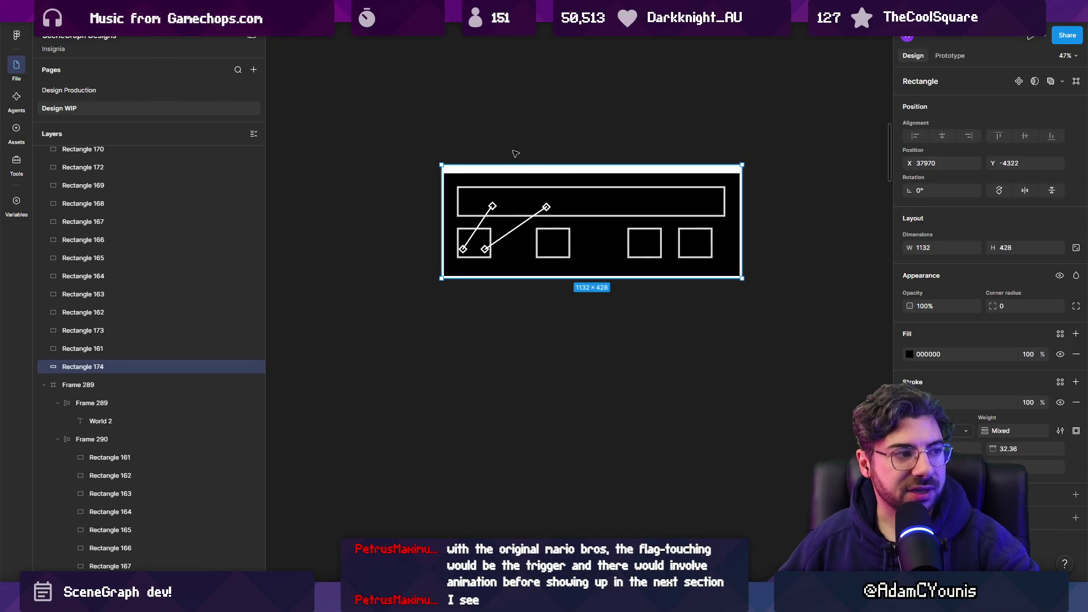
pyautogui.scroll(-1, 650, 192)
pyautogui.scroll(-3, 587, 192)
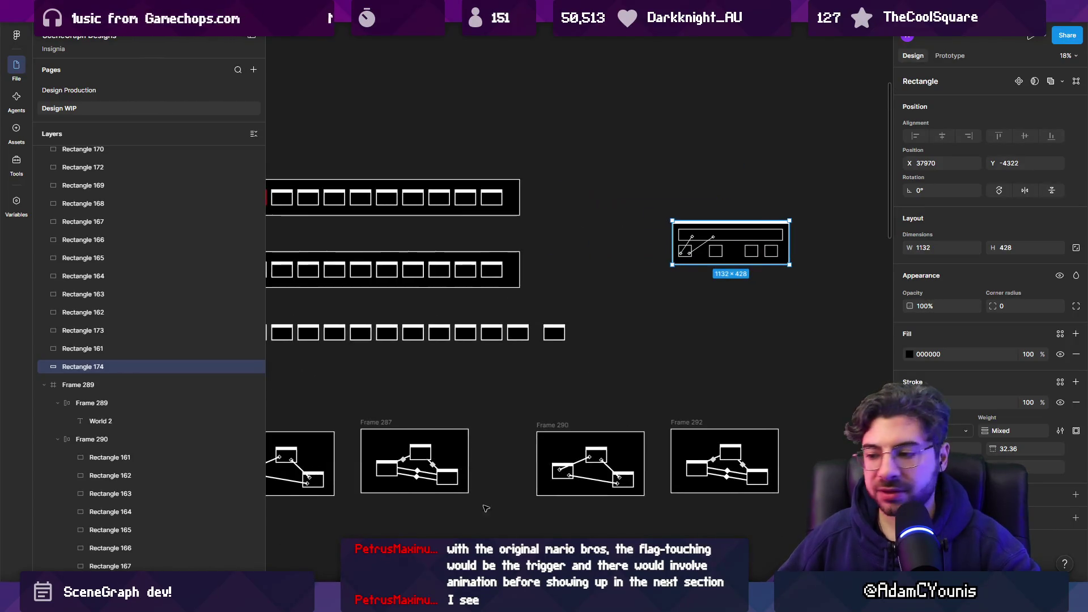
# - Switch to Unity and zoom and pan the SceneGraph room graph, including the Athenaeum library rooms
pyautogui.click(429, 525)
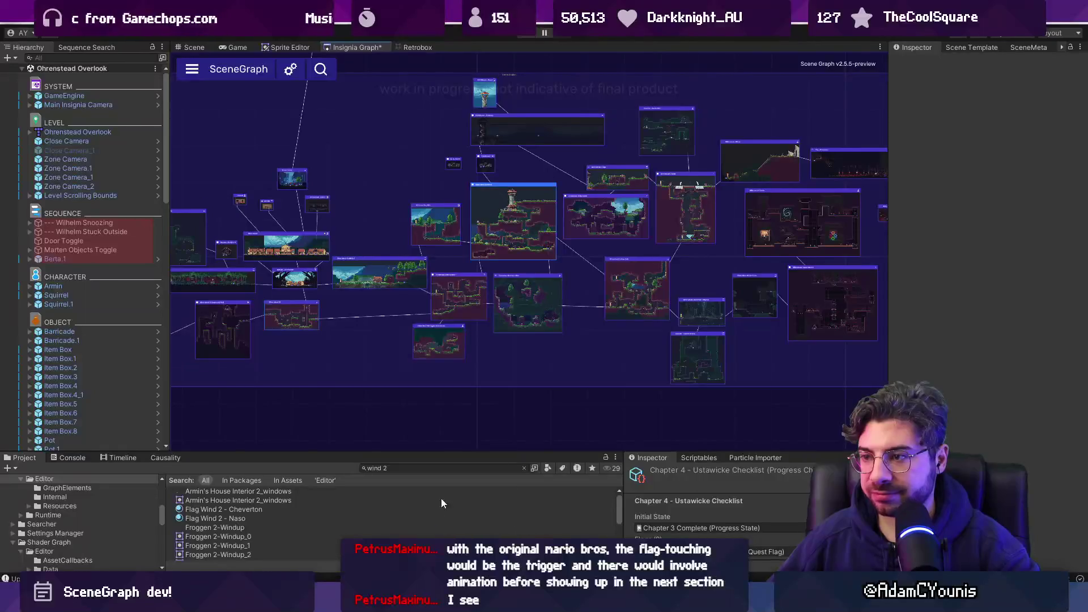
pyautogui.scroll(5, 509, 283)
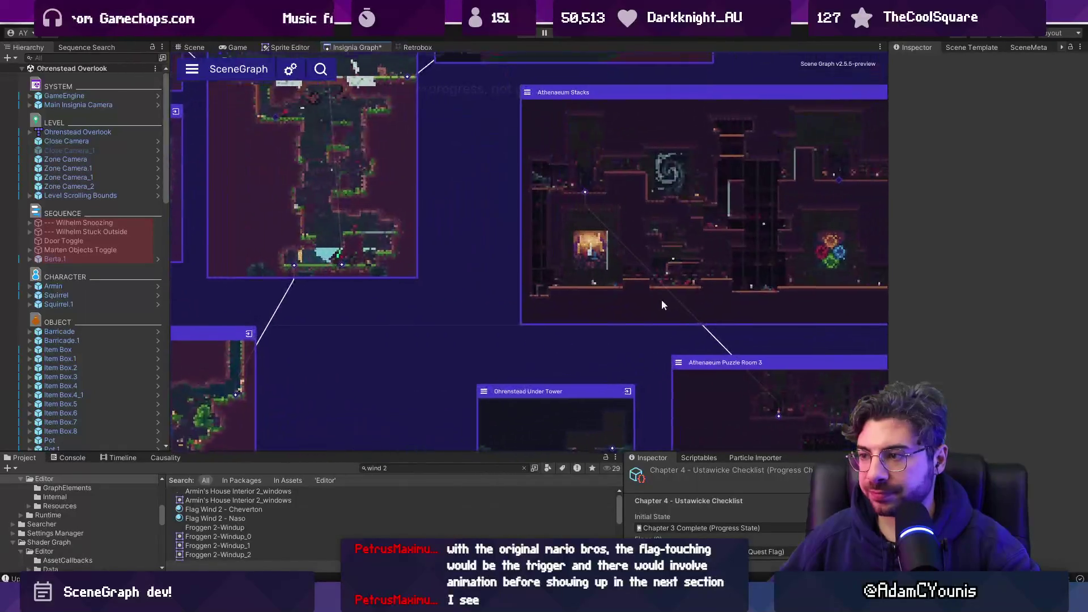
pyautogui.scroll(-5, 553, 248)
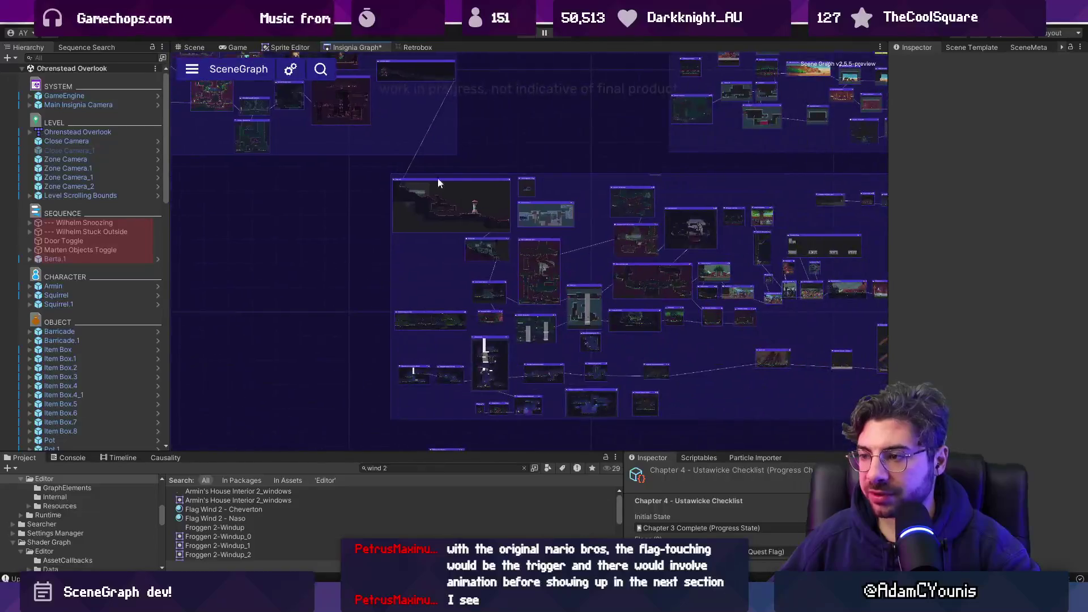
pyautogui.scroll(-4, 414, 204)
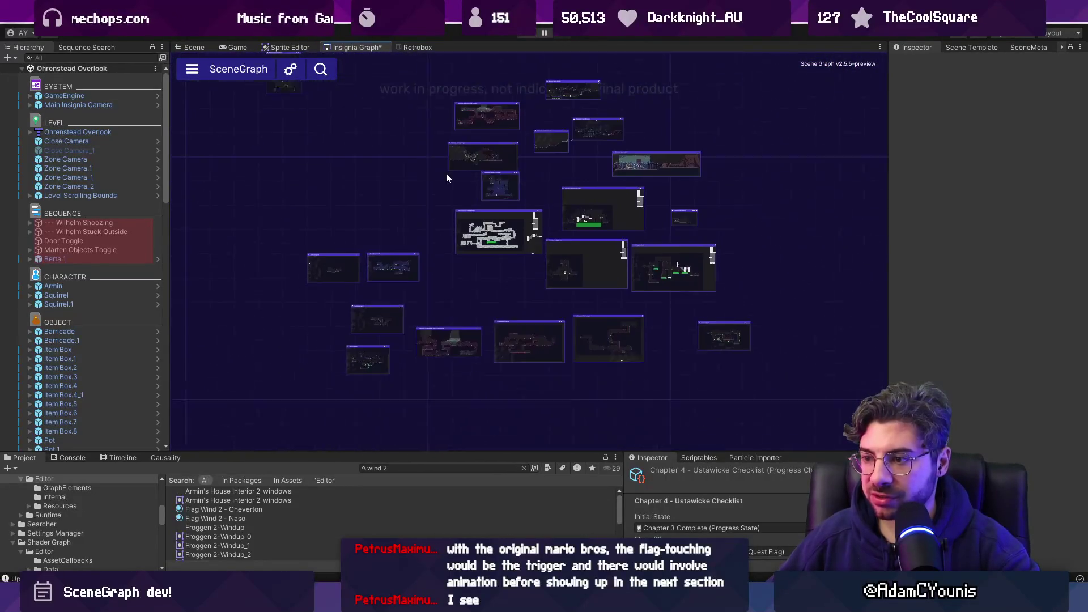
pyautogui.scroll(8, 573, 286)
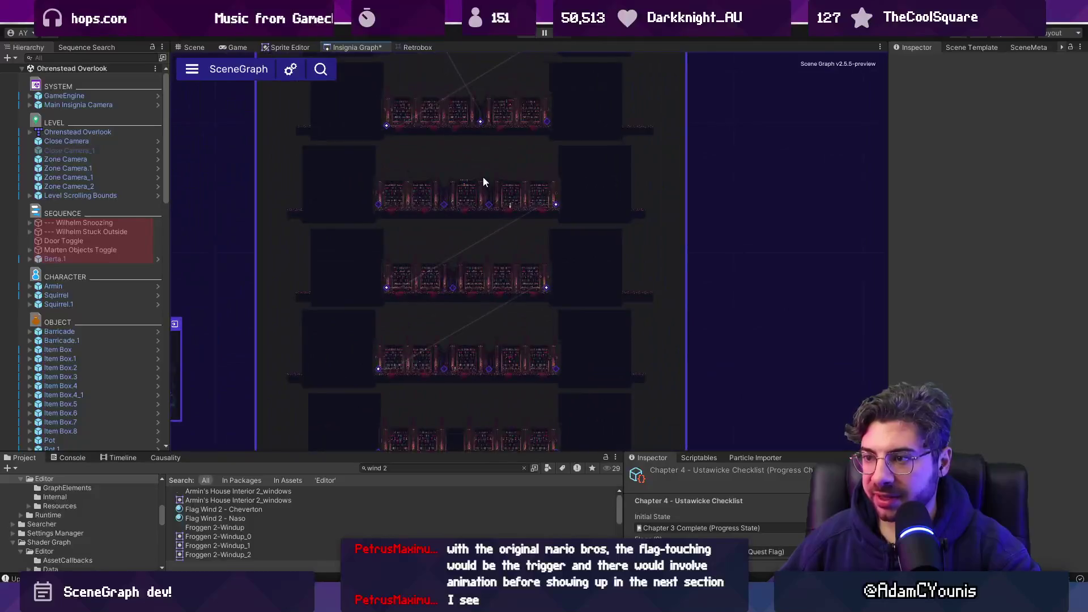
pyautogui.scroll(2, 448, 221)
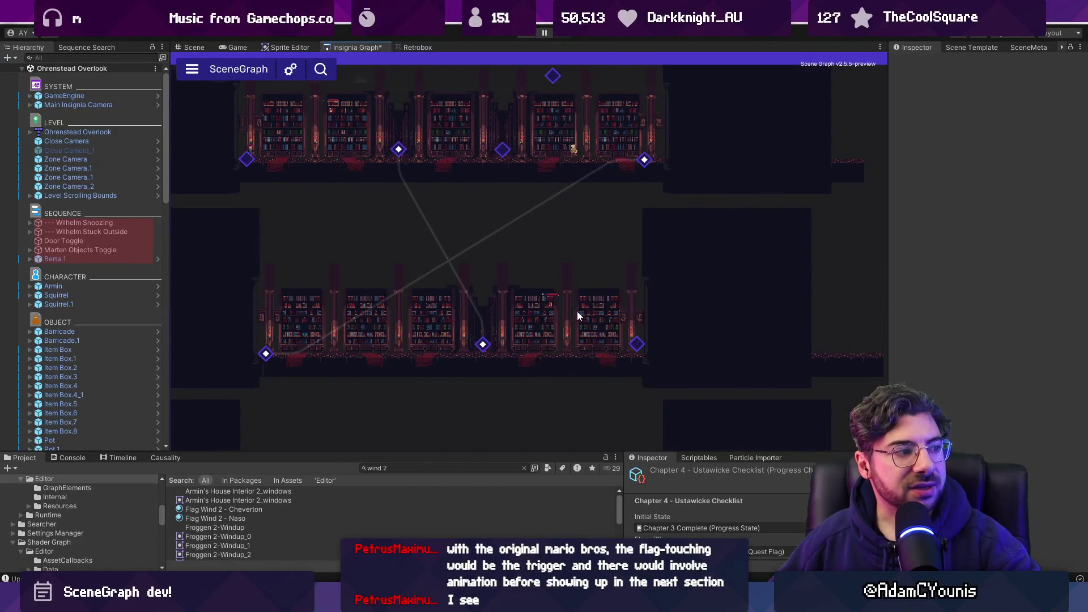
pyautogui.scroll(-3, 578, 315)
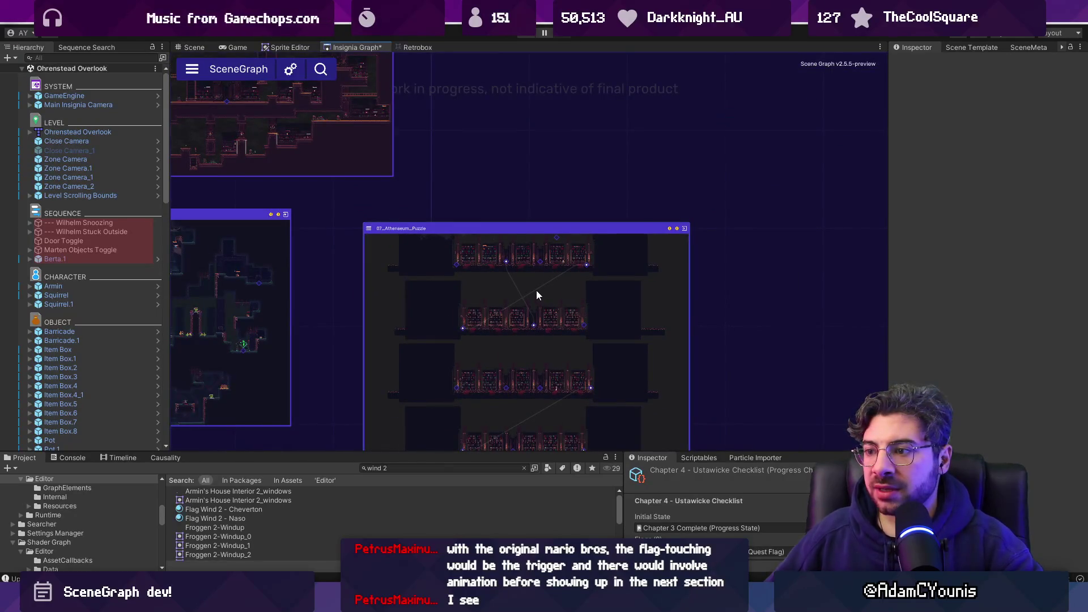
pyautogui.scroll(-3, 536, 290)
pyautogui.moveTo(540, 230); pyautogui.dragTo(704, 195)
pyautogui.scroll(3, 476, 290)
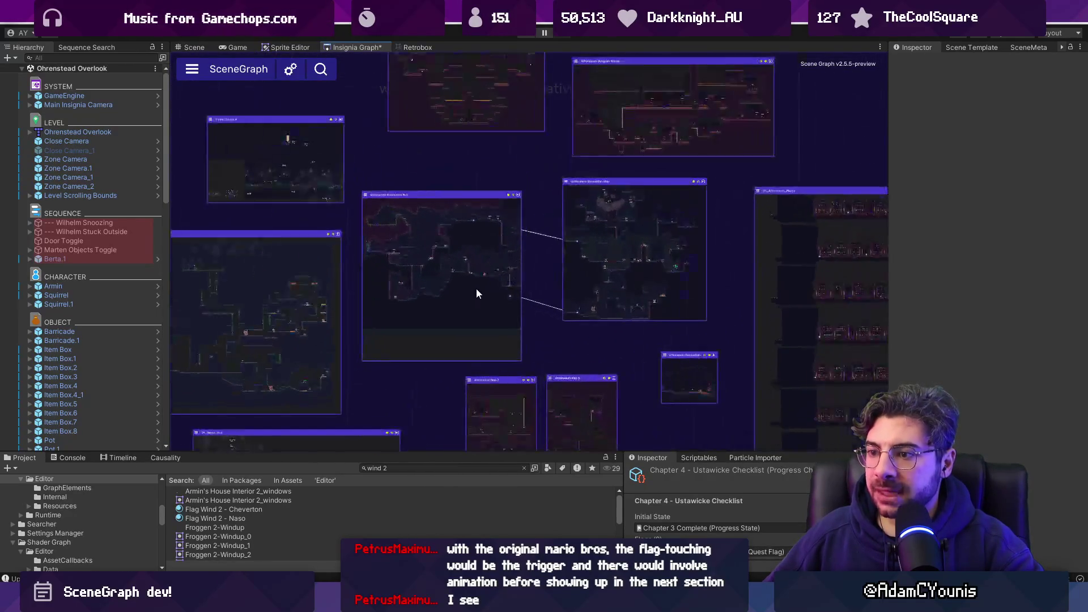
pyautogui.scroll(-3, 475, 287)
pyautogui.scroll(3, 621, 260)
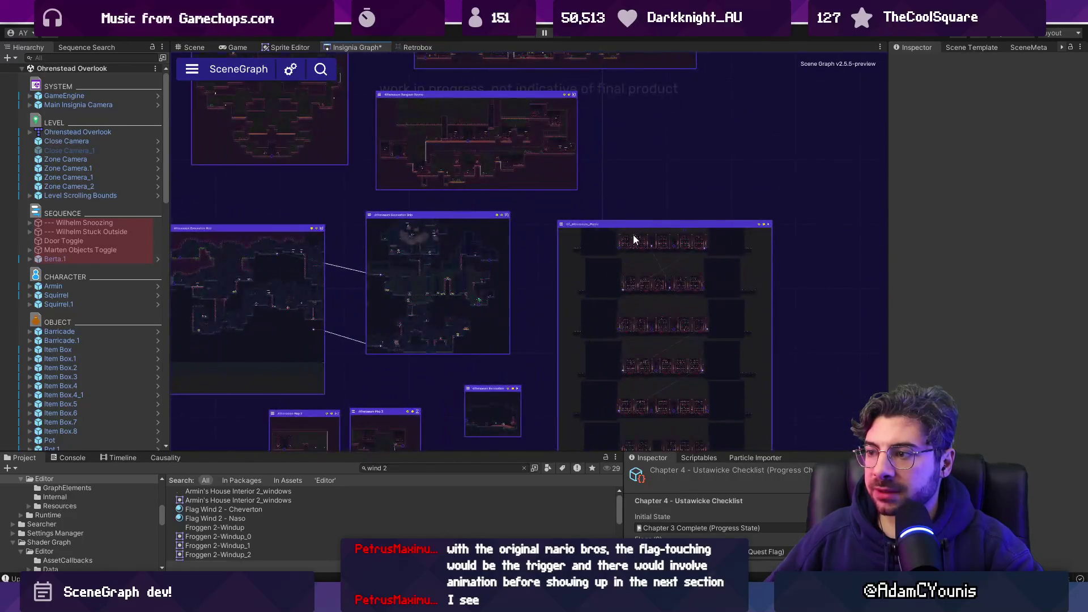
pyautogui.scroll(-3, 624, 216)
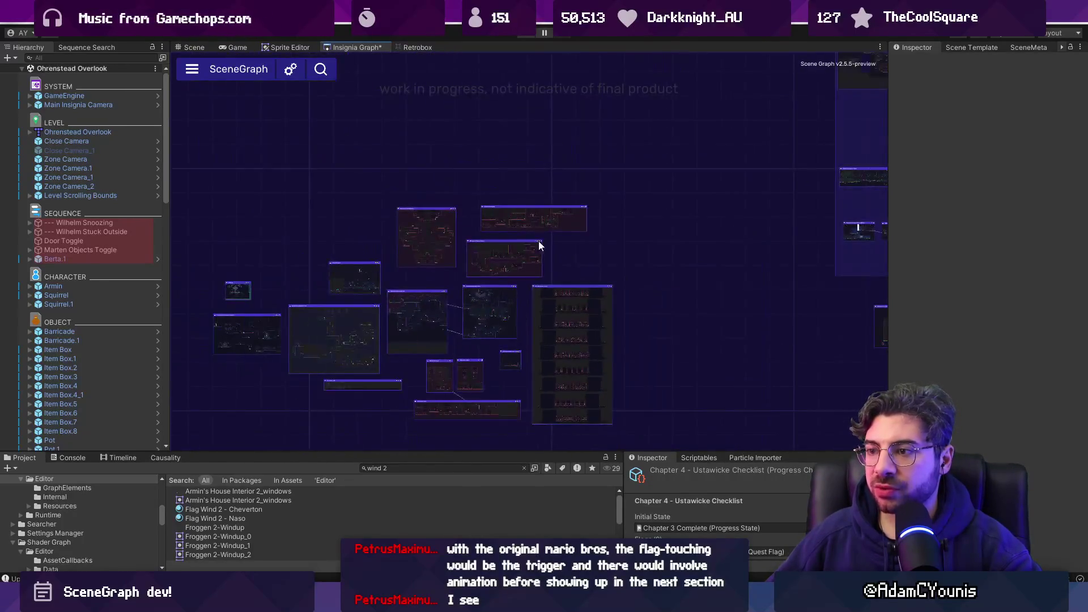
pyautogui.scroll(2, 481, 332)
pyautogui.scroll(-2, 517, 264)
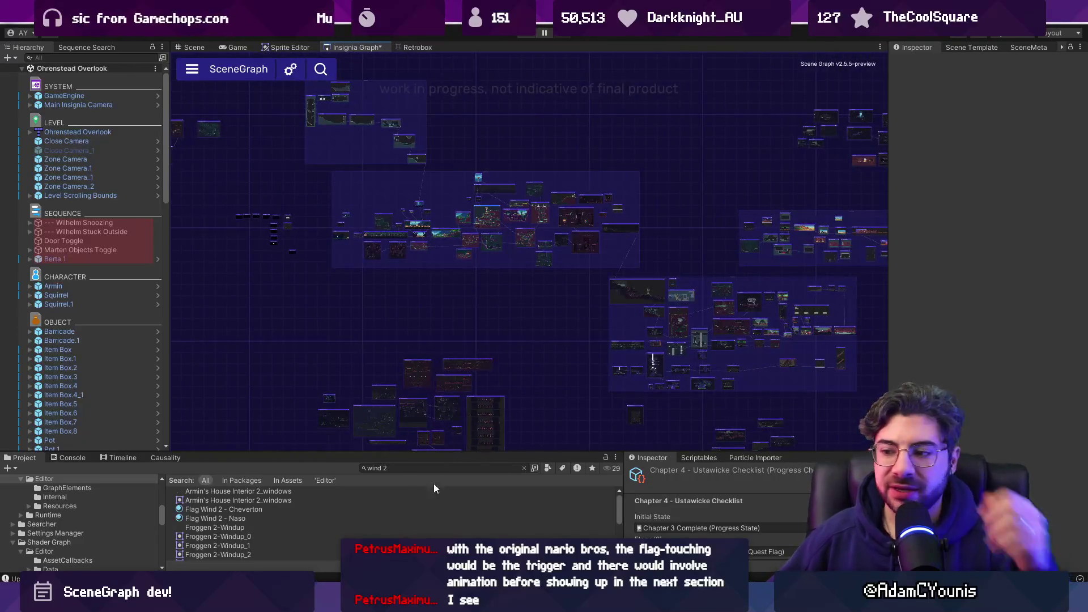
# - Return to the Figma SceneGraph designs file and zoom onto the event mockup with Shift+2
pyautogui.moveTo(595, 605)
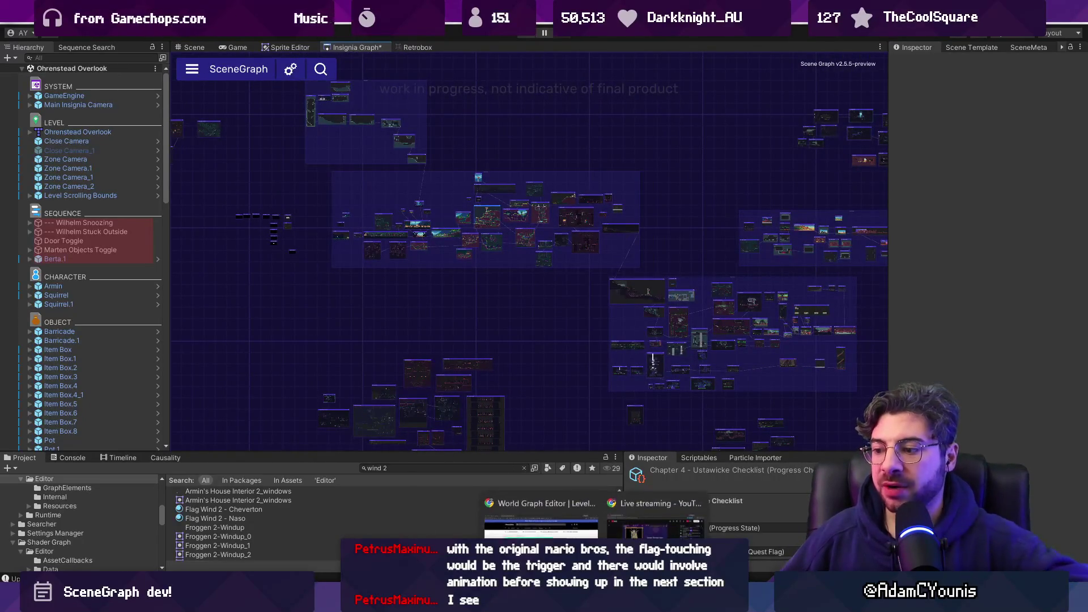
pyautogui.moveTo(545, 605)
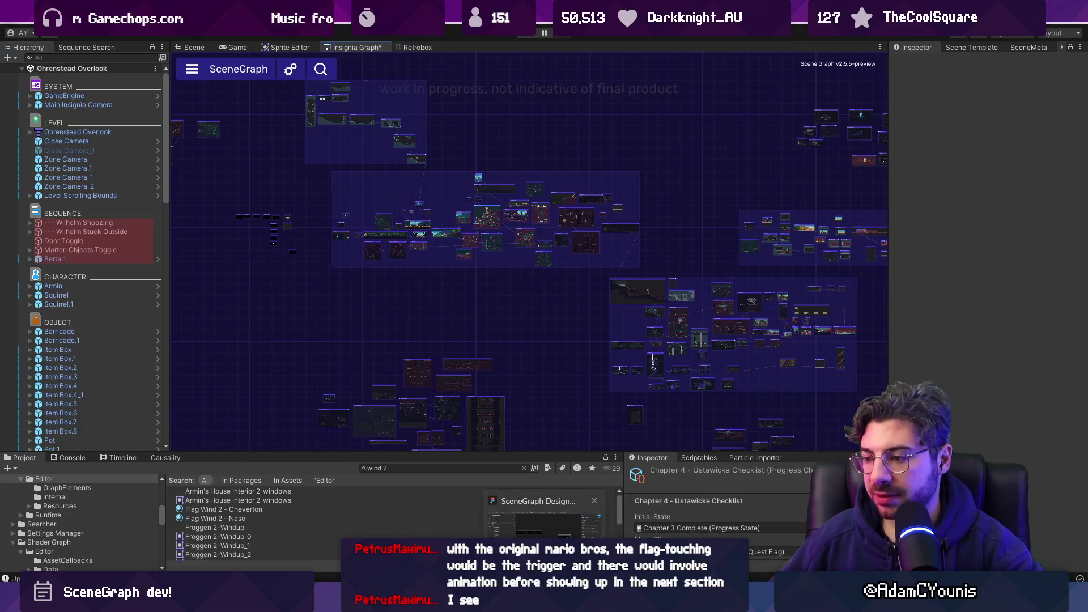
pyautogui.click(543, 522)
pyautogui.hotkey('shift', '2')
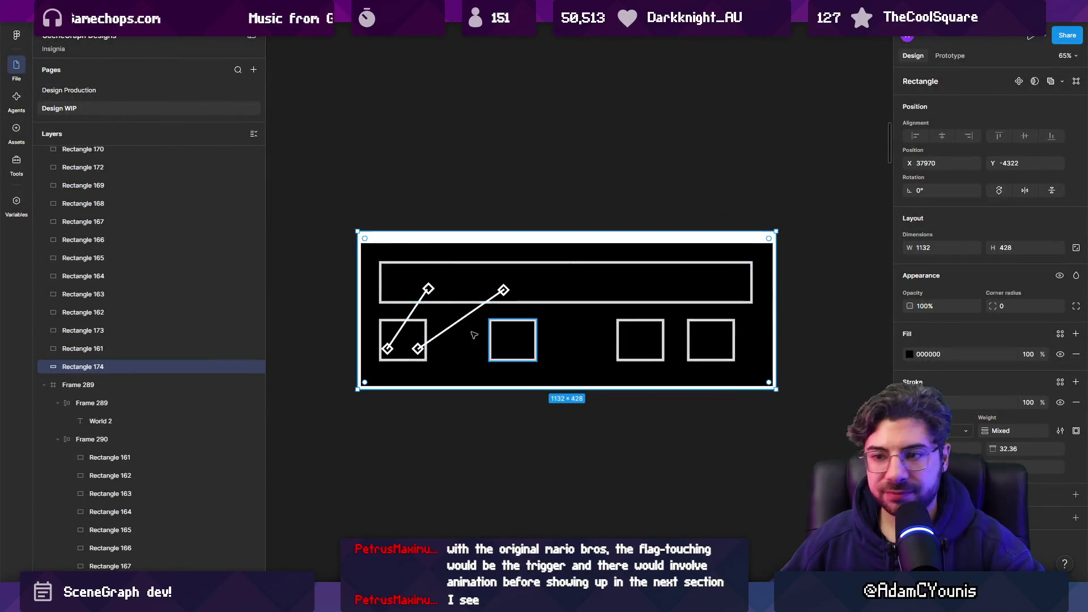
# - Select the diamond connector lines (Vector 88), enter point editing, then exit it
pyautogui.keyDown('ctrl'); pyautogui.scroll(2, 517, 297); pyautogui.keyUp('ctrl')
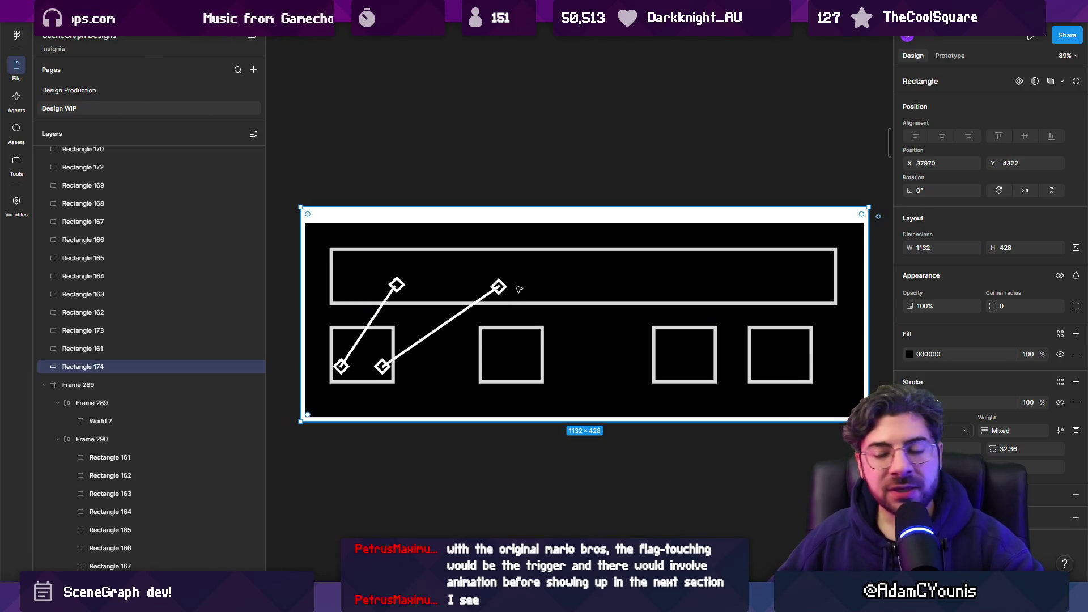
pyautogui.click(390, 294)
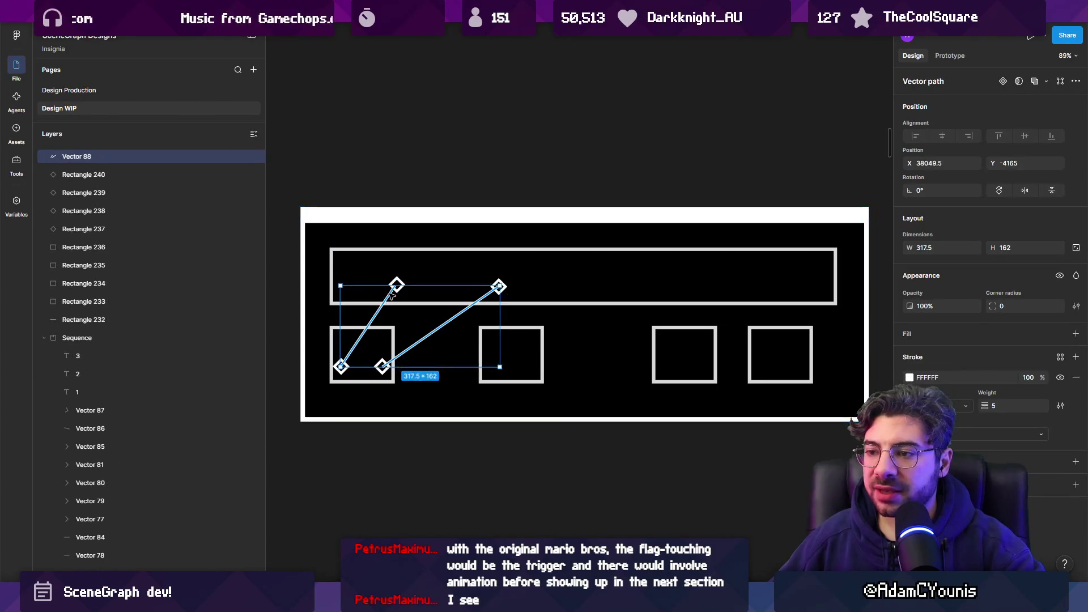
pyautogui.keyDown('ctrl'); pyautogui.scroll(4, 397, 286); pyautogui.keyUp('ctrl')
pyautogui.doubleClick(404, 282)
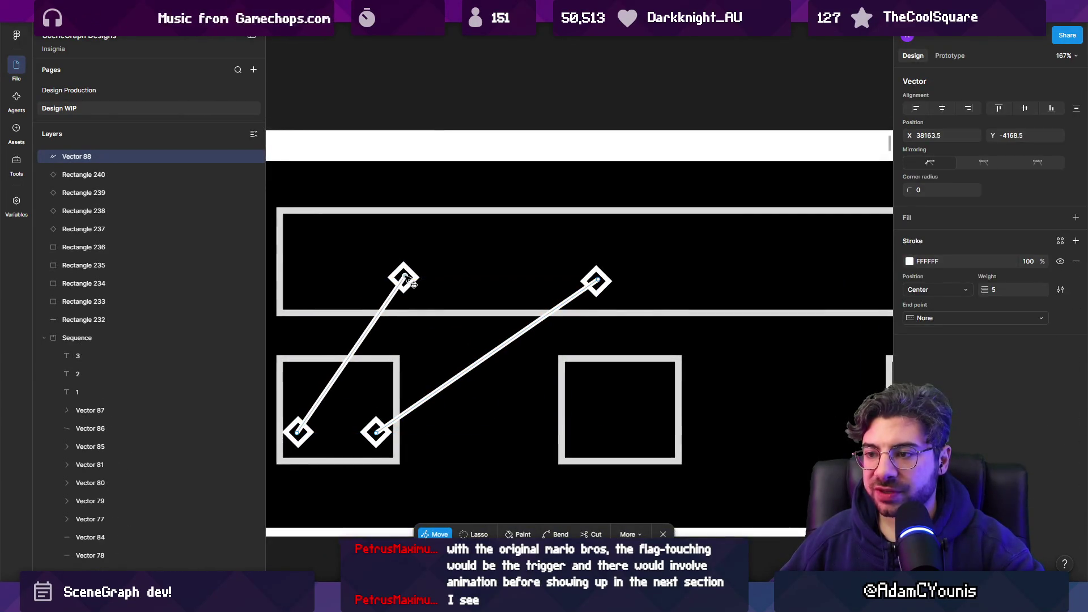
pyautogui.keyDown('ctrl'); pyautogui.scroll(-5, 409, 283); pyautogui.keyUp('ctrl')
pyautogui.press('Escape')
pyautogui.press('Escape')
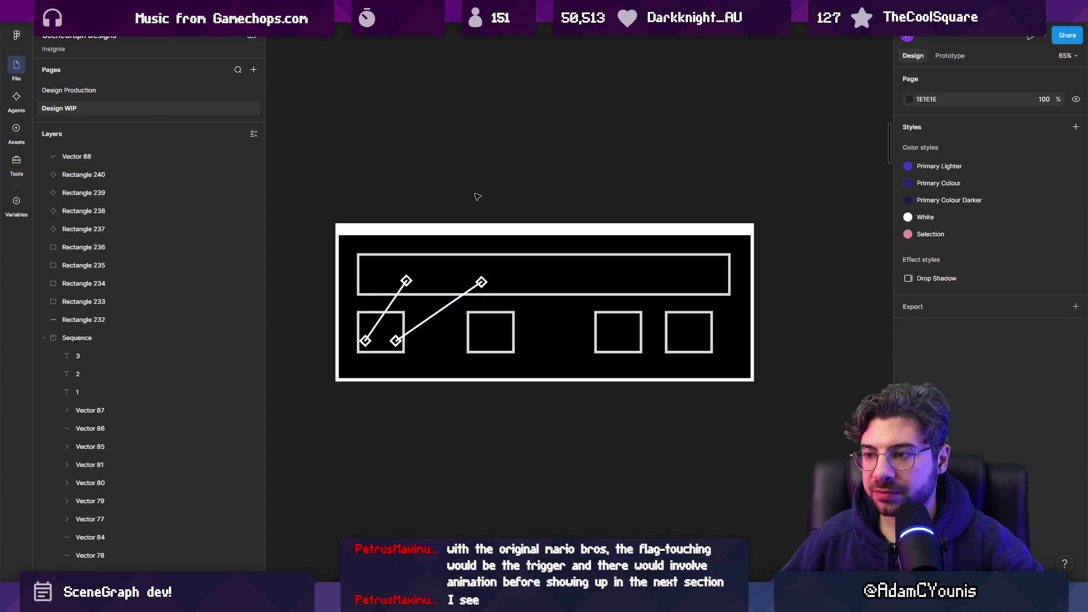
# - Select the outer black panel, then marquee-select all pieces of the event mockup
pyautogui.click(397, 339)
pyautogui.keyDown('ctrl'); pyautogui.scroll(5, 389, 334); pyautogui.keyUp('ctrl')
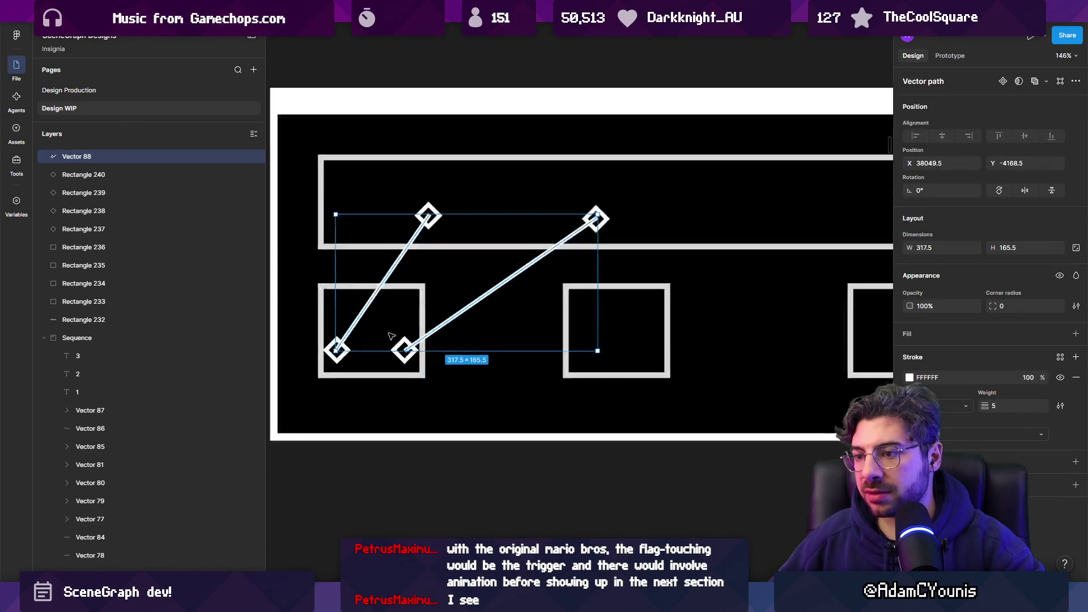
pyautogui.keyDown('ctrl'); pyautogui.scroll(-6, 415, 346); pyautogui.keyUp('ctrl')
pyautogui.press('Escape')
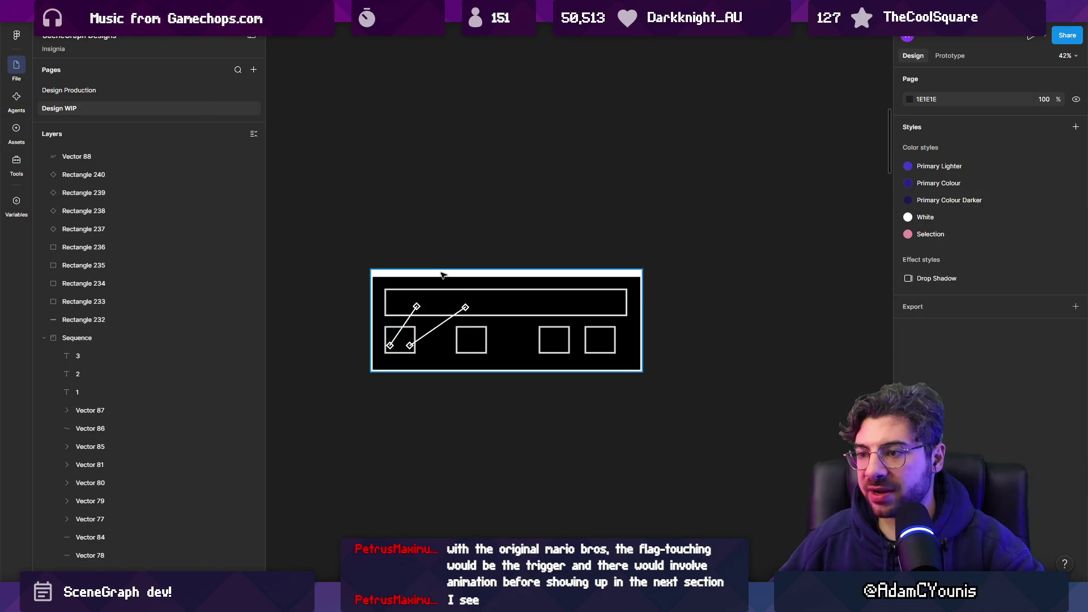
pyautogui.click(441, 273)
pyautogui.keyDown('ctrl'); pyautogui.scroll(-3, 441, 272); pyautogui.keyUp('ctrl')
pyautogui.moveTo(464, 276); pyautogui.dragTo(510, 231)
# - Wrap the mockup pieces in a frame and duplicate it into four stacked copies
pyautogui.hotkey('ctrl', 'z')
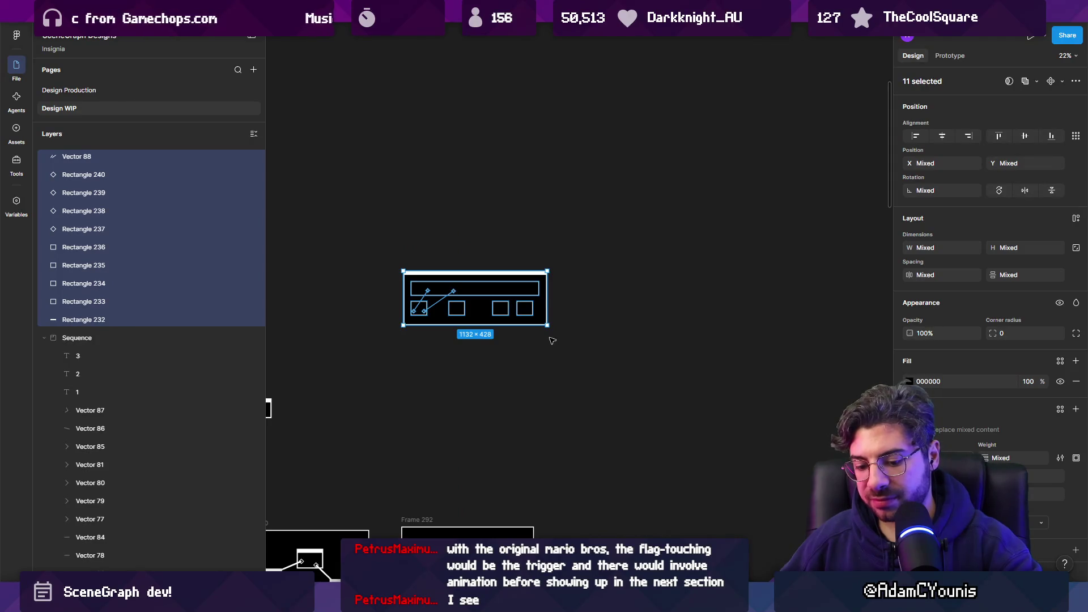
pyautogui.hotkey('ctrl', 'alt', 'g')
pyautogui.moveTo(444, 291)
pyautogui.mouseDown()
pyautogui.moveTo(485, 200)
pyautogui.moveTo(484, 264)
pyautogui.mouseUp()
pyautogui.hotkey('ctrl', 'd')
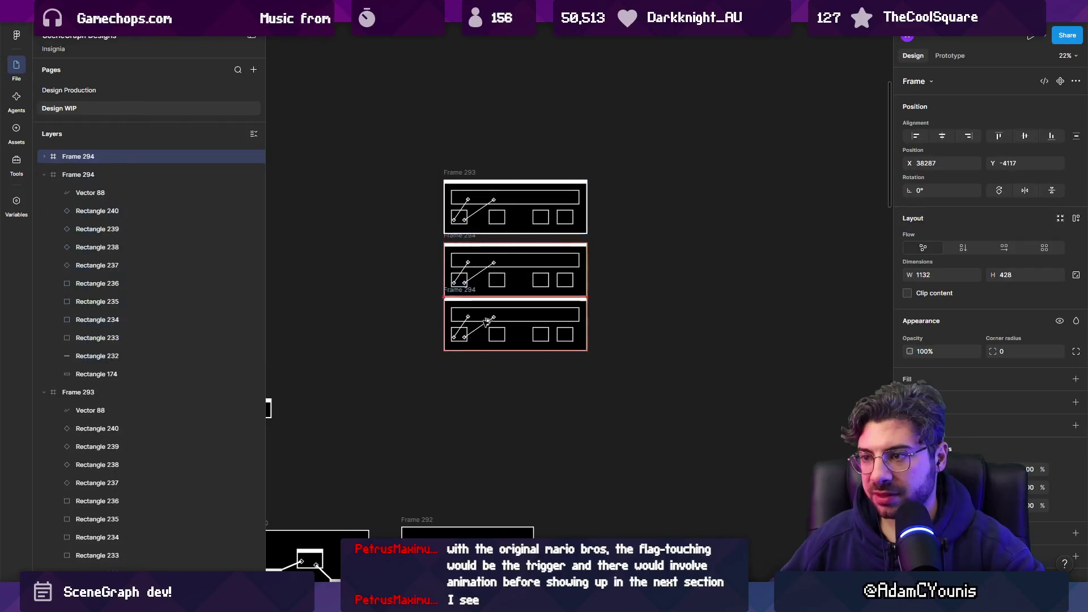
pyautogui.hotkey('ctrl', 'd')
pyautogui.hotkey('shift', 'a')
pyautogui.hotkey('ctrl', 'z')
# - Stack the four copies in a vertical auto layout with 100 padding and hug width
pyautogui.moveTo(350, 108); pyautogui.dragTo(662, 481)
pyautogui.hotkey('shift', 'a')
pyautogui.click(919, 350)
pyautogui.write('100')
pyautogui.press('Tab')
pyautogui.write('100')
pyautogui.press('Return')
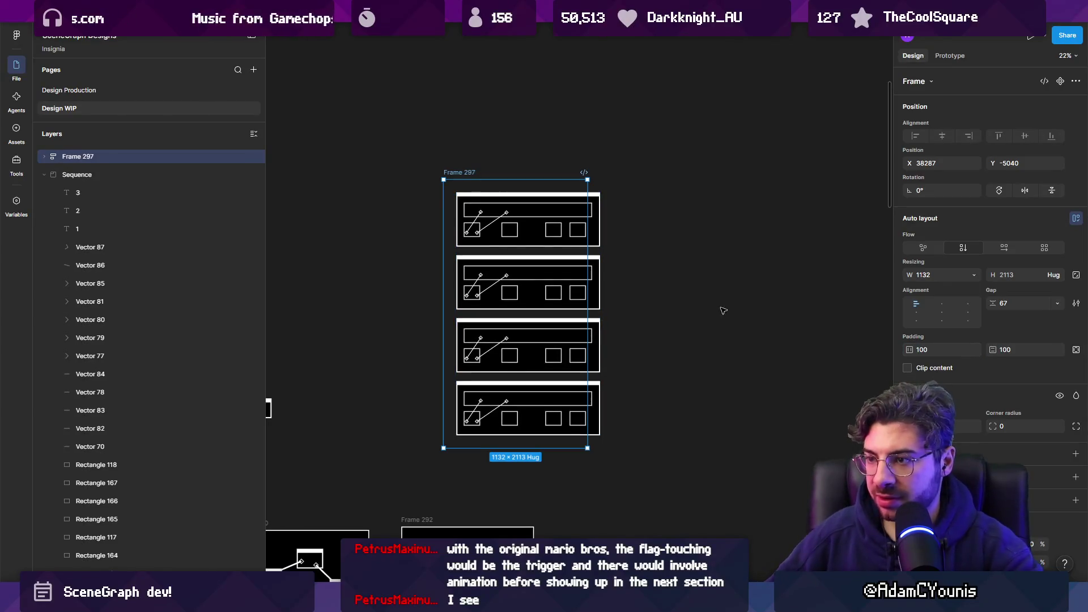
pyautogui.doubleClick(443, 312)
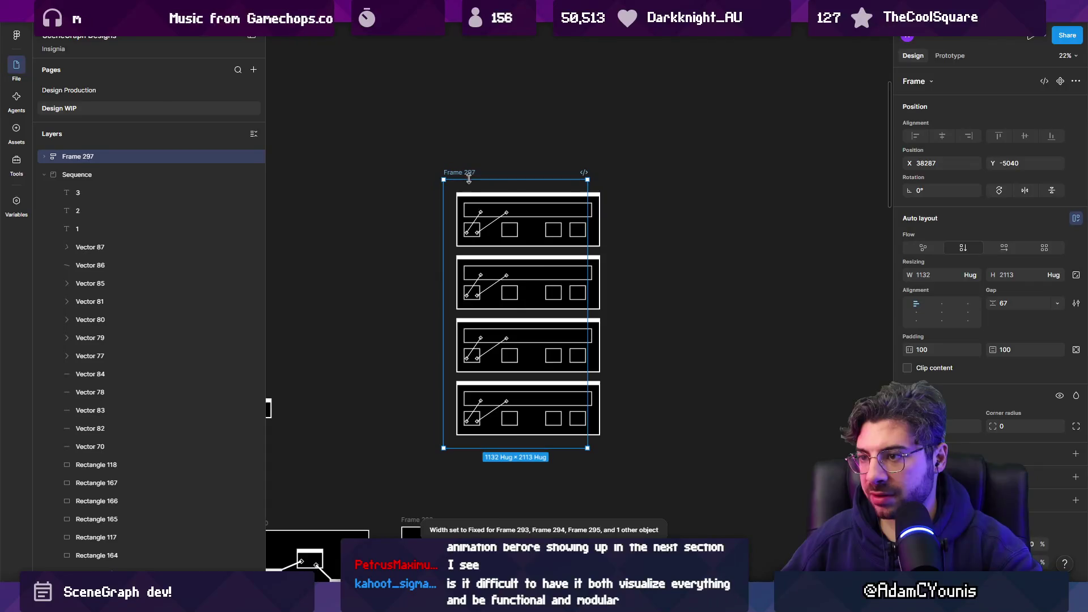
# - Wrap the four card frames in an auto-layout container filled dark grey
pyautogui.doubleClick(563, 211)
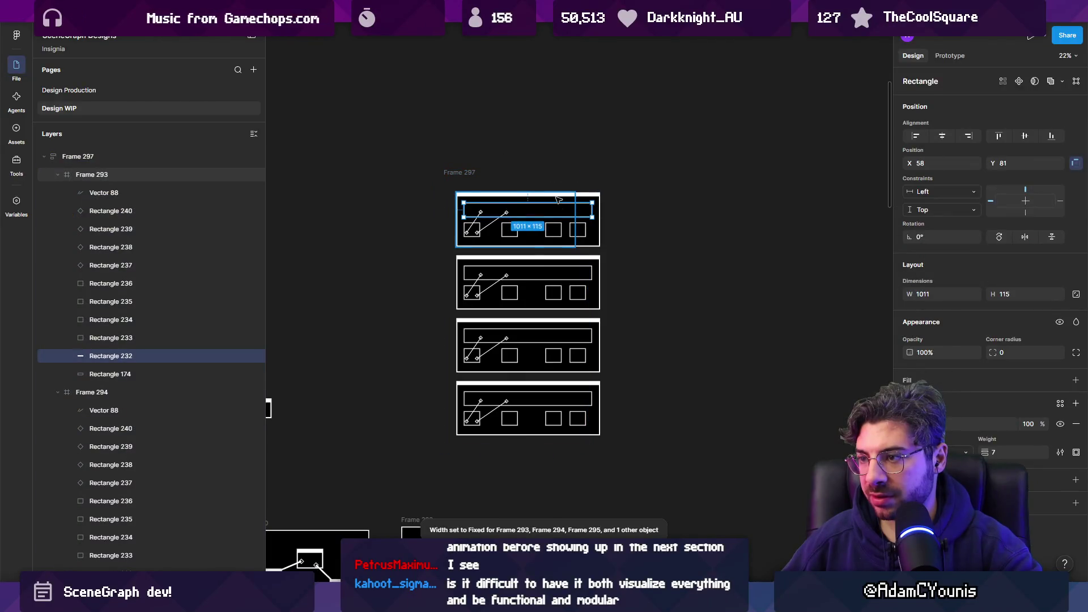
pyautogui.press('Escape')
pyautogui.click(569, 284)
pyautogui.click(565, 343)
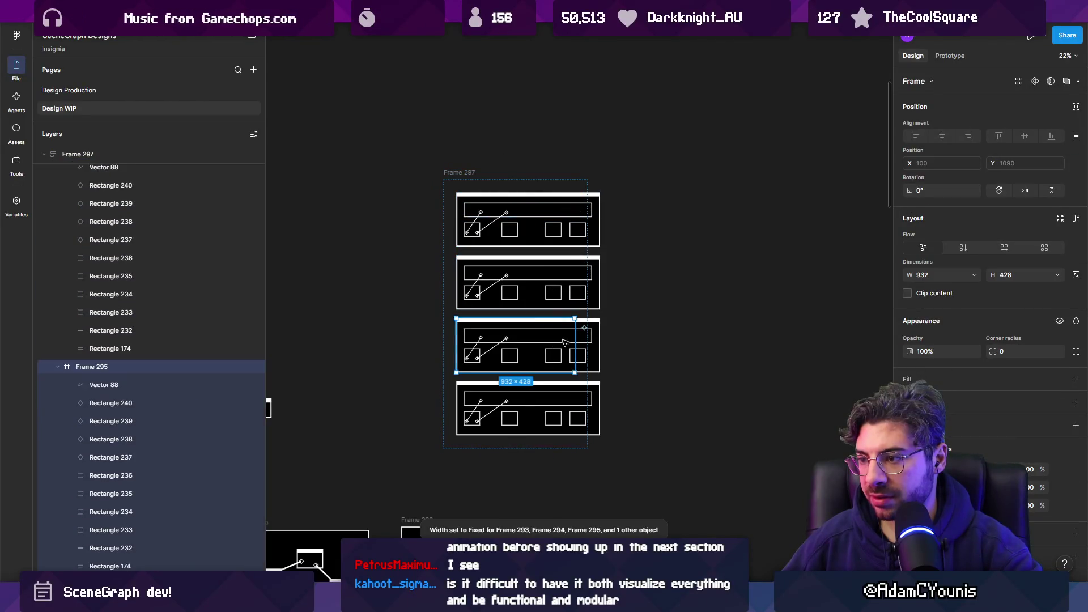
pyautogui.keyDown('shift'); pyautogui.click(564, 224); pyautogui.keyUp('shift')
pyautogui.keyDown('shift'); pyautogui.click(545, 407); pyautogui.keyUp('shift')
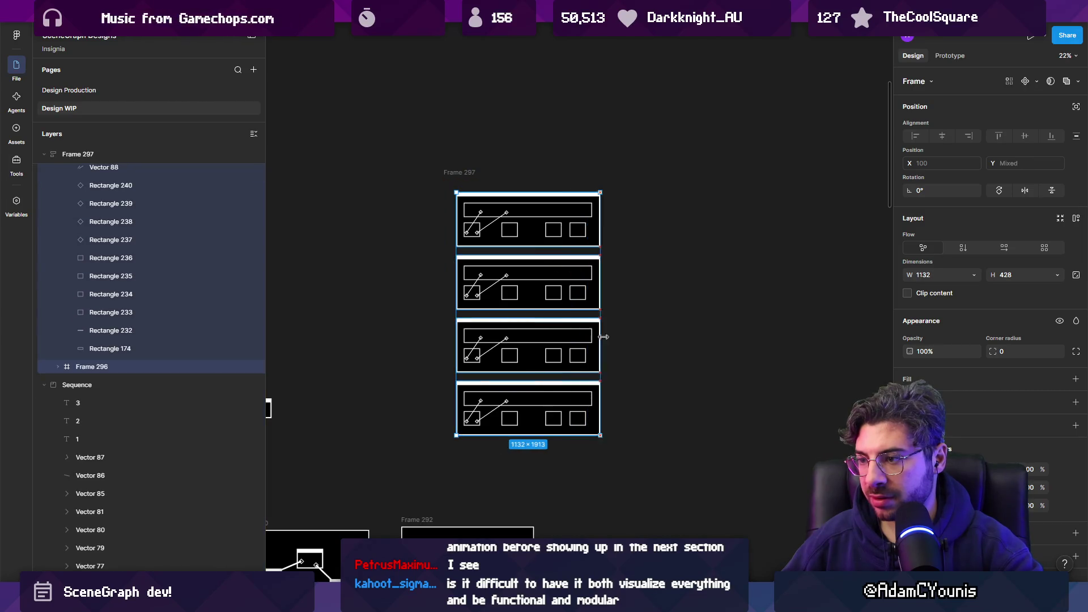
pyautogui.hotkey('shift', 'a')
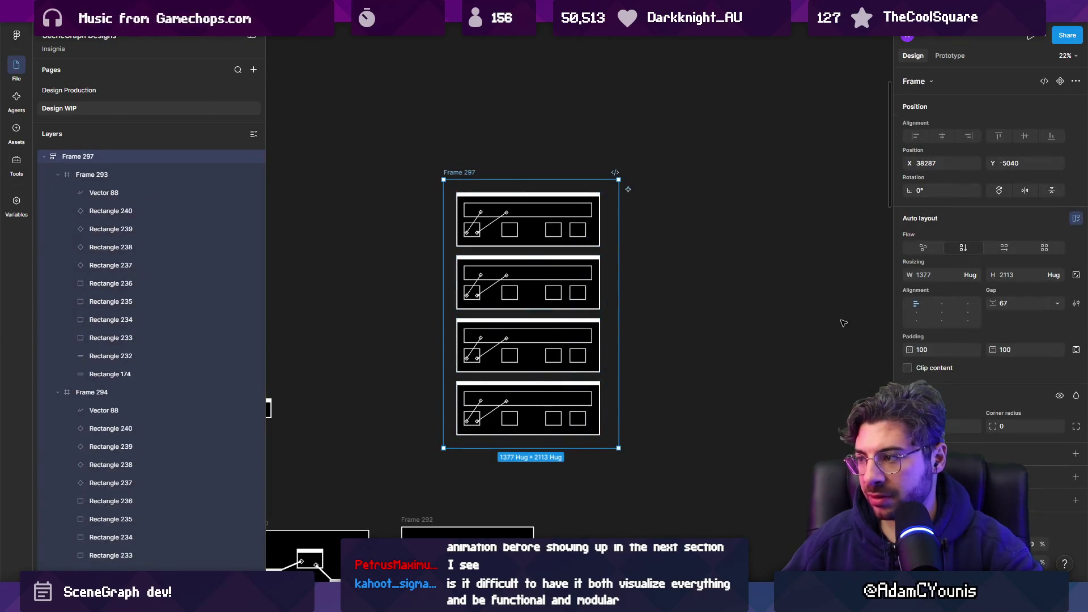
pyautogui.click(910, 474)
pyautogui.moveTo(816, 408); pyautogui.dragTo(732, 429)
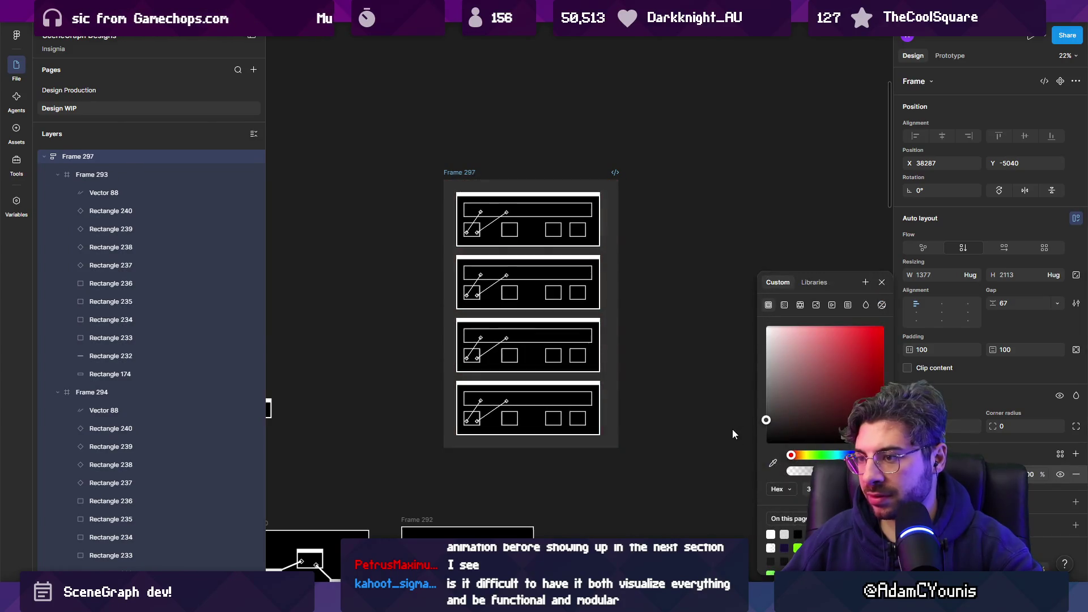
pyautogui.click(732, 430)
# - Select each stacked card in turn to check its position in the container
pyautogui.click(528, 204)
pyautogui.press('Tab')
pyautogui.press('Tab')
pyautogui.press('Tab')
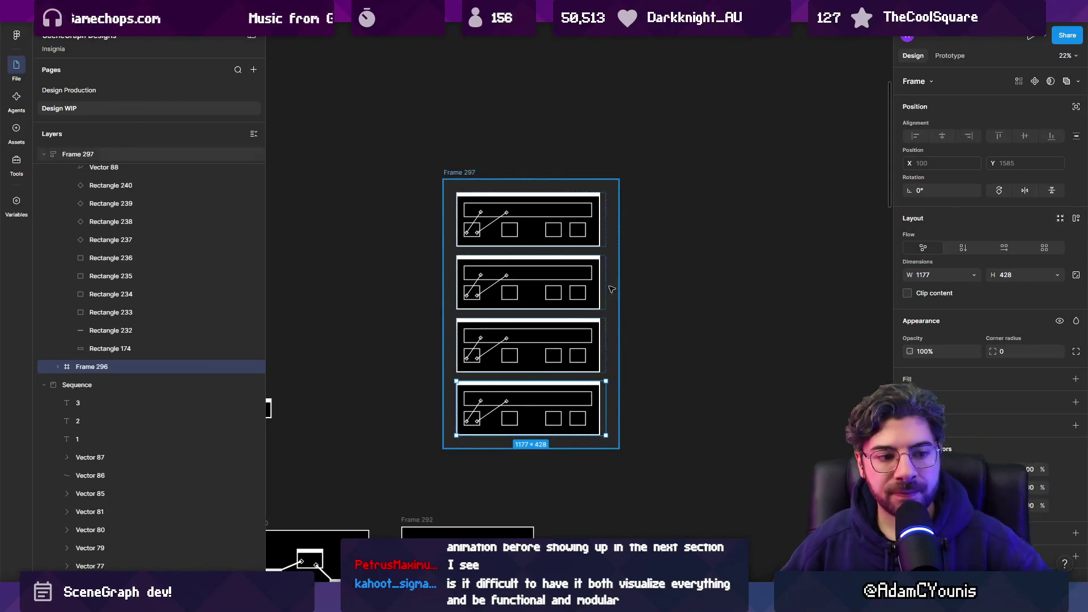
pyautogui.click(490, 204)
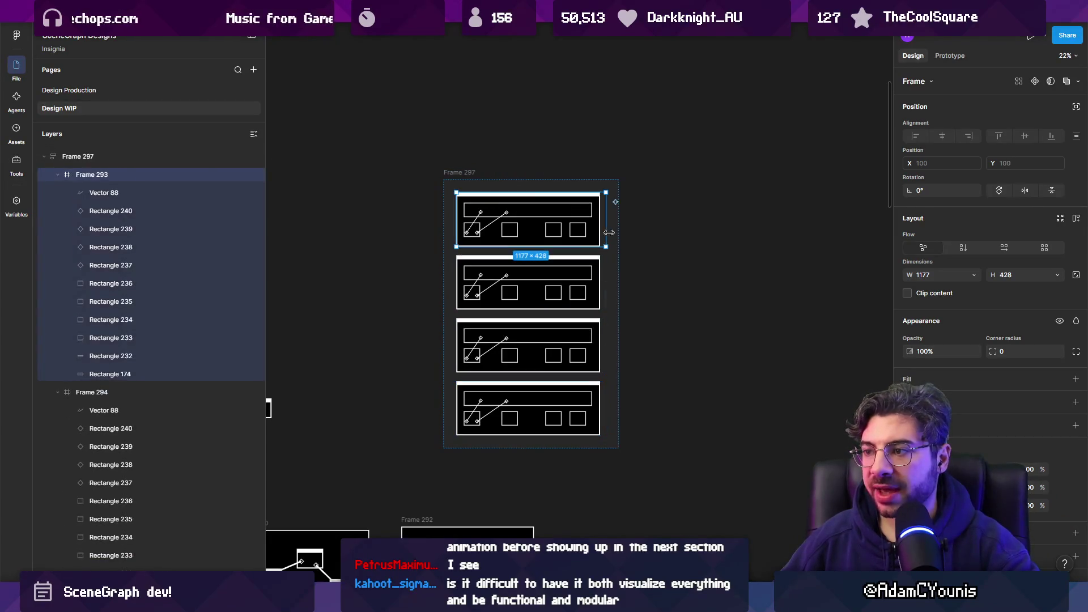
pyautogui.click(603, 397)
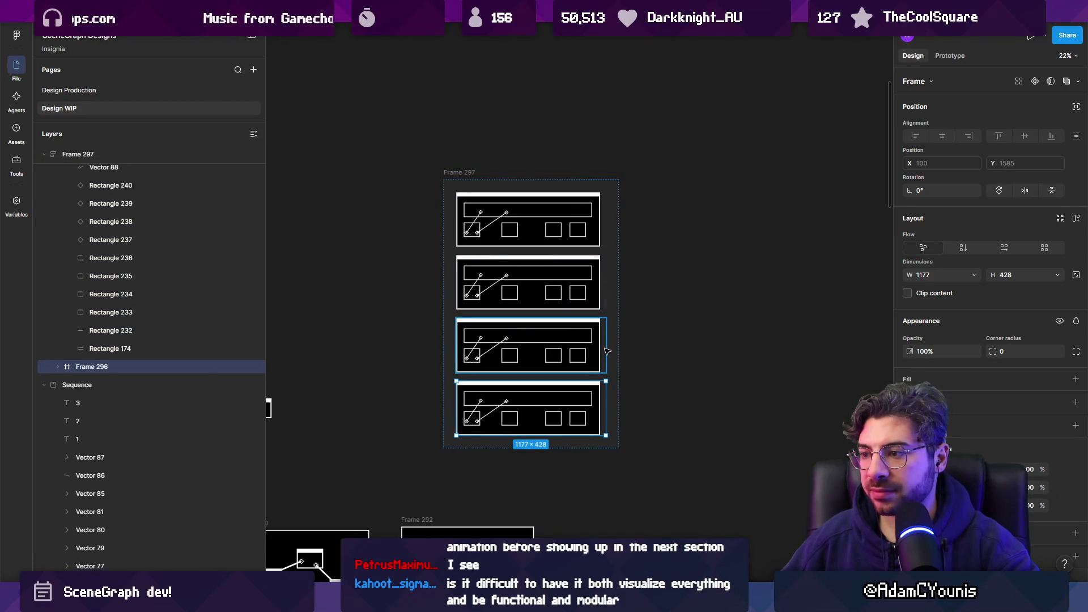
pyautogui.click(588, 338)
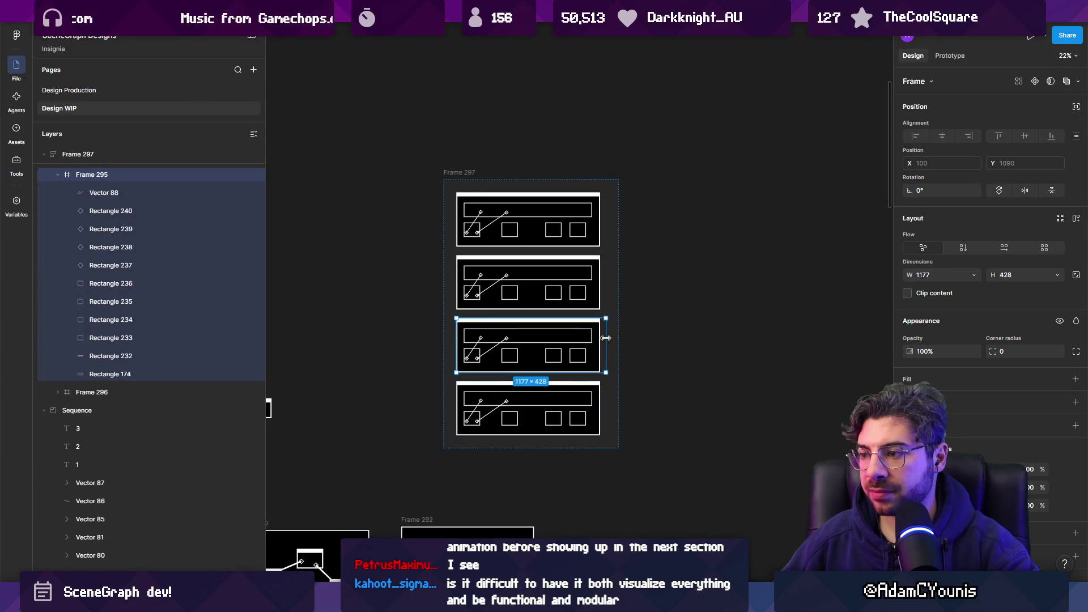
pyautogui.click(589, 272)
pyautogui.click(702, 283)
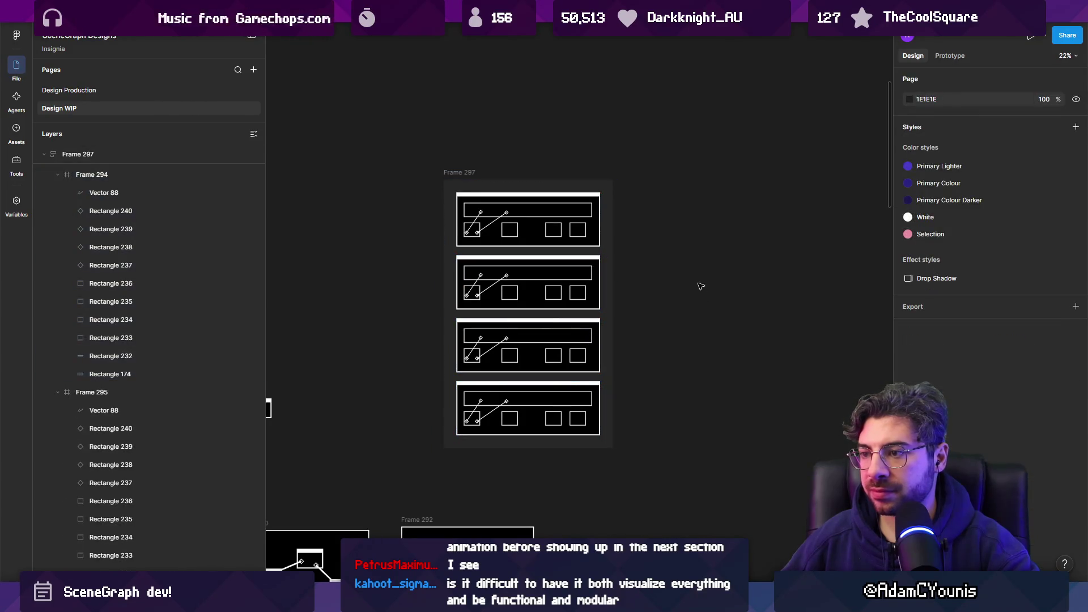
pyautogui.scroll(-3, 691, 211)
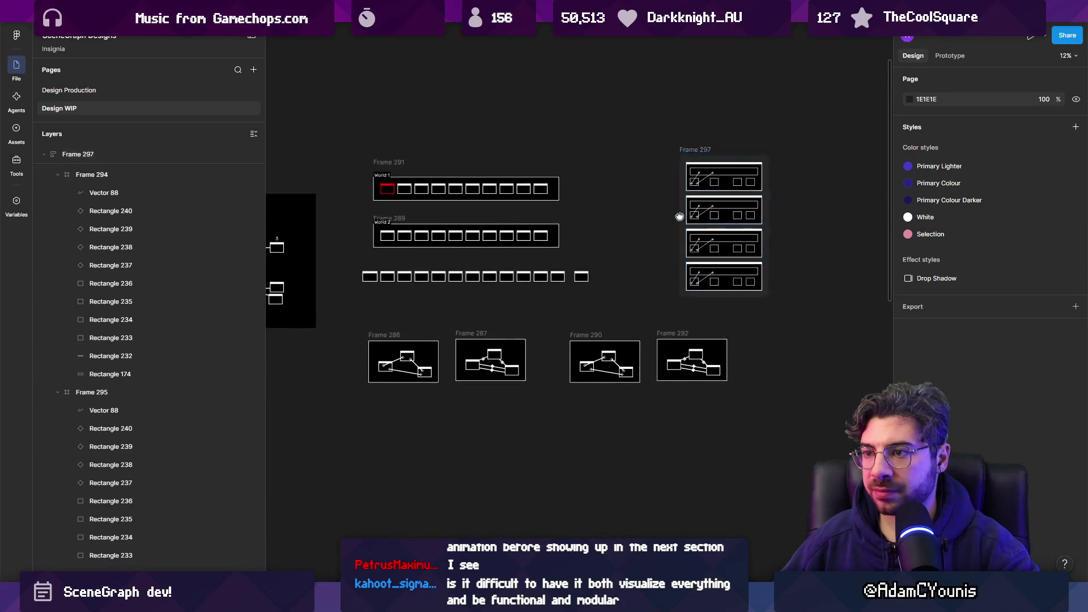
# - Give the Frame 297 card container a white stroke outline
pyautogui.scroll(1, 680, 199)
pyautogui.click(671, 187)
pyautogui.click(670, 181)
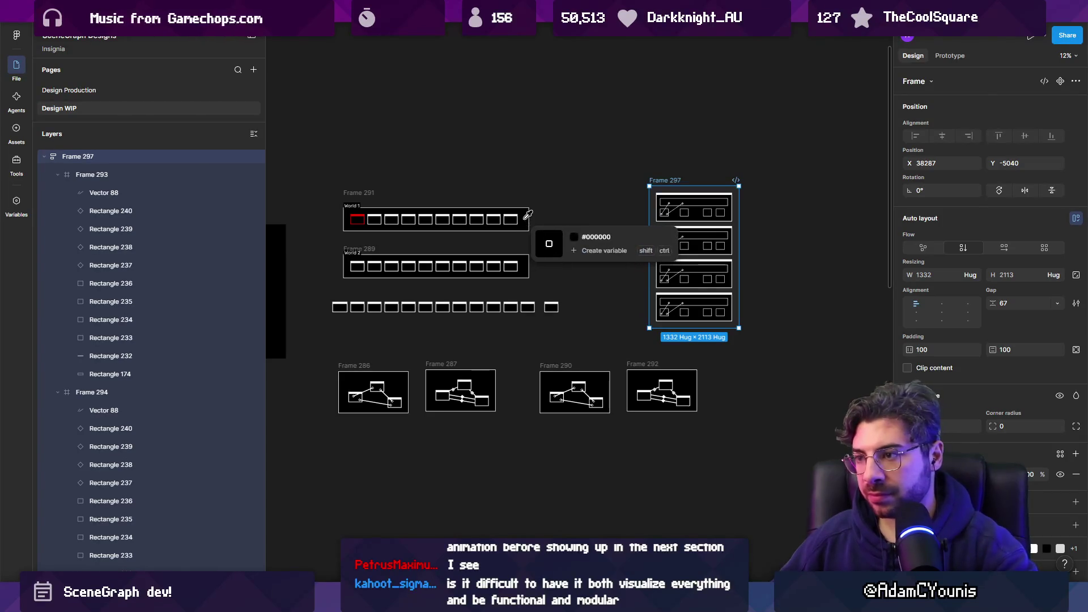
pyautogui.click(909, 522)
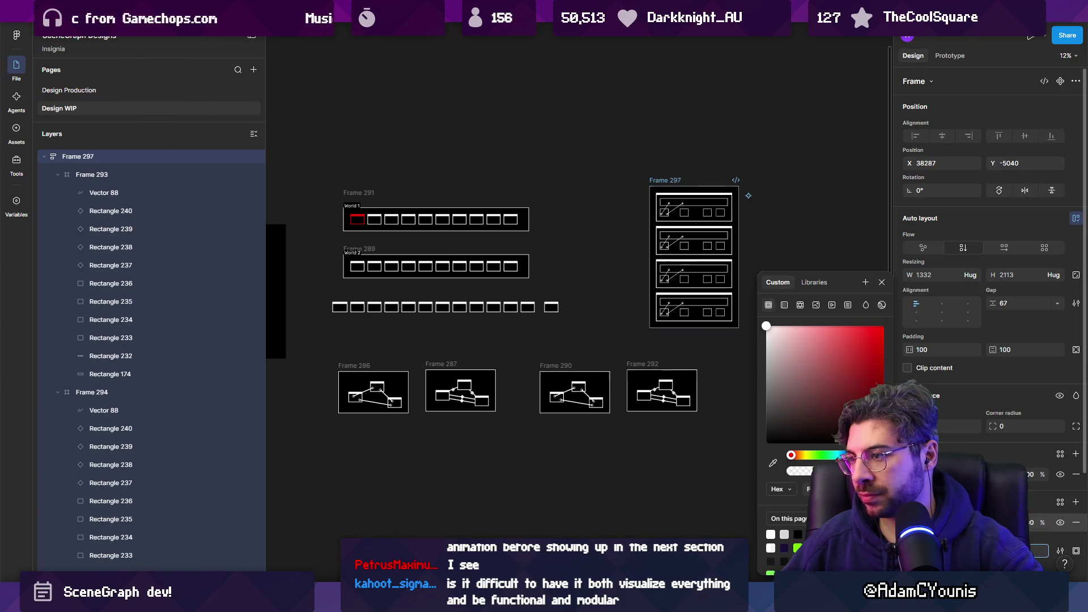
# - Copy the World 1 label from Frame 291 onto the container's top-left corner
pyautogui.click(350, 207)
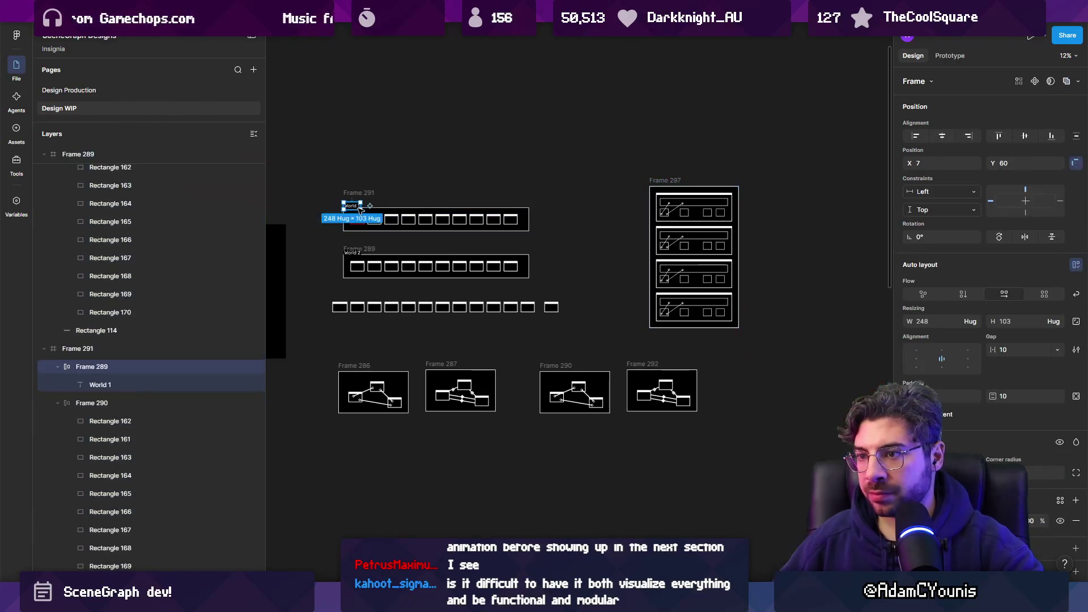
pyautogui.moveTo(411, 207); pyautogui.dragTo(708, 176)
pyautogui.scroll(5, 644, 147)
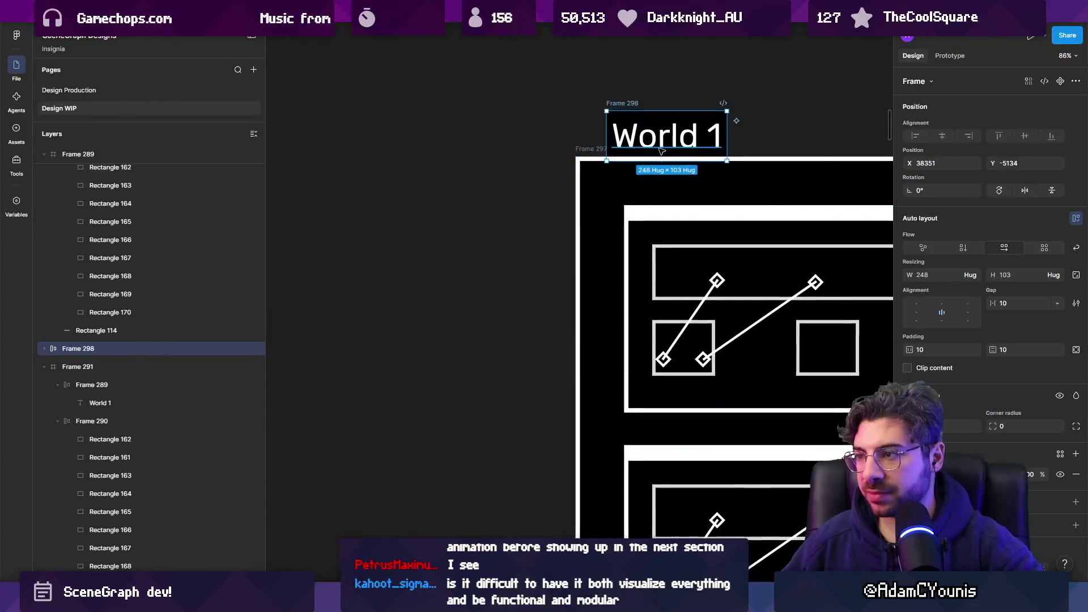
pyautogui.moveTo(644, 148); pyautogui.dragTo(649, 142)
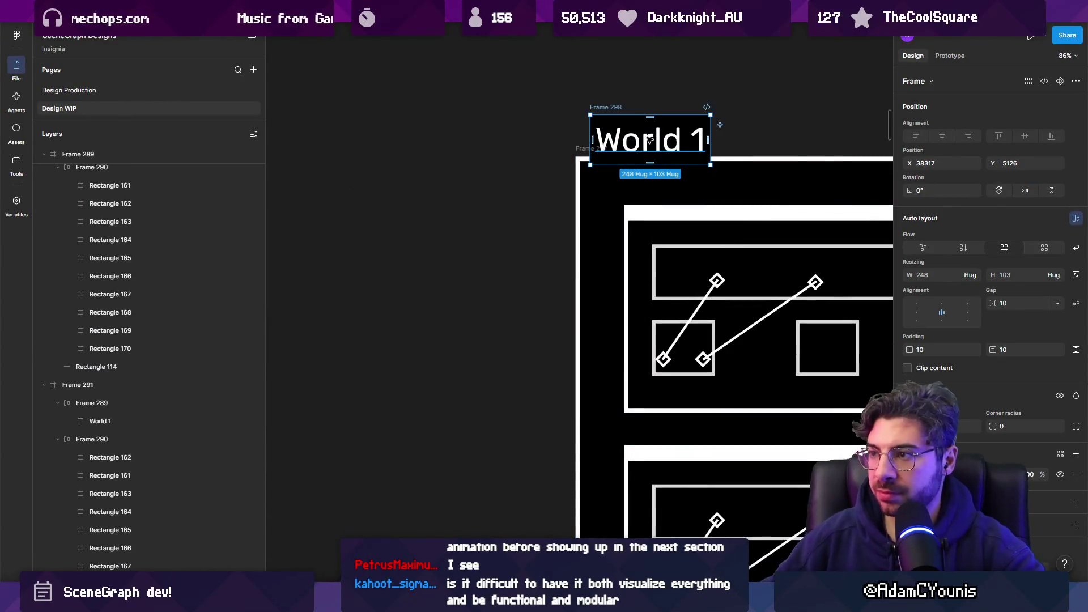
pyautogui.scroll(-5, 650, 139)
pyautogui.click(527, 161)
pyautogui.hscroll(5, 565, 140)
pyautogui.scroll(1, 572, 158)
pyautogui.hscroll(1, 573, 159)
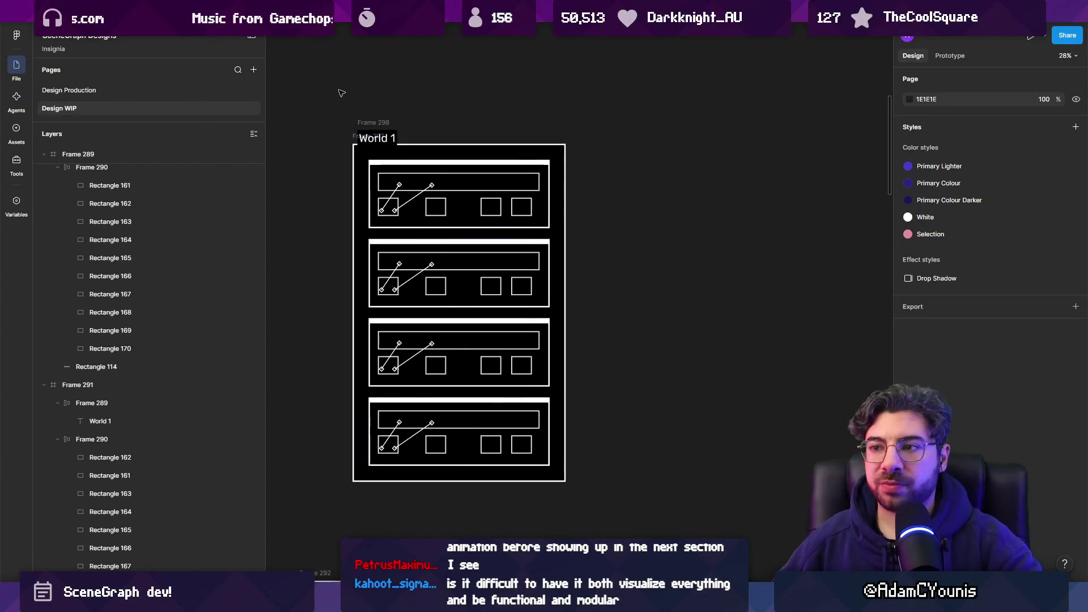
# - Wrap the World 1 label and cards in auto layout, then duplicate it into eight columns
pyautogui.moveTo(342, 93); pyautogui.dragTo(632, 517)
pyautogui.hotkey('shift', 'a')
pyautogui.hotkey('ctrl', 'd')
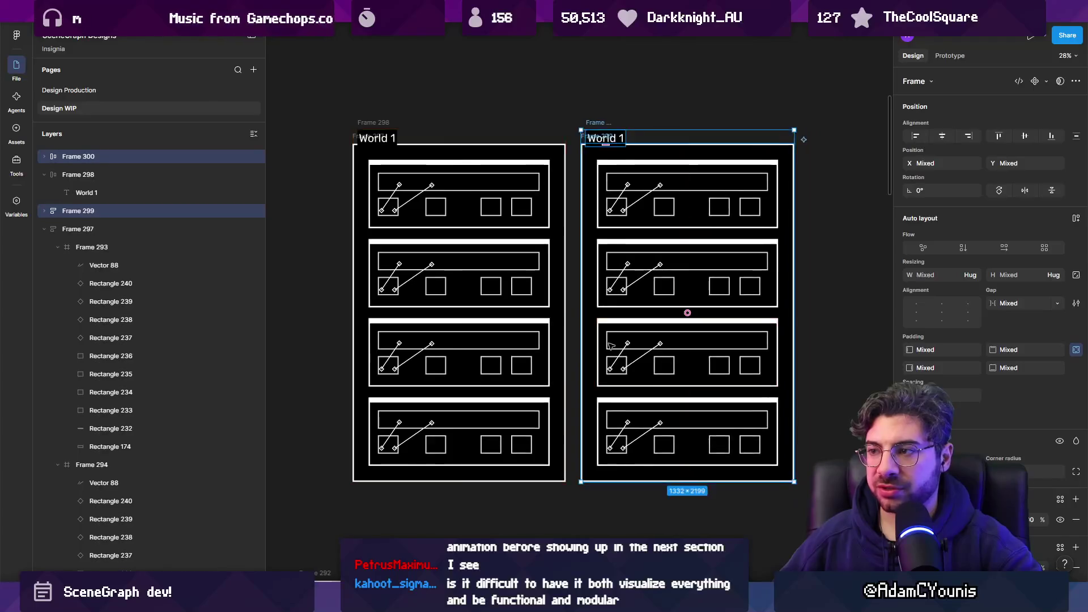
pyautogui.scroll(-3, 610, 346)
pyautogui.hotkey('ctrl', 'd')
pyautogui.hscroll(2, 570, 313)
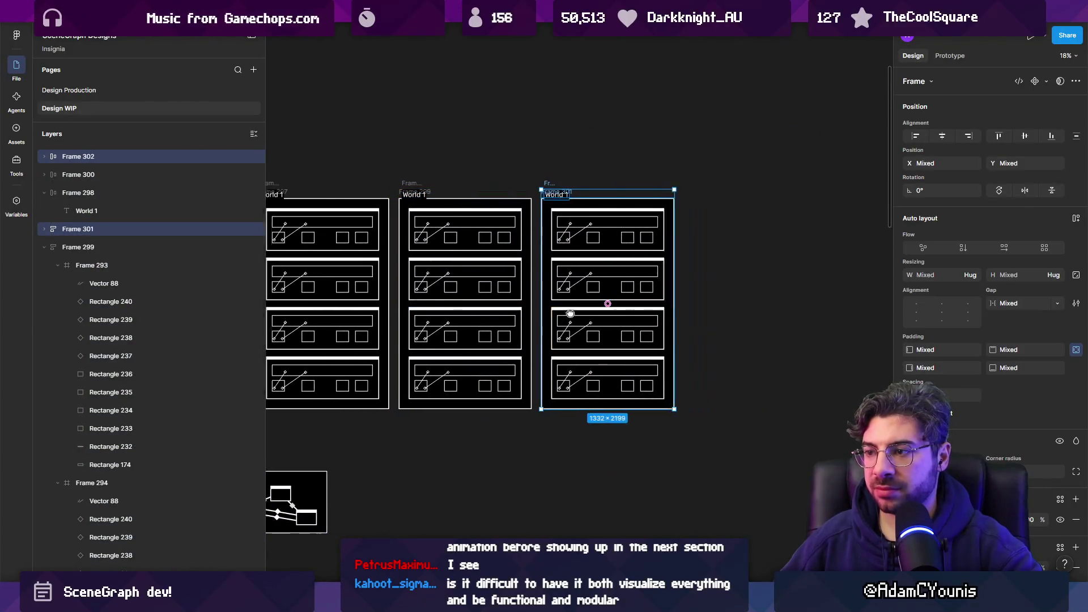
pyautogui.scroll(-3, 570, 314)
pyautogui.hotkey('ctrl', 'd')
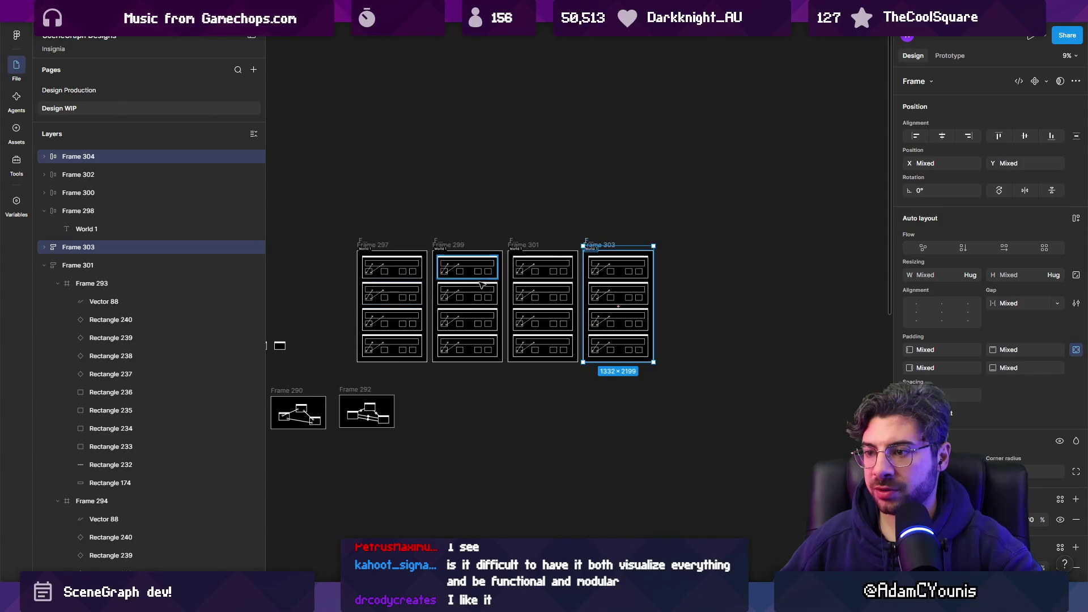
pyautogui.hotkey('ctrl', 'd')
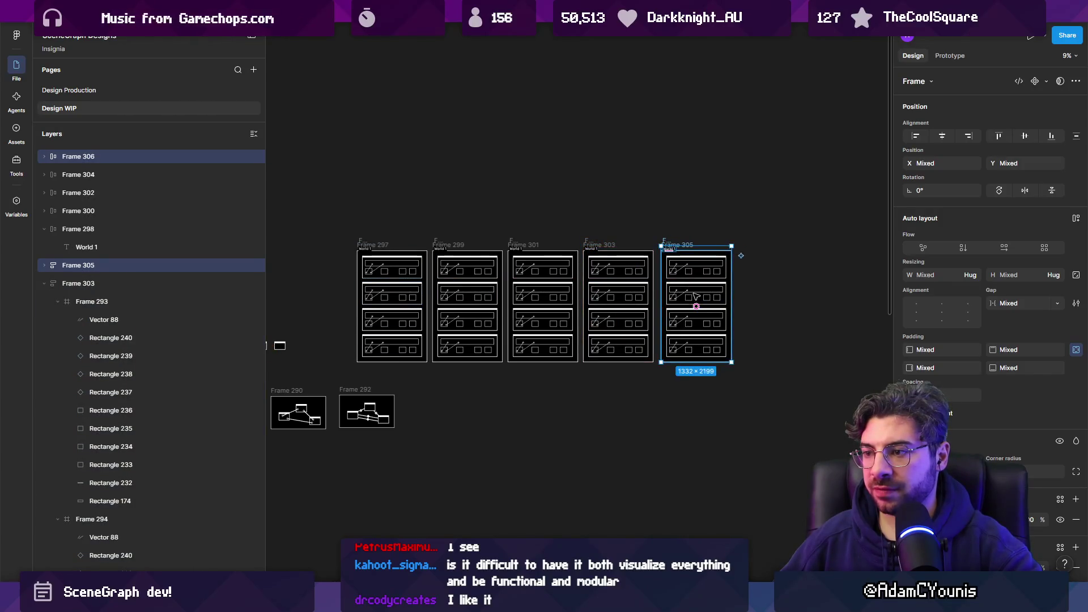
pyautogui.hotkey('ctrl', 'd')
pyautogui.hscroll(2, 696, 296)
pyautogui.hotkey('ctrl', 'd')
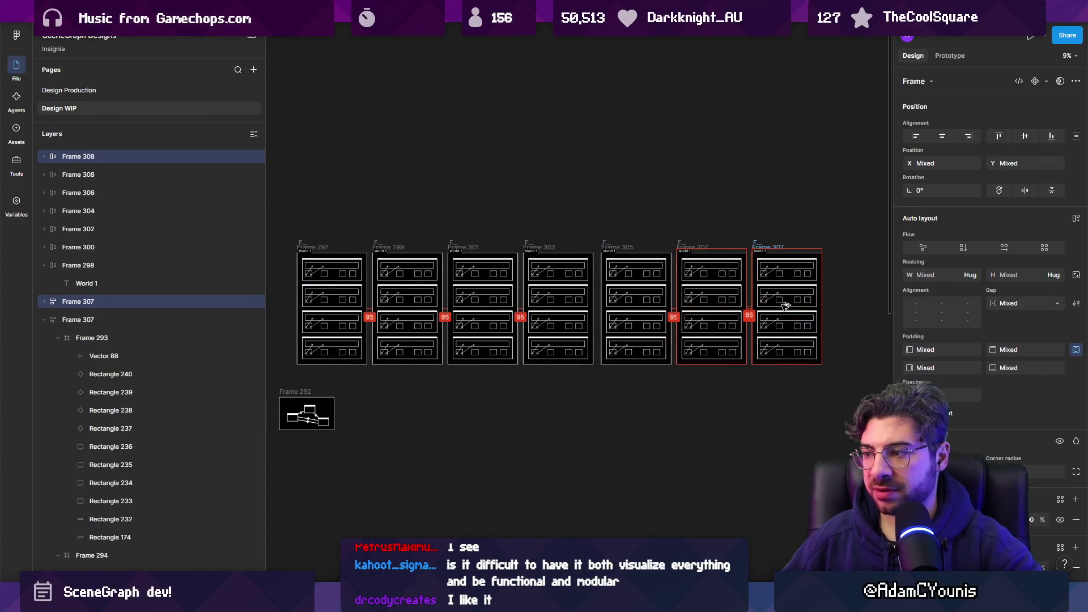
pyautogui.hotkey('ctrl', 'd')
pyautogui.scroll(-2, 684, 342)
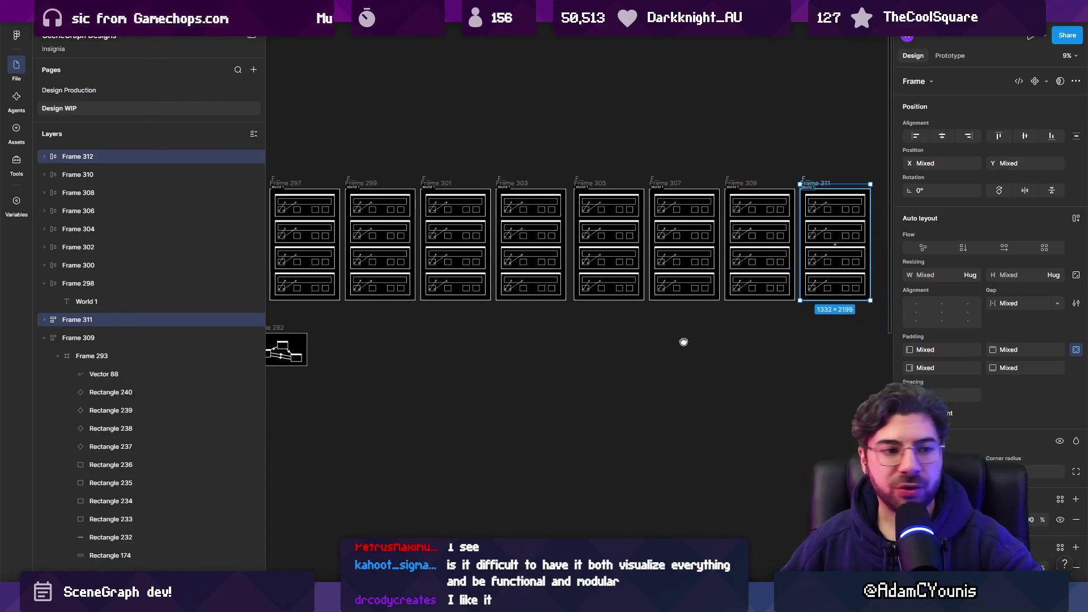
pyautogui.scroll(-2, 684, 342)
# - Deselect, review the row of World columns, and hide the side panels with Ctrl+\
pyautogui.click(587, 366)
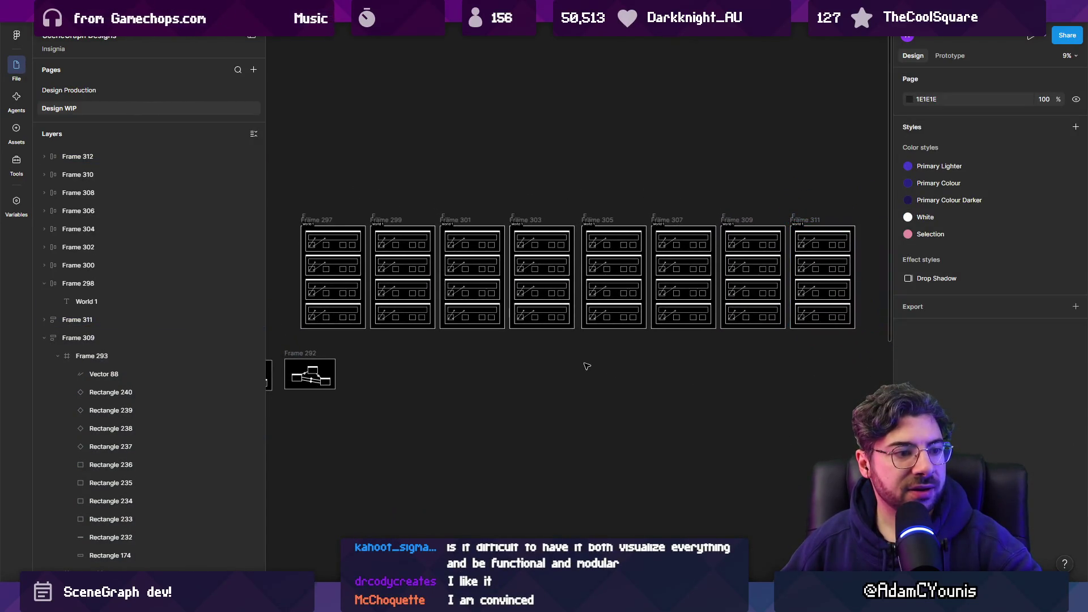
pyautogui.scroll(2, 588, 371)
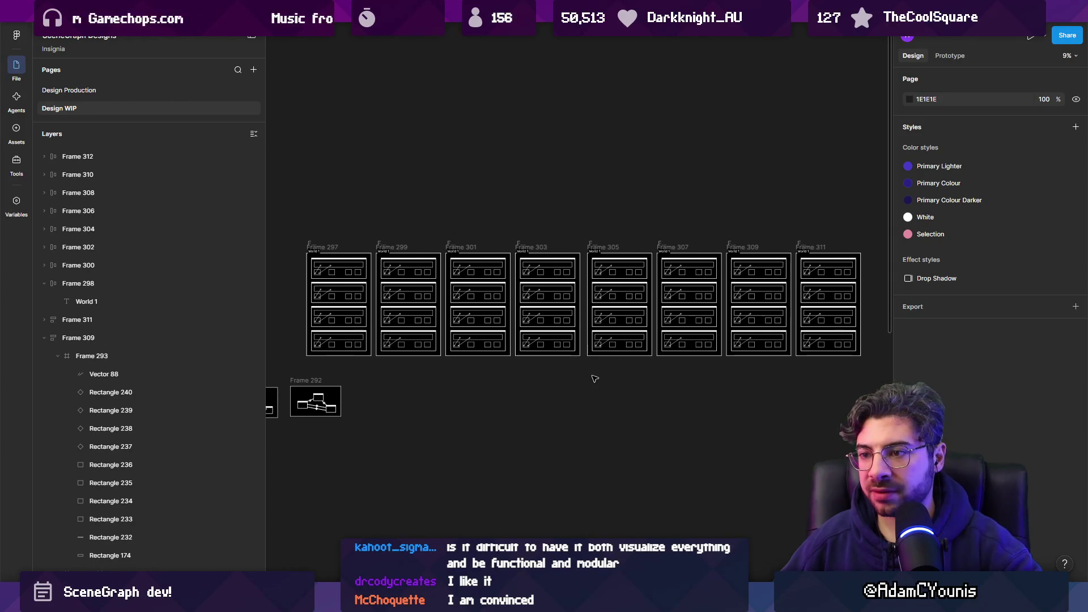
pyautogui.scroll(3, 538, 352)
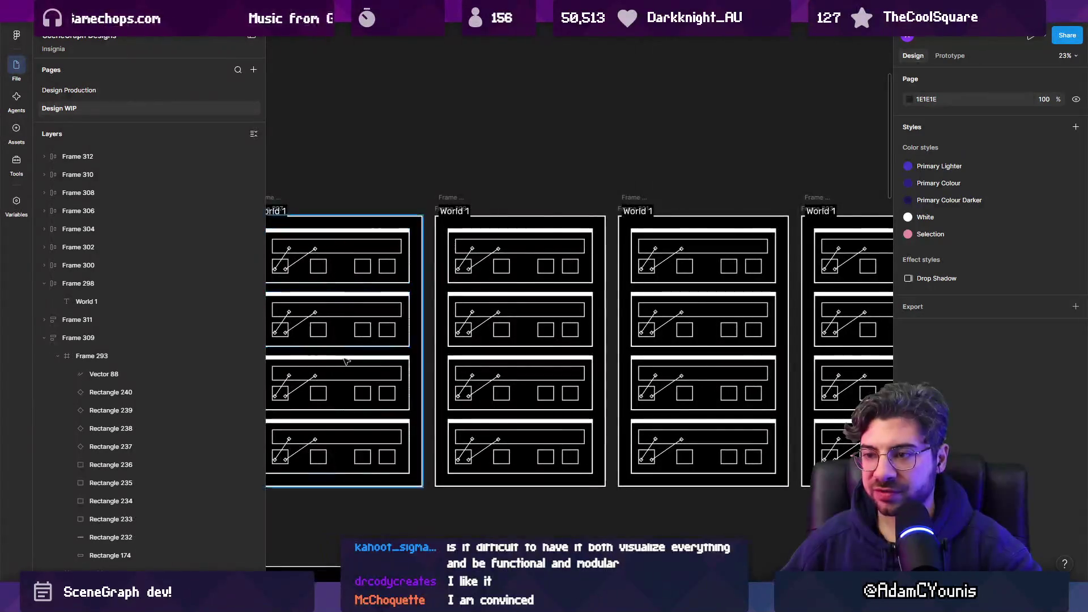
pyautogui.scroll(3, 394, 238)
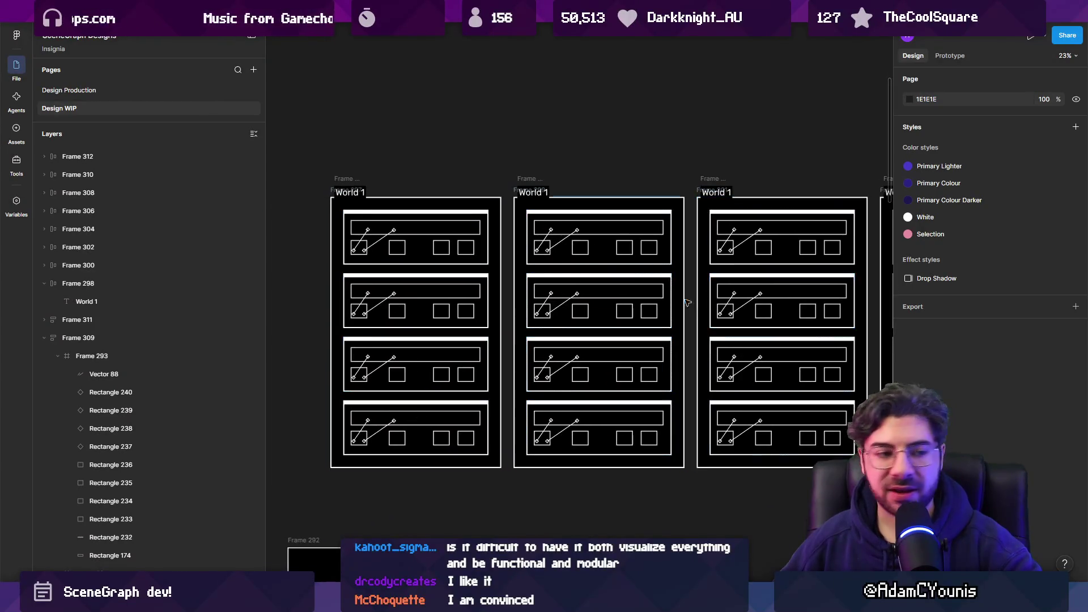
pyautogui.scroll(-5, 510, 300)
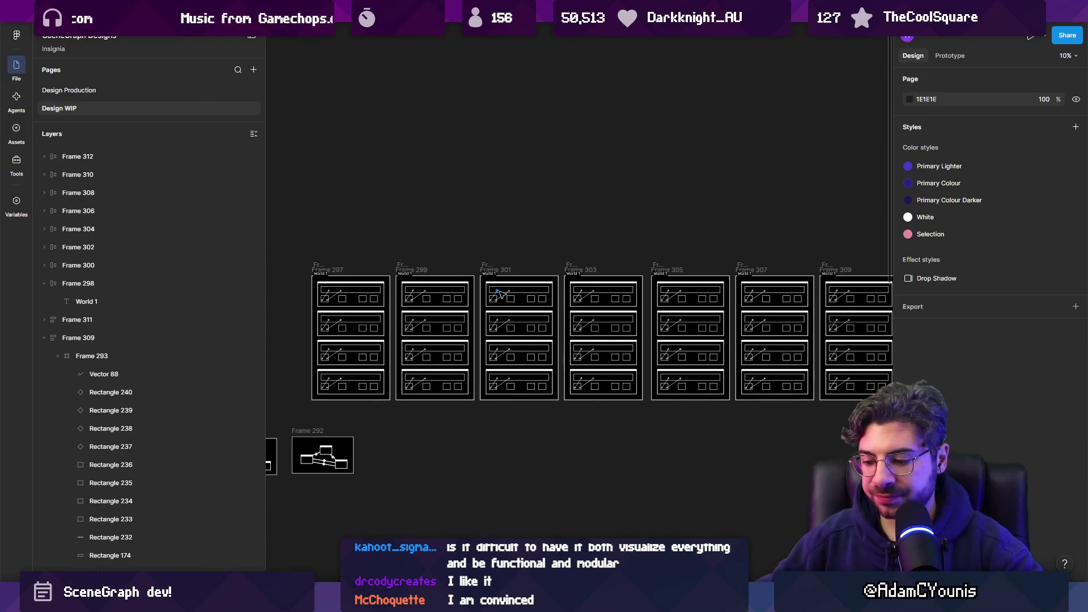
pyautogui.hotkey('ctrl', '\\')
pyautogui.scroll(3, 423, 306)
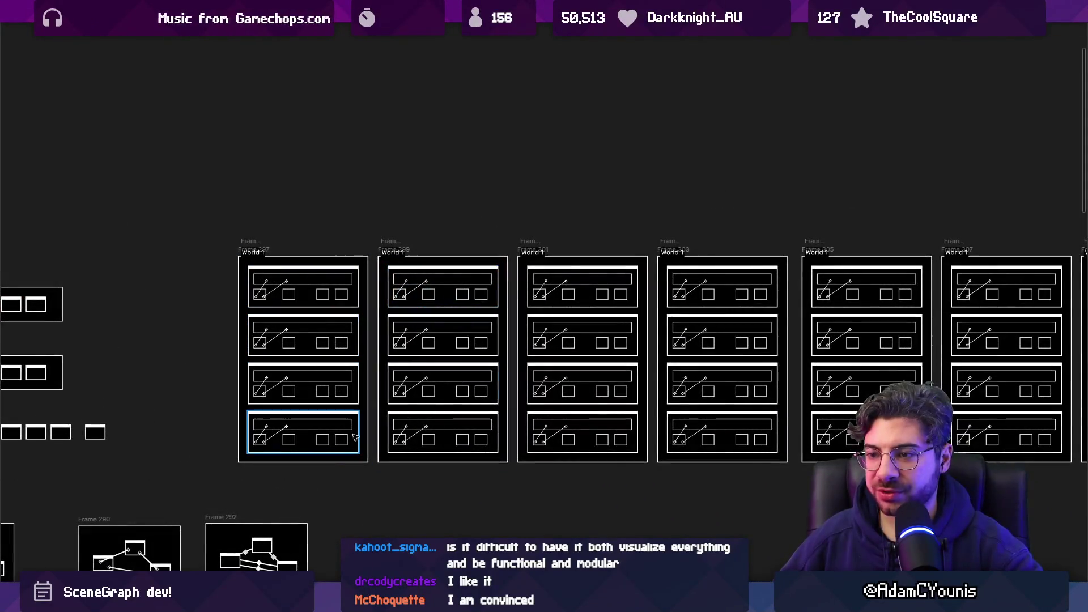
pyautogui.doubleClick(400, 253)
pyautogui.scroll(3, 410, 392)
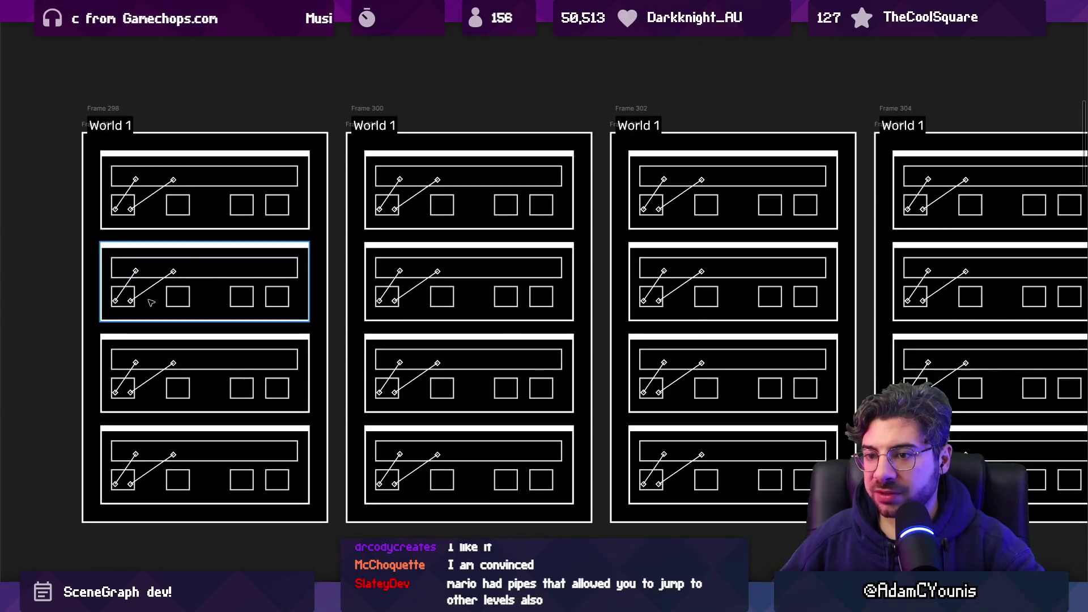
pyautogui.click(153, 290)
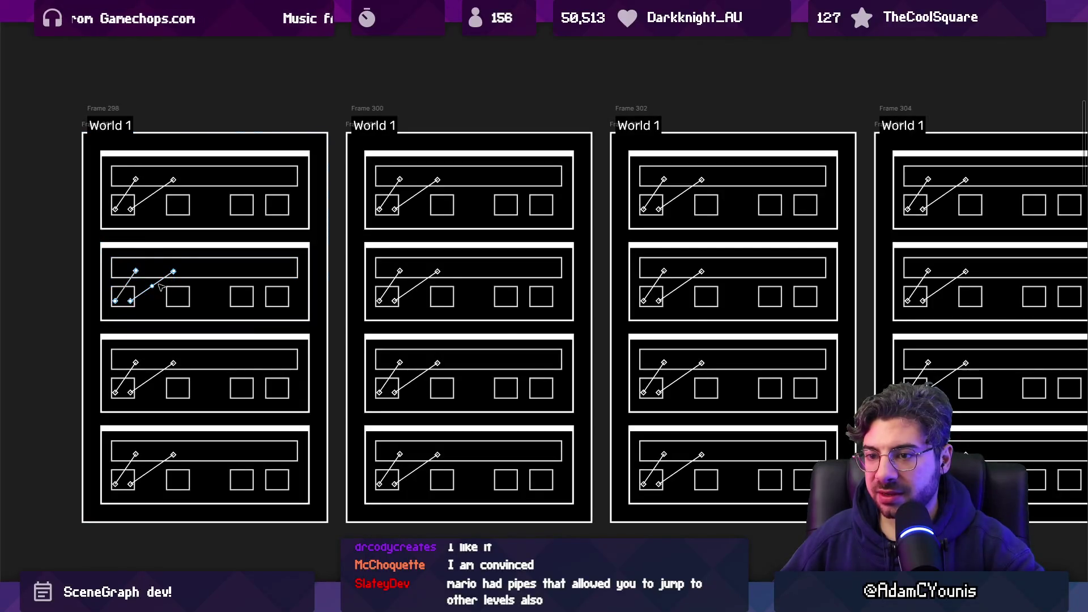
pyautogui.moveTo(242, 306); pyautogui.dragTo(907, 300)
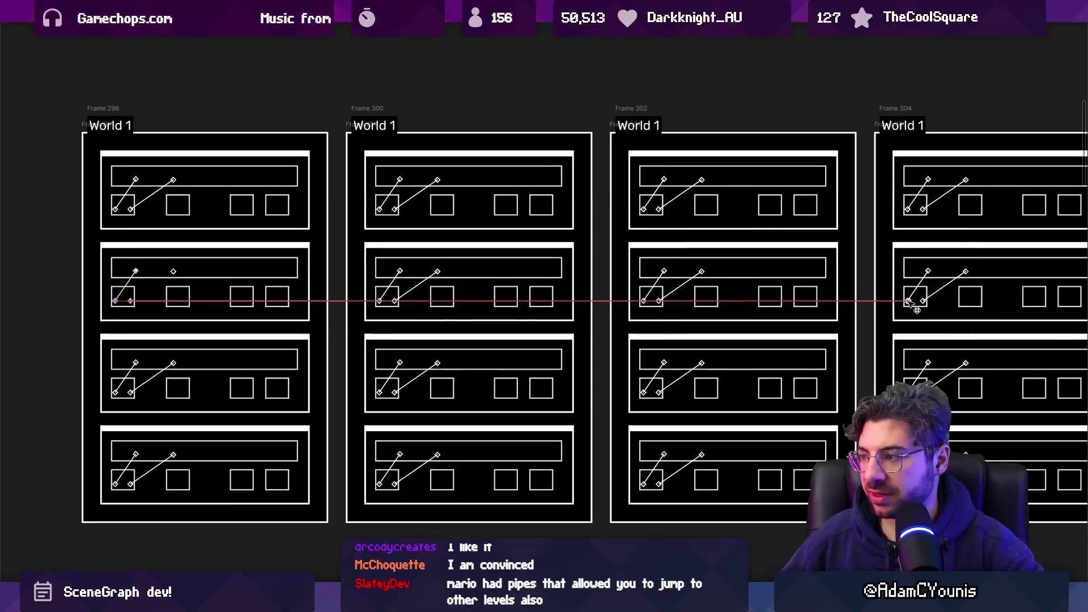
pyautogui.scroll(-3, 558, 315)
pyautogui.click(590, 419)
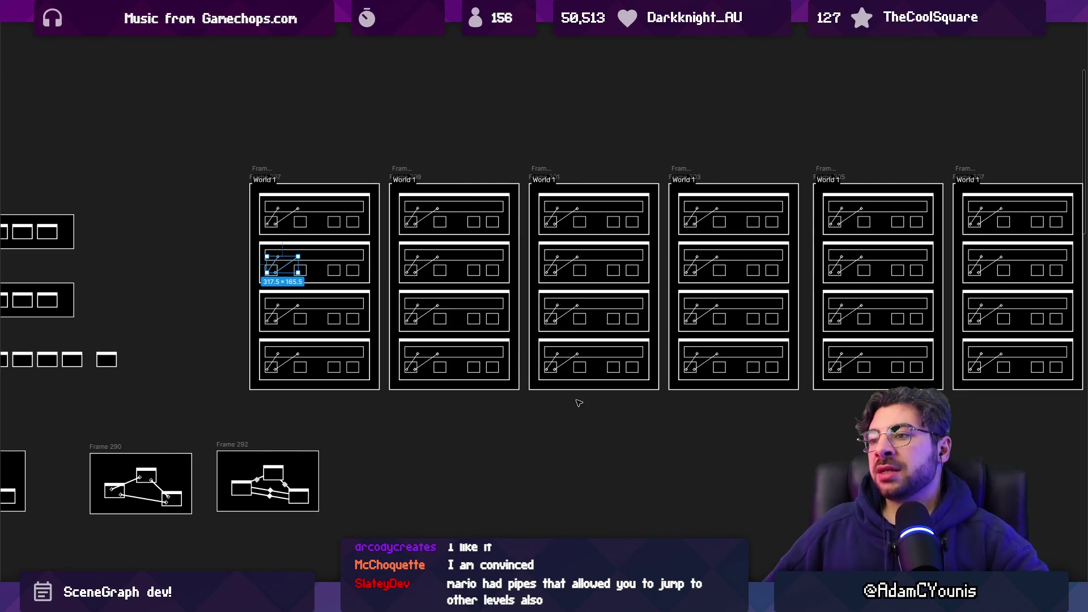
pyautogui.click(437, 146)
pyautogui.scroll(-3, 442, 149)
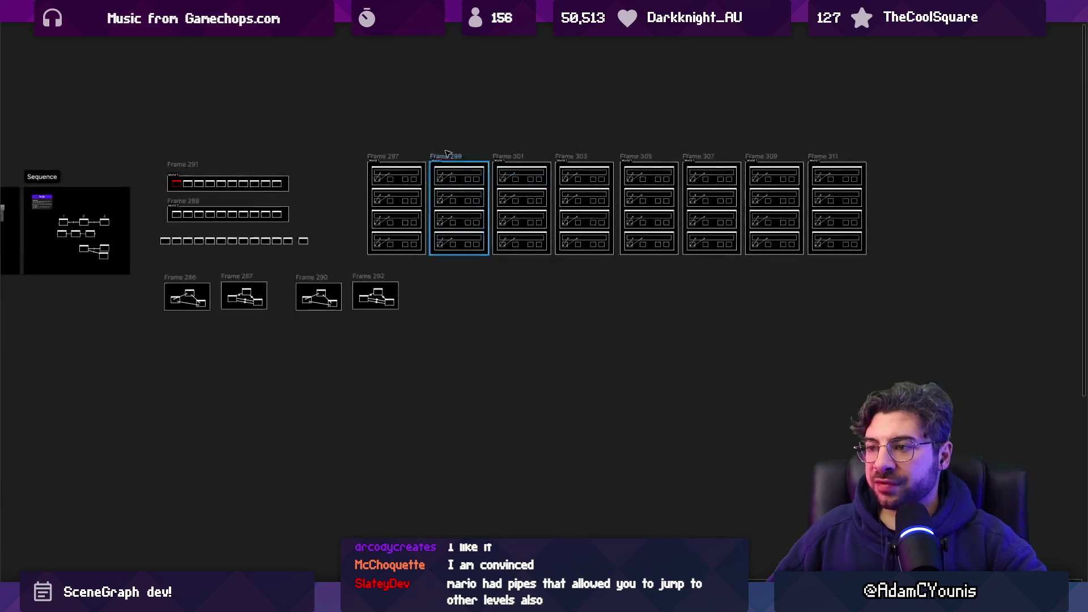
# - Select the Frame 297 board, then pan and zoom over to the Other Concepts section
pyautogui.click(409, 166)
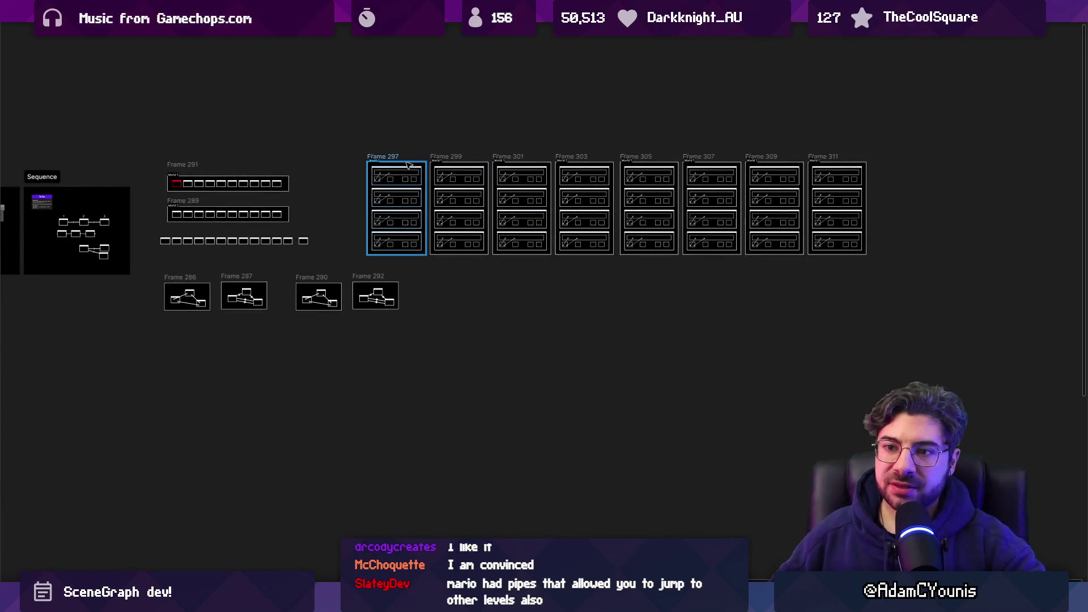
pyautogui.hscroll(-10, 409, 165)
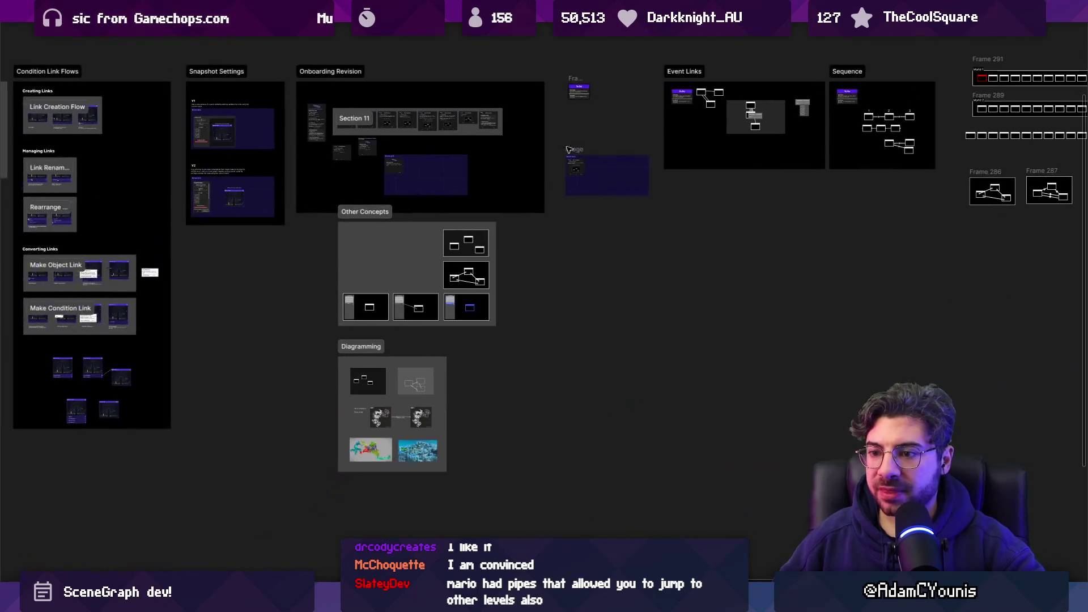
pyautogui.scroll(5, 392, 304)
pyautogui.scroll(5, 392, 304)
pyautogui.scroll(3, 469, 263)
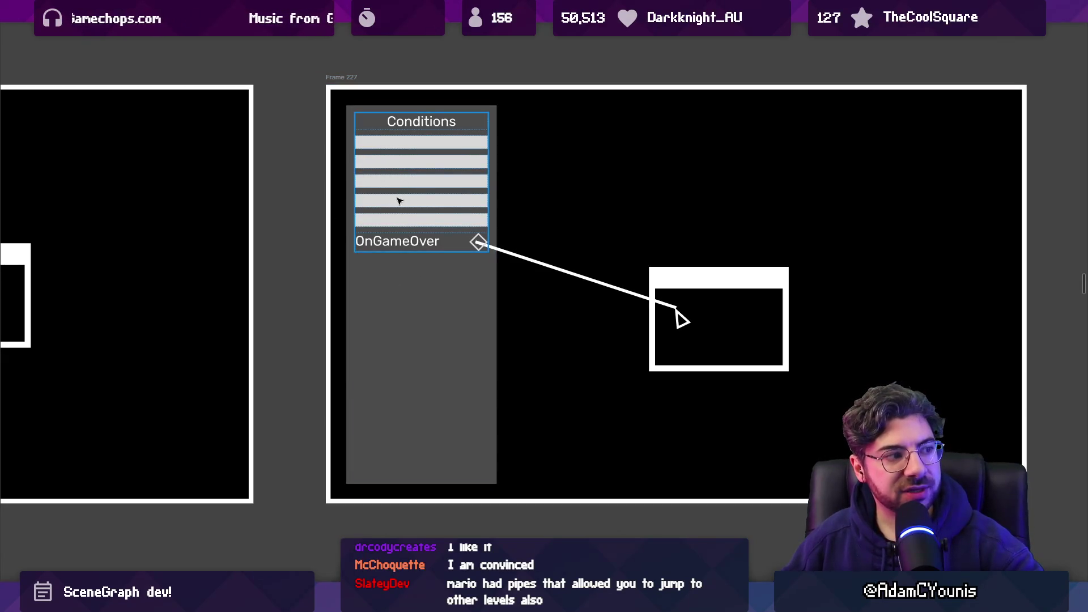
pyautogui.scroll(-13, 400, 201)
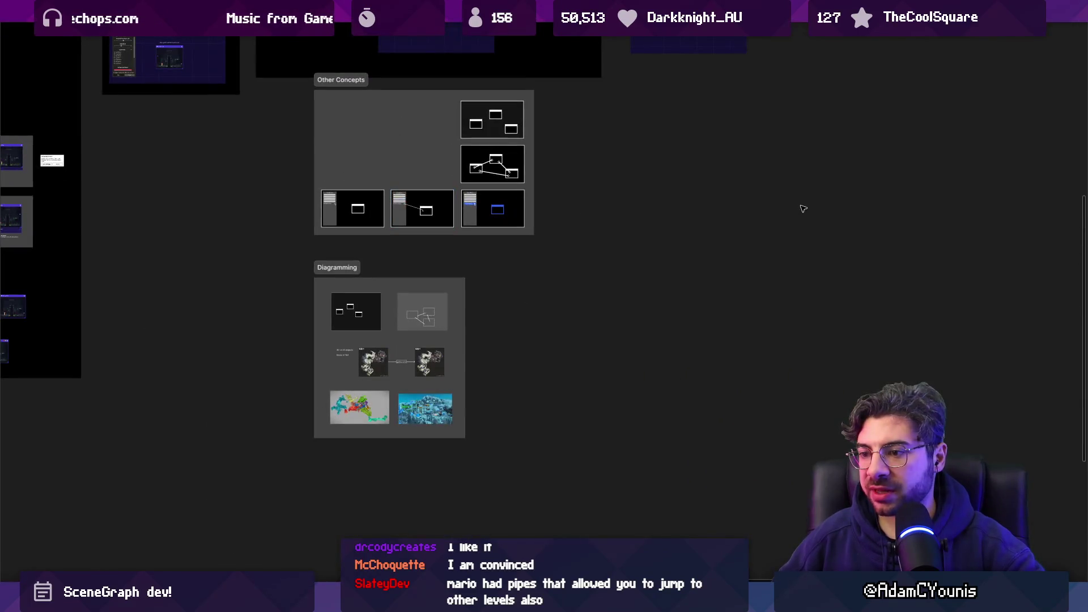
pyautogui.scroll(-5, 803, 208)
pyautogui.scroll(5, 855, 291)
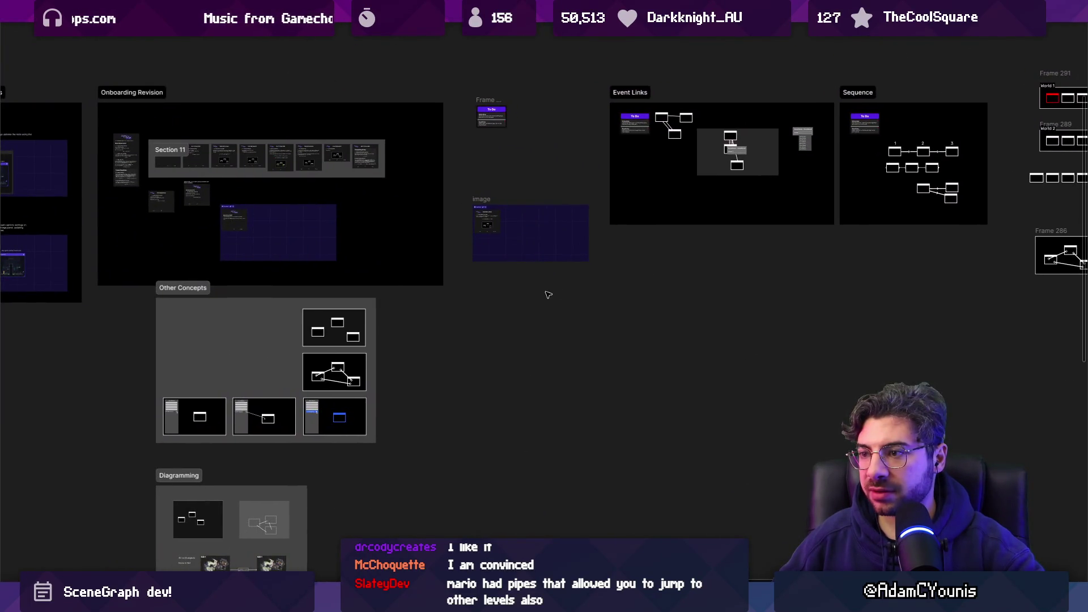
pyautogui.scroll(5, 397, 397)
pyautogui.scroll(-3, 364, 427)
pyautogui.scroll(-3, 510, 283)
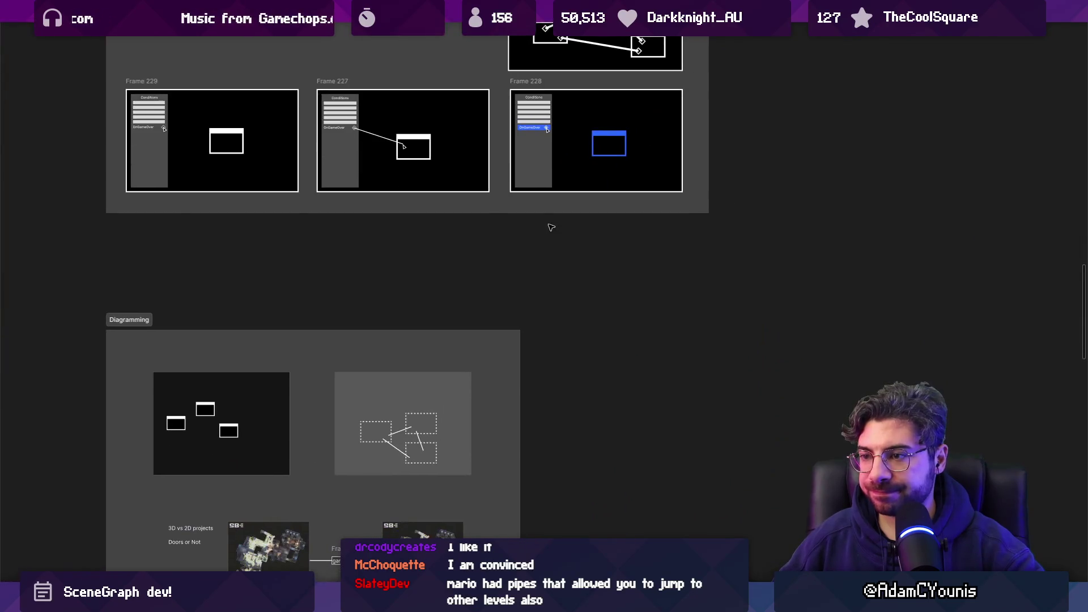
pyautogui.scroll(-3, 537, 236)
pyautogui.scroll(2, 554, 267)
pyautogui.scroll(5, 545, 217)
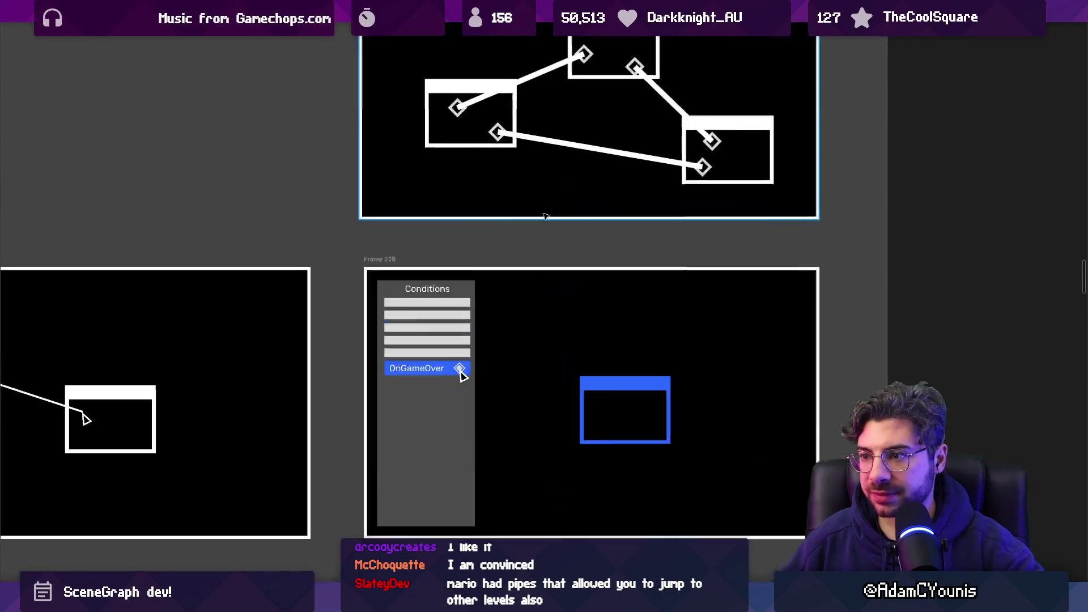
# - Select the OnGameOver condition row in Frame 228, then zoom out across Frames 227–230
pyautogui.click(429, 372)
pyautogui.scroll(2, 425, 374)
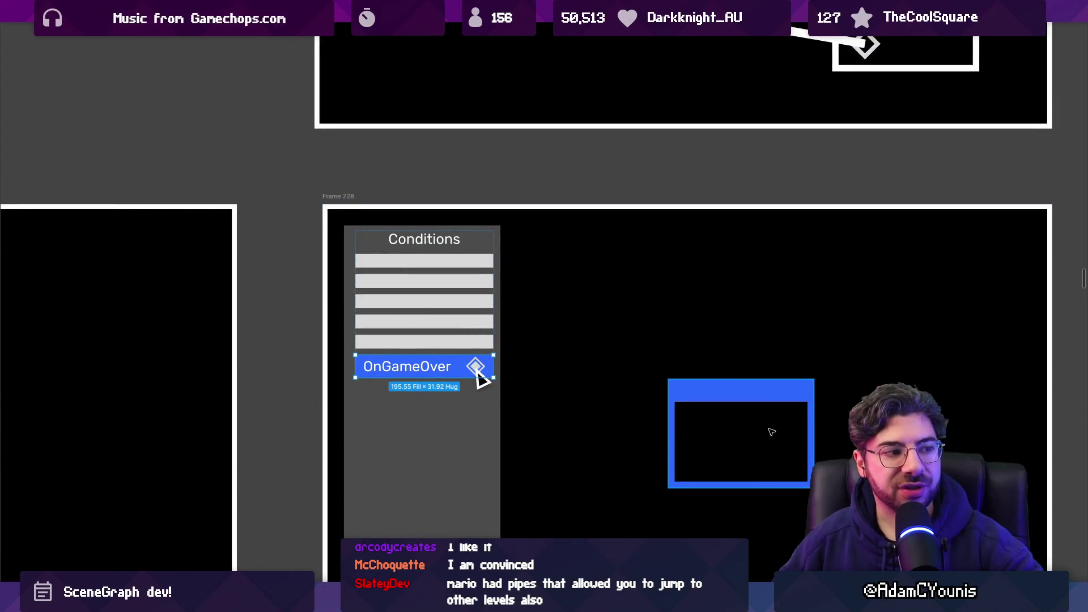
pyautogui.scroll(-3, 729, 394)
pyautogui.scroll(1, 693, 326)
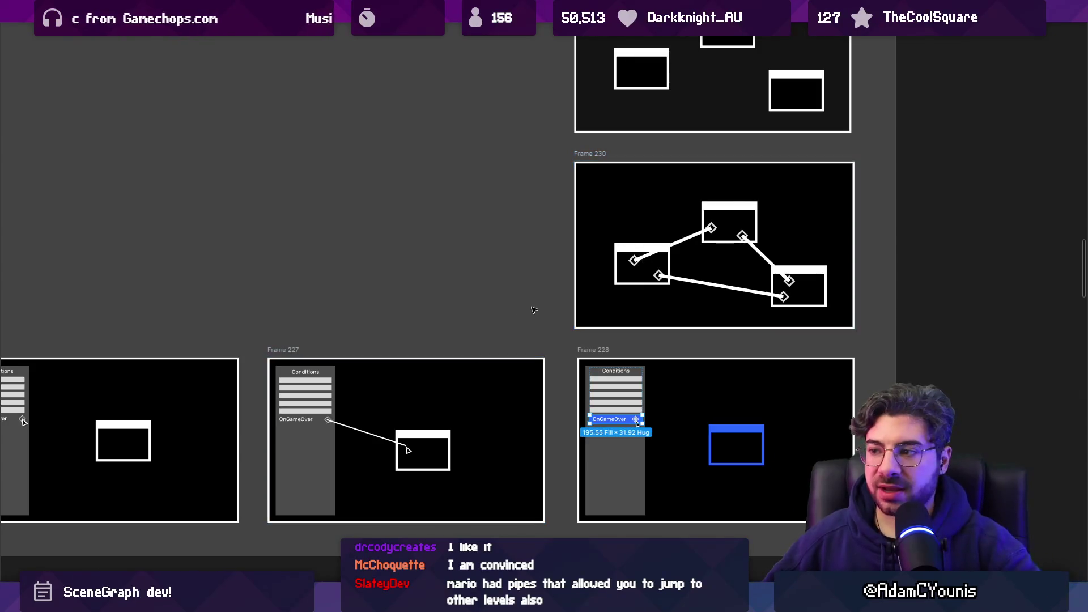
pyautogui.scroll(-3, 408, 295)
pyautogui.scroll(3, 615, 300)
pyautogui.hscroll(5, 659, 301)
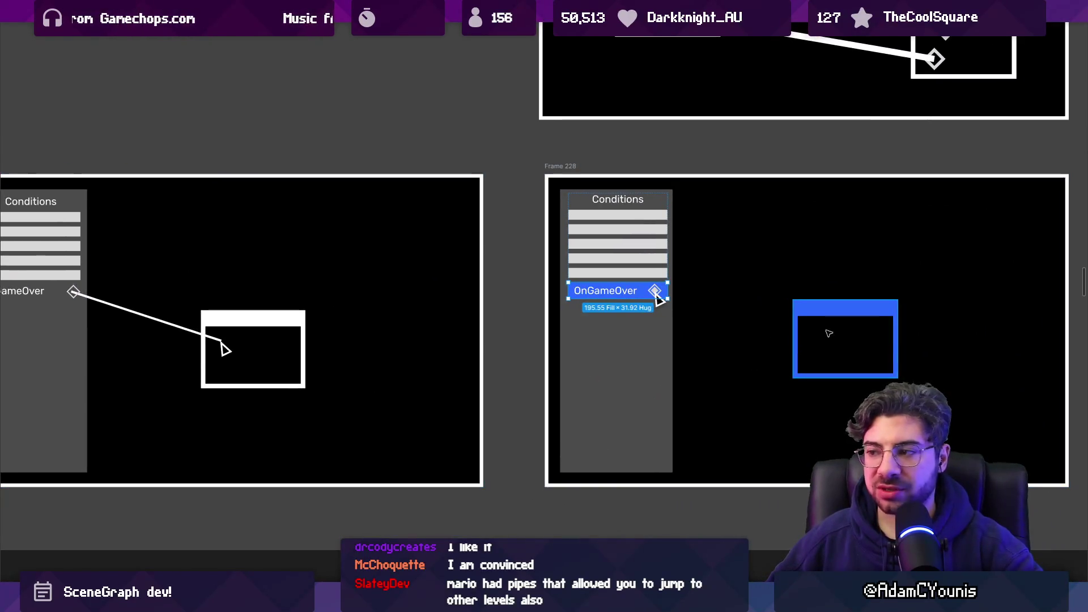
pyautogui.scroll(-5, 841, 336)
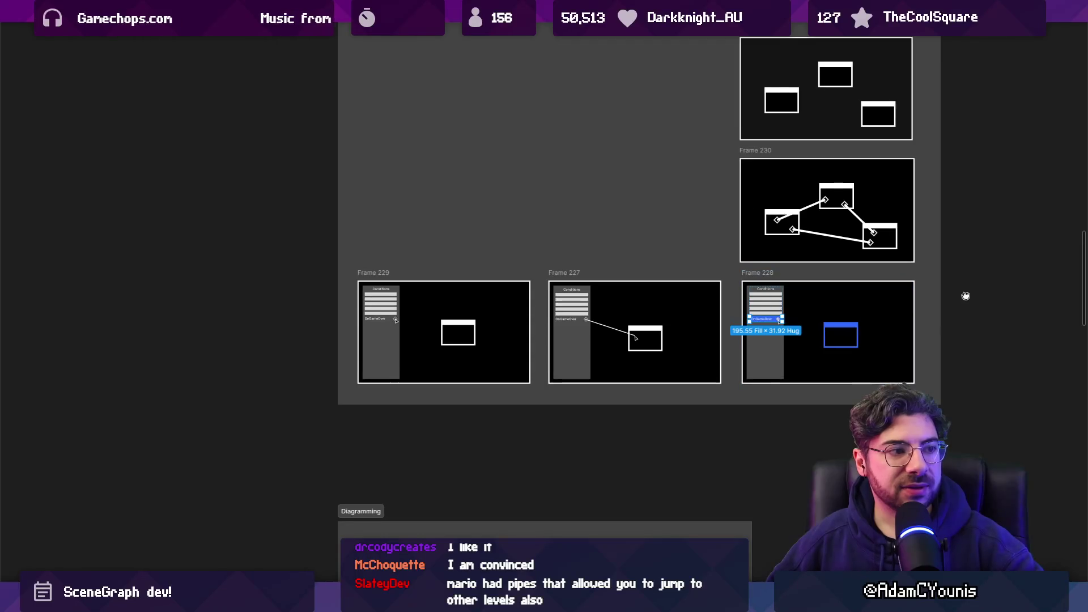
pyautogui.moveTo(965, 296); pyautogui.dragTo(678, 319)
pyautogui.scroll(-5, 678, 317)
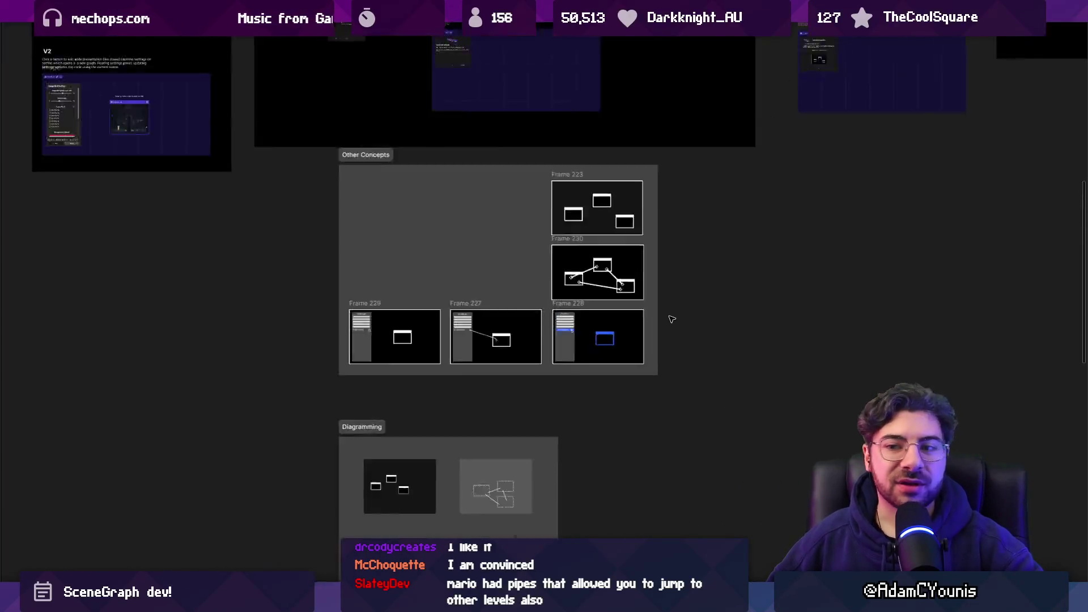
# - Connect a card in Frame 299 to a card in the sixth World board with a connector line
pyautogui.moveTo(808, 284); pyautogui.dragTo(242, 413)
pyautogui.scroll(5, 335, 366)
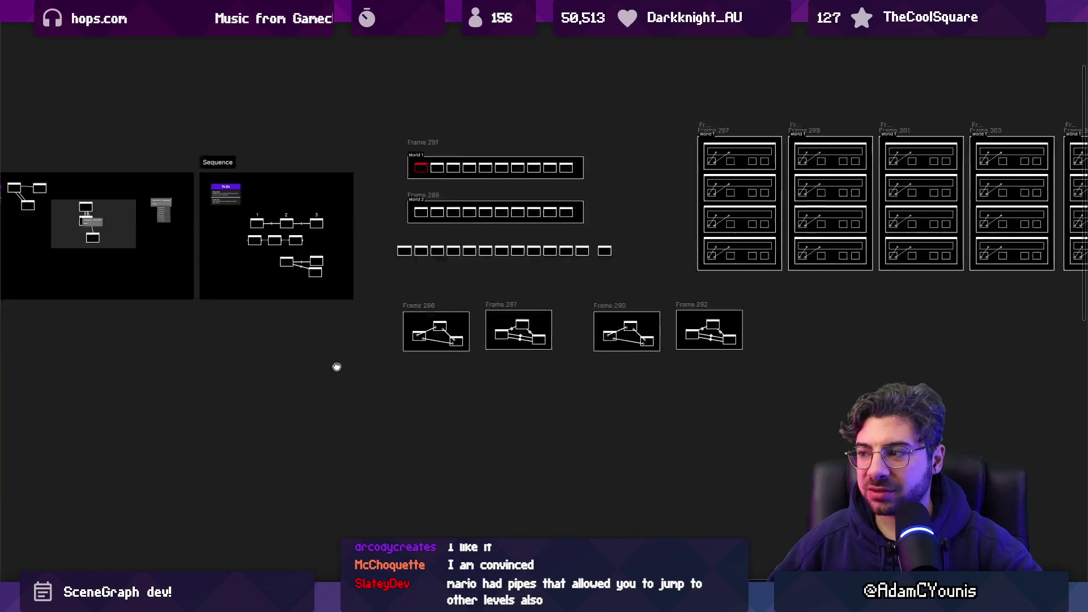
pyautogui.scroll(2, 380, 345)
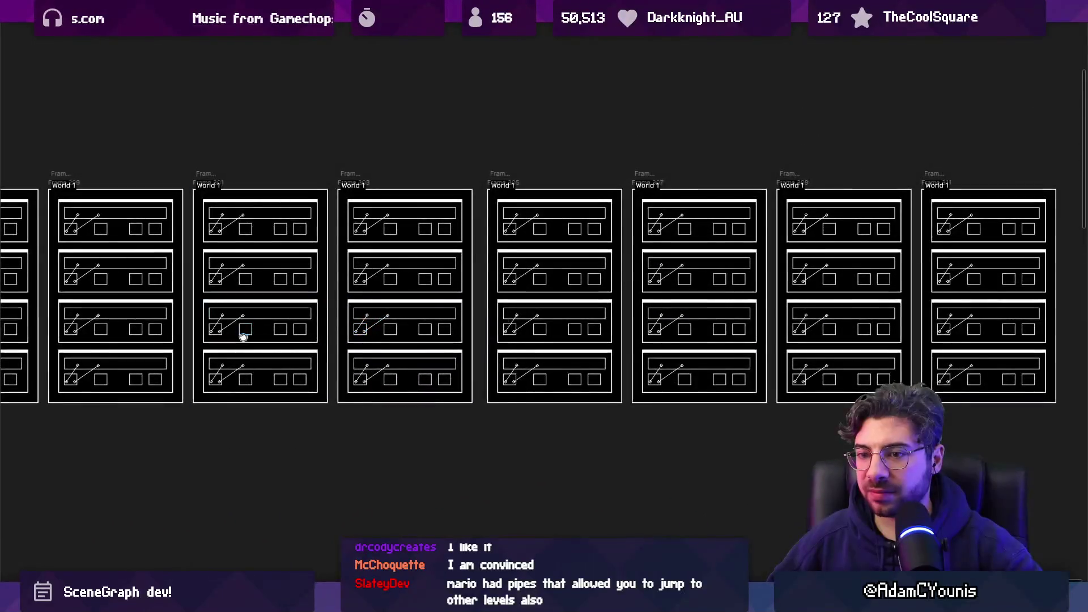
pyautogui.scroll(-1, 243, 335)
pyautogui.click(295, 317)
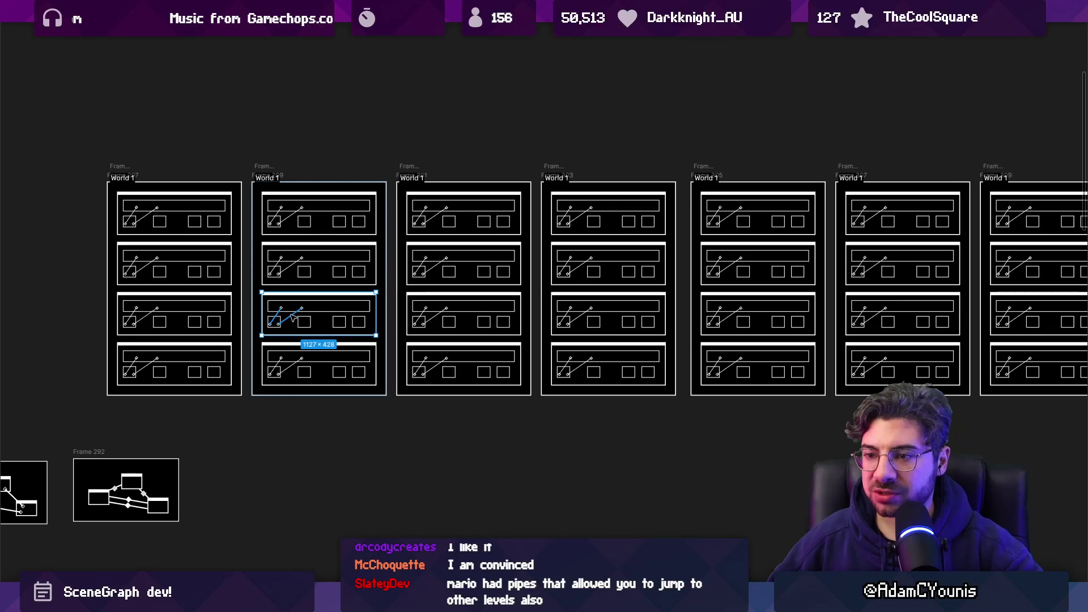
pyautogui.moveTo(279, 324)
pyautogui.mouseDown()
pyautogui.moveTo(669, 321)
pyautogui.moveTo(804, 261)
pyautogui.moveTo(871, 268)
pyautogui.mouseUp()
pyautogui.hscroll(1, 538, 391)
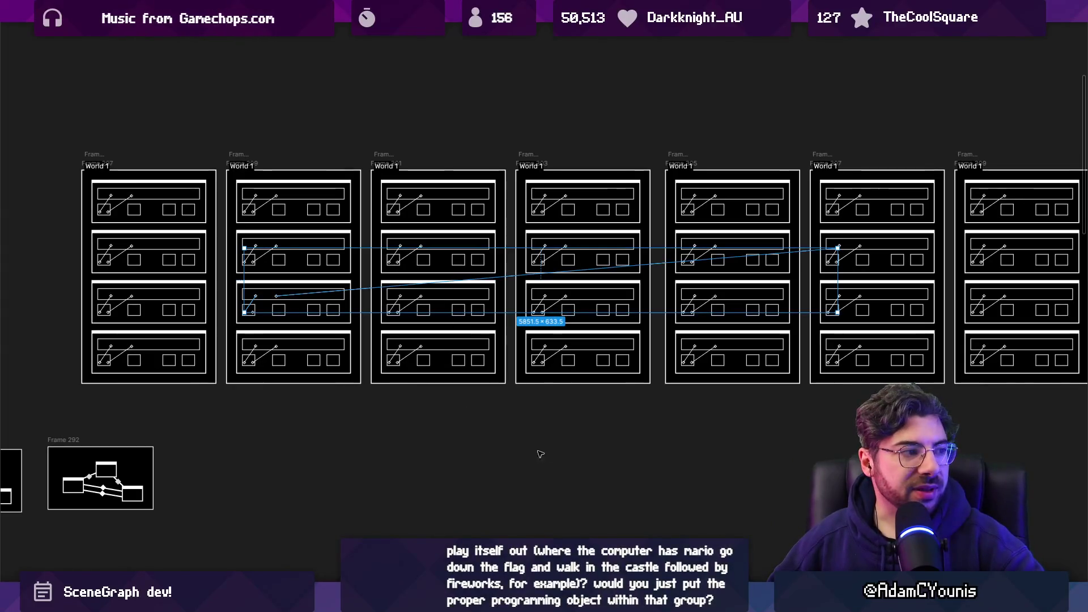
pyautogui.click(565, 444)
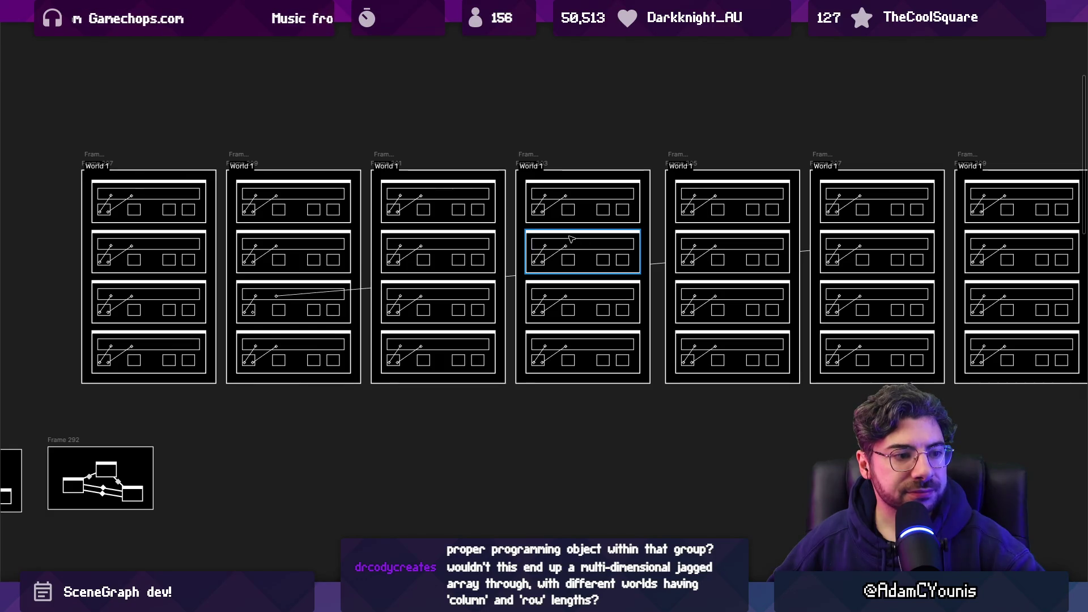
# - Check the Frame 297 board, then pan back to the World 1 and World 2 rows
pyautogui.scroll(-1, 617, 224)
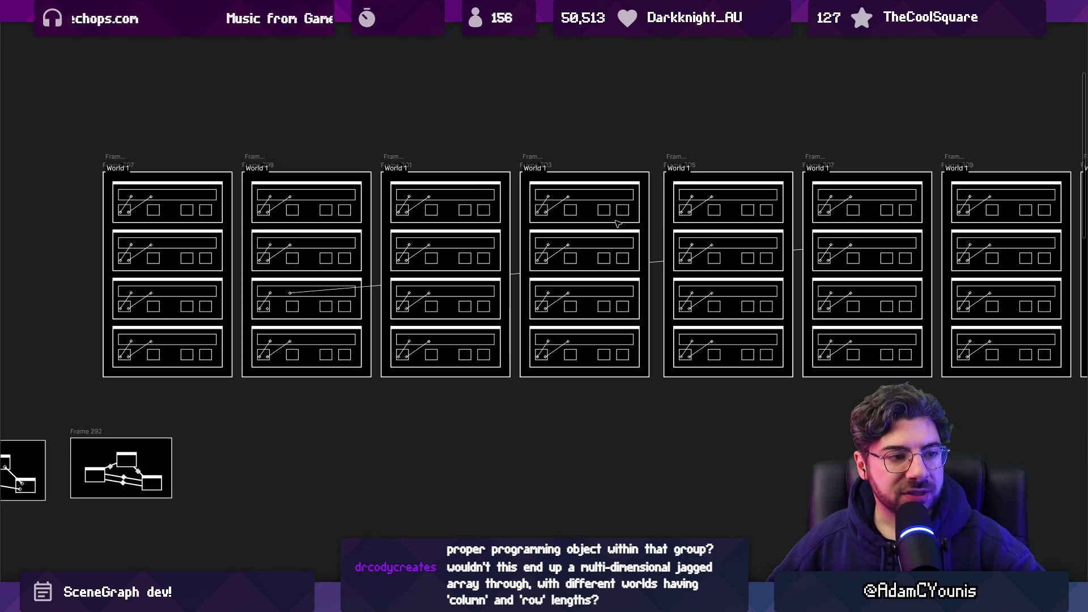
pyautogui.scroll(-3, 402, 157)
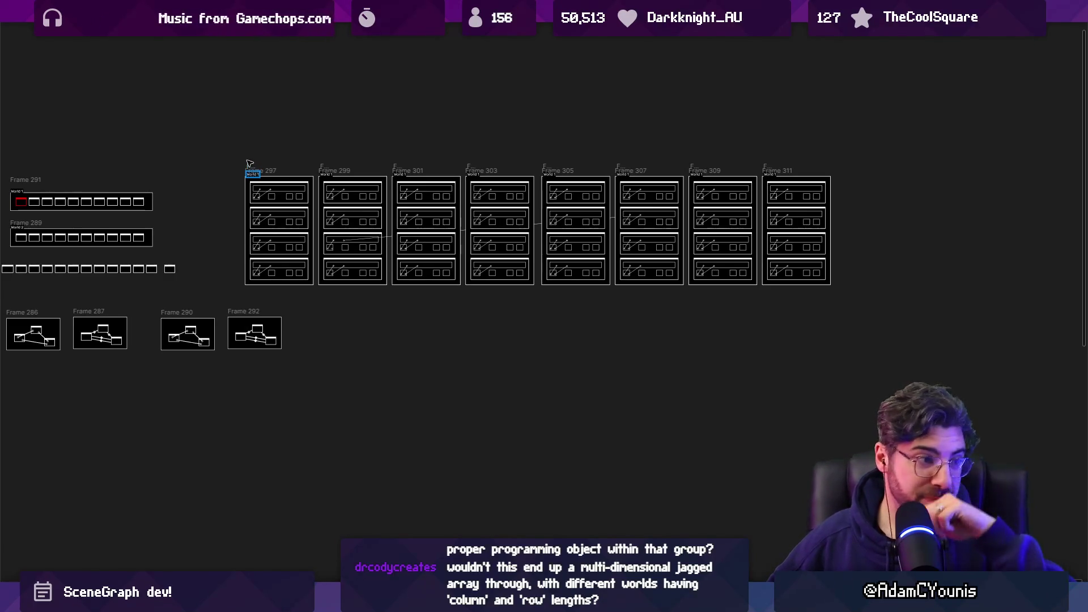
pyautogui.click(248, 168)
pyautogui.scroll(2, 288, 170)
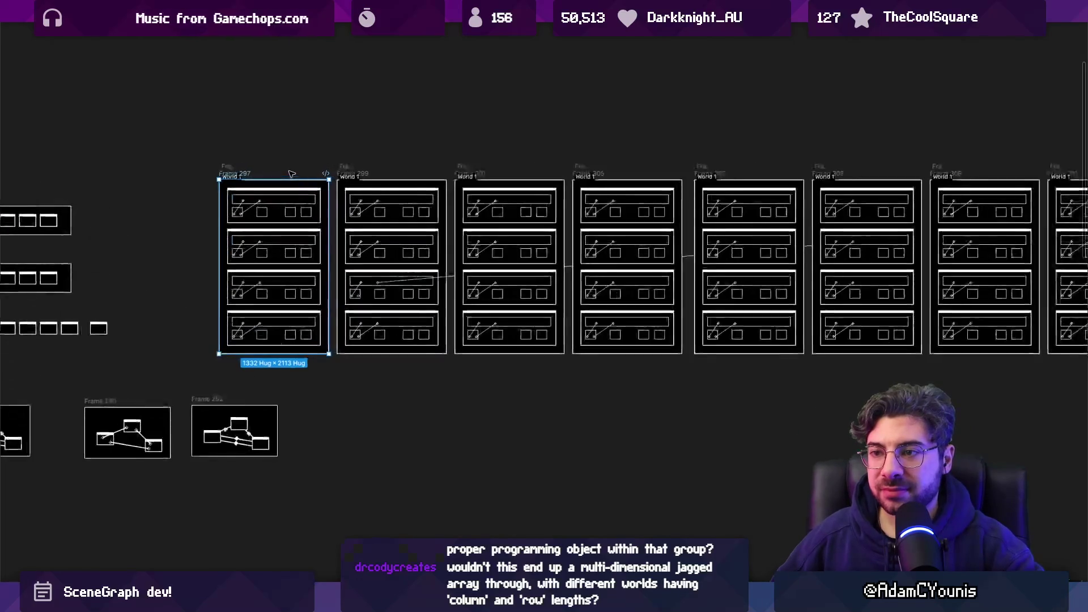
pyautogui.click(374, 157)
pyautogui.scroll(-1, 358, 154)
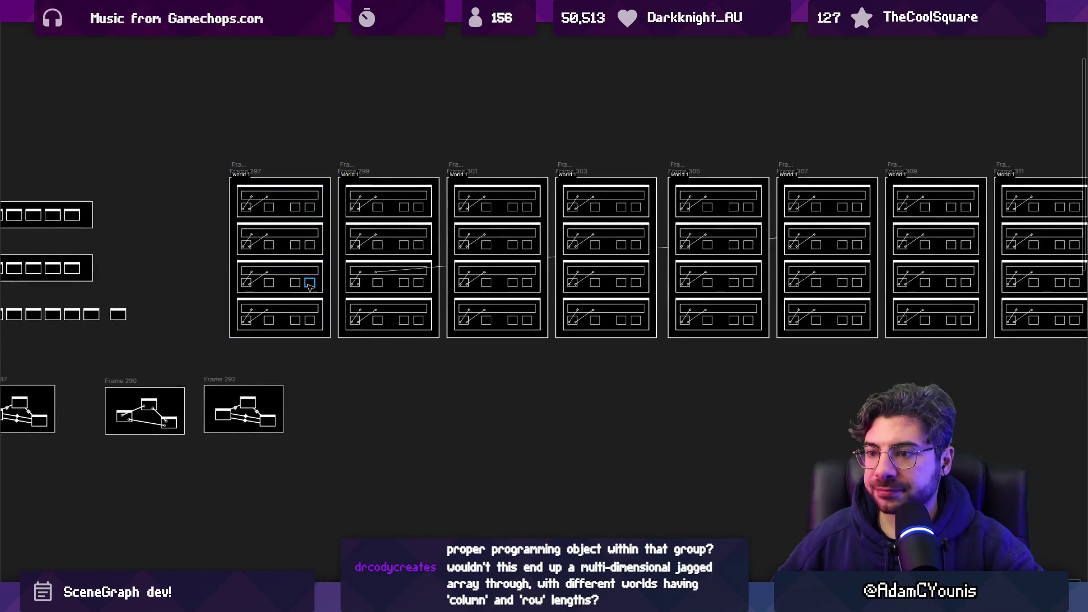
pyautogui.scroll(2, 314, 300)
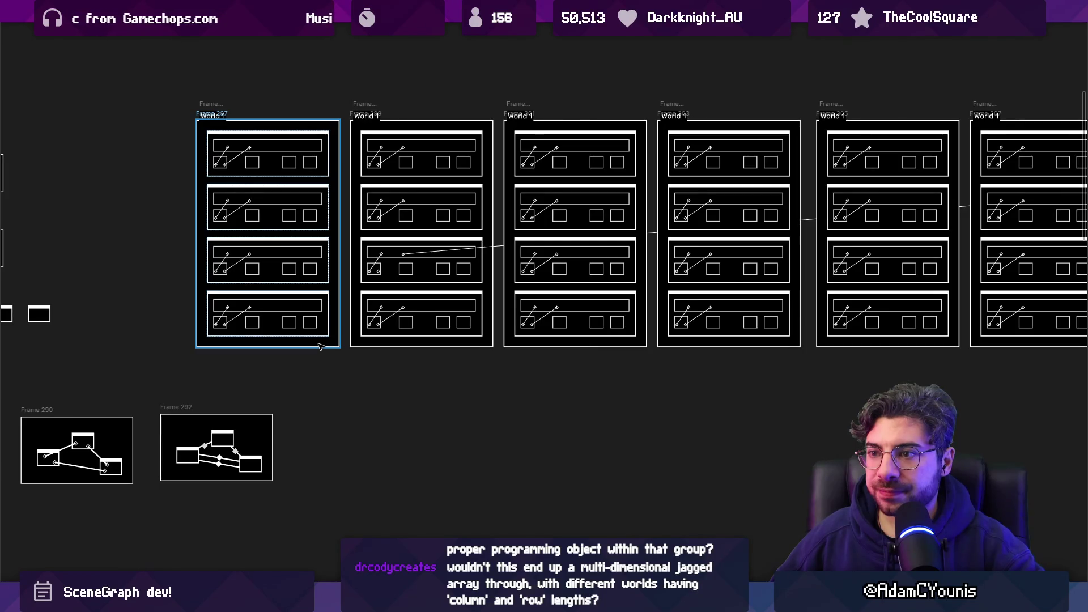
pyautogui.scroll(-3, 319, 347)
pyautogui.hscroll(-5, 396, 193)
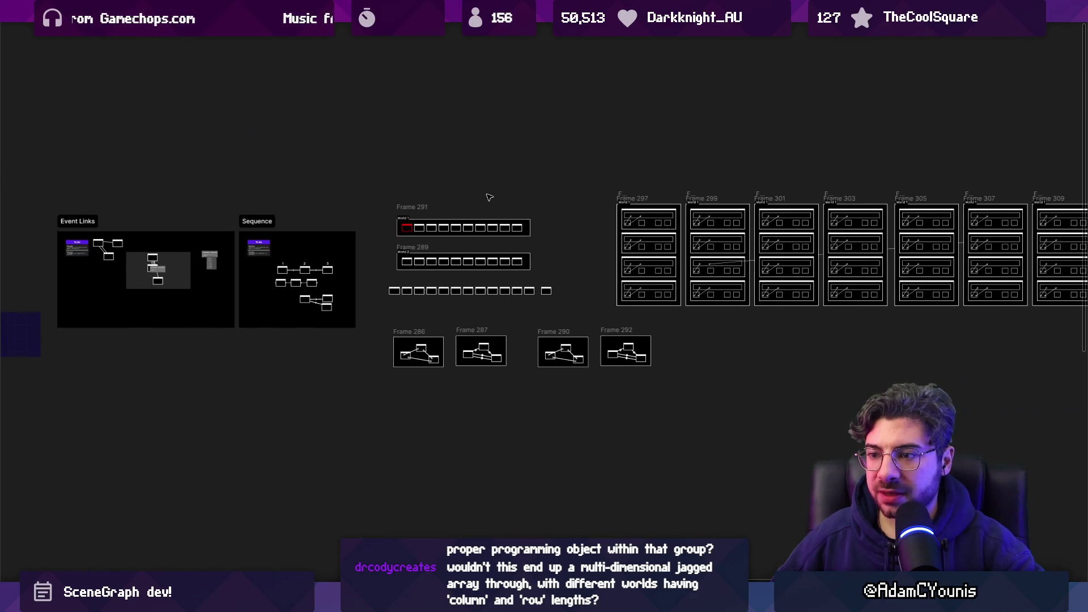
pyautogui.hscroll(5, 569, 220)
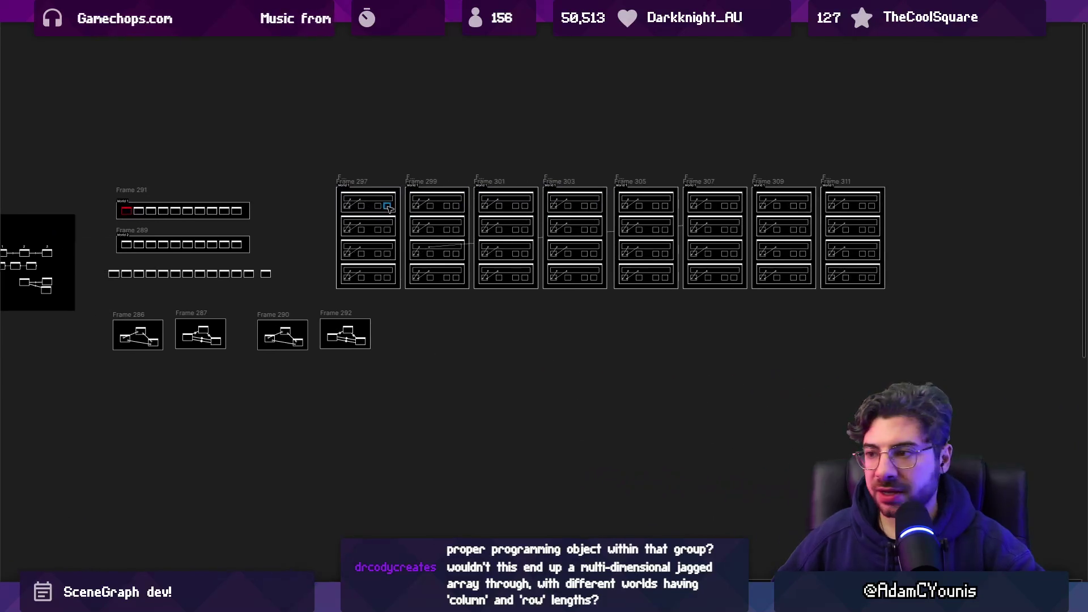
pyautogui.scroll(3, 482, 205)
pyautogui.click(271, 161)
pyautogui.click(363, 126)
pyautogui.hscroll(-7, 239, 154)
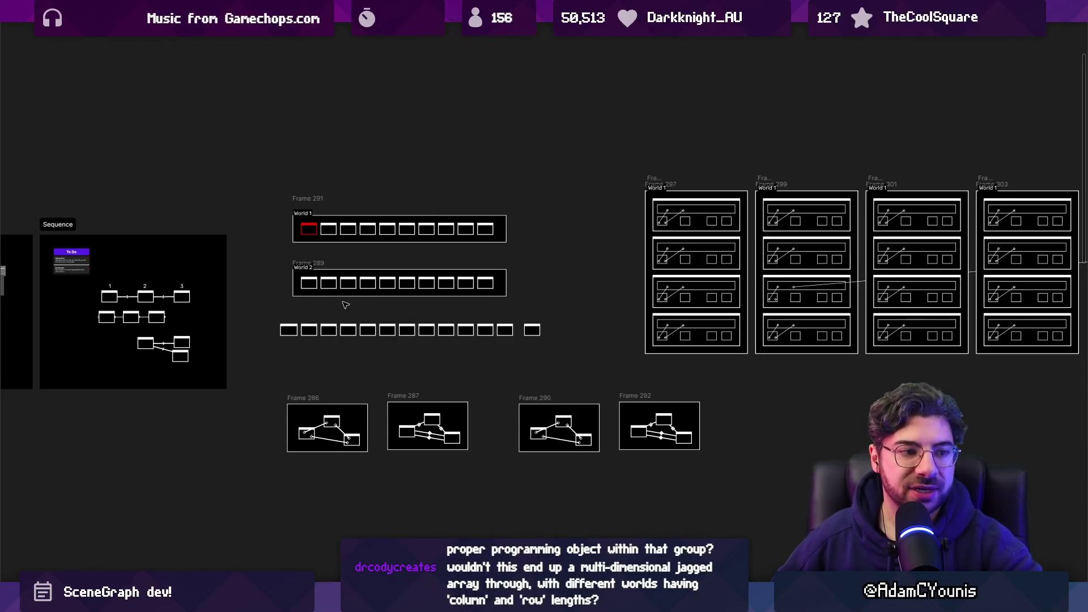
pyautogui.scroll(5, 335, 283)
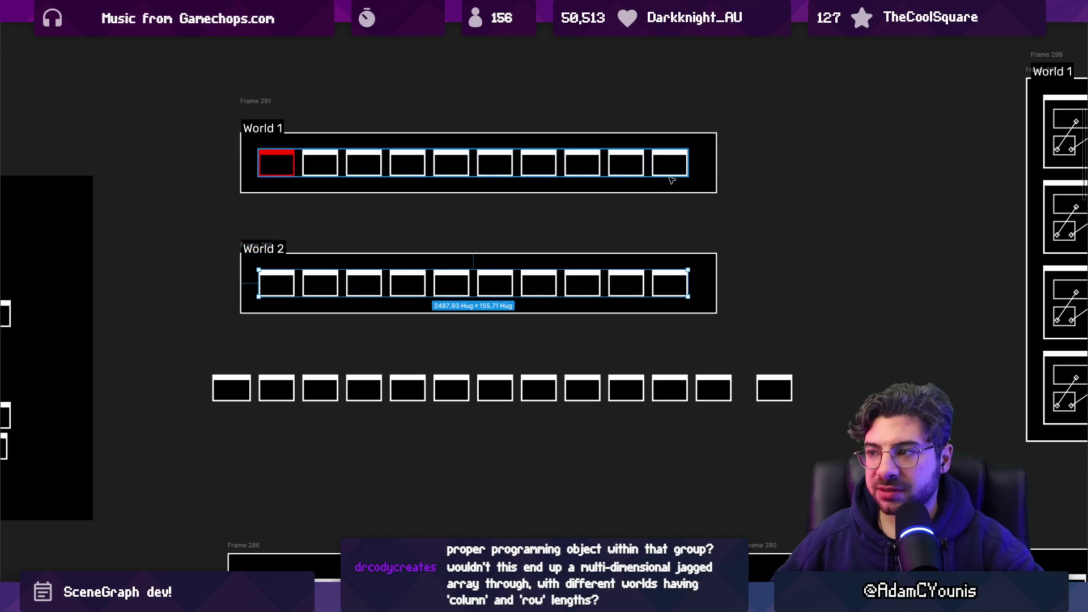
pyautogui.scroll(2, 706, 167)
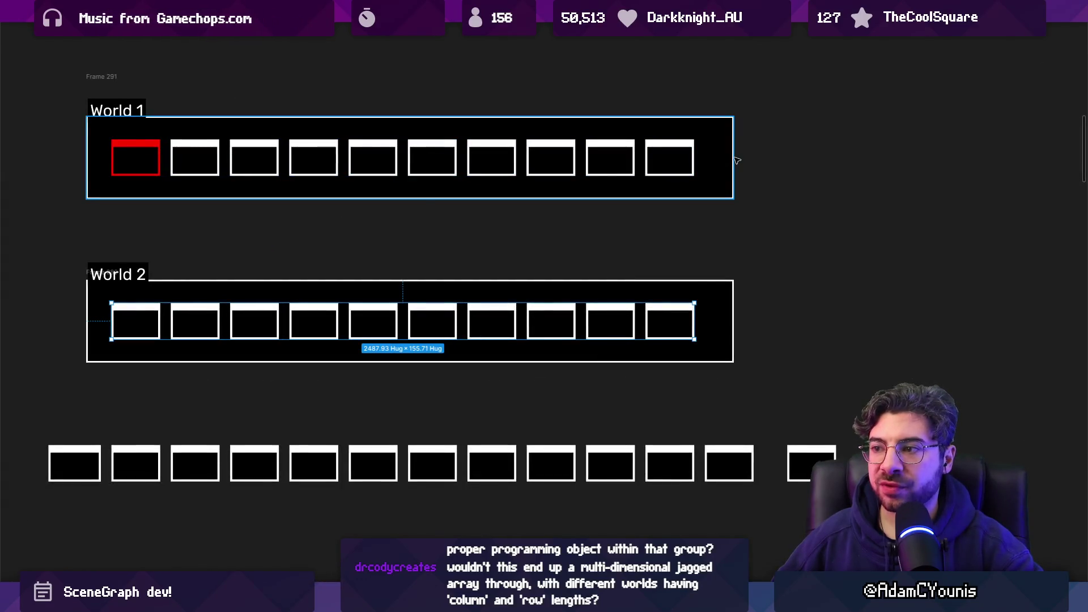
pyautogui.click(689, 162)
pyautogui.doubleClick(689, 161)
pyautogui.doubleClick(689, 160)
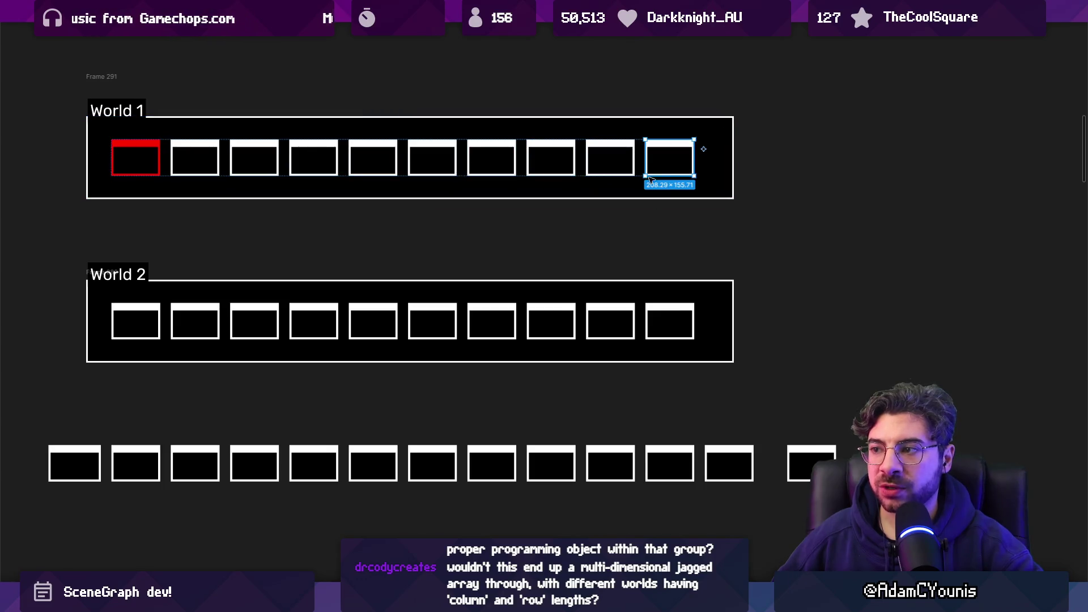
pyautogui.doubleClick(132, 333)
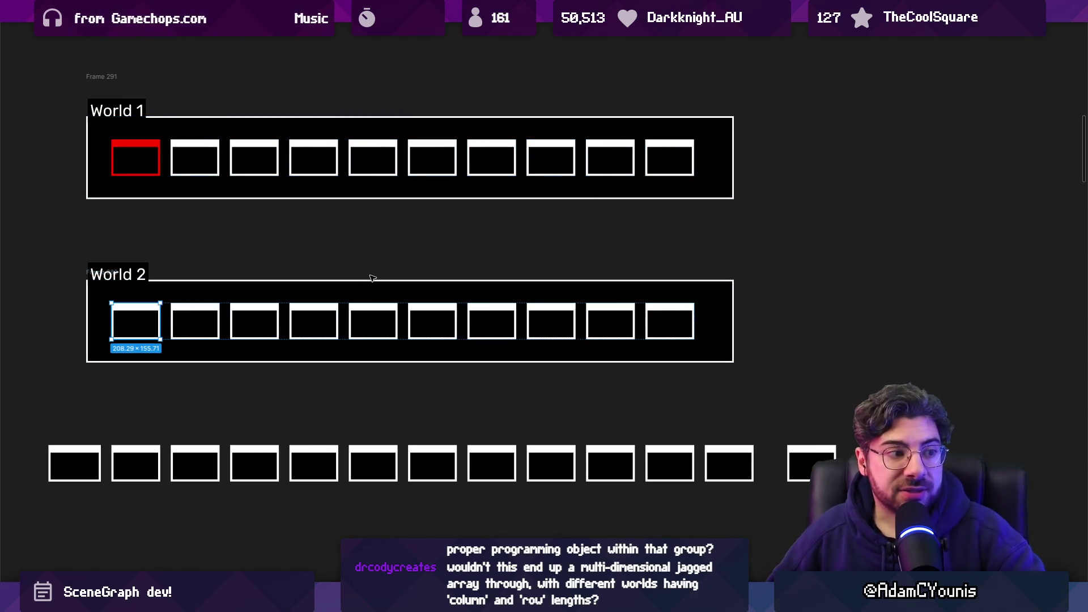
pyautogui.scroll(-6, 371, 278)
pyautogui.moveTo(548, 262); pyautogui.dragTo(286, 252)
pyautogui.hscroll(3, 316, 129)
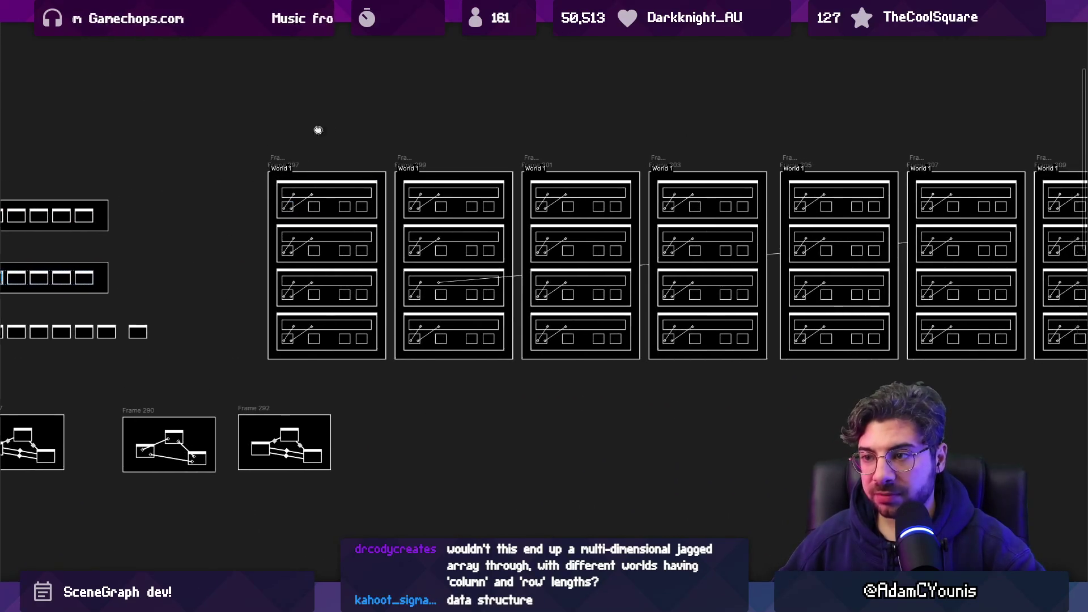
pyautogui.scroll(-3, 227, 170)
pyautogui.moveTo(146, 178)
pyautogui.mouseDown()
pyautogui.moveTo(146, 132)
pyautogui.moveTo(170, 177)
pyautogui.mouseUp()
pyautogui.moveTo(98, 154)
pyautogui.mouseDown()
pyautogui.moveTo(952, 353)
pyautogui.moveTo(221, 339)
pyautogui.mouseUp()
pyautogui.hscroll(-5, 397, 340)
pyautogui.click(457, 345)
pyautogui.hscroll(-10, 339, 352)
pyautogui.hscroll(-3, 411, 334)
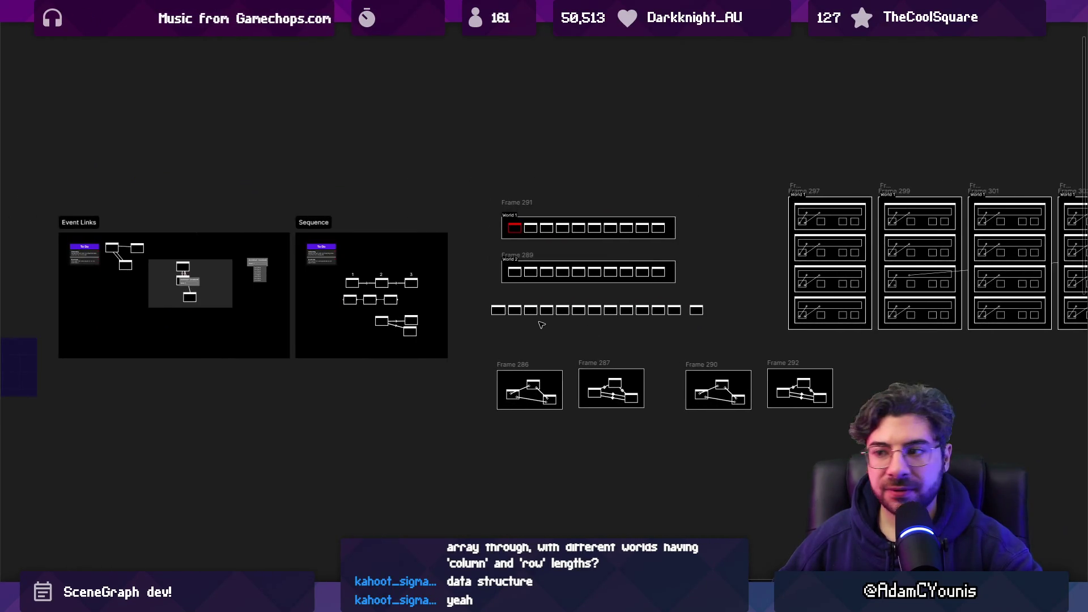
pyautogui.hscroll(7, 411, 334)
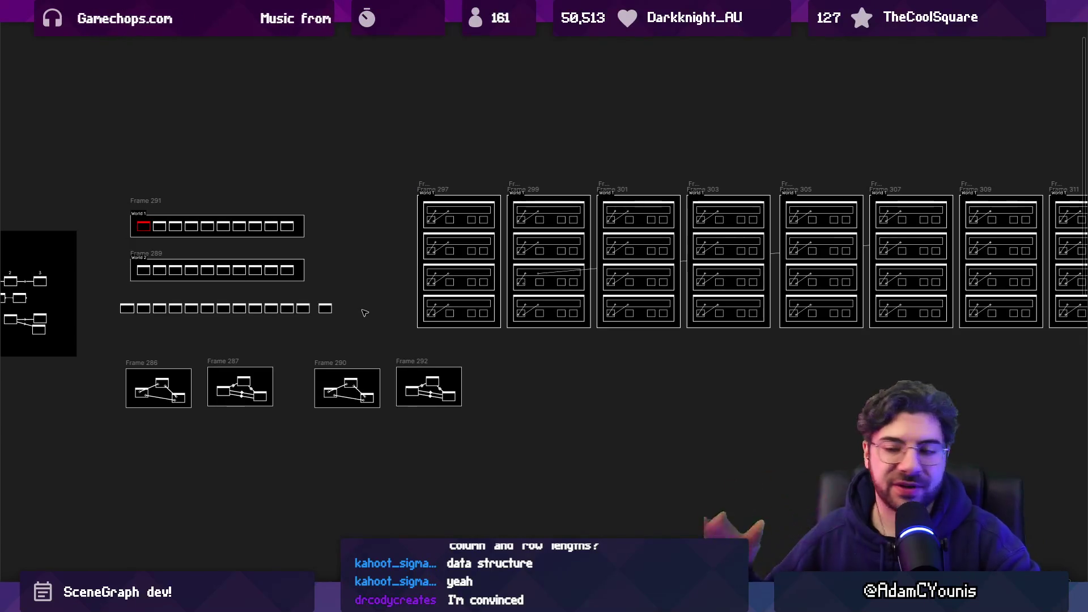
pyautogui.scroll(-5, 364, 313)
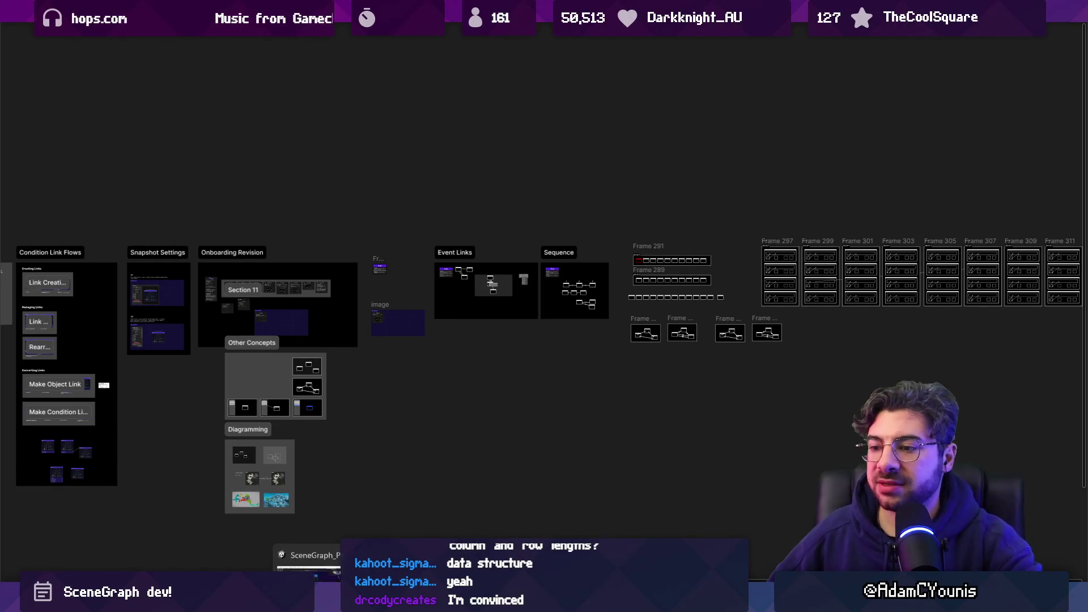
pyautogui.moveTo(325, 566)
pyautogui.click(498, 510)
# - Center the Insignia Graph nodes and load the Neighbourhood scene from its node
pyautogui.scroll(10, 511, 349)
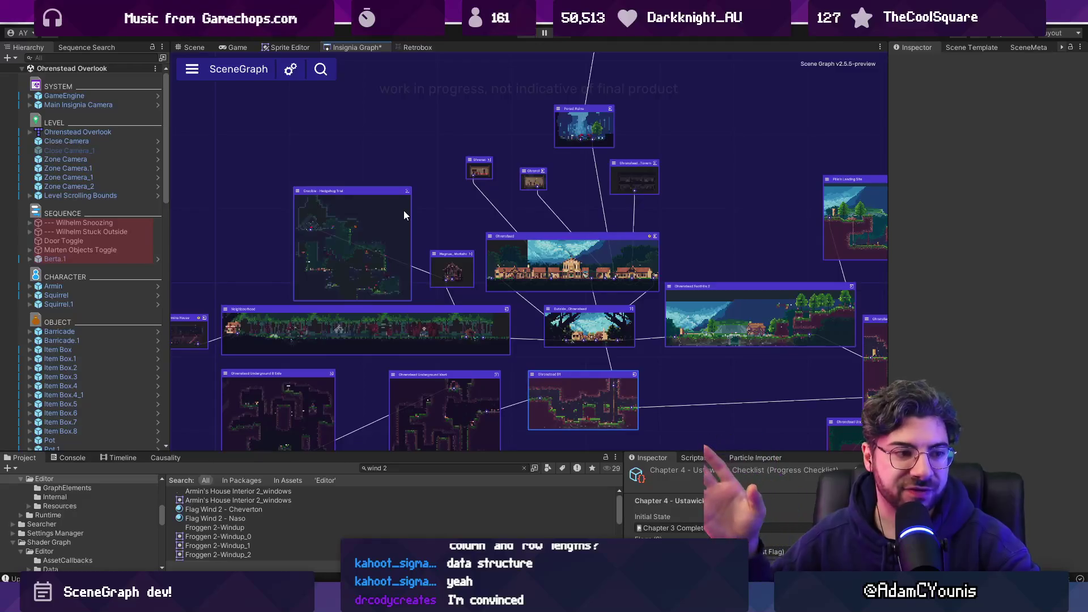
pyautogui.moveTo(321, 326); pyautogui.dragTo(408, 269)
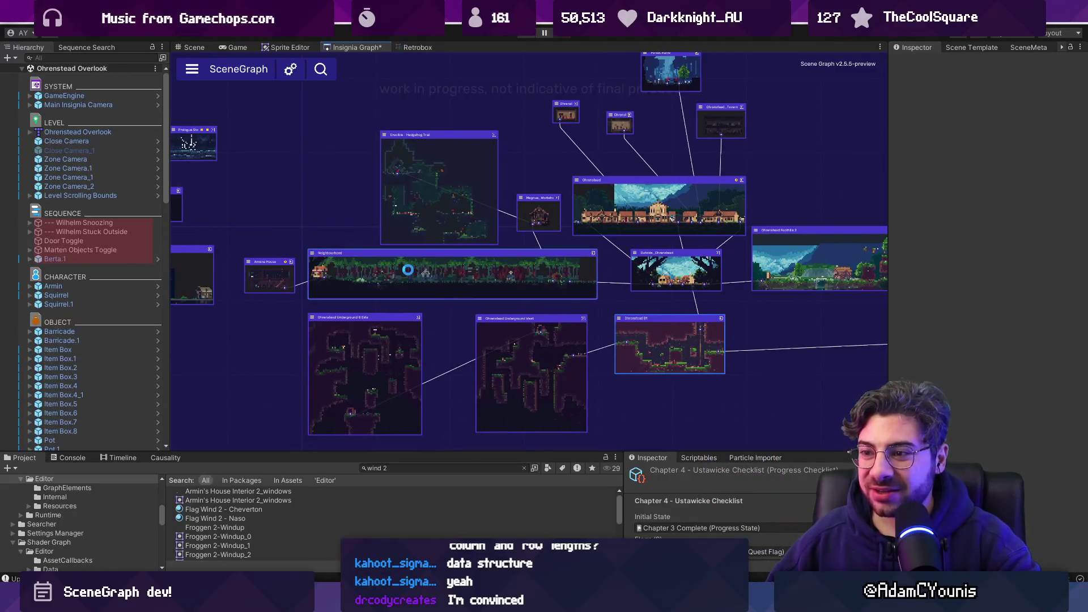
pyautogui.doubleClick(408, 270)
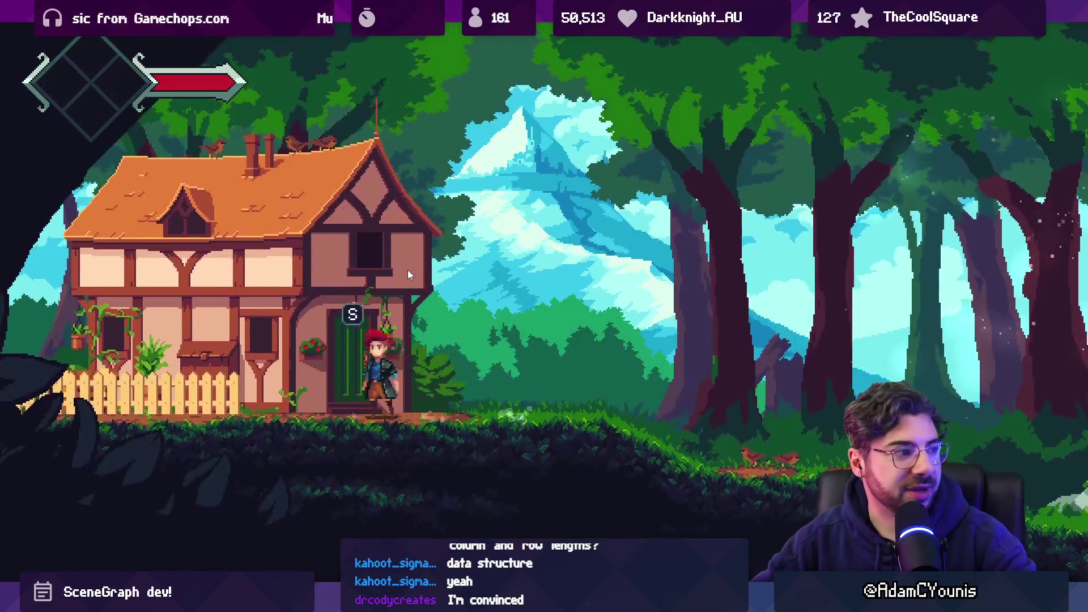
# - Jump the game to Ohrenstead with the 'Load Ohrenstead' developer console command
pyautogui.press('s')
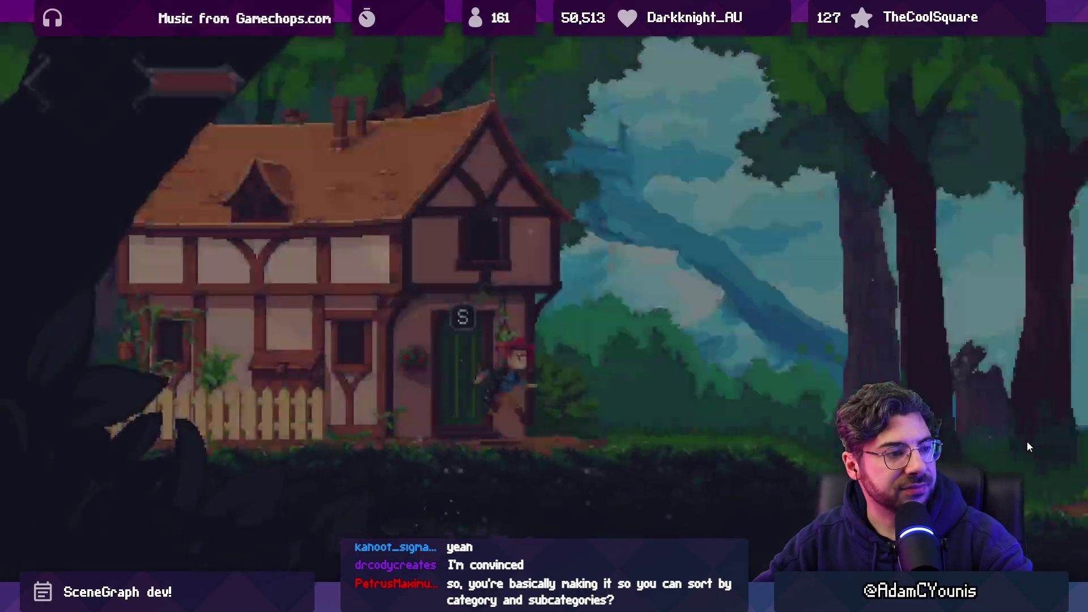
pyautogui.press('`')
pyautogui.write('Load Che')
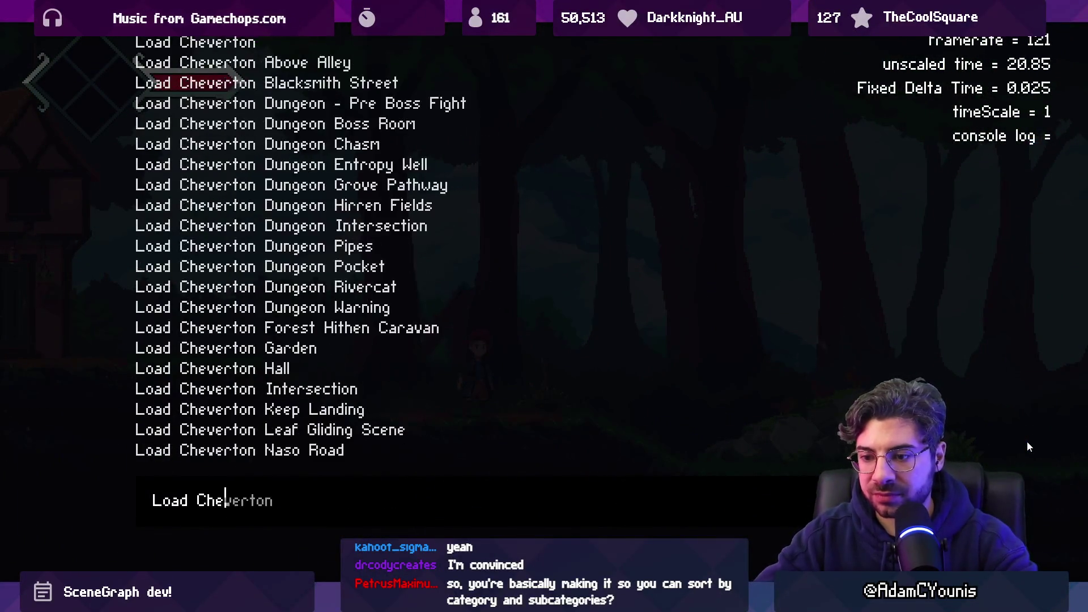
pyautogui.write('v')
pyautogui.press('BackSpace')
pyautogui.press('BackSpace')
pyautogui.press('BackSpace')
pyautogui.write('Ohren')
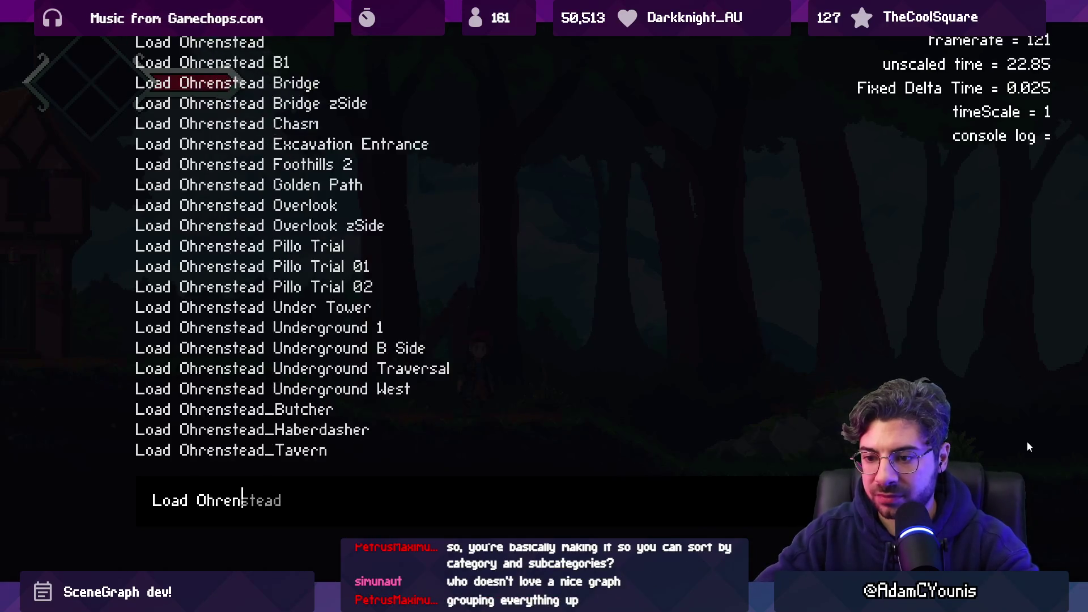
pyautogui.press('Return')
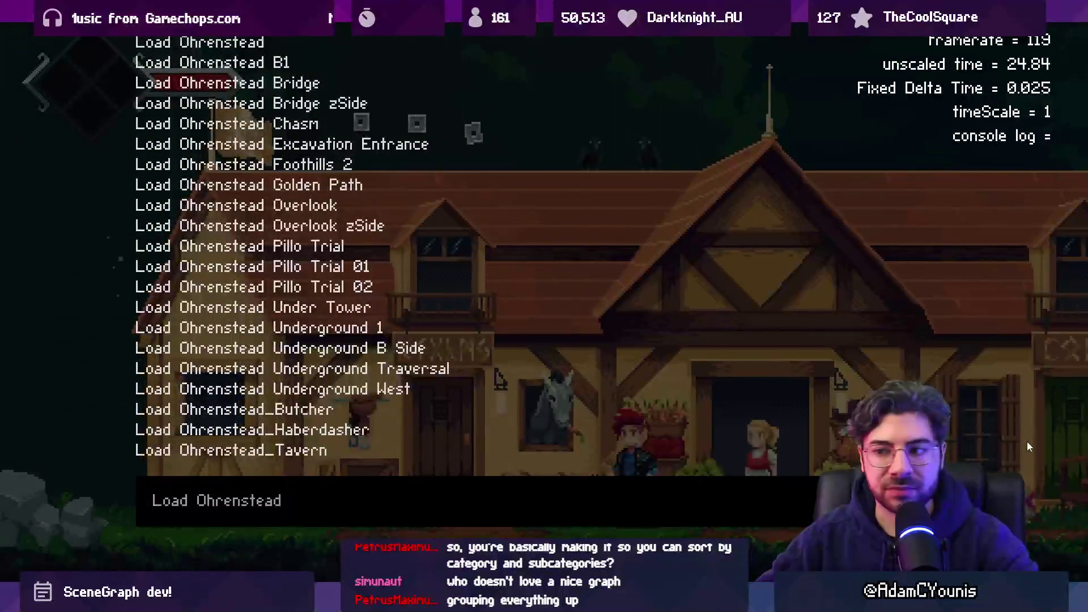
pyautogui.press('`')
# - Walk the hero left, toggle the world map, enter the shop door and exit fullscreen
pyautogui.press('Left')
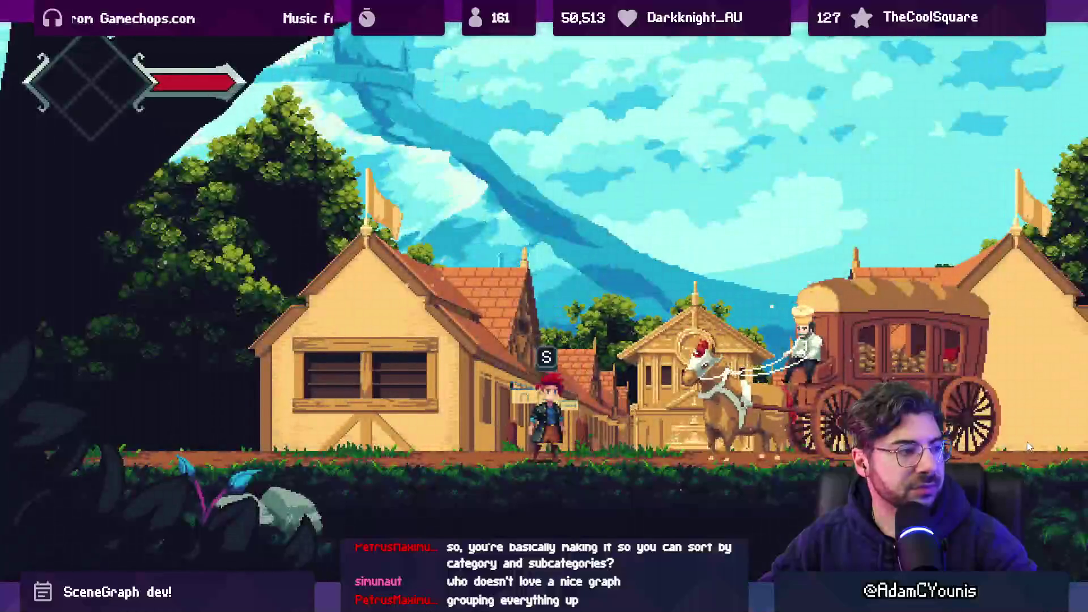
pyautogui.press('m')
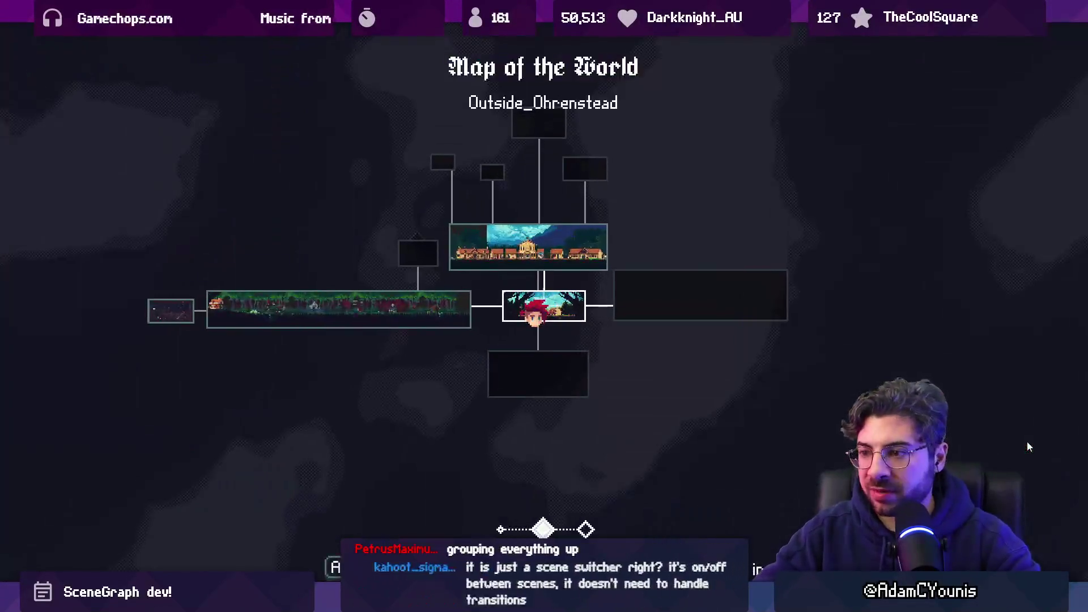
pyautogui.press('m')
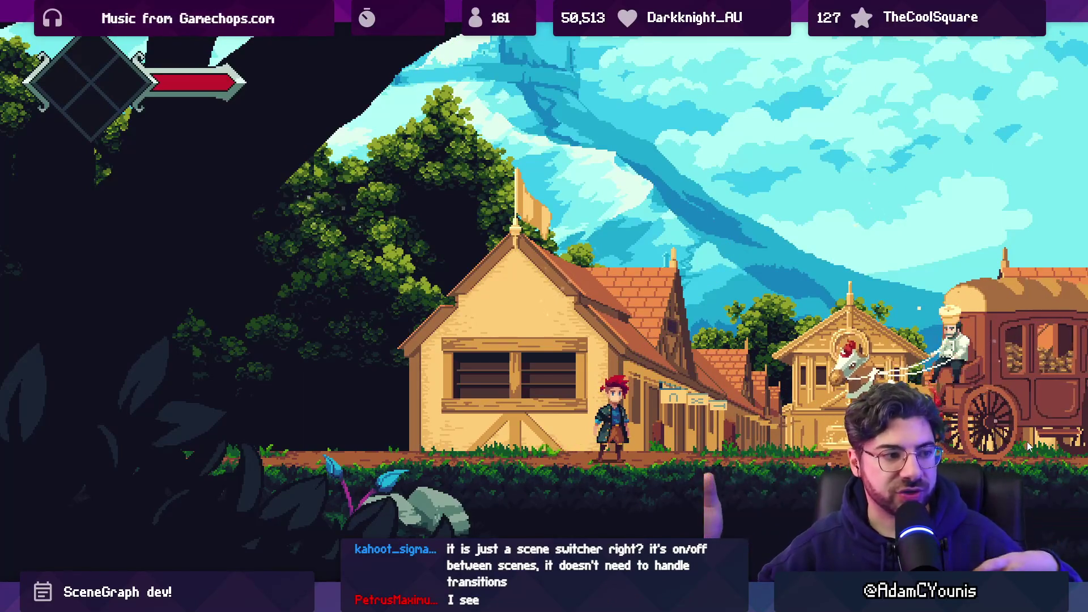
pyautogui.press('Left')
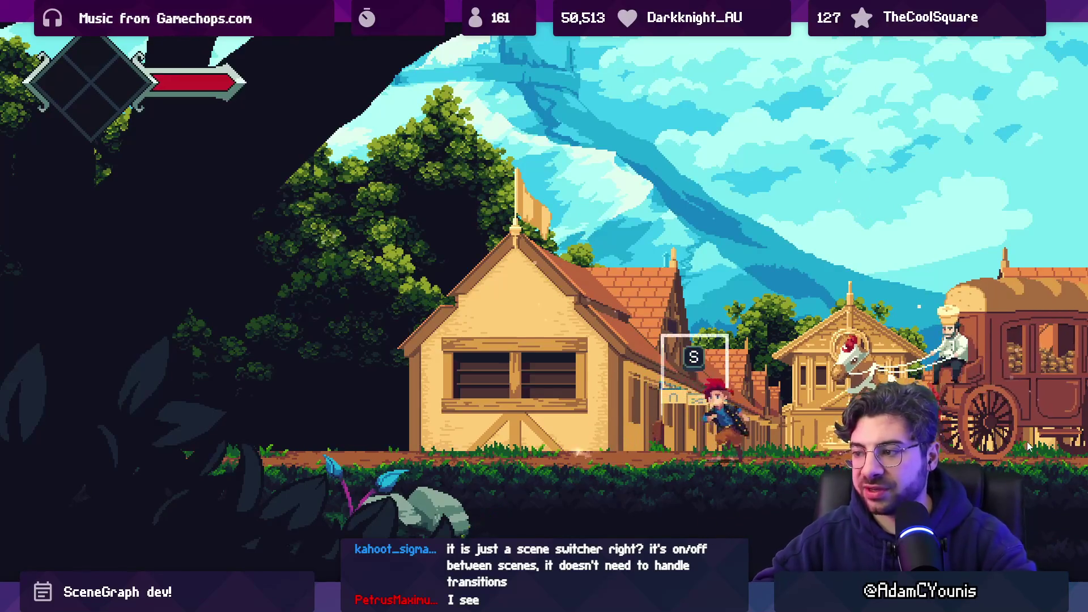
pyautogui.press('Left')
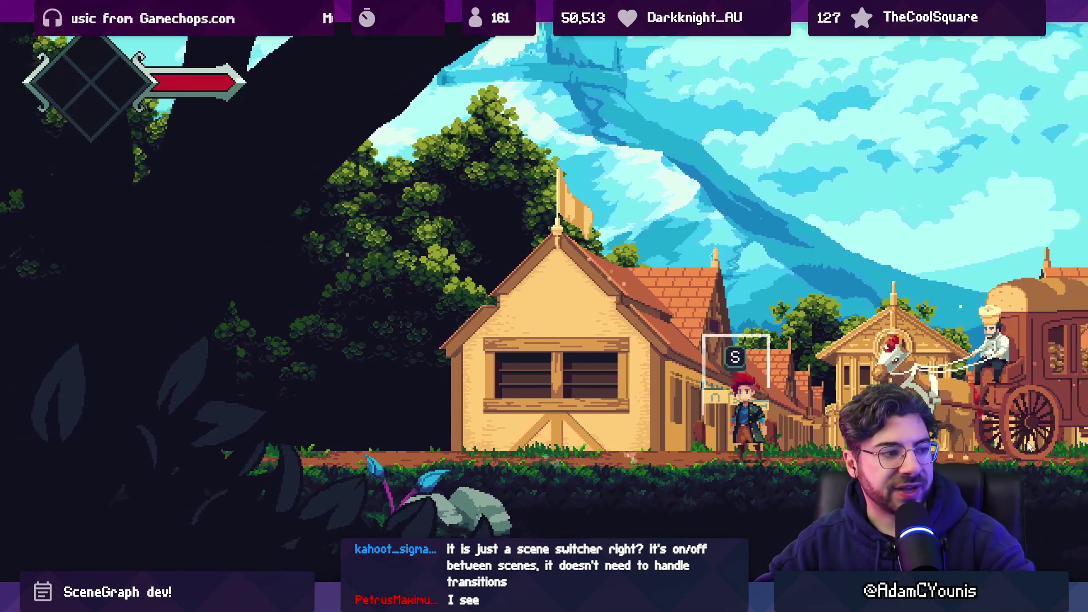
pyautogui.press('s')
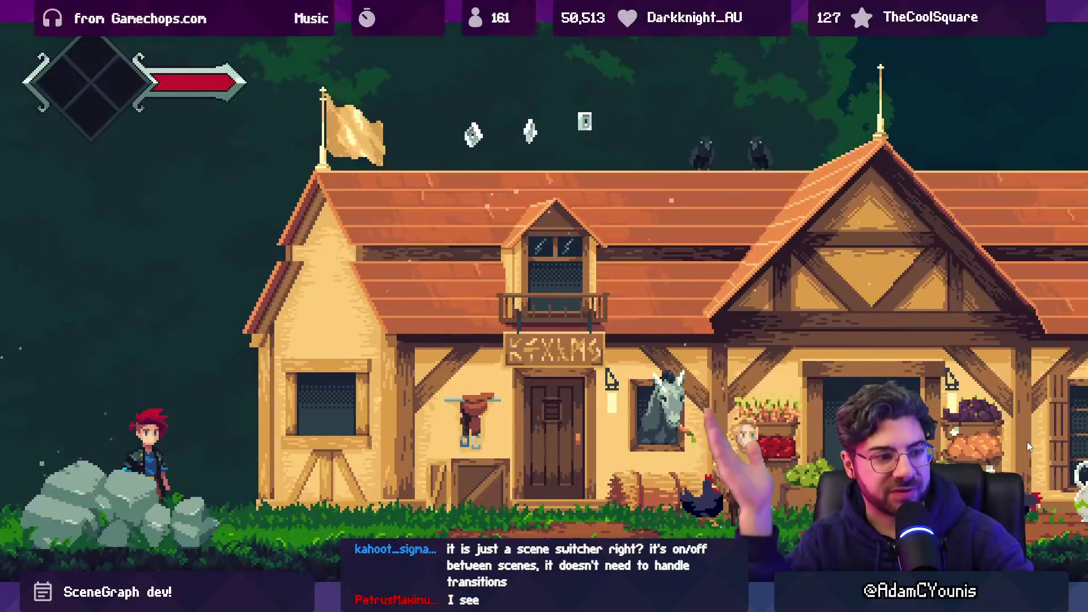
pyautogui.hotkey('ctrl', 'shift', 'F7')
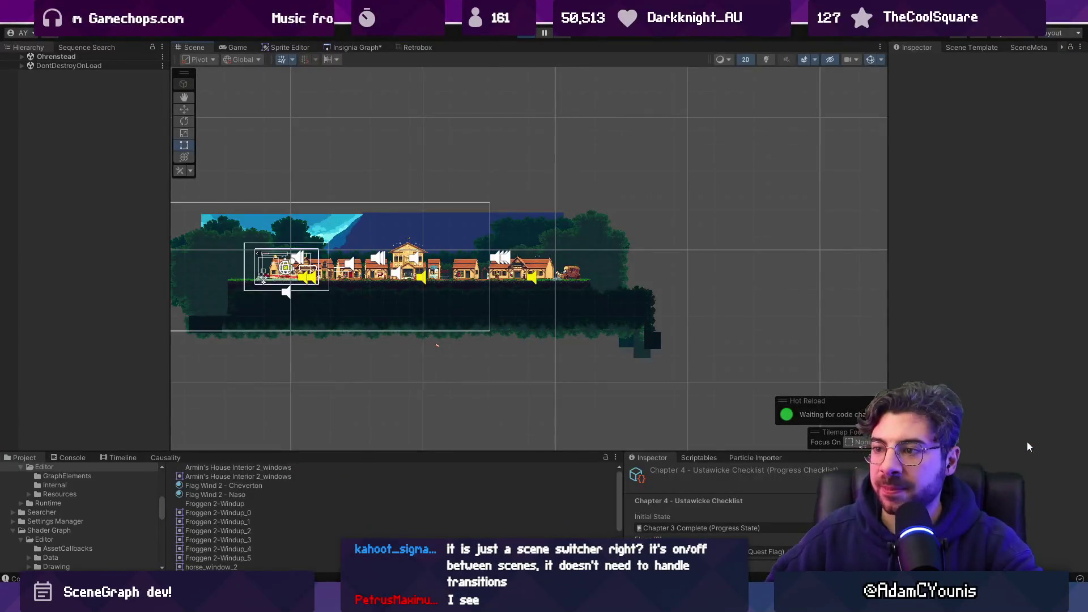
# - Walk the character left off the edge to Outside_Ohrenstead and stop the game
pyautogui.hotkey('ctrl', 'shift', 'F7')
pyautogui.press('Right')
pyautogui.press('Left')
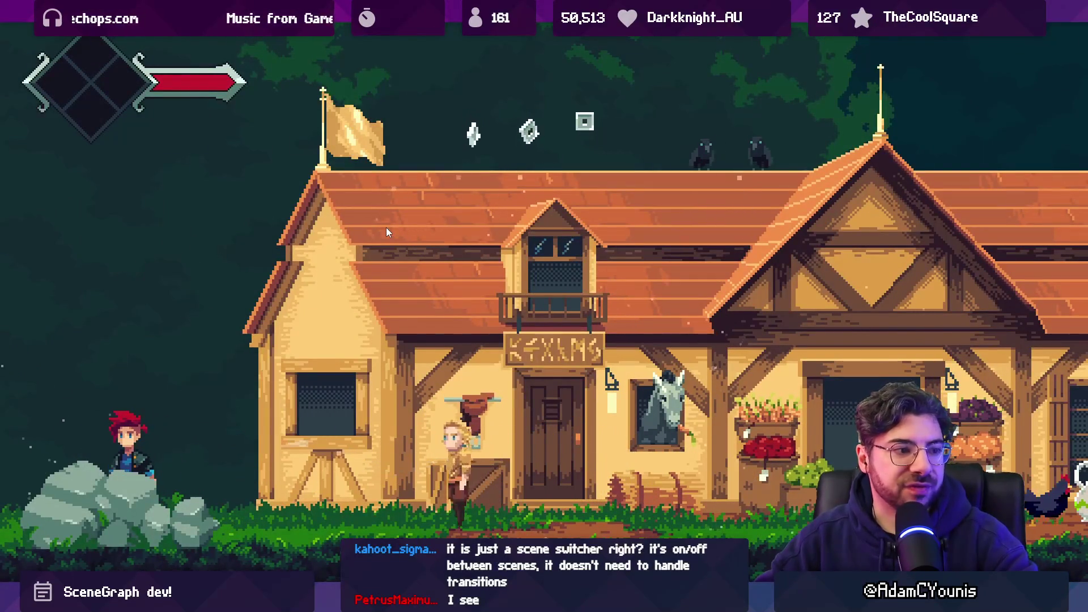
pyautogui.press('Left')
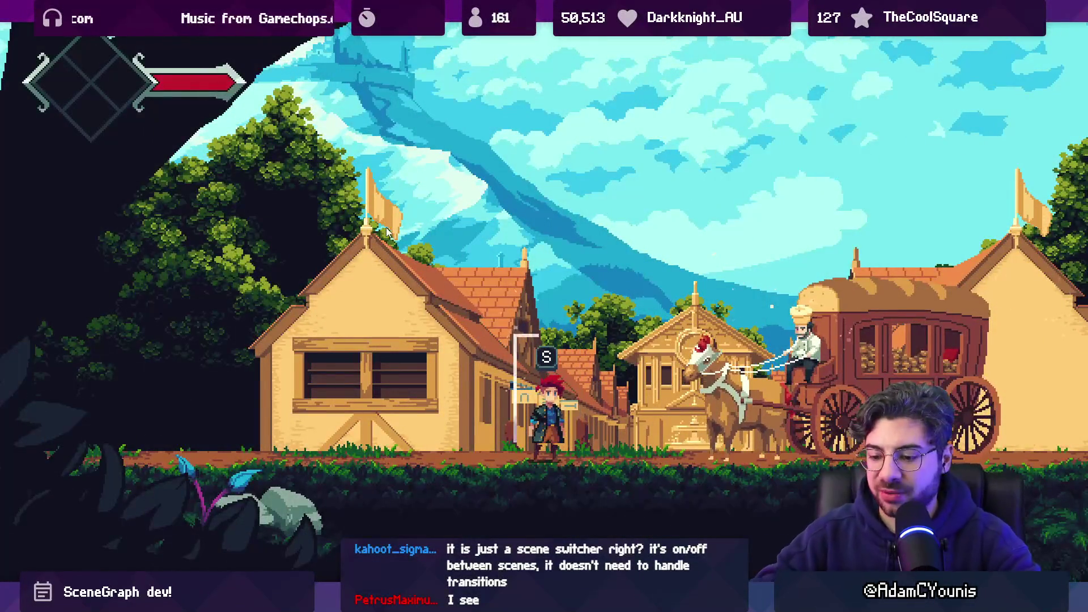
pyautogui.click(522, 35)
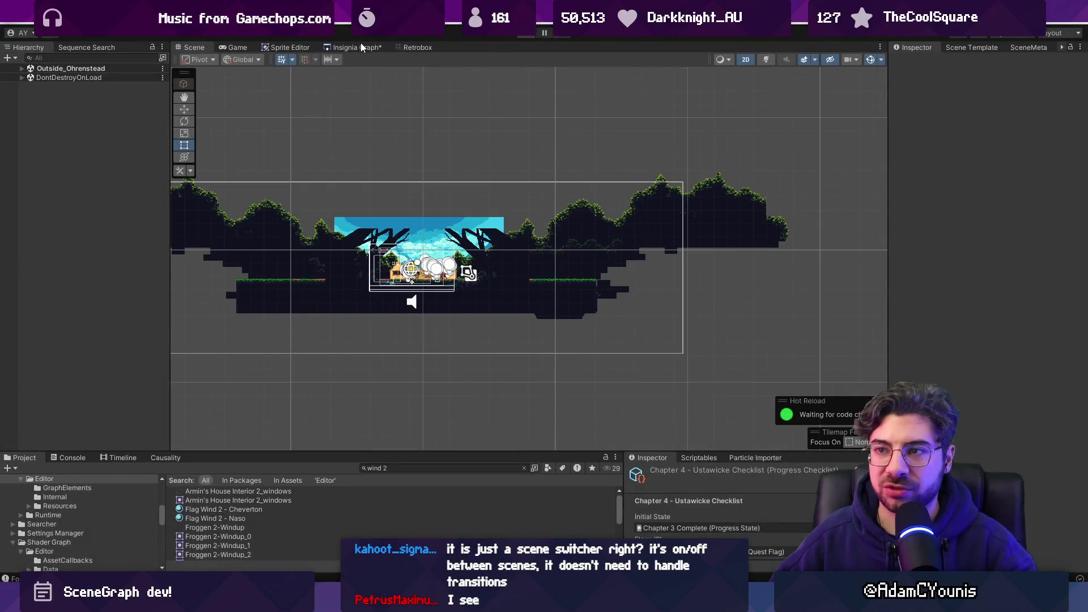
# - Look over the Insignia Graph node view, then return to the Figma mockups
pyautogui.click(357, 47)
pyautogui.scroll(-3, 446, 269)
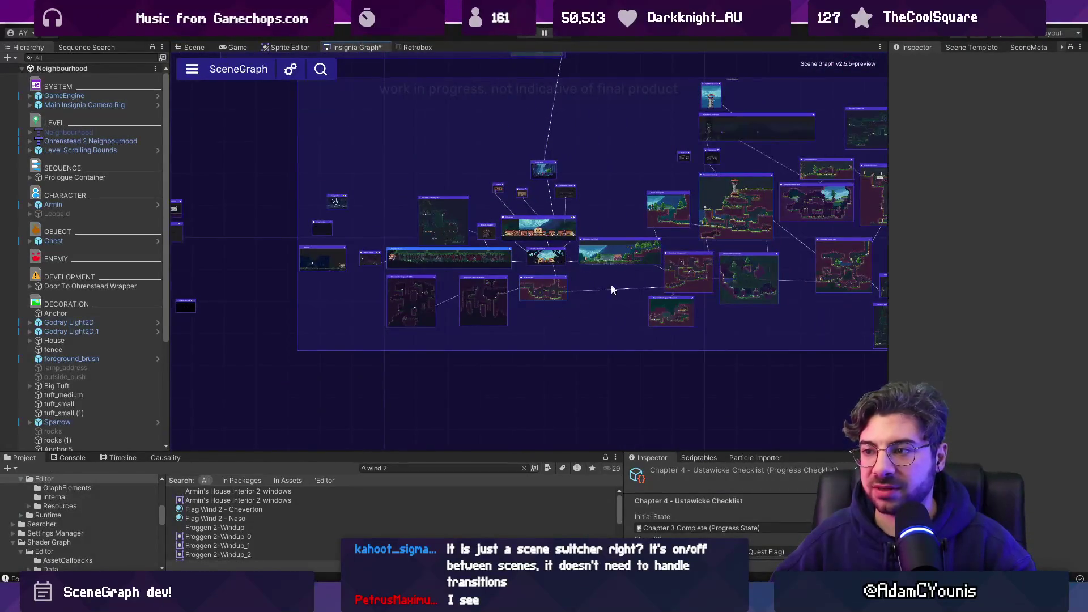
pyautogui.scroll(3, 637, 256)
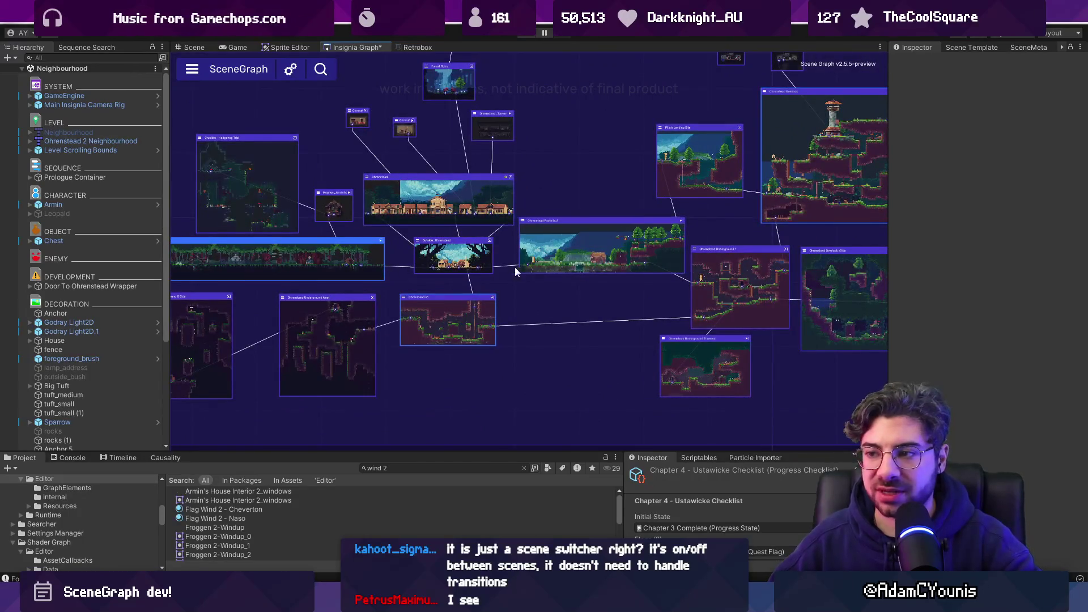
pyautogui.scroll(3, 458, 269)
pyautogui.scroll(-3, 527, 284)
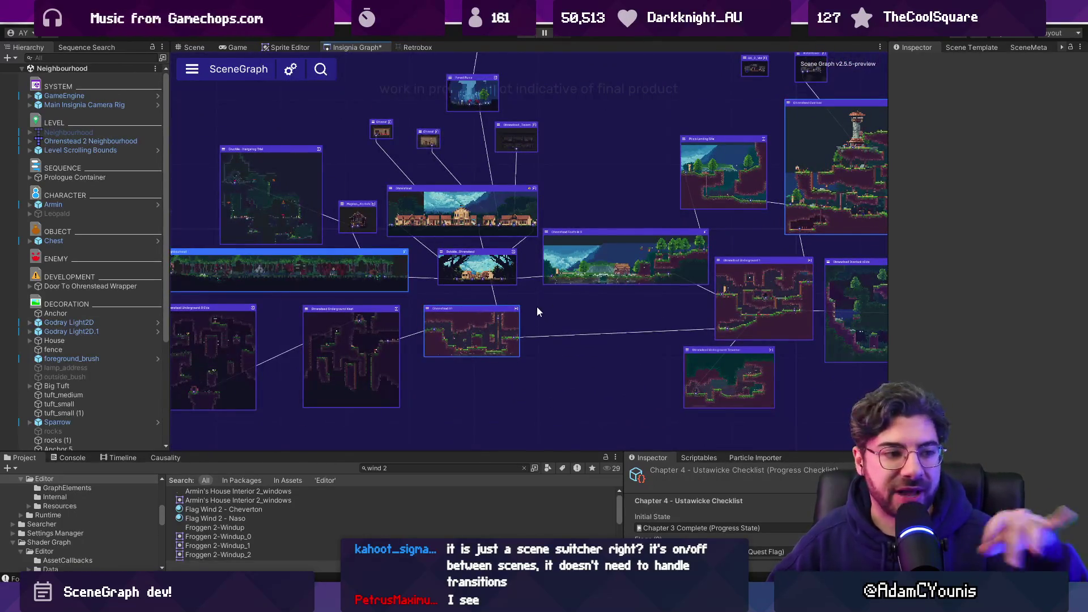
pyautogui.moveTo(419, 602)
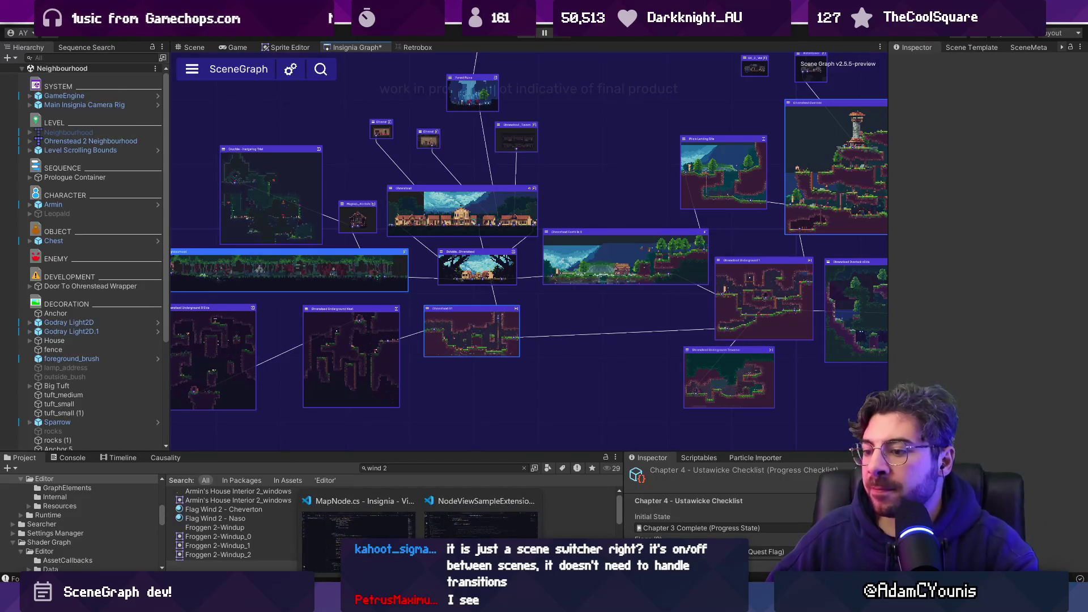
pyautogui.click(526, 601)
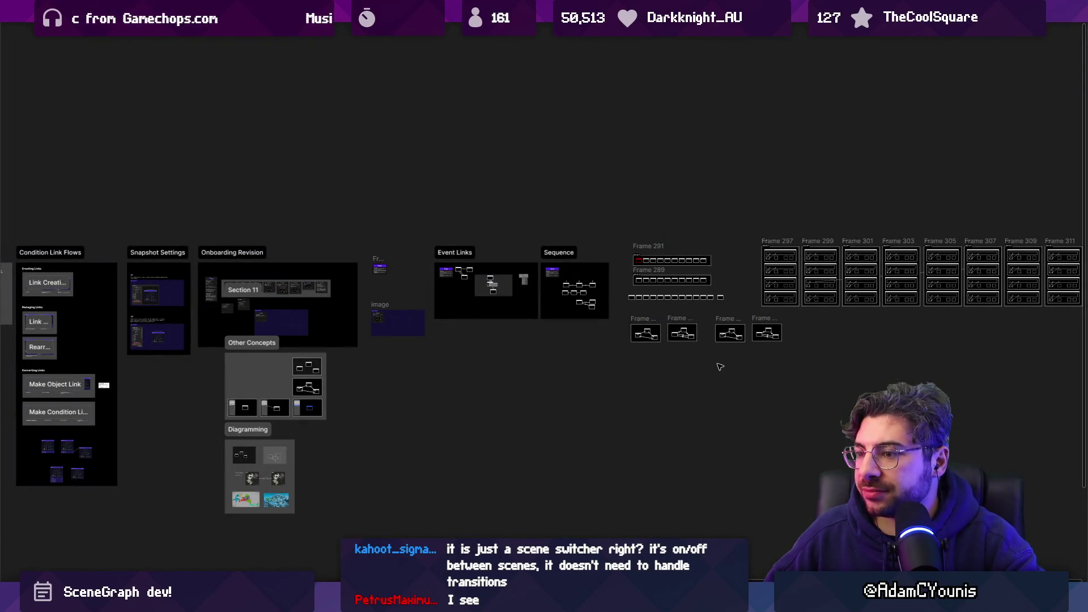
pyautogui.hscroll(-3, 588, 354)
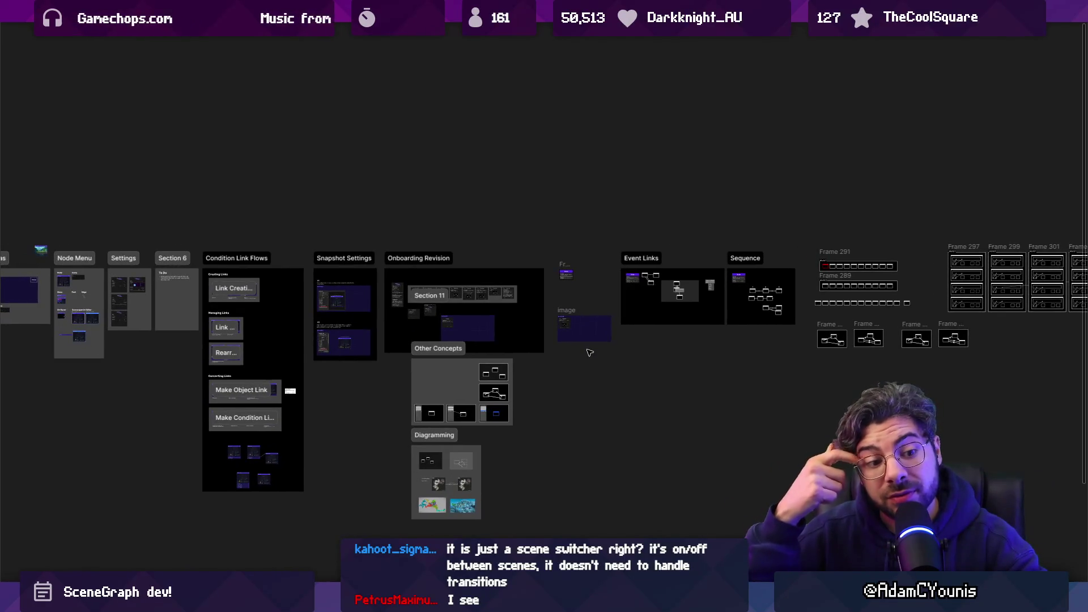
# - Delete the Onboarding task card from the first card
pyautogui.scroll(5, 810, 319)
pyautogui.moveTo(858, 298); pyautogui.dragTo(757, 336)
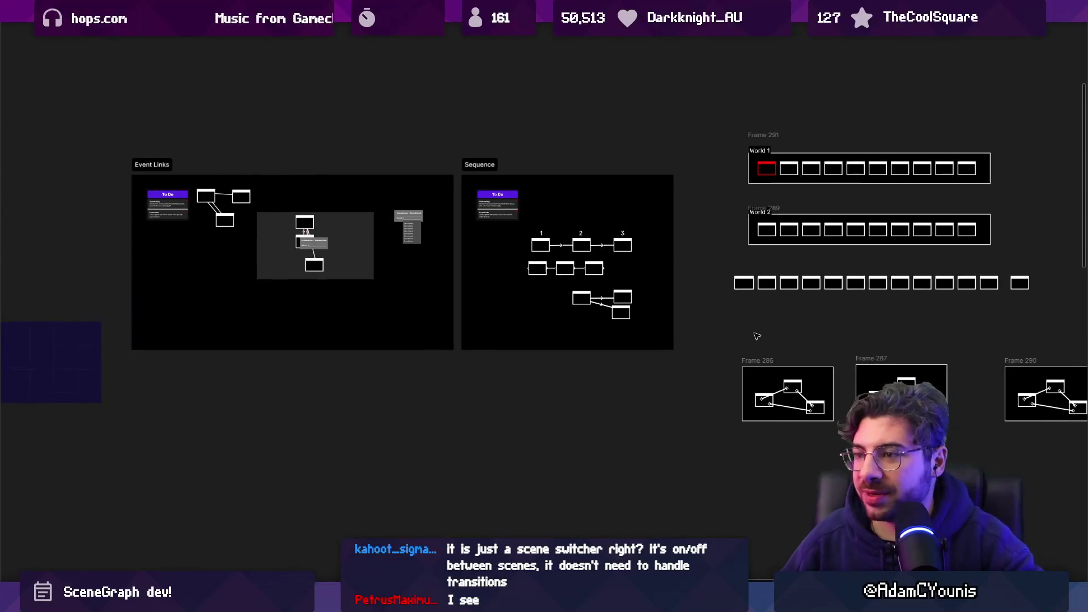
pyautogui.scroll(10, 162, 201)
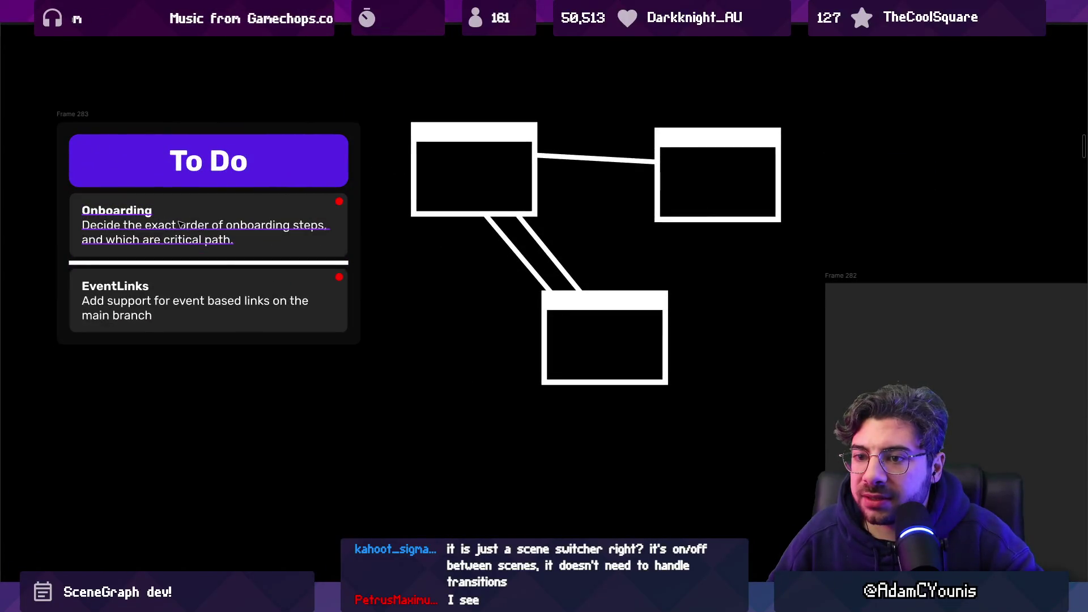
pyautogui.moveTo(180, 223); pyautogui.dragTo(285, 230)
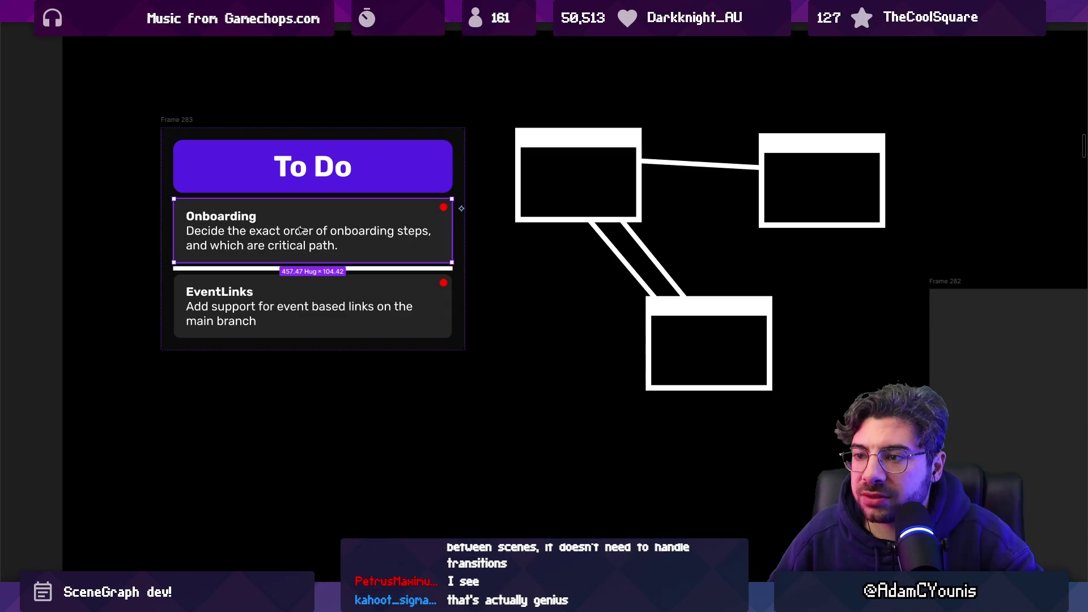
pyautogui.press('Delete')
# - Rename the first card's title to 'EventLinks To Do'
pyautogui.doubleClick(301, 233)
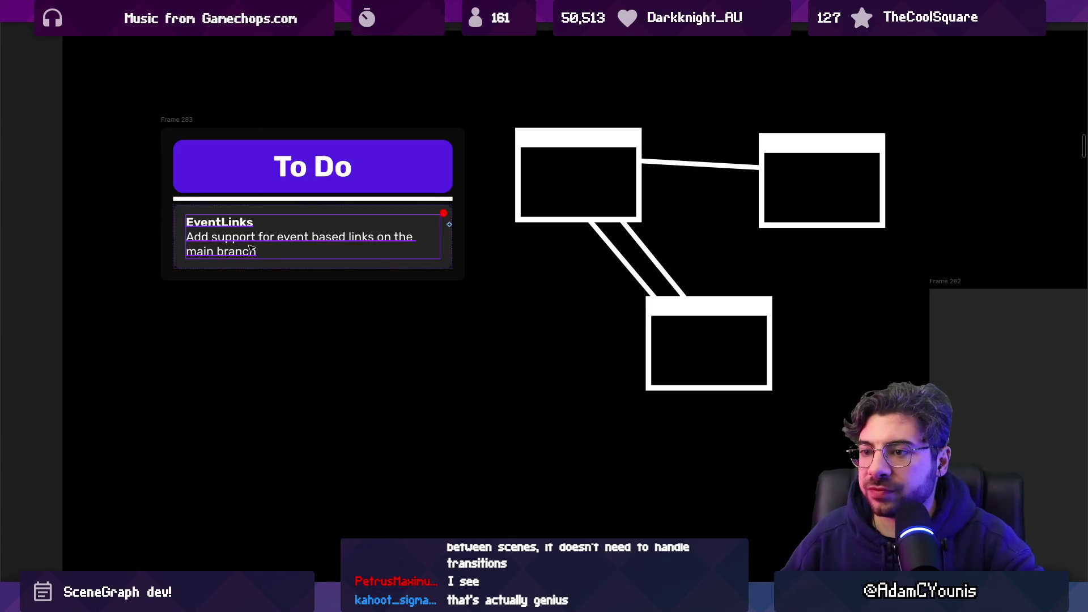
pyautogui.scroll(-5, 264, 244)
pyautogui.scroll(3, 264, 254)
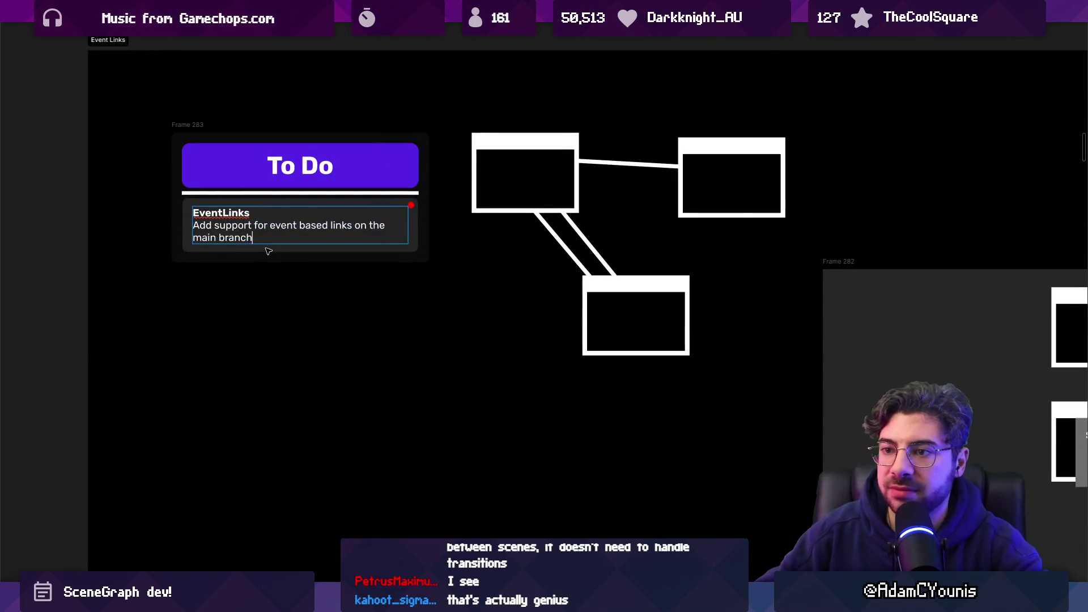
pyautogui.doubleClick(267, 165)
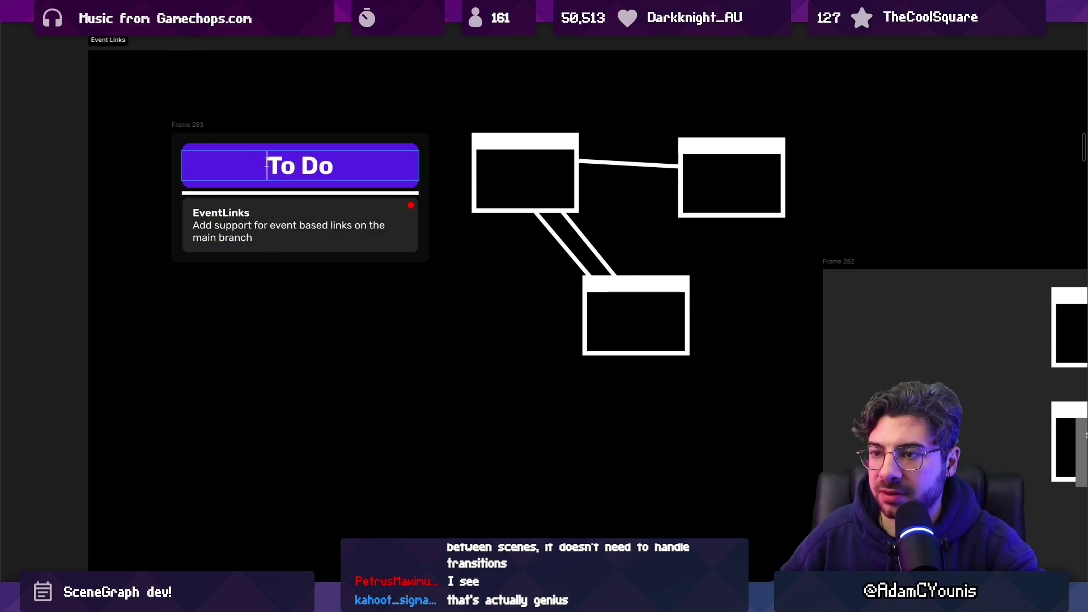
pyautogui.write('EWven')
pyautogui.press('BackSpace')
pyautogui.press('BackSpace')
pyautogui.press('BackSpace')
pyautogui.write('vbe')
pyautogui.press('BackSpace')
pyautogui.press('BackSpace')
pyautogui.write('entLinks')
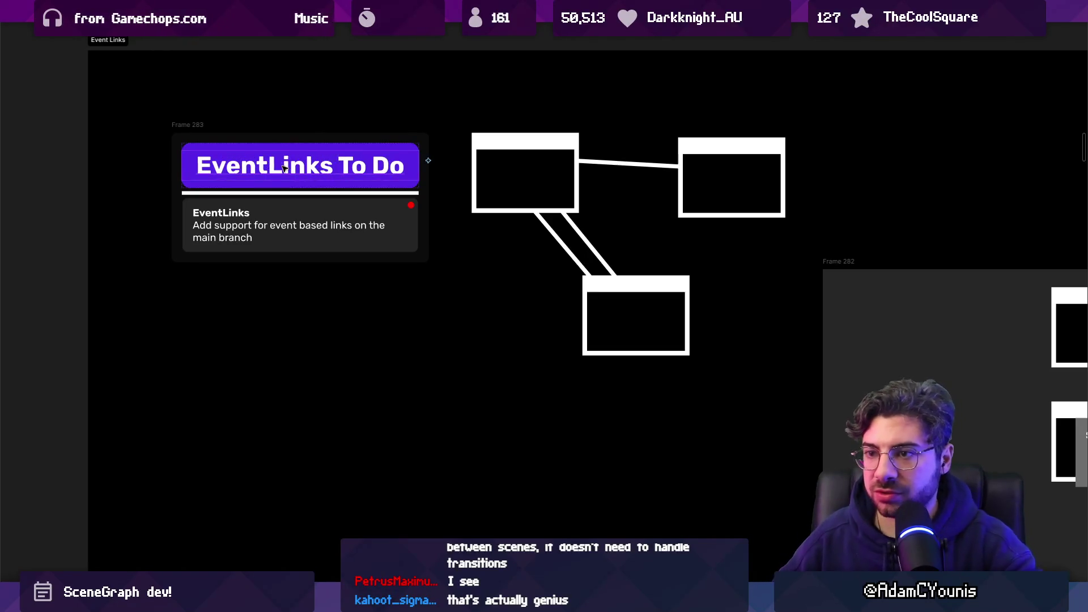
pyautogui.scroll(-5, 397, 191)
pyautogui.scroll(3, 397, 192)
pyautogui.scroll(3, 397, 191)
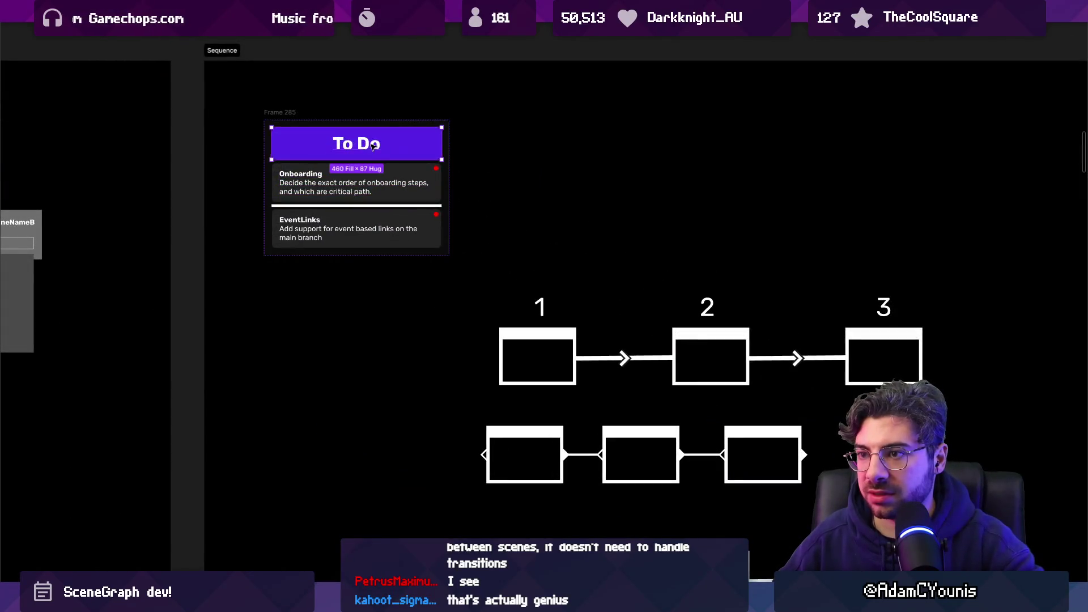
# - Title the Sequence frame's card 'Collections To Do'
pyautogui.write('Se')
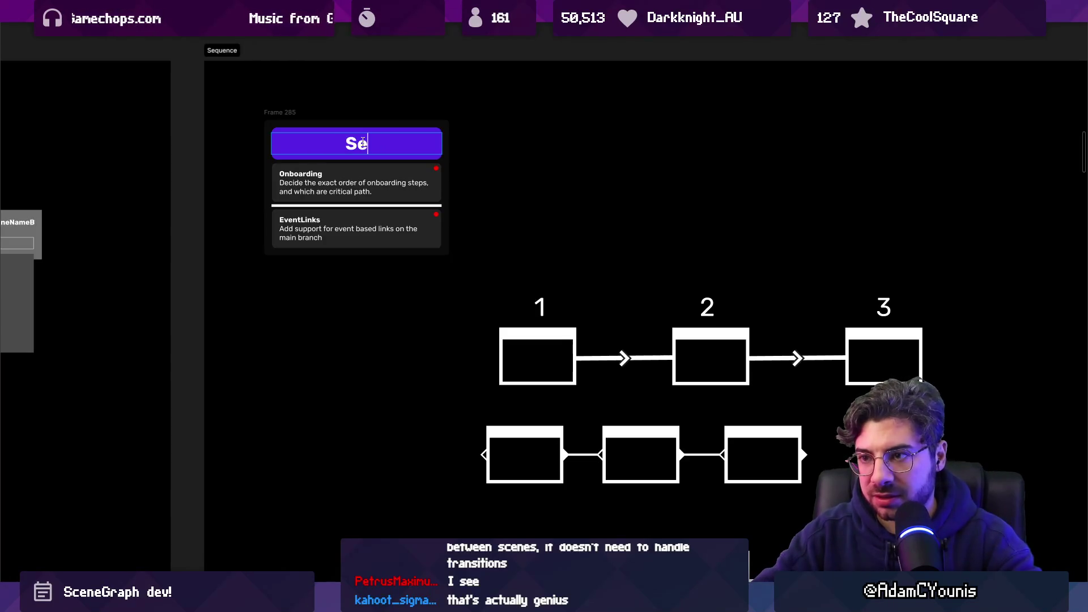
pyautogui.write('quences ToDo')
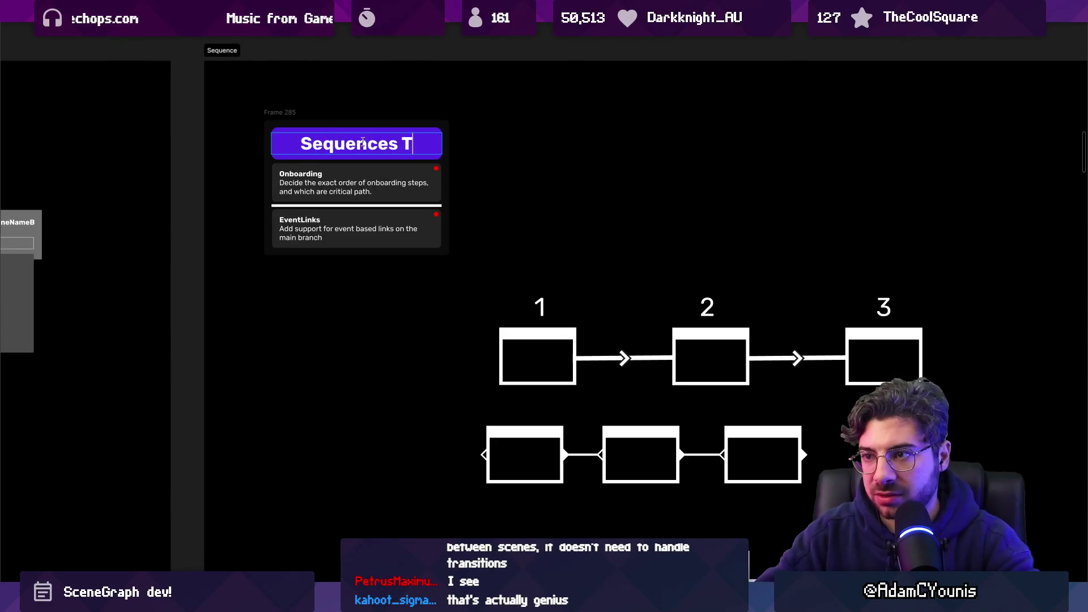
pyautogui.press('Left')
pyautogui.press('Left')
pyautogui.doubleClick(362, 141)
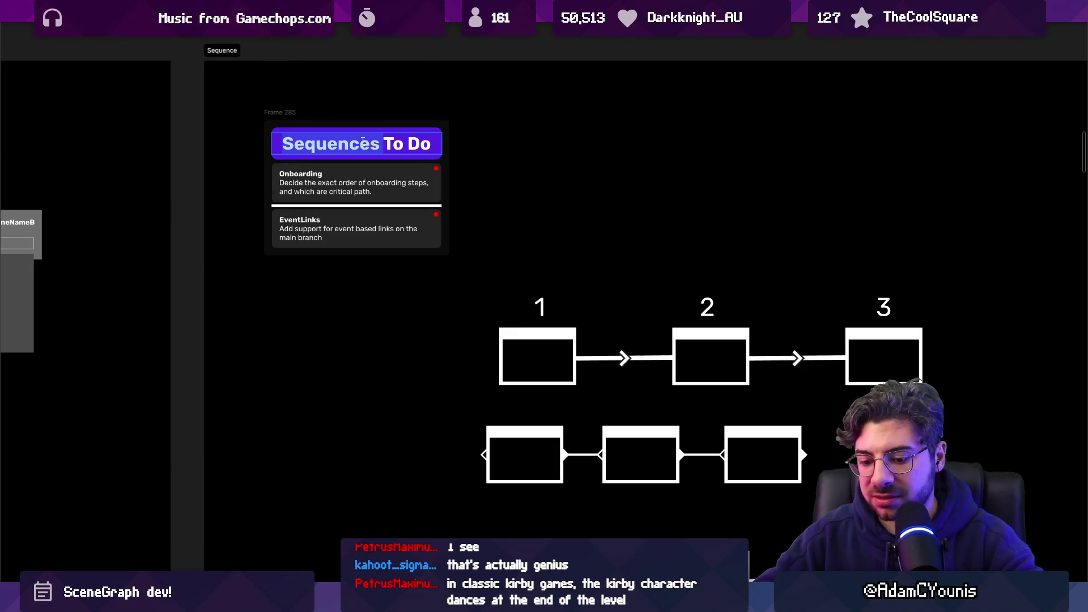
pyautogui.write('Collections')
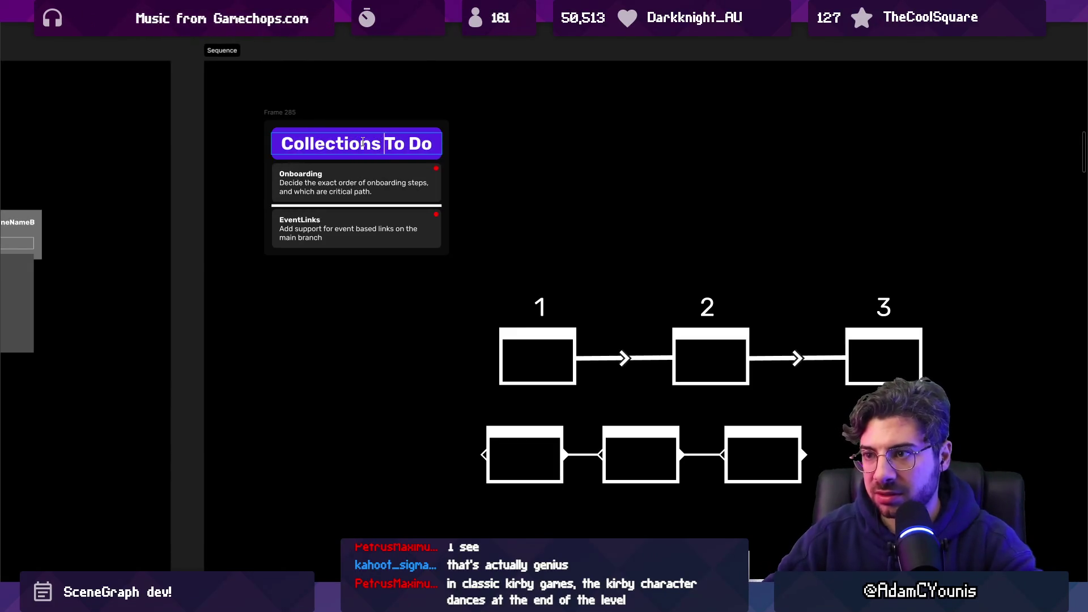
pyautogui.press('Escape')
pyautogui.scroll(-5, 411, 156)
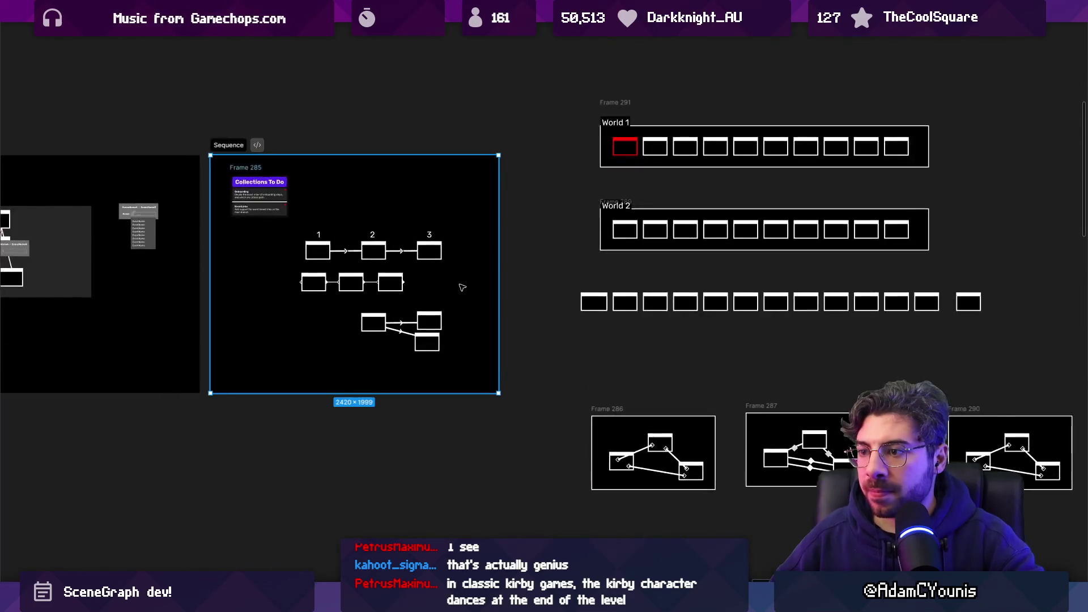
# - Delete Frames 297–311
pyautogui.moveTo(432, 339)
pyautogui.mouseDown()
pyautogui.moveTo(432, 437)
pyautogui.moveTo(433, 339)
pyautogui.mouseUp()
pyautogui.scroll(-1, 432, 339)
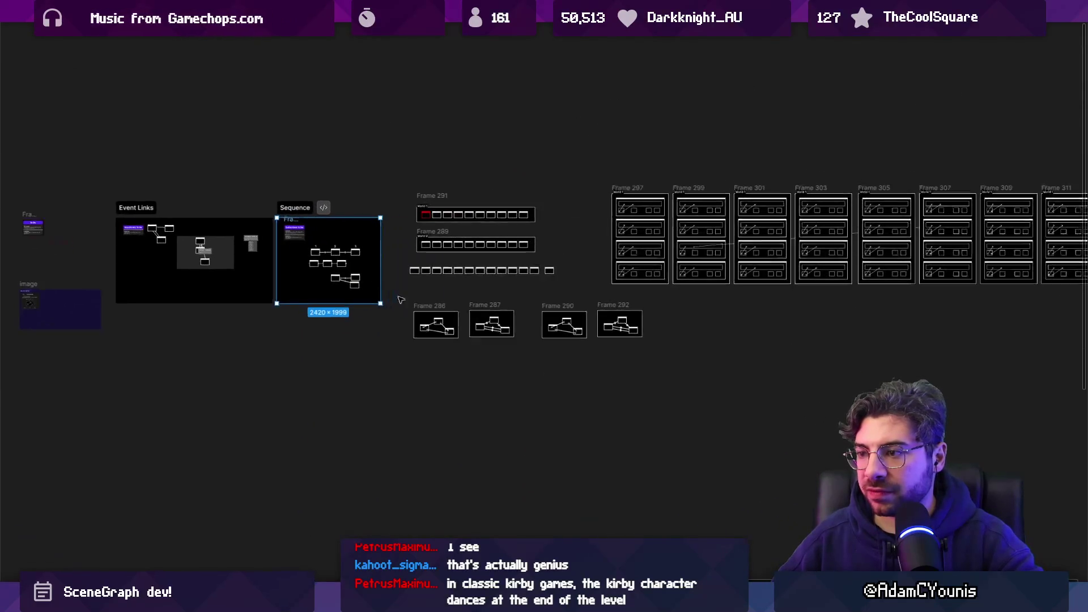
pyautogui.scroll(-1, 585, 179)
pyautogui.moveTo(536, 171)
pyautogui.mouseDown()
pyautogui.moveTo(969, 291)
pyautogui.moveTo(1019, 286)
pyautogui.mouseUp()
pyautogui.press('Delete')
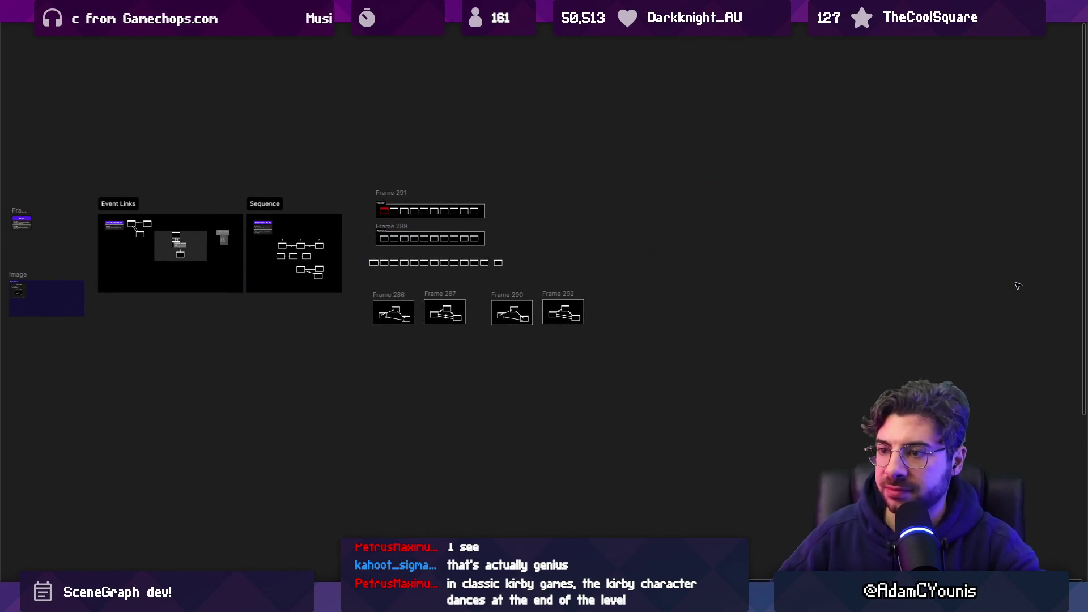
# - Enlarge the Sequence frame and move the World 1 and World 2 rows into it
pyautogui.scroll(3, 286, 339)
pyautogui.click(314, 247)
pyautogui.moveTo(341, 257); pyautogui.dragTo(340, 459)
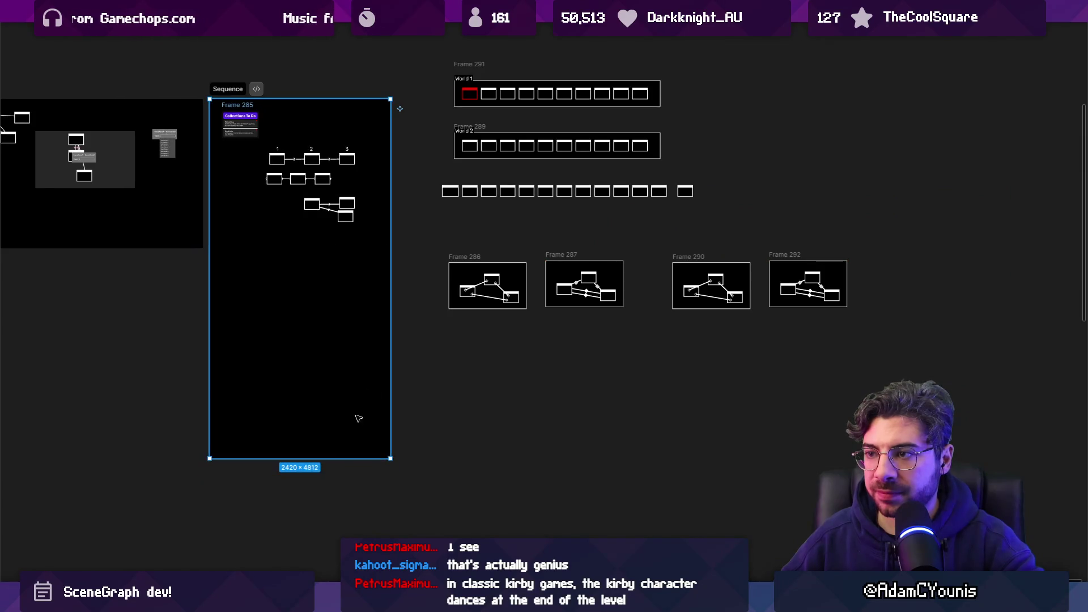
pyautogui.scroll(3, 432, 170)
pyautogui.scroll(-1, 497, 214)
pyautogui.moveTo(502, 84); pyautogui.dragTo(932, 258)
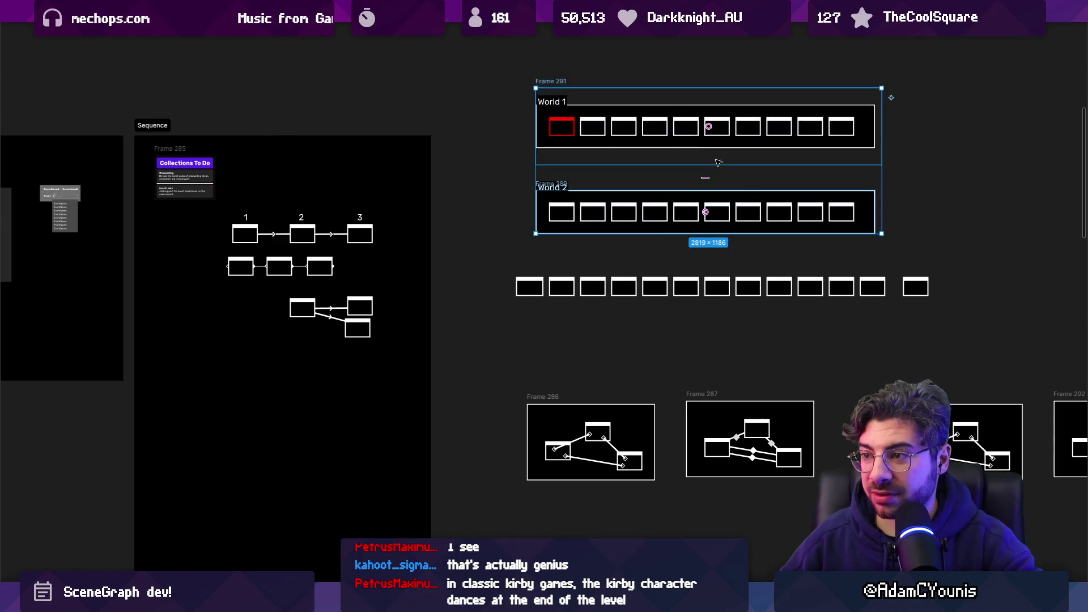
pyautogui.scroll(-2, 634, 134)
pyautogui.moveTo(634, 134)
pyautogui.mouseDown()
pyautogui.moveTo(593, 305)
pyautogui.moveTo(399, 323)
pyautogui.moveTo(393, 313)
pyautogui.mouseUp()
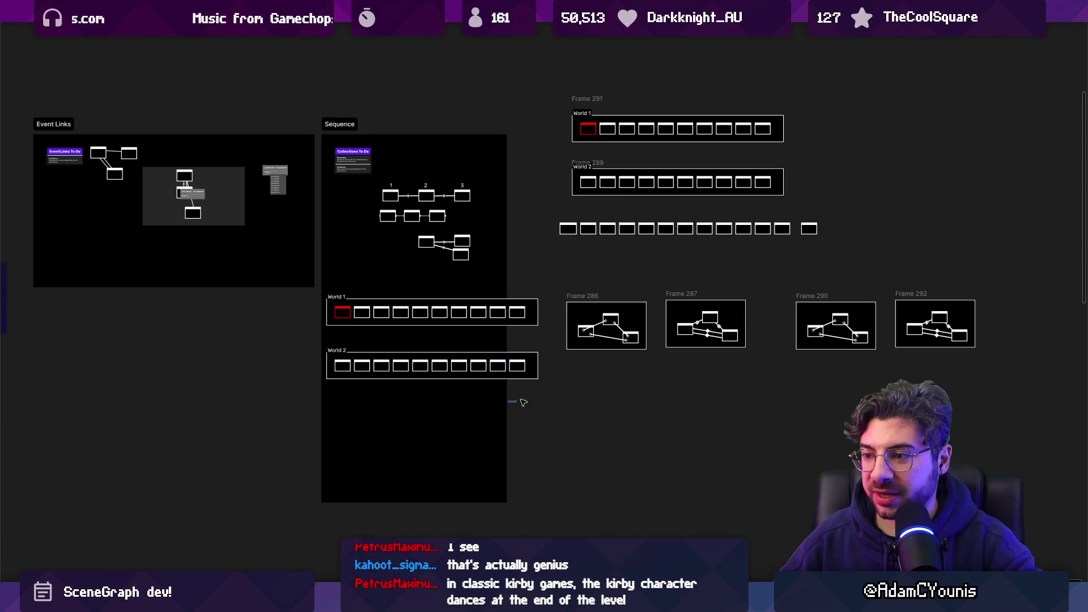
pyautogui.moveTo(507, 399); pyautogui.dragTo(547, 396)
pyautogui.click(574, 373)
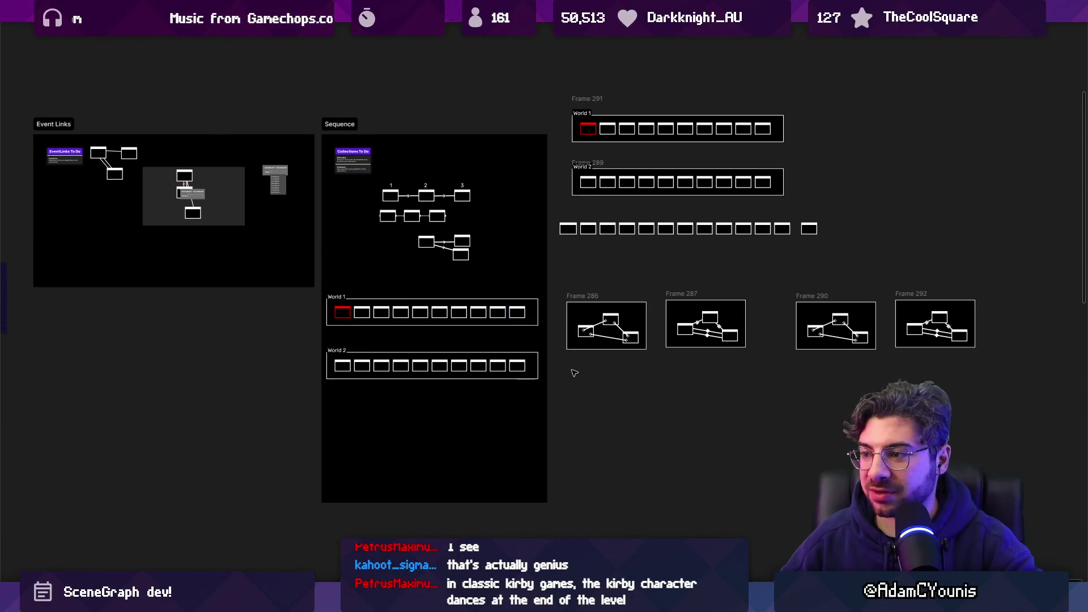
# - Delete the leftover frames on the right and the branching three-box diagram
pyautogui.moveTo(655, 303); pyautogui.dragTo(1046, 88)
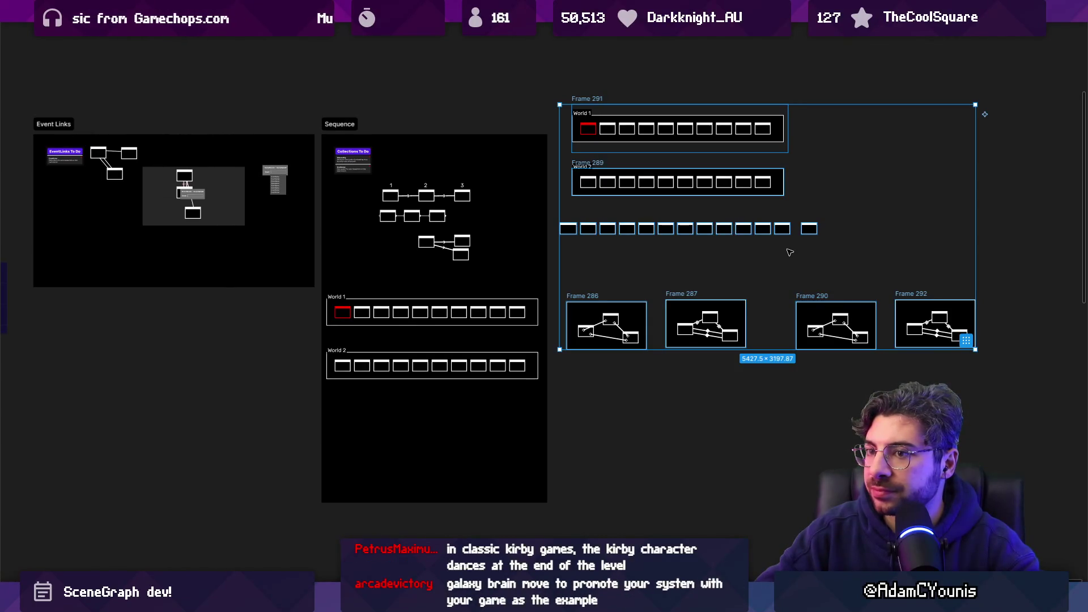
pyautogui.press('Delete')
pyautogui.scroll(5, 422, 284)
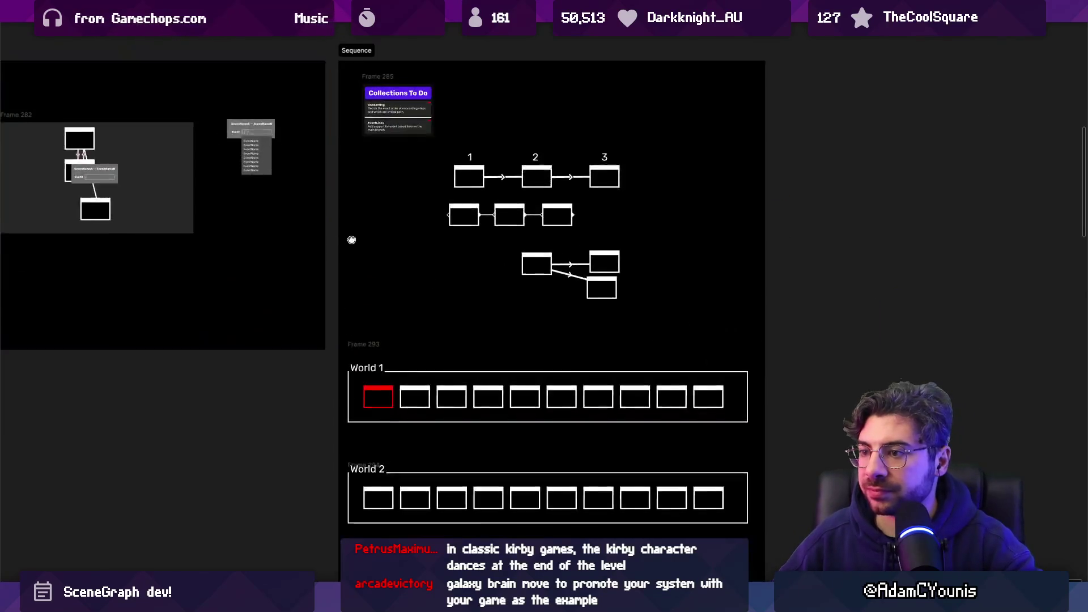
pyautogui.moveTo(940, 362)
pyautogui.mouseDown()
pyautogui.moveTo(601, 278)
pyautogui.moveTo(814, 181)
pyautogui.mouseUp()
pyautogui.press('Delete')
# - Remove the World 2 row and place World 1 just below Collections To Do
pyautogui.press('Delete')
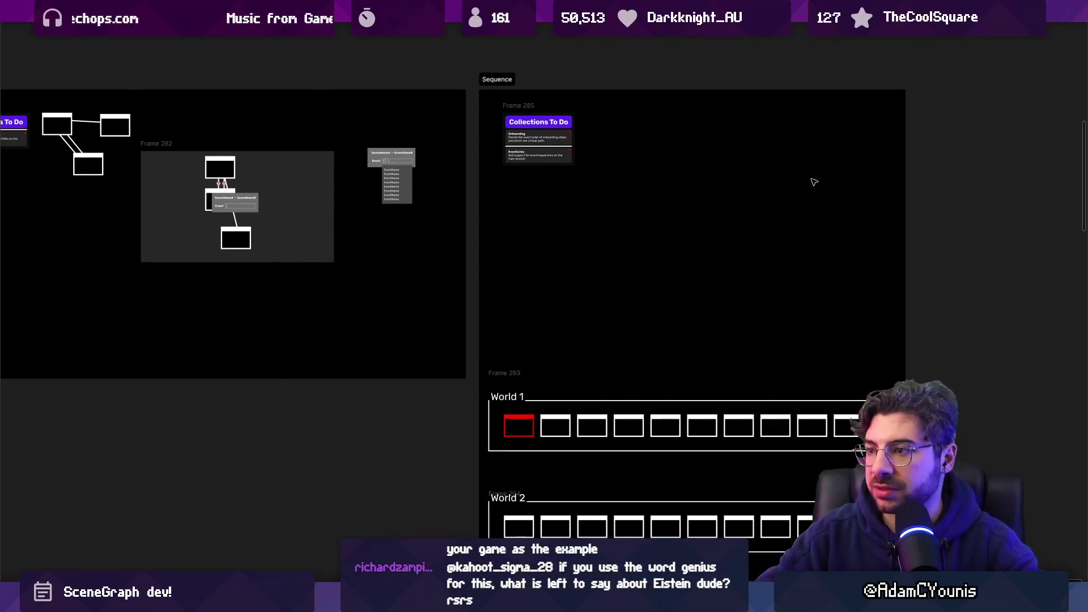
pyautogui.click(507, 493)
pyautogui.moveTo(464, 474)
pyautogui.mouseDown()
pyautogui.moveTo(709, 527)
pyautogui.moveTo(816, 572)
pyautogui.mouseUp()
pyautogui.press('Delete')
pyautogui.moveTo(694, 459); pyautogui.dragTo(694, 265)
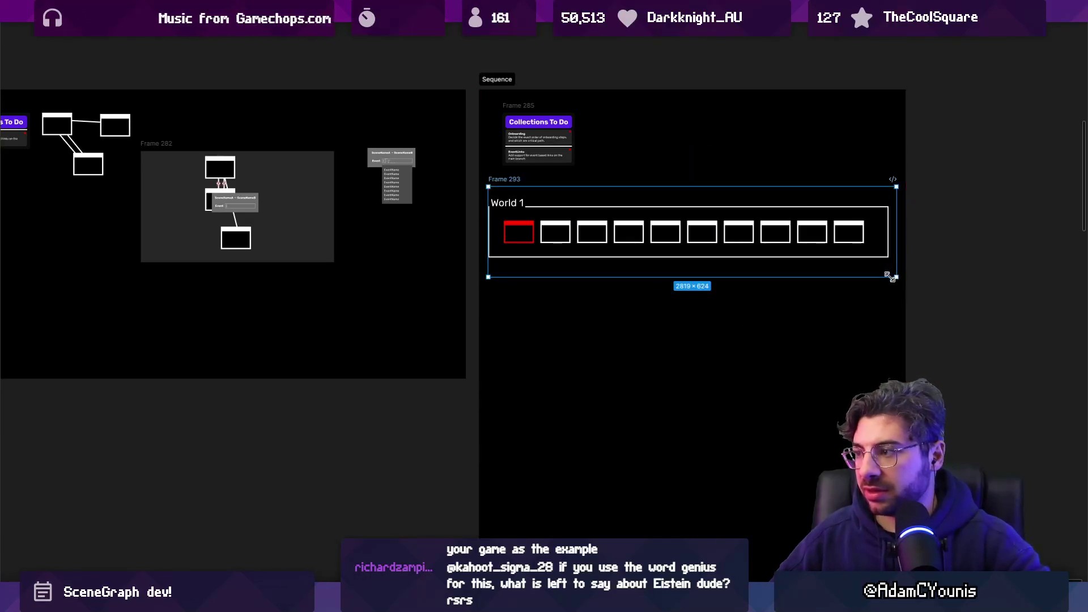
pyautogui.moveTo(896, 277); pyautogui.dragTo(841, 245)
pyautogui.moveTo(736, 229)
pyautogui.mouseDown()
pyautogui.moveTo(743, 208)
pyautogui.moveTo(749, 216)
pyautogui.mouseUp()
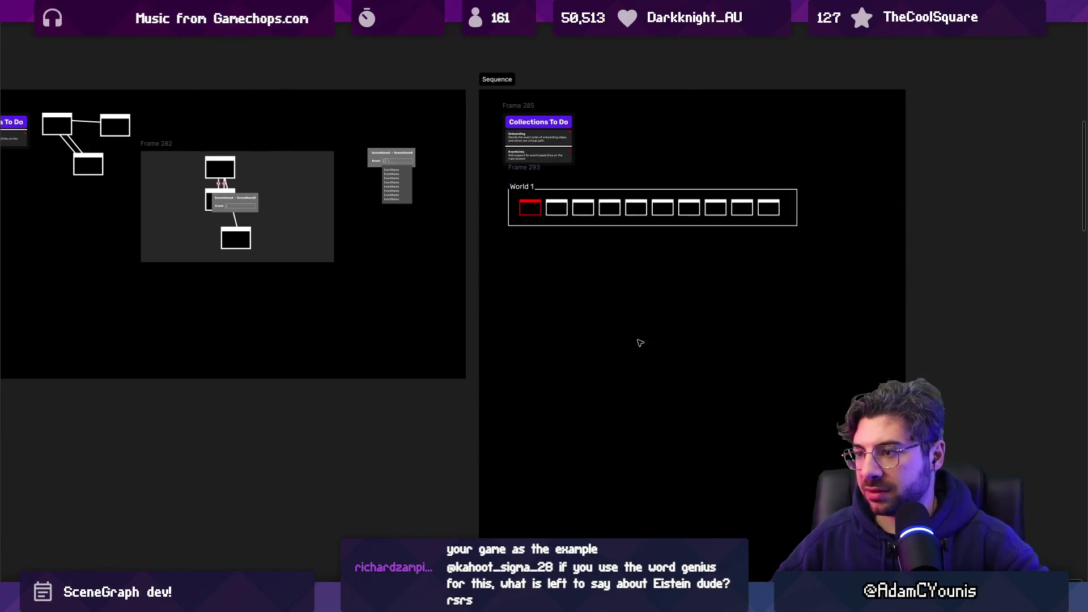
# - Shorten the Sequence frame to 2949×1849 to fit its content
pyautogui.scroll(-5, 638, 340)
pyautogui.click(634, 327)
pyautogui.moveTo(623, 451); pyautogui.dragTo(627, 316)
pyautogui.moveTo(624, 451); pyautogui.dragTo(612, 285)
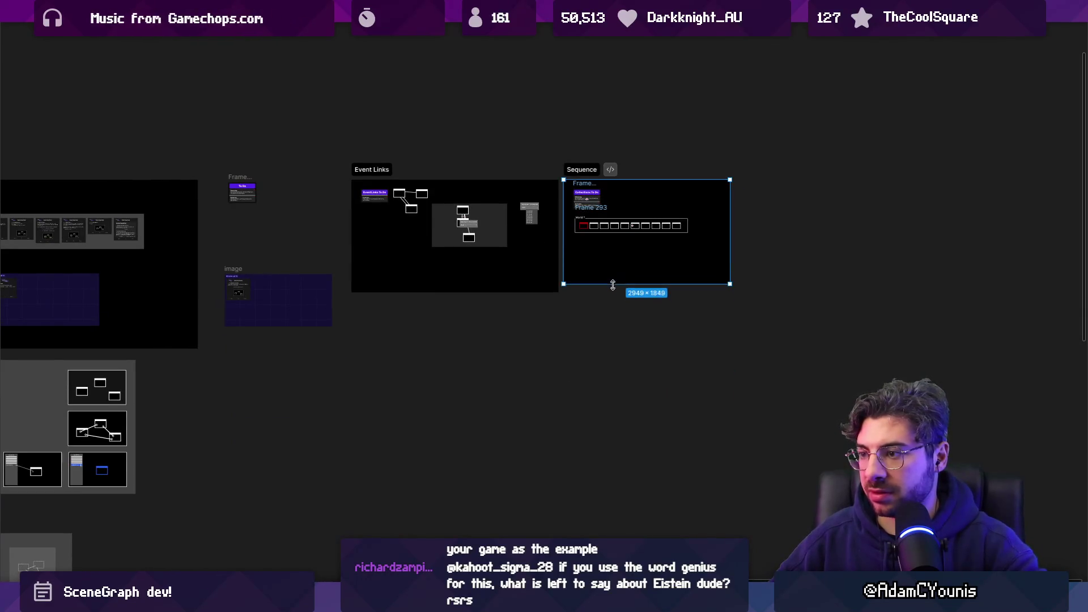
pyautogui.hscroll(-3, 590, 300)
pyautogui.click(614, 312)
pyautogui.scroll(5, 627, 299)
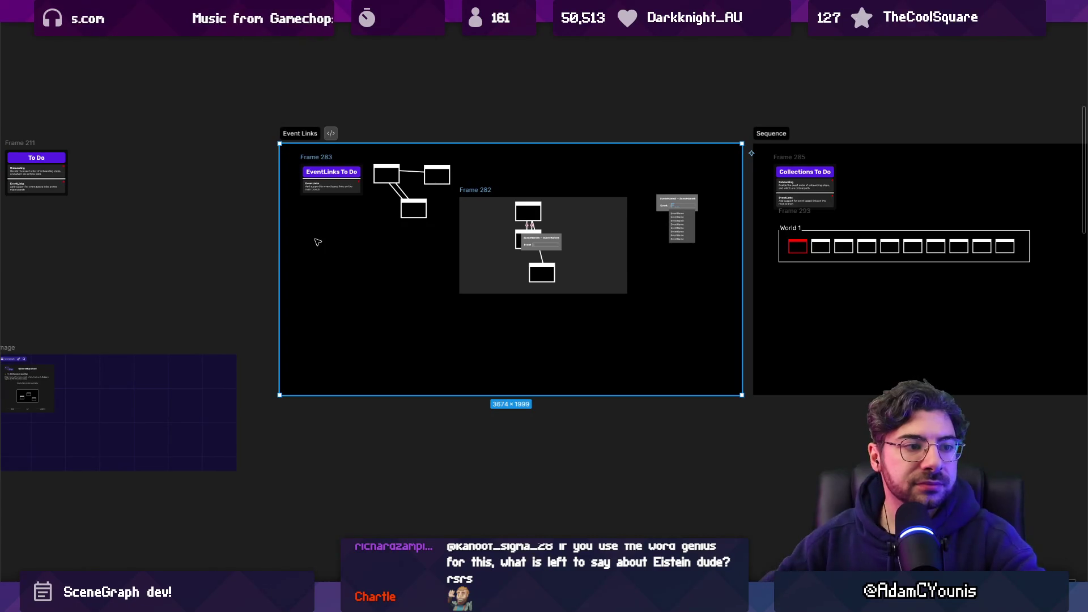
# - Select the title line of the first EventLinks to-do item for editing
pyautogui.keyDown('ctrl'); pyautogui.scroll(5, 396, 253); pyautogui.keyUp('ctrl')
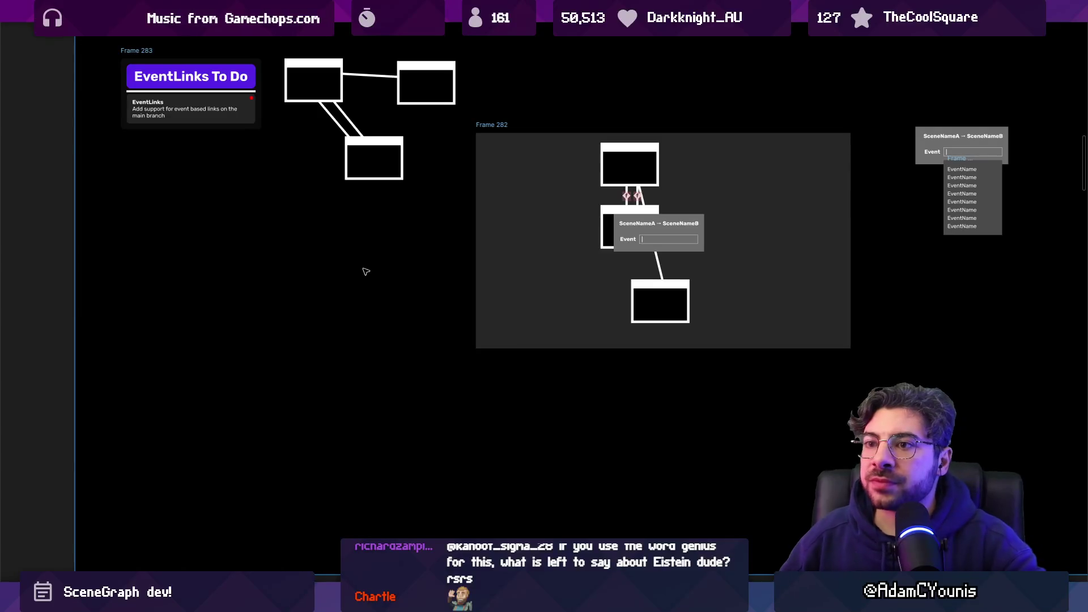
pyautogui.scroll(3, 365, 272)
pyautogui.keyDown('ctrl'); pyautogui.scroll(5, 442, 340); pyautogui.keyUp('ctrl')
pyautogui.click(331, 228)
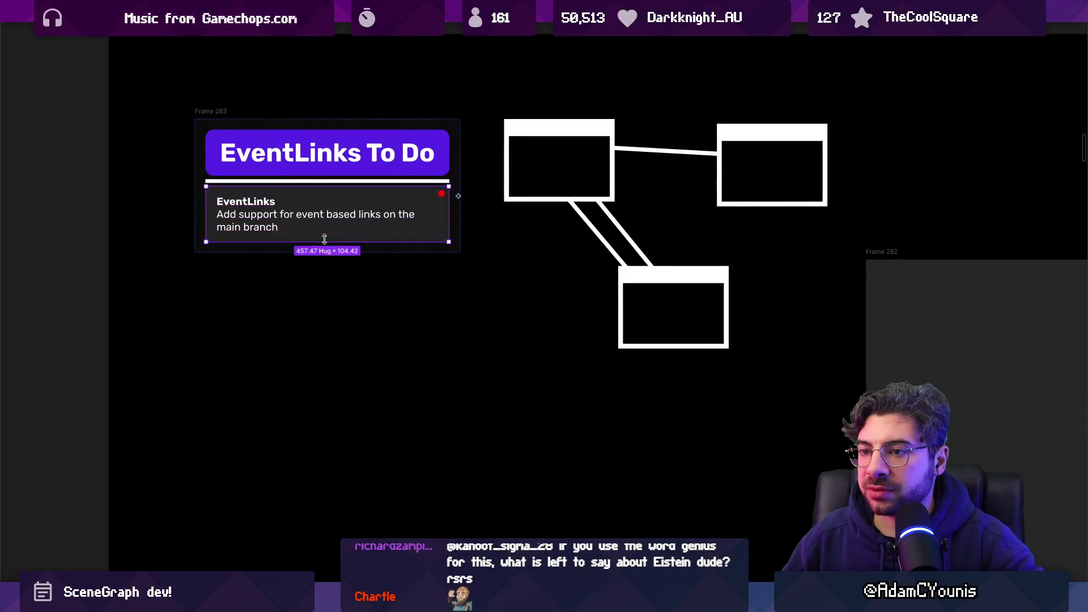
pyautogui.keyDown('ctrl'); pyautogui.scroll(-2, 332, 246); pyautogui.keyUp('ctrl')
pyautogui.keyDown('ctrl'); pyautogui.scroll(3, 339, 249); pyautogui.keyUp('ctrl')
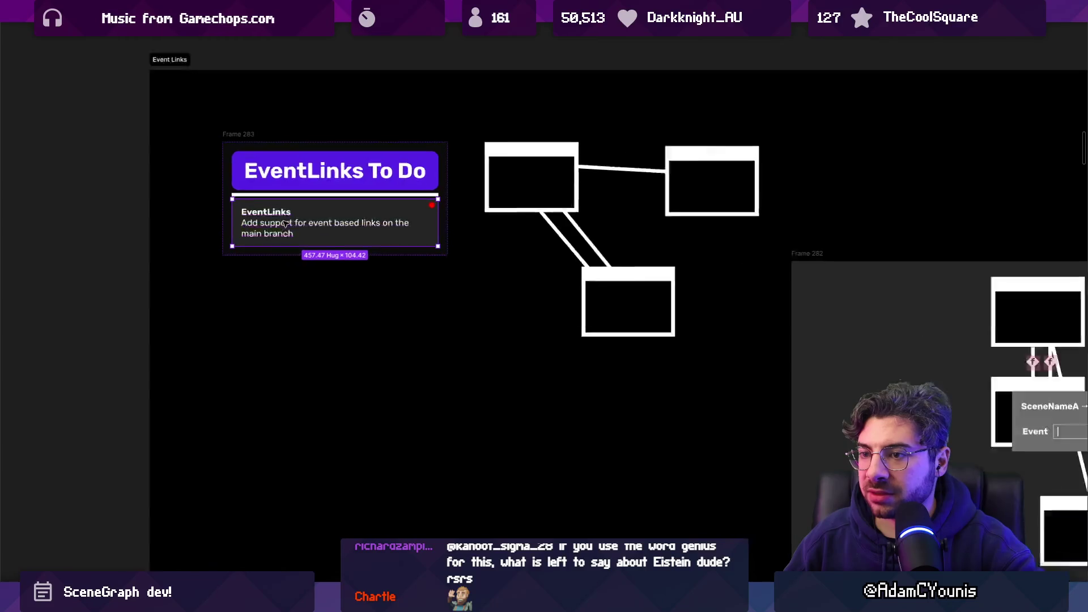
pyautogui.keyDown('ctrl'); pyautogui.scroll(-3, 334, 238); pyautogui.keyUp('ctrl')
pyautogui.doubleClick(322, 230)
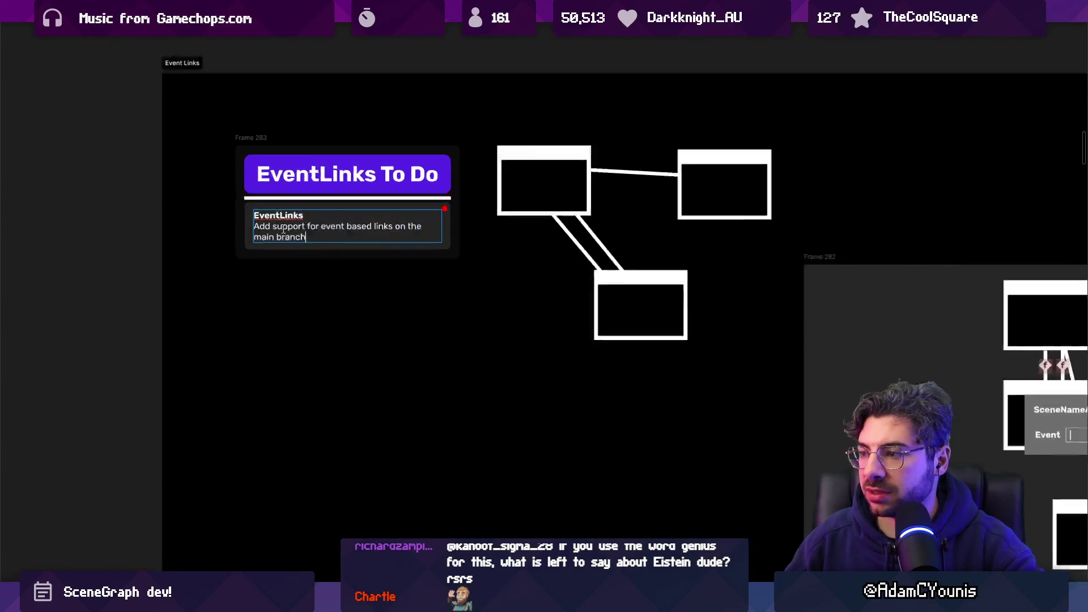
pyautogui.keyDown('ctrl'); pyautogui.scroll(3, 335, 232); pyautogui.keyUp('ctrl')
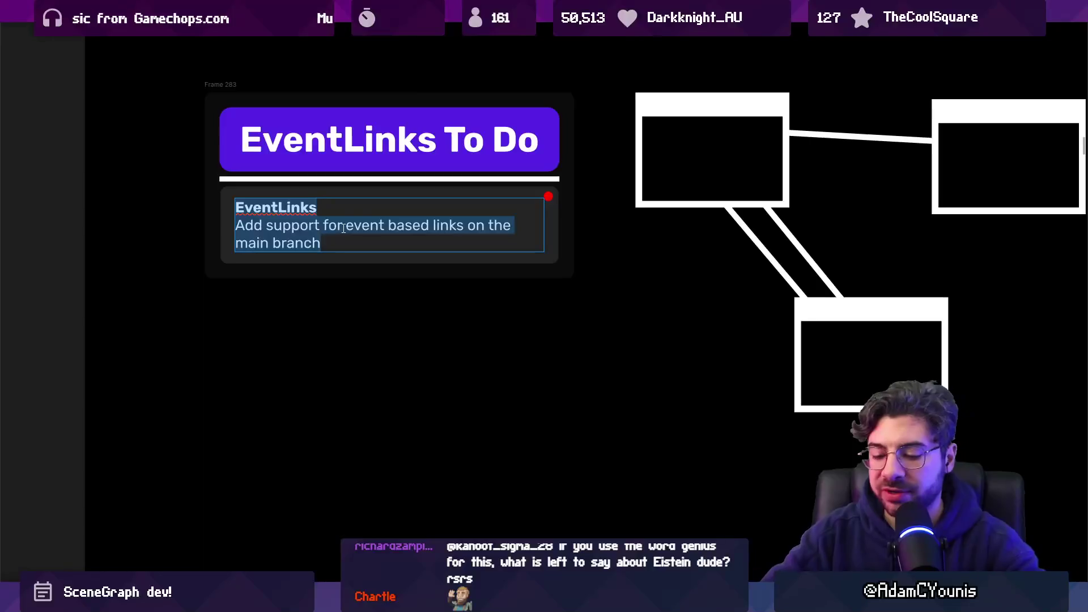
pyautogui.press('Left')
pyautogui.press('End')
pyautogui.hotkey('shift', 'Home')
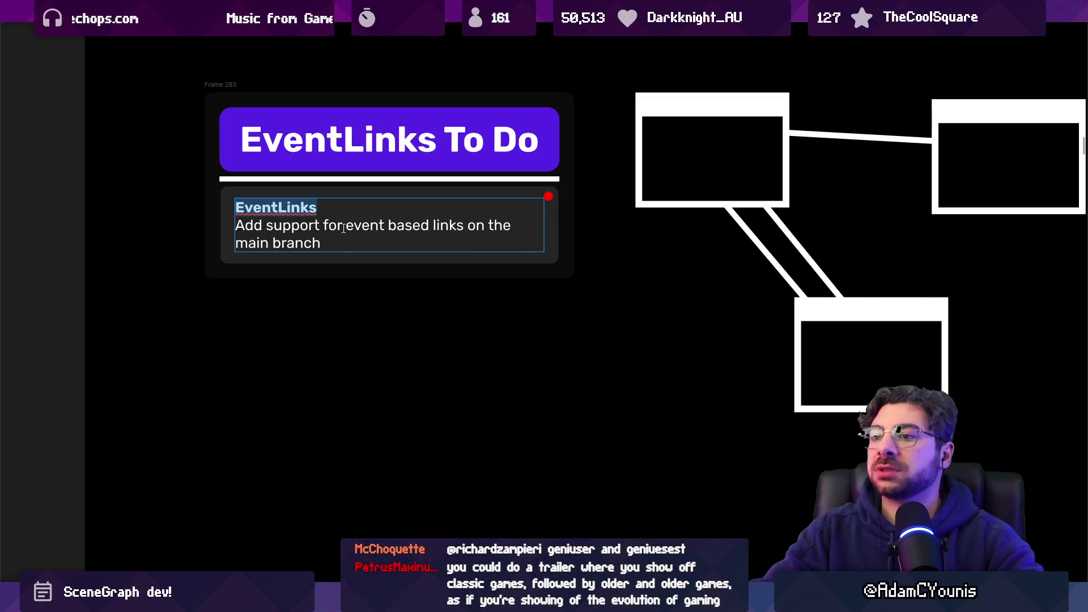
# - Retype the first item's title and delete its old description line
pyautogui.write('Cont')
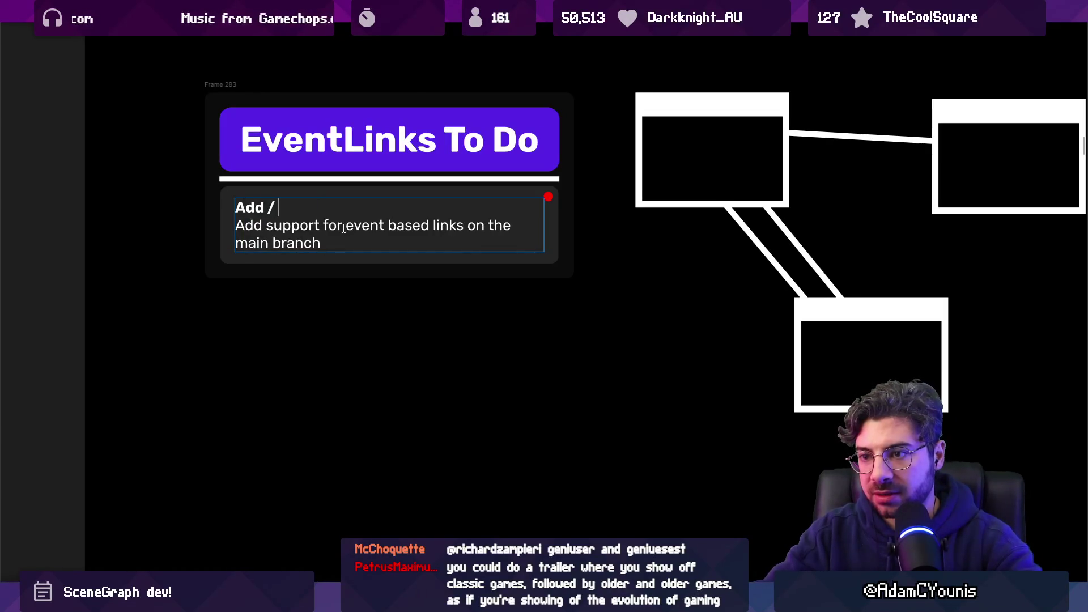
pyautogui.hotkey('ctrl', 'a')
pyautogui.write('Context m')
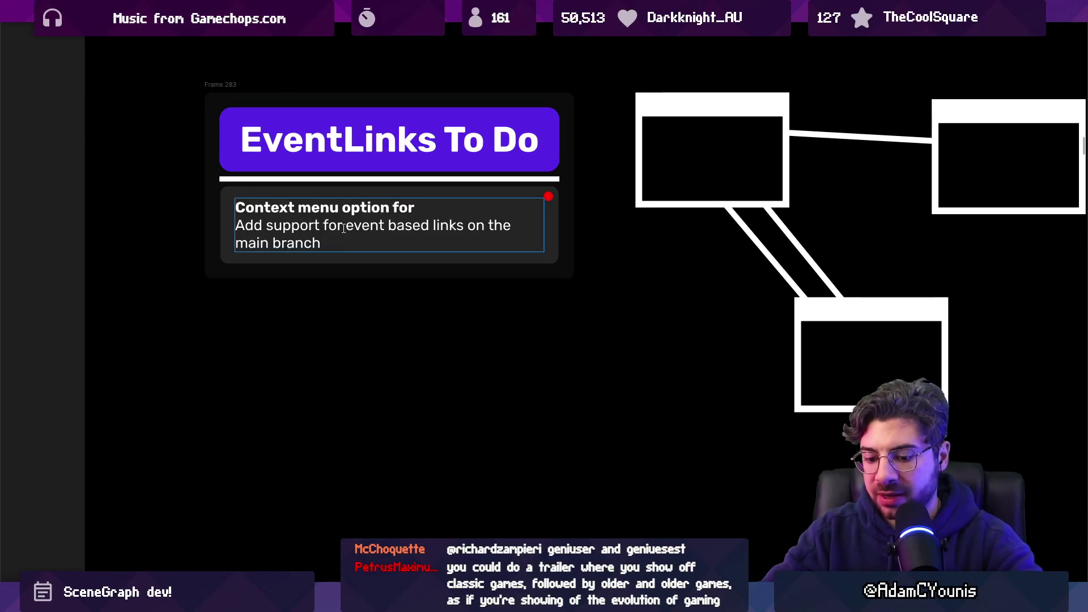
pyautogui.write('Eve')
pyautogui.write('Event Lin')
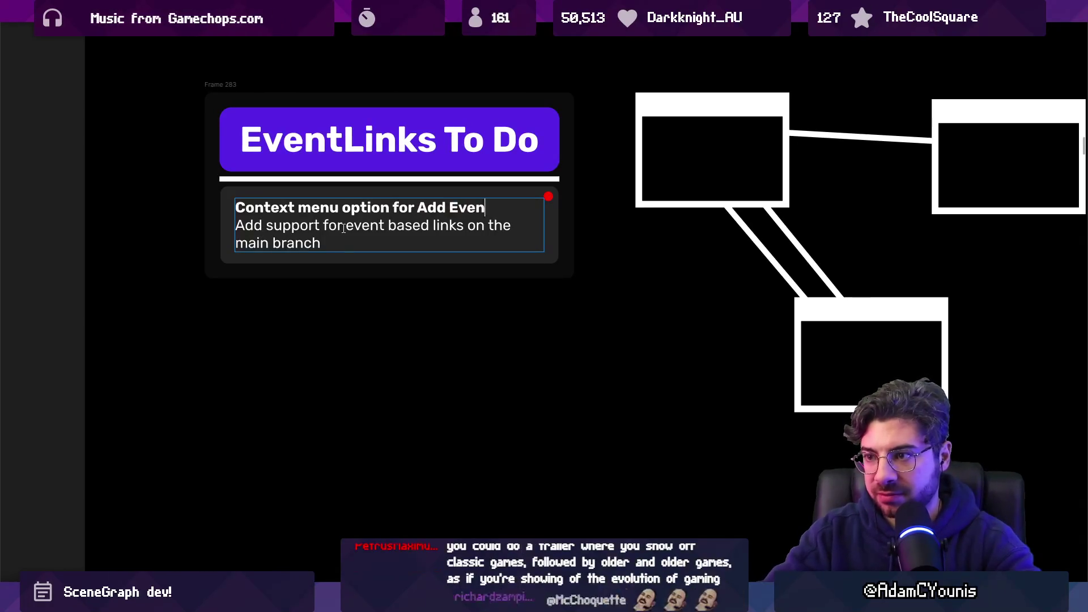
pyautogui.press('Tab')
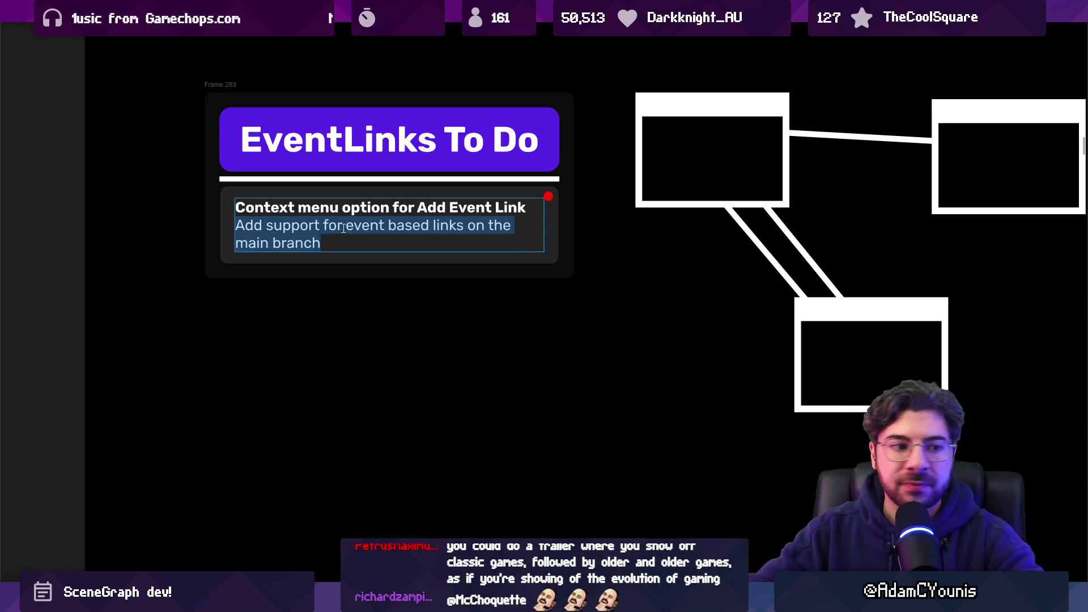
pyautogui.press('BackSpace')
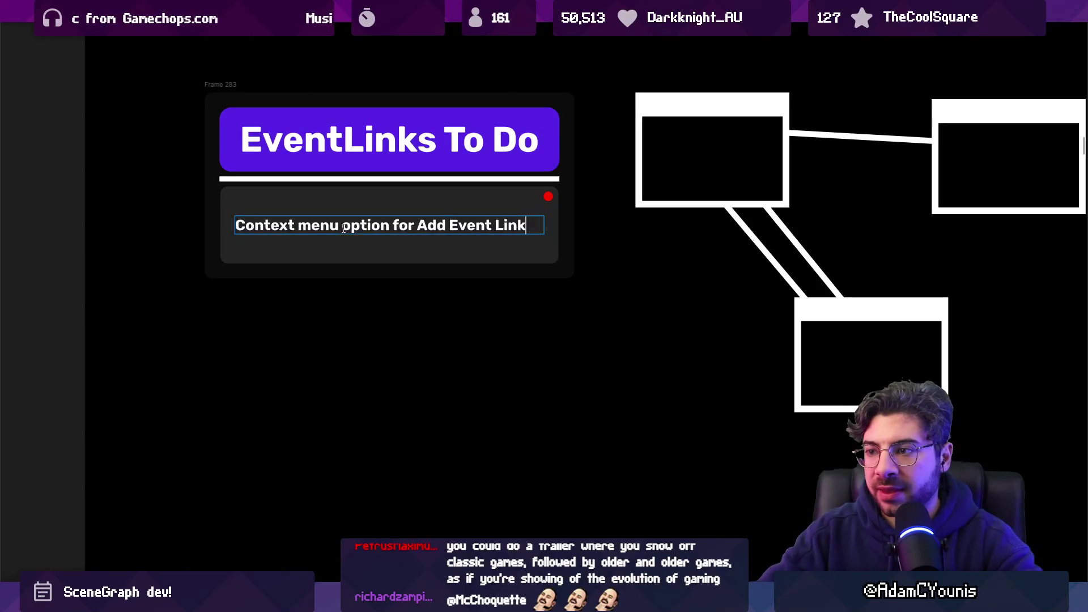
pyautogui.press('Escape')
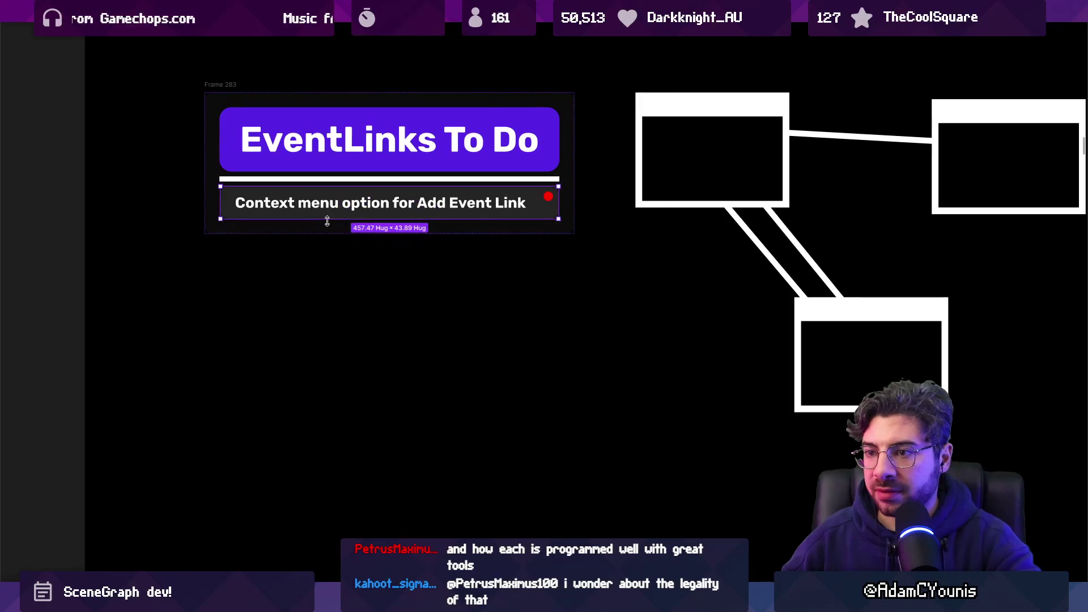
# - Duplicate the to-do item and reword the copy to end 'to the destination'
pyautogui.hotkey('ctrl', 'd')
pyautogui.doubleClick(303, 244)
pyautogui.write('Flow of')
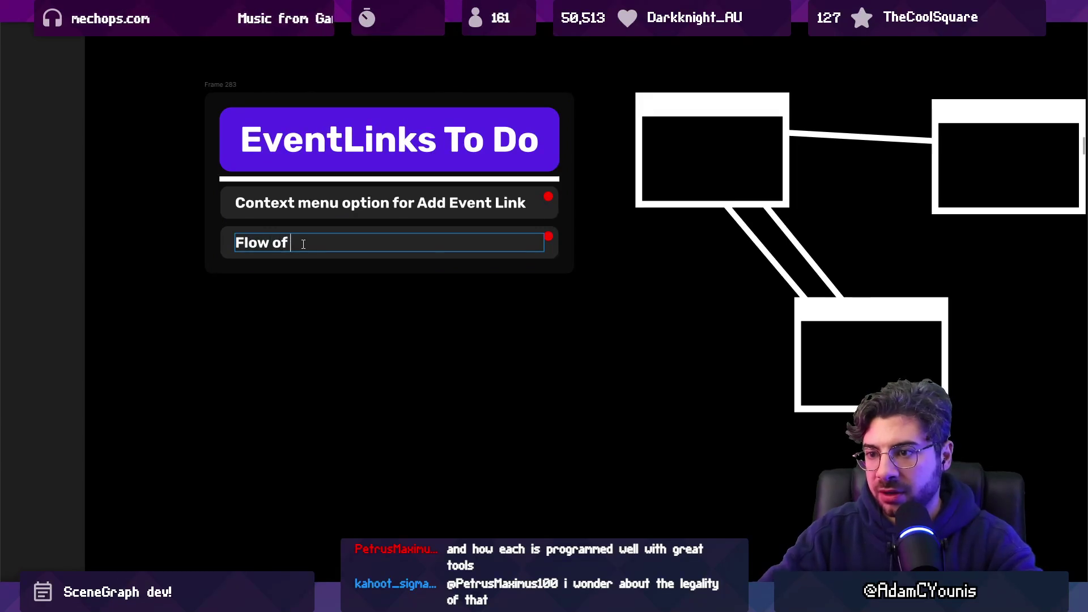
pyautogui.write('cting')
pyautogui.doubleClick(303, 244)
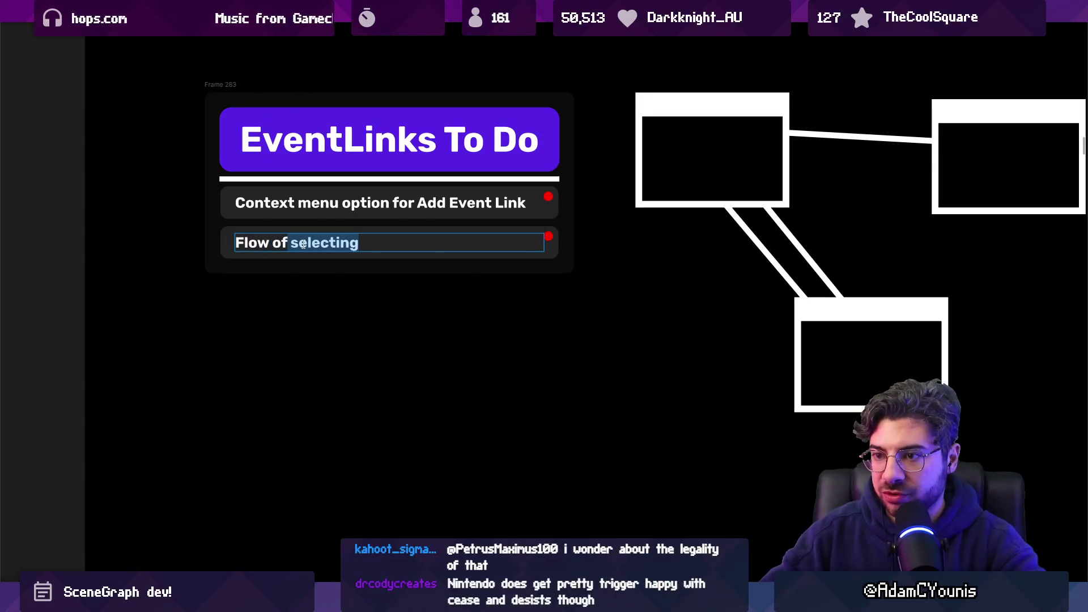
pyautogui.press('BackSpace')
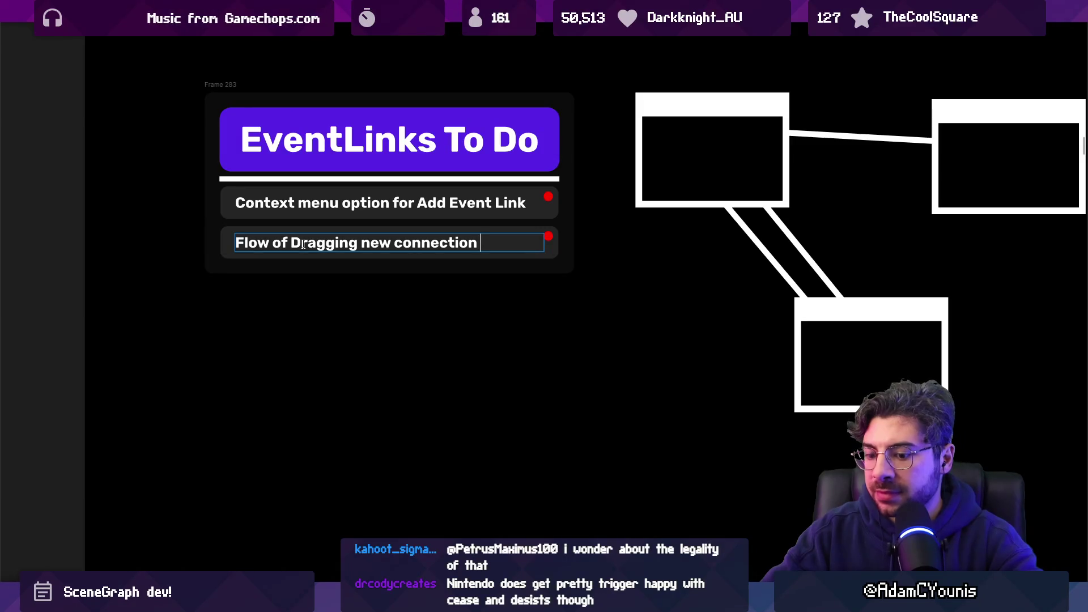
pyautogui.write('to the destination')
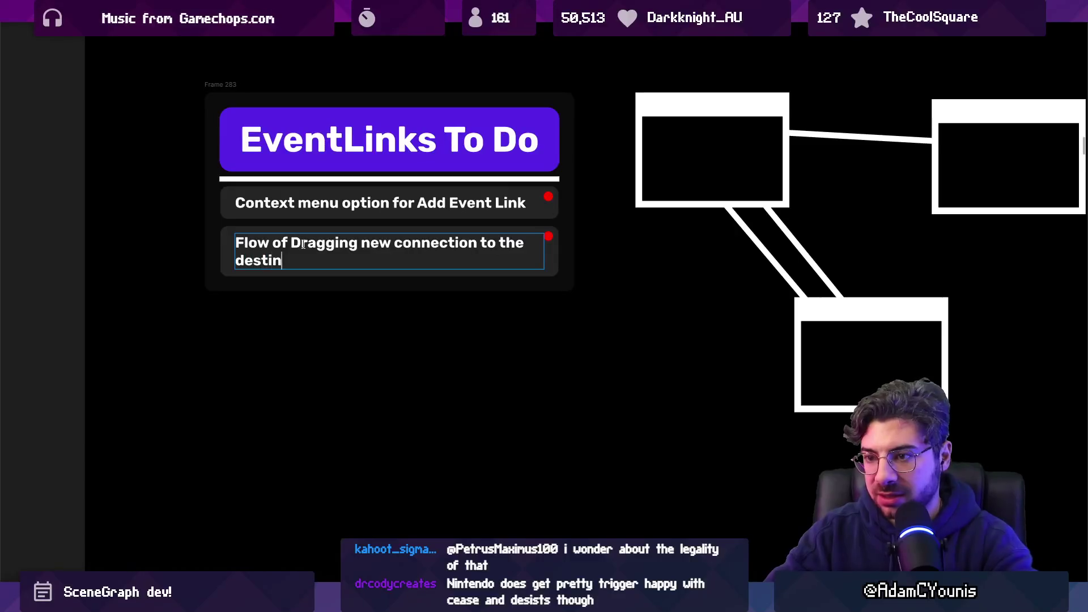
pyautogui.press('Escape')
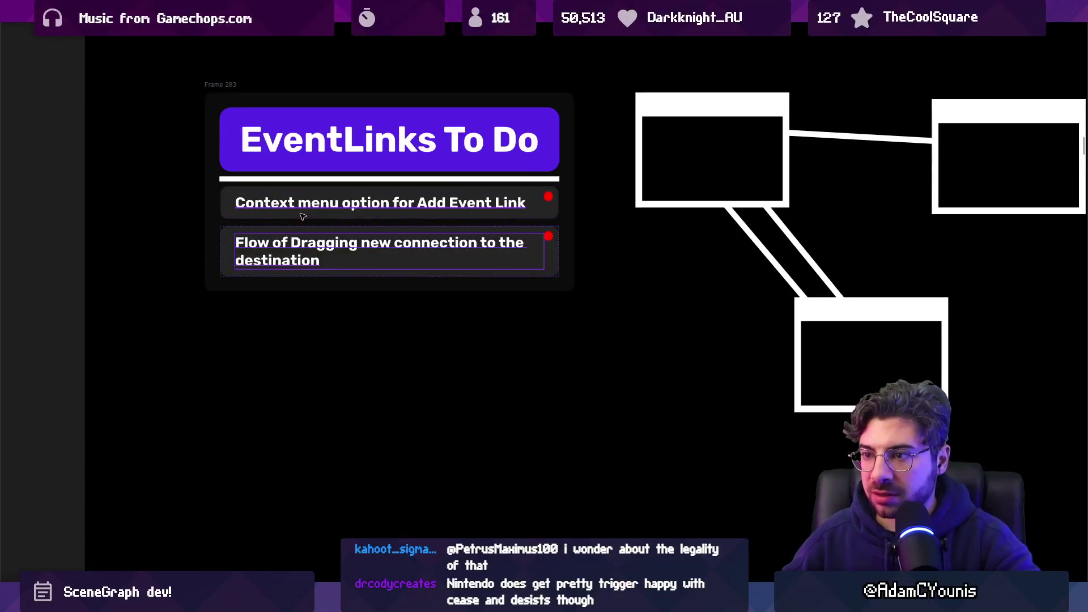
# - Extend the second item's text with '(anywhere on the destination node'
pyautogui.doubleClick(335, 205)
pyautogui.click(342, 205)
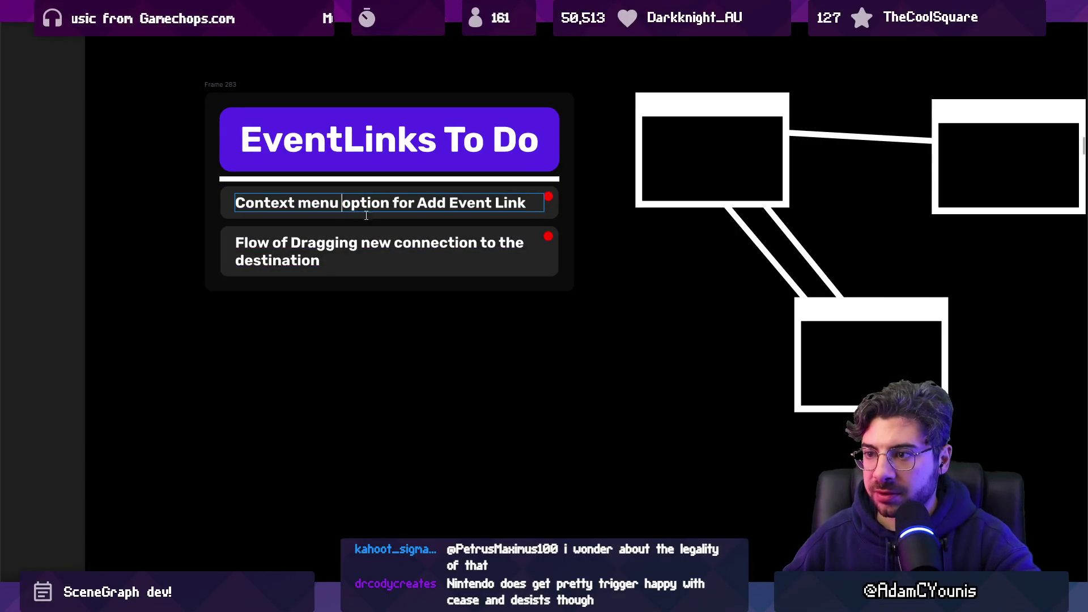
pyautogui.click(367, 272)
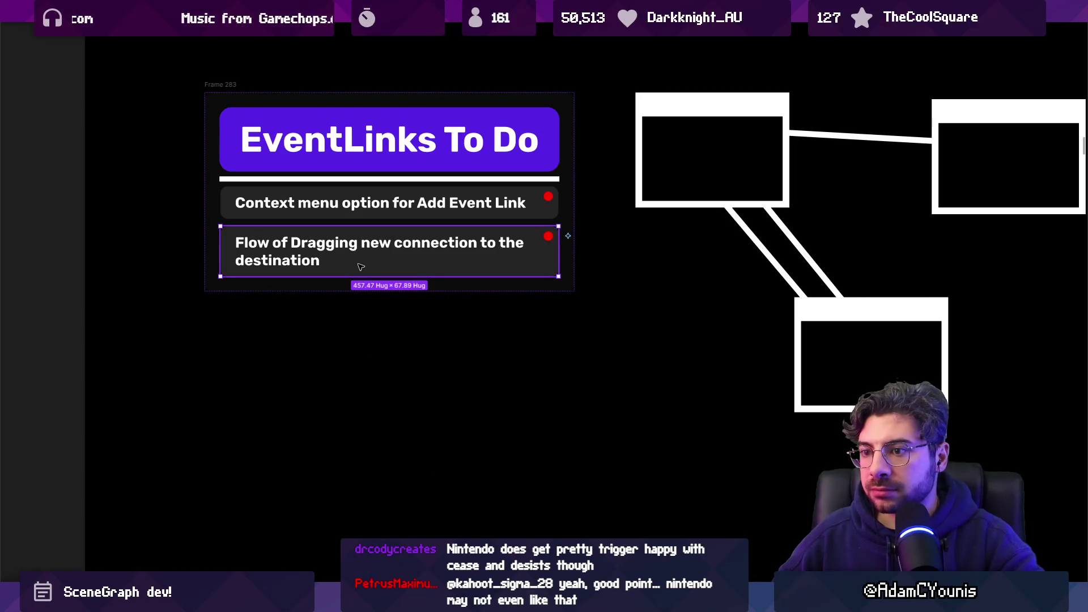
pyautogui.doubleClick(316, 261)
pyautogui.write('(any')
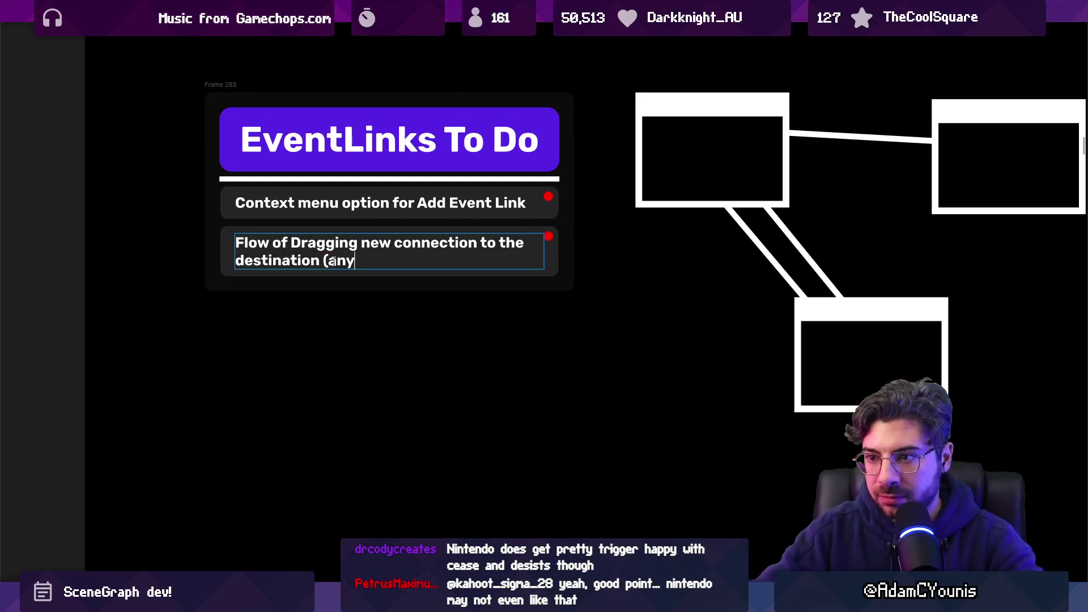
pyautogui.write('where on the')
pyautogui.write(' destination node')
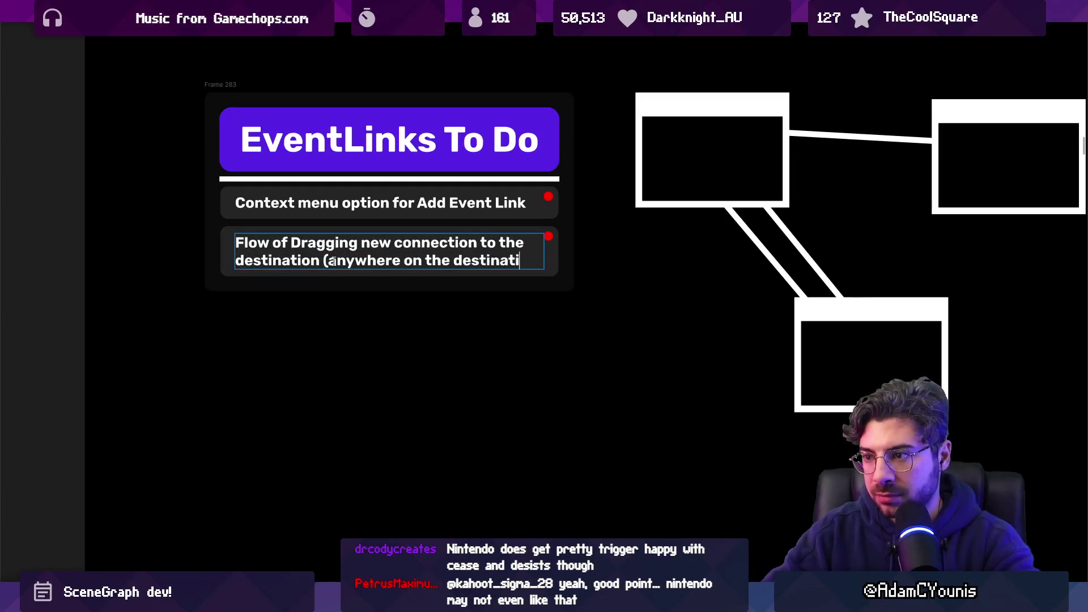
# - Put a 'Connection Flow' title on its own line above the unbolded description
pyautogui.hotkey('shift', 'Up')
pyautogui.hotkey('shift', 'Up')
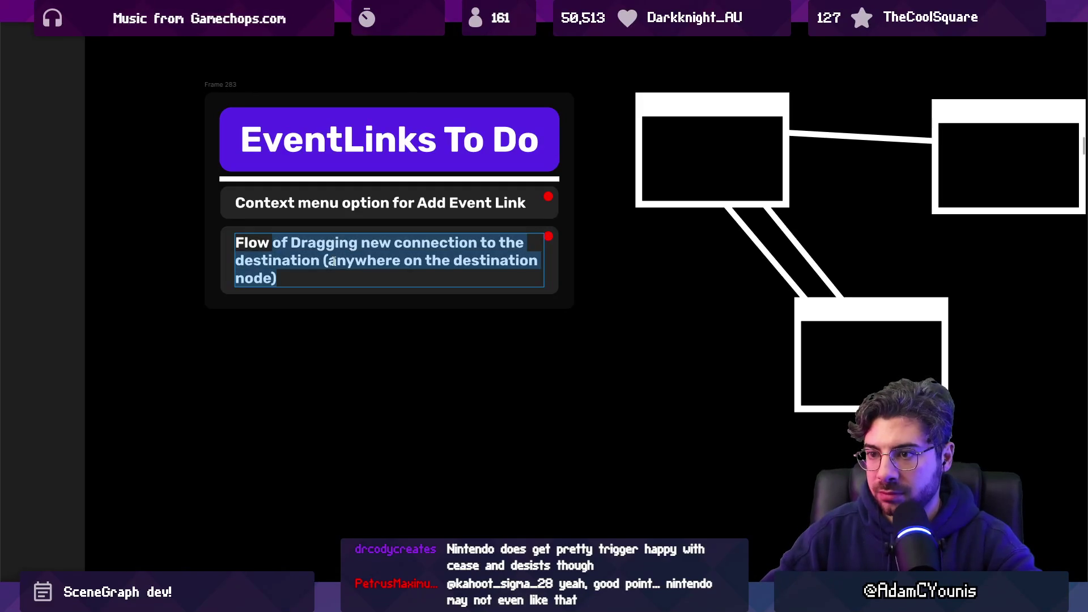
pyautogui.press('Home')
pyautogui.write('Connection')
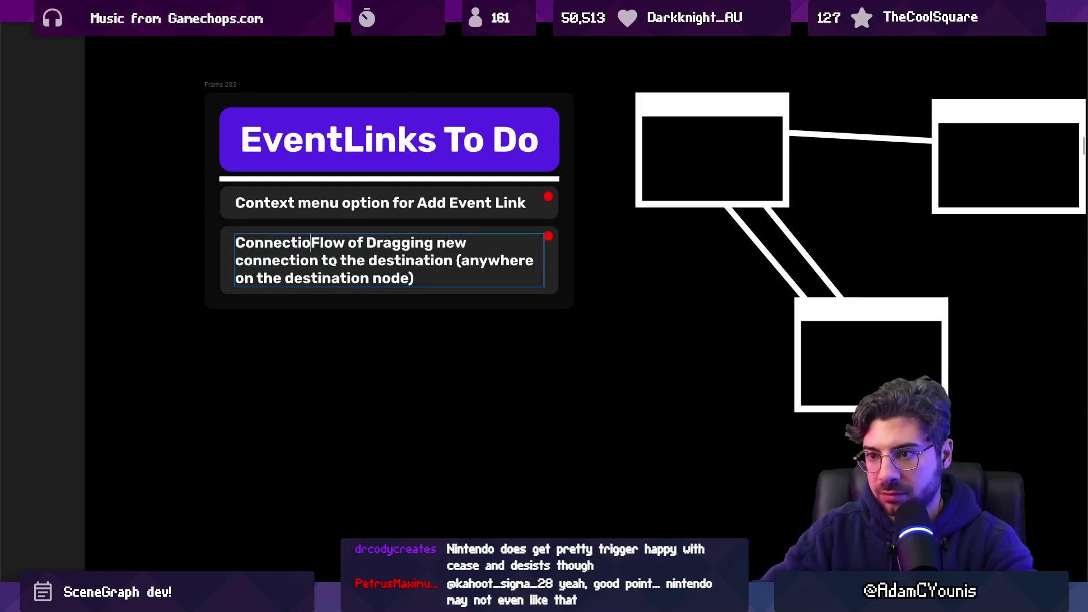
pyautogui.hotkey('ctrl', 'Right')
pyautogui.hotkey('shift', 'Down')
pyautogui.hotkey('shift', 'Down')
pyautogui.hotkey('ctrl', 'b')
pyautogui.press('Left')
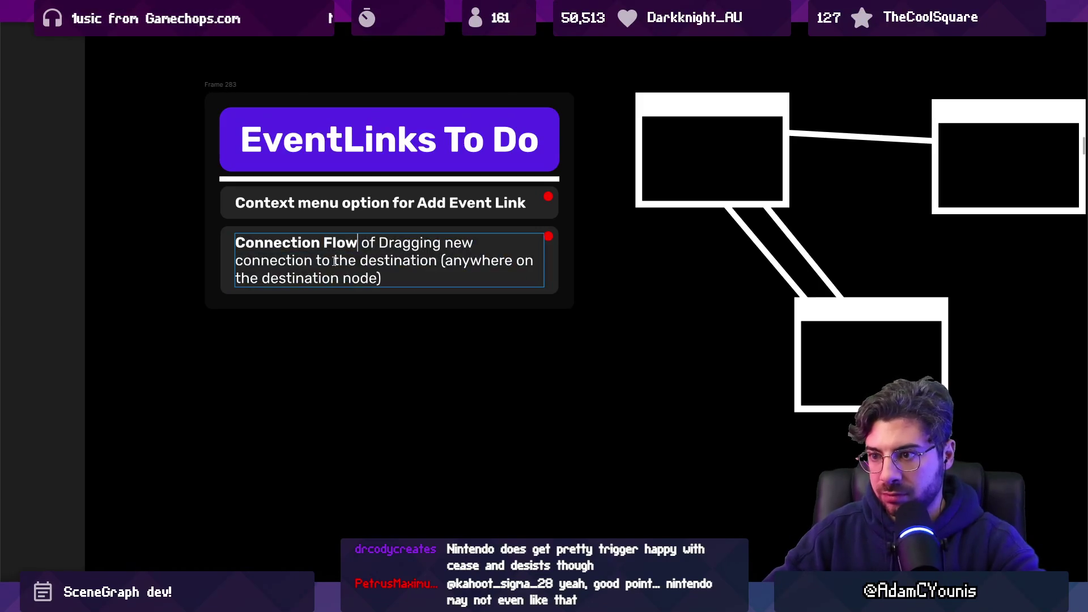
pyautogui.press('Return')
# - Title the first item 'Event Link Flow Entry' and end its description with '?'
pyautogui.click(352, 212)
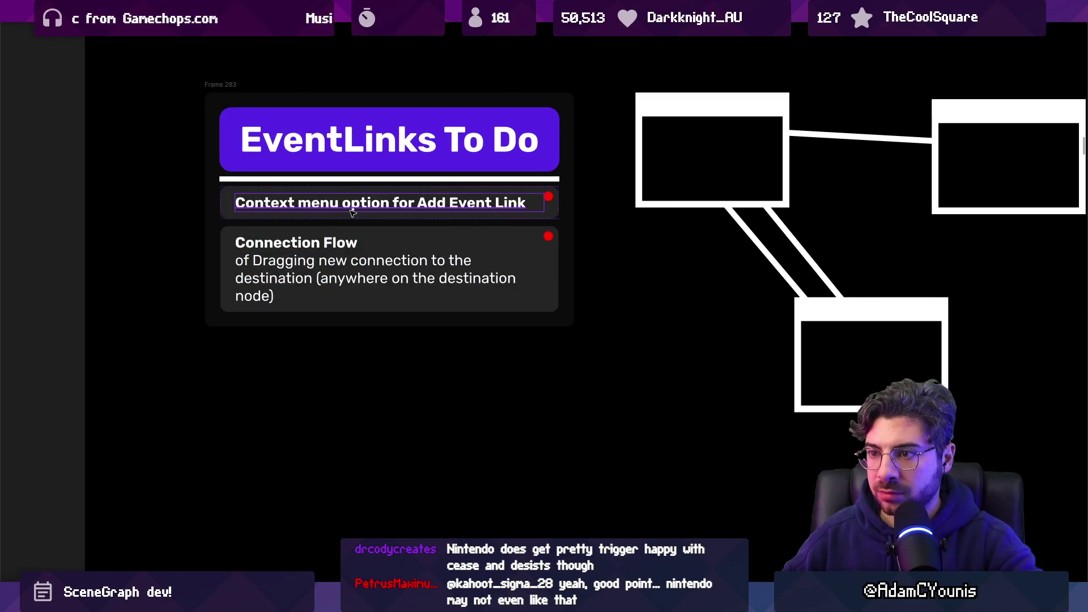
pyautogui.click(344, 205)
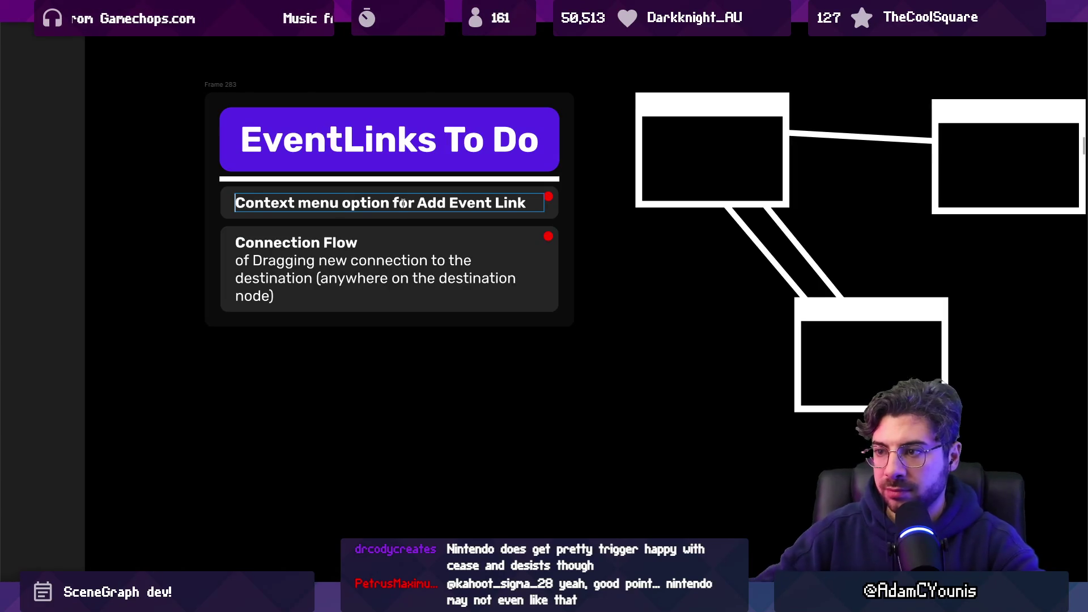
pyautogui.press('Home')
pyautogui.press('Return')
pyautogui.press('Up')
pyautogui.write('E')
pyautogui.write('d EVe')
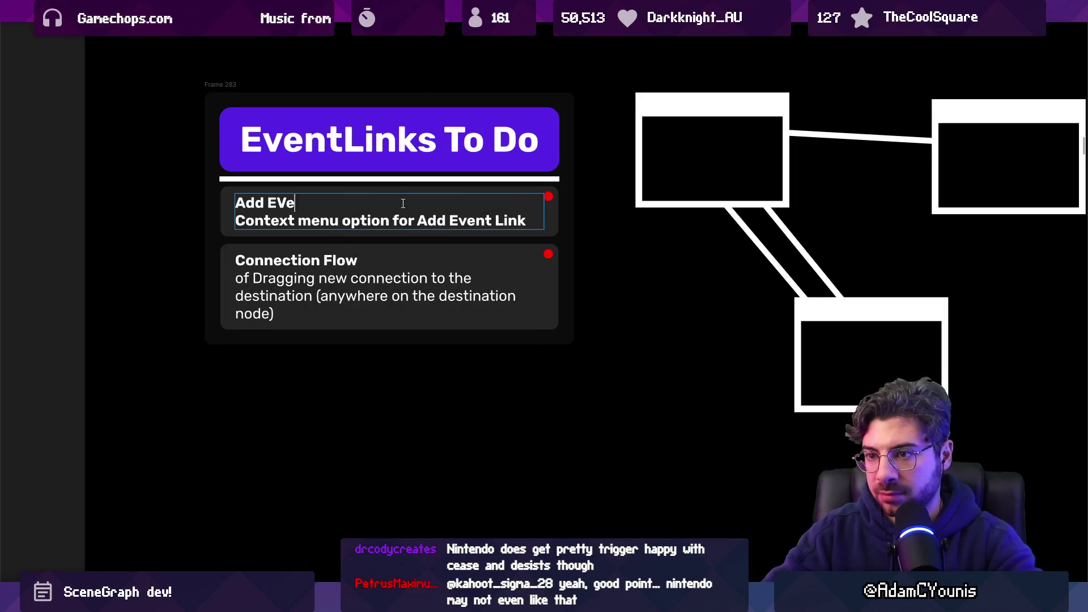
pyautogui.press('BackSpace')
pyautogui.press('BackSpace')
pyautogui.write('vent Link ')
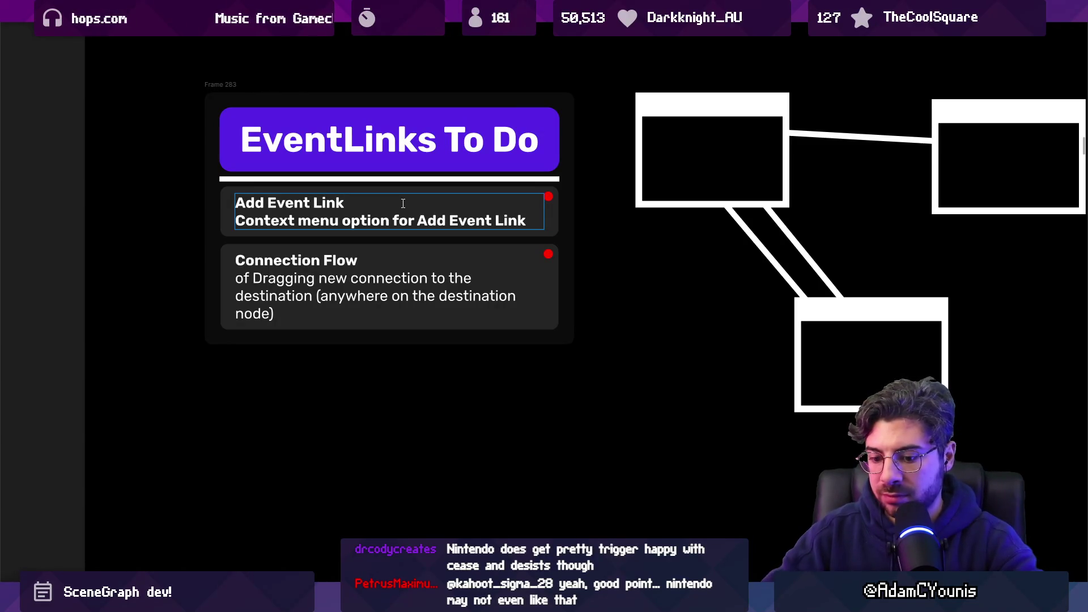
pyautogui.write('Flow Entry')
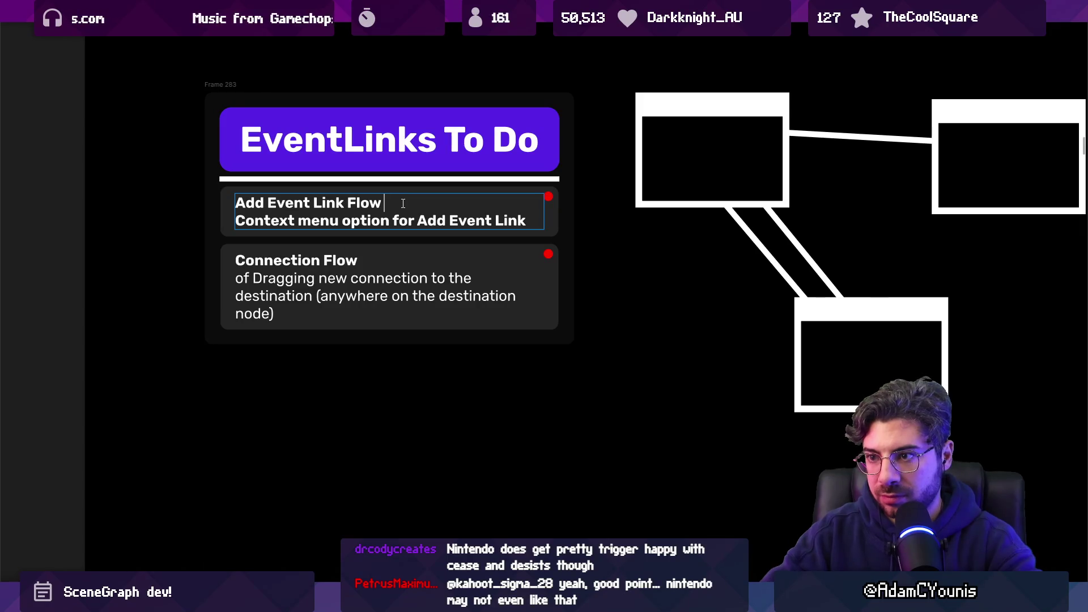
pyautogui.press('Tab')
pyautogui.press('End')
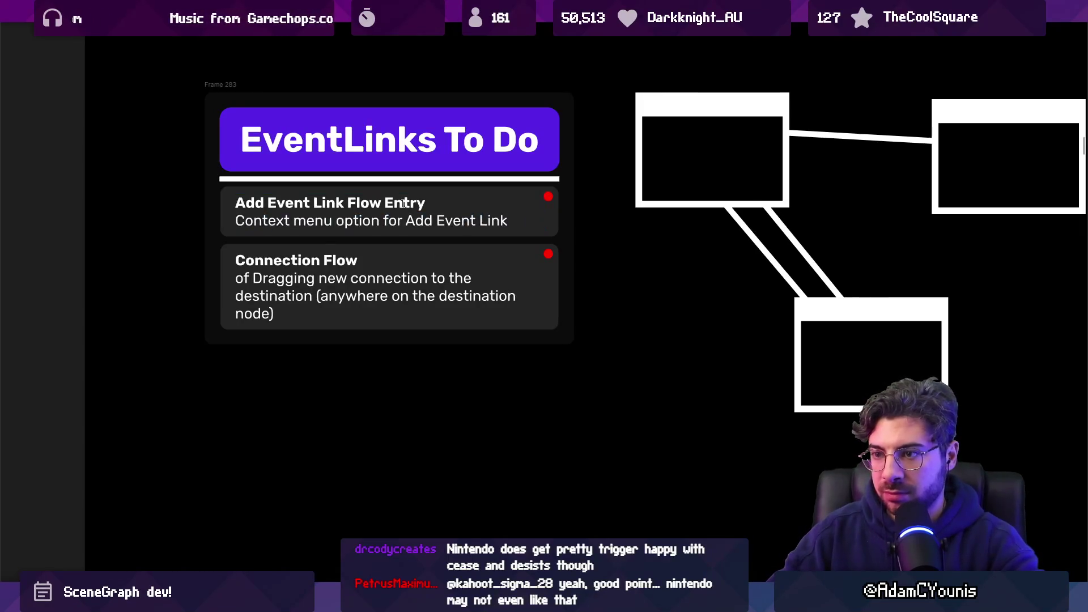
pyautogui.hotkey('ctrl', 'shift', 'Left')
pyautogui.hotkey('ctrl', 'shift', 'Left')
pyautogui.hotkey('ctrl', 'shift', 'Left')
pyautogui.hotkey('ctrl', 'shift', 'Right')
pyautogui.write('?')
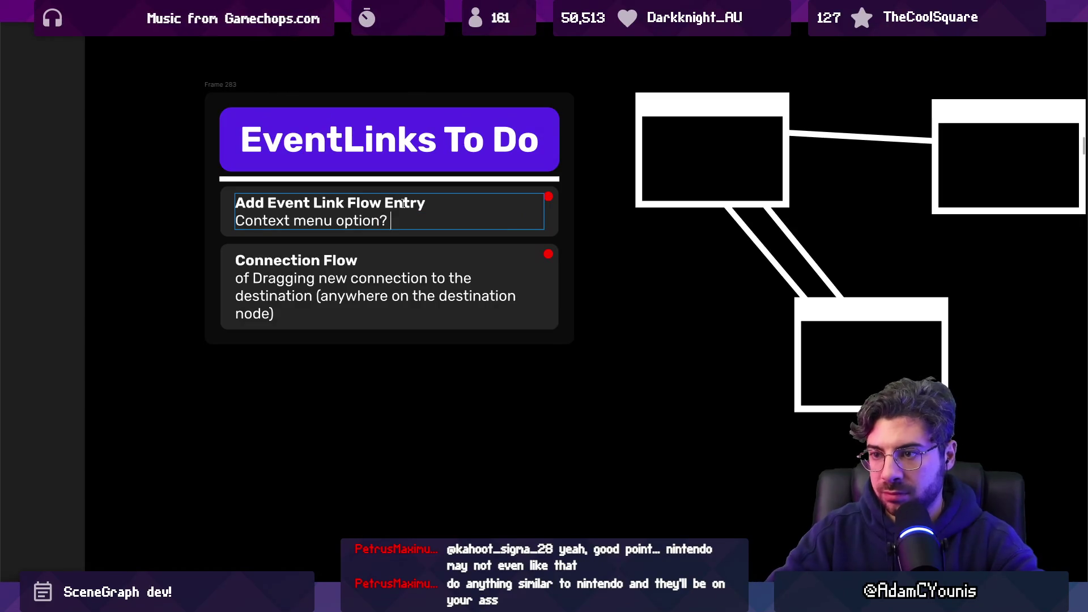
pyautogui.press('Escape')
# - Extend the second item's title to 'Connection Flow Action'
pyautogui.click(420, 255)
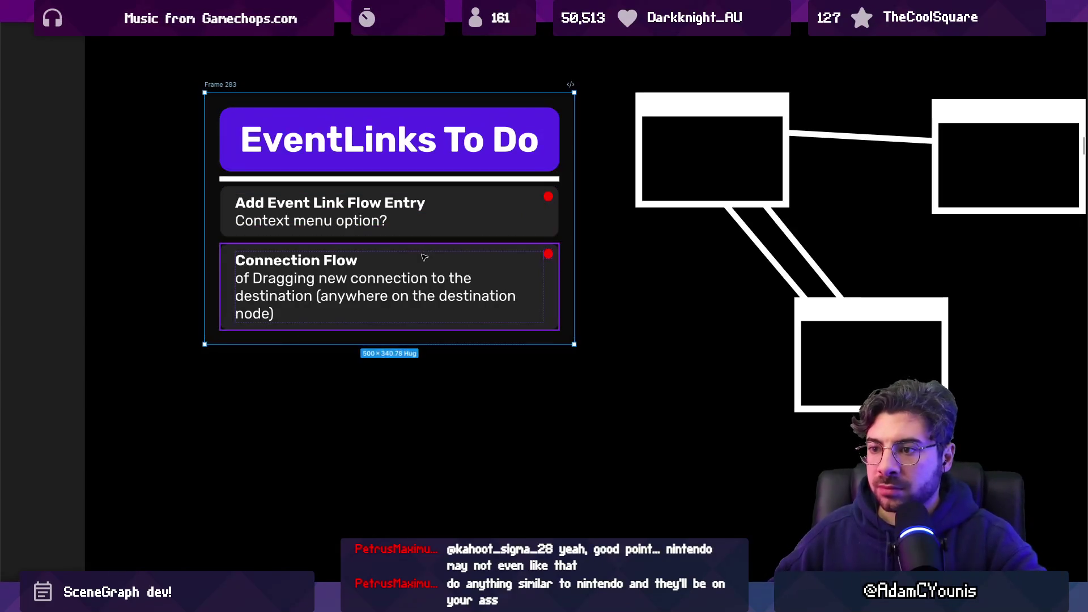
pyautogui.scroll(-3, 445, 269)
pyautogui.hscroll(3, 445, 269)
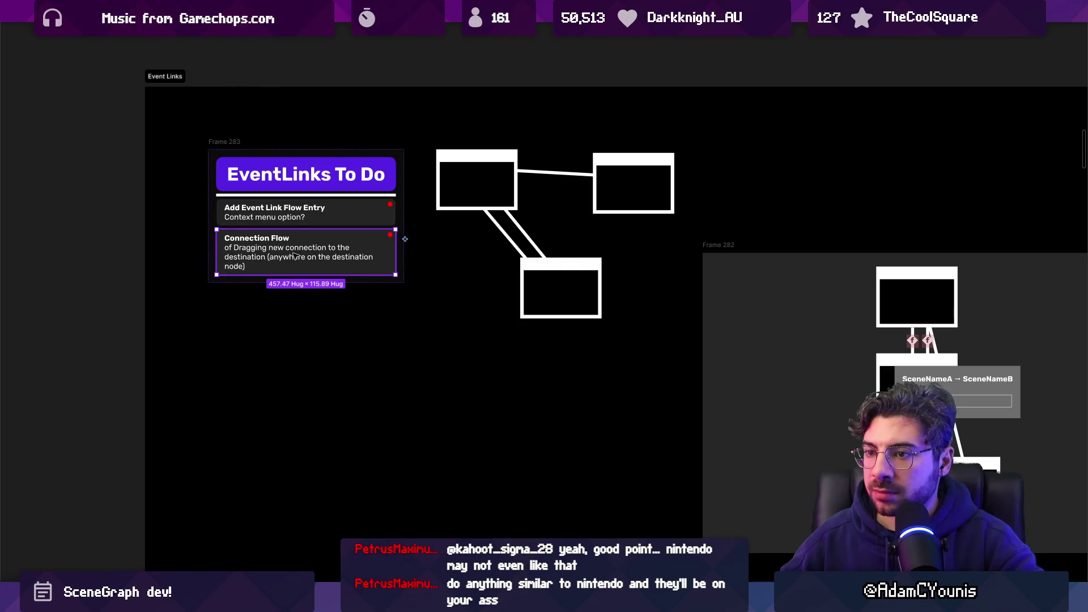
pyautogui.doubleClick(314, 263)
pyautogui.scroll(3, 314, 264)
pyautogui.click(333, 226)
pyautogui.write('Action')
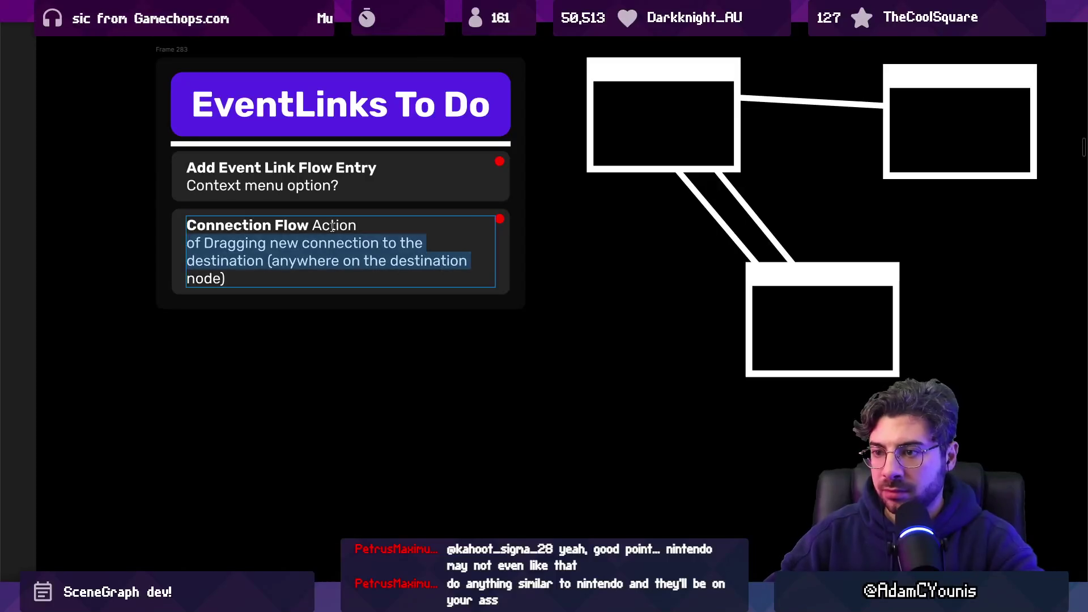
pyautogui.doubleClick(333, 226)
pyautogui.press('Escape')
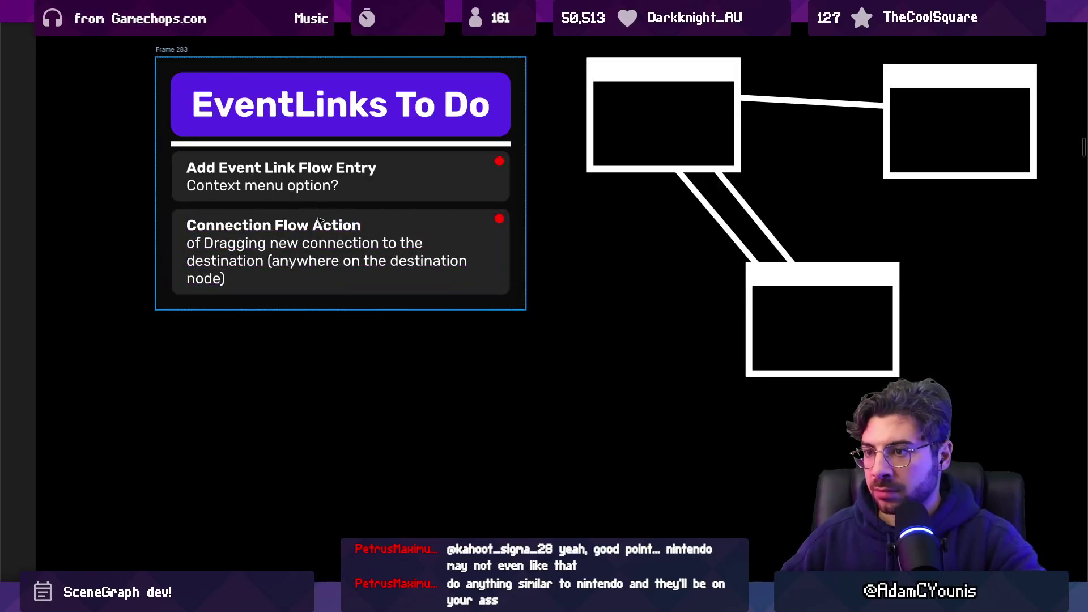
pyautogui.scroll(-2, 336, 227)
pyautogui.scroll(-2, 155, 139)
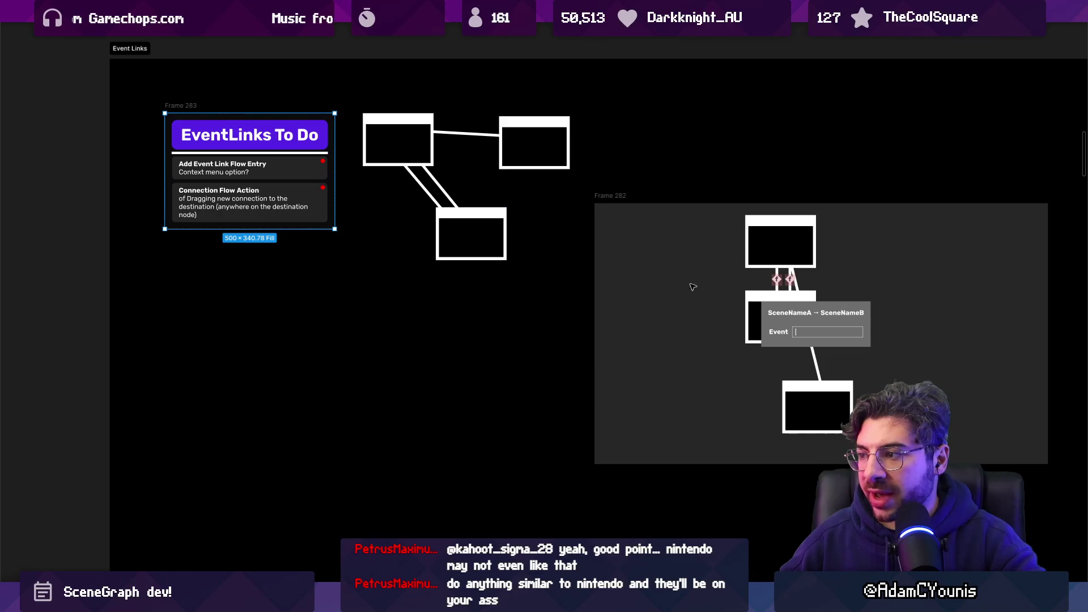
pyautogui.scroll(4, 216, 202)
pyautogui.click(216, 202)
# - Duplicate the card as 'Event Name Text Entry' with a second line 'created near the re'
pyautogui.hotkey('ctrl', 'd')
pyautogui.doubleClick(178, 230)
pyautogui.press('BackSpace')
pyautogui.write('Event Nam')
pyautogui.press('BackSpace')
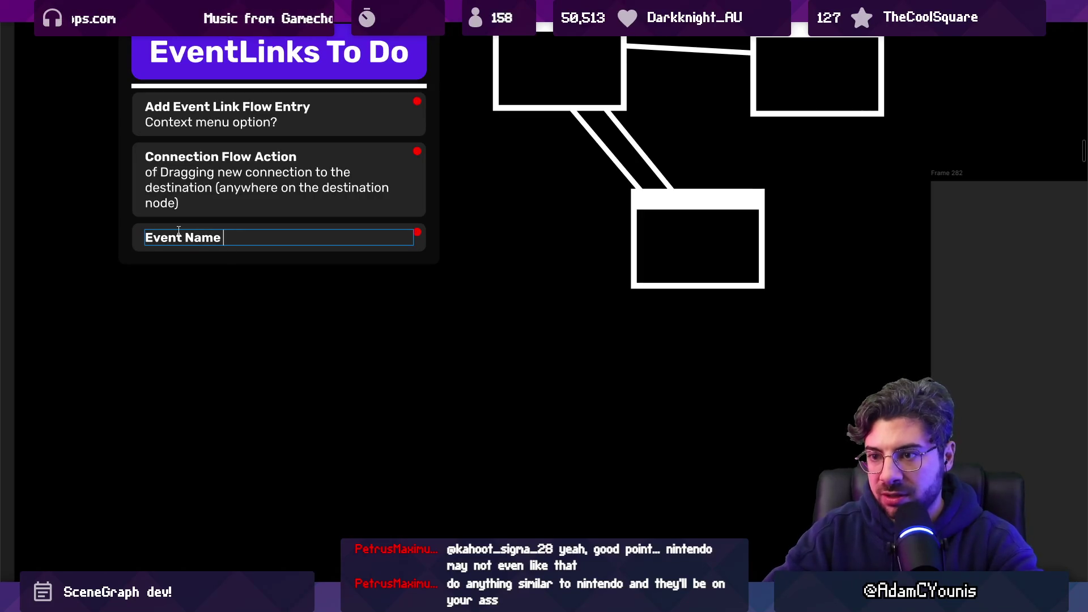
pyautogui.write('Event Name Text Entry')
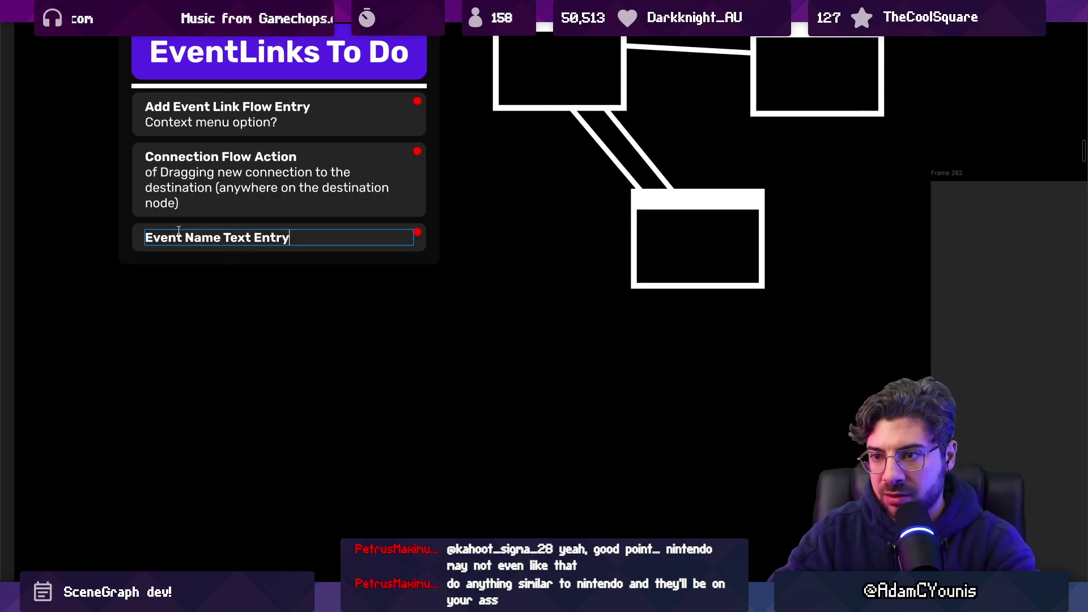
pyautogui.press('Return')
pyautogui.write('Modal')
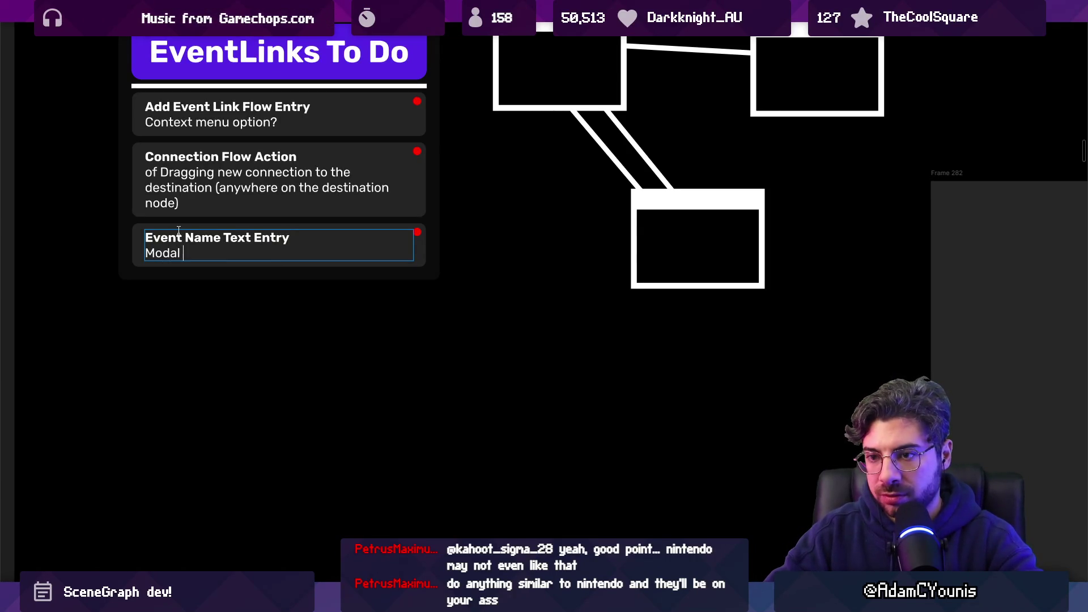
pyautogui.write('created ')
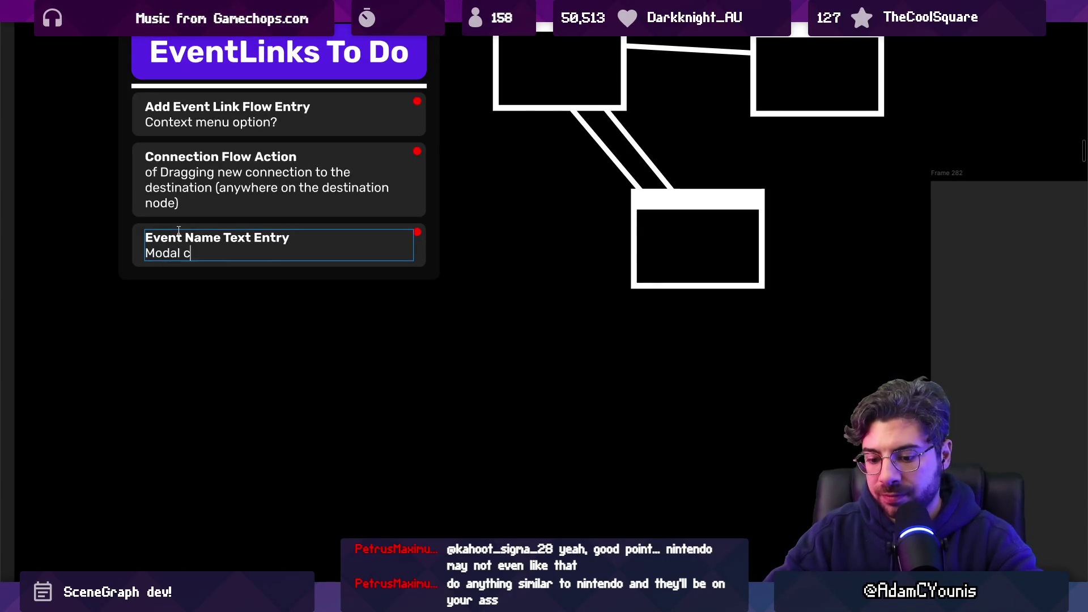
pyautogui.write('near the')
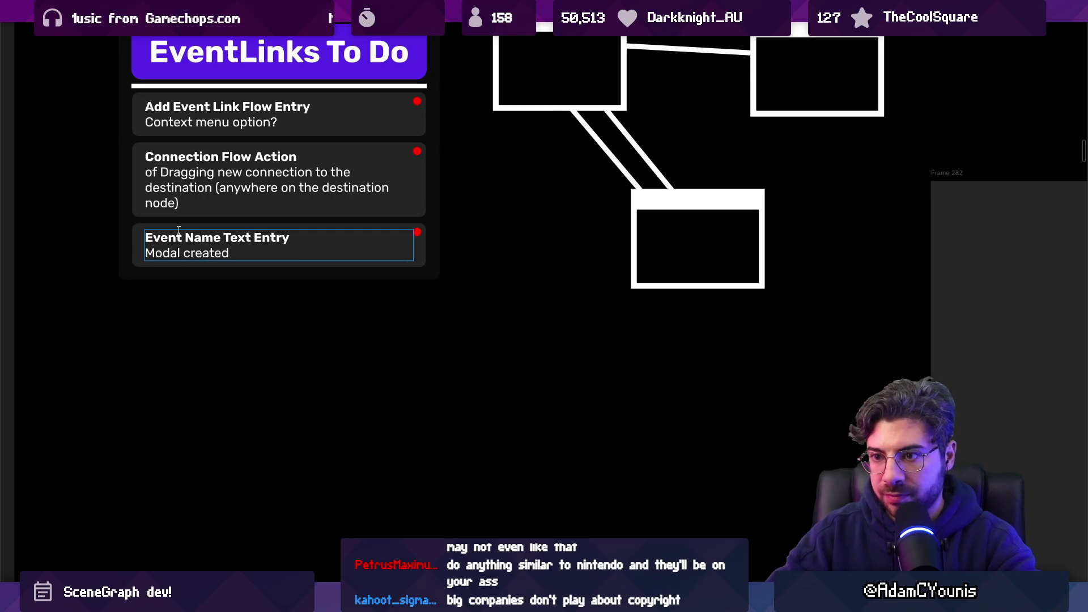
pyautogui.write('release')
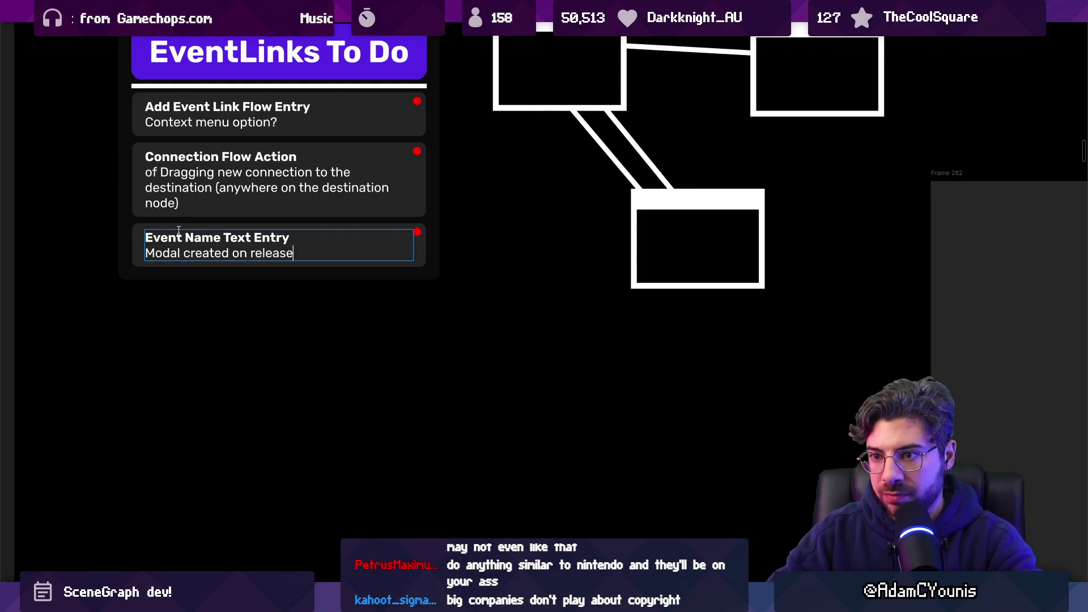
pyautogui.press('Escape')
# - Duplicate that card and retitle the copy 'Event Name on Hover'
pyautogui.hotkey('ctrl', 'd')
pyautogui.press('Return')
pyautogui.write('Click / Hover')
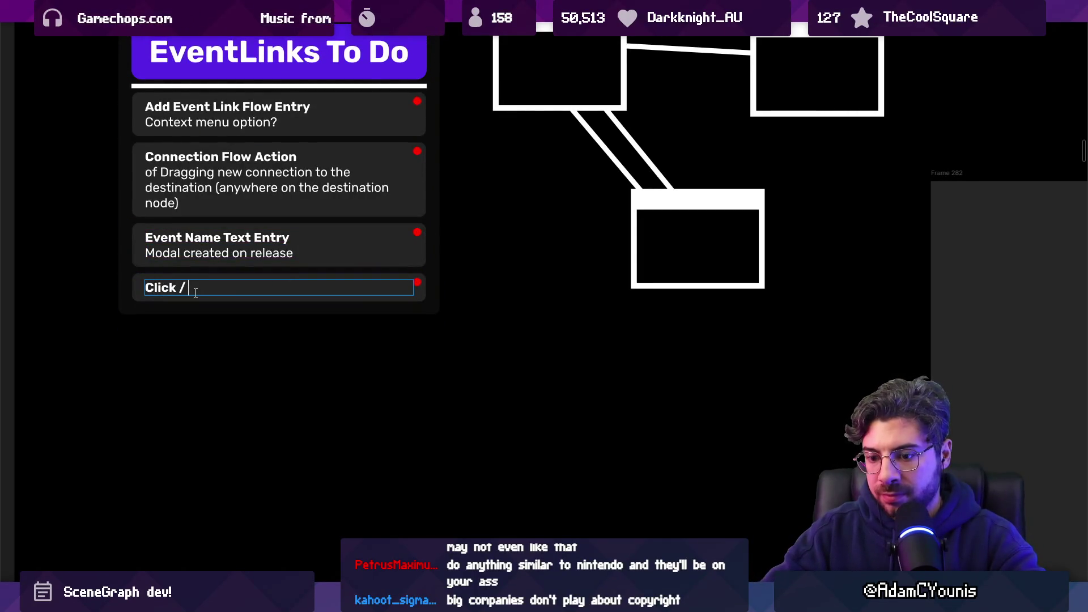
pyautogui.hotkey('ctrl', 'a')
pyautogui.press('BackSpace')
pyautogui.write('vent ')
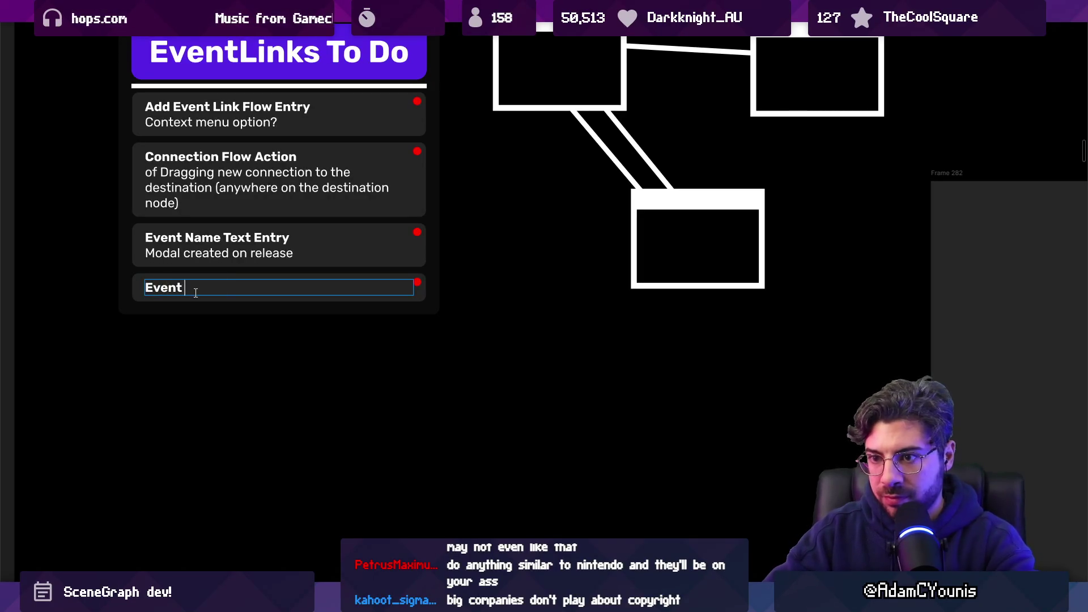
pyautogui.write('Name on Hover')
pyautogui.press('Escape')
pyautogui.press('Escape')
# - Duplicate again and type 'Show modal on connection click' in the copy
pyautogui.hotkey('ctrl', 'd')
pyautogui.doubleClick(197, 322)
pyautogui.write('Re')
pyautogui.press('BackSpace')
pyautogui.press('BackSpace')
pyautogui.write('Show modal on')
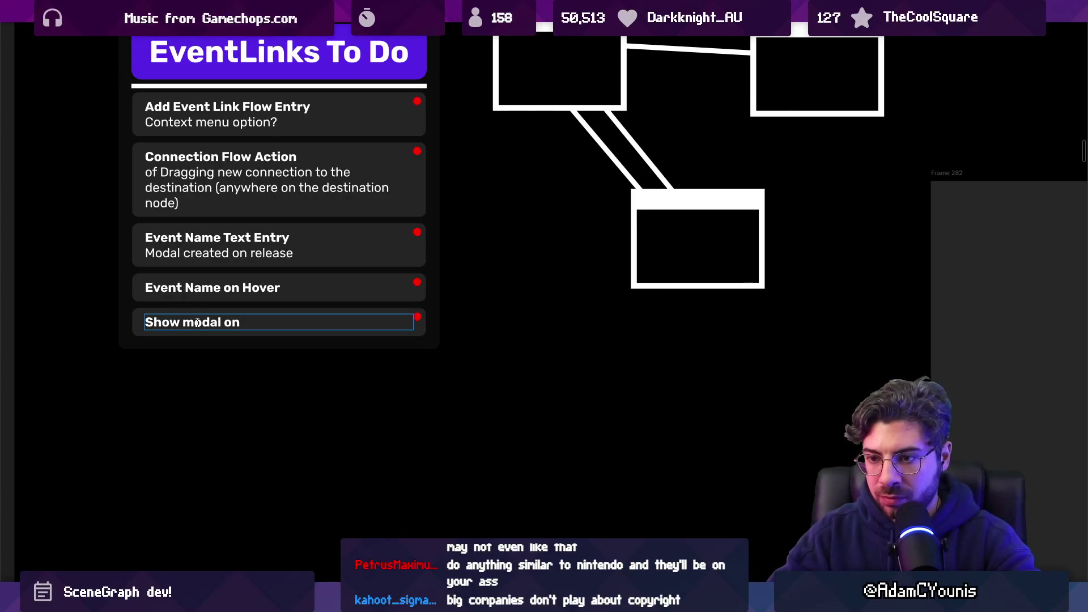
pyautogui.write(' click')
pyautogui.hotkey('ctrl', 'Left')
pyautogui.write('path')
pyautogui.hotkey('ctrl', 'shift', 'Left')
pyautogui.write('connection')
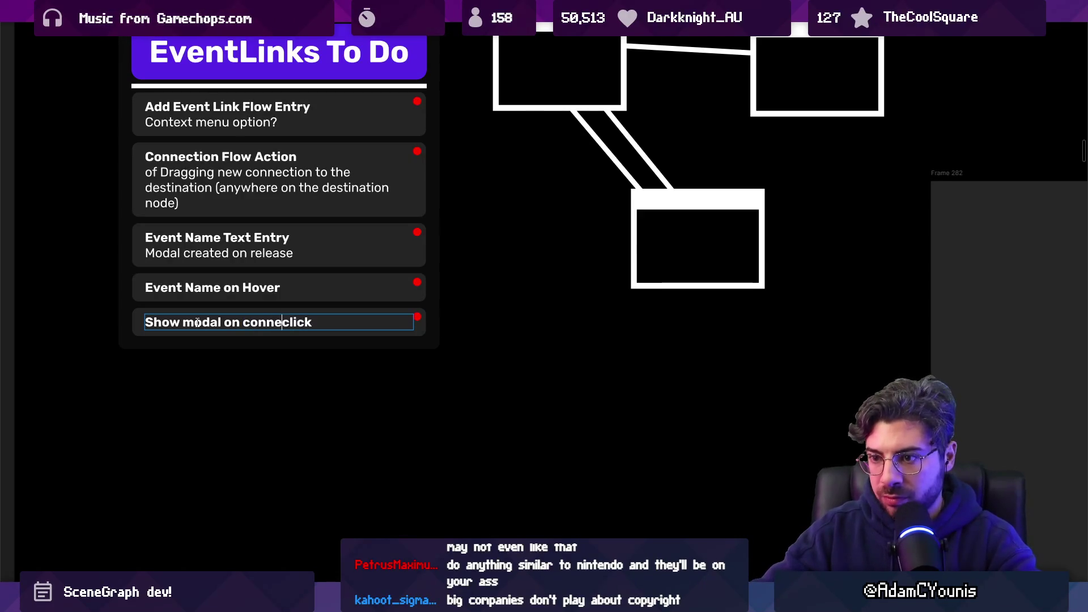
# - Change the wording to 'Re-show Modal on connection click'
pyautogui.press('Home')
pyautogui.hotkey('ctrl', 'shift', 'Right')
pyautogui.write('Re-show')
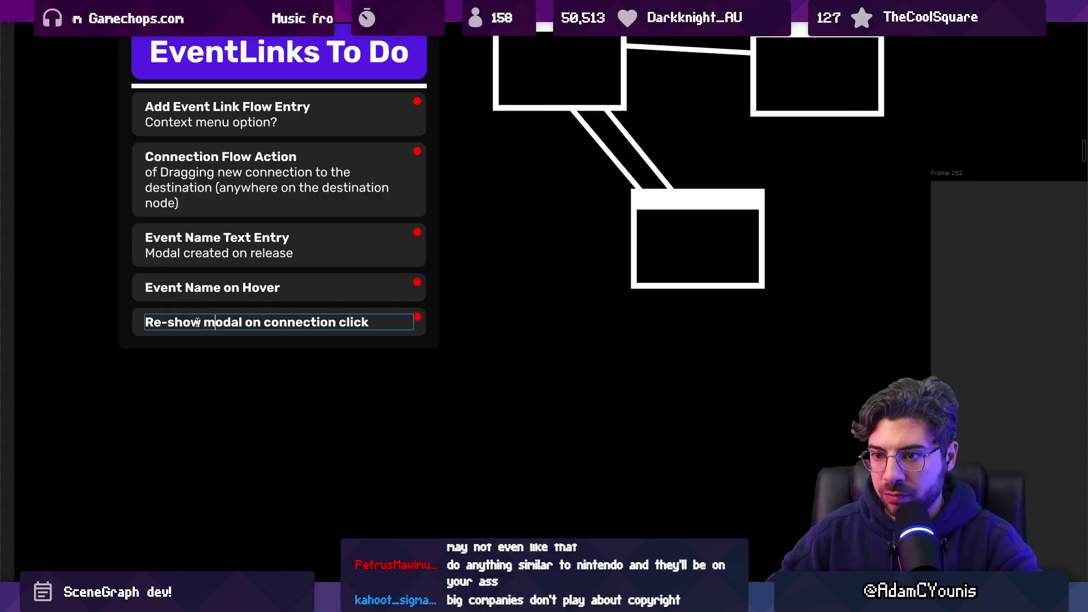
pyautogui.press('Right')
pyautogui.hotkey('shift', 'Right')
pyautogui.write('M')
pyautogui.hotkey('ctrl', 'shift', 'Right')
# - Insert 'Event Name' to read 'Re-show Event Name Modal on connection click', then zoom out
pyautogui.doubleClick(225, 288)
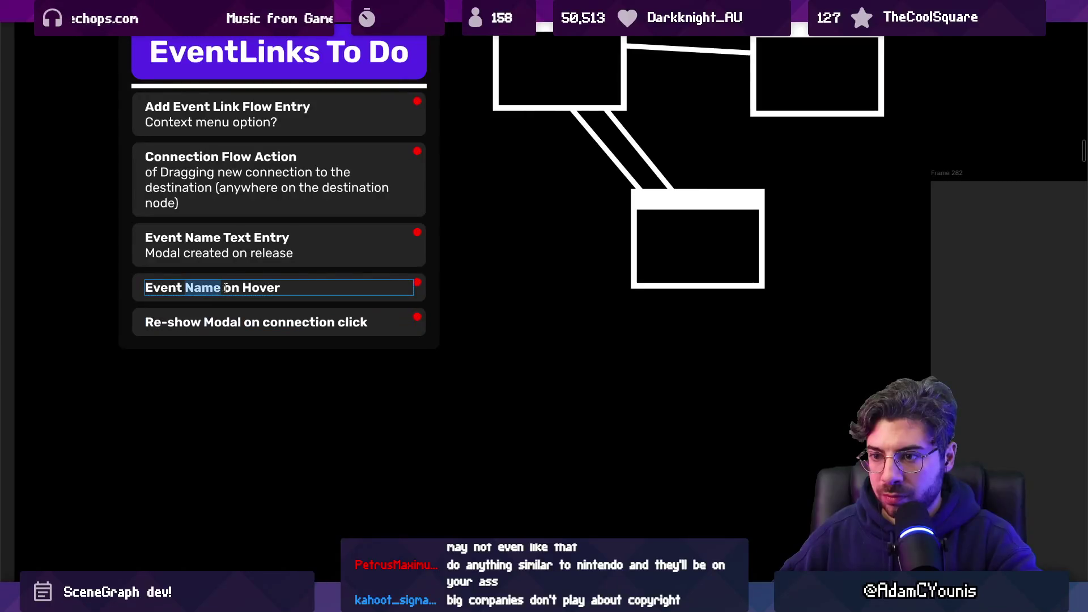
pyautogui.write('M')
pyautogui.hotkey('ctrl', 'z')
pyautogui.press('Right')
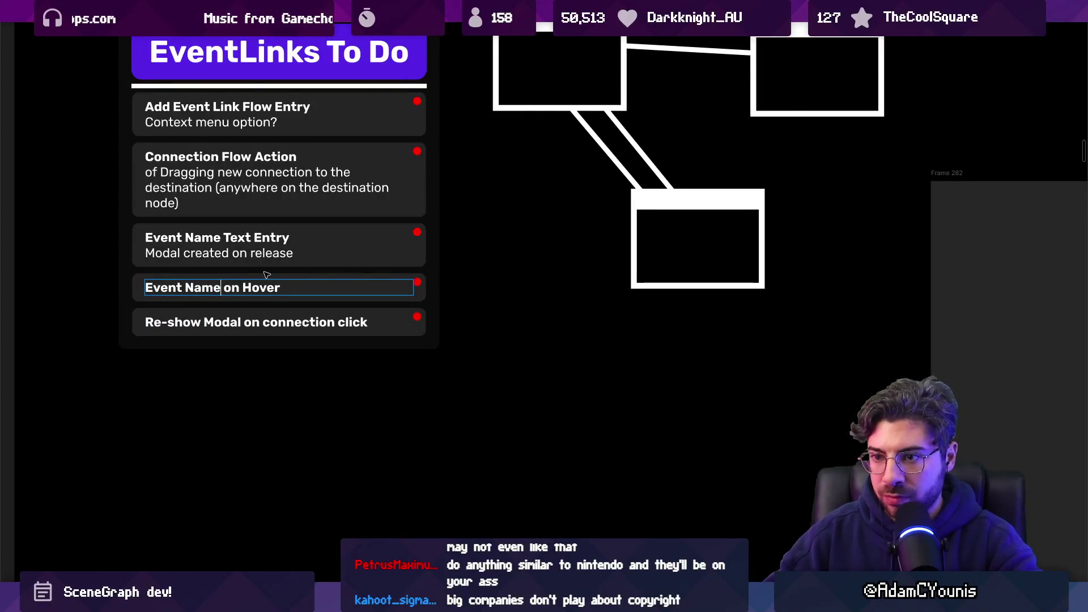
pyautogui.click(207, 318)
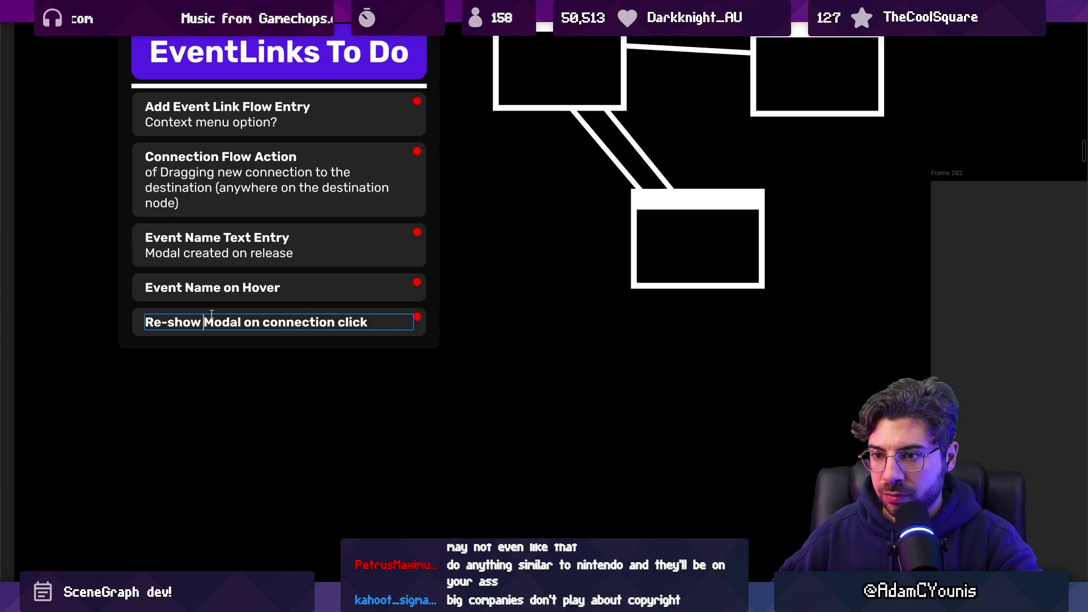
pyautogui.write('Event Name')
pyautogui.hotkey('ctrl', 'shift', 'Right')
pyautogui.press('Right')
pyautogui.press('Escape')
pyautogui.hotkey('shift', '1')
# - Duplicate the last item as 'Delete connection' with 'with delete key when selected' on a second line
pyautogui.scroll(5, 524, 302)
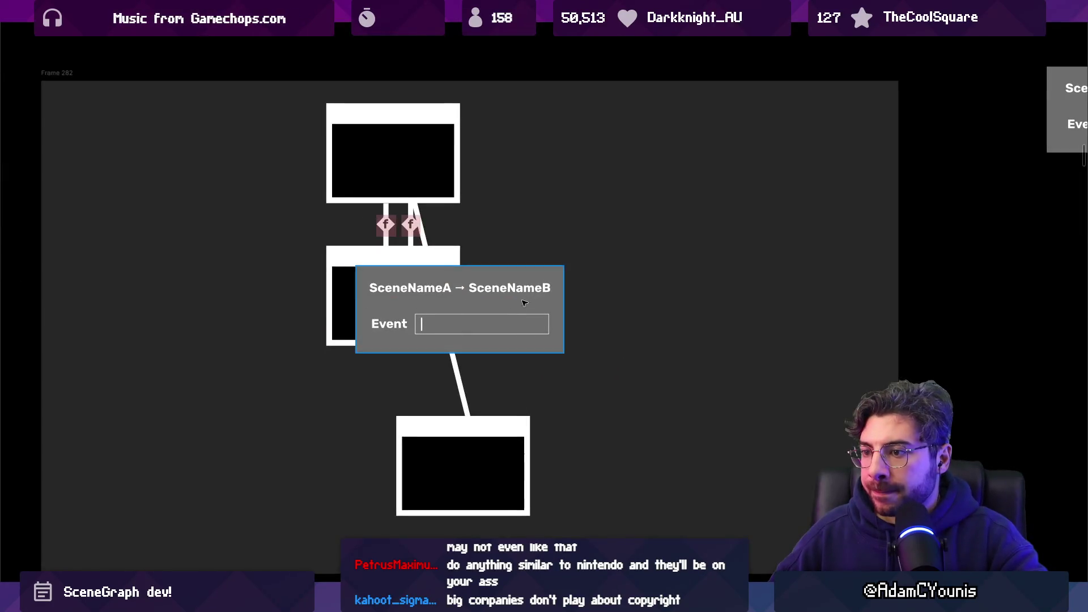
pyautogui.scroll(-5, 525, 302)
pyautogui.scroll(5, 451, 288)
pyautogui.click(452, 288)
pyautogui.click(452, 288)
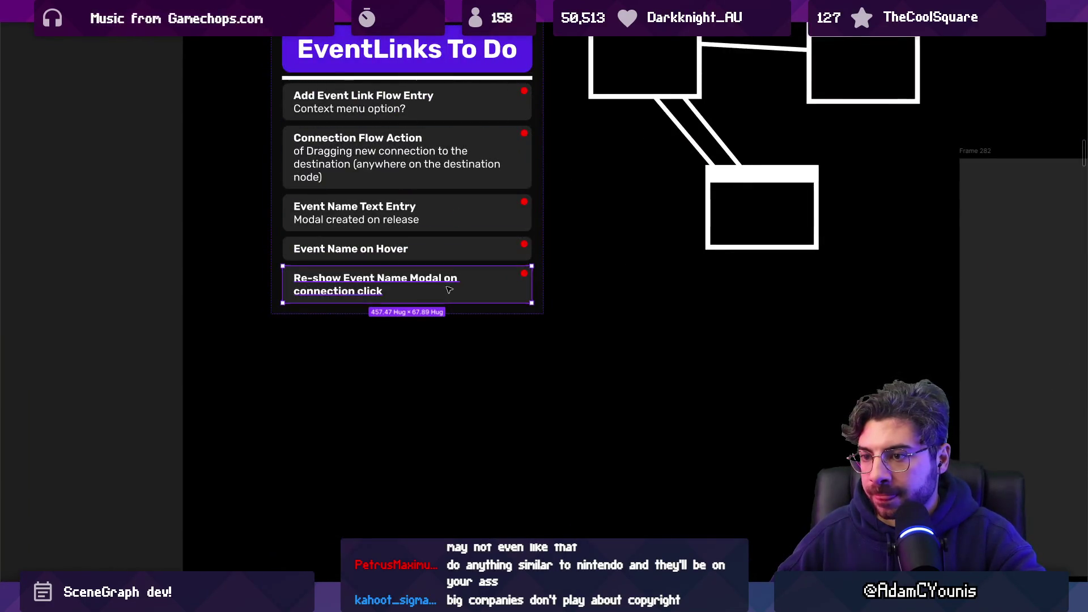
pyautogui.hotkey('ctrl', 'd')
pyautogui.press('Return')
pyautogui.write('Dewle')
pyautogui.press('BackSpace')
pyautogui.press('BackSpace')
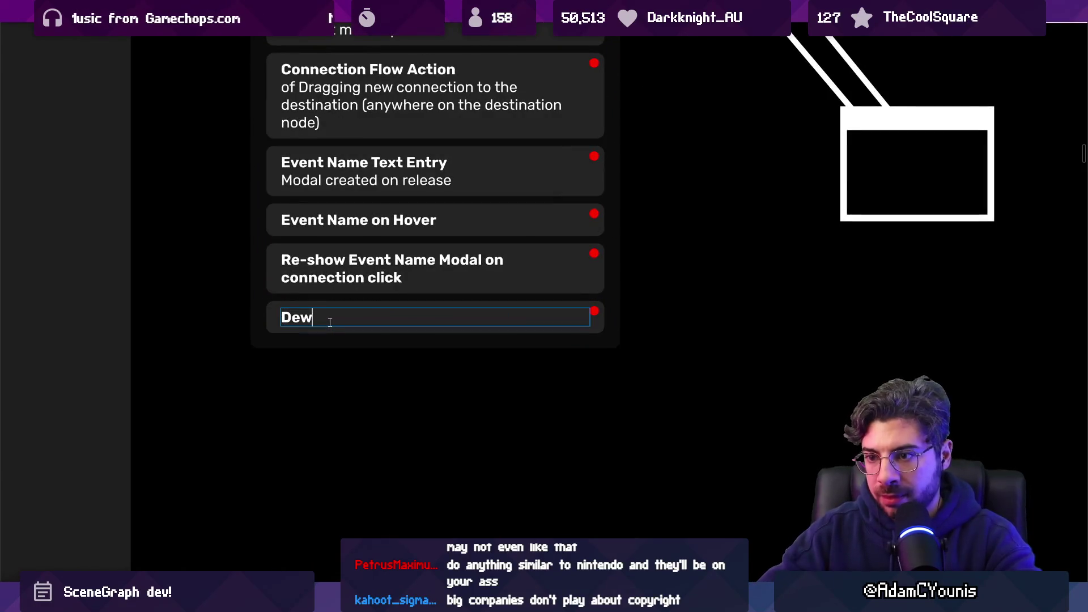
pyautogui.write('ete')
pyautogui.write('al')
pyautogui.press('BackSpace')
pyautogui.press('BackSpace')
pyautogui.press('BackSpace')
pyautogui.write('ection')
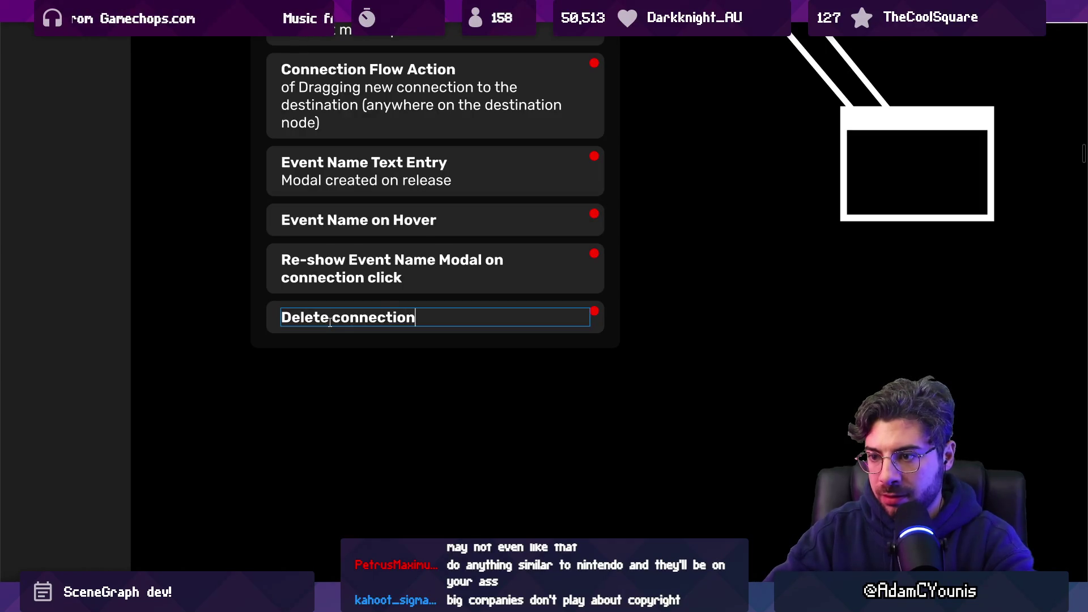
pyautogui.write(' with delete cey when selected')
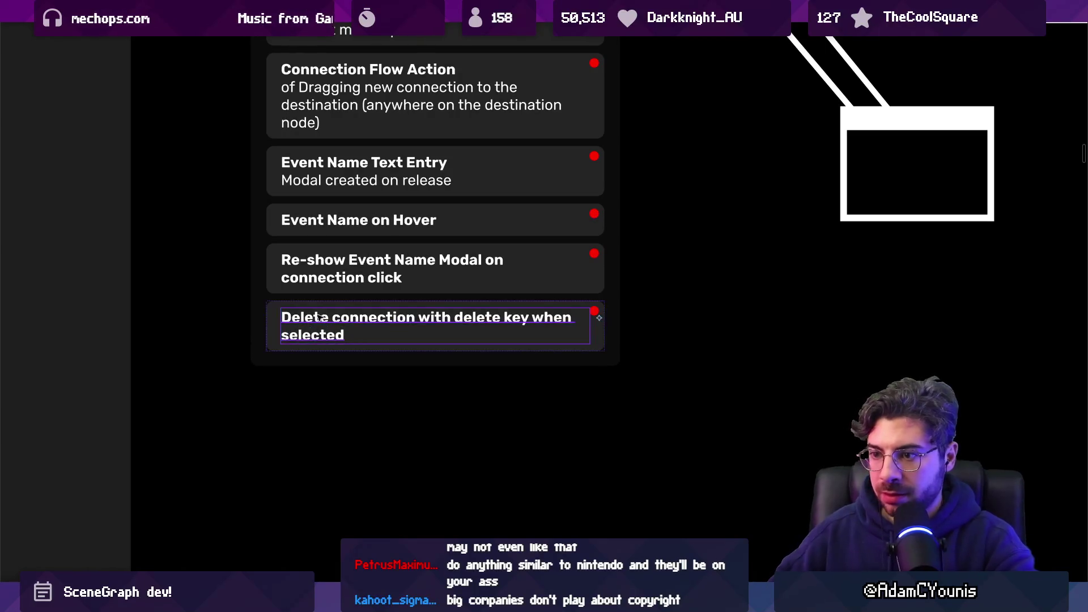
pyautogui.click(419, 317)
pyautogui.press('Return')
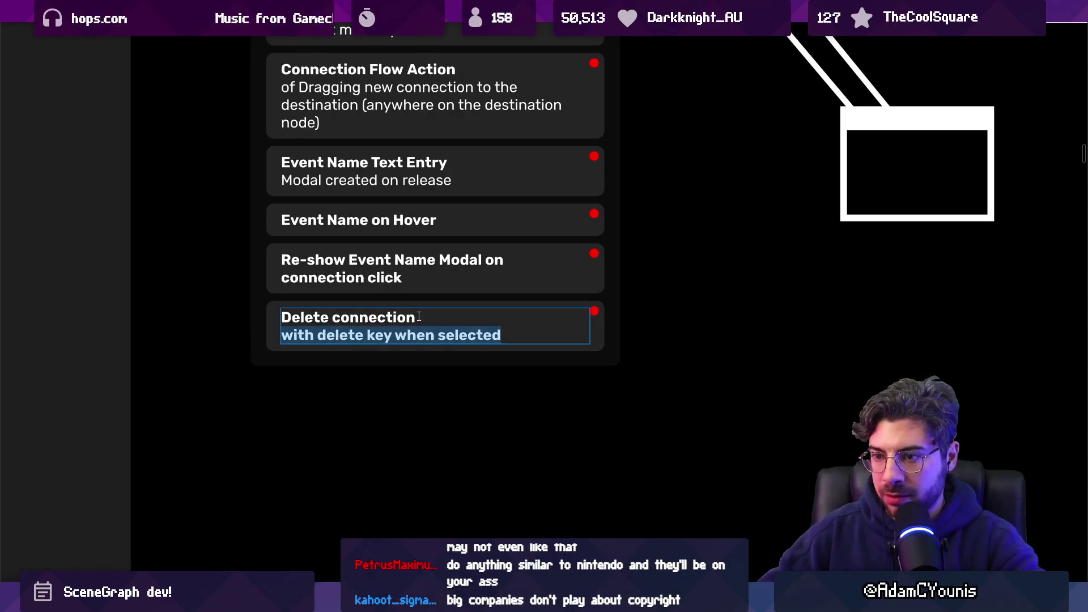
# - Duplicate the Re-show Event Name Modal card and retype the copy as 'Select'
pyautogui.scroll(1, 391, 262)
pyautogui.scroll(2, 391, 262)
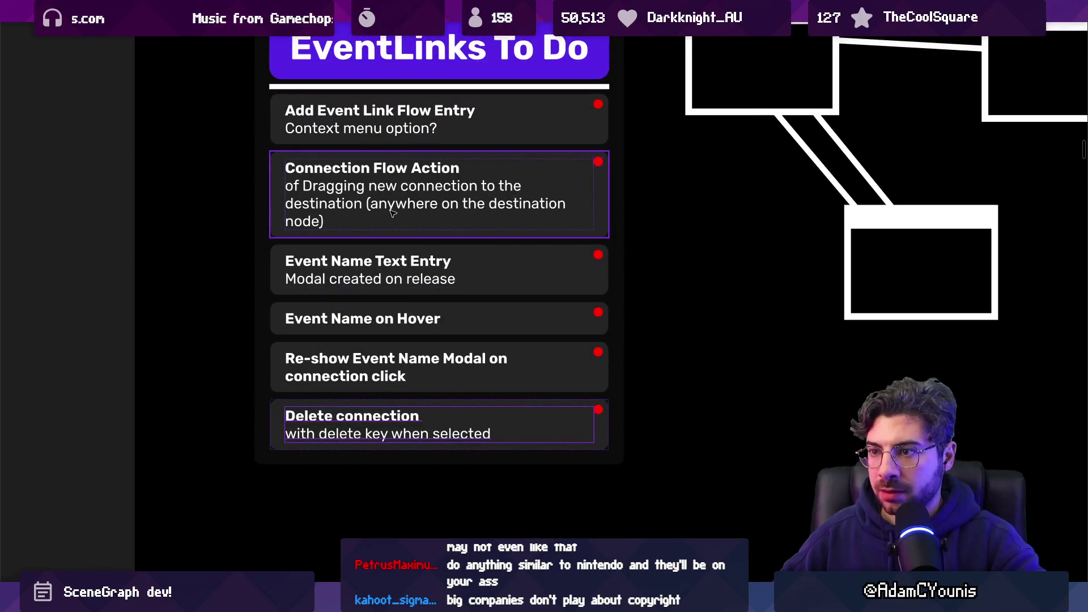
pyautogui.click(432, 377)
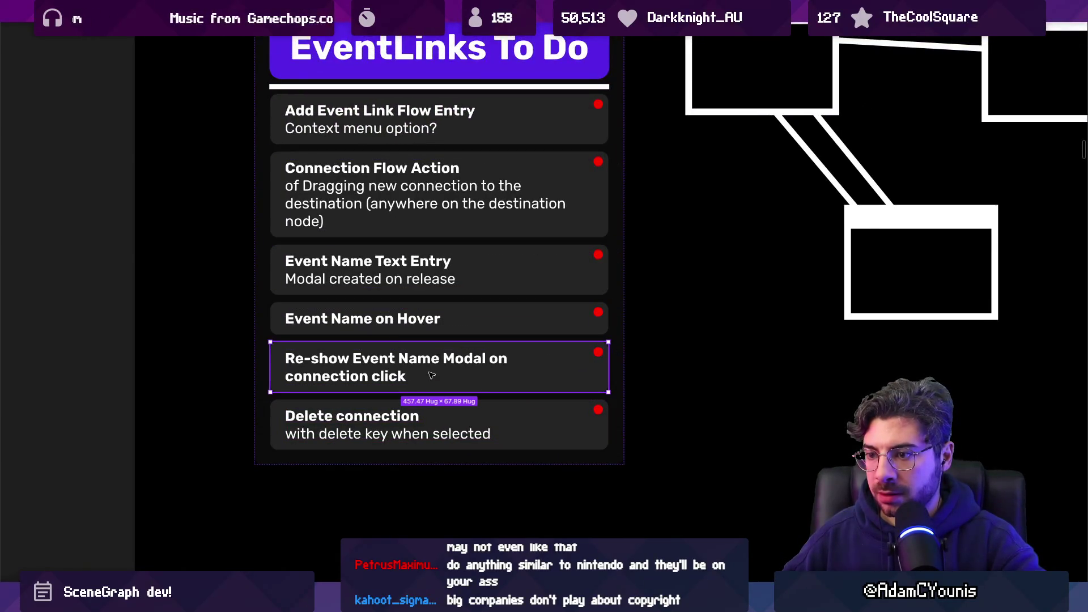
pyautogui.hotkey('ctrl', 'd')
pyautogui.click(369, 358)
pyautogui.doubleClick(395, 359)
pyautogui.doubleClick(395, 359)
pyautogui.write('Select')
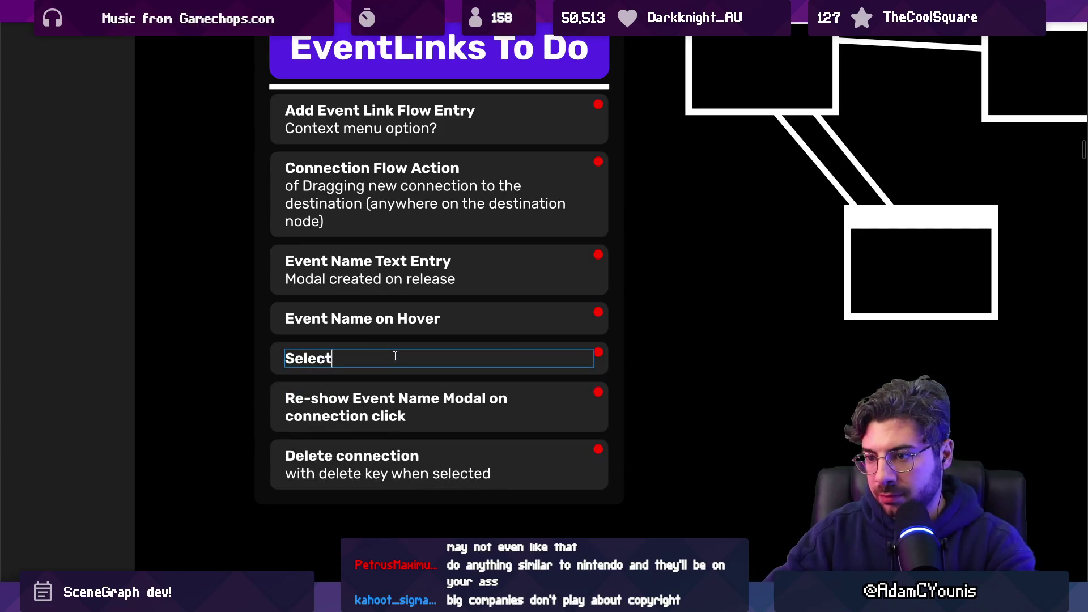
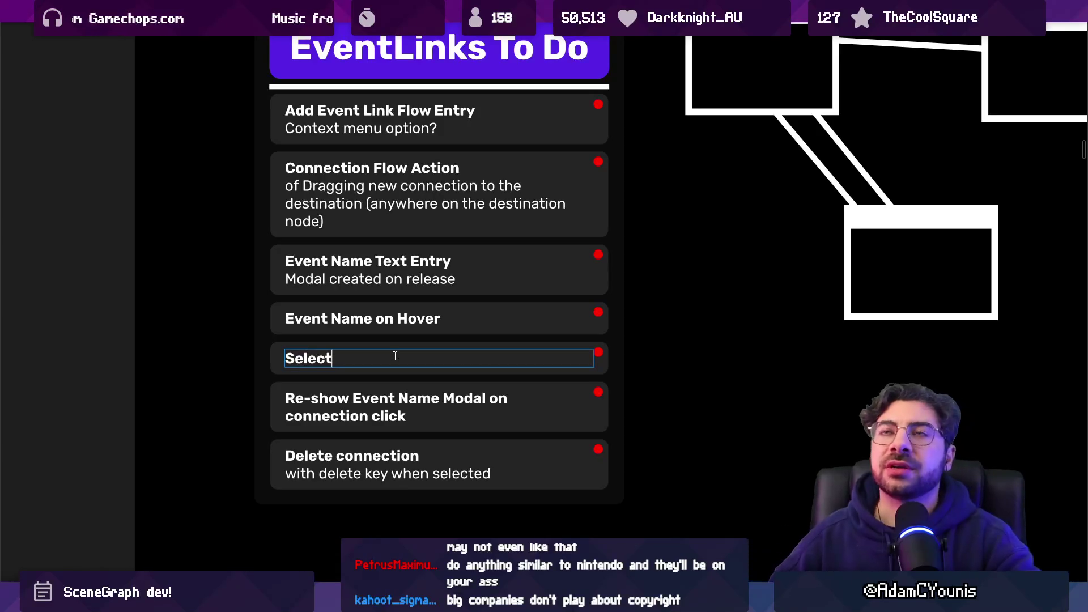
# - Clear all text from the unfinished 'Select' card under Event Name on Hover
pyautogui.hotkey('ctrl', 'a')
pyautogui.press('BackSpace')
pyautogui.press('Return')
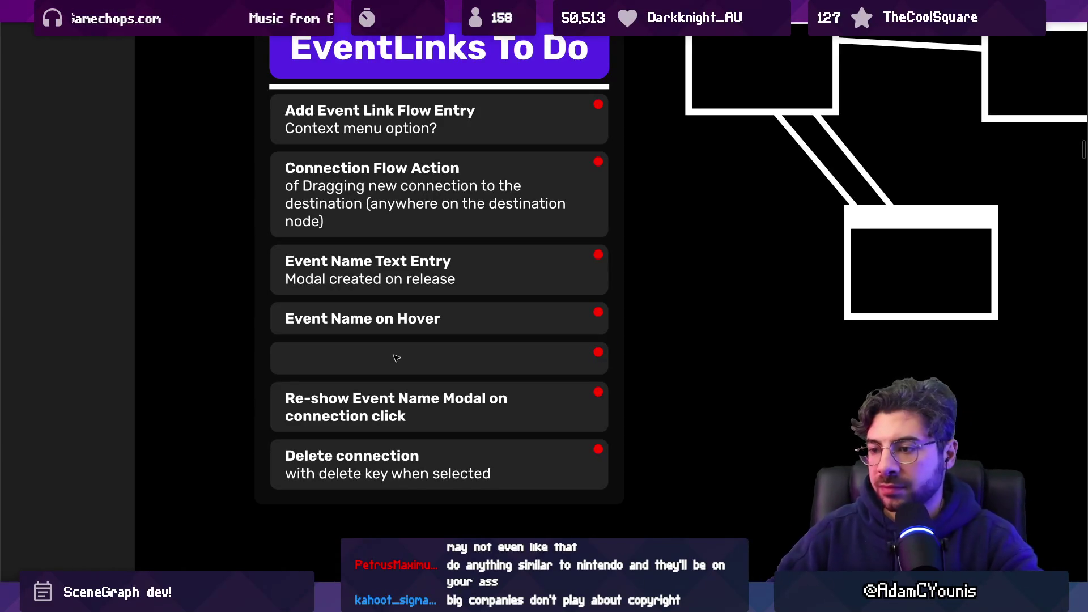
# - Delete the now-empty card from EventLinks To Do and switch to the Unity editor
pyautogui.click(396, 358)
pyautogui.press('Delete')
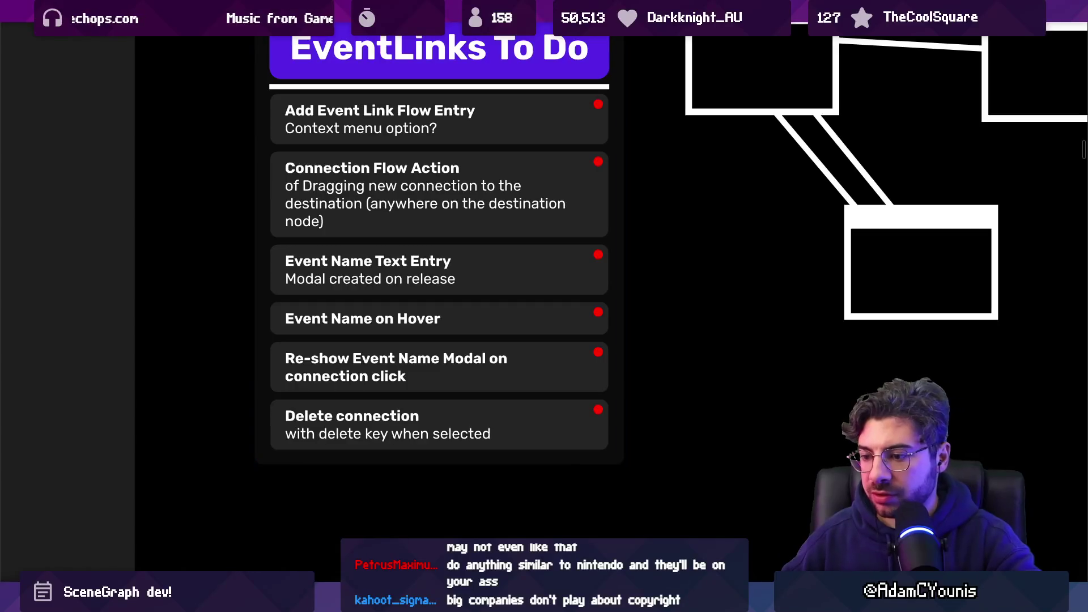
pyautogui.moveTo(397, 597)
pyautogui.click(335, 522)
# - Open Unity's Animator window from the Window > Animation menu
pyautogui.click(399, 17)
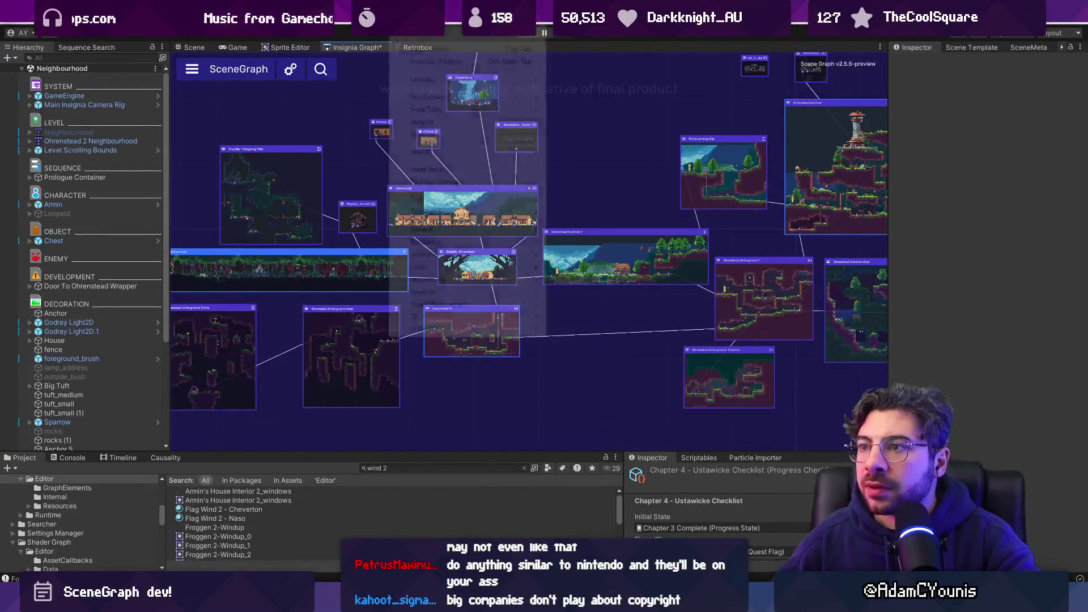
pyautogui.moveTo(461, 256)
pyautogui.click(587, 270)
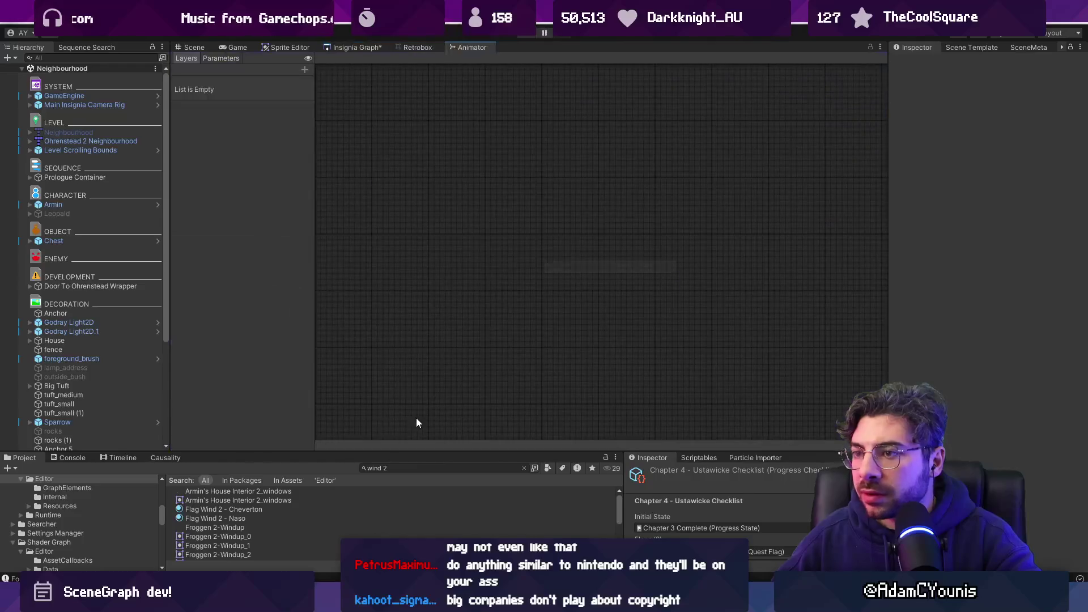
# - Search the Project for t:animatorcontroller, show Armin's Room 1x, and inspect its Morning Home transition
pyautogui.click(409, 469)
pyautogui.write('t:anim')
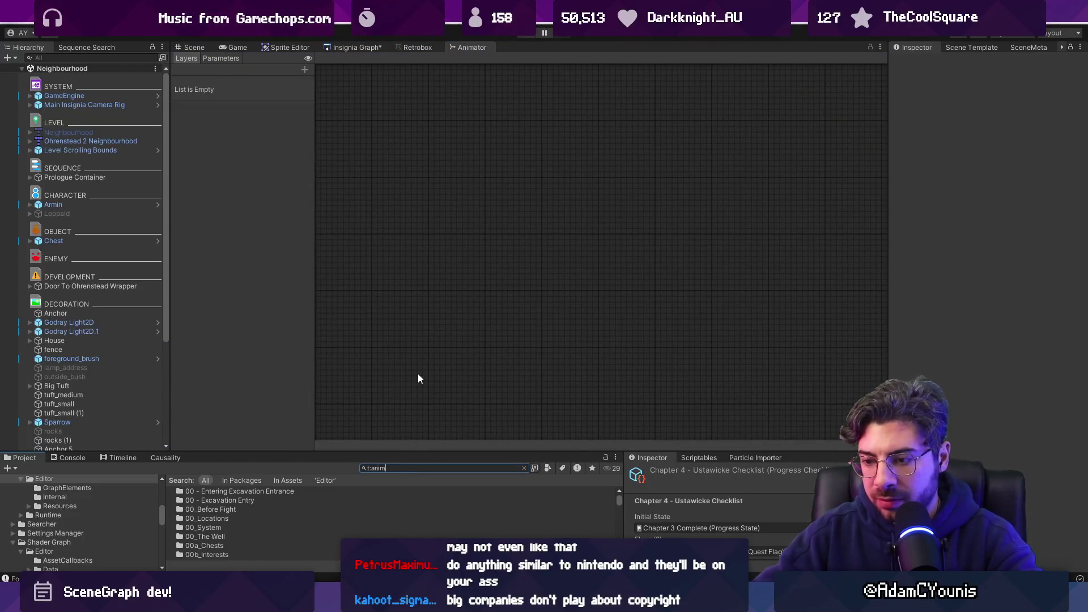
pyautogui.write('ation')
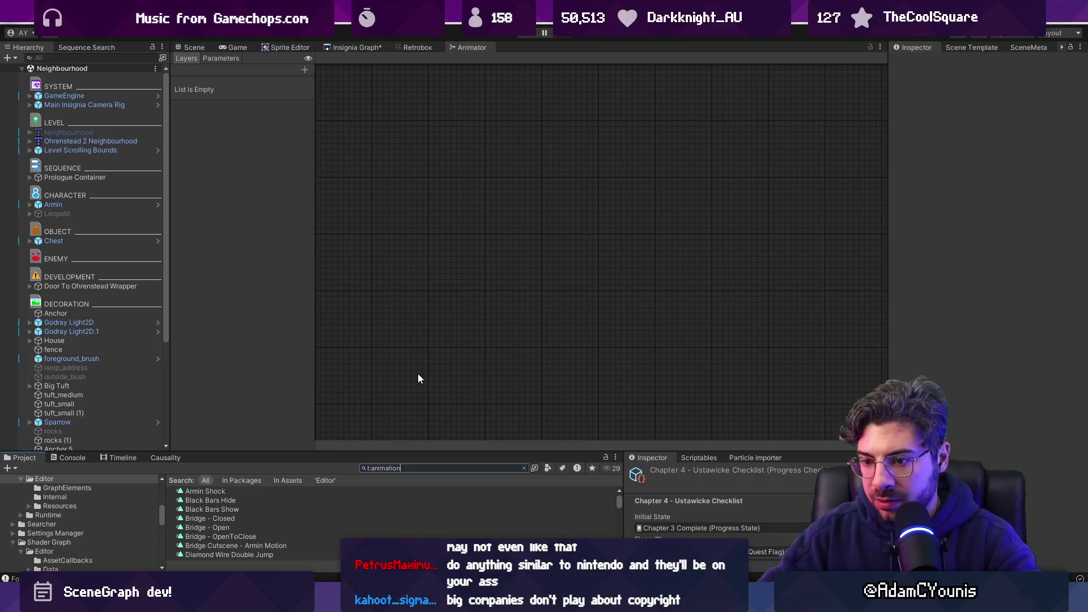
pyautogui.write('controller')
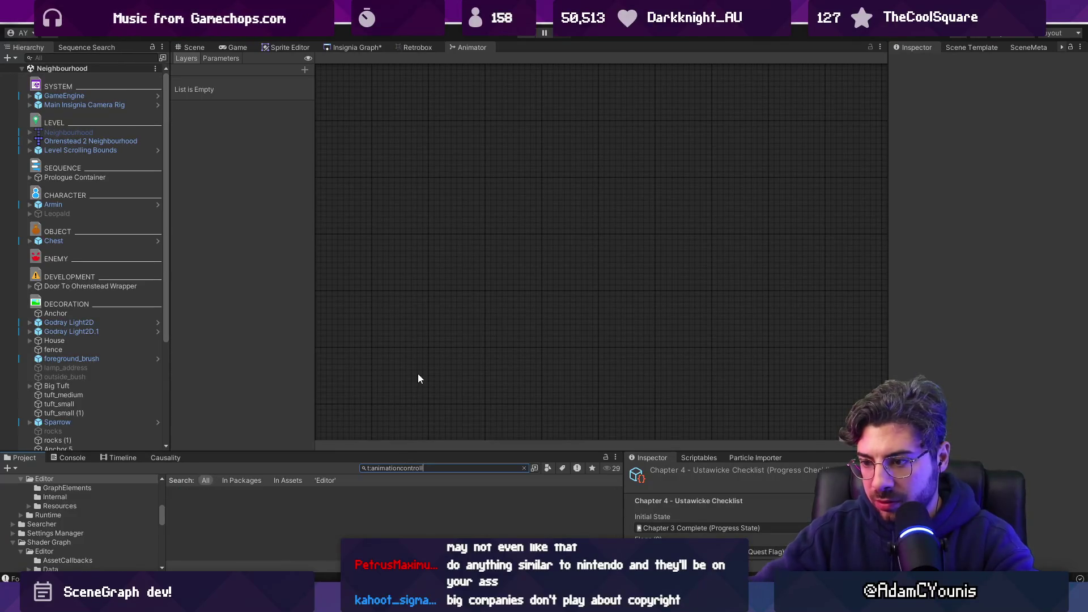
pyautogui.press('Left')
pyautogui.press('Left')
pyautogui.press('Left')
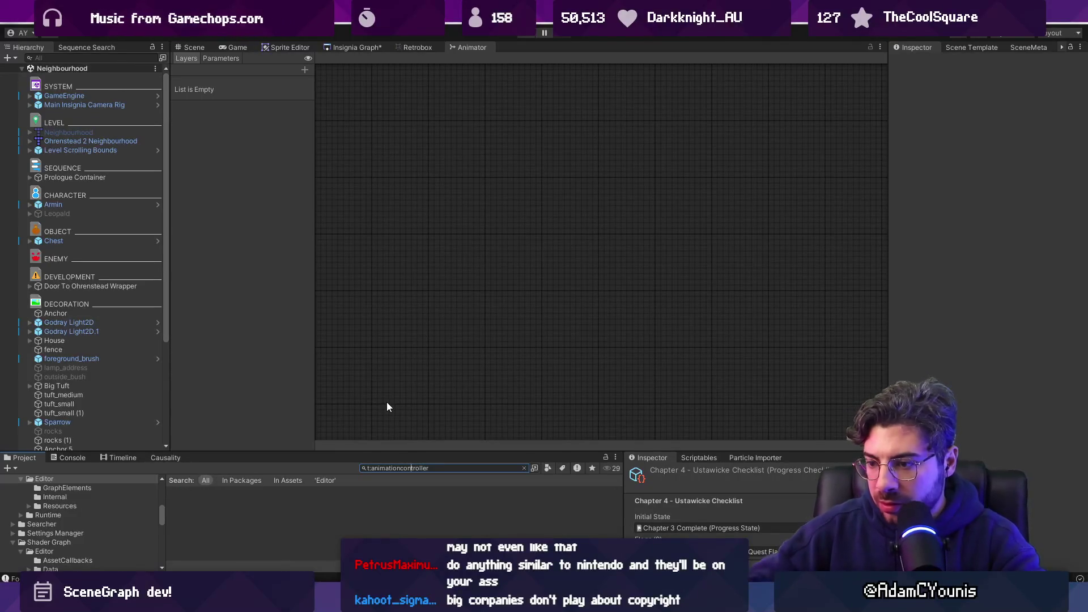
pyautogui.press('BackSpace')
pyautogui.press('BackSpace')
pyautogui.press('BackSpace')
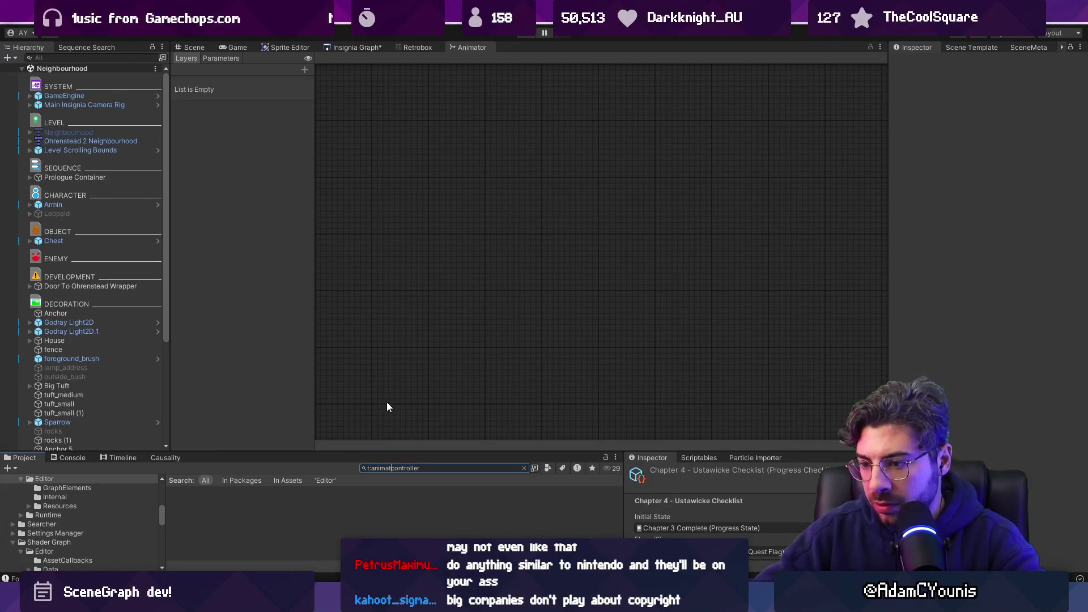
pyautogui.write('or')
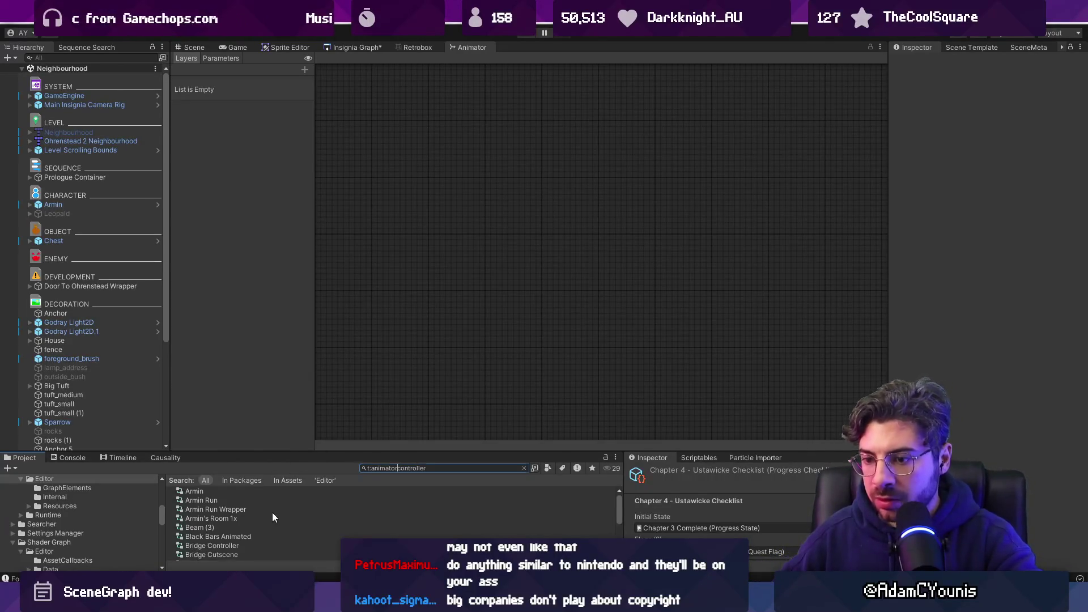
pyautogui.click(273, 513)
pyautogui.press('Down')
pyautogui.press('Down')
pyautogui.press('Up')
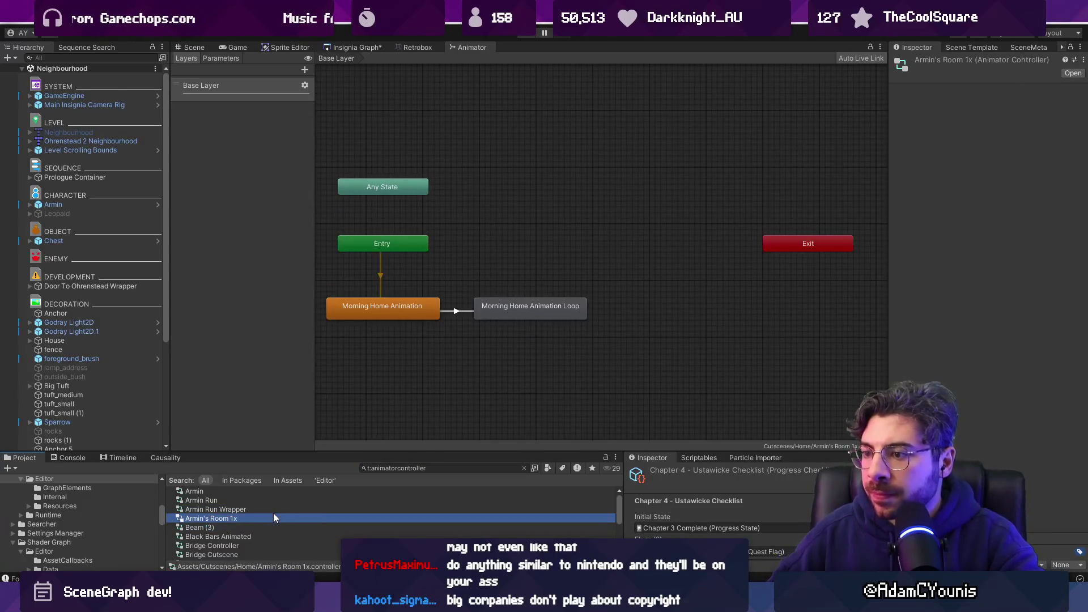
pyautogui.click(452, 313)
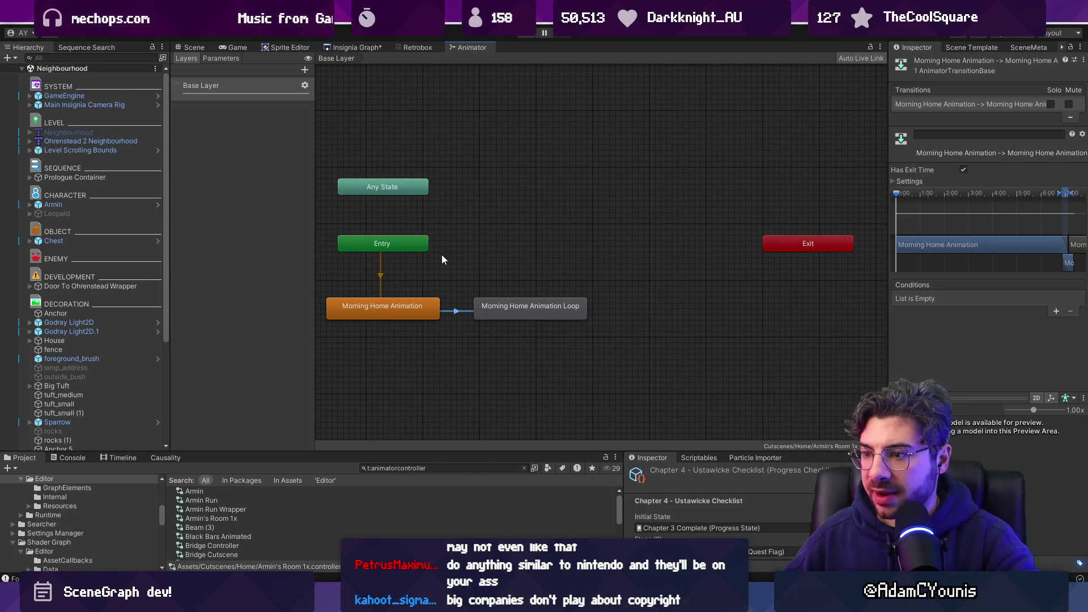
# - Switch through the taskbar windows to the code editor showing NodeViewSampleExtension.cs
pyautogui.moveTo(395, 599)
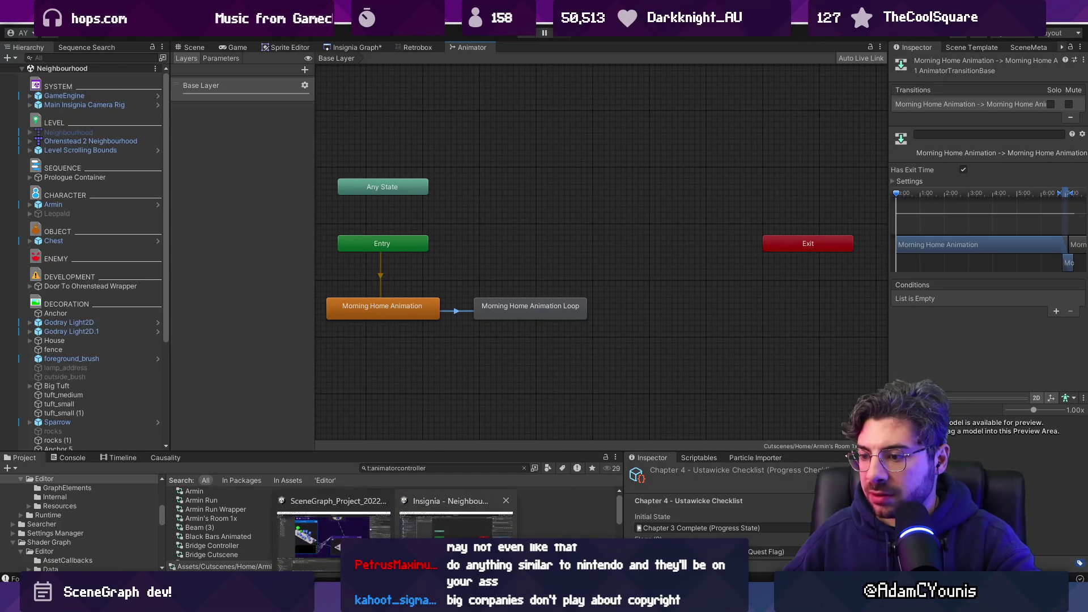
pyautogui.click(333, 533)
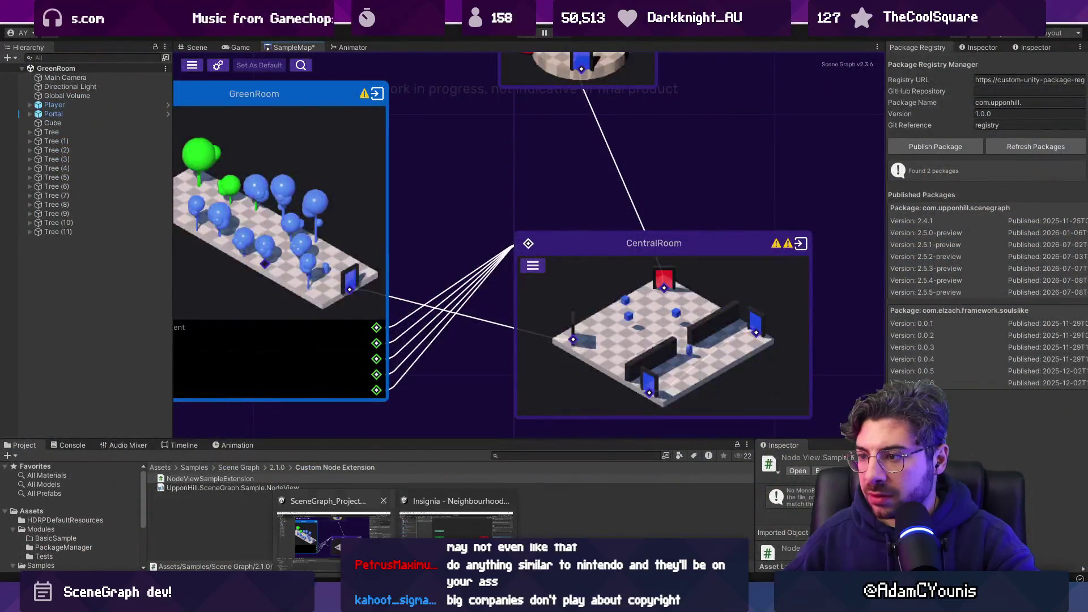
pyautogui.click(456, 533)
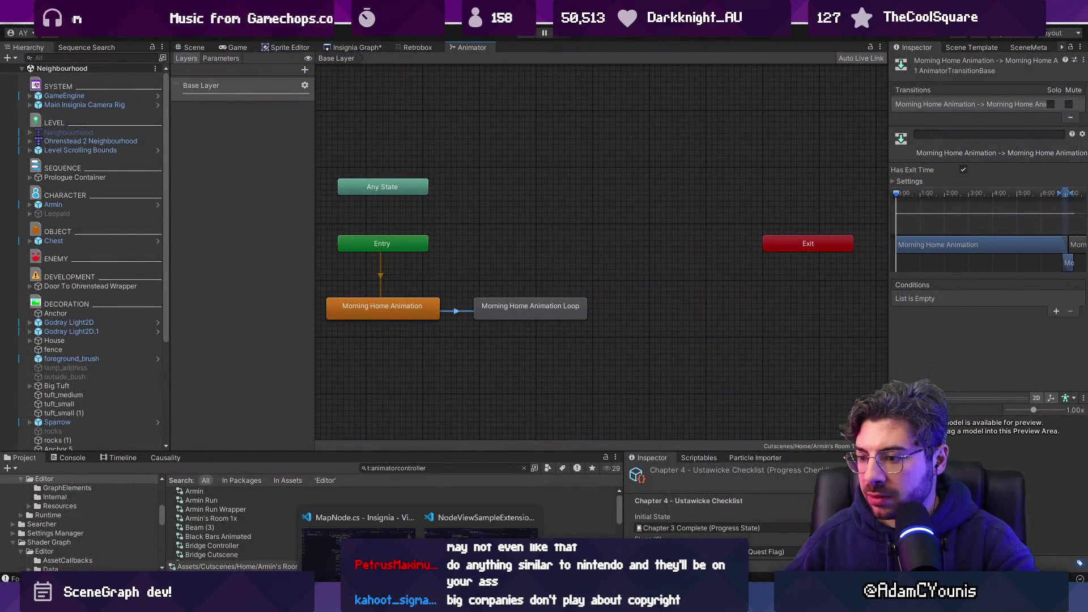
pyautogui.moveTo(420, 600)
pyautogui.click(481, 533)
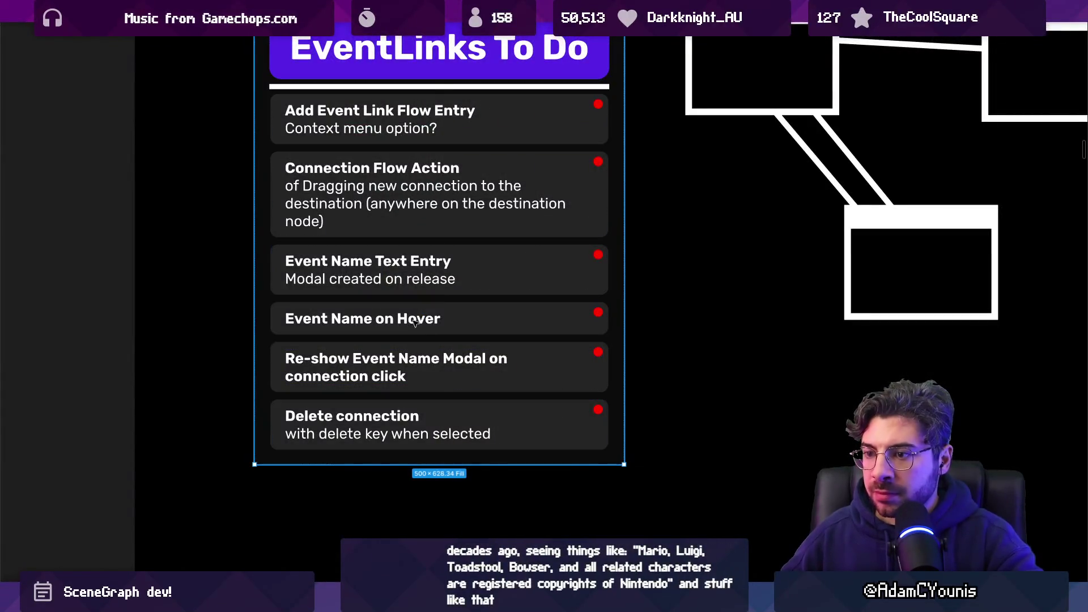
# - Duplicate the Event Name on Hover card and start typing a new title in the copy
pyautogui.click(443, 361)
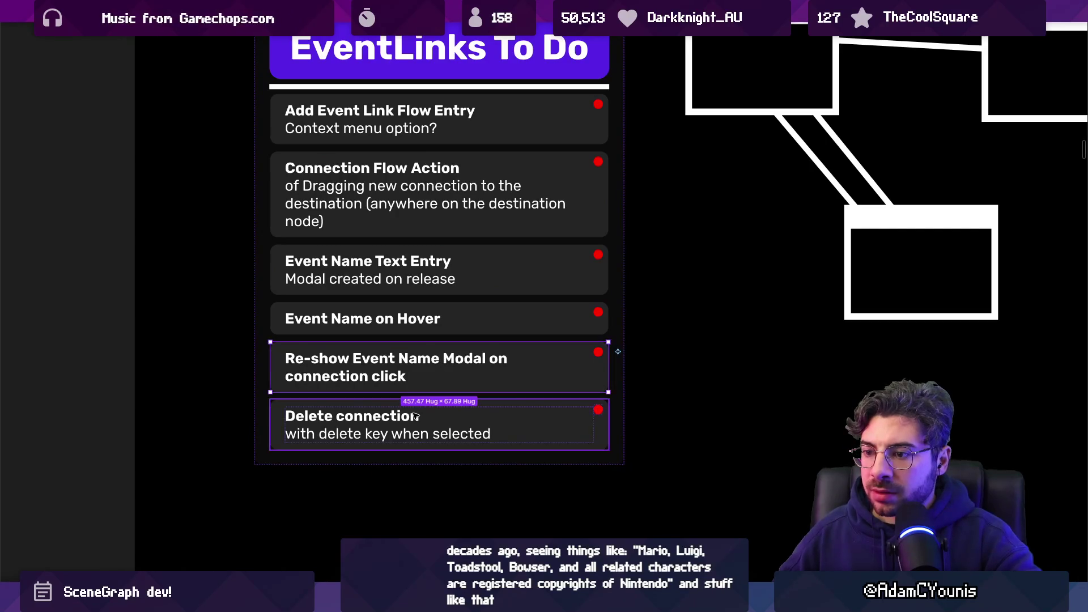
pyautogui.click(422, 438)
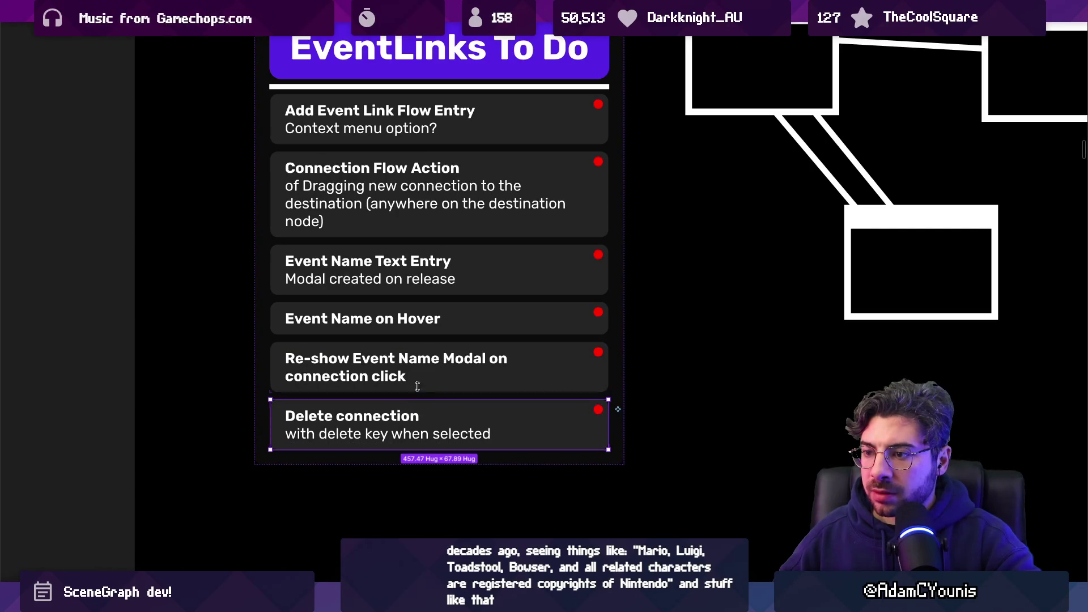
pyautogui.click(417, 332)
pyautogui.hotkey('ctrl', 'd')
pyautogui.press('Return')
pyautogui.press('Return')
pyautogui.write('Select ')
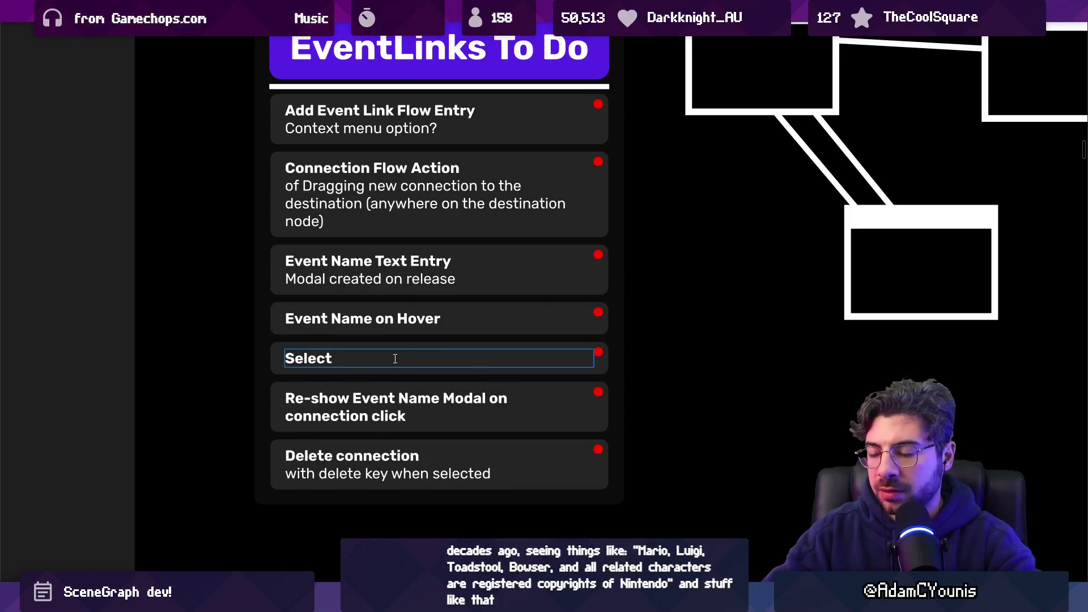
pyautogui.write('COnne')
pyautogui.press('BackSpace')
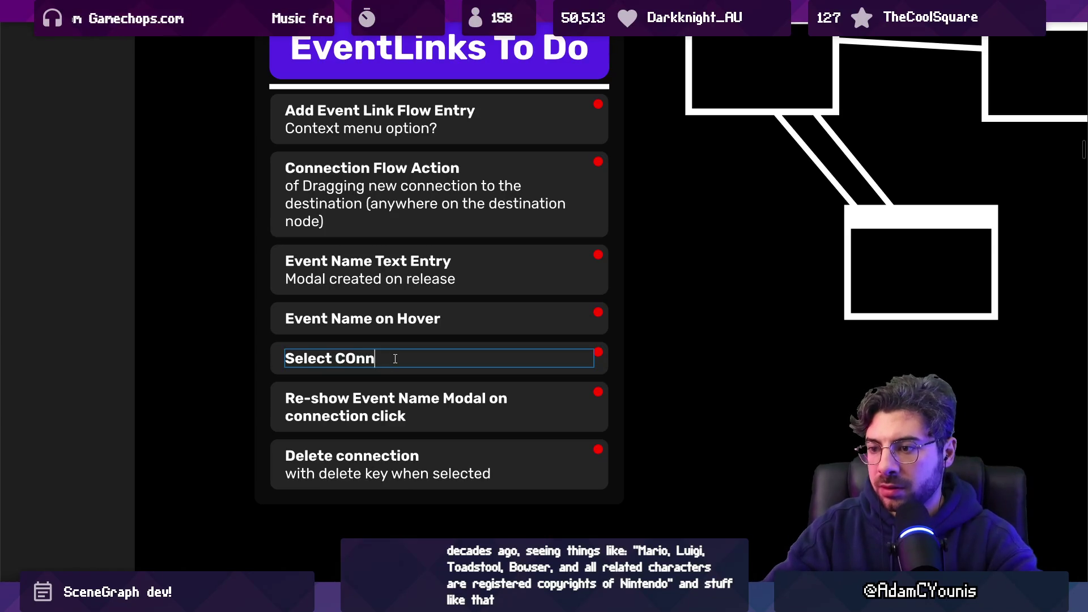
pyautogui.write('tion')
# - Rewrite the copy's text as 'Make Connections “selectable”'
pyautogui.hotkey('ctrl', 'a')
pyautogui.write('C')
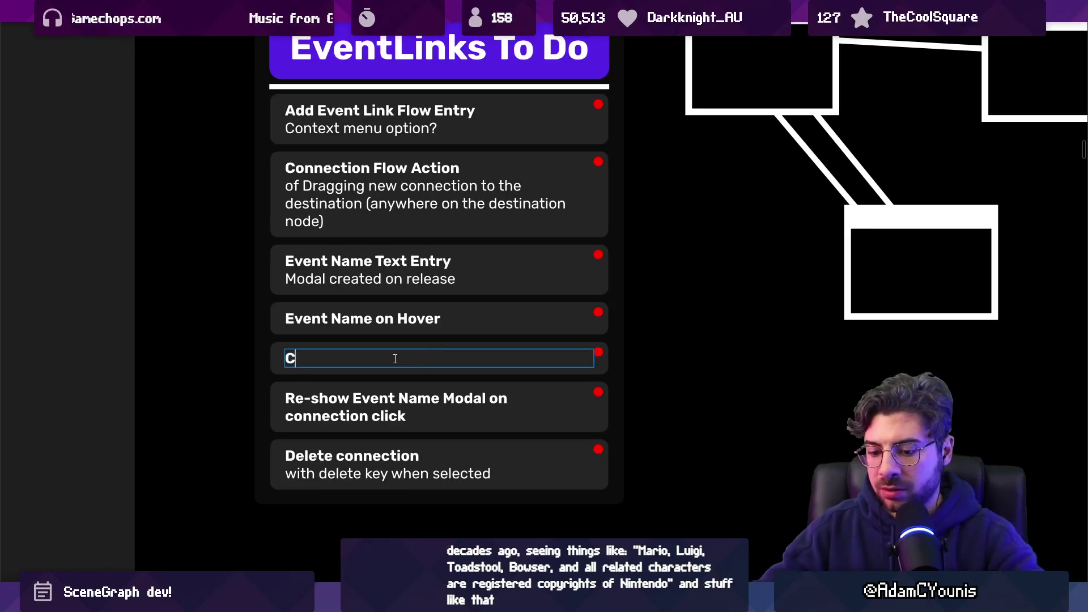
pyautogui.write('onnection sSelec')
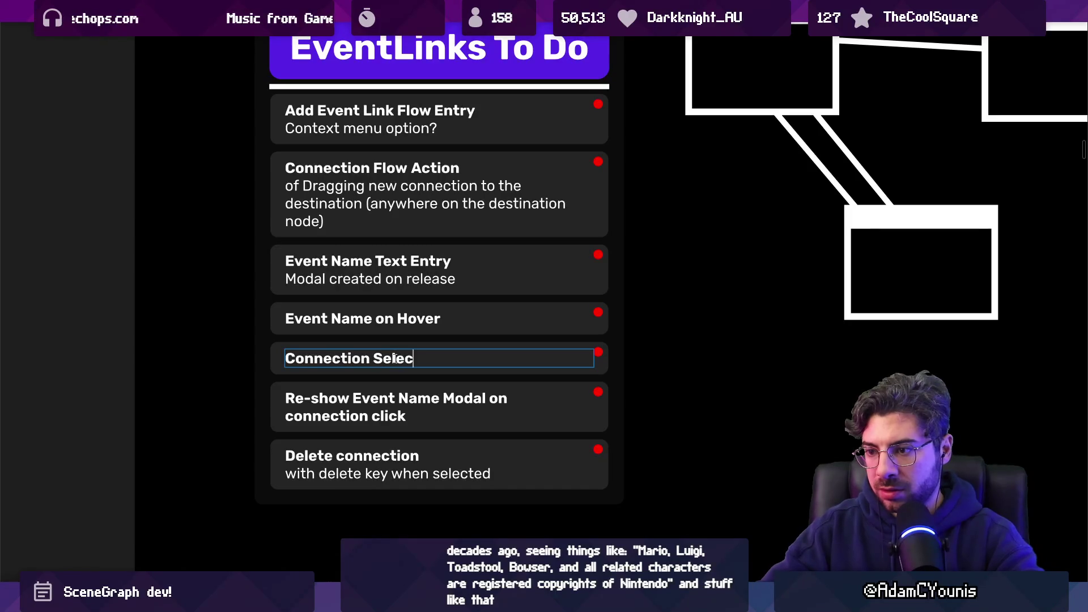
pyautogui.write('t ble')
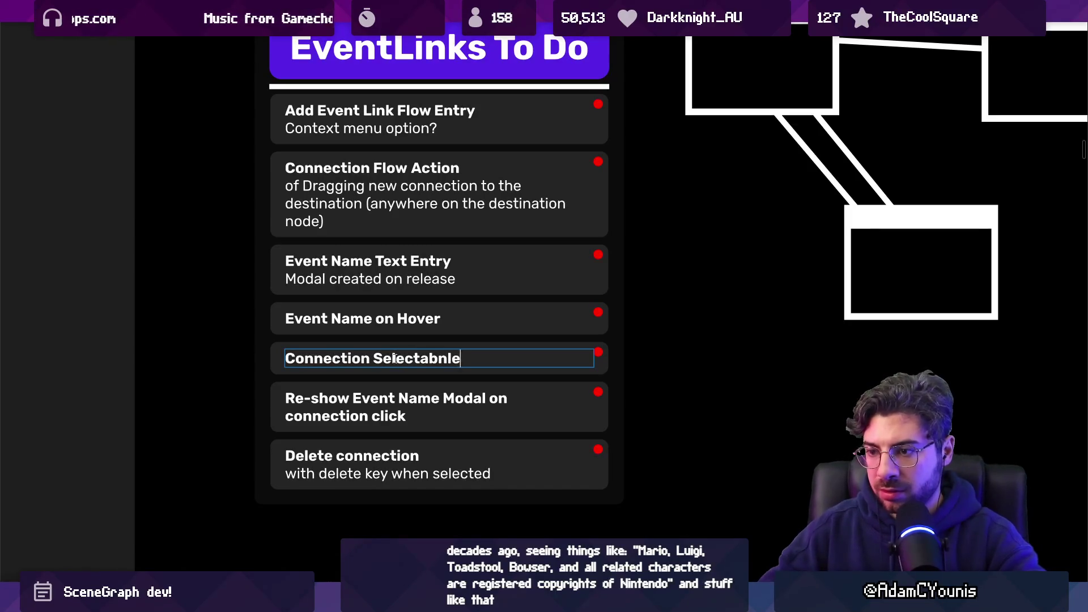
pyautogui.hotkey('ctrl', 'a')
pyautogui.press('BackSpace')
pyautogui.write('Make ')
pyautogui.write('Onnec')
pyautogui.press('BackSpace')
pyautogui.press('BackSpace')
pyautogui.press('BackSpace')
pyautogui.write('onnections “selec')
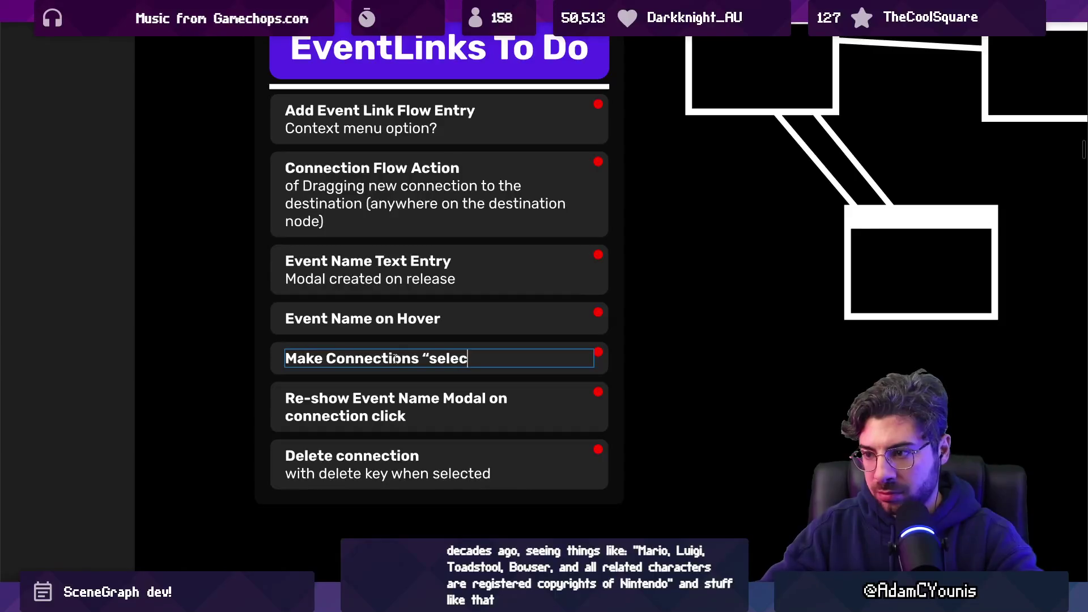
pyautogui.press('BackSpace')
pyautogui.press('BackSpace')
pyautogui.write('table”')
pyautogui.hotkey('ctrl', 'shift', 'Left')
pyautogui.hotkey('ctrl', 'shift', 'Left')
pyautogui.hotkey('ctrl', 'shift', 'Right')
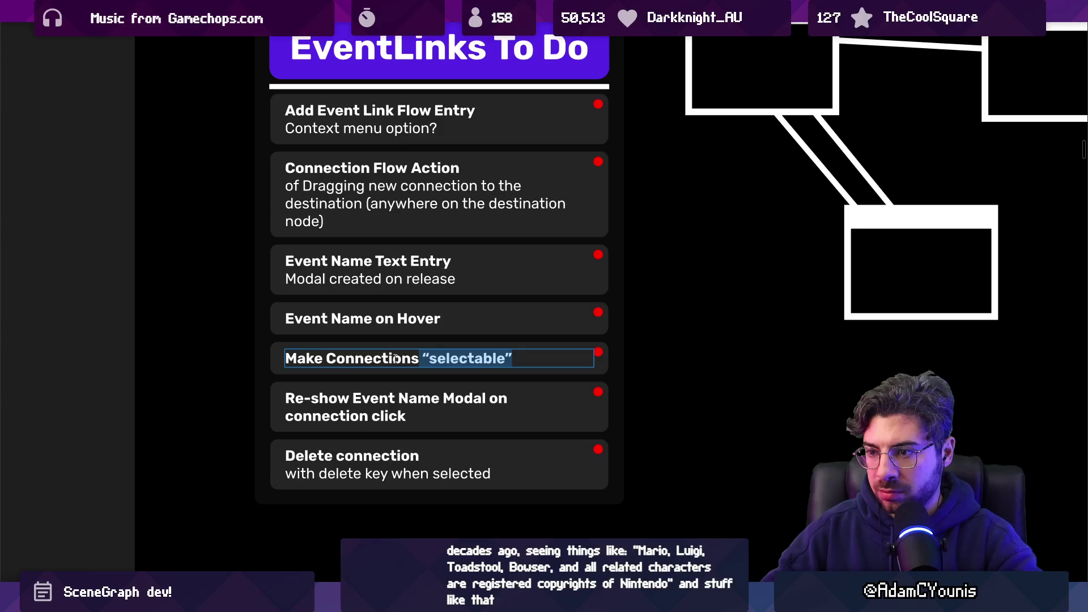
pyautogui.press('End')
pyautogui.press('Escape')
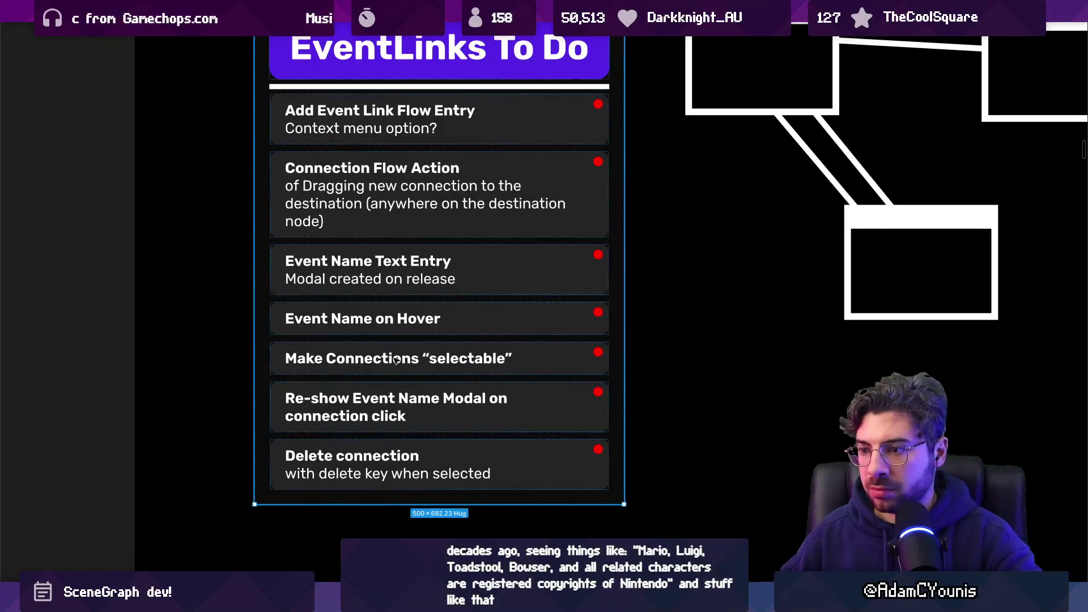
# - Change 'selectable' to 'focusable', then begin retitling the Event Name on Hover card
pyautogui.click(465, 356)
pyautogui.doubleClick(464, 356)
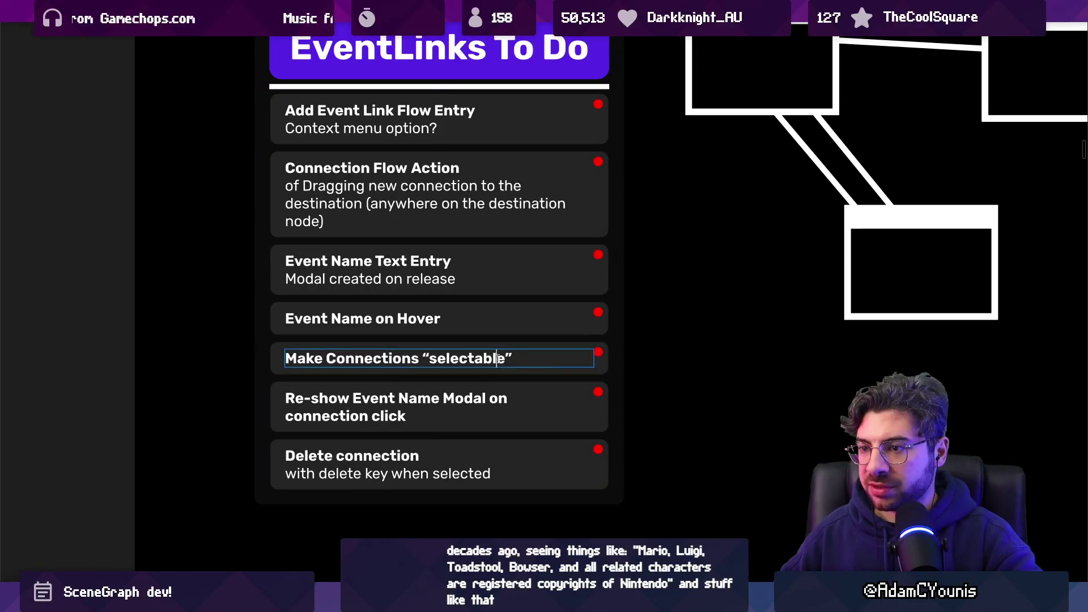
pyautogui.tripleClick(529, 358)
pyautogui.doubleClick(528, 359)
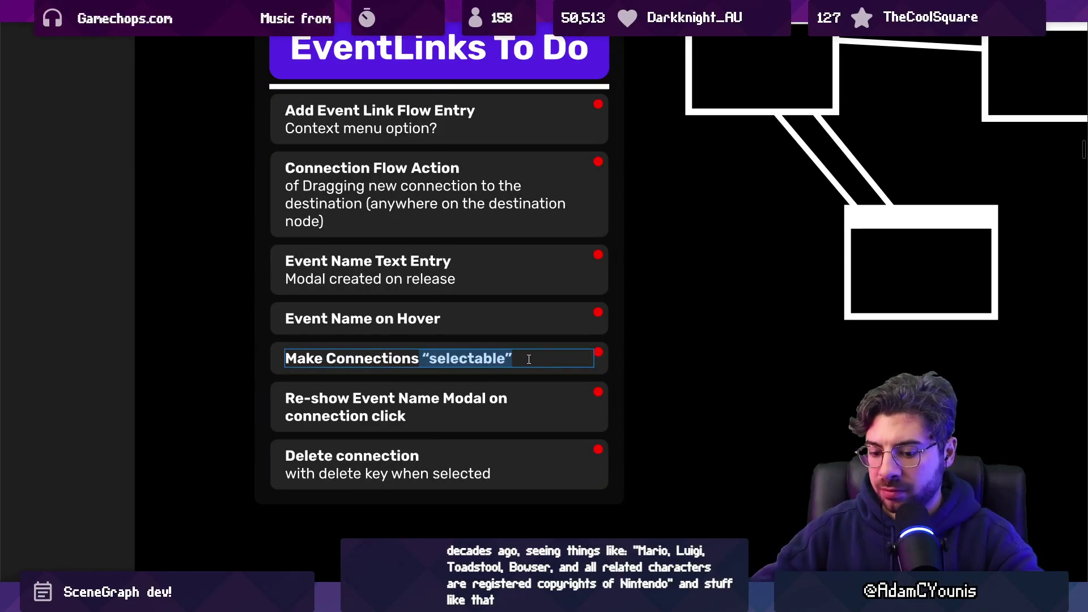
pyautogui.write('focusable')
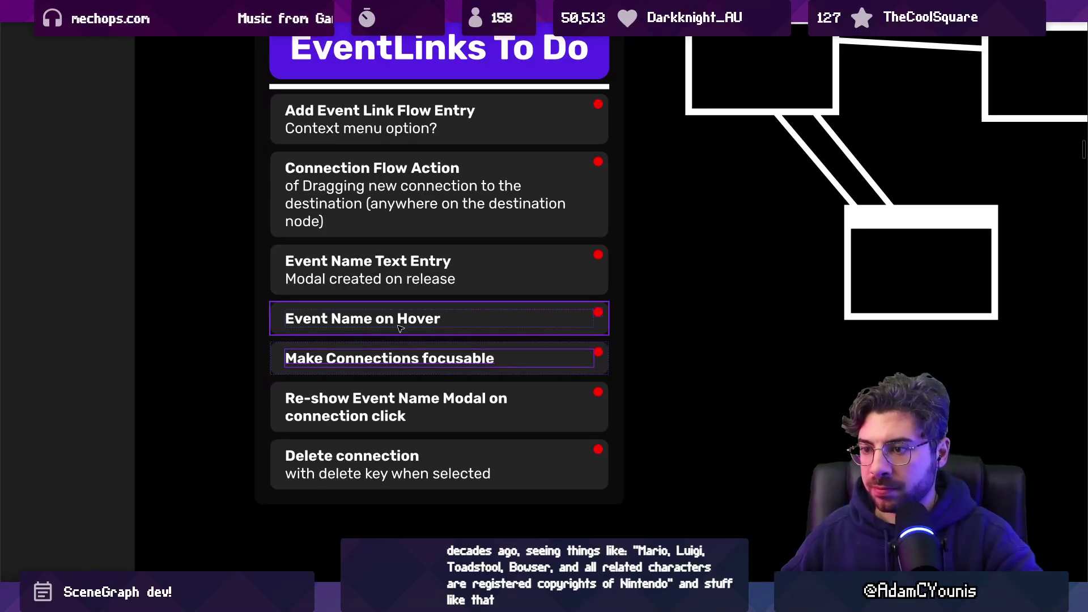
pyautogui.doubleClick(313, 322)
pyautogui.press('Home')
pyautogui.write('Connection')
pyautogui.click(336, 266)
pyautogui.write('Connection')
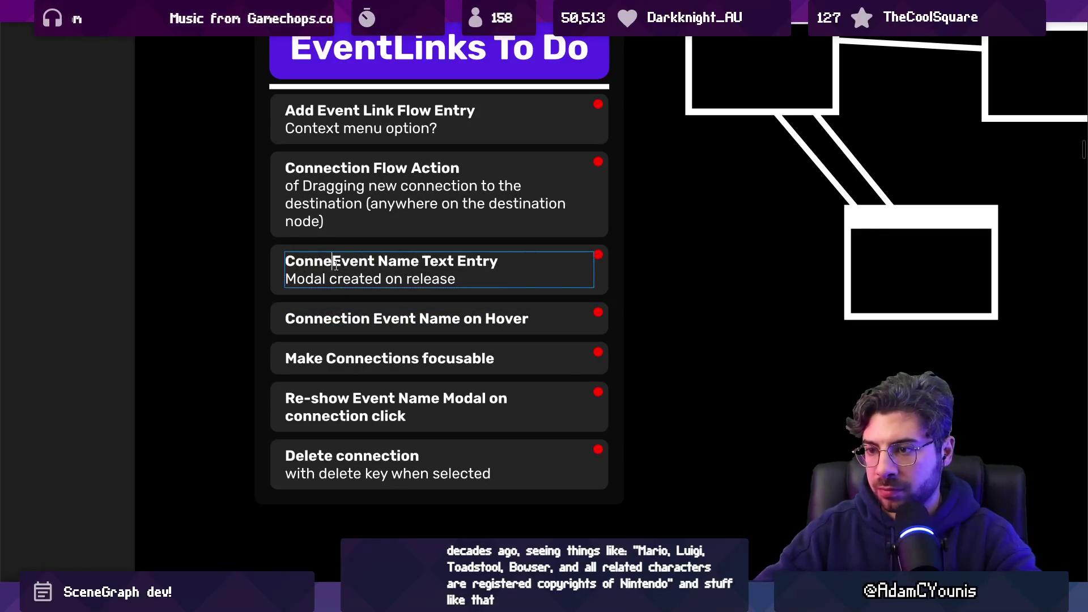
pyautogui.press('Escape')
pyautogui.click(347, 359)
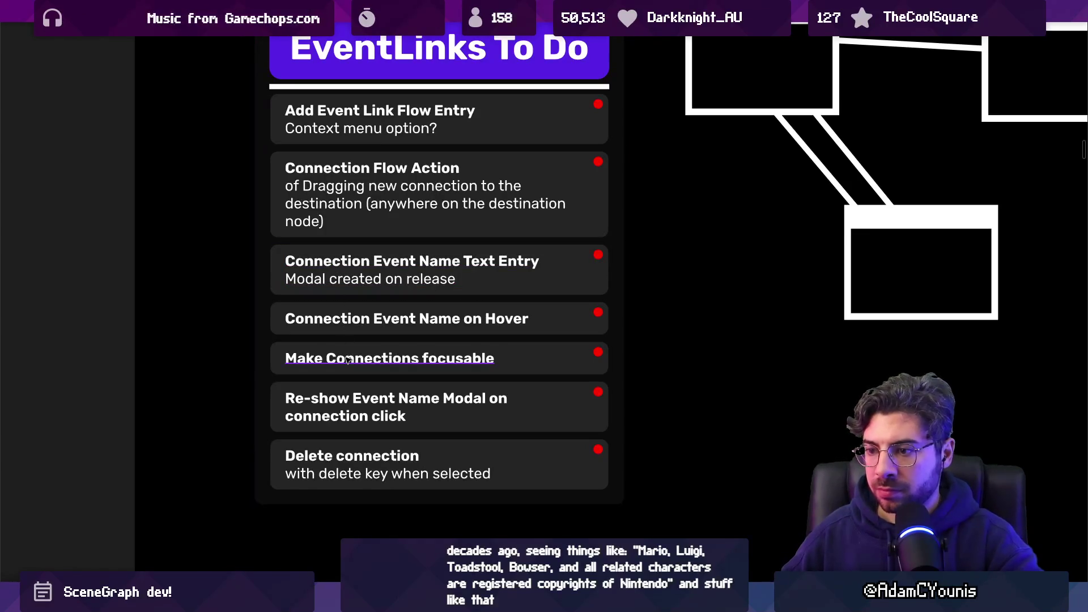
pyautogui.click(402, 358)
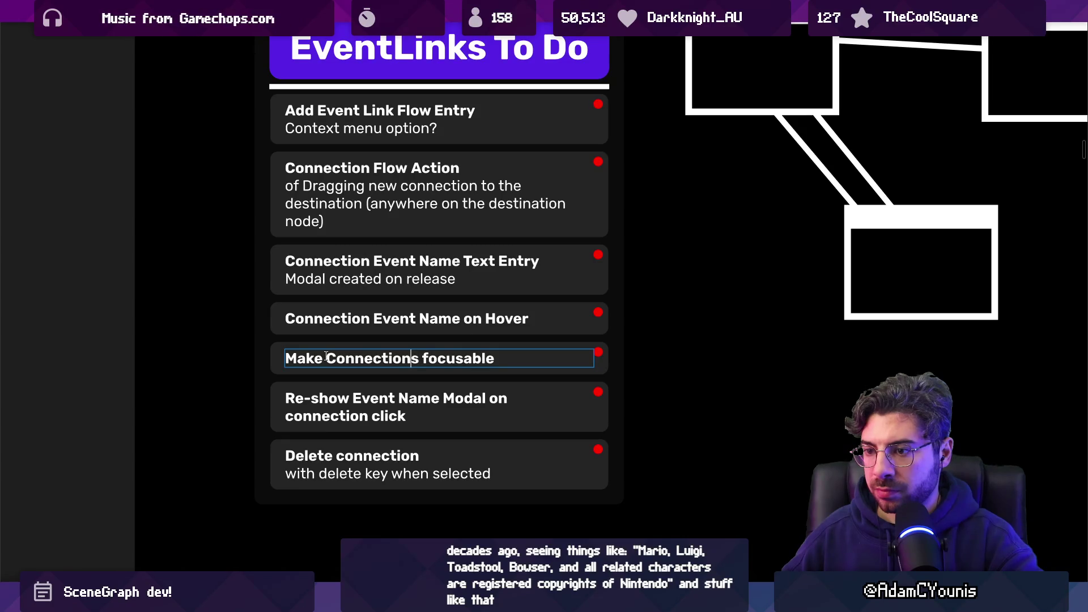
pyautogui.scroll(-3, 326, 355)
pyautogui.press('Escape')
pyautogui.hscroll(1, 417, 348)
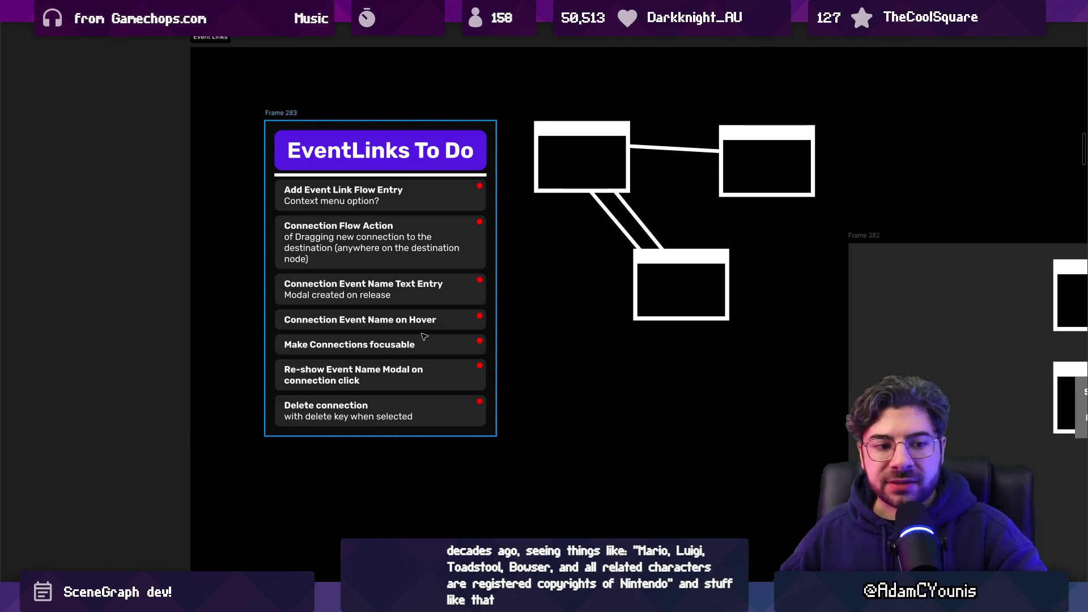
pyautogui.click(410, 305)
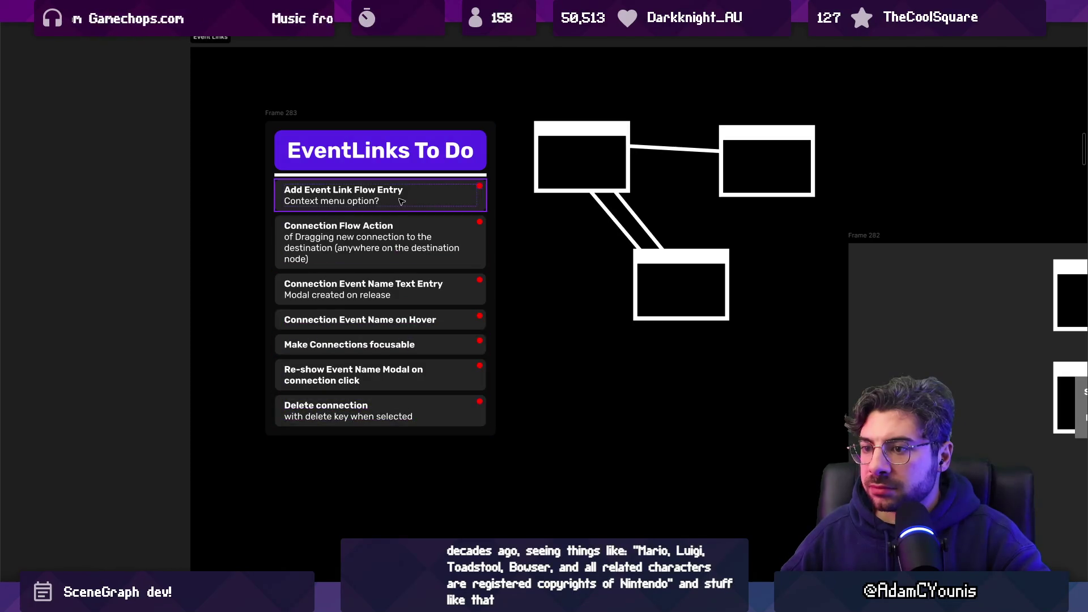
pyautogui.scroll(-5, 397, 211)
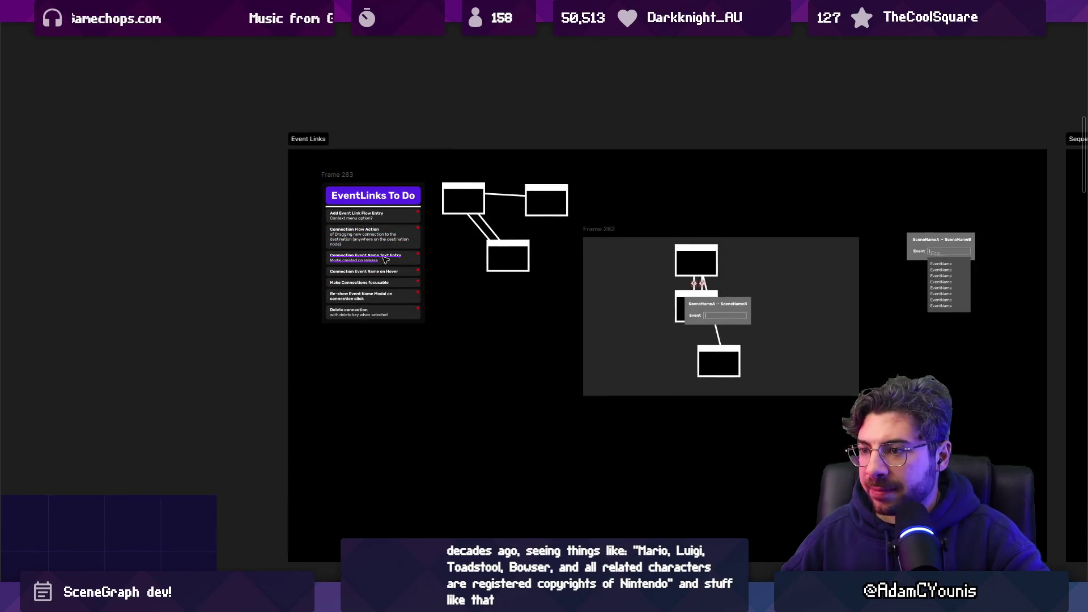
pyautogui.moveTo(582, 270); pyautogui.dragTo(457, 248)
pyautogui.scroll(5, 258, 298)
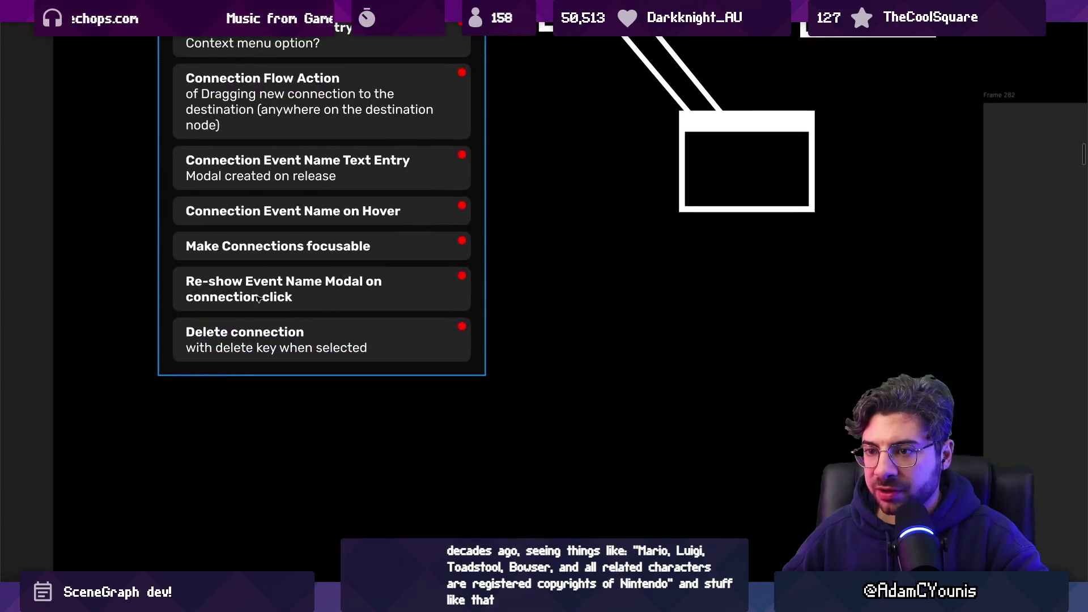
pyautogui.moveTo(251, 216); pyautogui.dragTo(320, 315)
# - Duplicate the Delete connection card and retitle the copy 'Auto-complete Event Names'
pyautogui.click(351, 446)
pyautogui.hotkey('ctrl', 'd')
pyautogui.doubleClick(315, 488)
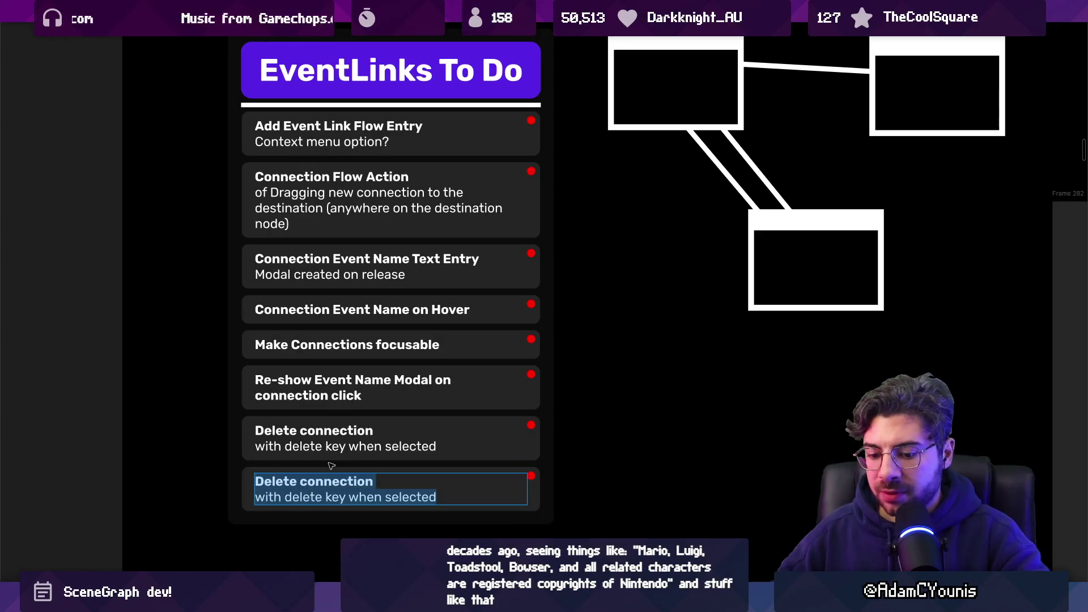
pyautogui.write('Auto-complete')
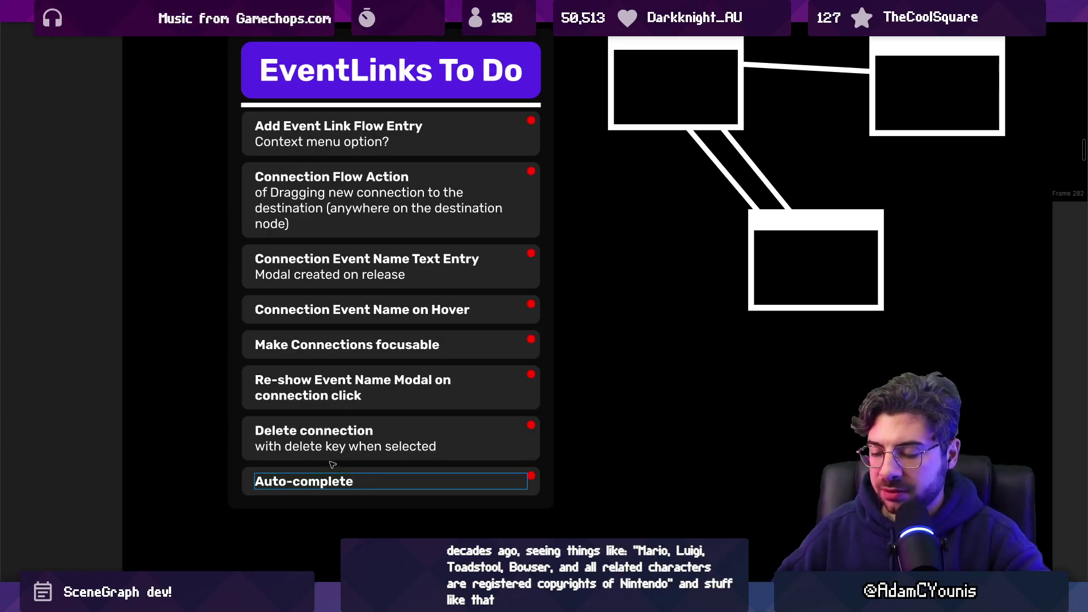
pyautogui.write(' Event Names')
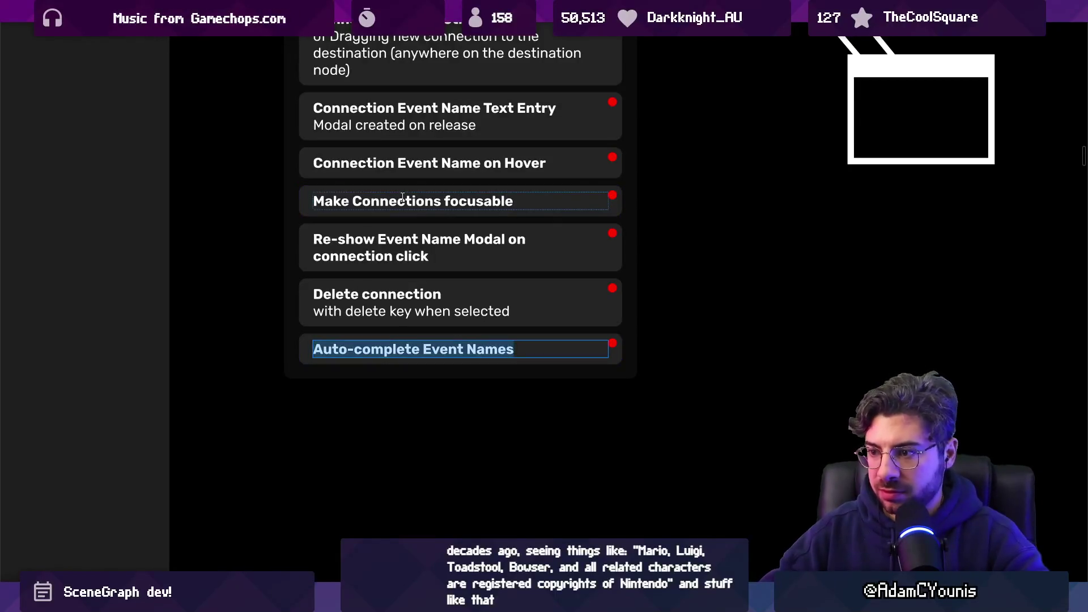
pyautogui.press('Return')
# - Add a description: store existing event names and reveal the list as the user types
pyautogui.write('Storew')
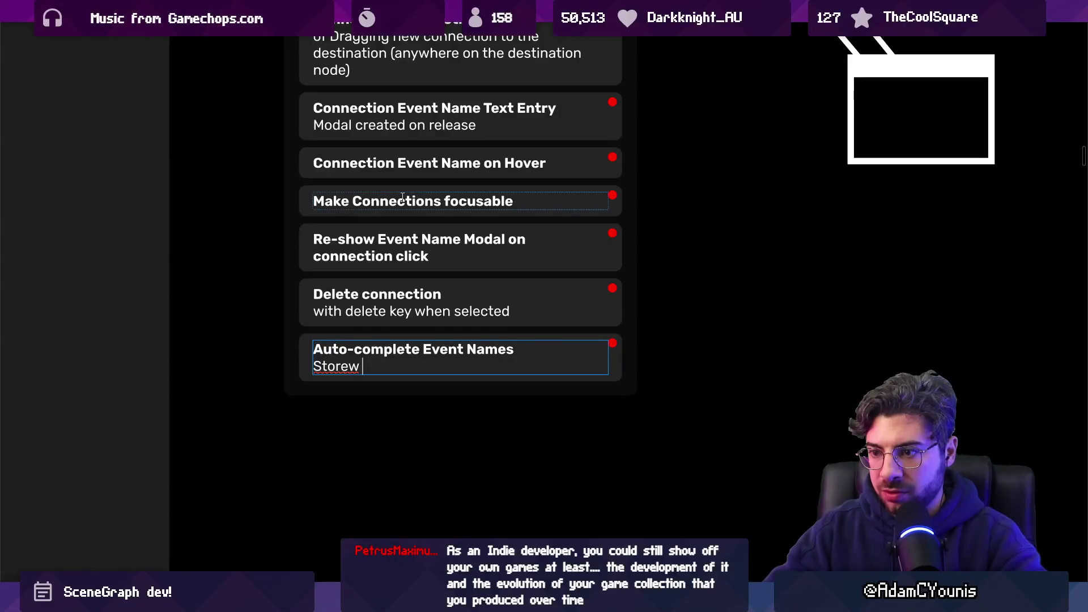
pyautogui.press('BackSpace')
pyautogui.write(' / re')
pyautogui.write('rievbe')
pyautogui.write('ting event names,')
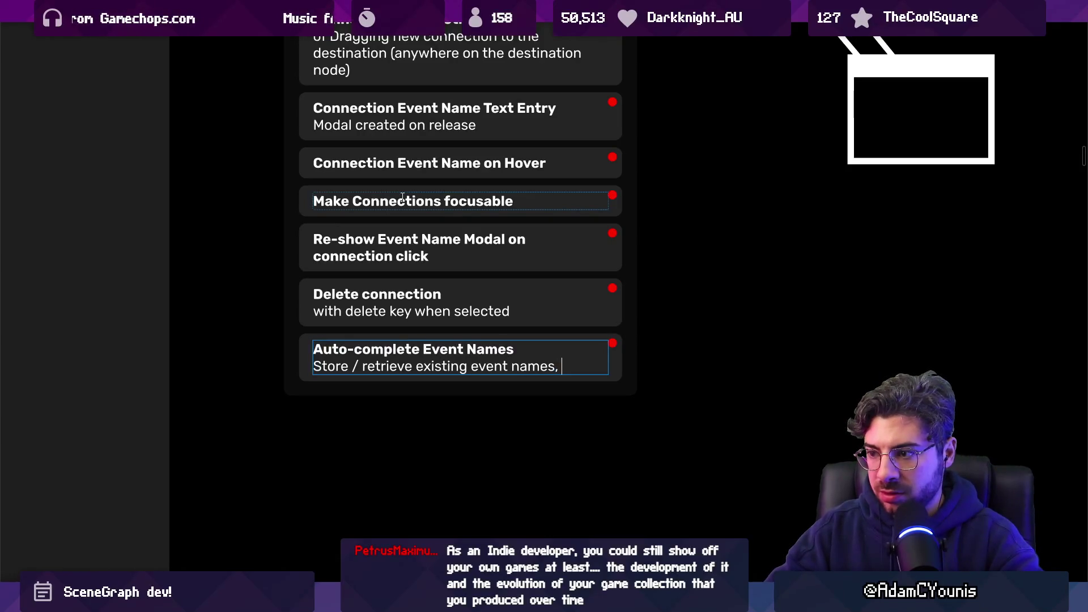
pyautogui.write('reveal list on s')
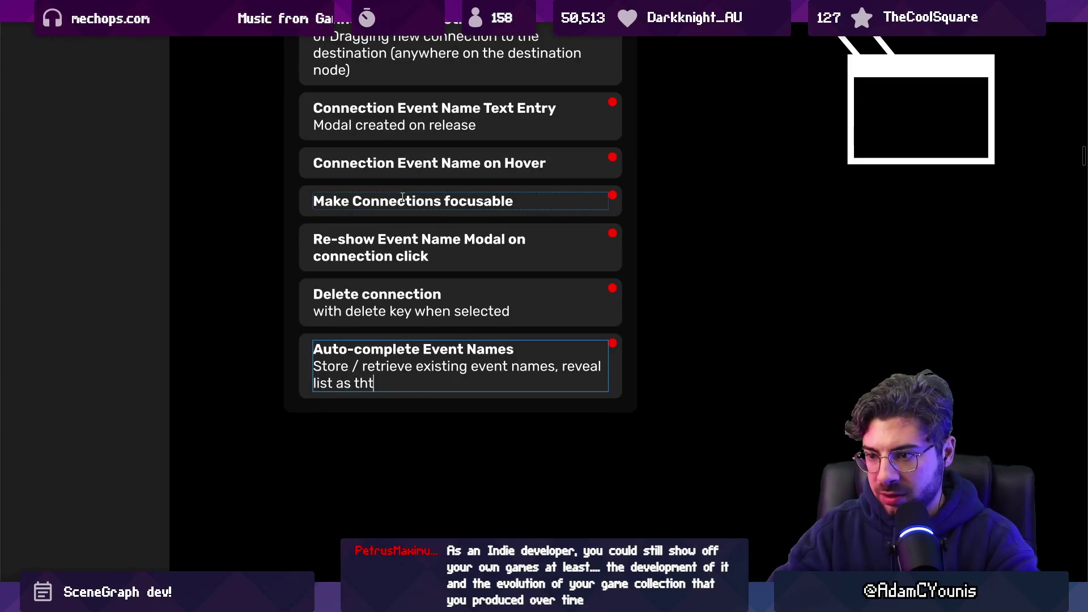
pyautogui.write('e user tyues')
pyautogui.press('BackSpace')
pyautogui.press('BackSpace')
pyautogui.press('BackSpace')
pyautogui.write('pes (use sea')
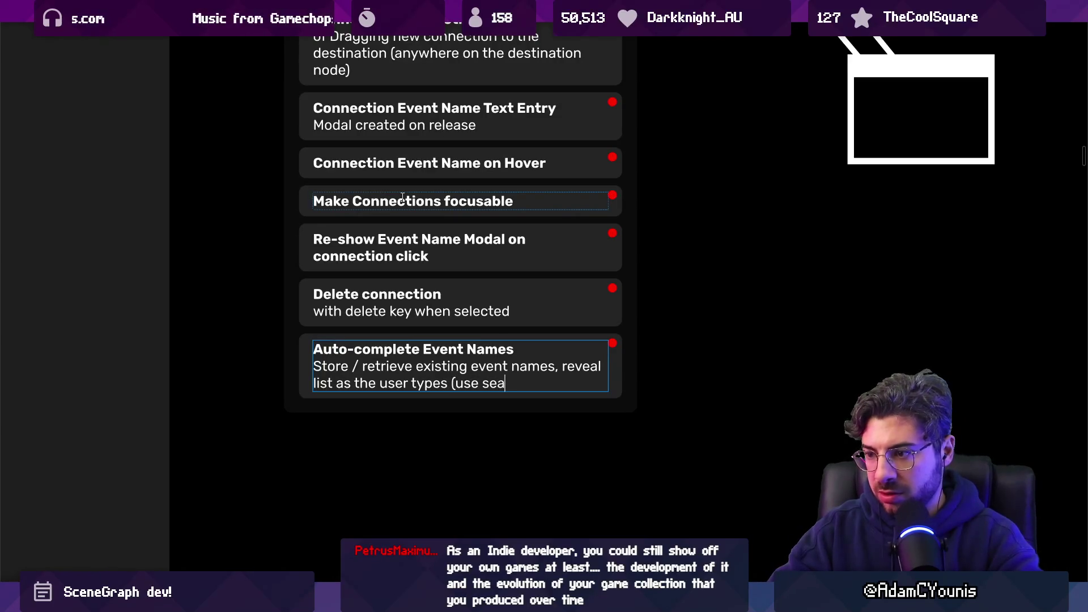
pyautogui.write('rch feature for hti')
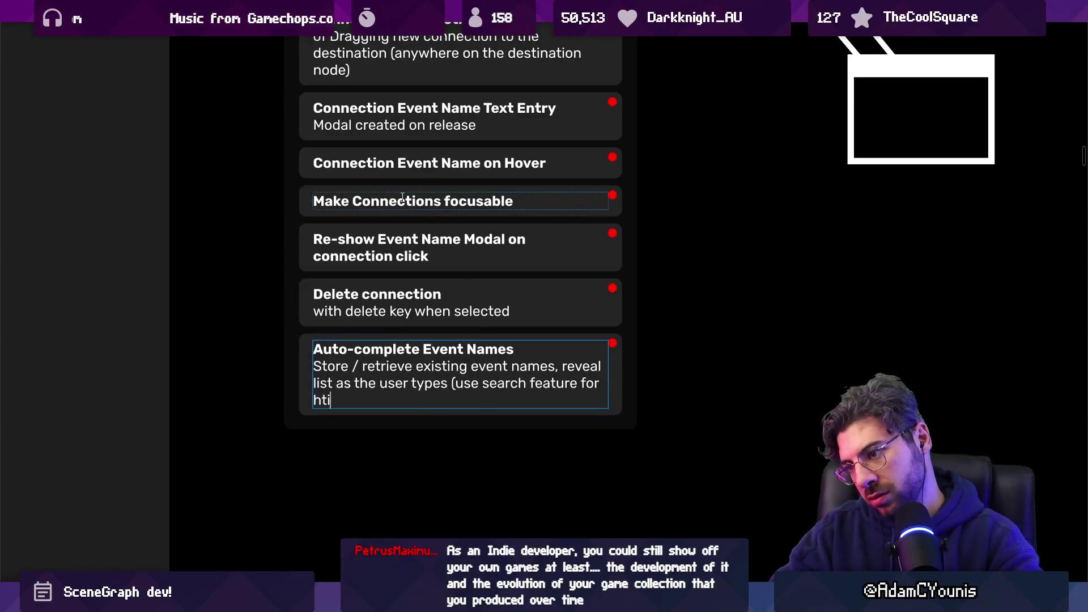
pyautogui.press('BackSpace')
pyautogui.press('BackSpace')
pyautogui.press('BackSpace')
pyautogui.write('this)')
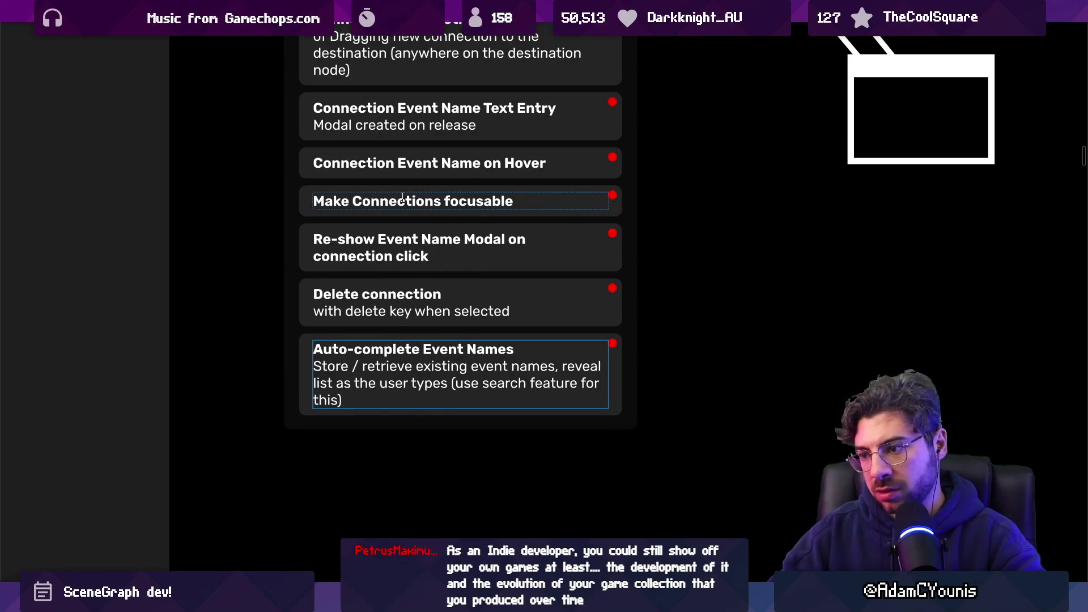
pyautogui.hotkey('ctrl', 'shift', 'Left')
pyautogui.hotkey('ctrl', 'shift', 'Left')
pyautogui.hotkey('ctrl', 'shift', 'Left')
pyautogui.press('Left')
pyautogui.write('existing')
pyautogui.press('End')
pyautogui.press('Escape')
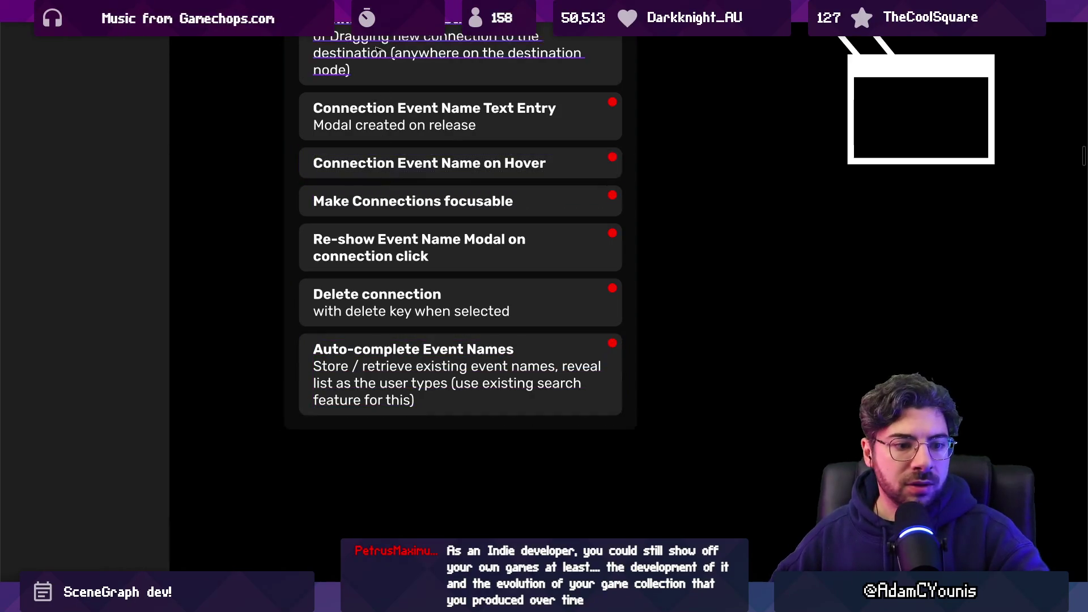
pyautogui.scroll(-5, 385, 50)
pyautogui.scroll(3, 386, 50)
pyautogui.scroll(5, 318, 421)
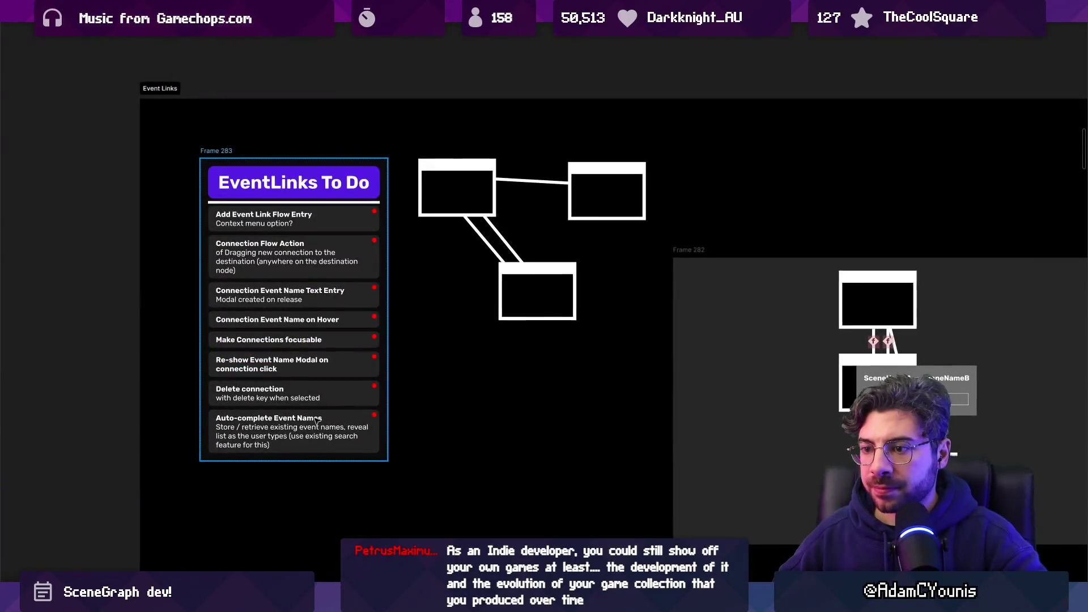
# - Rewrite the Onboarding card as 'Create a type of group that enforces contents positioning with an index'
pyautogui.scroll(-3, 271, 243)
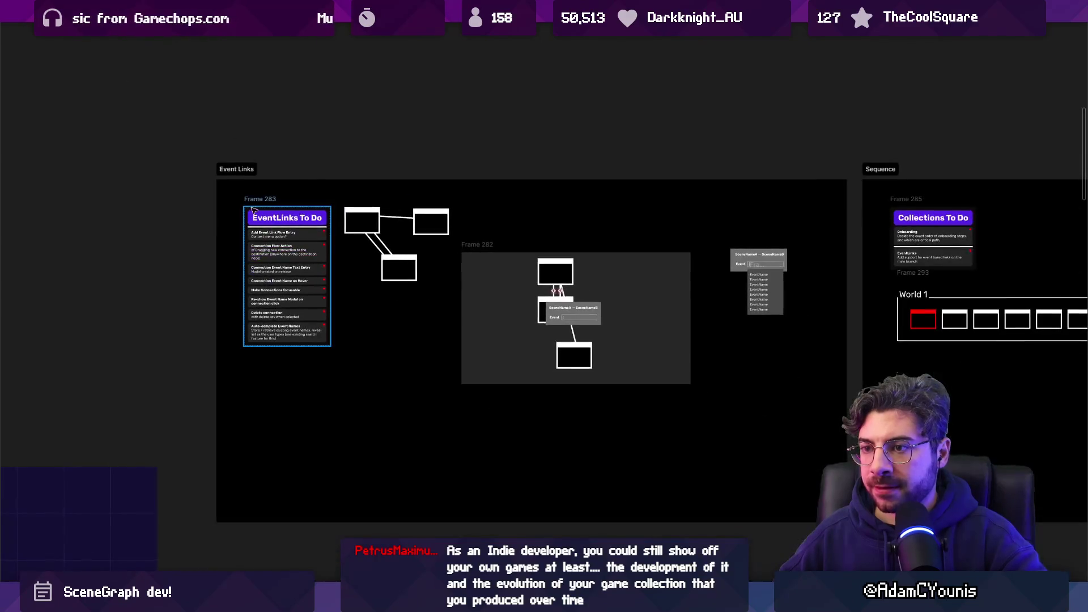
pyautogui.hscroll(5, 262, 213)
pyautogui.scroll(5, 404, 229)
pyautogui.click(403, 229)
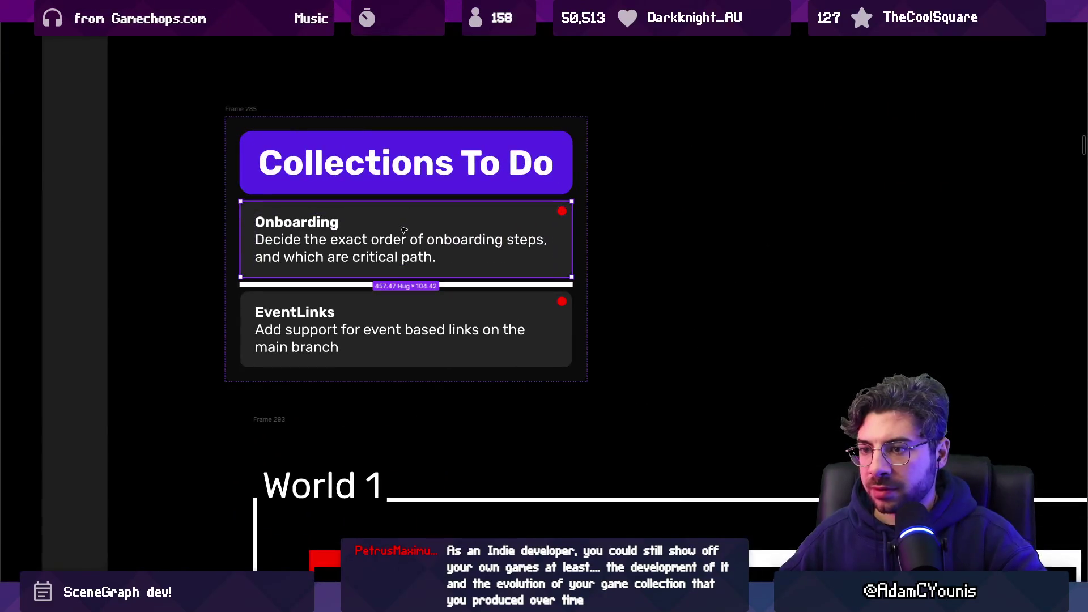
pyautogui.doubleClick(372, 253)
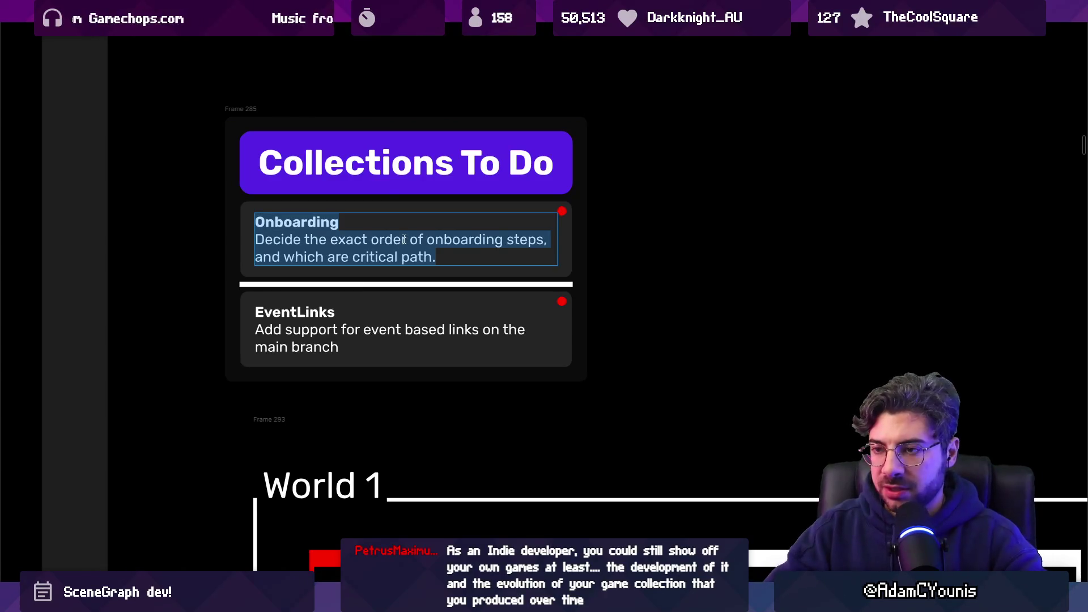
pyautogui.write('Create a')
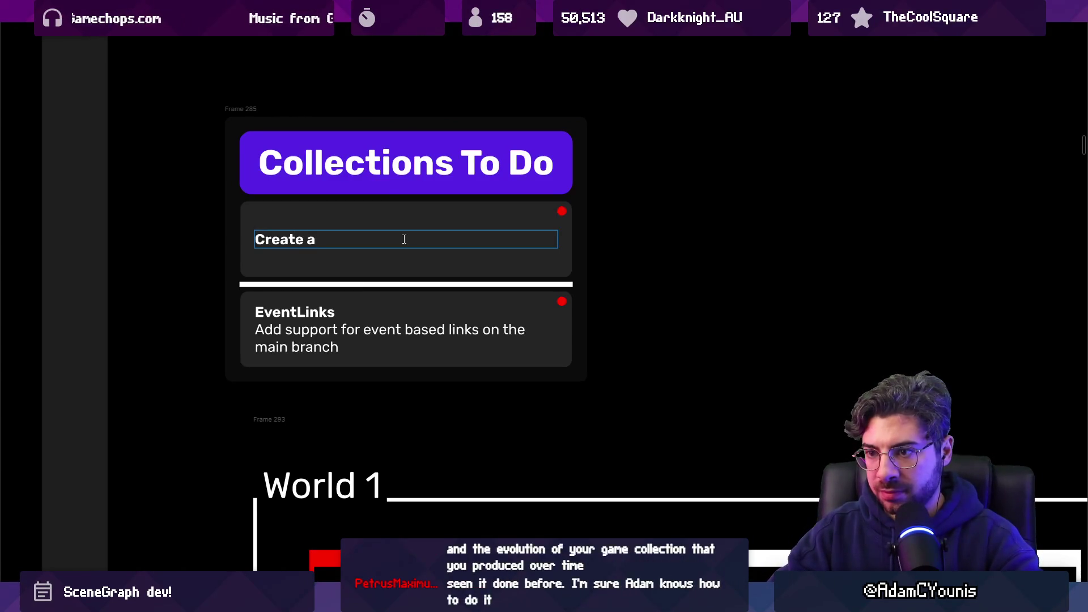
pyautogui.write(' tyop')
pyautogui.press('BackSpace')
pyautogui.press('BackSpace')
pyautogui.write('pe of group')
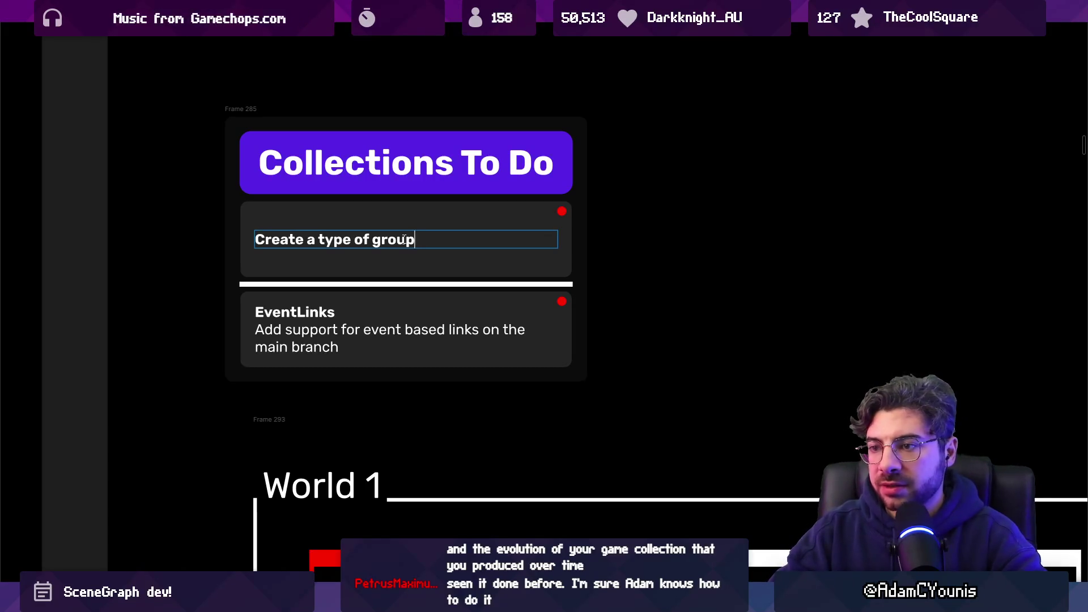
pyautogui.write(' that en')
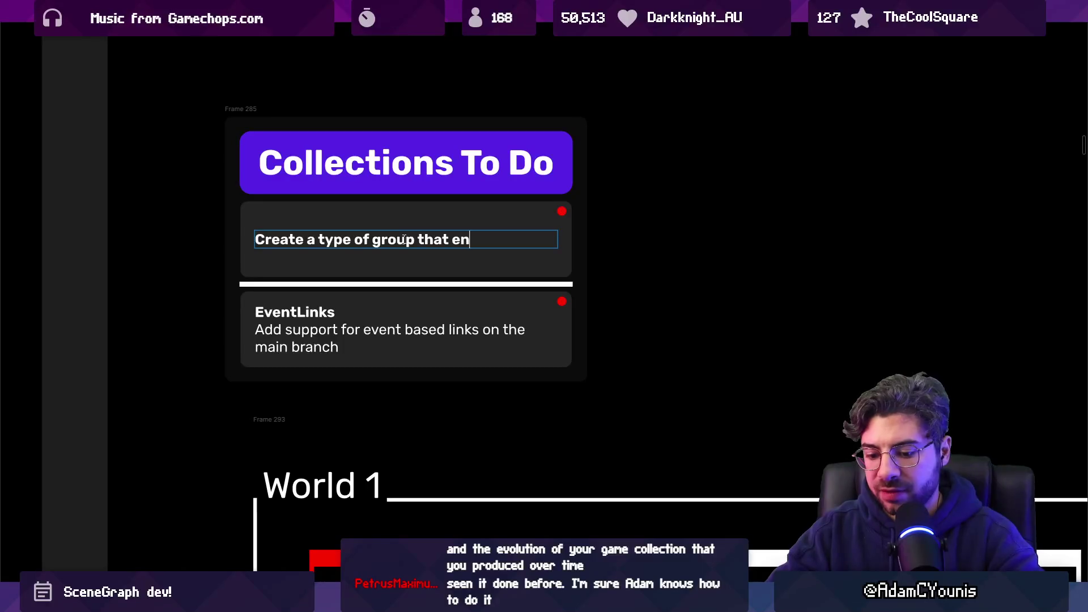
pyautogui.write('forces ')
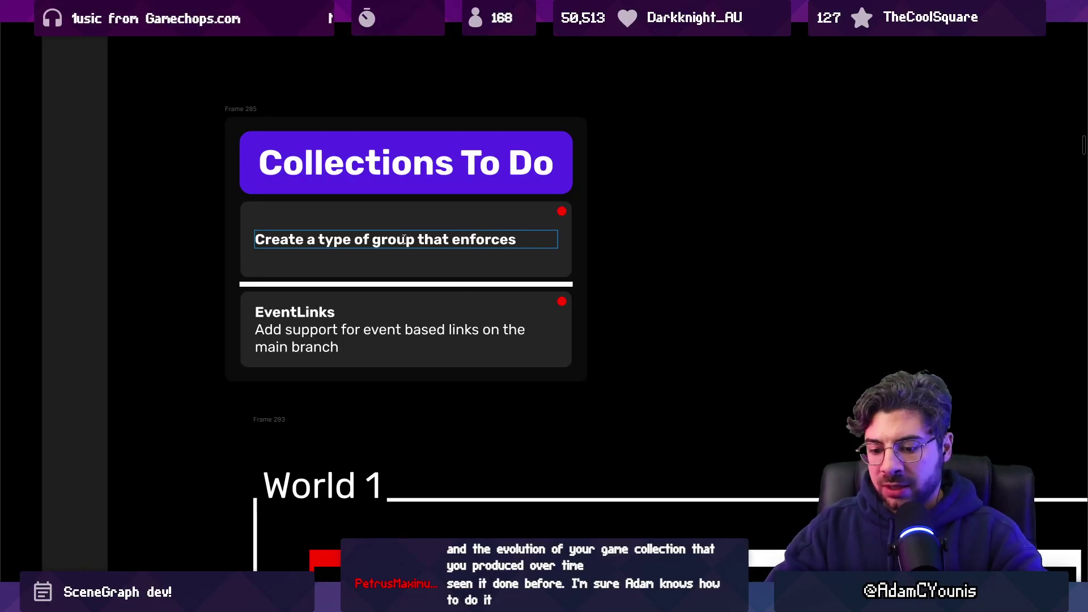
pyautogui.write('contents positions')
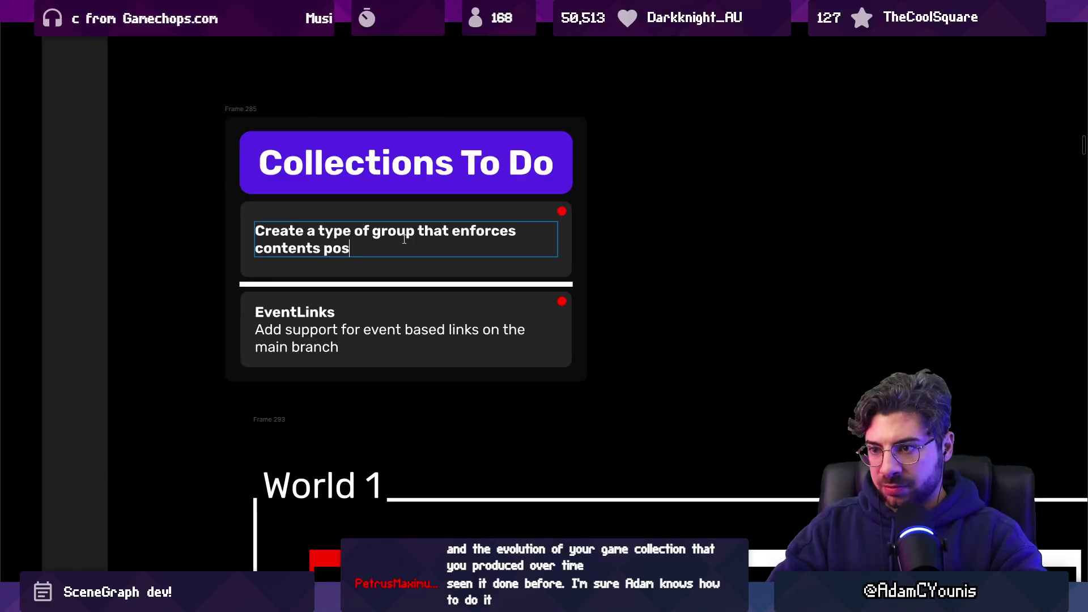
pyautogui.press('BackSpace')
pyautogui.write('ing with an inde')
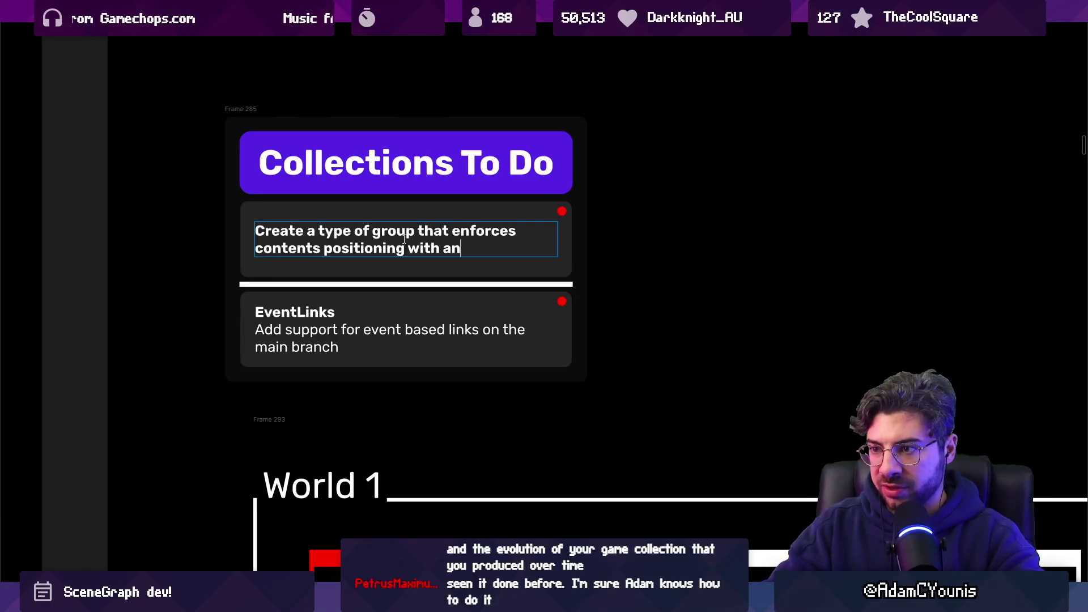
pyautogui.press('Escape')
pyautogui.press('Escape')
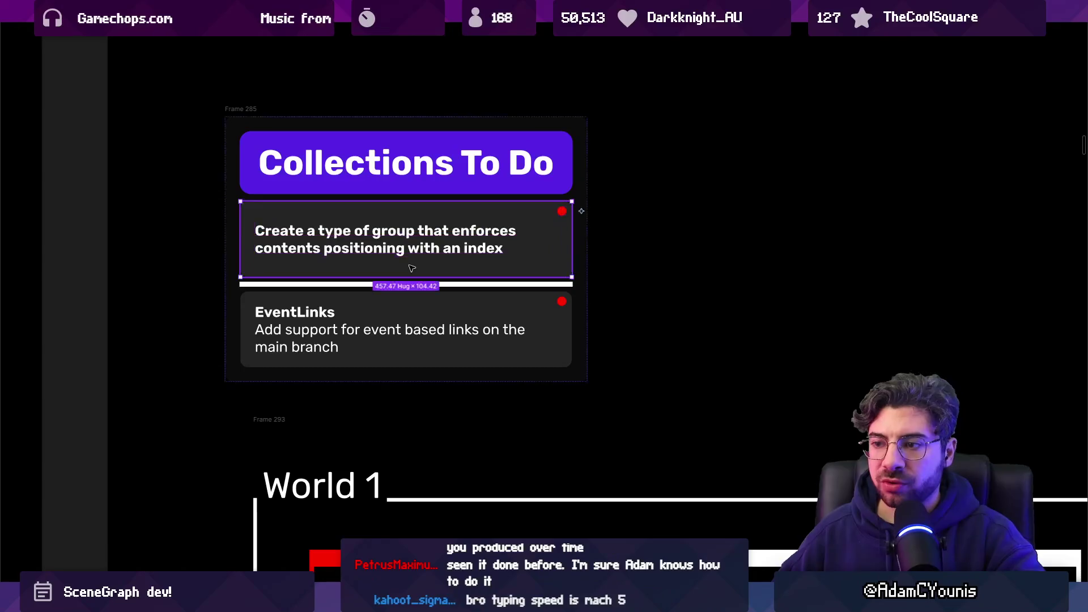
# - Change 'contents' to 'content' and replace the opening phrase with 'Collection Group type'
pyautogui.doubleClick(336, 231)
pyautogui.doubleClick(337, 231)
pyautogui.press('Right')
pyautogui.press('BackSpace')
pyautogui.doubleClick(347, 230)
pyautogui.press('Up')
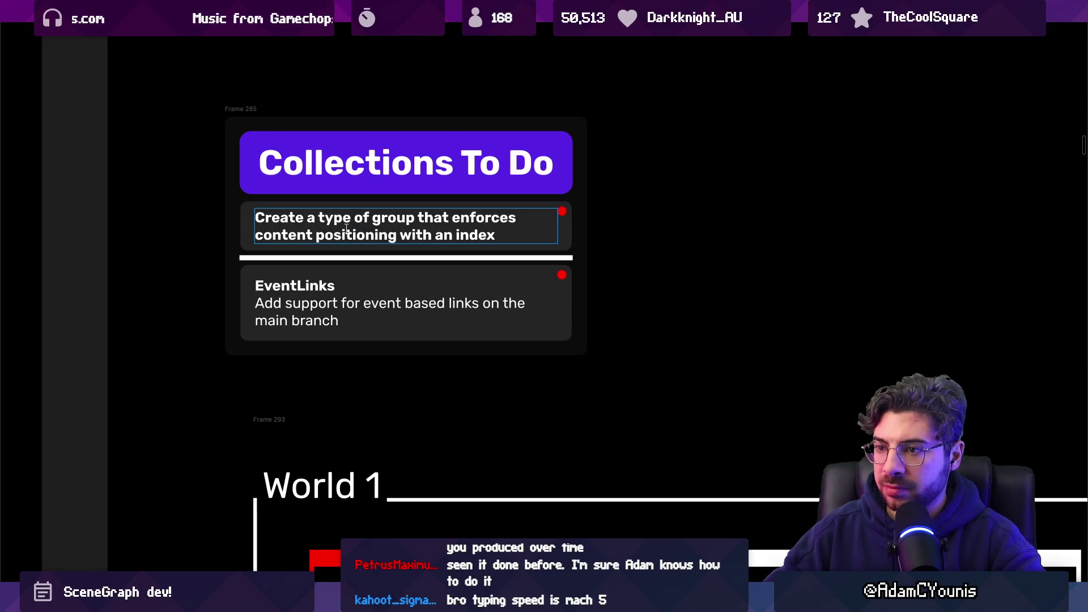
pyautogui.hotkey('shift', 'Home')
pyautogui.write('Index Gor')
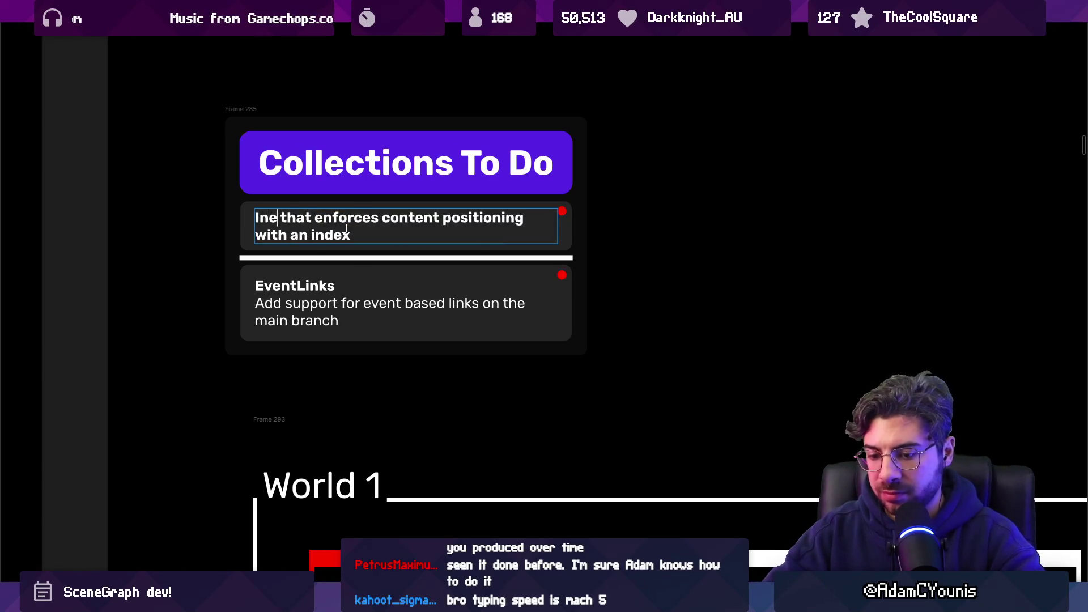
pyautogui.press('BackSpace')
pyautogui.press('BackSpace')
pyautogui.write('rouyp')
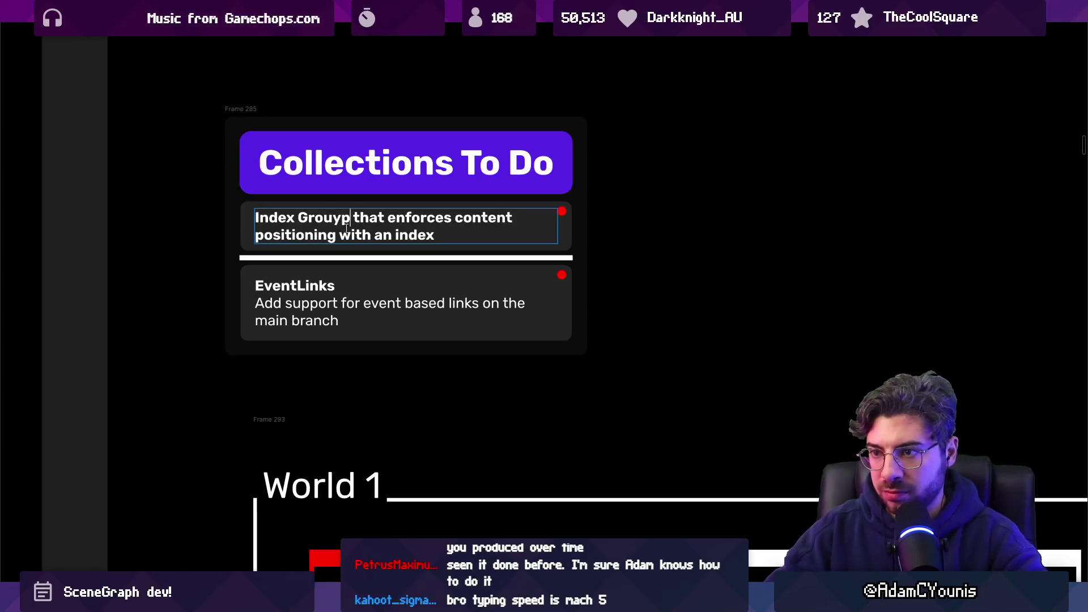
pyautogui.hotkey('shift', 'Home')
pyautogui.write('Colol')
pyautogui.press('BackSpace')
pyautogui.press('BackSpace')
pyautogui.write('lection Group ')
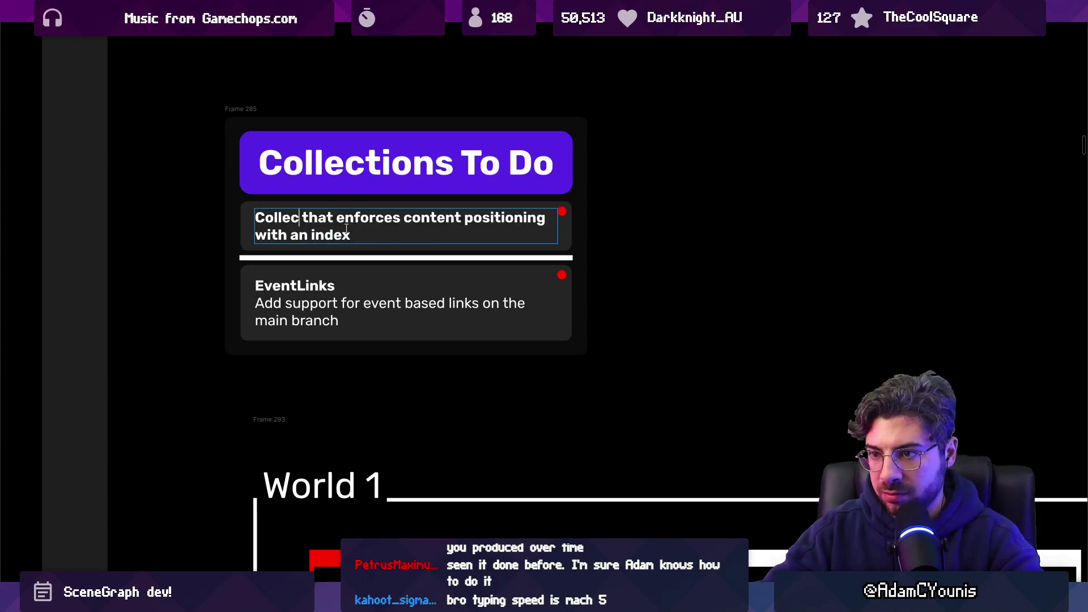
pyautogui.write('type')
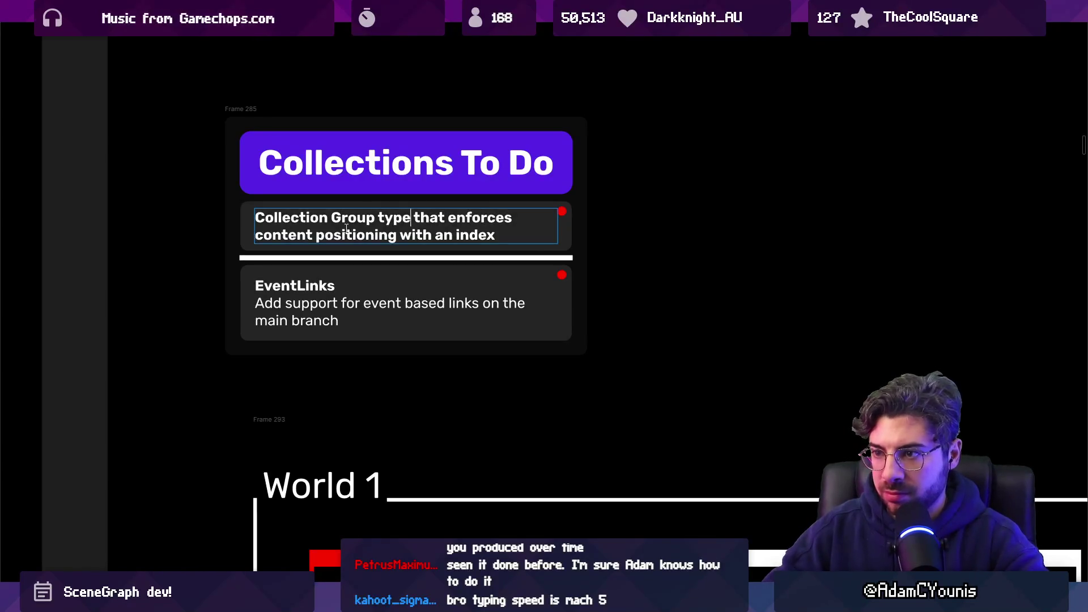
# - Put the description on its own line, prefix the title with 'Create', and capitalise 'That'
pyautogui.press('Return')
pyautogui.hotkey('shift', 'End')
pyautogui.hotkey('ctrl', 'Home')
pyautogui.write('Create')
pyautogui.press('Down')
pyautogui.press('Home')
pyautogui.press('Delete')
pyautogui.press('Delete')
pyautogui.write('T')
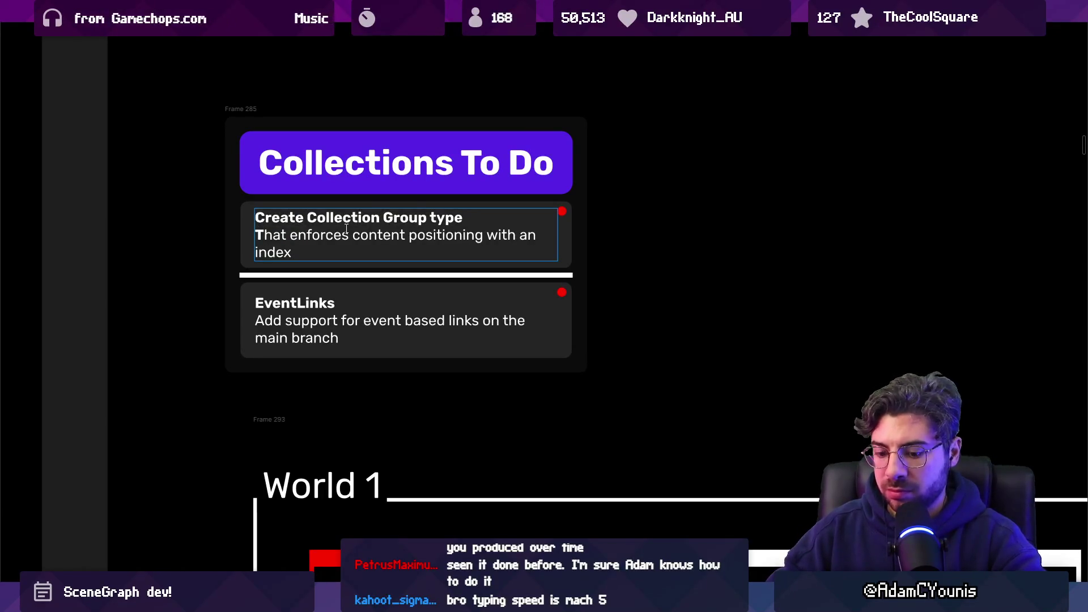
pyautogui.click(358, 293)
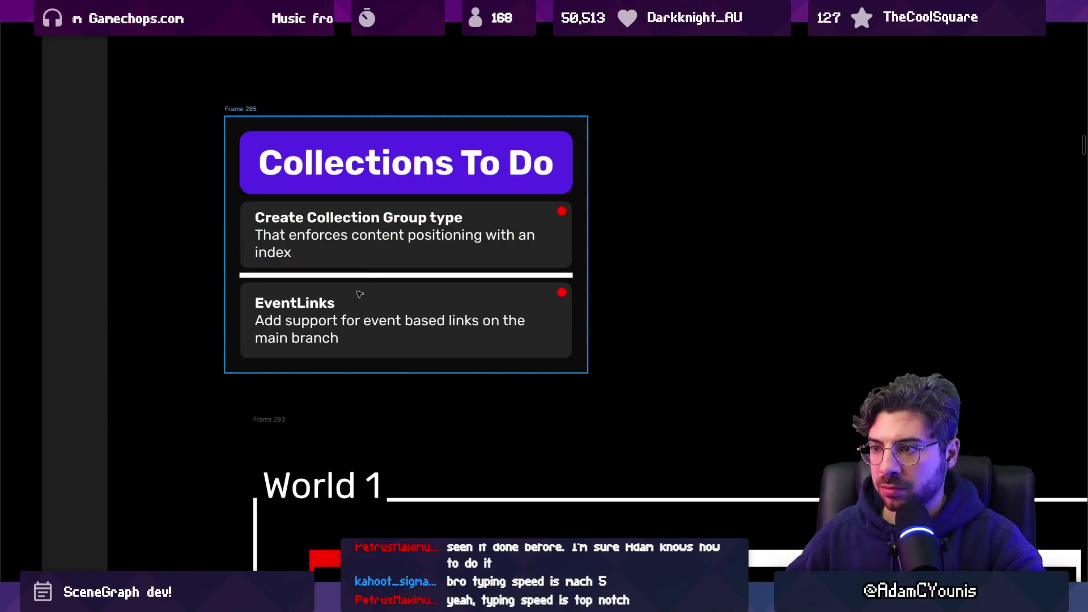
# - Retitle the EventLinks card 'Drag nodes to rearrange' and shrink it to one line
pyautogui.doubleClick(308, 308)
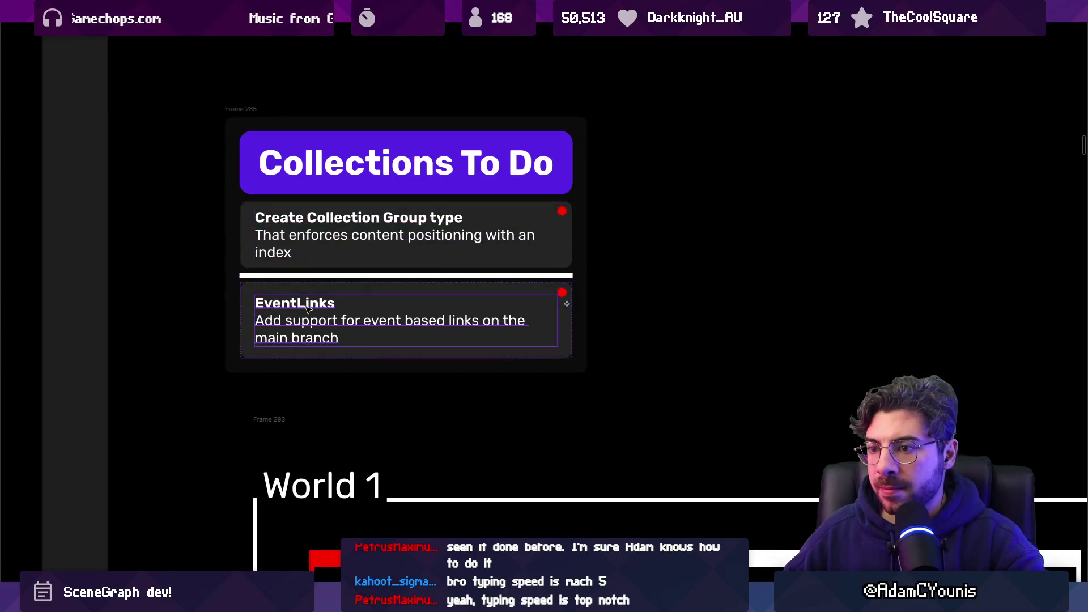
pyautogui.press('Return')
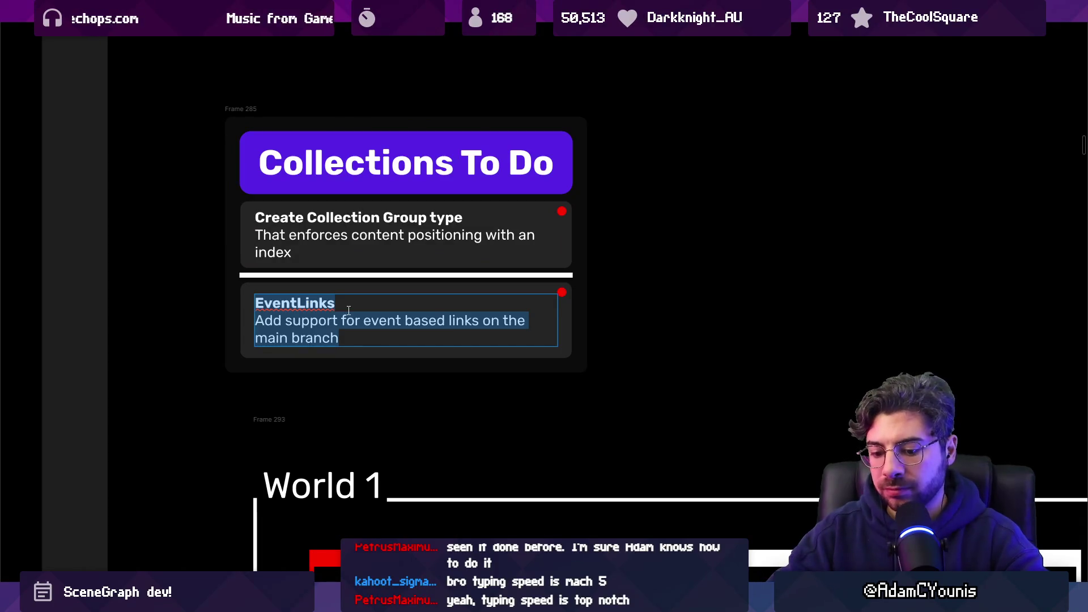
pyautogui.write('Drag')
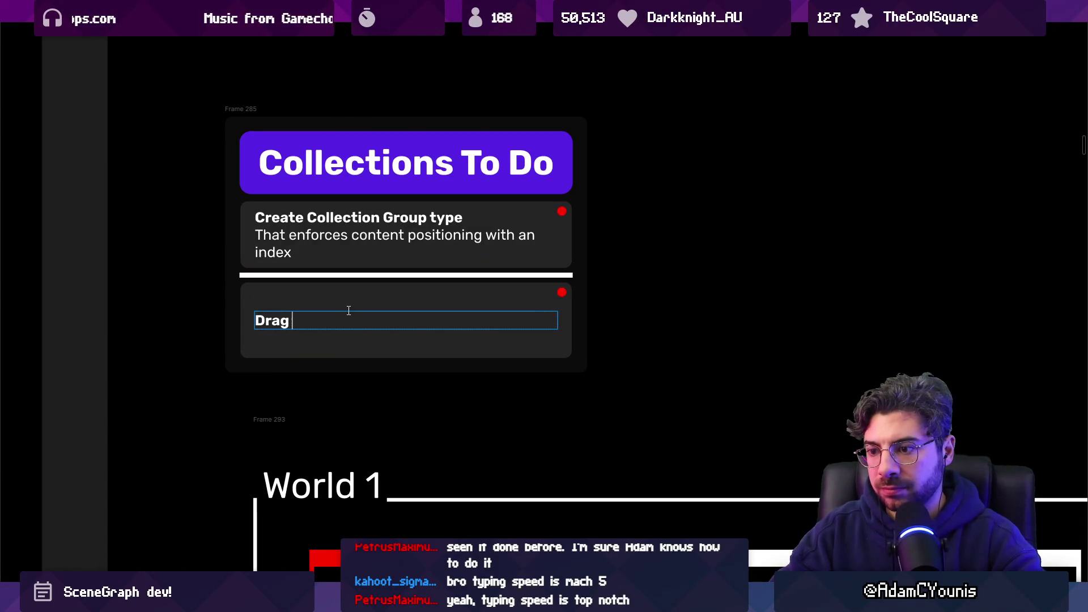
pyautogui.write(' to re')
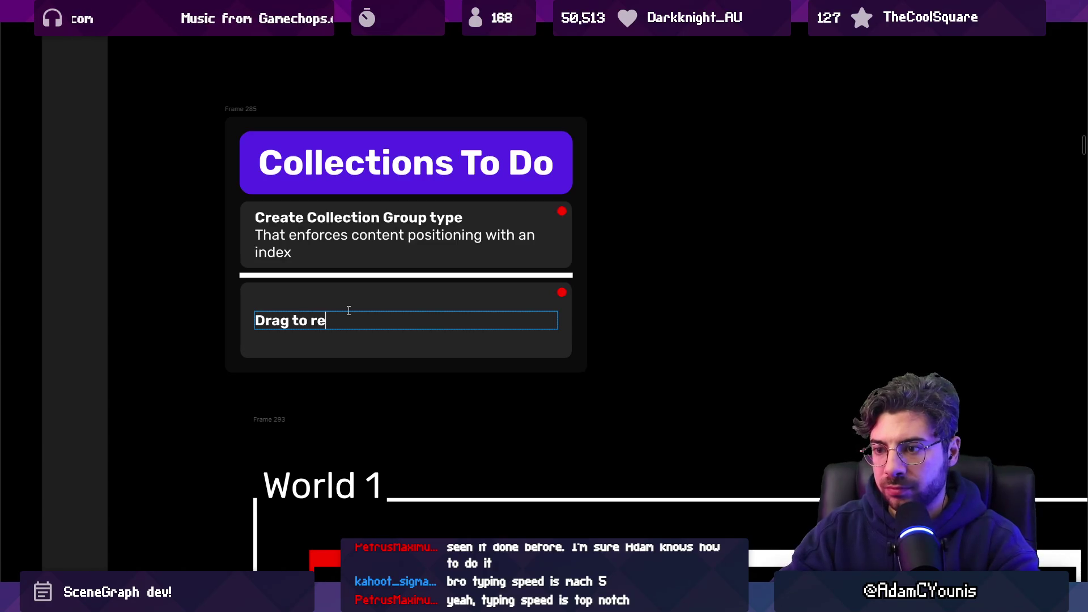
pyautogui.write('move /')
pyautogui.hotkey('ctrl', 'shift', 'Left')
pyautogui.hotkey('ctrl', 'shift', 'Left')
pyautogui.write('rearrange')
pyautogui.hotkey('ctrl', 'shift', 'Left')
pyautogui.hotkey('ctrl', 'Left')
pyautogui.write('nodes')
pyautogui.press('Escape')
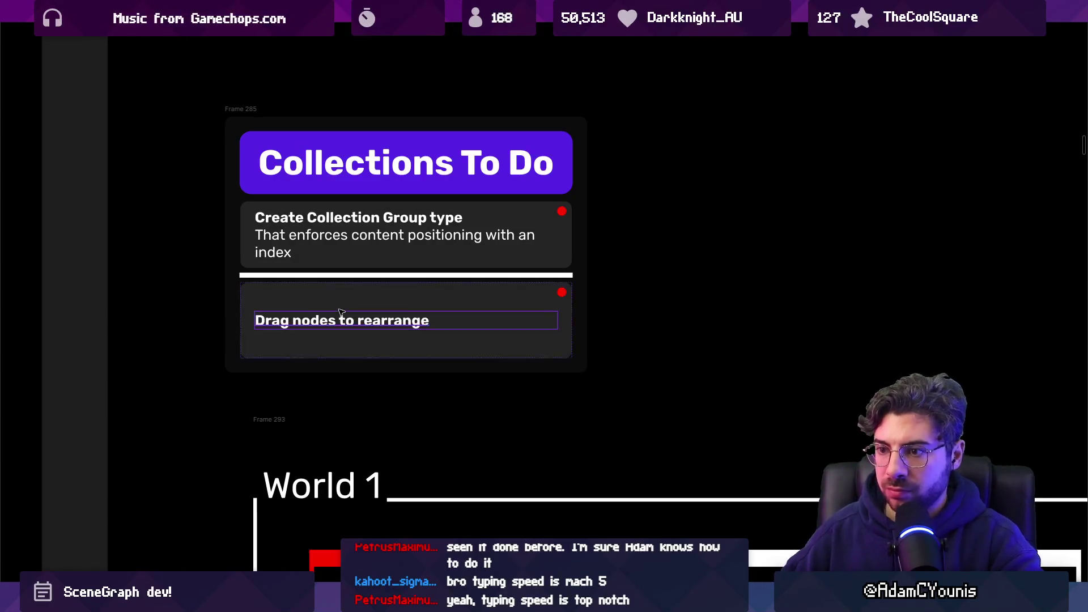
pyautogui.press('Escape')
pyautogui.moveTo(352, 360); pyautogui.dragTo(352, 316)
pyautogui.press('Escape')
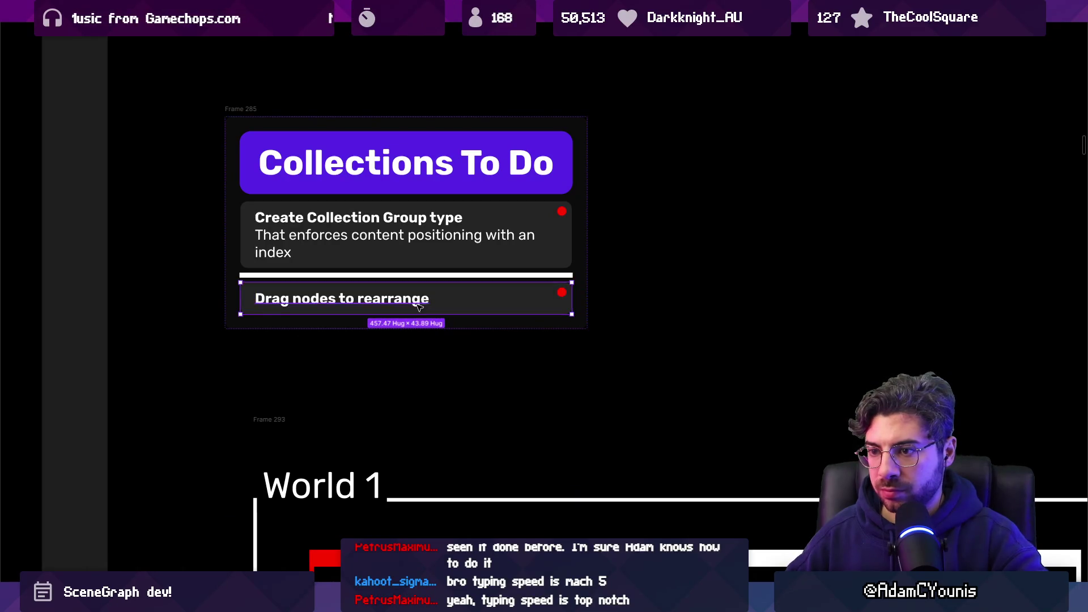
# - Duplicate that card and change the copy to 'Drag off group to remove from list'
pyautogui.hotkey('ctrl', 'd')
pyautogui.doubleClick(365, 338)
pyautogui.doubleClick(398, 338)
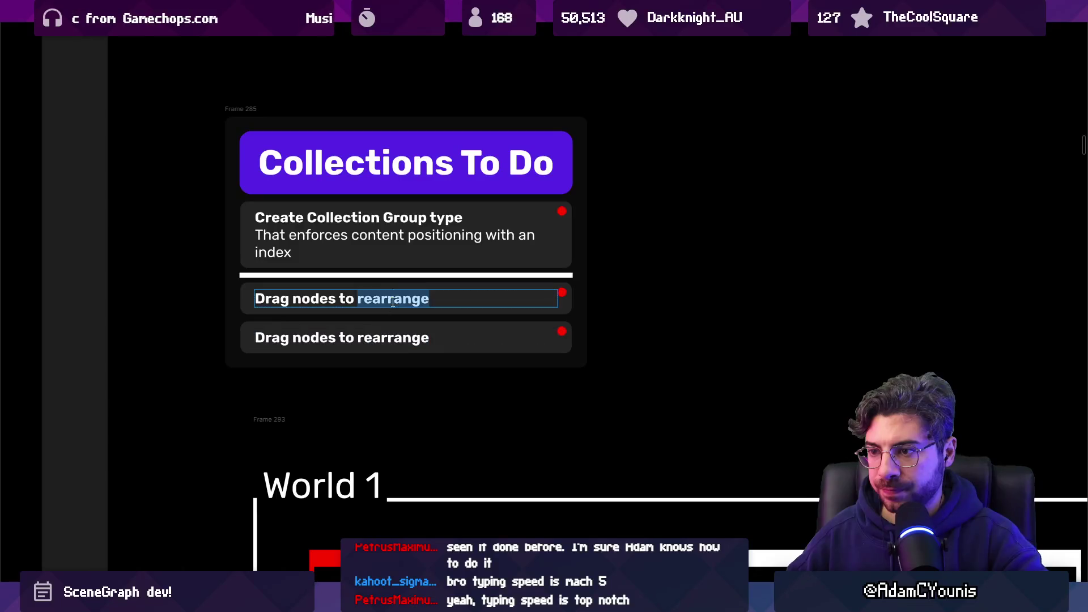
pyautogui.hotkey('ctrl', 'shift', 'Left')
pyautogui.hotkey('ctrl', 'shift', 'Left')
pyautogui.hotkey('ctrl', 'shift', 'Left')
pyautogui.hotkey('ctrl', 'shift', 'Right')
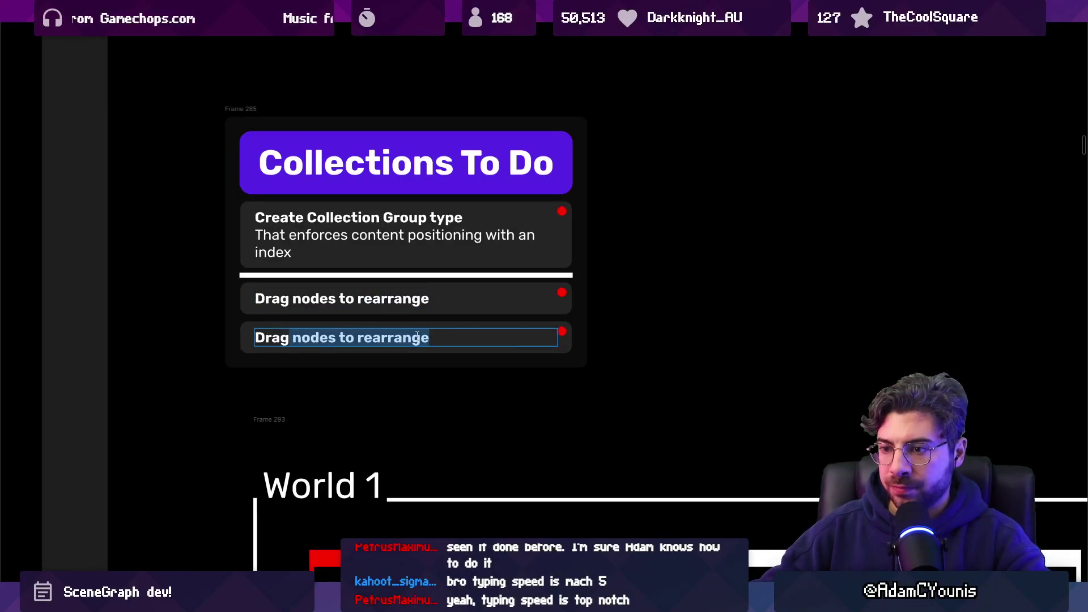
pyautogui.write('off group to release')
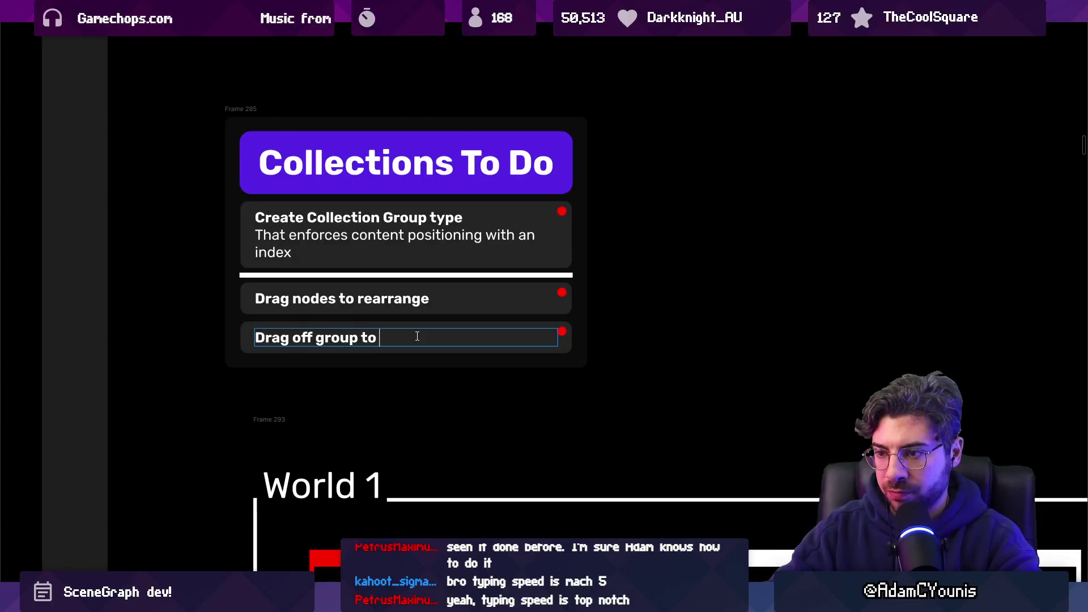
pyautogui.doubleClick(417, 336)
pyautogui.write('rem')
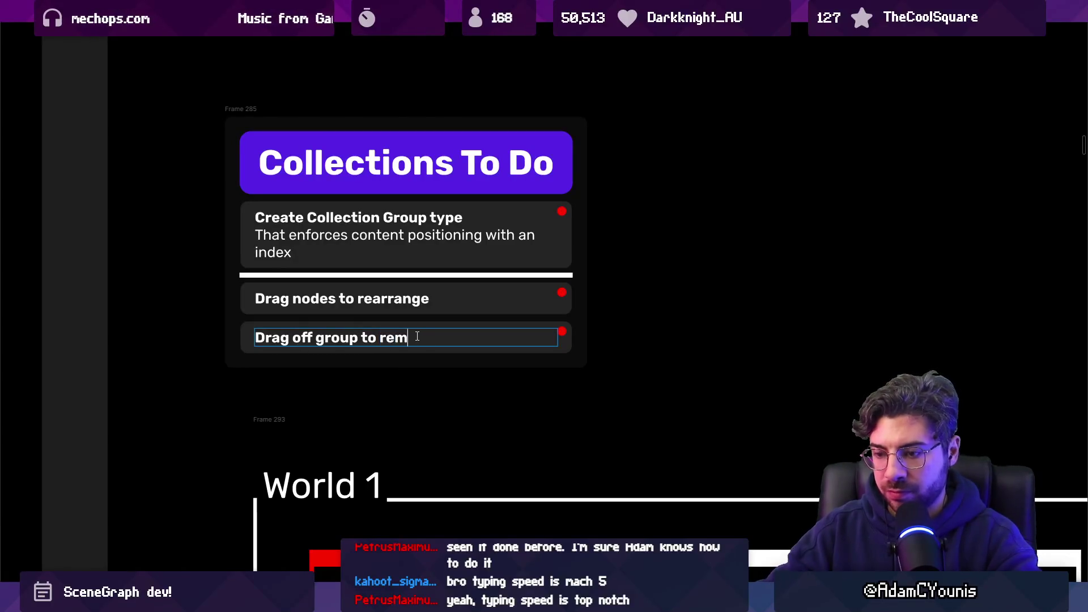
pyautogui.write('ove from list')
pyautogui.press('Escape')
pyautogui.scroll(-2, 396, 317)
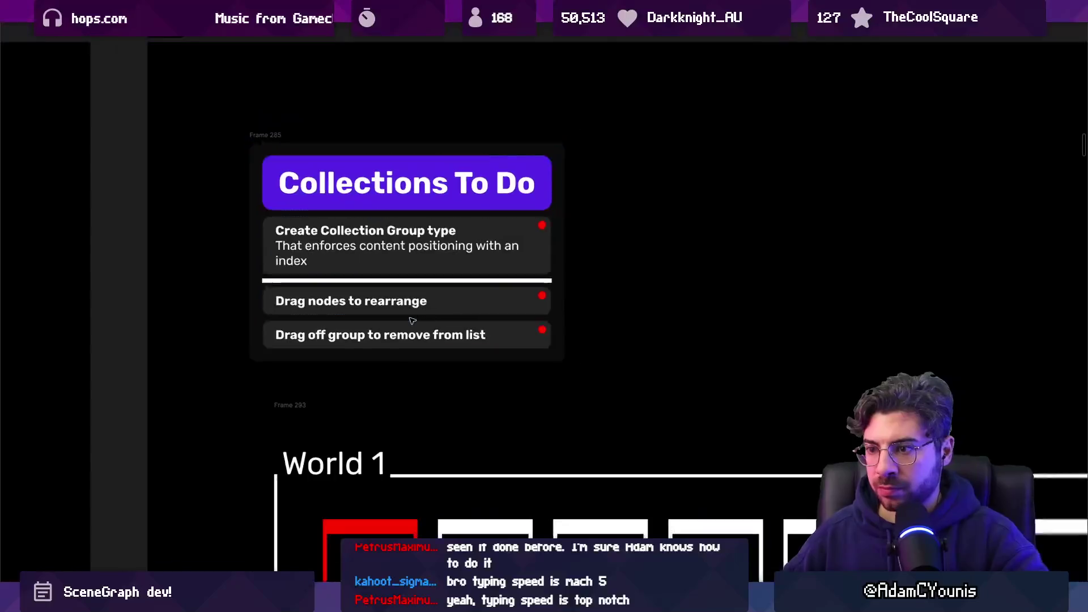
# - Duplicate the last Collections To Do card and draft a first wording for the fourth task
pyautogui.click(391, 298)
pyautogui.hotkey('ctrl', 'd')
pyautogui.doubleClick(351, 334)
pyautogui.write('Event Name')
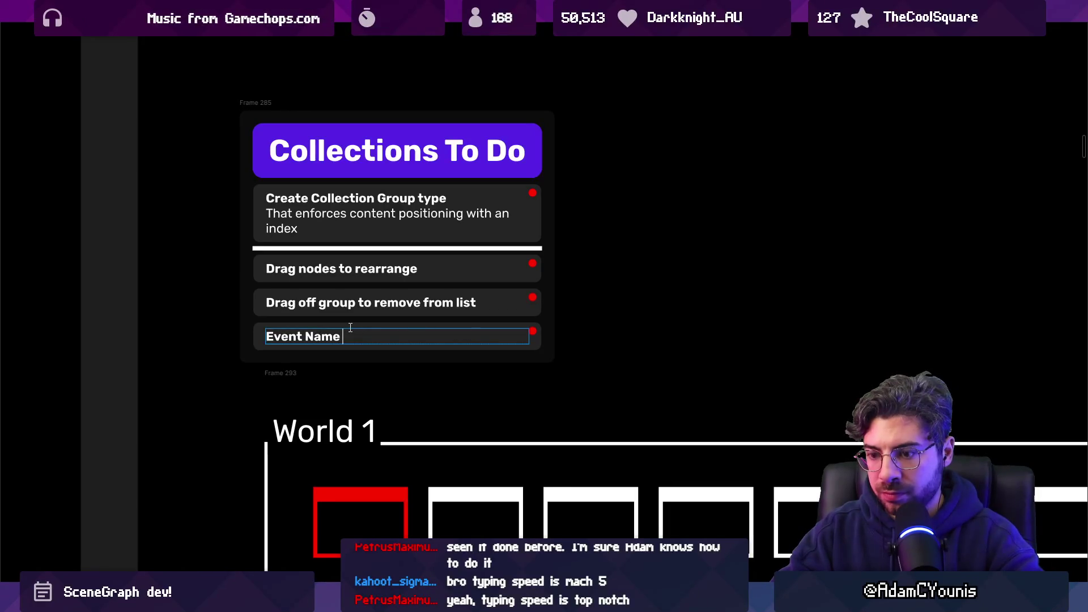
pyautogui.write(' as part of the collection')
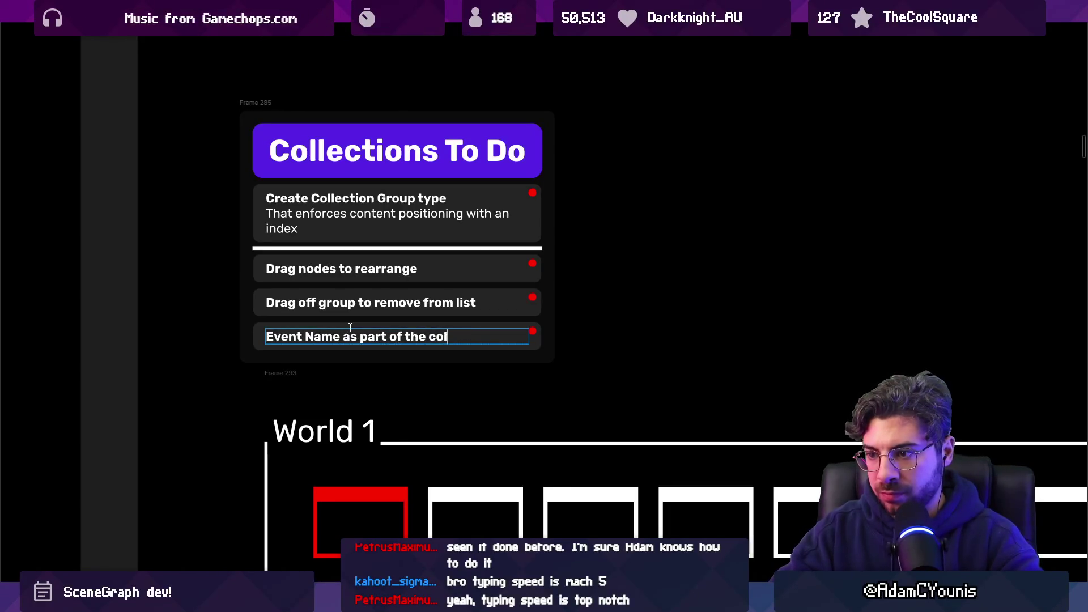
pyautogui.press('Escape')
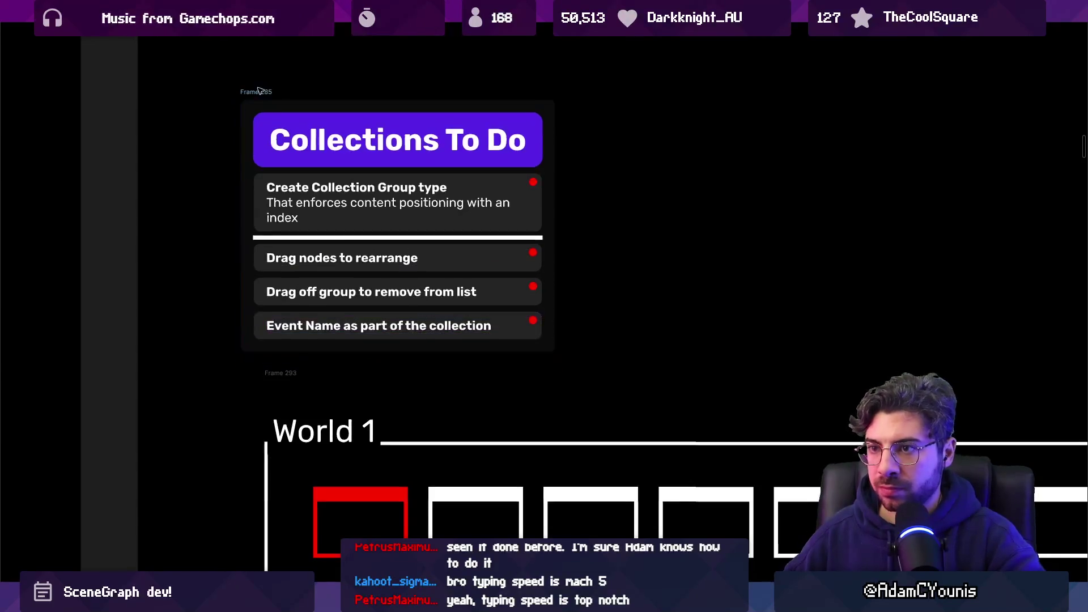
pyautogui.doubleClick(289, 305)
pyautogui.write('Collec')
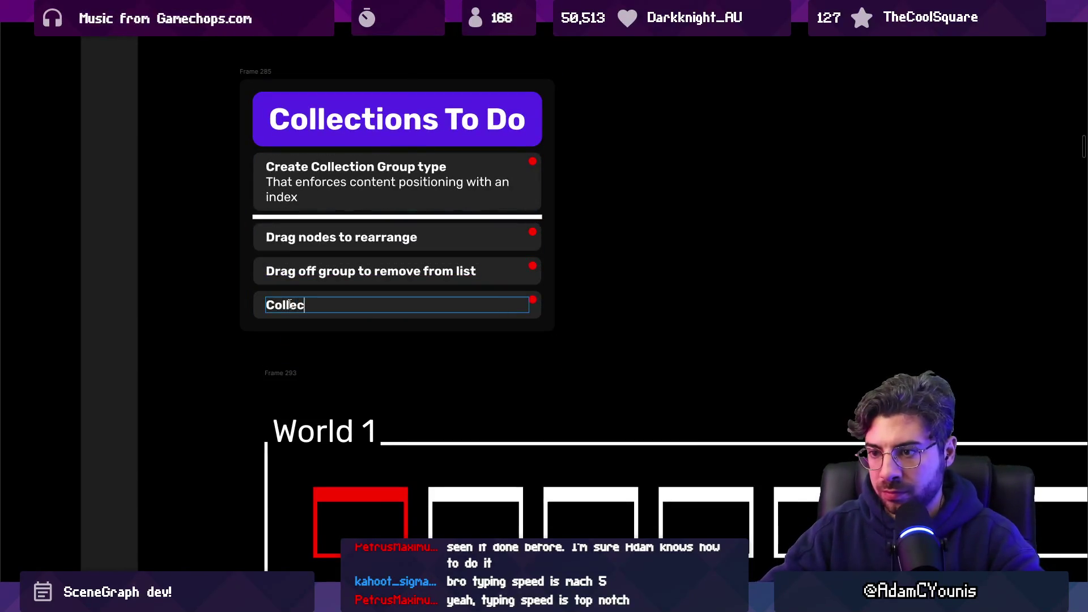
pyautogui.write('tion uses an event name')
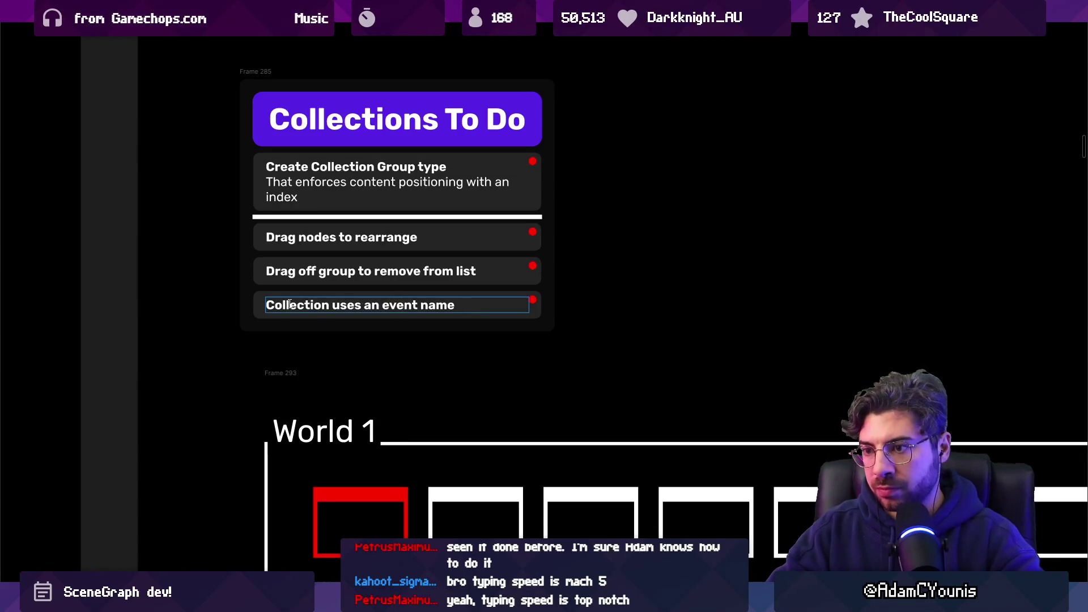
# - Rewrite the fourth card to read 'Allow user to supply event name for transitions (same as event links?)'
pyautogui.hotkey('ctrl', 'a')
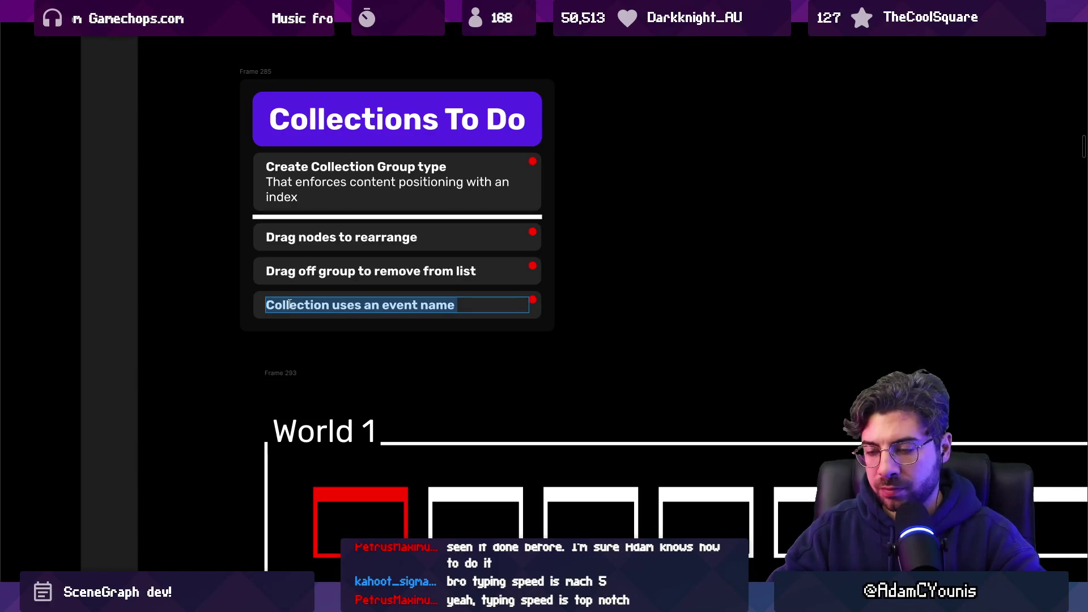
pyautogui.write('Supply event name')
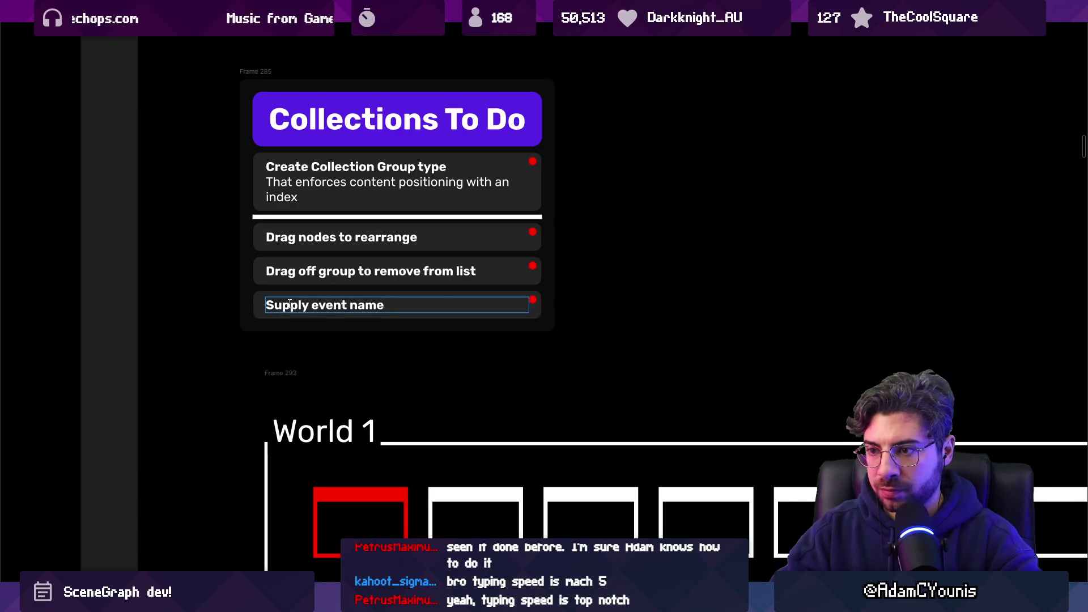
pyautogui.press('BackSpace')
pyautogui.press('BackSpace')
pyautogui.press('BackSpace')
pyautogui.write('transitions')
pyautogui.hotkey('ctrl', 'shift', 'Left')
pyautogui.hotkey('ctrl', 'shift', 'Left')
pyautogui.hotkey('ctrl', 'shift', 'Left')
pyautogui.press('Left')
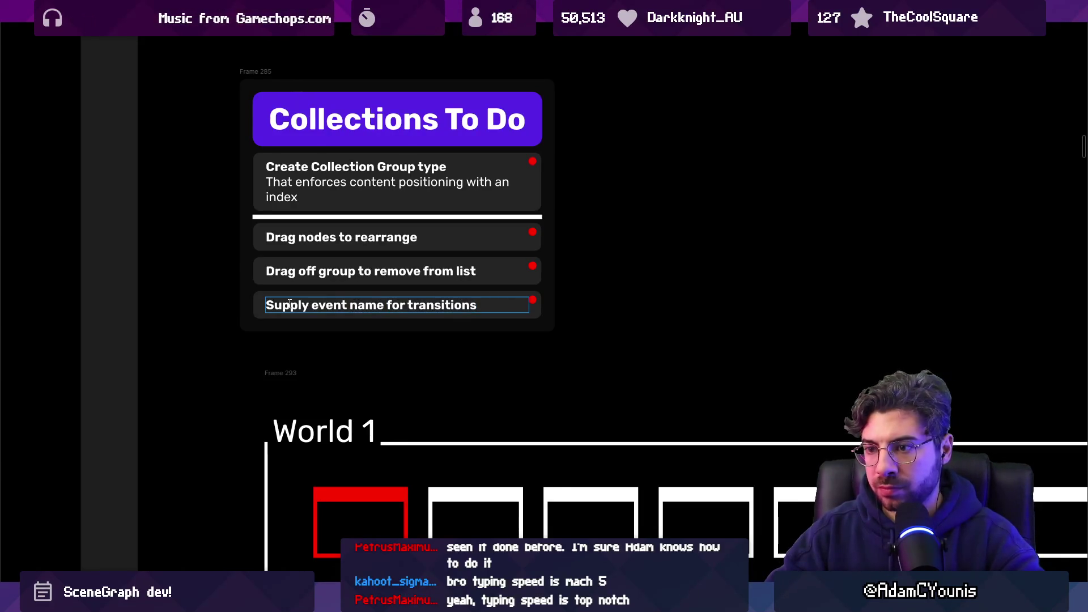
pyautogui.write('User can')
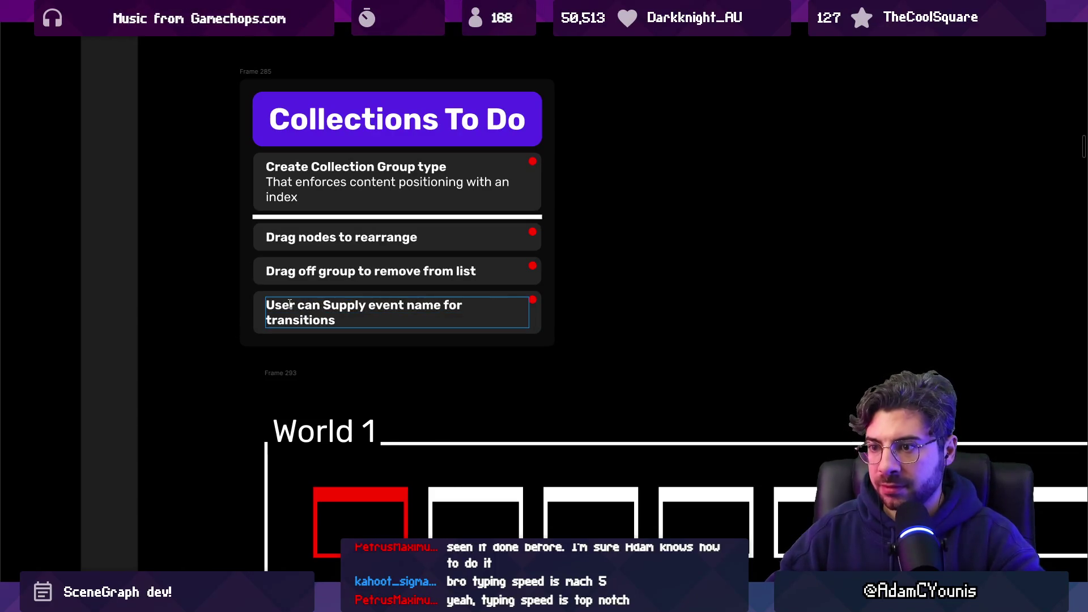
pyautogui.hotkey('ctrl', 'shift', 'Left')
pyautogui.hotkey('ctrl', 'shift', 'Left')
pyautogui.write('A')
pyautogui.write('llow user to')
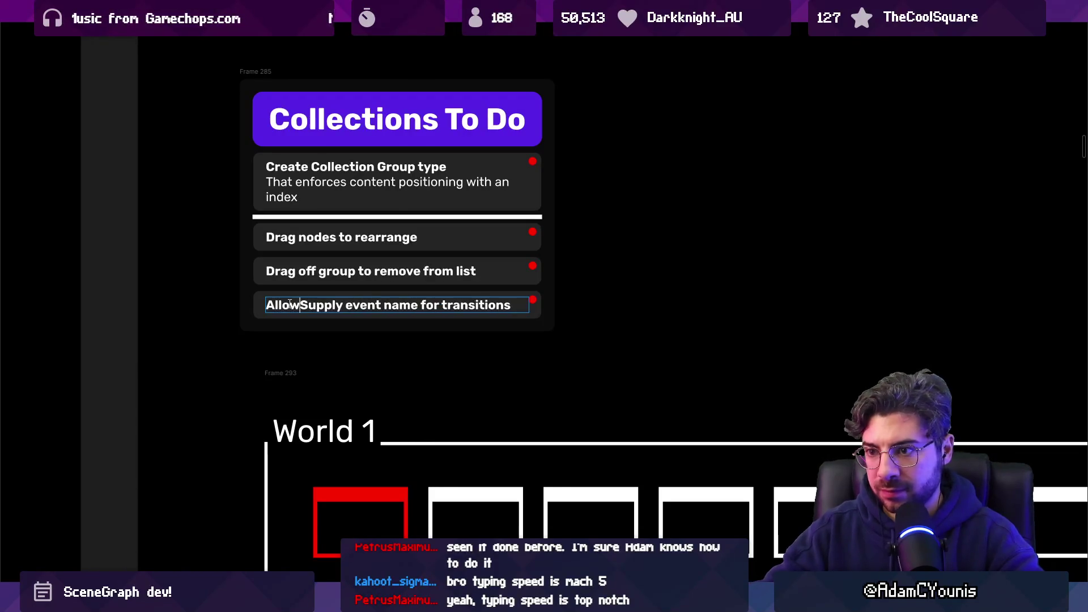
pyautogui.press('Delete')
pyautogui.write('s')
pyautogui.write(' ()')
pyautogui.write(' event links?')
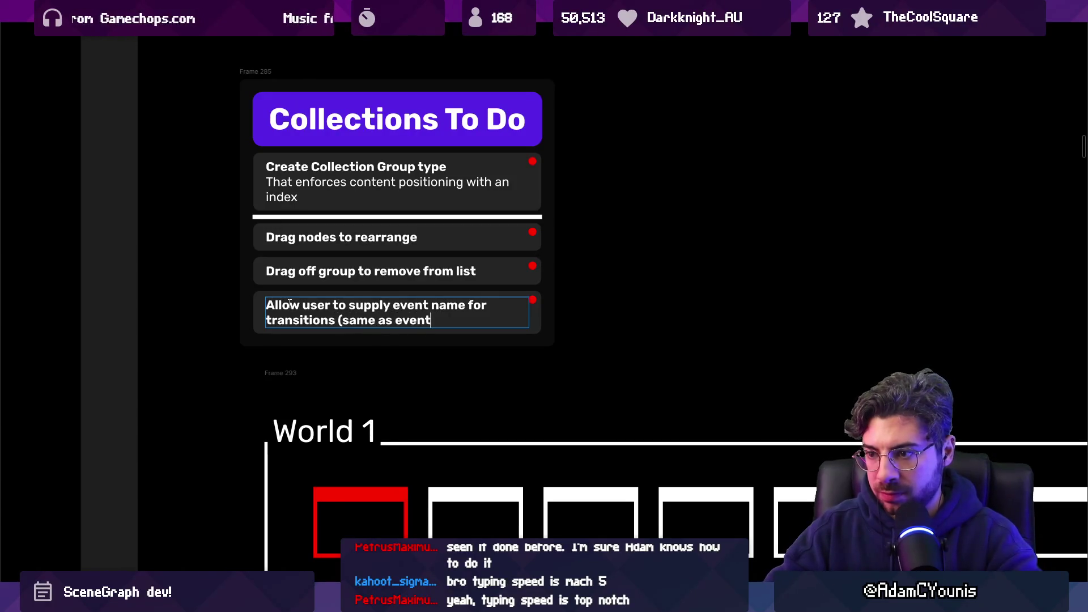
# - Remove bold from the '(same as event links?)' note and review the finished card list
pyautogui.hotkey('ctrl', 'shift', 'Left')
pyautogui.hotkey('ctrl', 'shift', 'Left')
pyautogui.hotkey('ctrl', 'shift', 'Left')
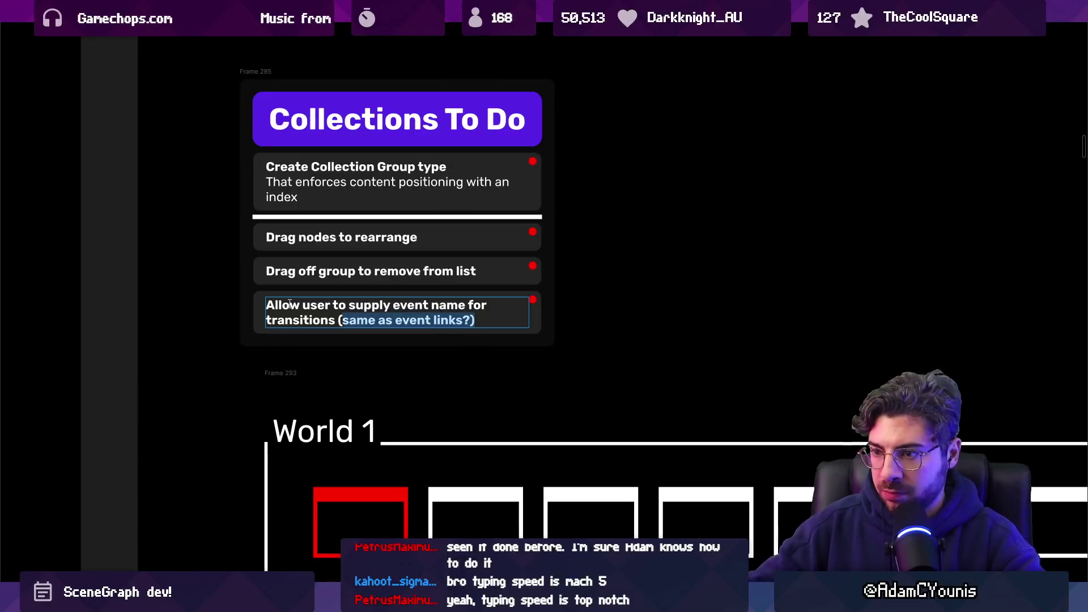
pyautogui.hotkey('ctrl', 'shift', 'Right')
pyautogui.hotkey('ctrl', 'b')
pyautogui.press('Escape')
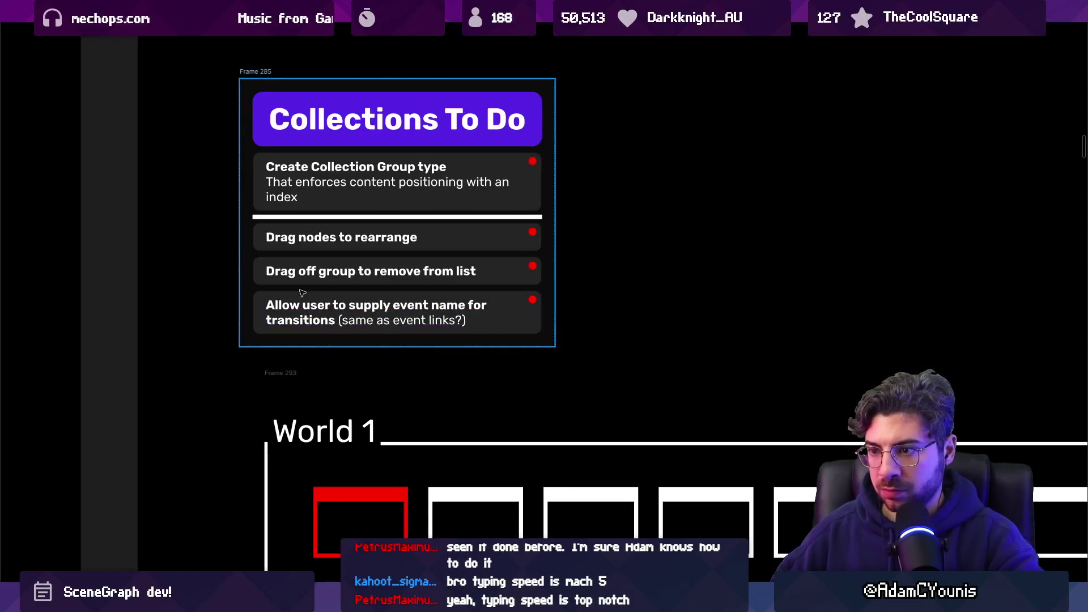
pyautogui.press('Escape')
pyautogui.keyDown('ctrl'); pyautogui.scroll(-3, 393, 238); pyautogui.keyUp('ctrl')
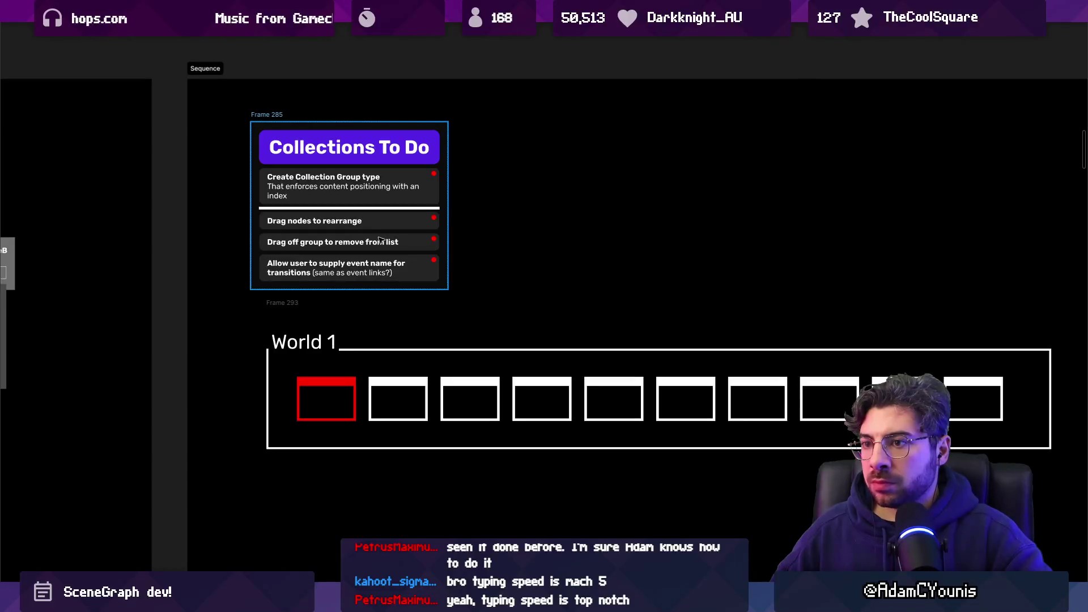
pyautogui.keyDown('ctrl'); pyautogui.scroll(2, 319, 197); pyautogui.keyUp('ctrl')
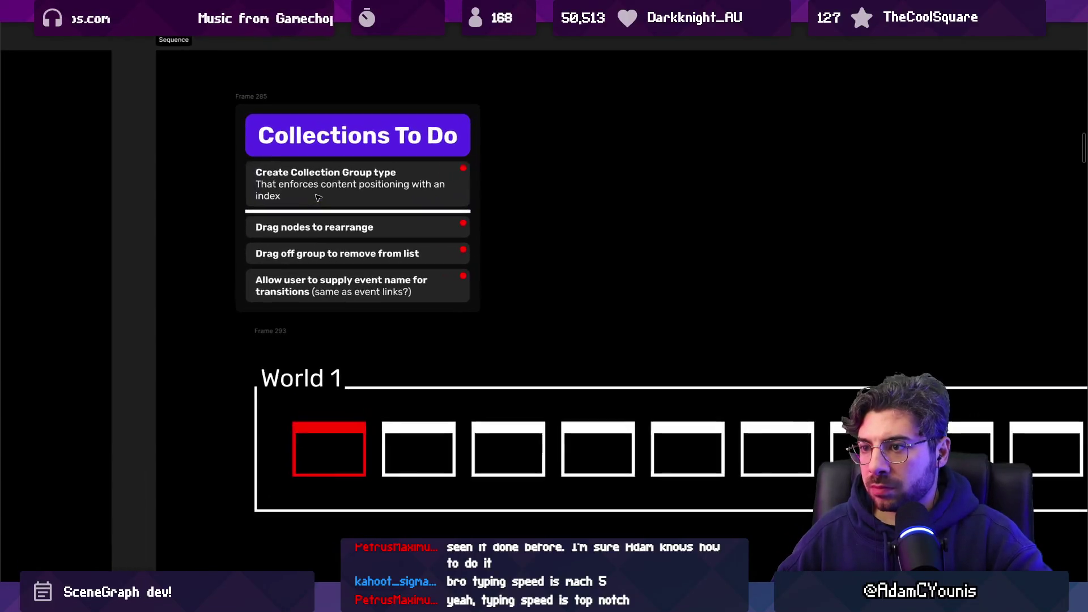
pyautogui.click(309, 226)
pyautogui.keyDown('ctrl'); pyautogui.scroll(2, 309, 227); pyautogui.keyUp('ctrl')
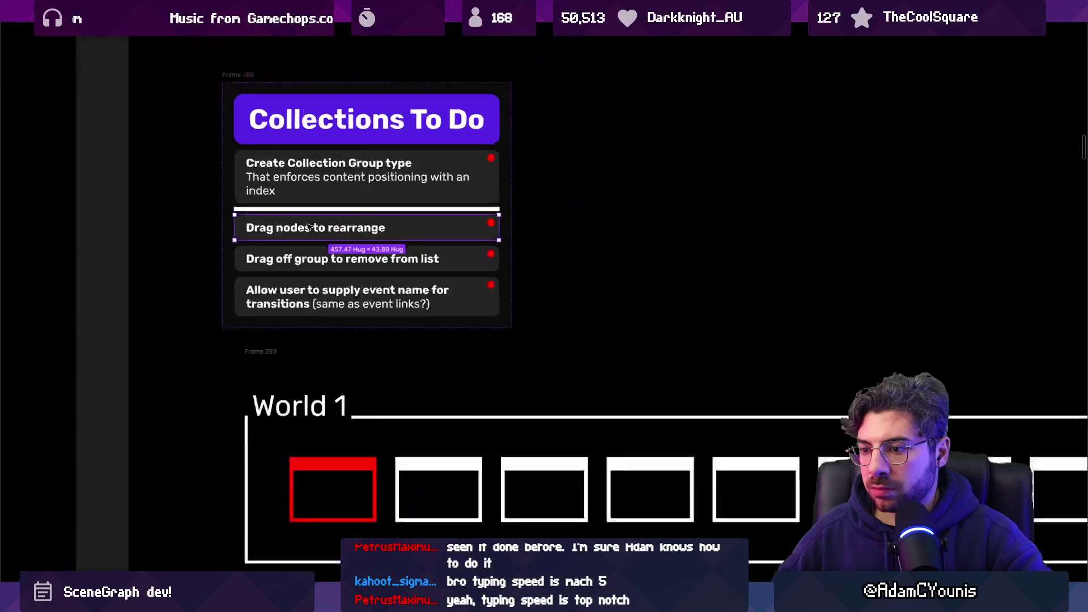
pyautogui.keyDown('ctrl'); pyautogui.scroll(-1, 308, 226); pyautogui.keyUp('ctrl')
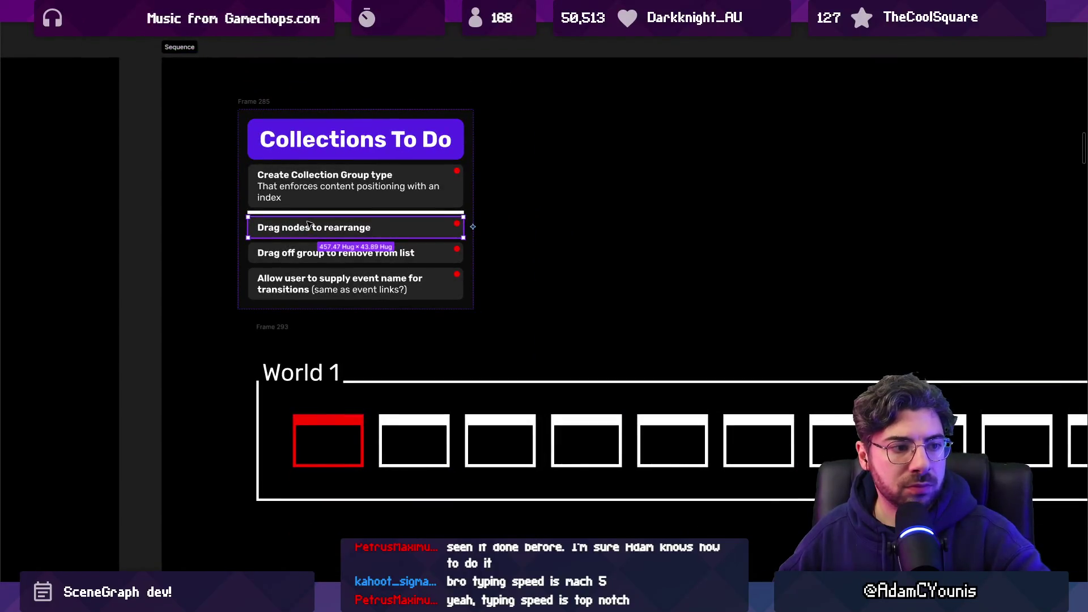